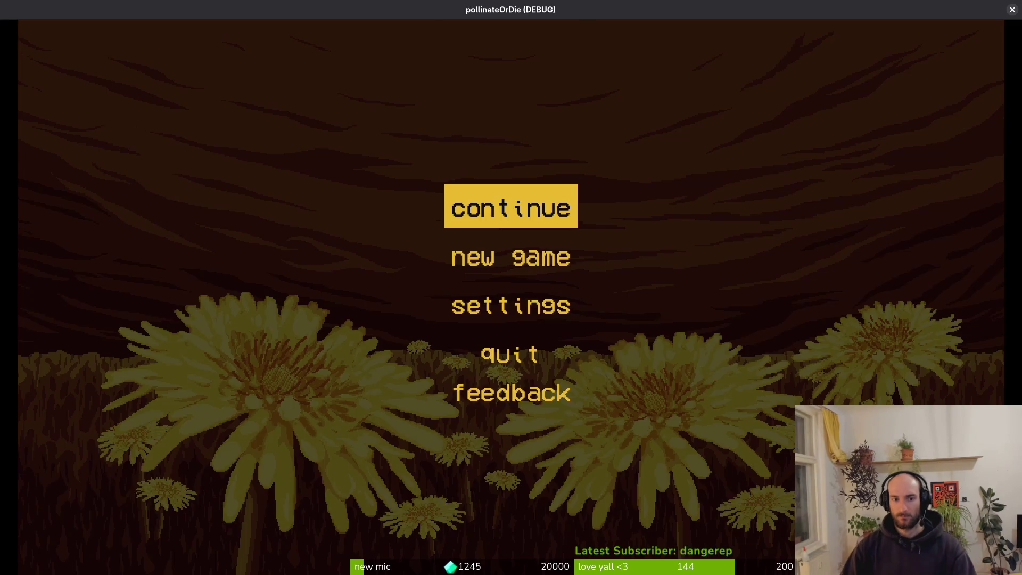
Continue from the main menu and fly through the right portal down into the forest level
{"action": "key", "text": "Return"}
{"action": "key", "text": "Tab"}
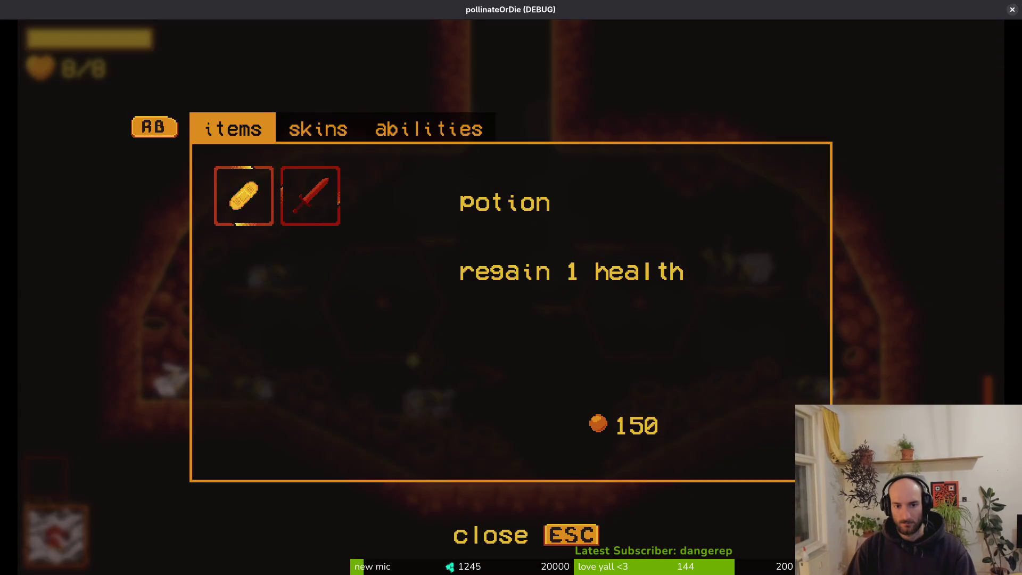
{"action": "key", "text": "Escape"}
{"action": "key", "text": "d"}
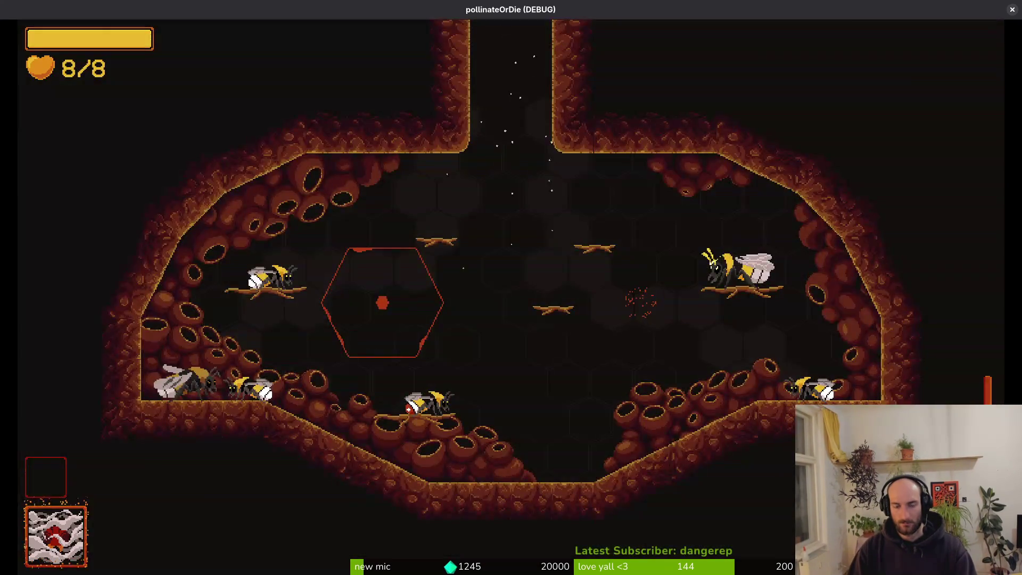
{"action": "key", "text": "s"}
Attack the amanita mushroom until it bursts, then pause and stop the game
{"action": "key", "text": "a"}
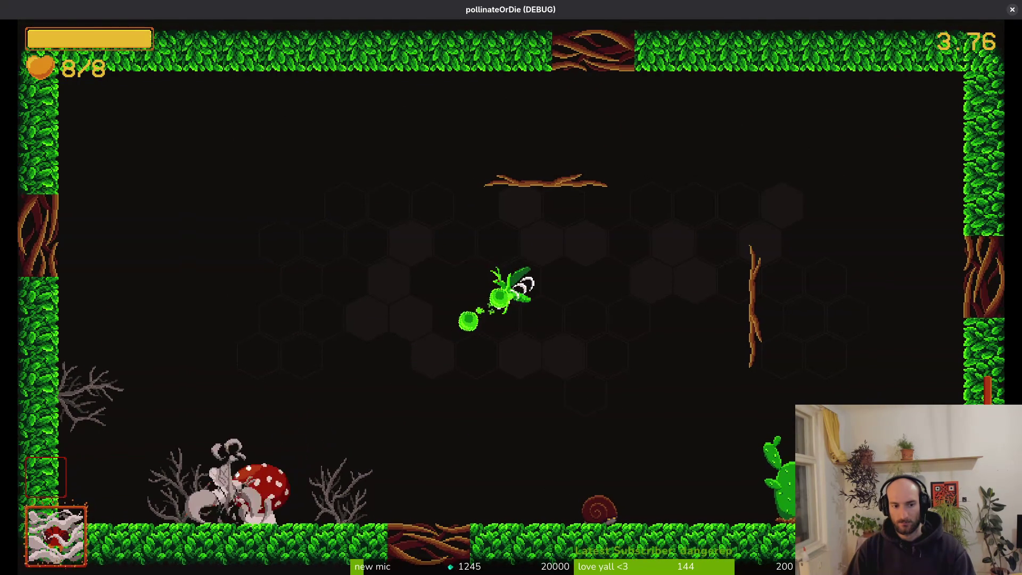
{"action": "key", "text": "d"}
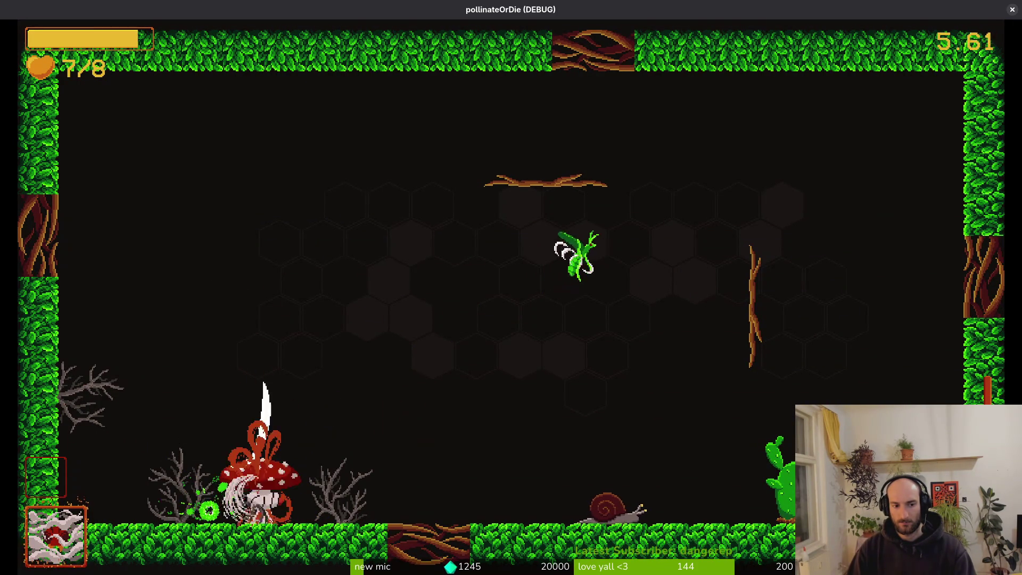
{"action": "key", "text": "a"}
{"action": "key", "text": "d"}
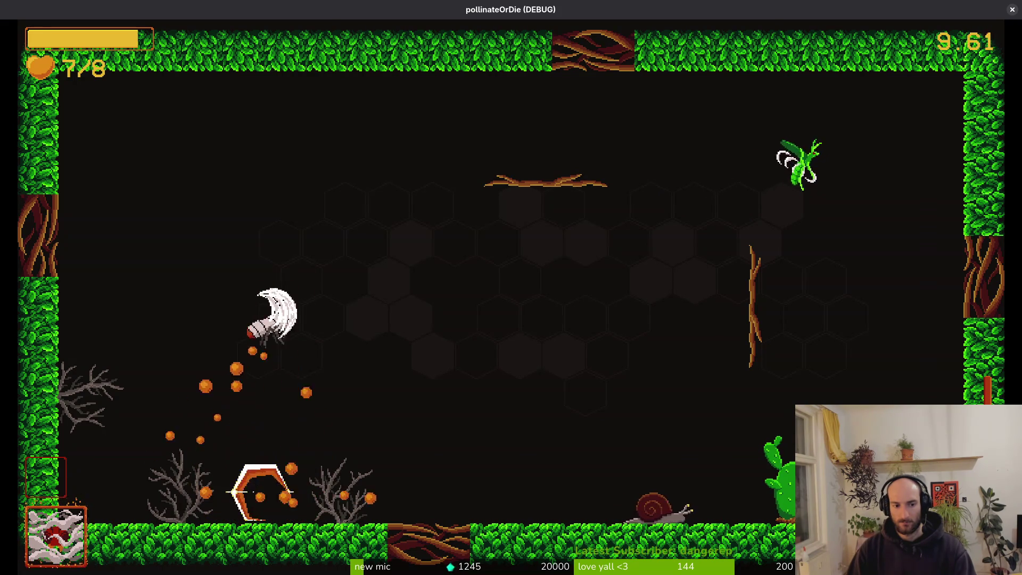
{"action": "key", "text": "Escape"}
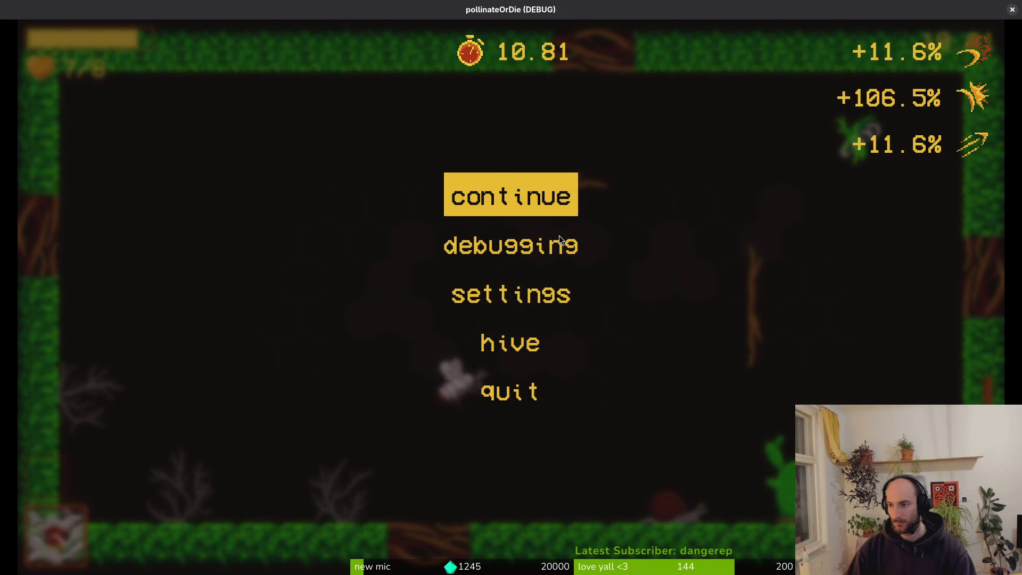
{"action": "key", "text": "F8"}
Show the mushroom's local node tree and select the AnimationPlayer under sprite
{"action": "left_click", "coordinate": [102, 87]}
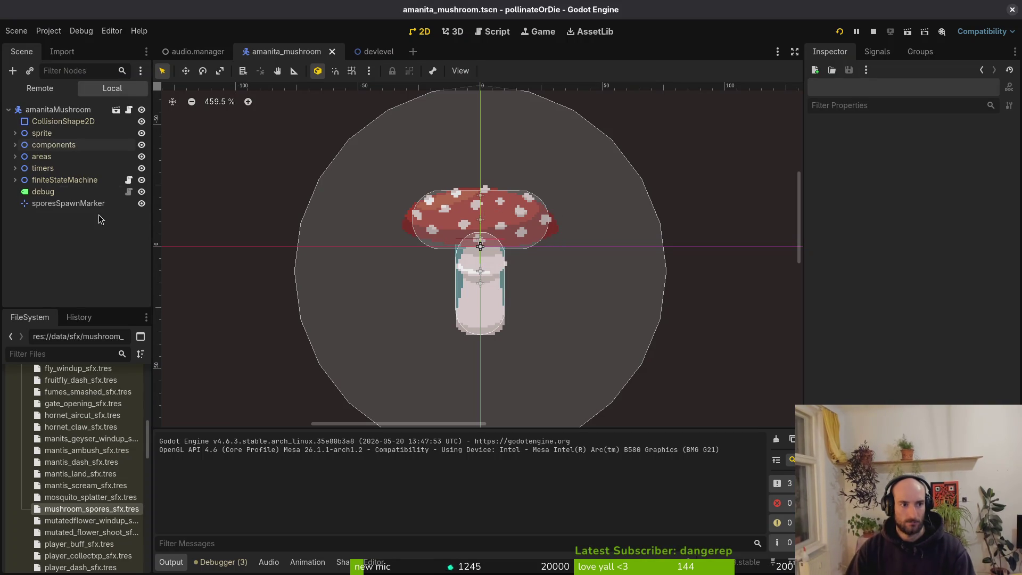
{"action": "left_click", "coordinate": [14, 144]}
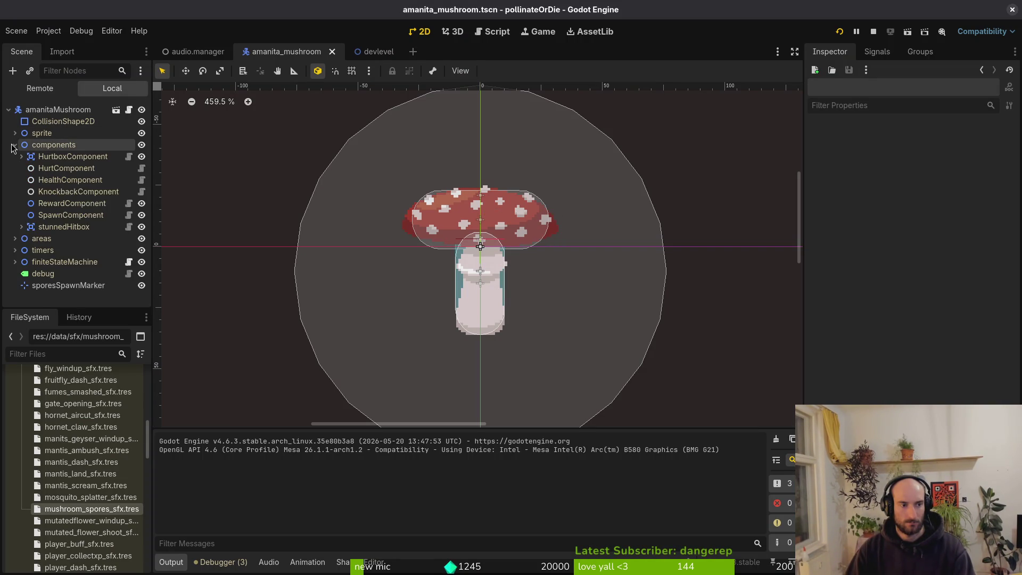
{"action": "left_click", "coordinate": [15, 145]}
{"action": "left_click", "coordinate": [15, 133]}
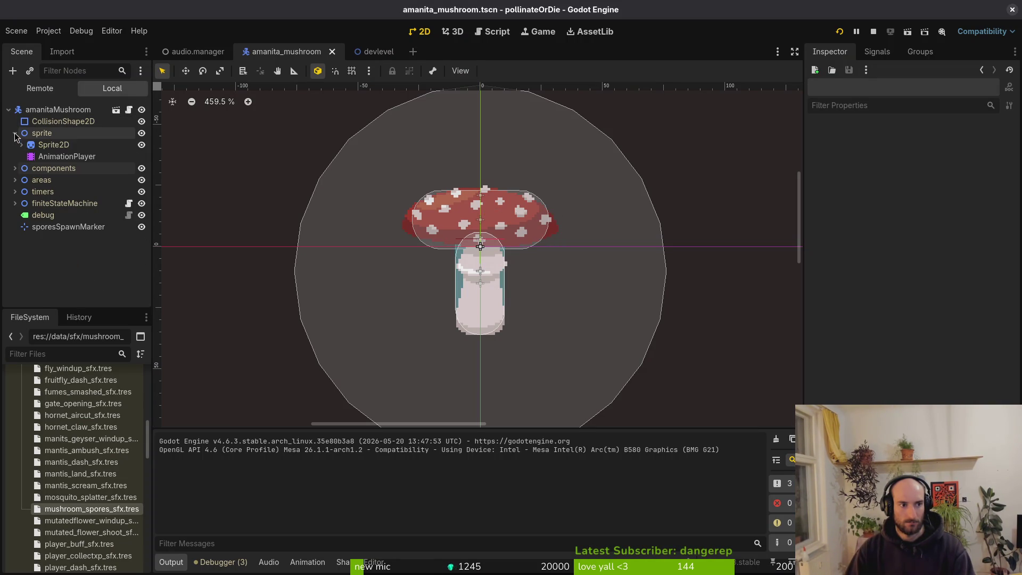
{"action": "left_click", "coordinate": [59, 155]}
Load the spores animation into the timeline and scrub through its frames
{"action": "left_click", "coordinate": [372, 355]}
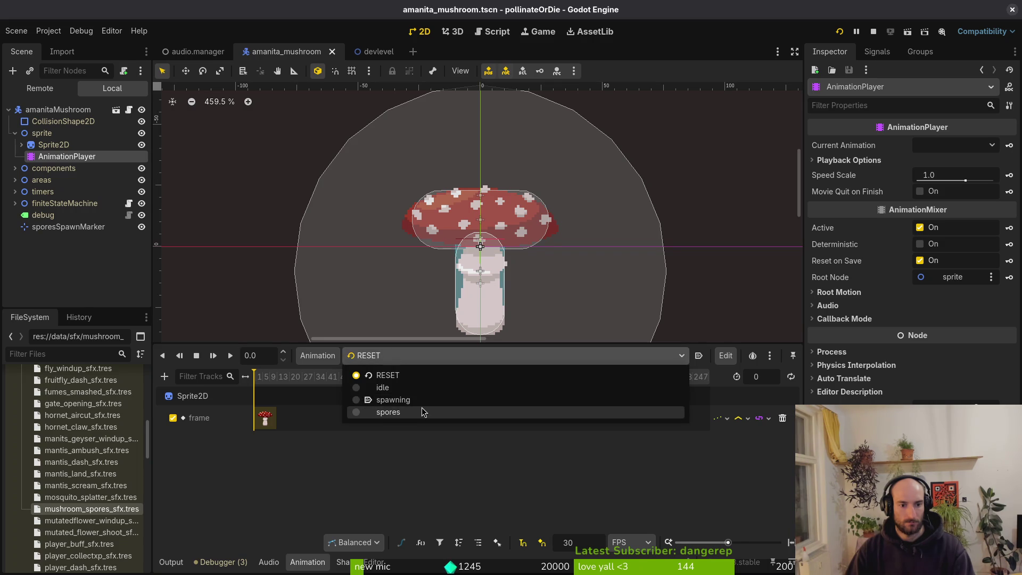
{"action": "left_click", "coordinate": [404, 399]}
{"action": "left_click", "coordinate": [405, 355]}
{"action": "left_click", "coordinate": [410, 412]}
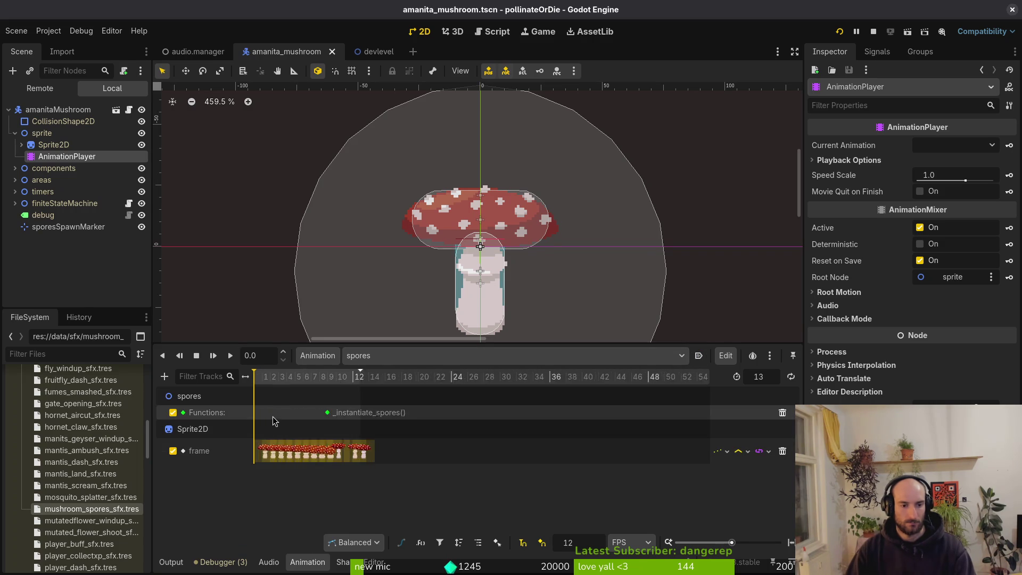
{"action": "scroll", "coordinate": [308, 413], "scroll_direction": "up", "scroll_amount": 10, "text": "ctrl"}
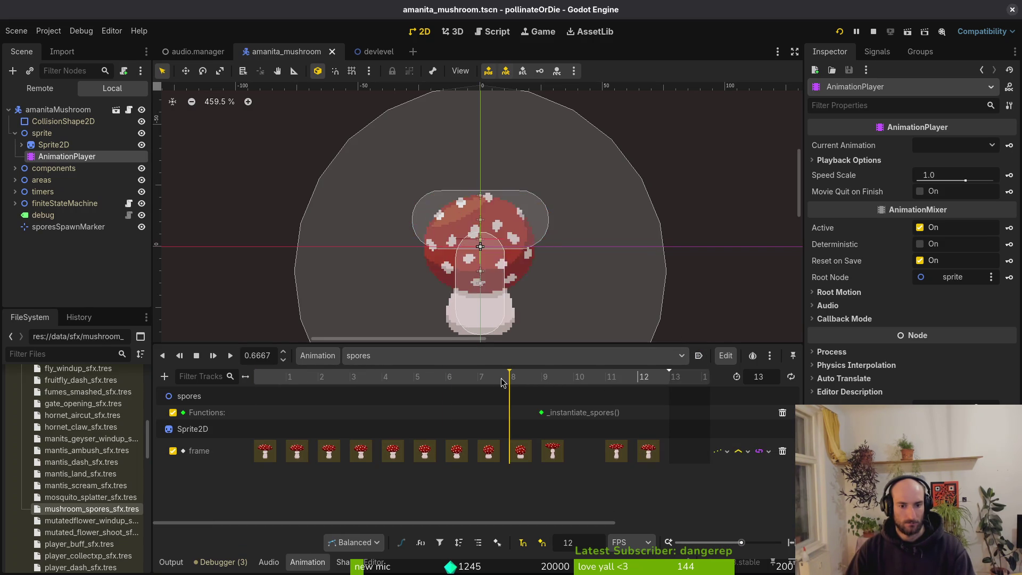
{"action": "mouse_move", "coordinate": [551, 379]}
{"action": "left_mouse_down"}
{"action": "mouse_move", "coordinate": [287, 377]}
{"action": "mouse_move", "coordinate": [448, 394]}
{"action": "mouse_move", "coordinate": [529, 387]}
{"action": "mouse_move", "coordinate": [487, 392]}
{"action": "mouse_move", "coordinate": [509, 394]}
{"action": "left_mouse_up"}
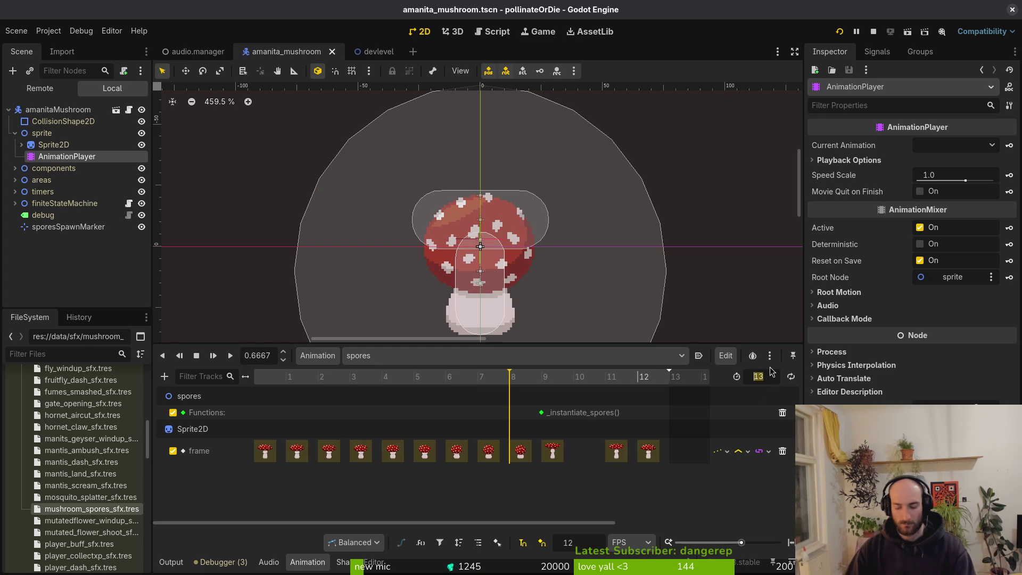
Set the spores animation length to 15 frames and save the scene
{"action": "type", "text": "16"}
{"action": "key", "text": "Return"}
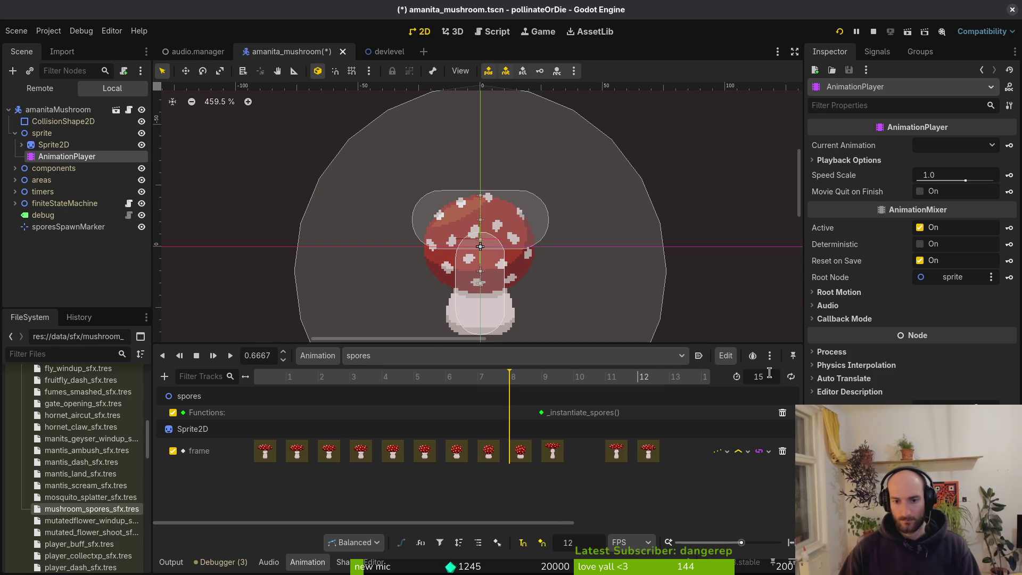
{"action": "key", "text": "ctrl+s"}
Move the _instantiate_spores() call and late sprite frame keys later, then preview the animation
{"action": "scroll", "coordinate": [532, 452], "scroll_direction": "right", "scroll_amount": 3}
{"action": "mouse_move", "coordinate": [527, 451]}
{"action": "left_mouse_down"}
{"action": "mouse_move", "coordinate": [580, 455]}
{"action": "mouse_move", "coordinate": [559, 456]}
{"action": "left_mouse_up"}
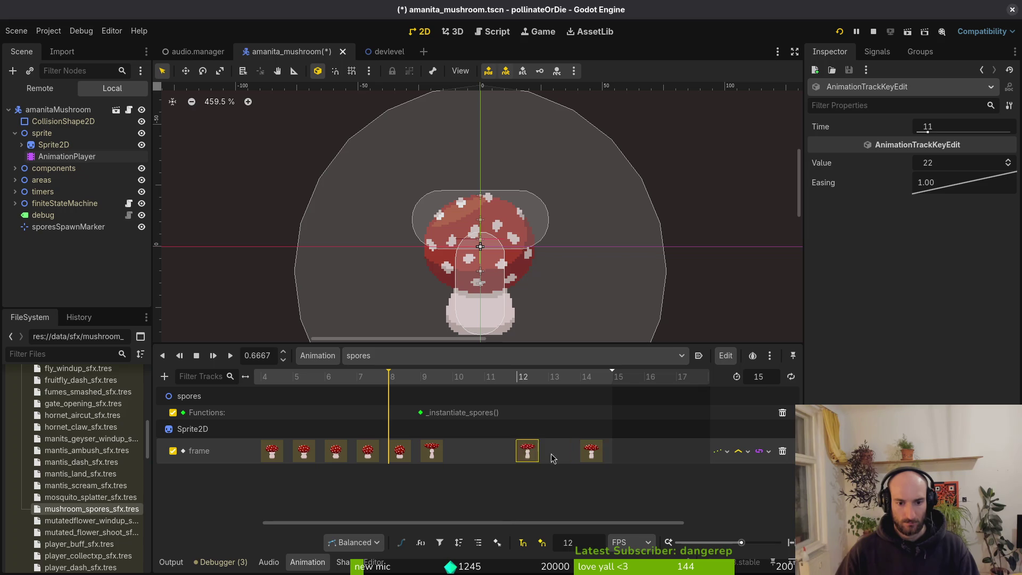
{"action": "key", "text": "ctrl+shift+z"}
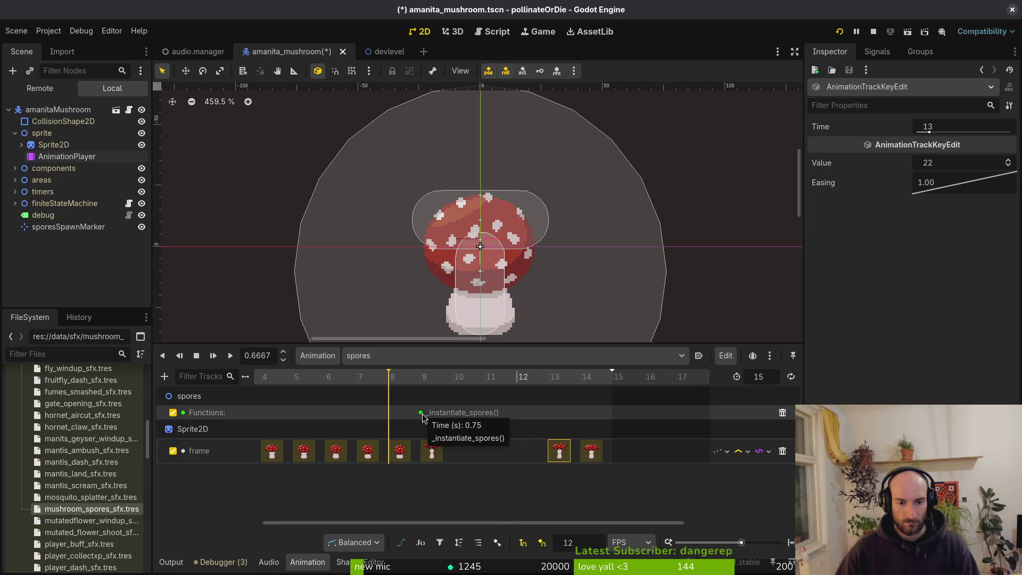
{"action": "left_click_drag", "start_coordinate": [421, 413], "coordinate": [484, 413]}
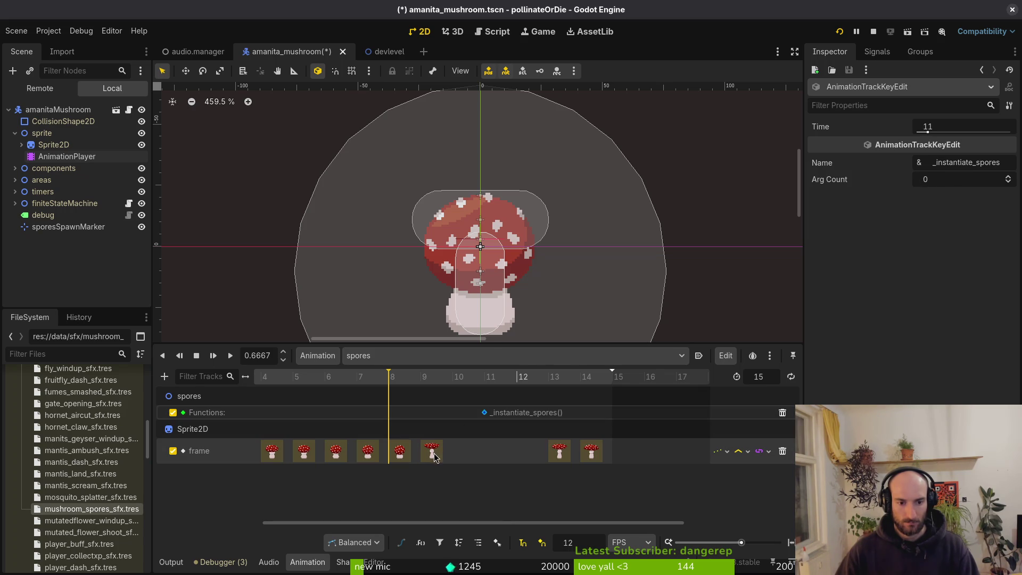
{"action": "left_click_drag", "start_coordinate": [434, 457], "coordinate": [484, 455]}
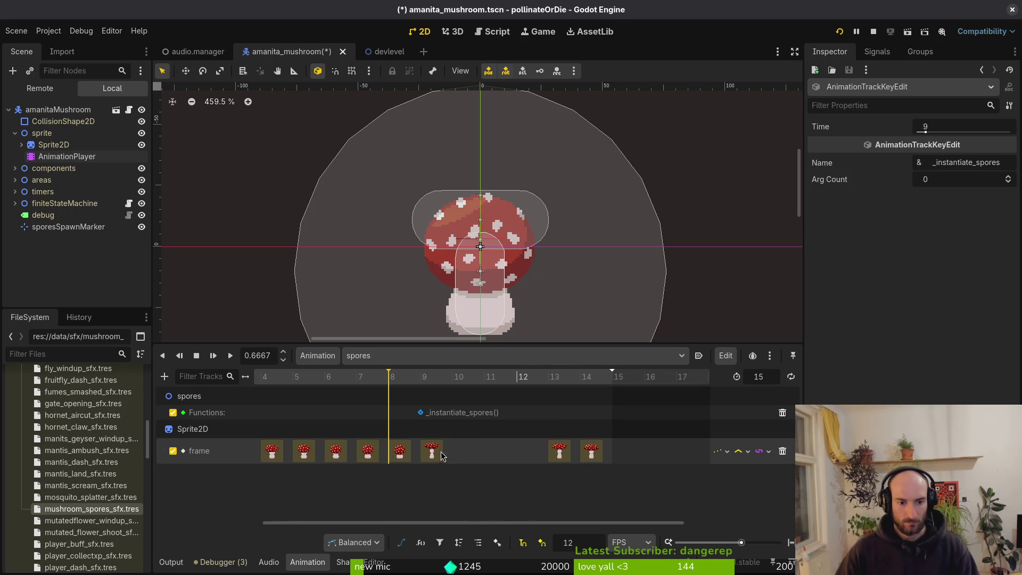
{"action": "left_click_drag", "start_coordinate": [421, 413], "coordinate": [484, 413]}
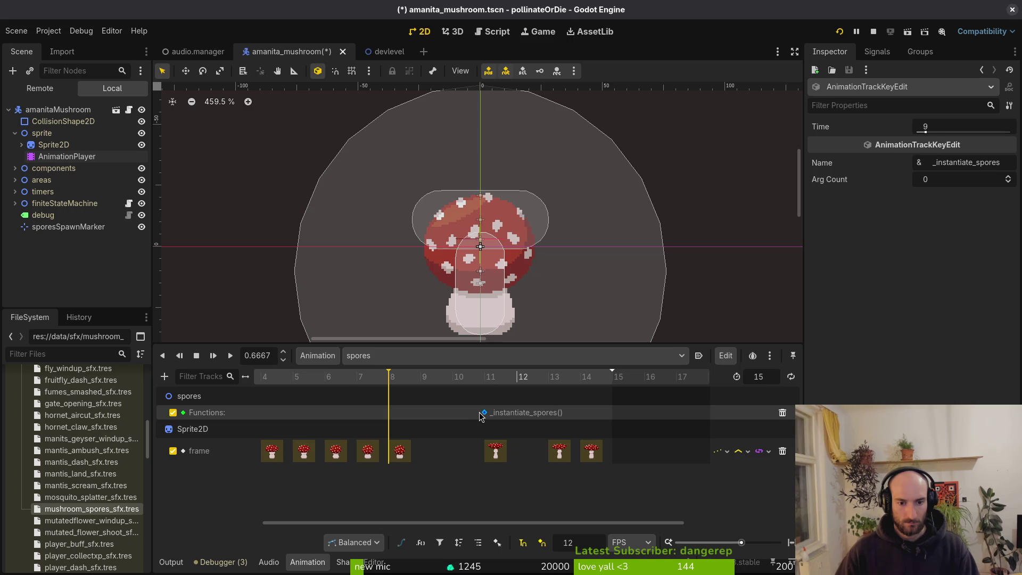
{"action": "left_click", "coordinate": [402, 451]}
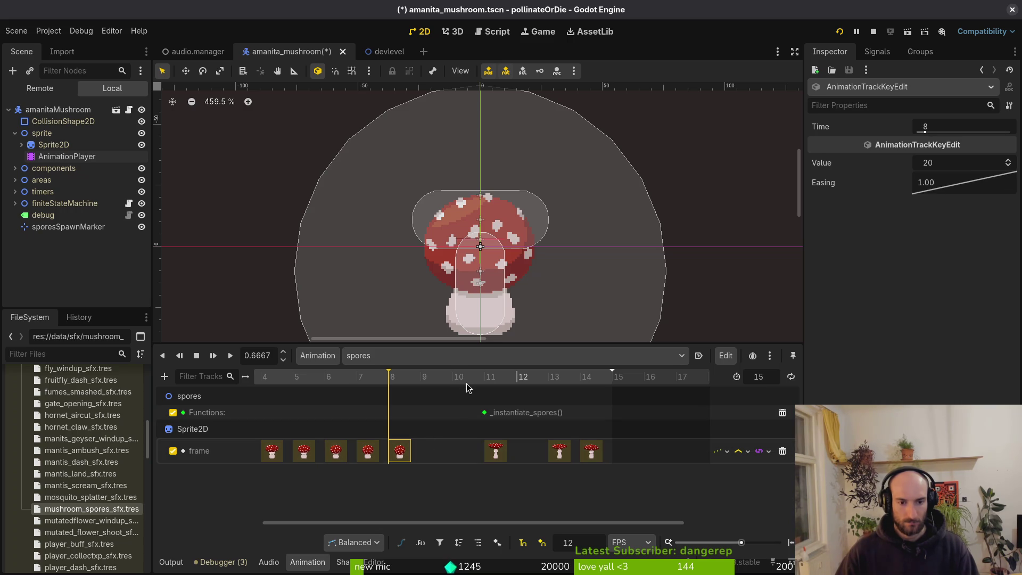
{"action": "left_click", "coordinate": [230, 355]}
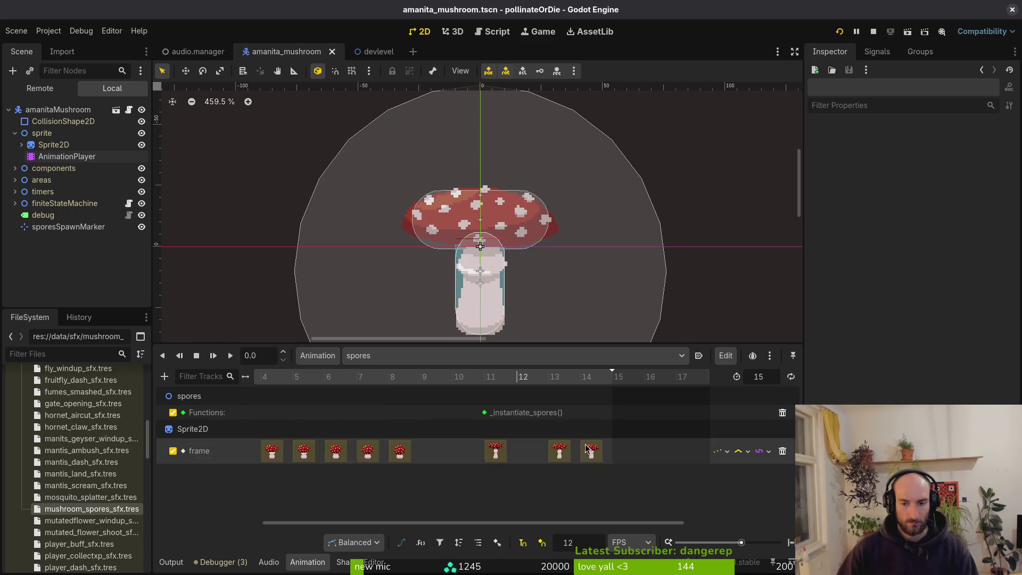
{"action": "scroll", "coordinate": [447, 435], "scroll_direction": "left", "scroll_amount": 3}
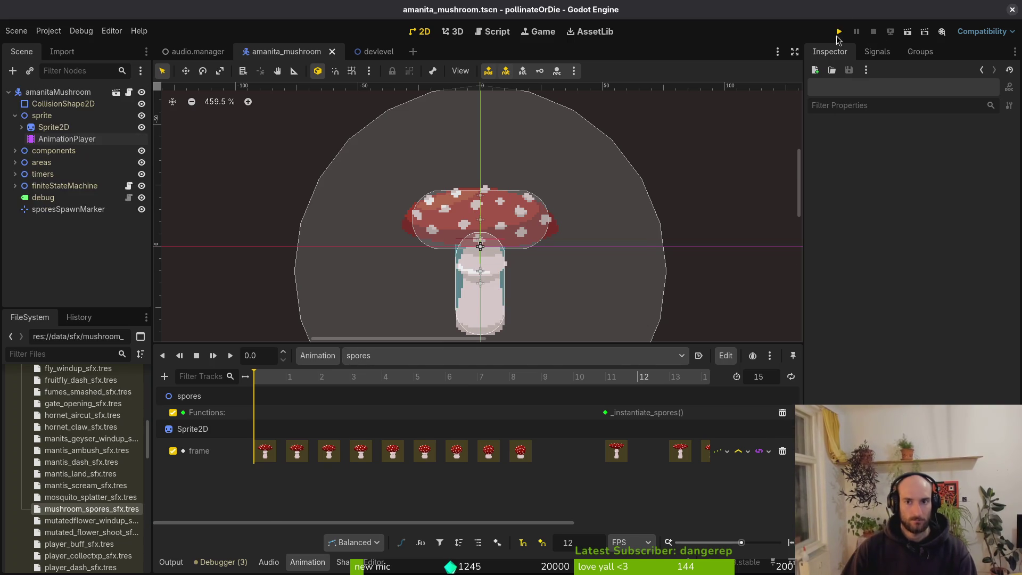
Run the game, enter the forest level, and attack the red mushroom until it bursts
{"action": "left_click", "coordinate": [839, 32]}
{"action": "key", "text": "Return"}
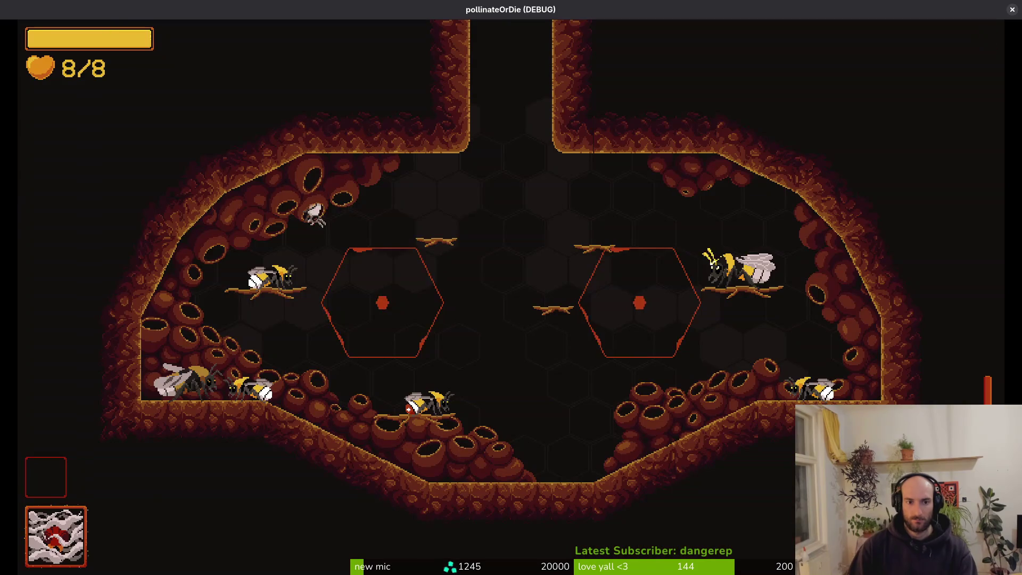
{"action": "key", "text": "Right"}
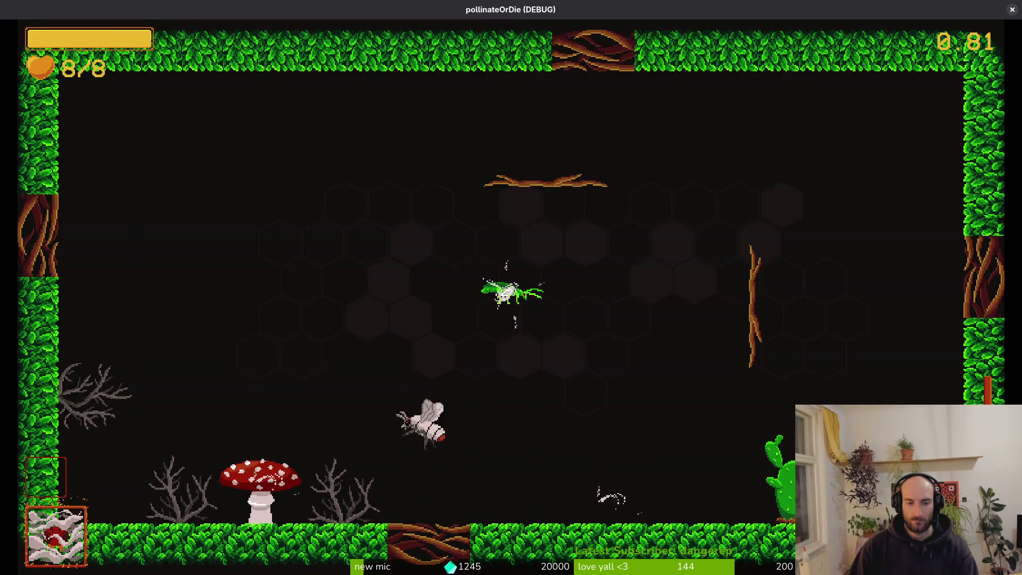
{"action": "key", "text": "Left"}
{"action": "key", "text": "Down"}
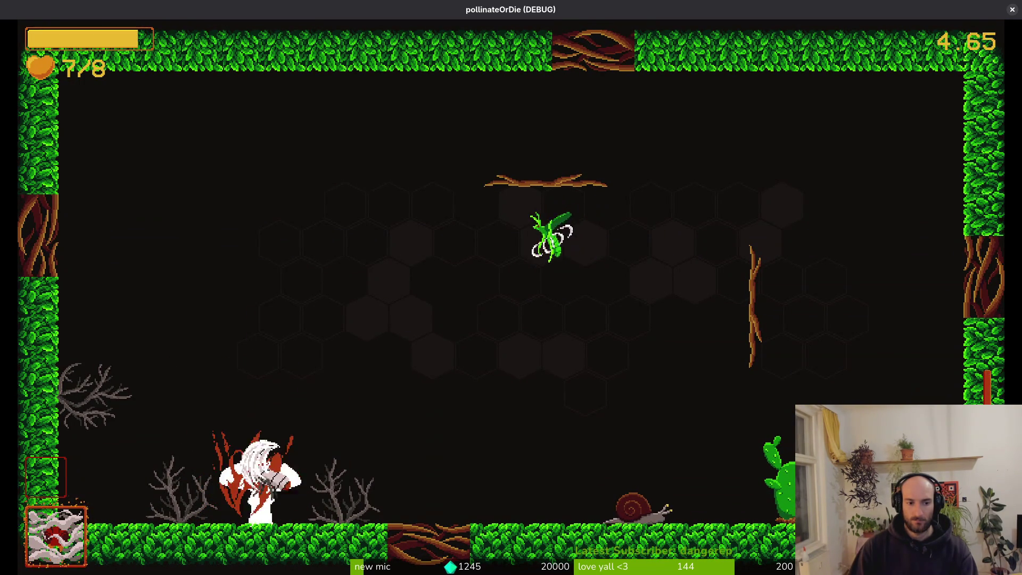
{"action": "key", "text": "Up"}
{"action": "key", "text": "Down"}
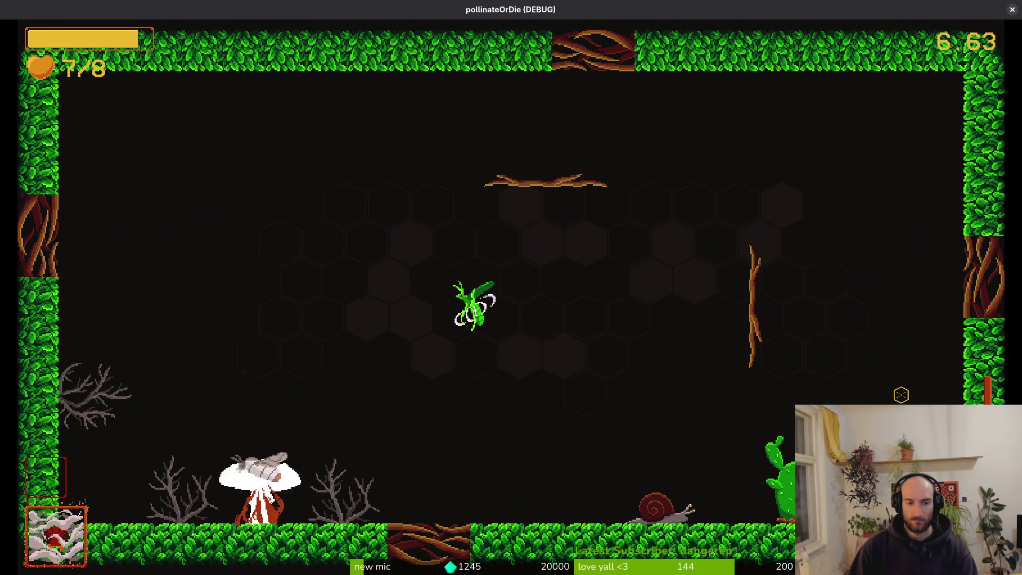
{"action": "key", "text": "Left"}
{"action": "key", "text": "Down"}
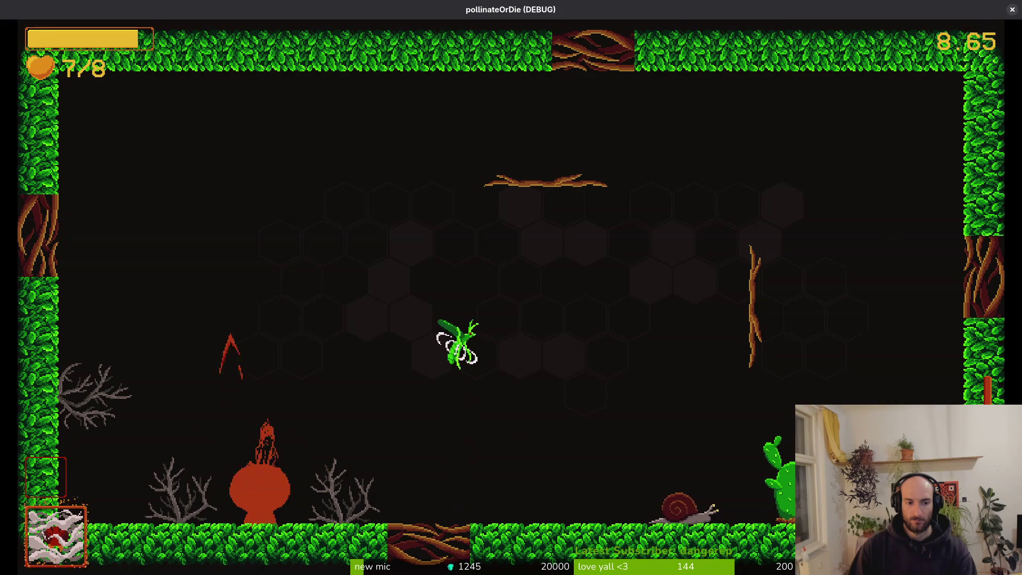
Fight the green mantis, dodging its projectiles until health drops to 5/8, then pause
{"action": "key", "text": "Right"}
{"action": "key", "text": "Up"}
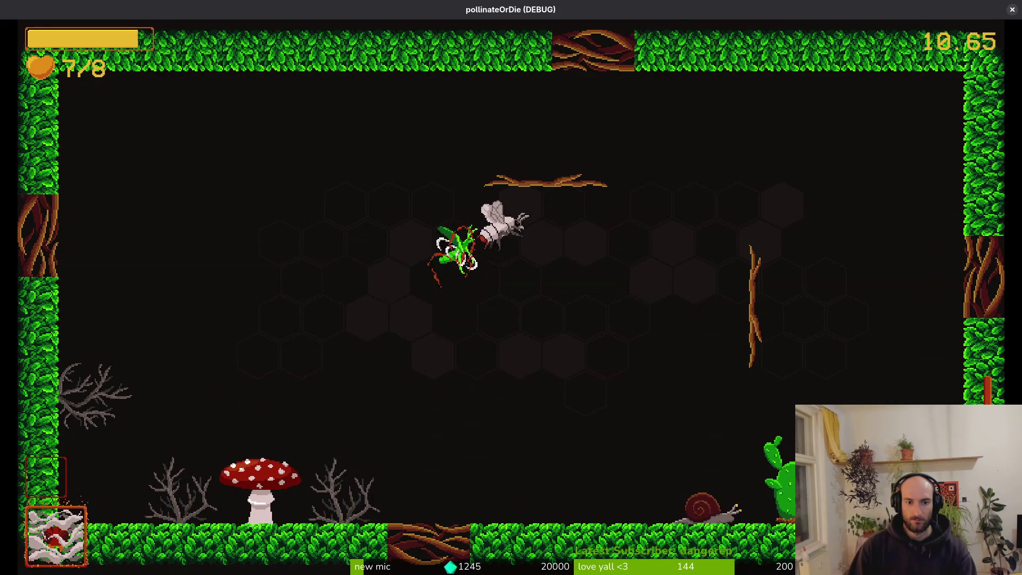
{"action": "key", "text": "Right"}
{"action": "key", "text": "Down"}
{"action": "key", "text": "Up"}
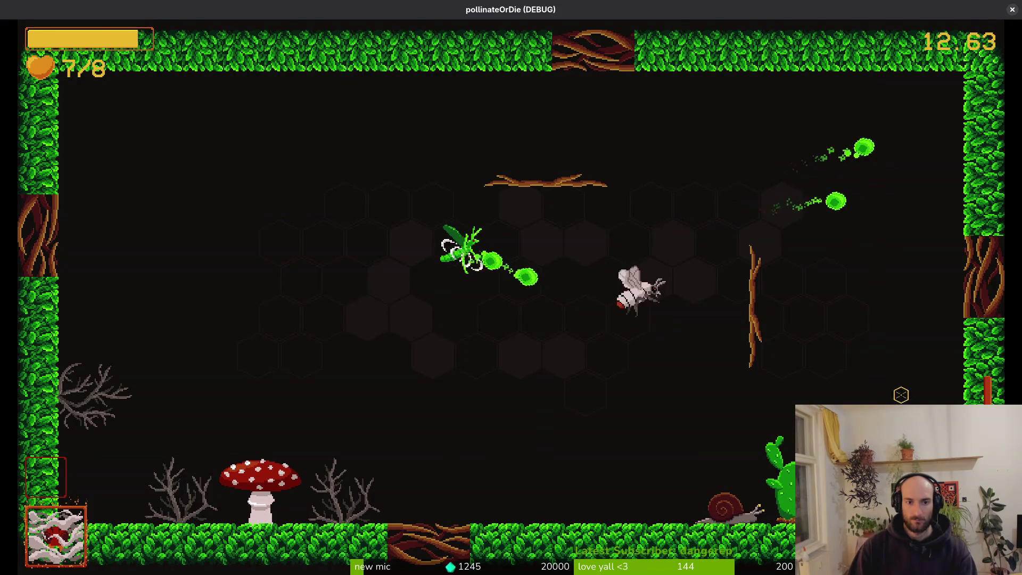
{"action": "key", "text": "Right"}
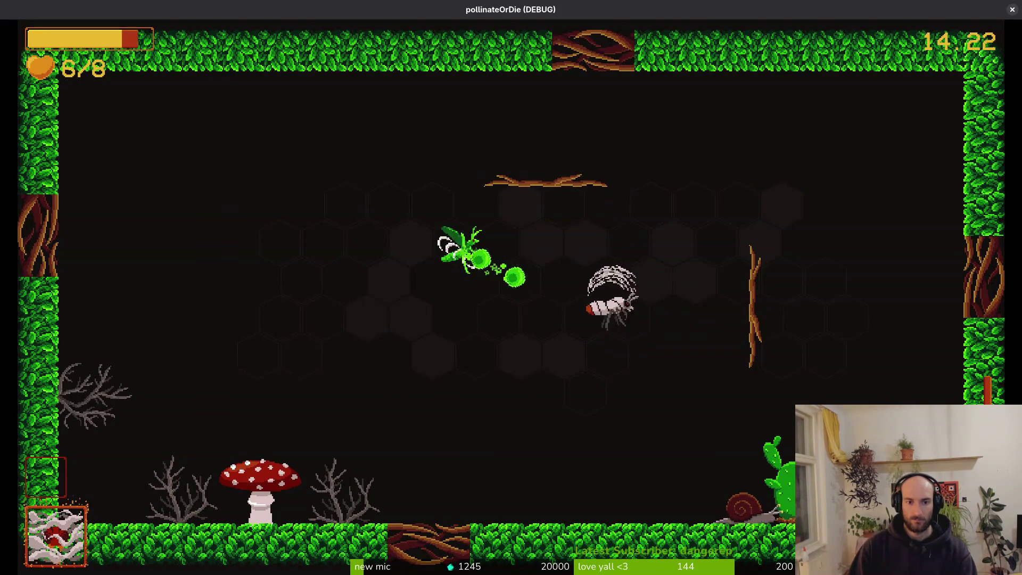
{"action": "key", "text": "Down"}
{"action": "key", "text": "Left"}
{"action": "key", "text": "Right"}
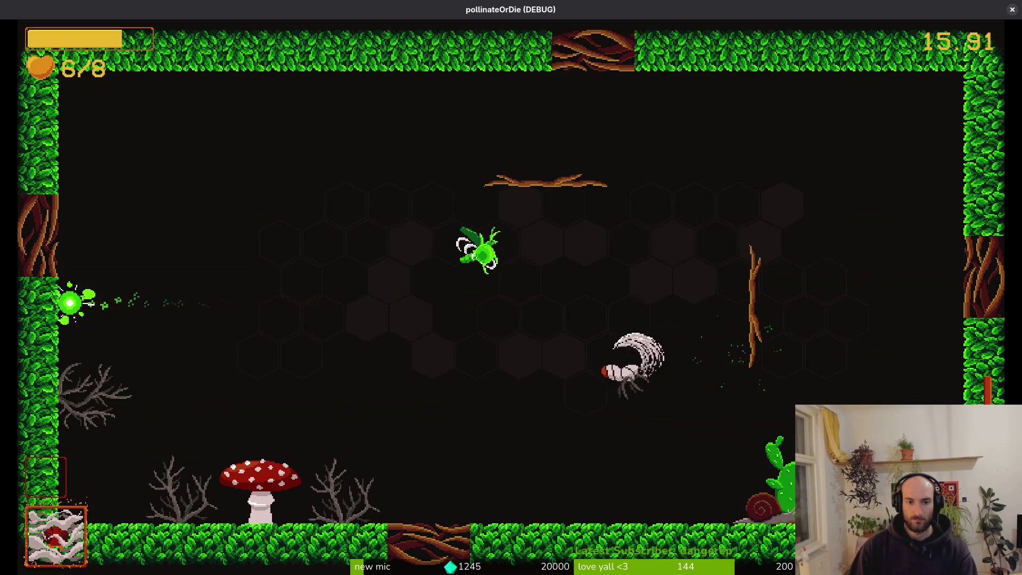
{"action": "key", "text": "Up"}
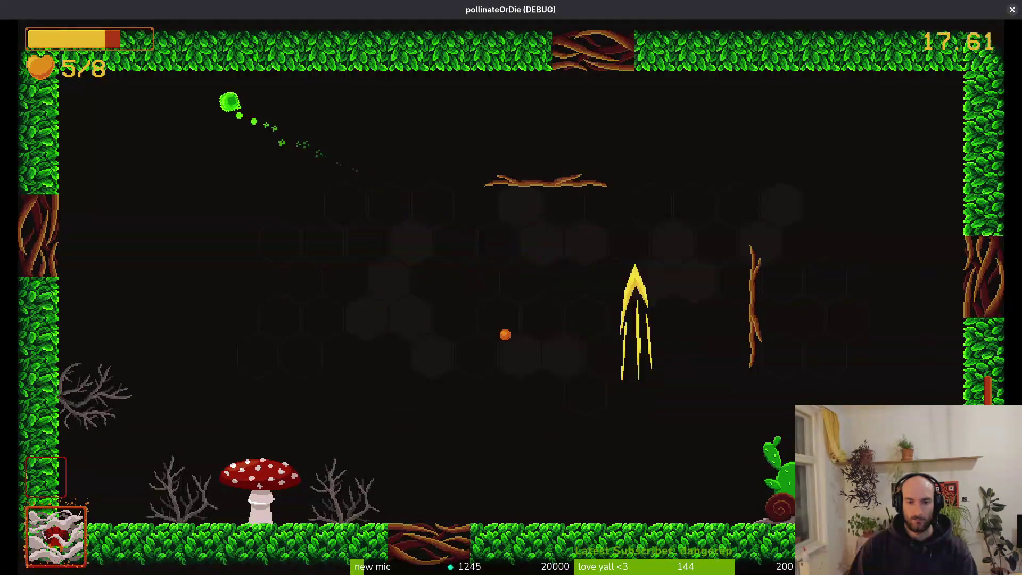
{"action": "key", "text": "Left"}
{"action": "key", "text": "Down"}
{"action": "key", "text": "Escape"}
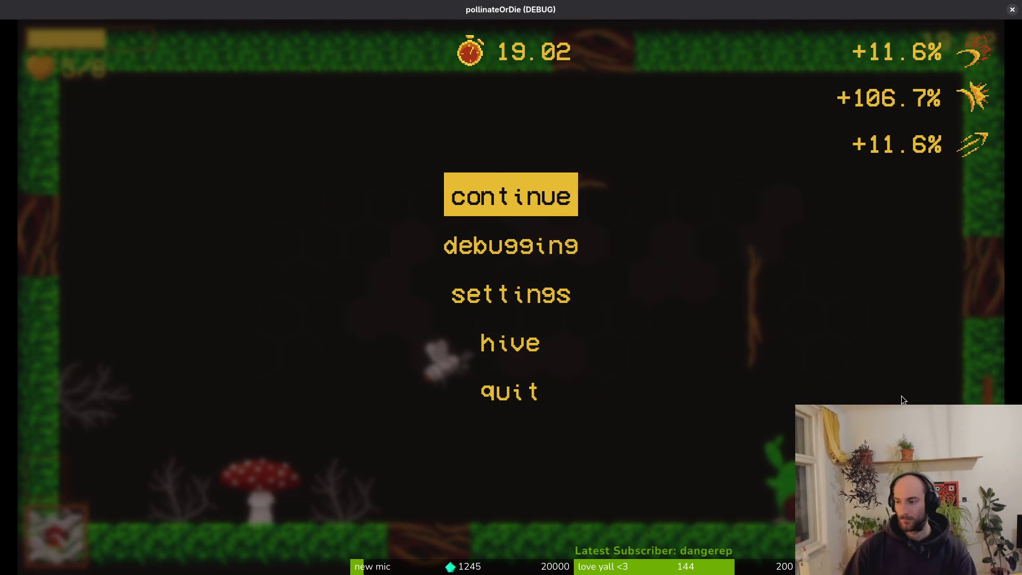
Stop the game and quick-open the spanish_fly scene
{"action": "key", "text": "F8"}
{"action": "key", "text": "alt+shift+o"}
{"action": "type", "text": "s"}
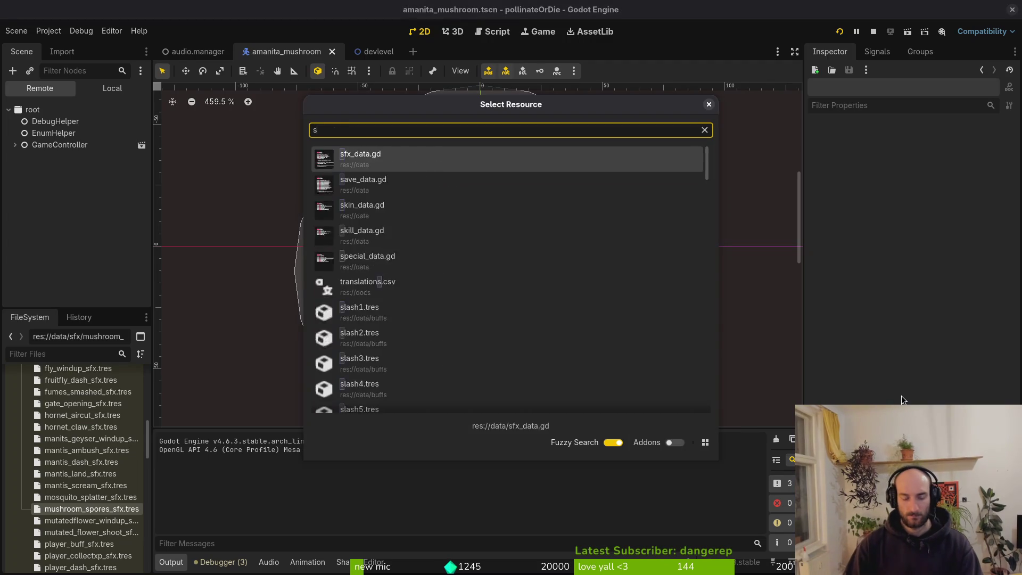
{"action": "type", "text": "pfly"}
{"action": "key", "text": "Down"}
{"action": "key", "text": "Down"}
{"action": "key", "text": "Down"}
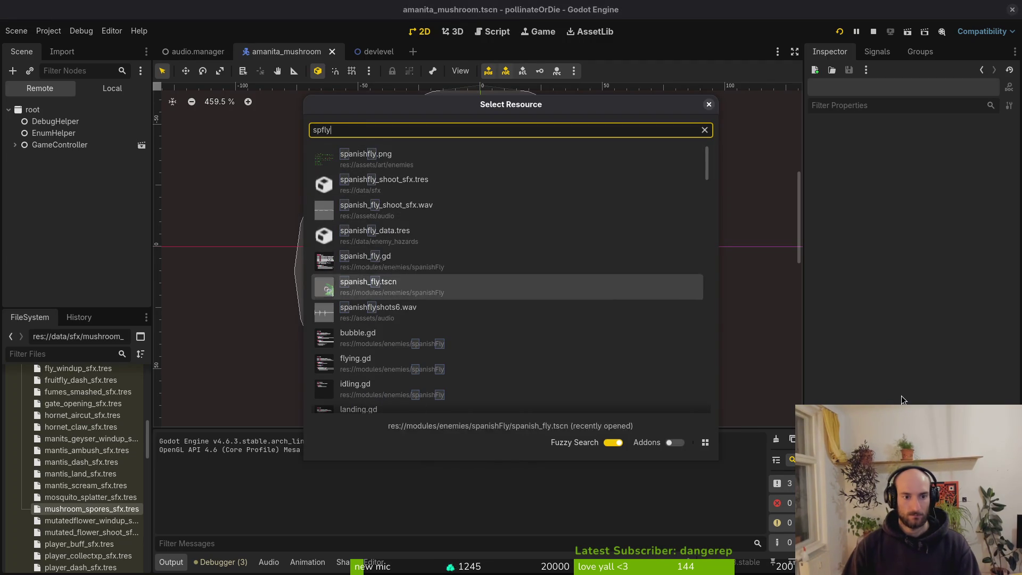
{"action": "key", "text": "Return"}
Open the poison_bubble scene and raise its projectile Speed from 180 to 300
{"action": "key", "text": "alt+shift+o"}
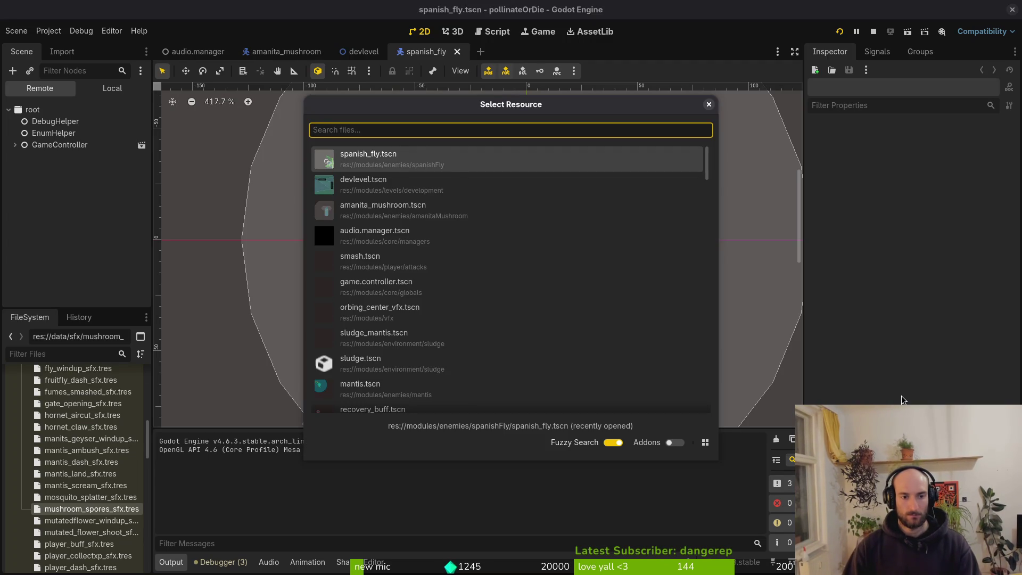
{"action": "type", "text": "poison"}
{"action": "key", "text": "Return"}
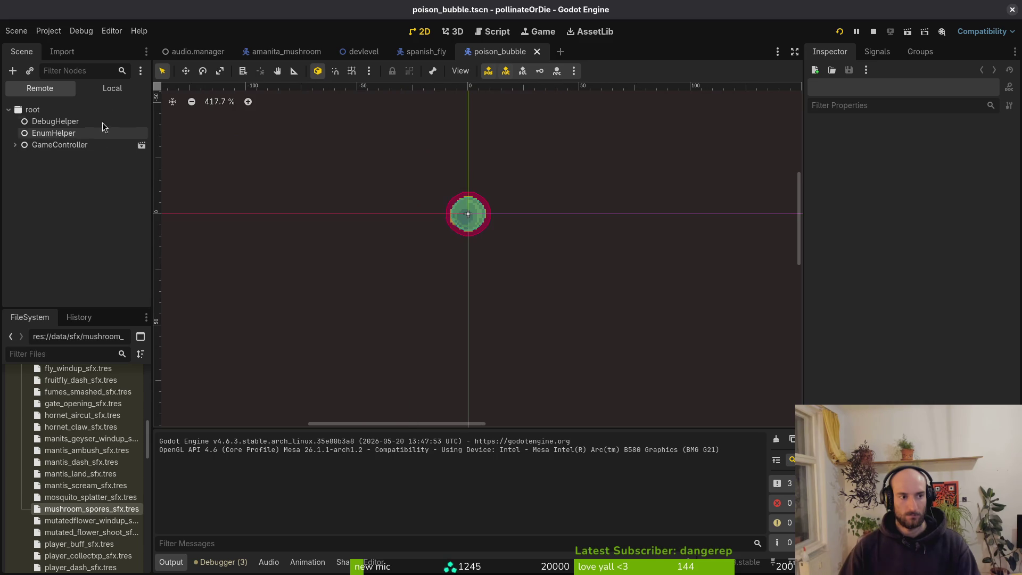
{"action": "left_click", "coordinate": [112, 88]}
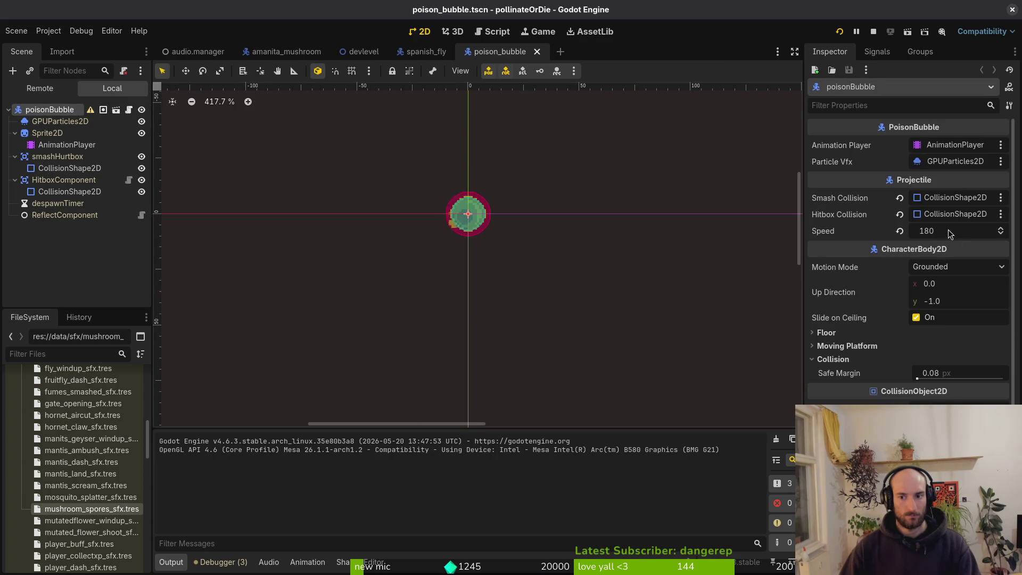
{"action": "type", "text": "2"}
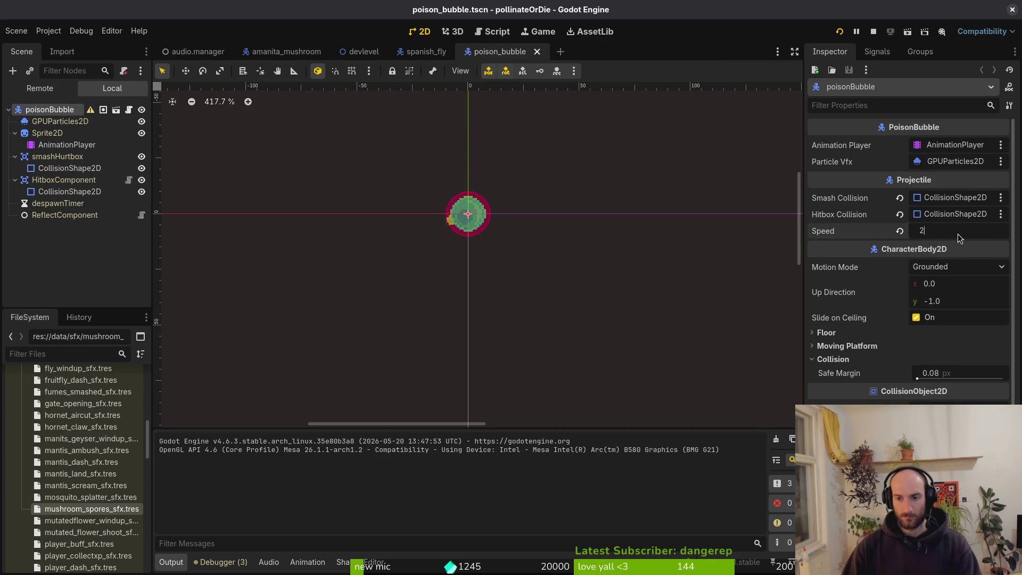
{"action": "type", "text": "300"}
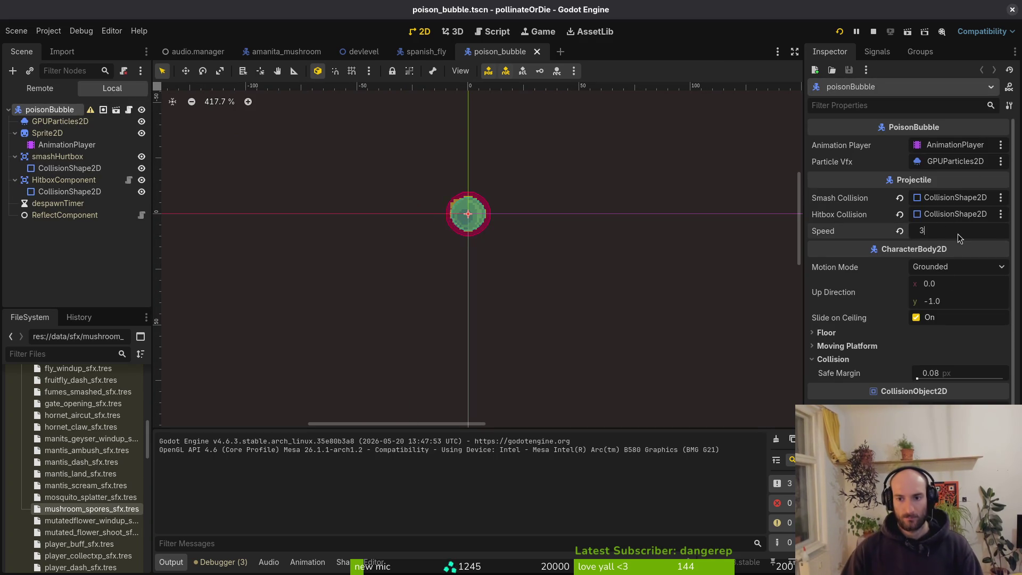
{"action": "key", "text": "Return"}
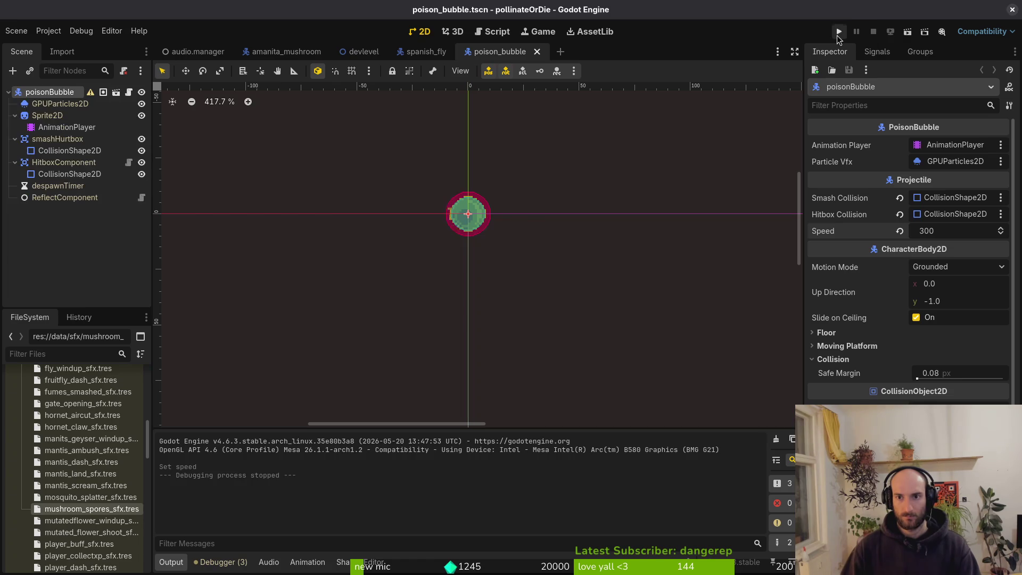
Continue from the main menu, face the faster poison bubbles in the mantis arena, then pause and close the game
{"action": "key", "text": "Return"}
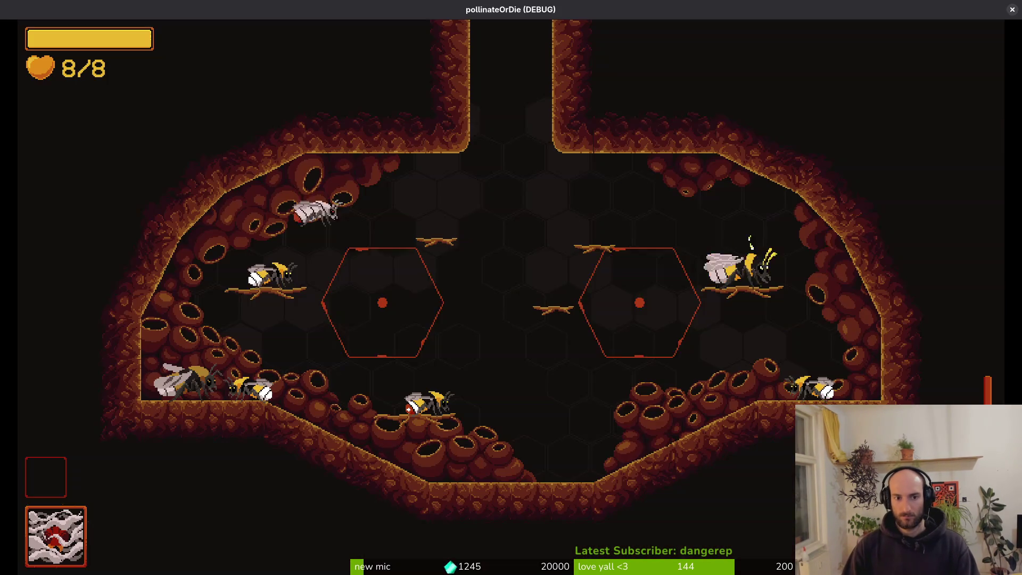
{"action": "key", "text": "Tab"}
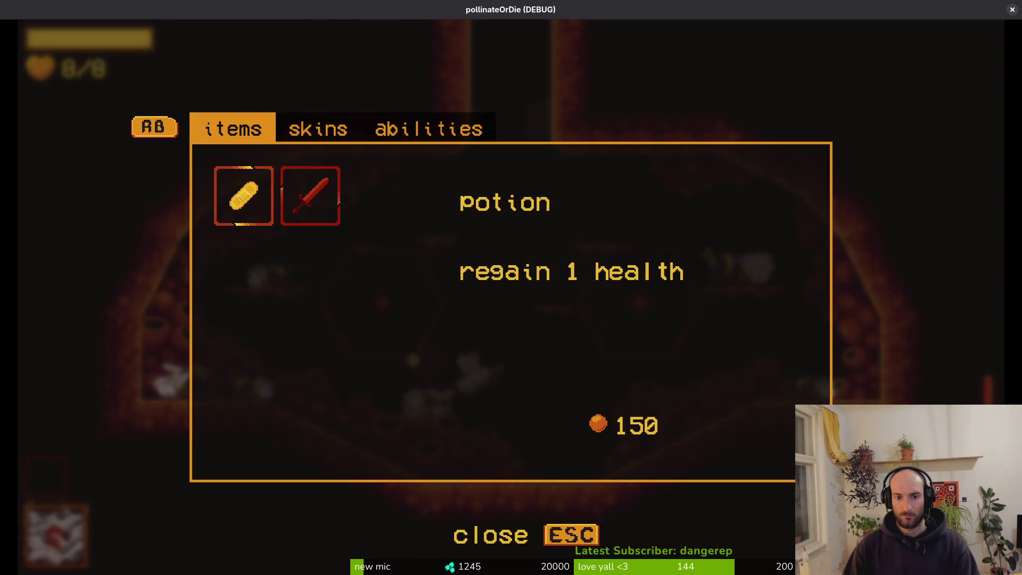
{"action": "key", "text": "Escape"}
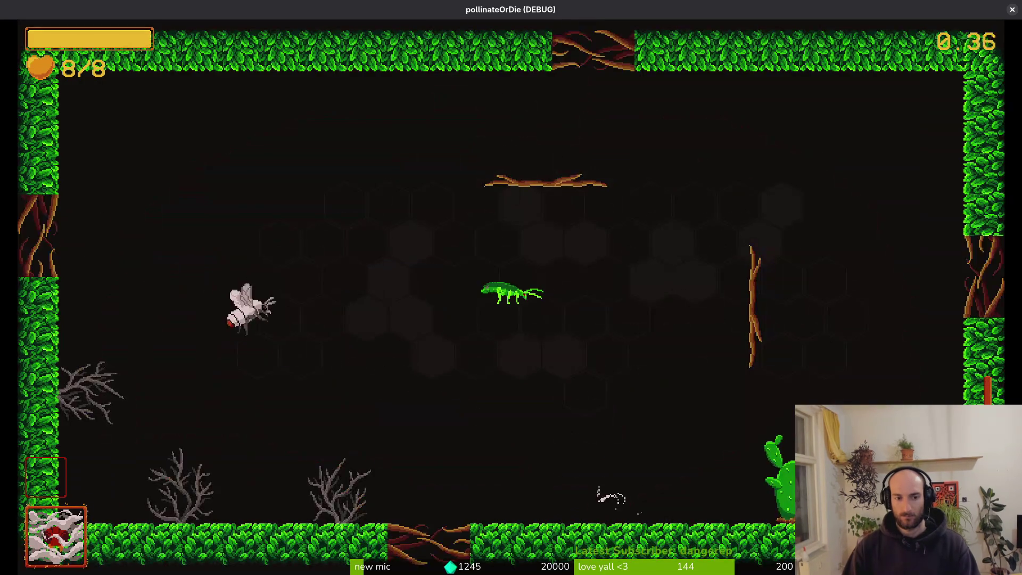
{"action": "key", "text": "a"}
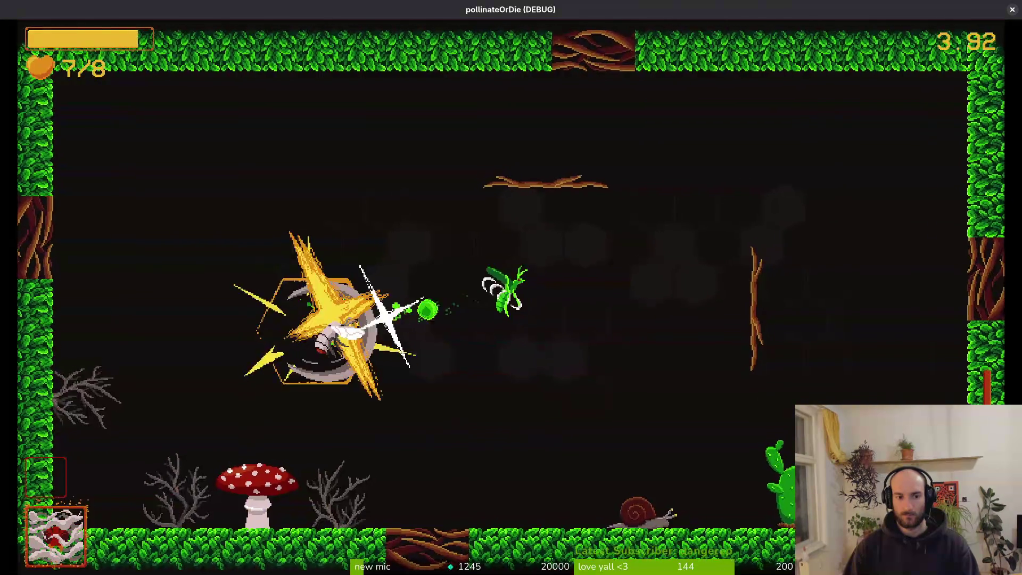
{"action": "key", "text": "Escape"}
{"action": "key", "text": "F8"}
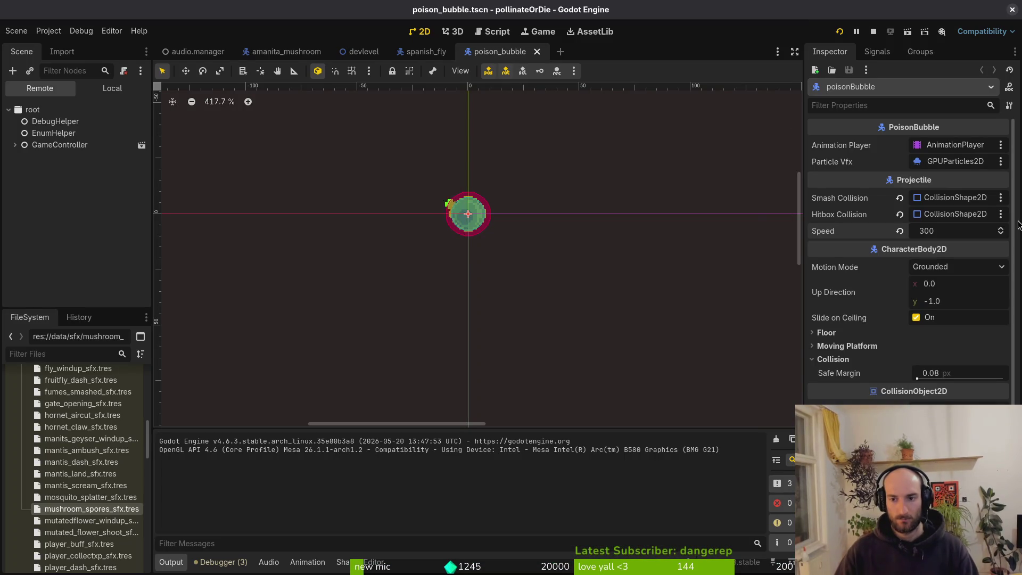
Change the poison bubble's Speed to 200, save the scene, and select its AnimationPlayer
{"action": "left_click", "coordinate": [950, 227]}
{"action": "type", "text": "180"}
{"action": "key", "text": "Return"}
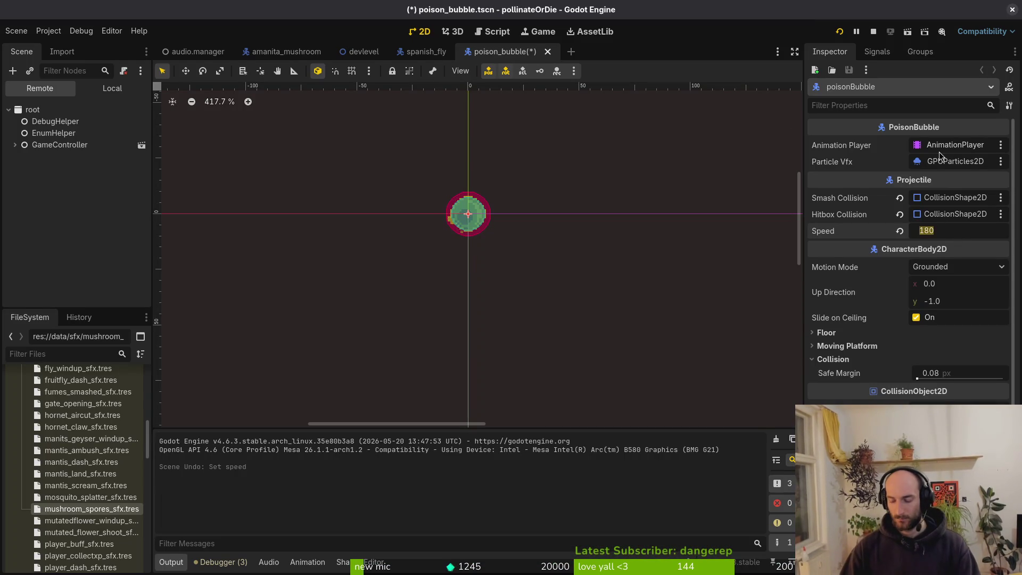
{"action": "type", "text": "200"}
{"action": "key", "text": "Return"}
{"action": "key", "text": "ctrl+s"}
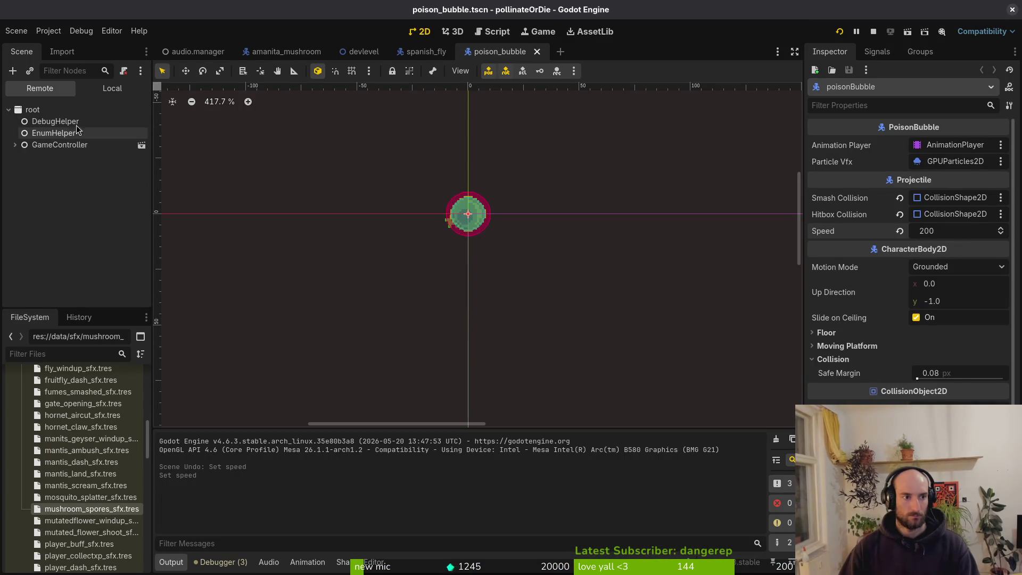
{"action": "left_click", "coordinate": [107, 89]}
{"action": "left_click", "coordinate": [86, 144]}
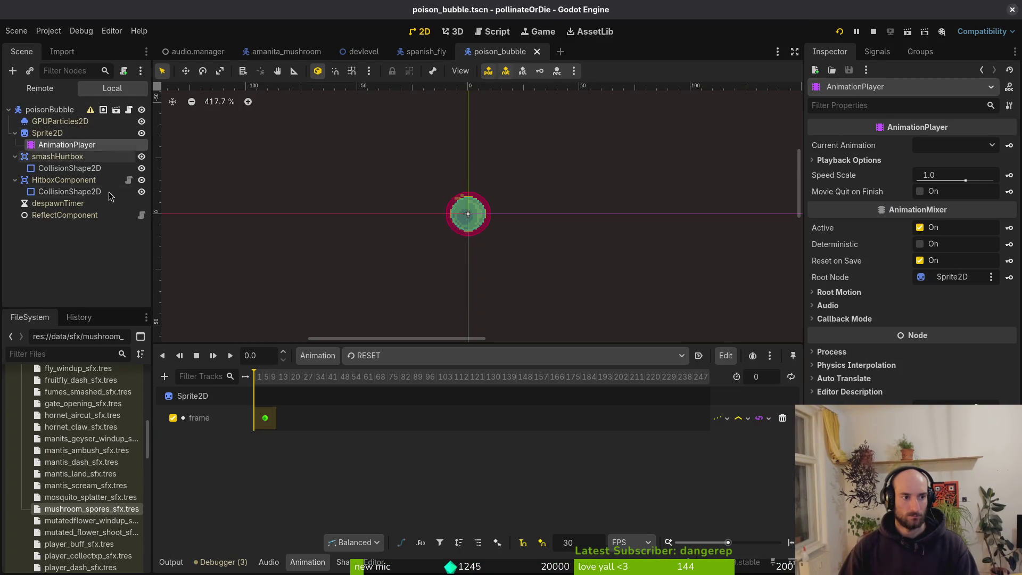
In spanish_fly, set the attackRange collision radius to 196 px and inspect the landingArea circle
{"action": "left_click", "coordinate": [423, 52]}
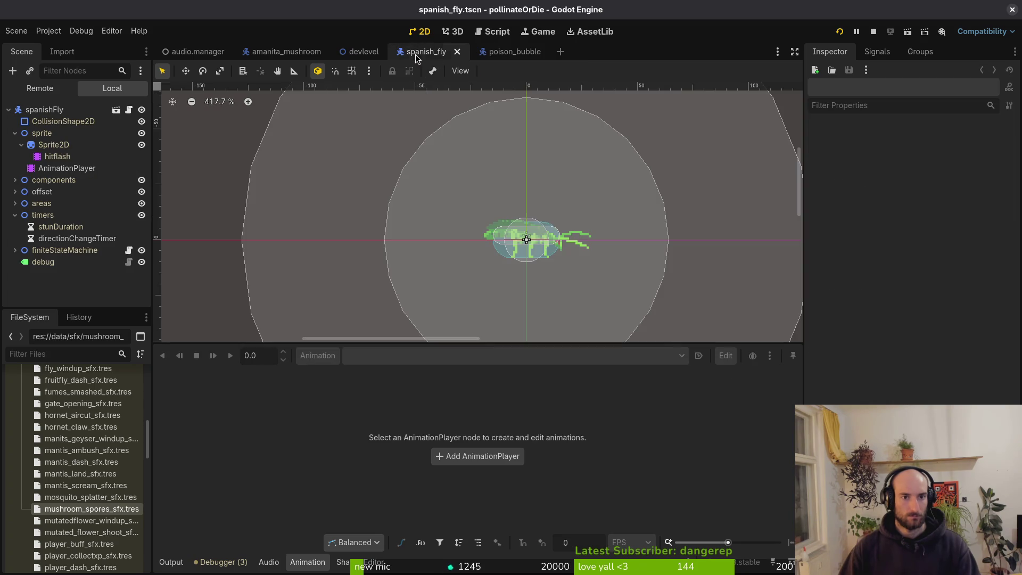
{"action": "left_click", "coordinate": [62, 169]}
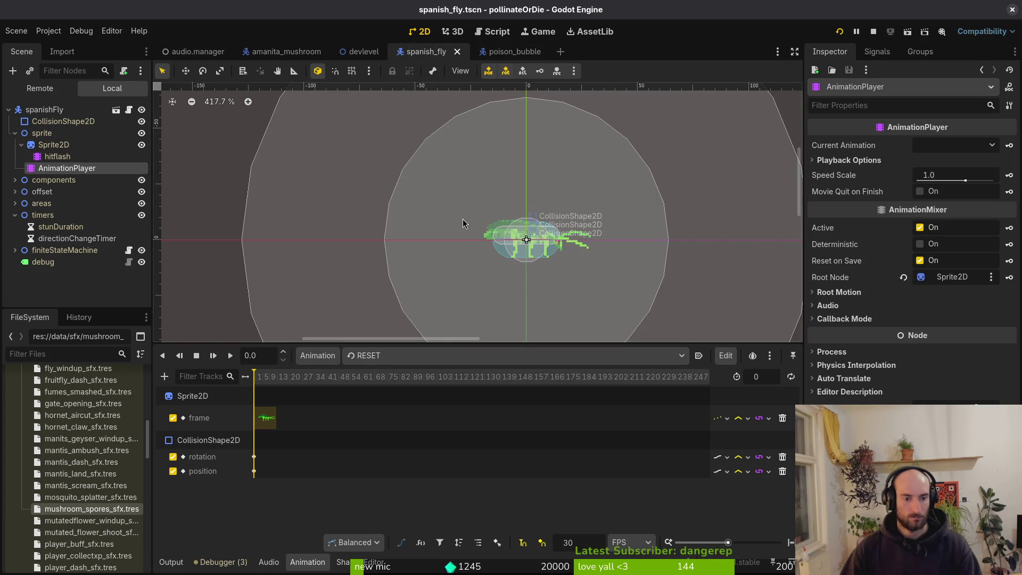
{"action": "scroll", "coordinate": [463, 240], "scroll_direction": "down", "scroll_amount": 10}
{"action": "left_click", "coordinate": [434, 200]}
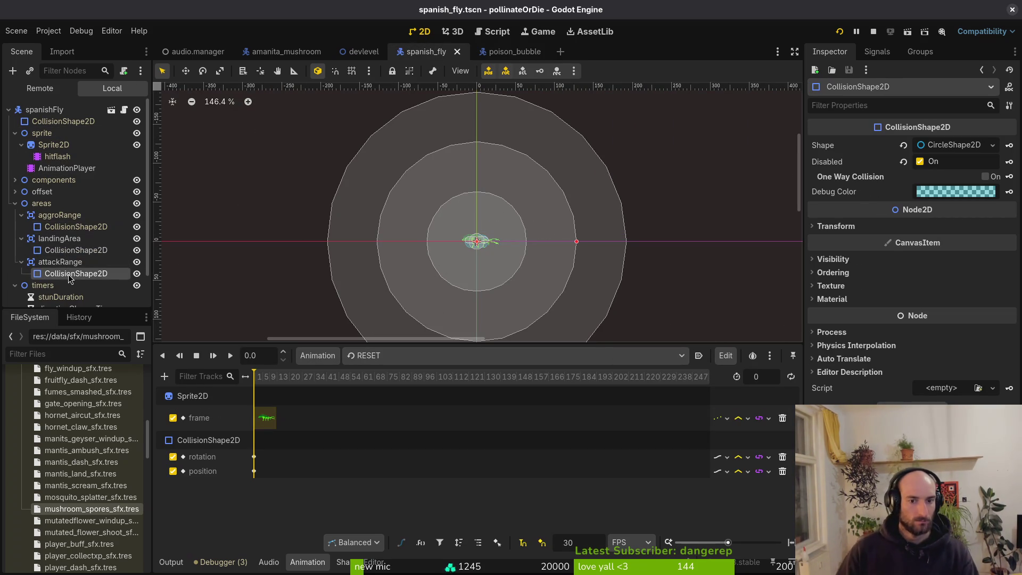
{"action": "left_click", "coordinate": [956, 145]}
{"action": "type", "text": "196"}
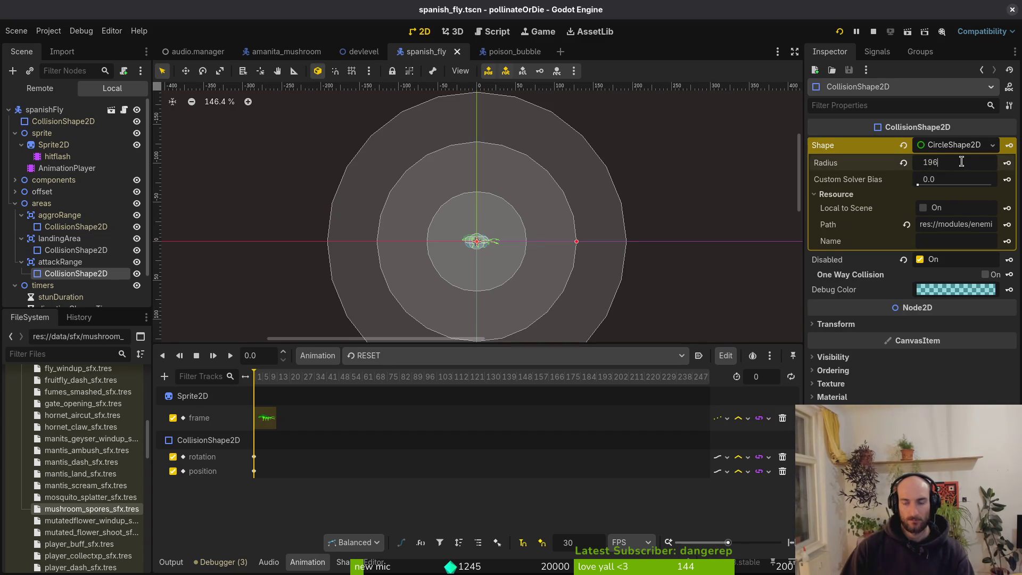
{"action": "key", "text": "Return"}
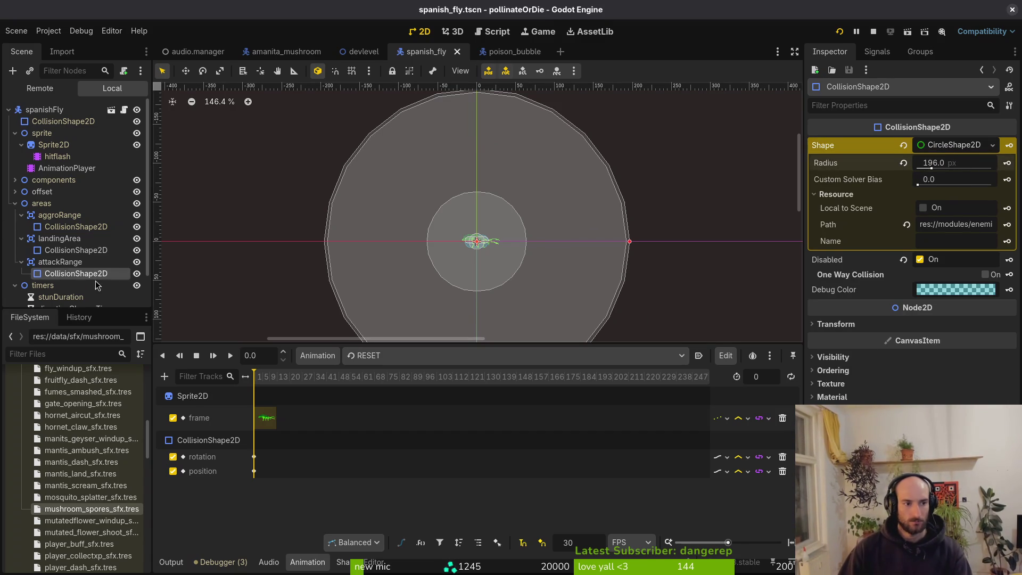
{"action": "left_click", "coordinate": [72, 250]}
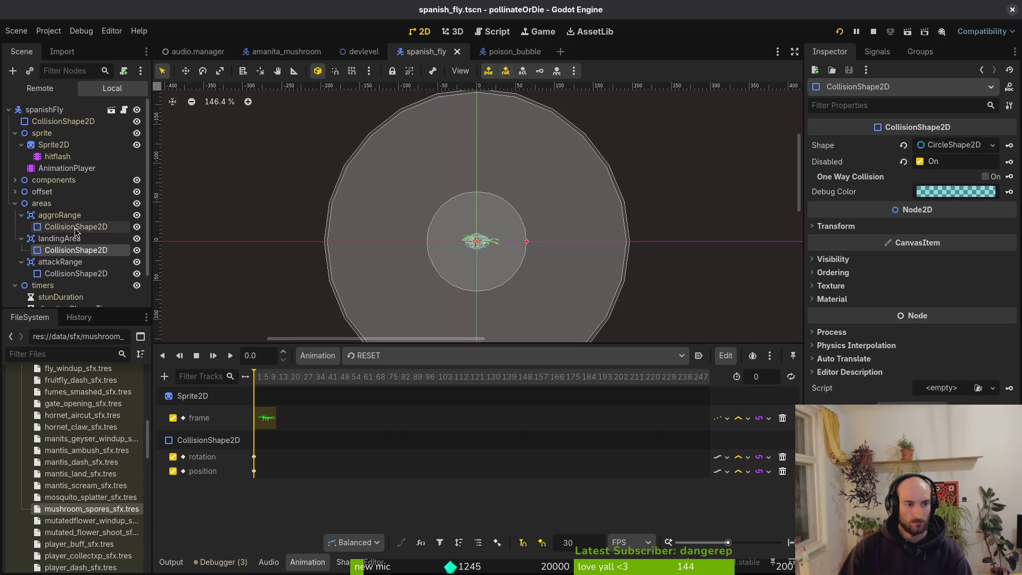
{"action": "left_click", "coordinate": [952, 146]}
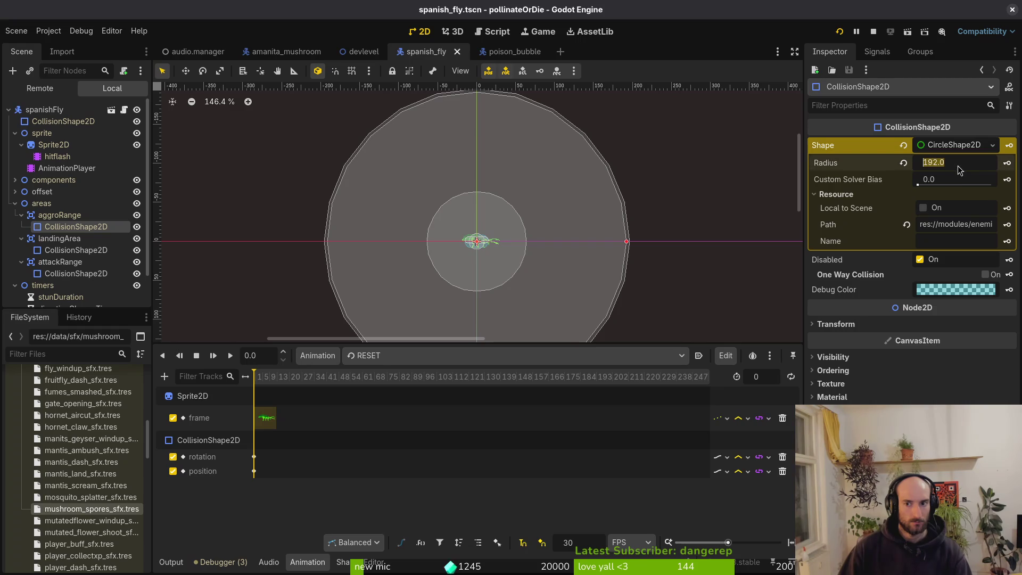
{"action": "left_click", "coordinate": [67, 276]}
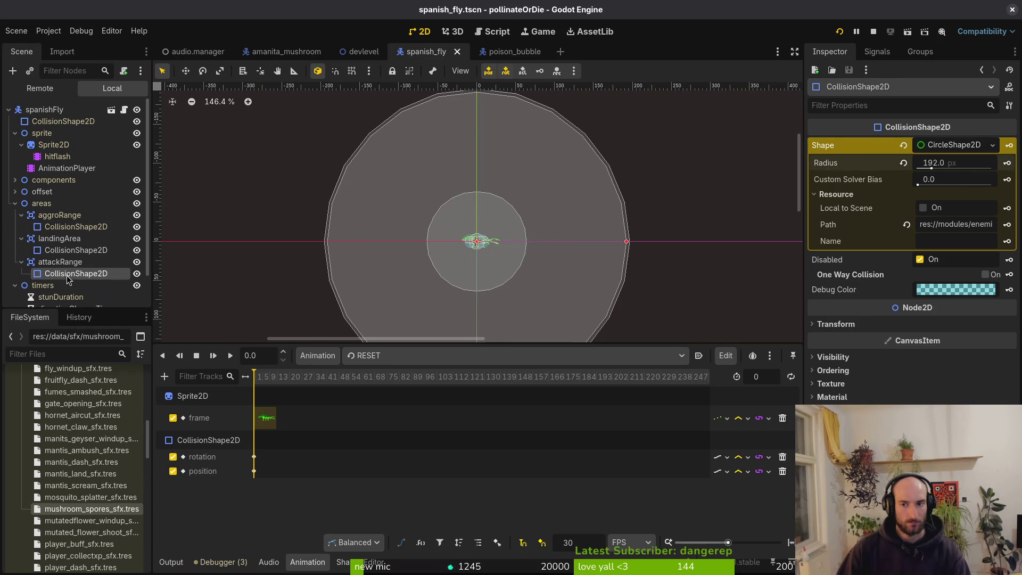
Set the aggroRange collision circle radius to 256 px and collapse the areas branches
{"action": "left_click", "coordinate": [71, 229]}
{"action": "left_click", "coordinate": [961, 161]}
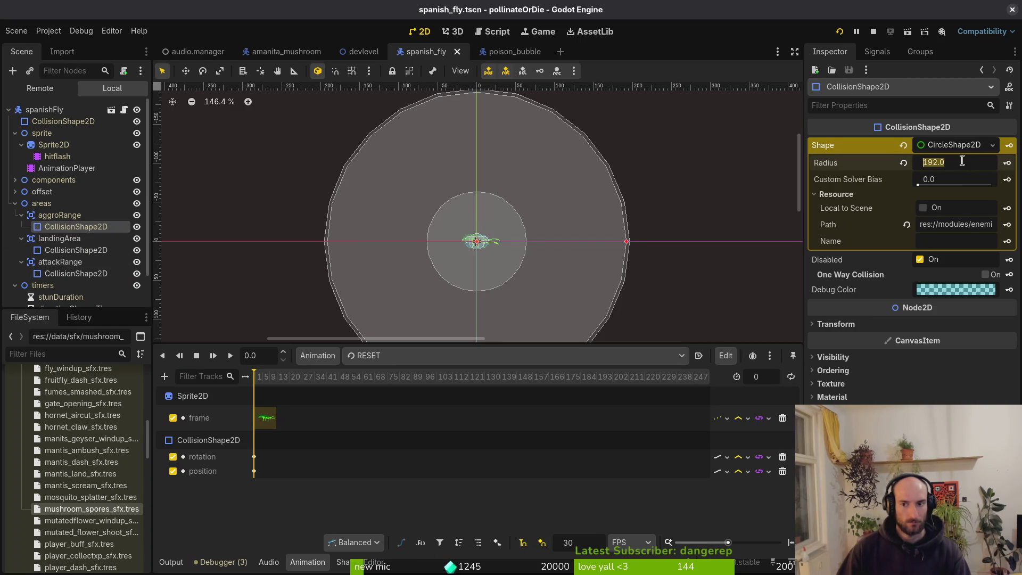
{"action": "type", "text": "56"}
{"action": "key", "text": "Return"}
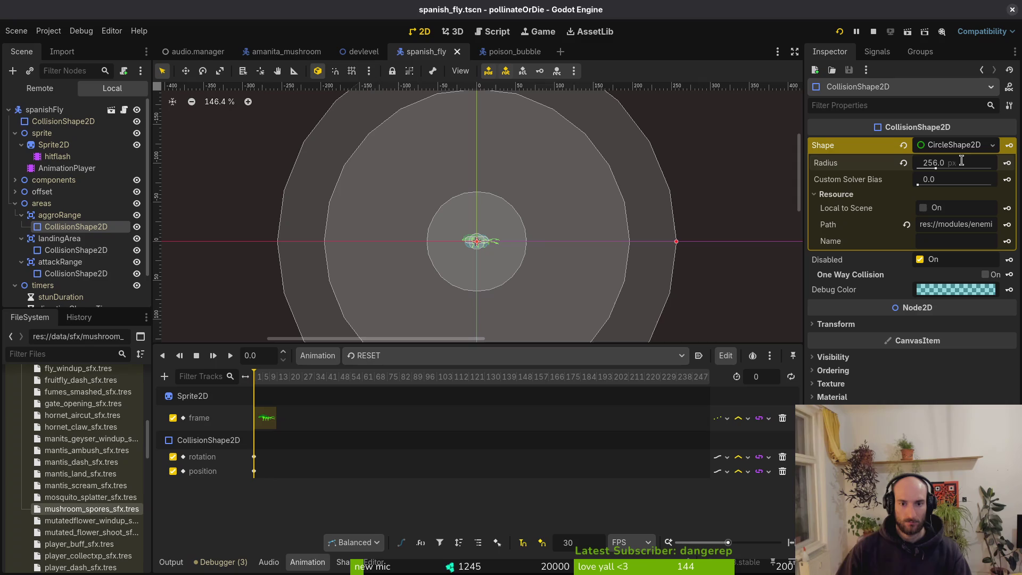
{"action": "left_click", "coordinate": [21, 215]}
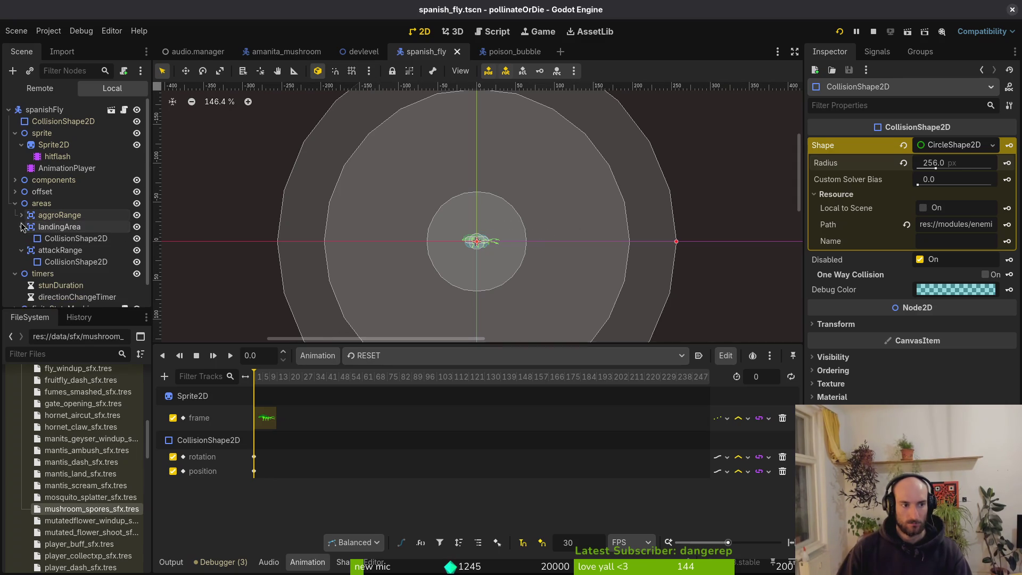
{"action": "left_click", "coordinate": [21, 226]}
{"action": "left_click", "coordinate": [15, 203]}
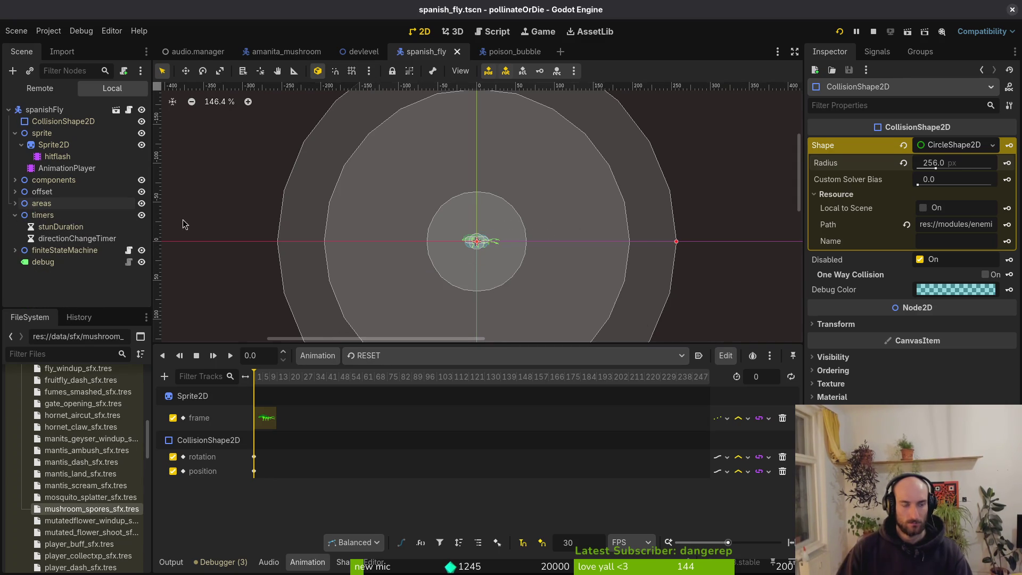
{"action": "left_click", "coordinate": [67, 168]}
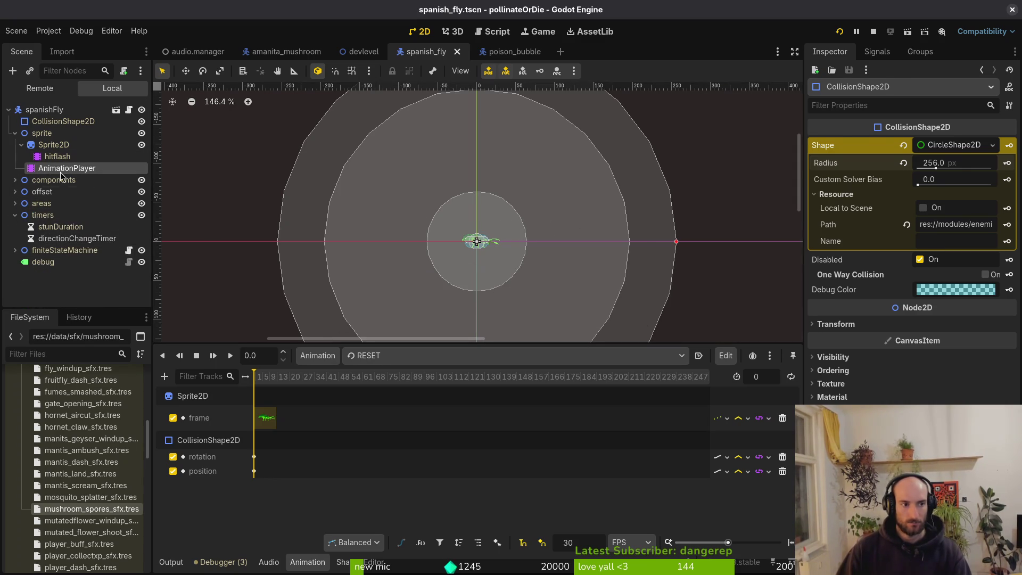
Load the spanish fly's bubble animation and set its speed to 15 FPS
{"action": "left_click", "coordinate": [410, 355]}
{"action": "left_click", "coordinate": [410, 387]}
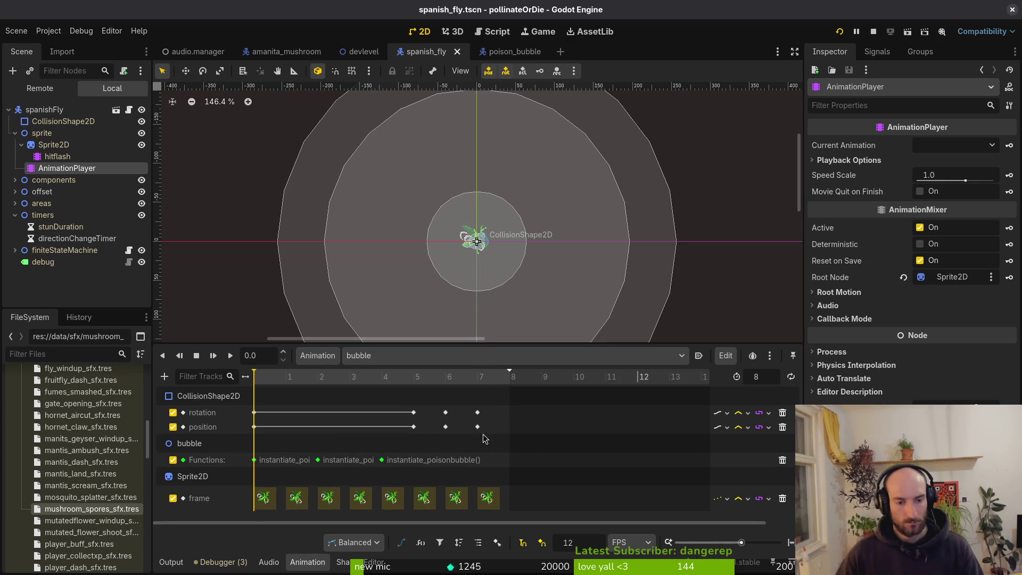
{"action": "left_click_drag", "start_coordinate": [762, 381], "coordinate": [780, 381]}
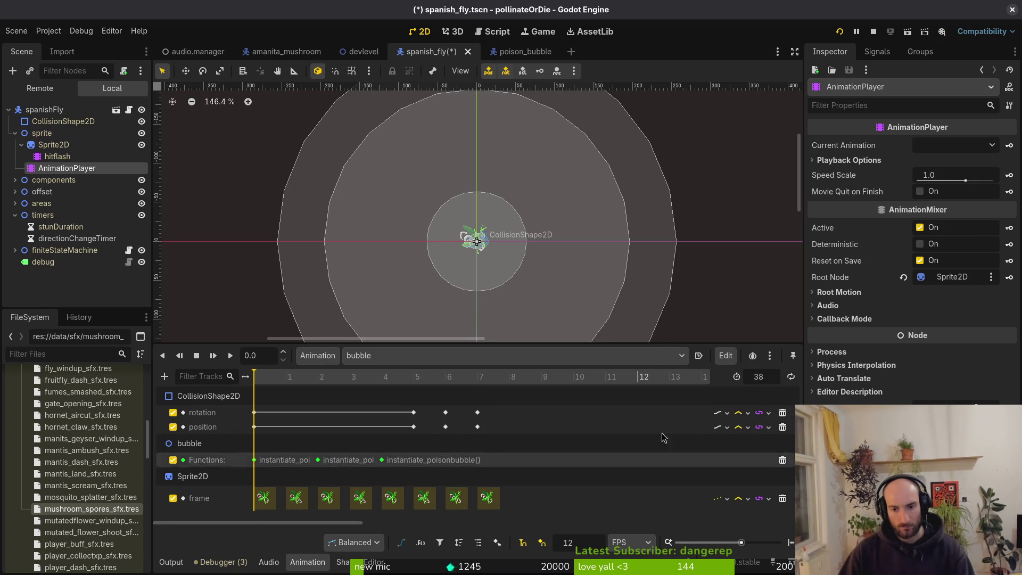
{"action": "key", "text": "ctrl+z"}
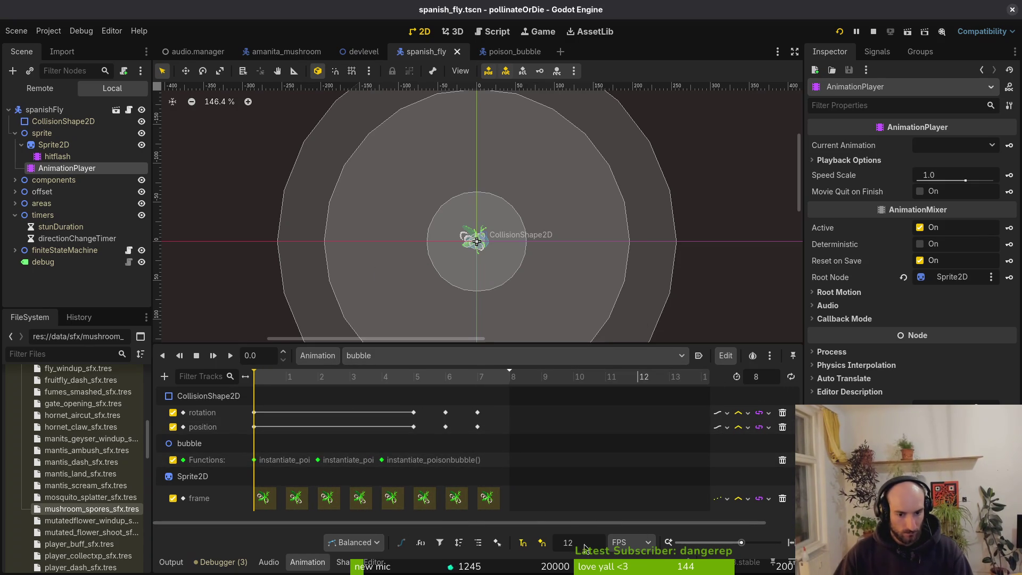
{"action": "type", "text": "15"}
{"action": "key", "text": "Return"}
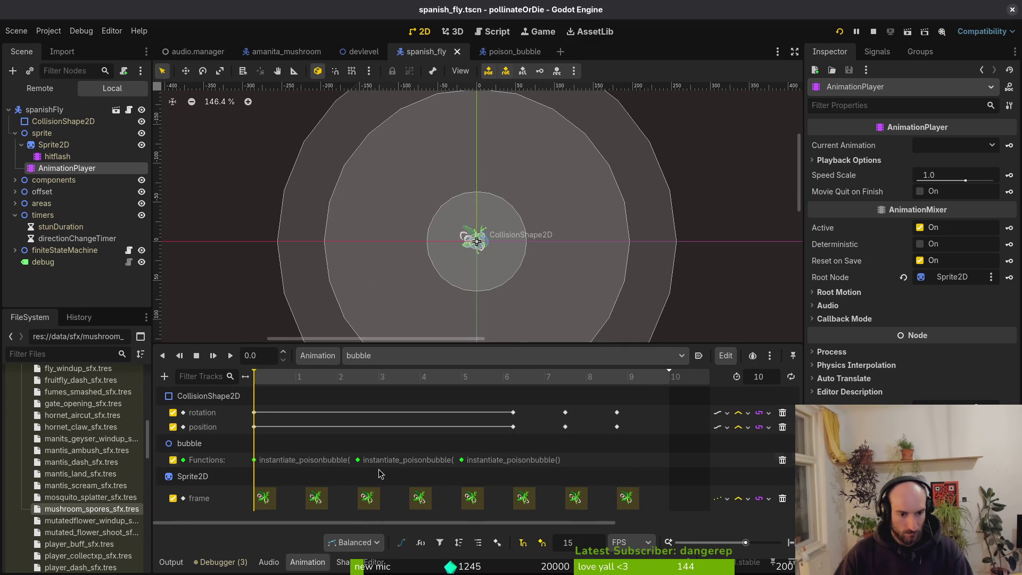
{"action": "left_click", "coordinate": [336, 461]}
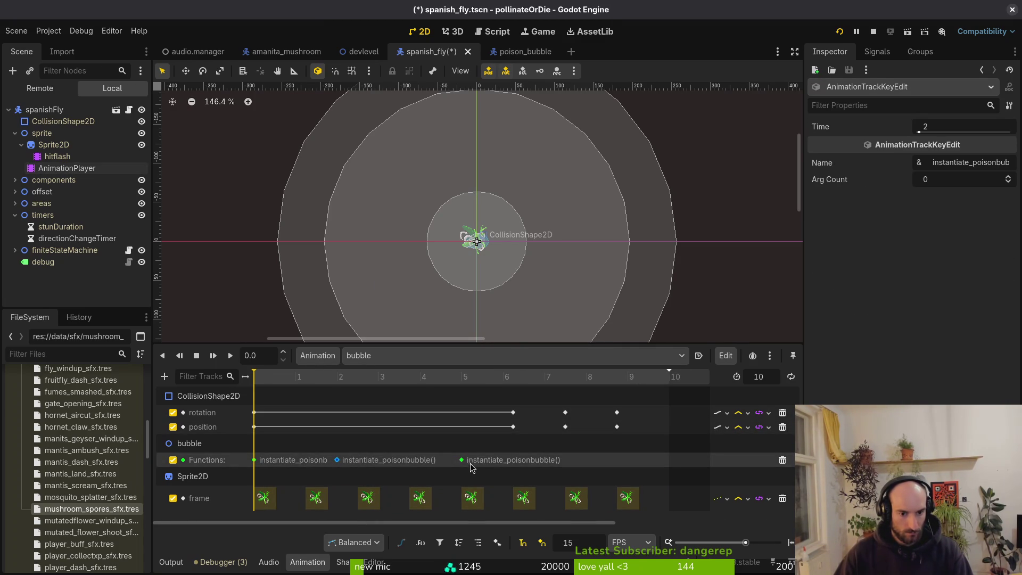
Move the rotation, position and frame keys onto frames 6–8, save, and set length to 8 frames
{"action": "mouse_move", "coordinate": [513, 427]}
{"action": "left_mouse_down"}
{"action": "mouse_move", "coordinate": [505, 427]}
{"action": "mouse_move", "coordinate": [511, 413]}
{"action": "mouse_move", "coordinate": [545, 427]}
{"action": "left_mouse_up"}
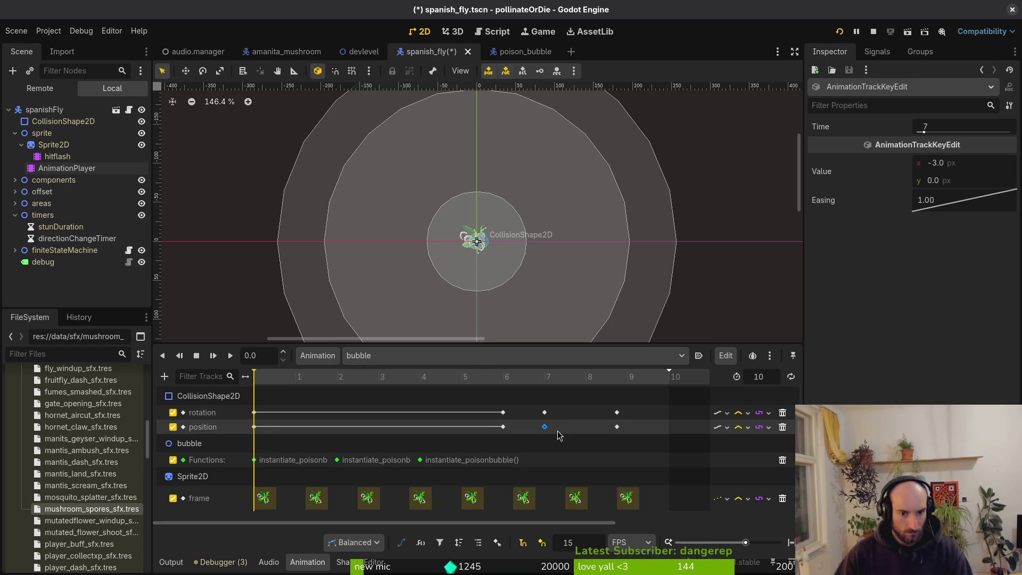
{"action": "mouse_move", "coordinate": [616, 412]}
{"action": "left_mouse_down"}
{"action": "mouse_move", "coordinate": [586, 412]}
{"action": "mouse_move", "coordinate": [586, 427]}
{"action": "left_mouse_up"}
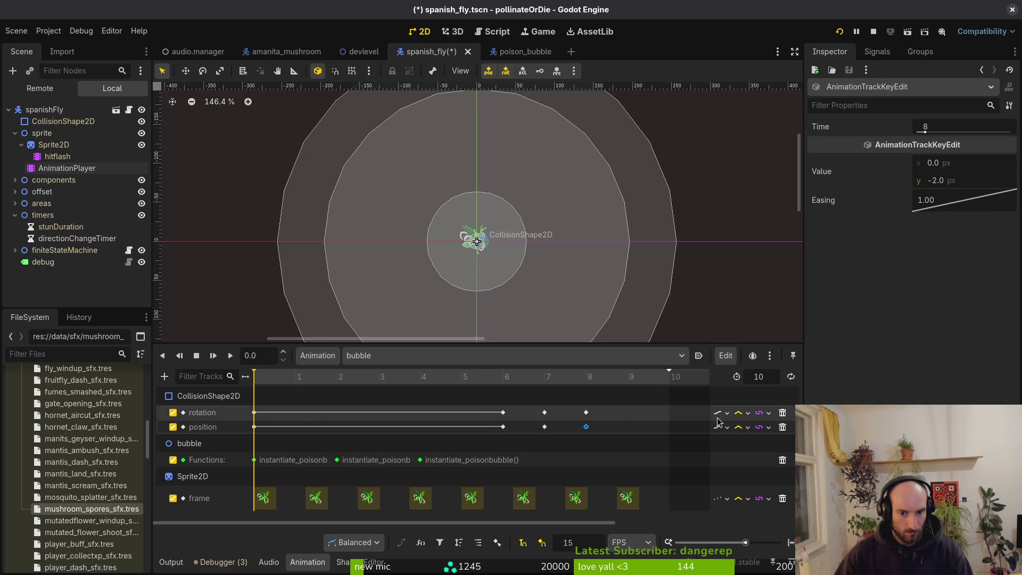
{"action": "key", "text": "ctrl+s"}
{"action": "key", "text": "Return"}
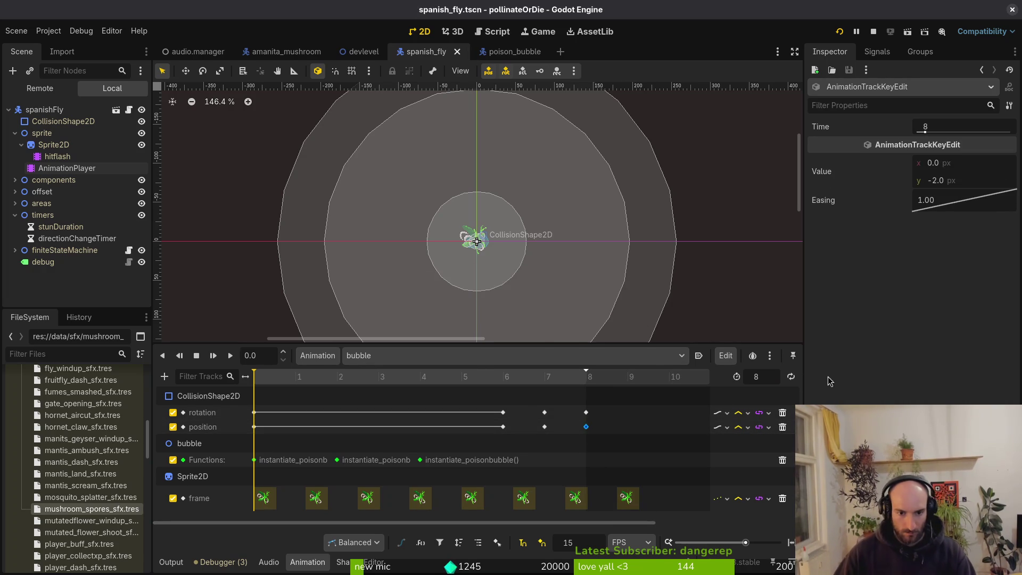
Undo and redo the keyframe retiming until the frame keys sit on frames 0–7, then save
{"action": "key", "text": "ctrl+z"}
{"action": "key", "text": "ctrl+z"}
{"action": "key", "text": "ctrl+z"}
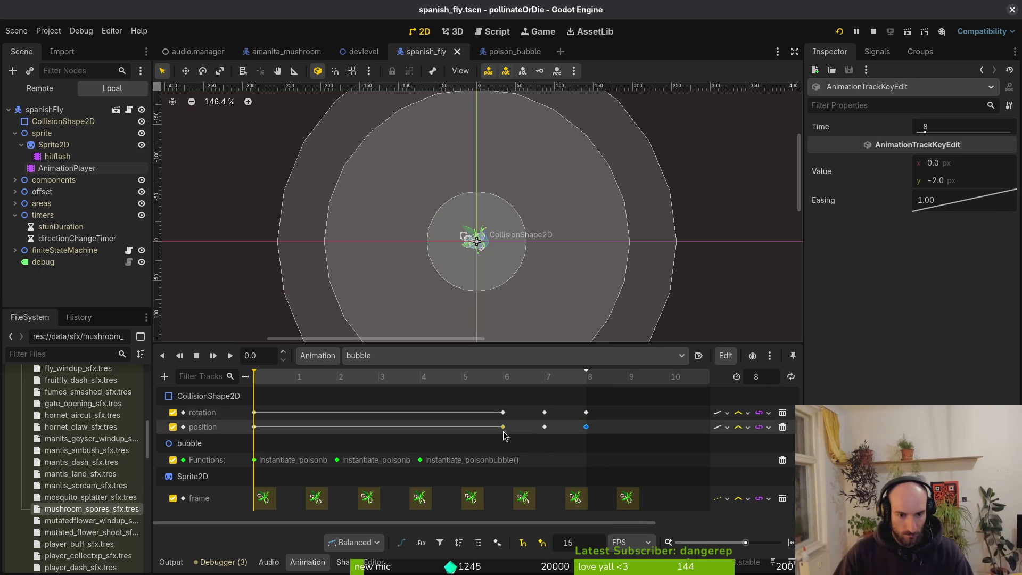
{"action": "key", "text": "ctrl+z"}
{"action": "key", "text": "ctrl+z"}
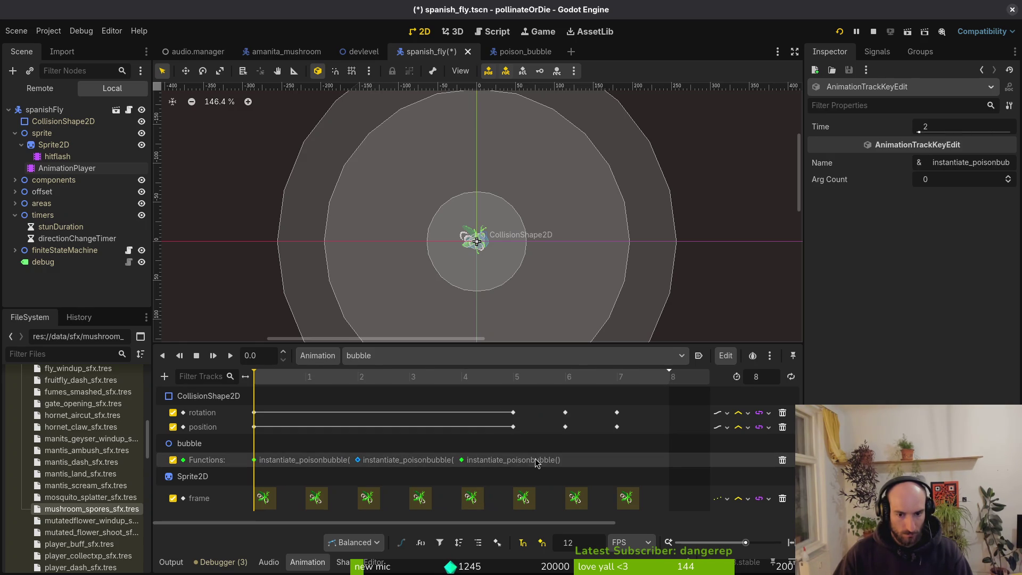
{"action": "key", "text": "ctrl+z"}
{"action": "key", "text": "ctrl+z"}
{"action": "key", "text": "ctrl+z"}
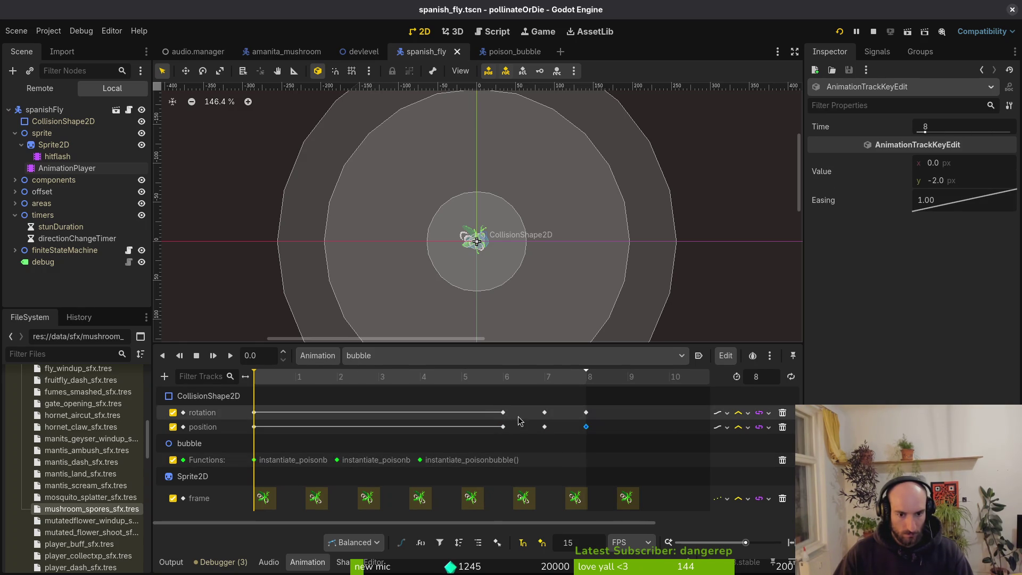
{"action": "key", "text": "ctrl+z"}
{"action": "key", "text": "ctrl+z"}
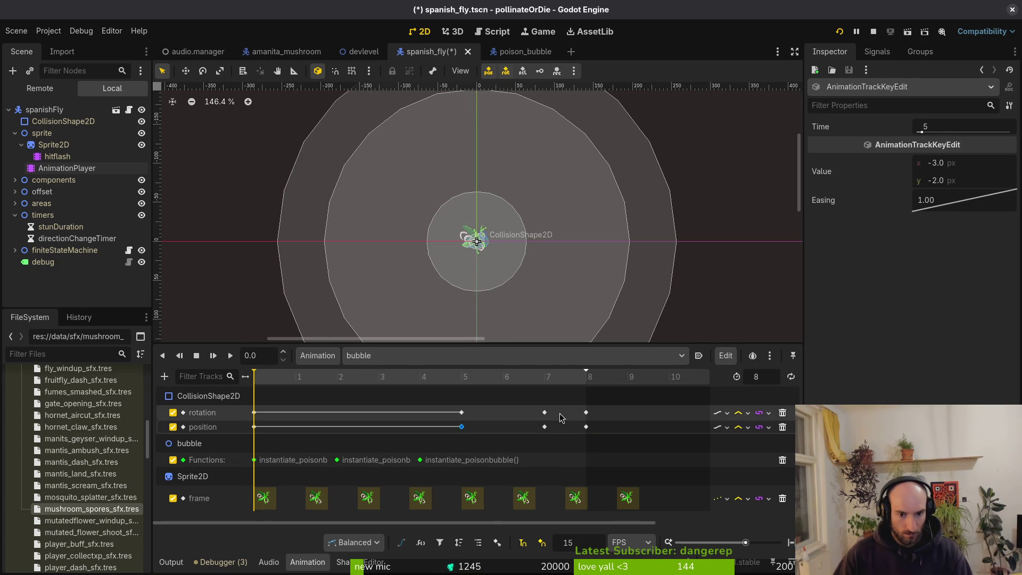
{"action": "key", "text": "ctrl+z"}
{"action": "key", "text": "ctrl+z"}
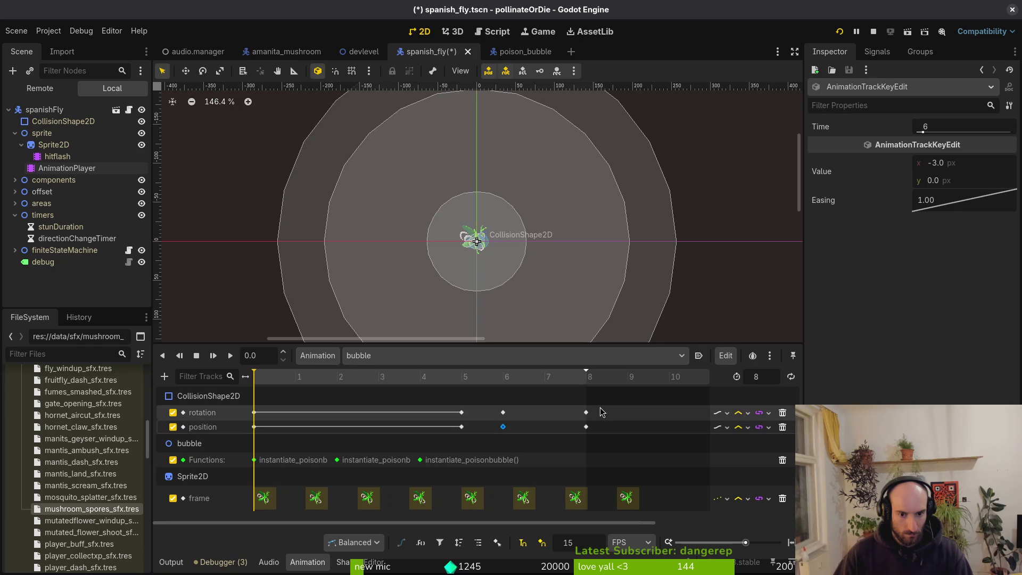
{"action": "key", "text": "ctrl+z"}
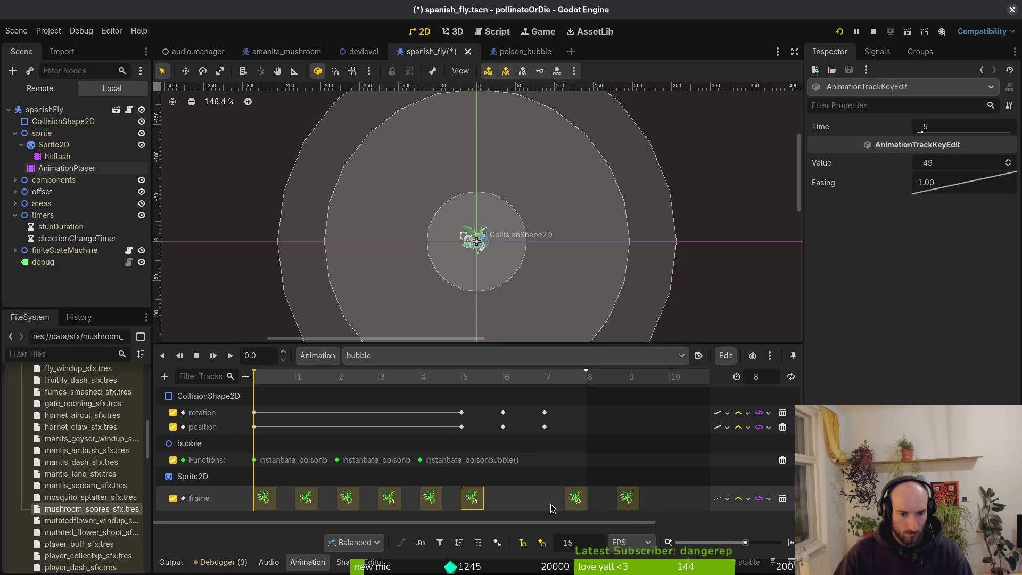
{"action": "key", "text": "ctrl+s"}
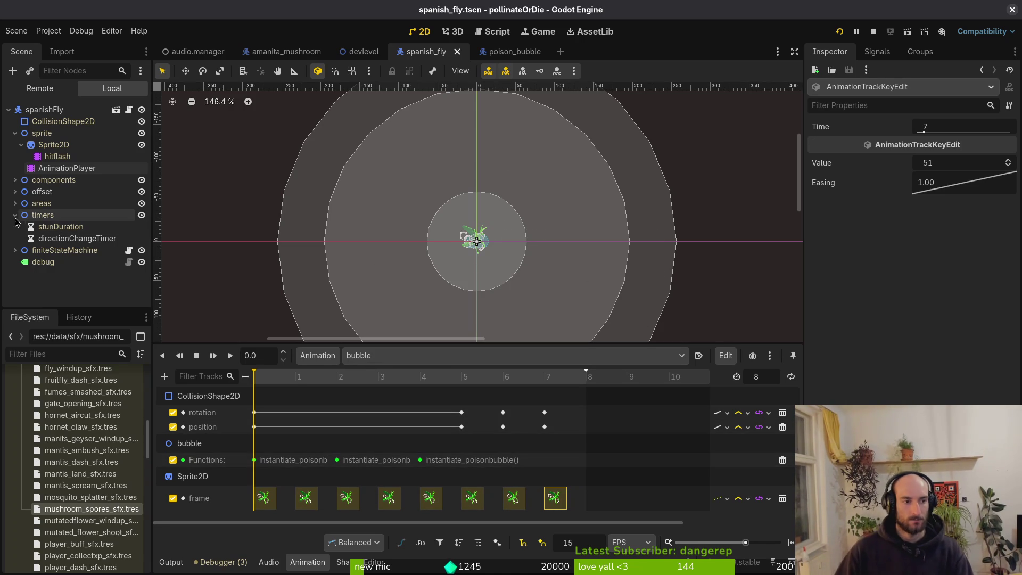
Save the spanish_fly scene and relaunch the game, continuing from the main menu
{"action": "left_click", "coordinate": [13, 135]}
{"action": "key", "text": "ctrl+s"}
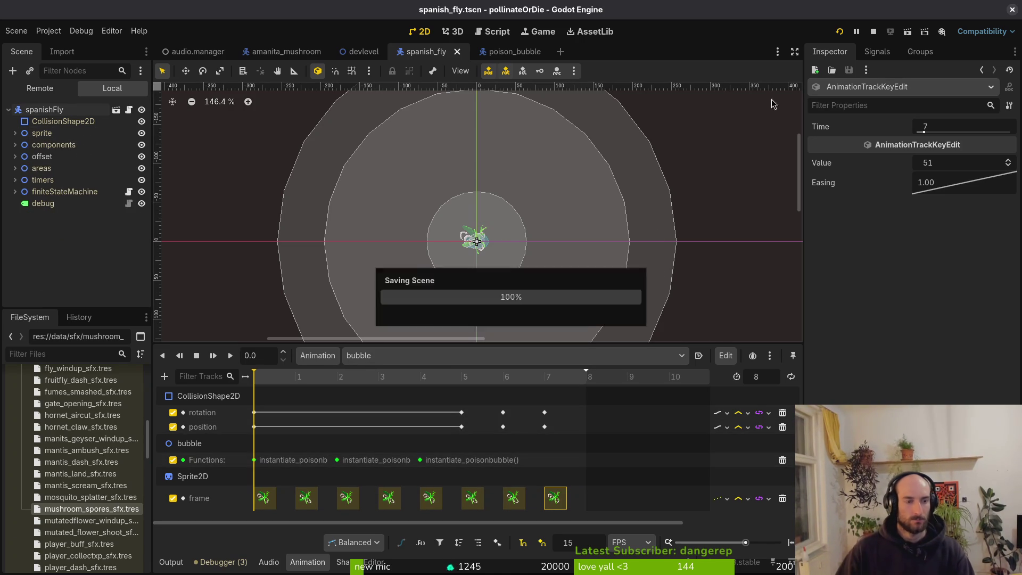
{"action": "left_click", "coordinate": [872, 32]}
{"action": "left_click", "coordinate": [839, 32]}
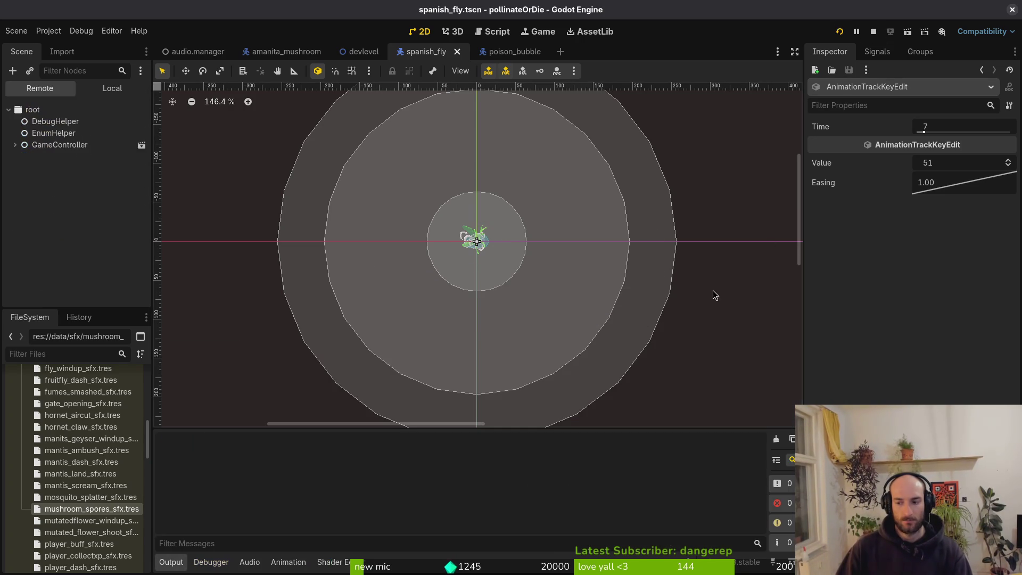
{"action": "key", "text": "Return"}
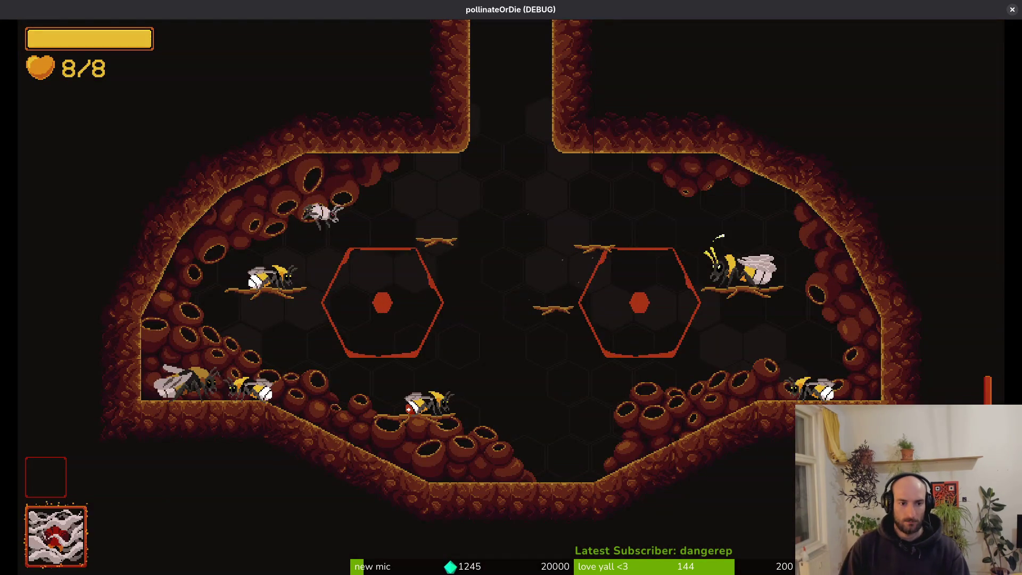
Fly through the right portal, slash at the spanish fly twice, then pause and quit
{"action": "key", "text": "Right"}
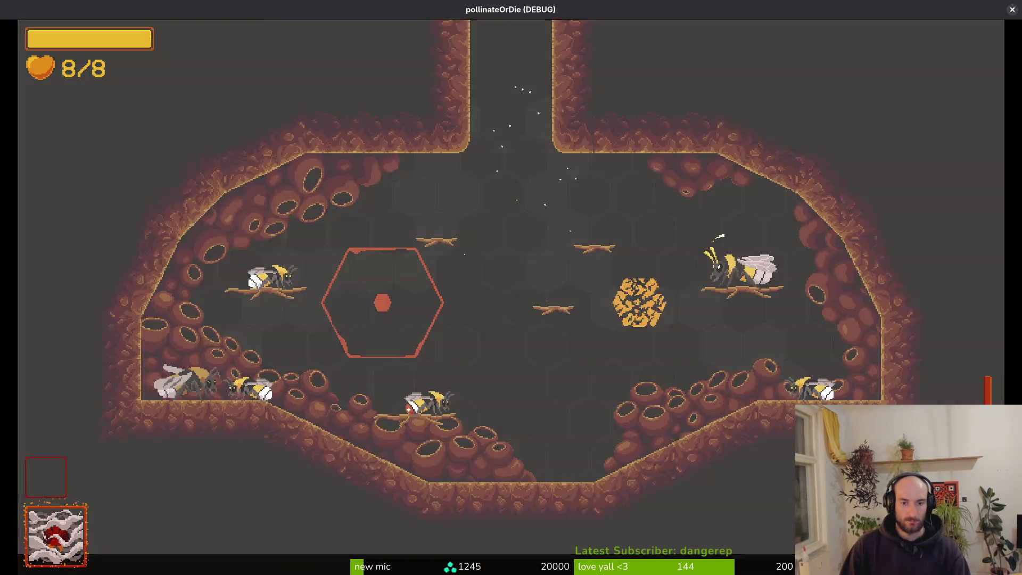
{"action": "key", "text": "w"}
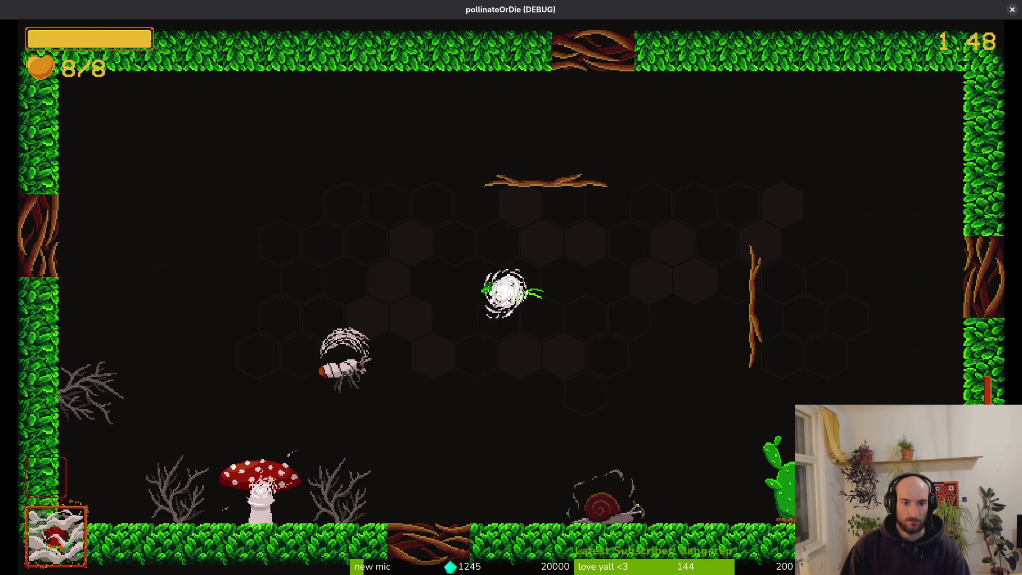
{"action": "left_click", "coordinate": [700, 273]}
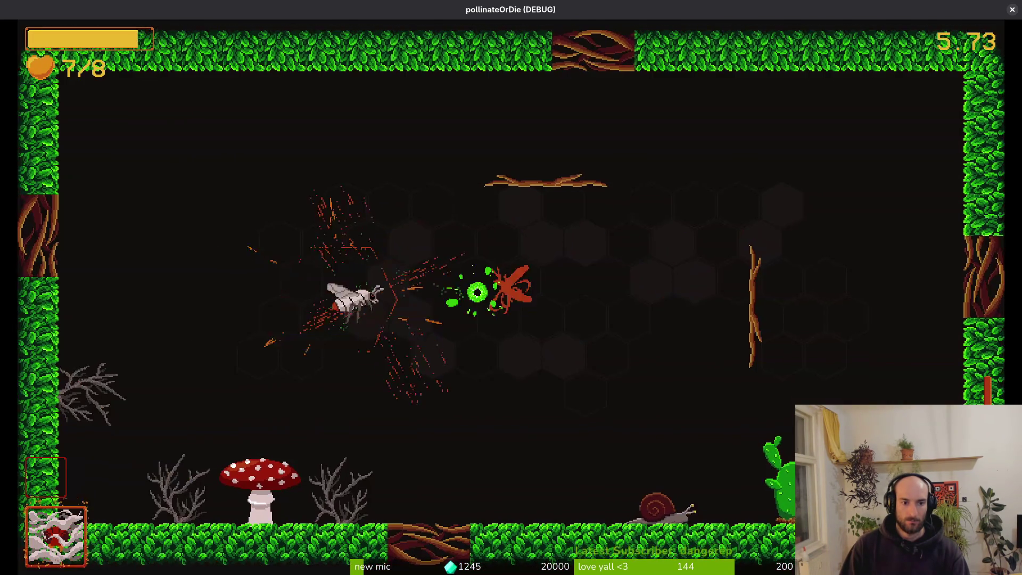
{"action": "left_click", "coordinate": [700, 273]}
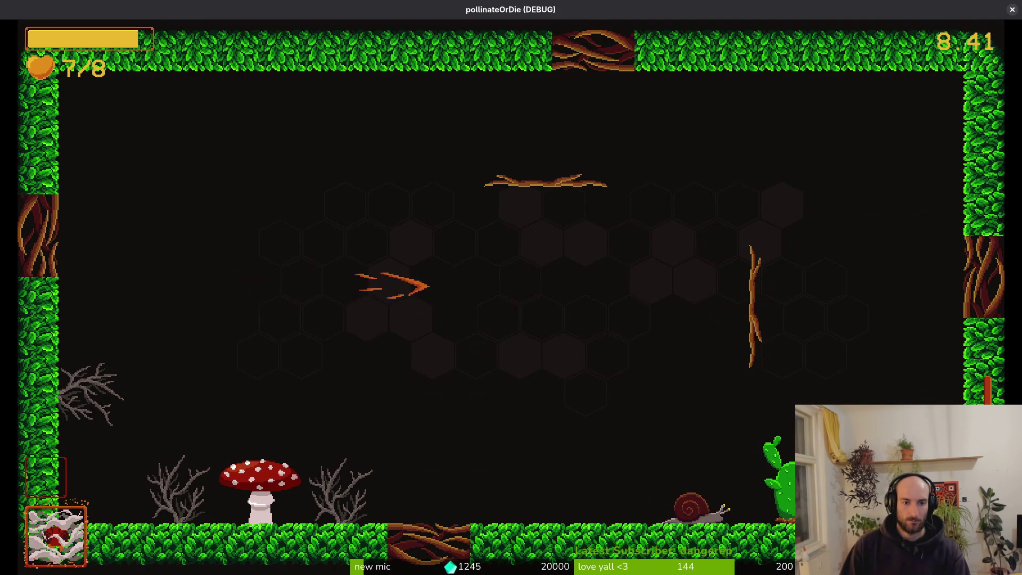
{"action": "key", "text": "Escape"}
{"action": "key", "text": "F8"}
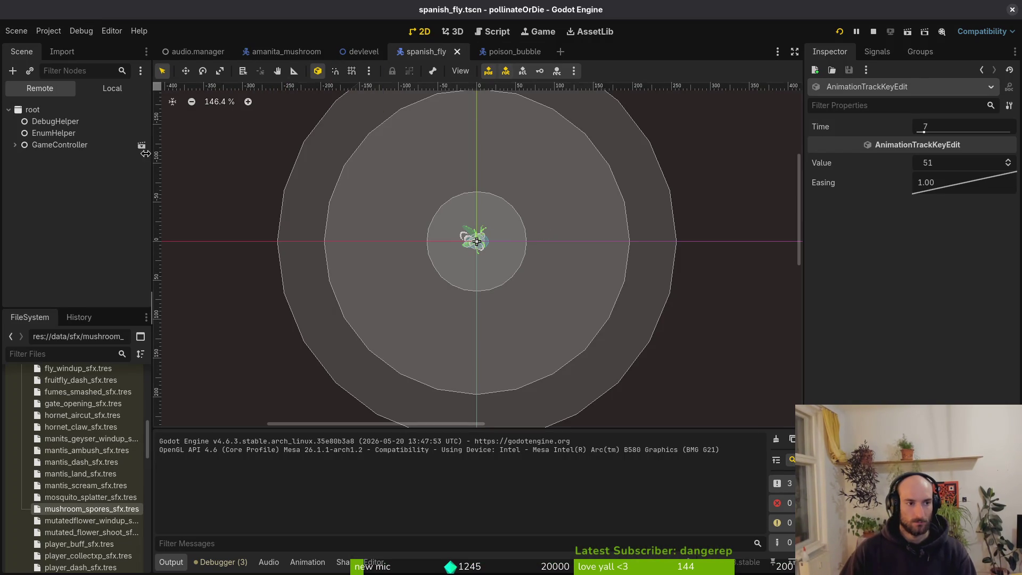
On the sprite's AnimationPlayer, spread the bubble rotation and position keys out toward time 7
{"action": "left_click", "coordinate": [105, 92]}
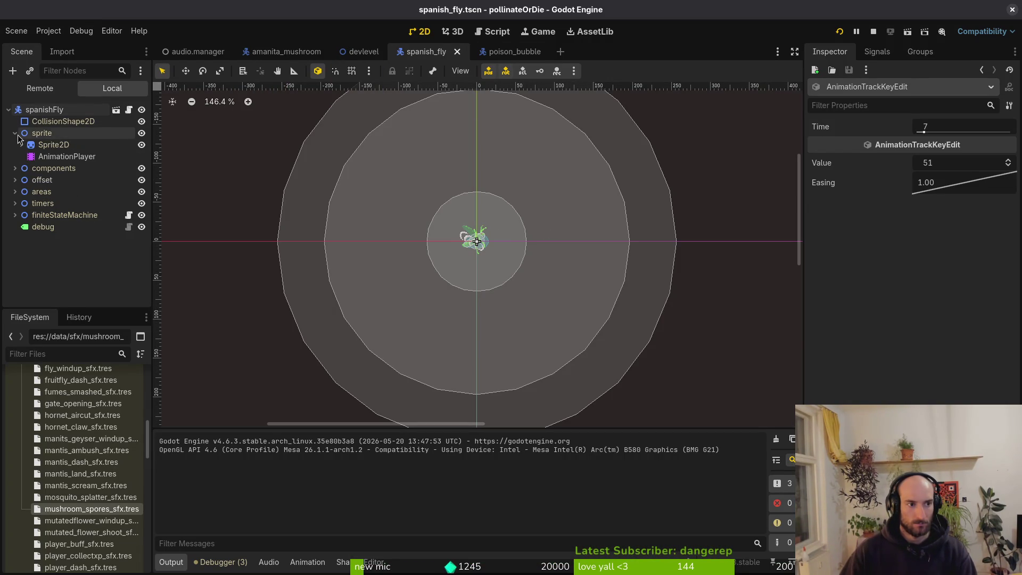
{"action": "left_click", "coordinate": [66, 156]}
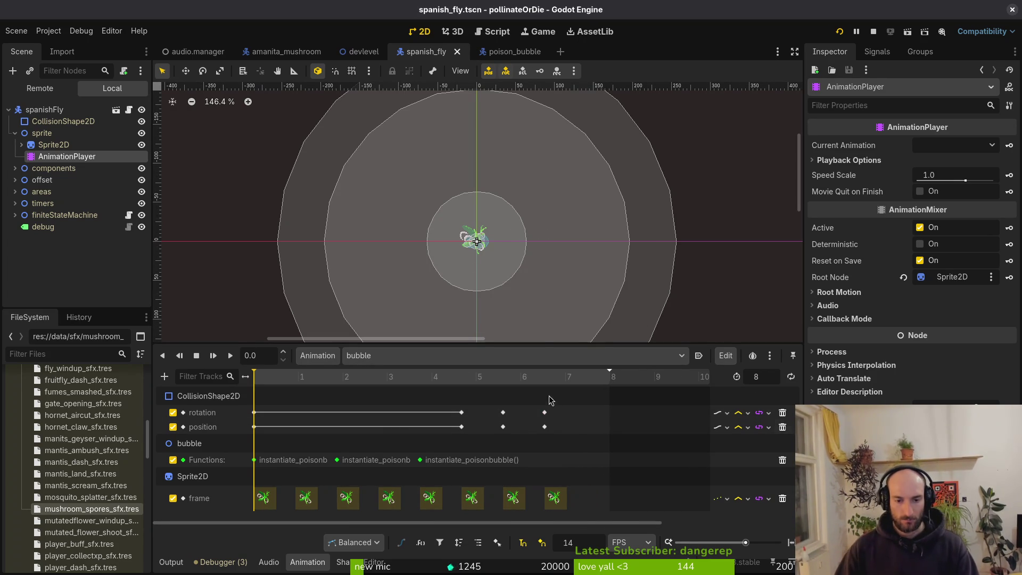
{"action": "left_click_drag", "start_coordinate": [544, 413], "coordinate": [567, 414]}
{"action": "mouse_move", "coordinate": [503, 412]}
{"action": "left_mouse_down"}
{"action": "mouse_move", "coordinate": [520, 412]}
{"action": "mouse_move", "coordinate": [521, 426]}
{"action": "left_mouse_up"}
{"action": "mouse_move", "coordinate": [462, 413]}
{"action": "left_mouse_down"}
{"action": "mouse_move", "coordinate": [476, 412]}
{"action": "mouse_move", "coordinate": [476, 427]}
{"action": "left_mouse_up"}
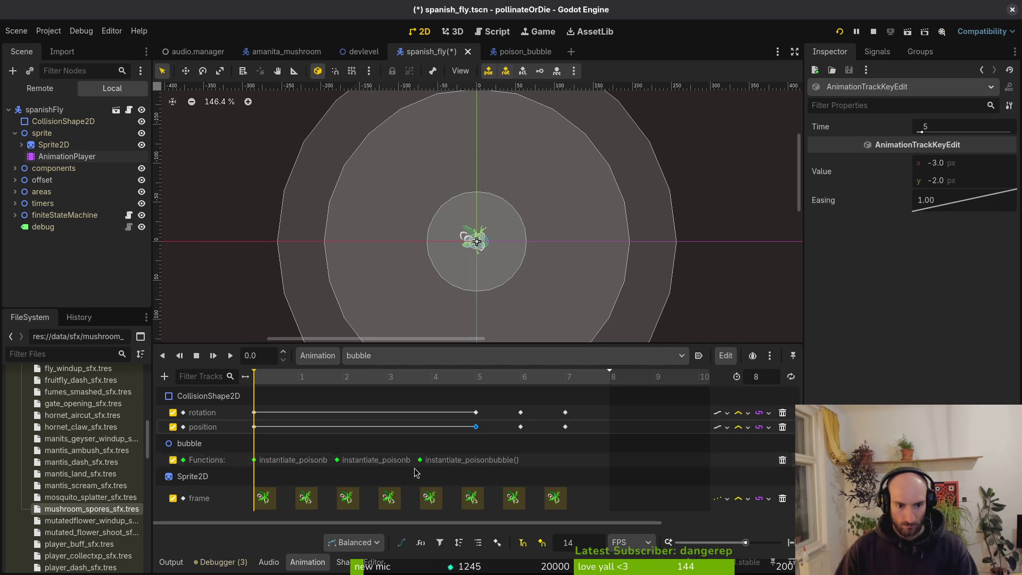
{"action": "left_click_drag", "start_coordinate": [420, 460], "coordinate": [431, 461]}
{"action": "left_click", "coordinate": [349, 463]}
Move the second Functions call to time 2 and save spanish_fly.tscn
{"action": "left_click_drag", "start_coordinate": [337, 460], "coordinate": [343, 460]}
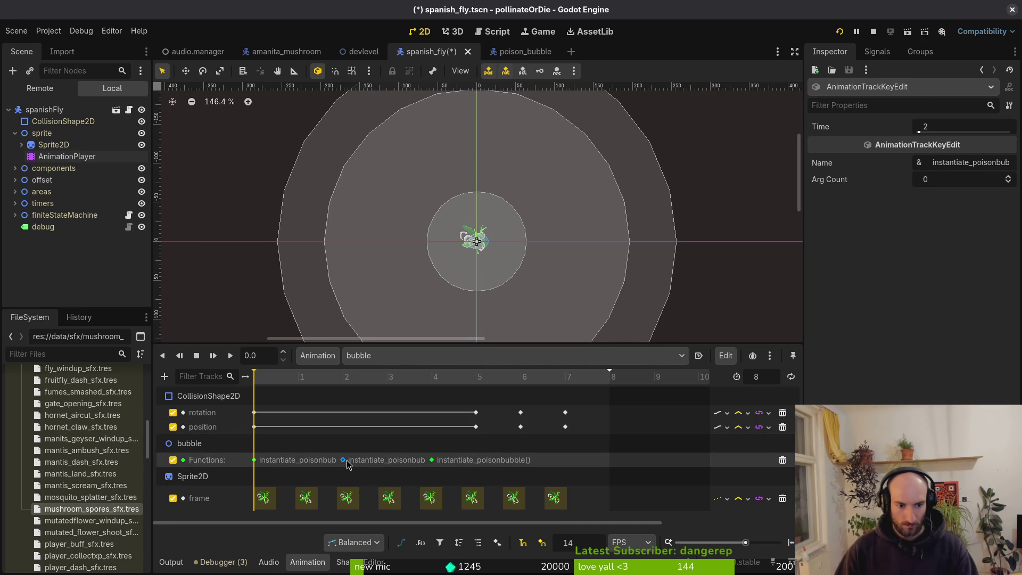
{"action": "left_click", "coordinate": [308, 499]}
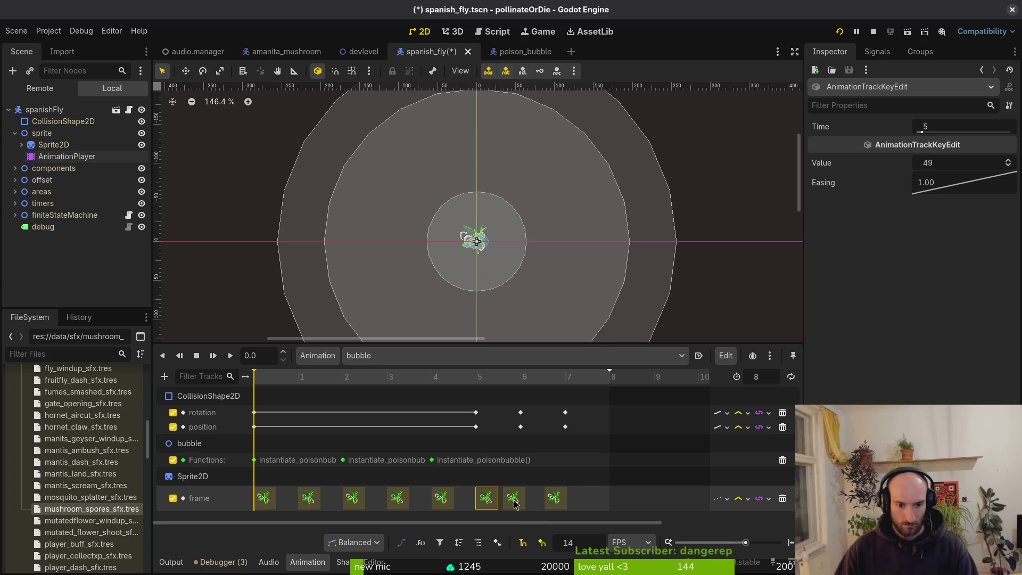
{"action": "key", "text": "ctrl+s"}
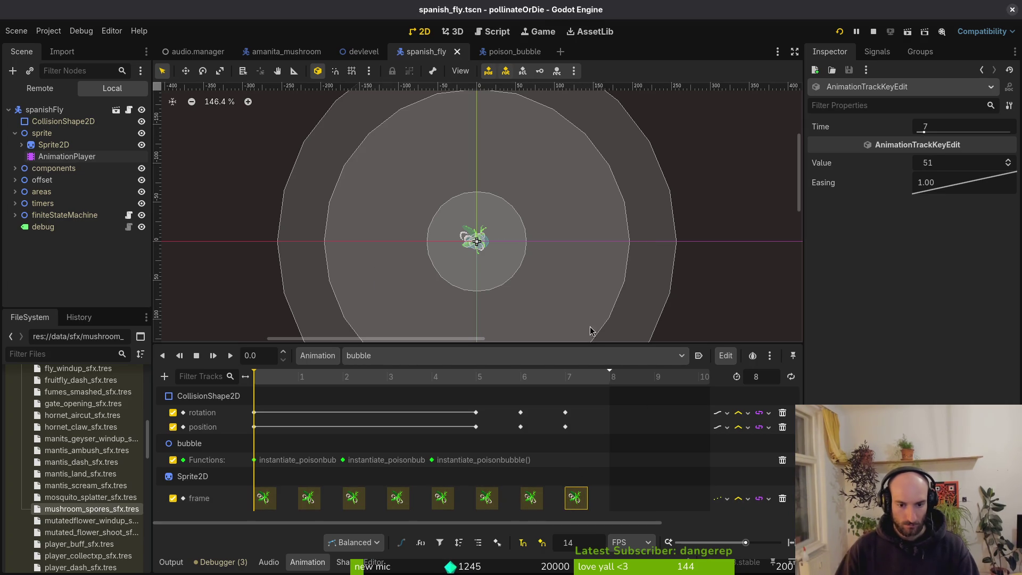
{"action": "left_click", "coordinate": [341, 394]}
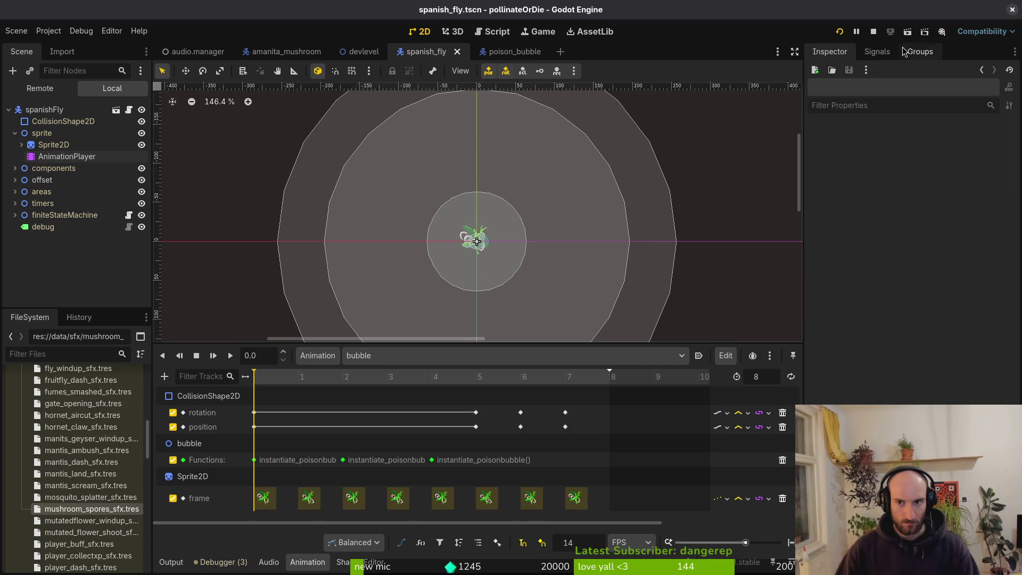
Run the game from the main menu, fly up and slash the green bug to death
{"action": "left_click", "coordinate": [874, 32]}
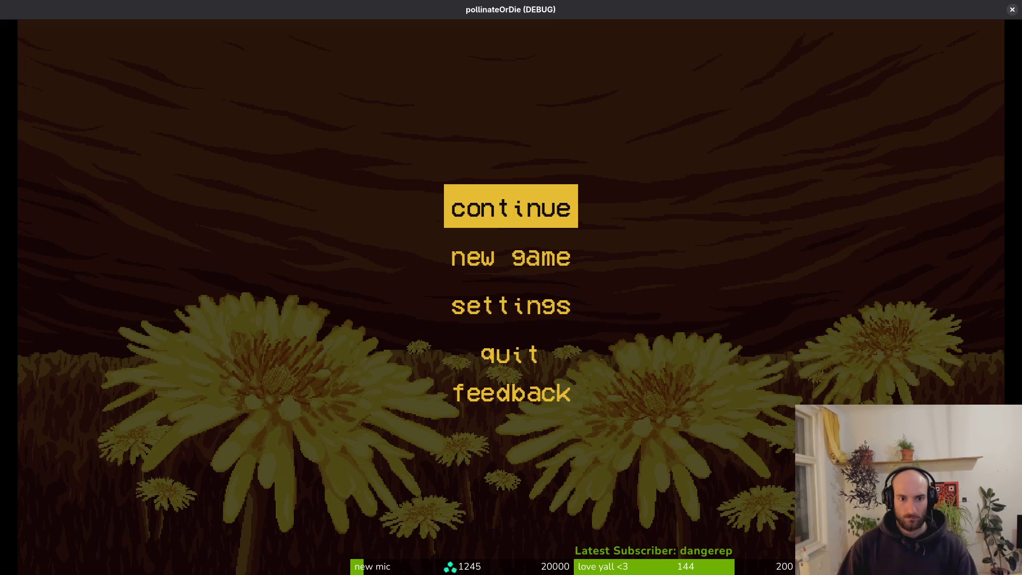
{"action": "key", "text": "Return"}
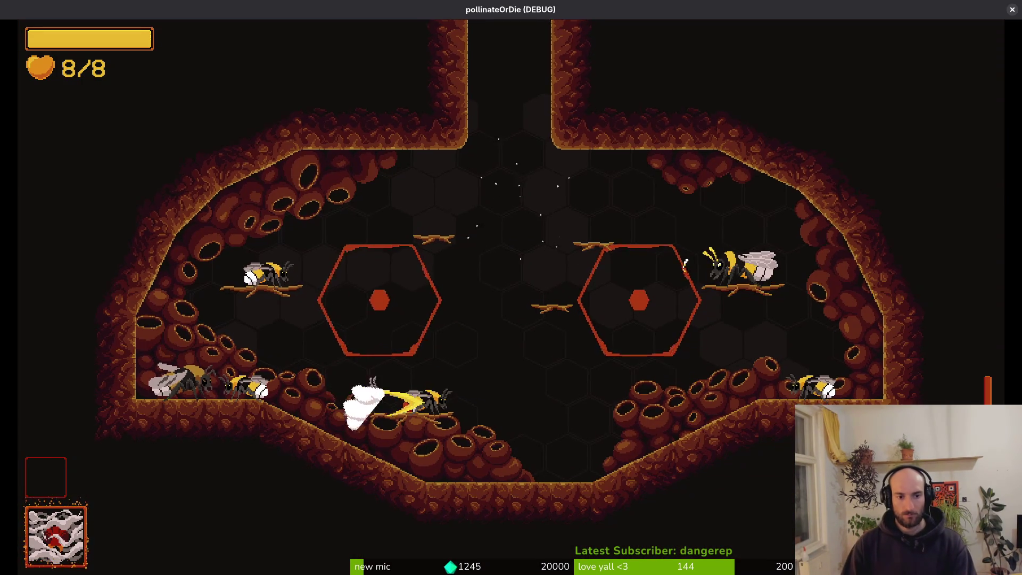
{"action": "key", "text": "d"}
{"action": "key", "text": "space"}
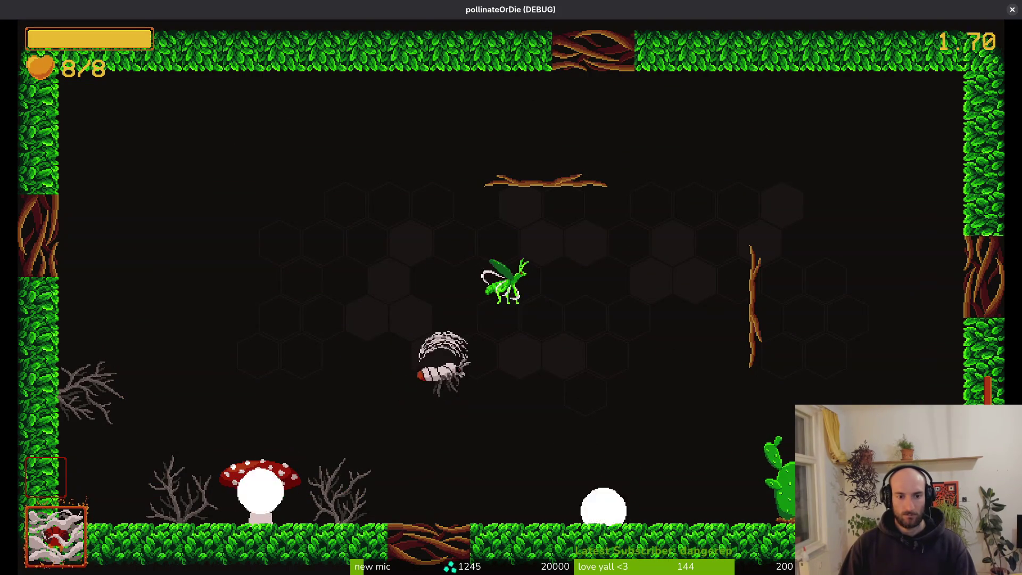
{"action": "key", "text": "a"}
{"action": "key", "text": "space"}
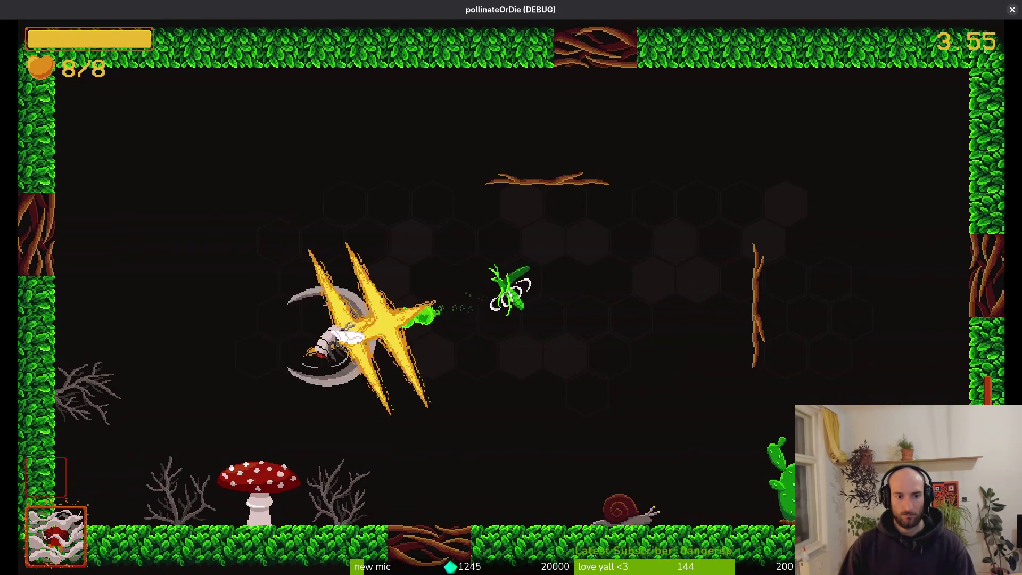
{"action": "key", "text": "space"}
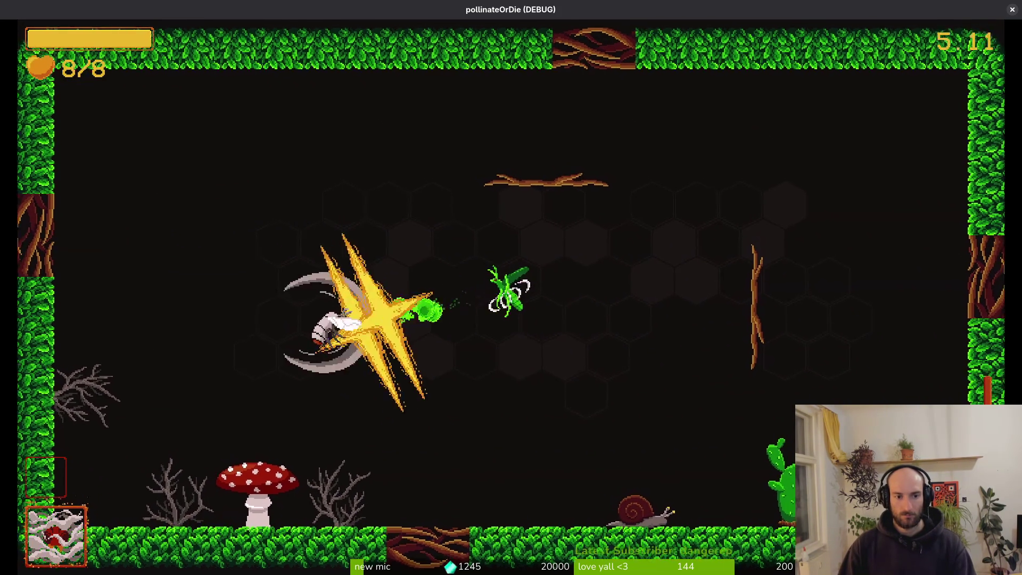
{"action": "key", "text": "s"}
Attack the red mushroom with downward strikes and slashes
{"action": "key", "text": "space"}
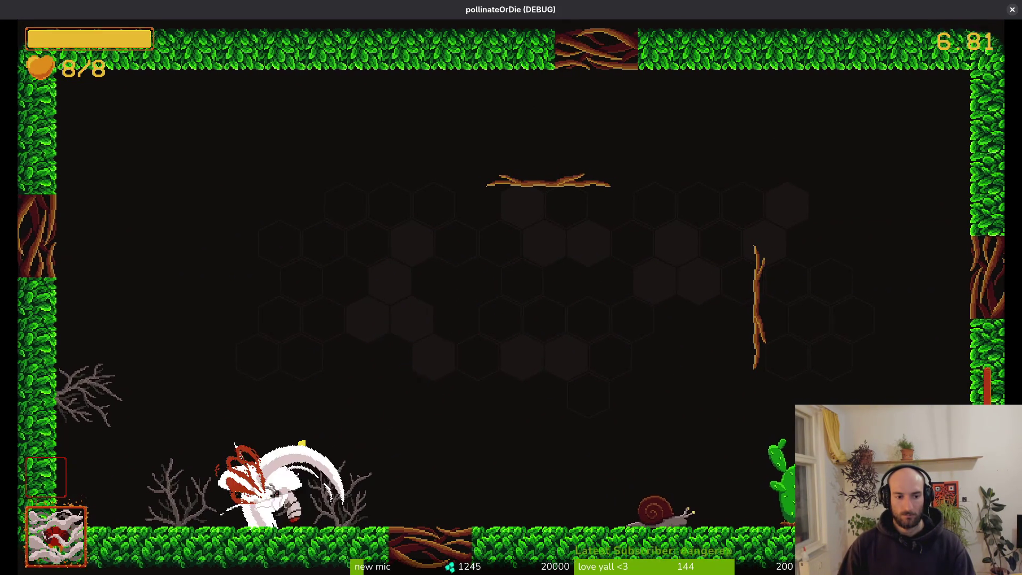
{"action": "key", "text": "a"}
{"action": "key", "text": "w"}
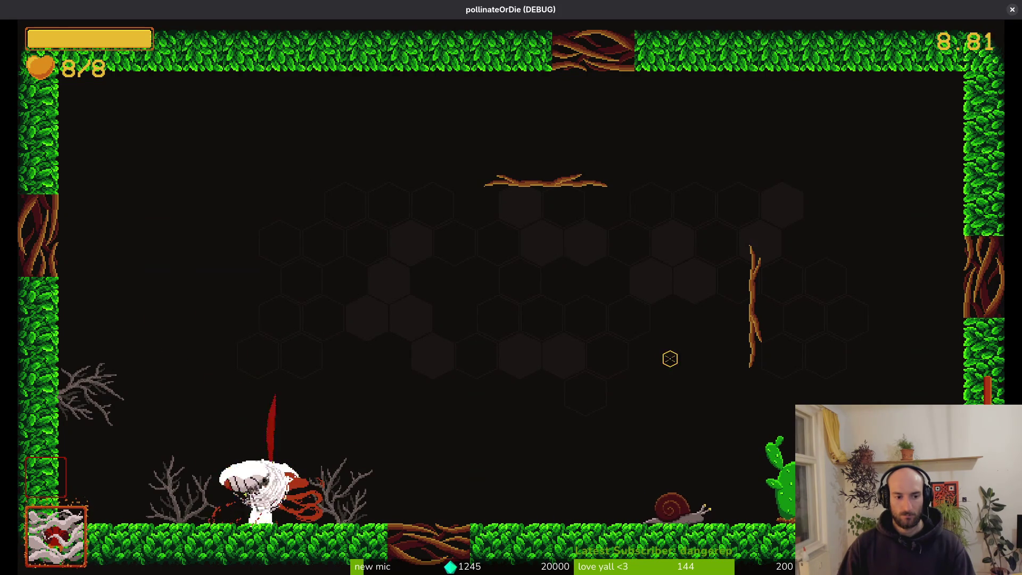
{"action": "key", "text": "s"}
{"action": "key", "text": "space"}
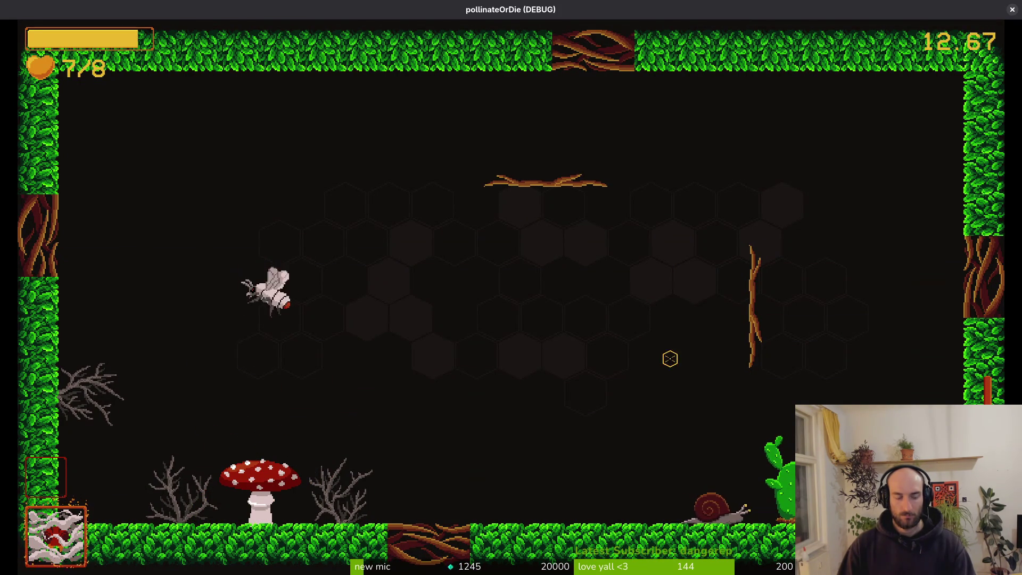
{"action": "key", "text": "s"}
{"action": "key", "text": "space"}
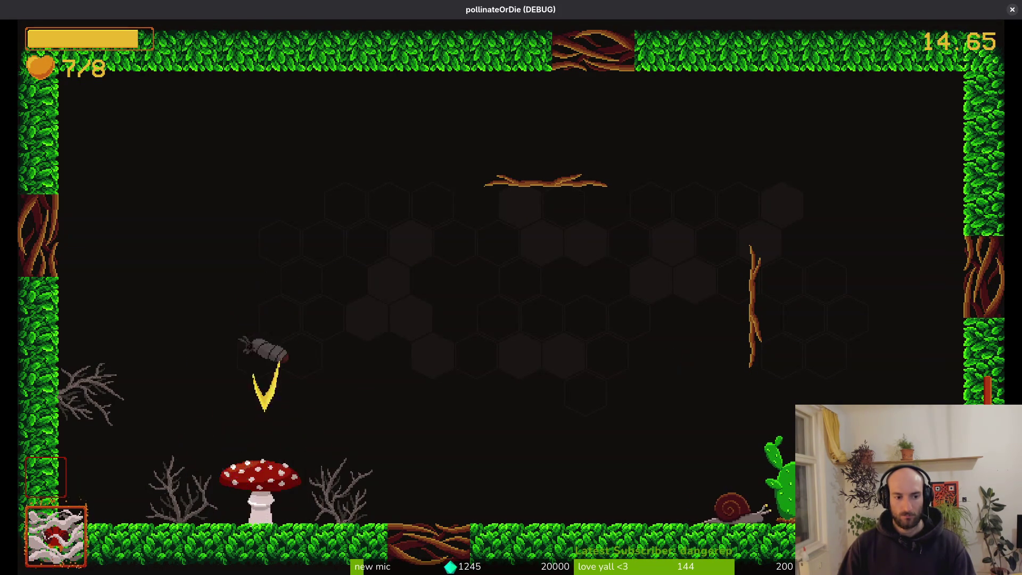
Open the debug options, load level 1, toggle the shop, then switch to level 2 with the mushroom
{"action": "key", "text": "Escape"}
{"action": "key", "text": "Return"}
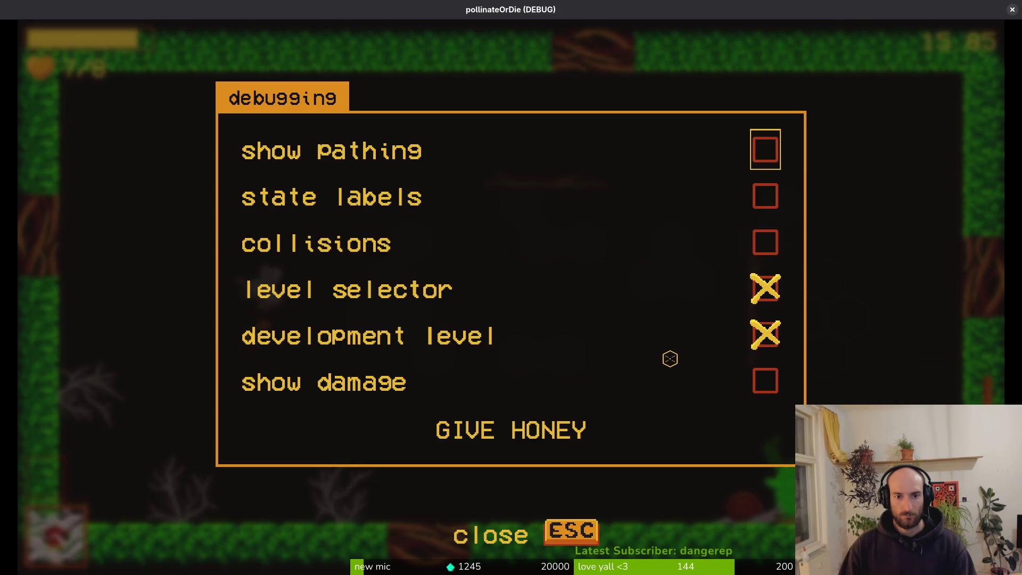
{"action": "key", "text": "Escape"}
{"action": "key", "text": "1"}
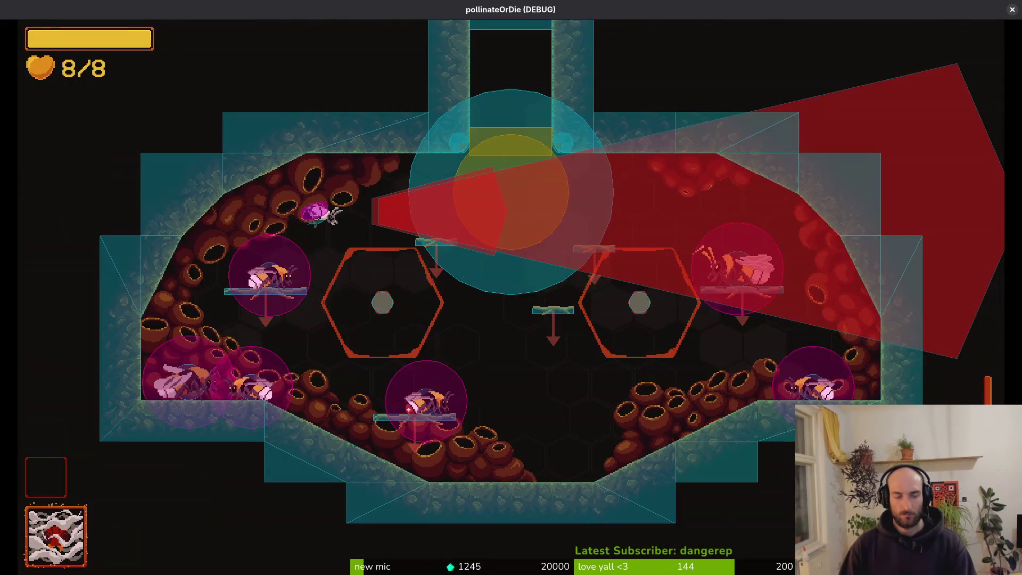
{"action": "key", "text": "i"}
{"action": "key", "text": "Escape"}
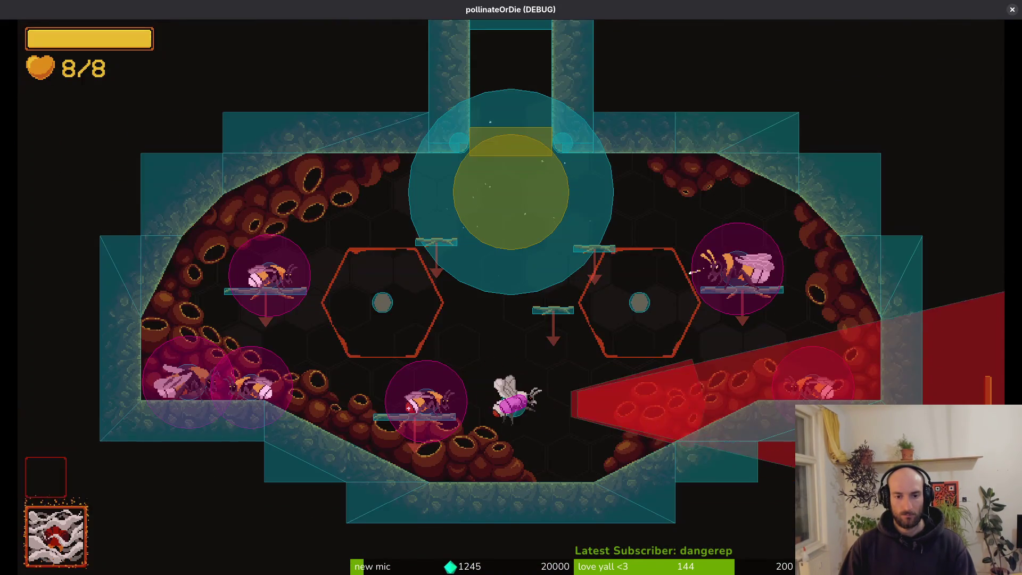
{"action": "key", "text": "2"}
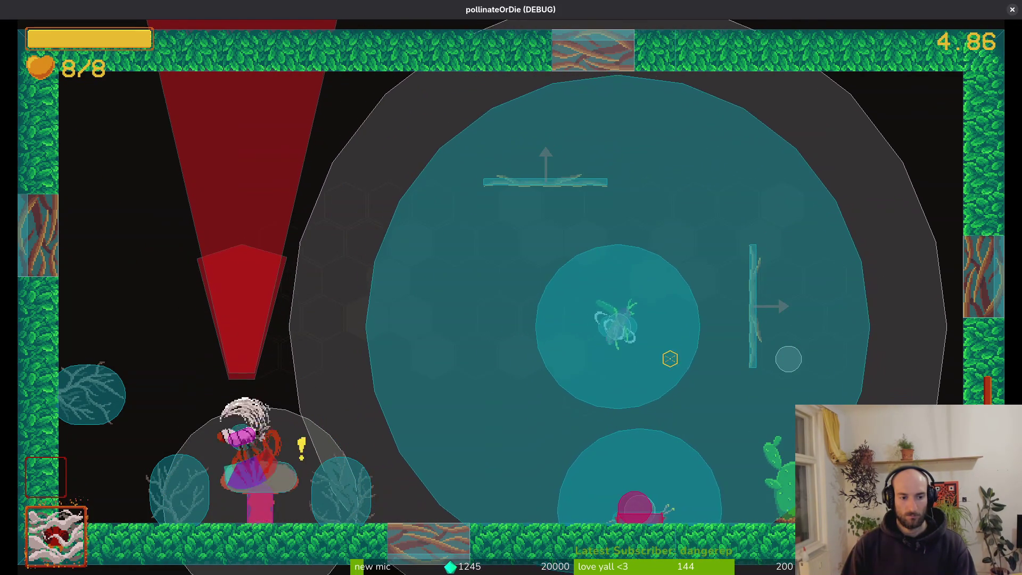
Stop the game and quick-open spores_vfx.tscn by searching 'spores'
{"action": "key", "text": "Escape"}
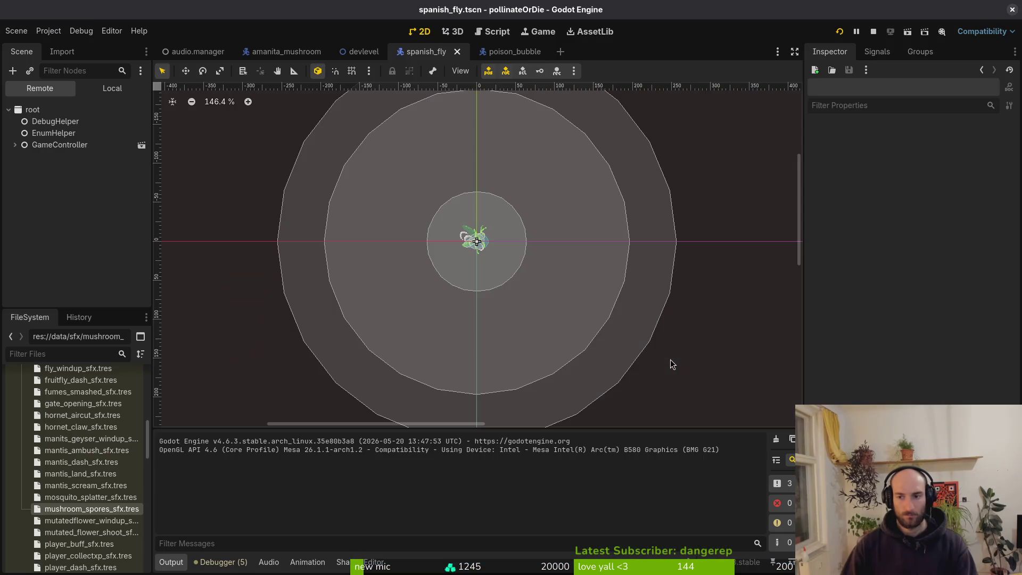
{"action": "key", "text": "shift+alt+o"}
{"action": "type", "text": "spores"}
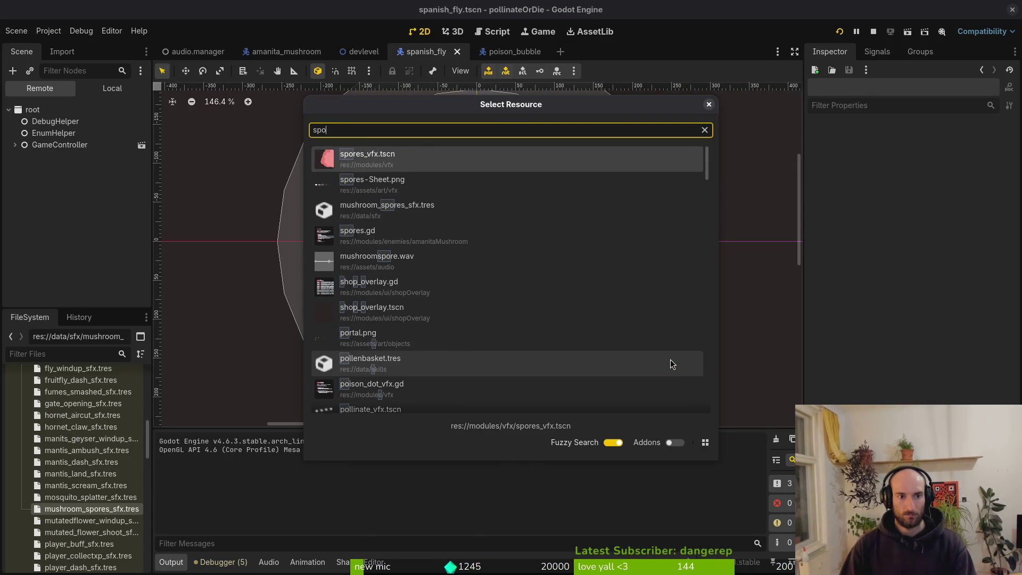
{"action": "key", "text": "Return"}
Load the burst animation on the spores AnimationPlayer, test-run, then select CollisionPolygon2D
{"action": "left_click", "coordinate": [109, 91]}
{"action": "left_click", "coordinate": [60, 133]}
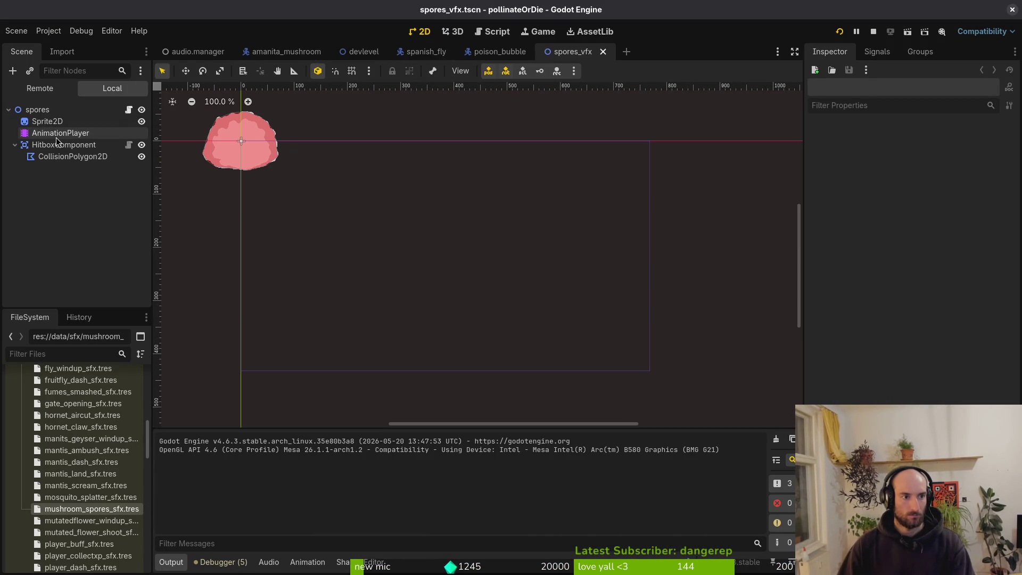
{"action": "left_click", "coordinate": [398, 356]}
{"action": "left_click", "coordinate": [407, 388]}
{"action": "left_click", "coordinate": [383, 355]}
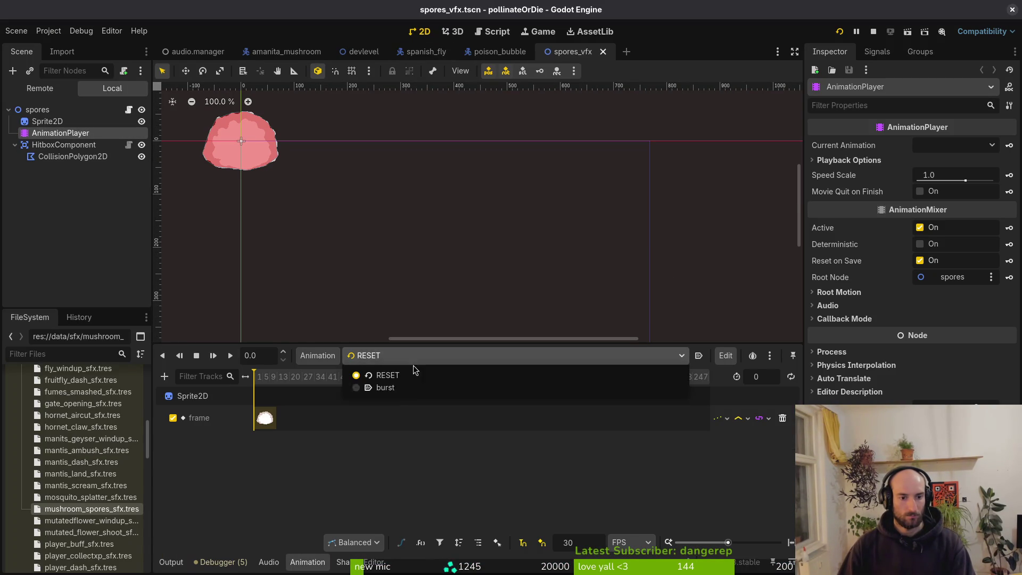
{"action": "left_click", "coordinate": [383, 386]}
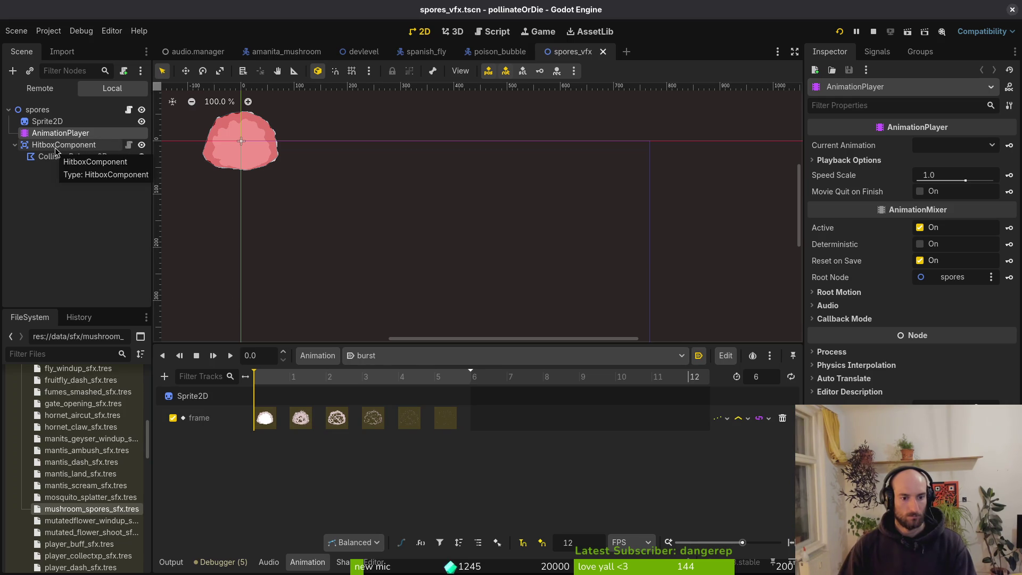
{"action": "left_click", "coordinate": [326, 377]}
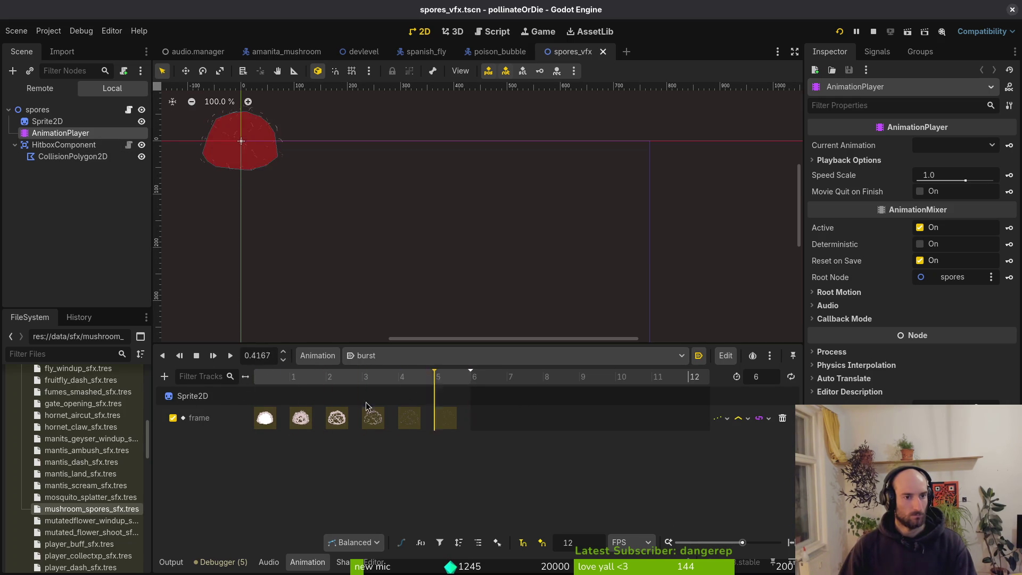
{"action": "key", "text": "F5"}
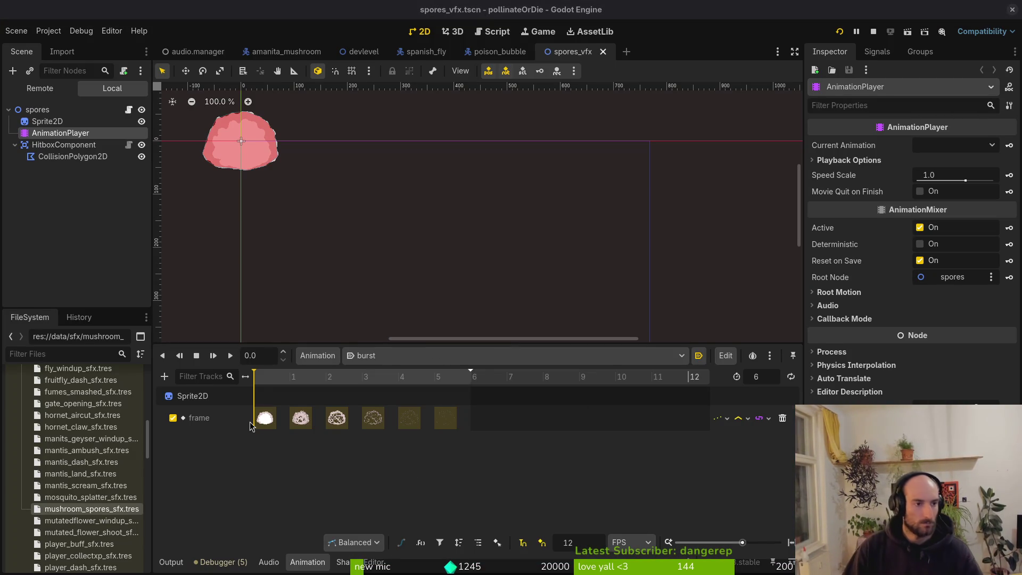
{"action": "left_click", "coordinate": [72, 156]}
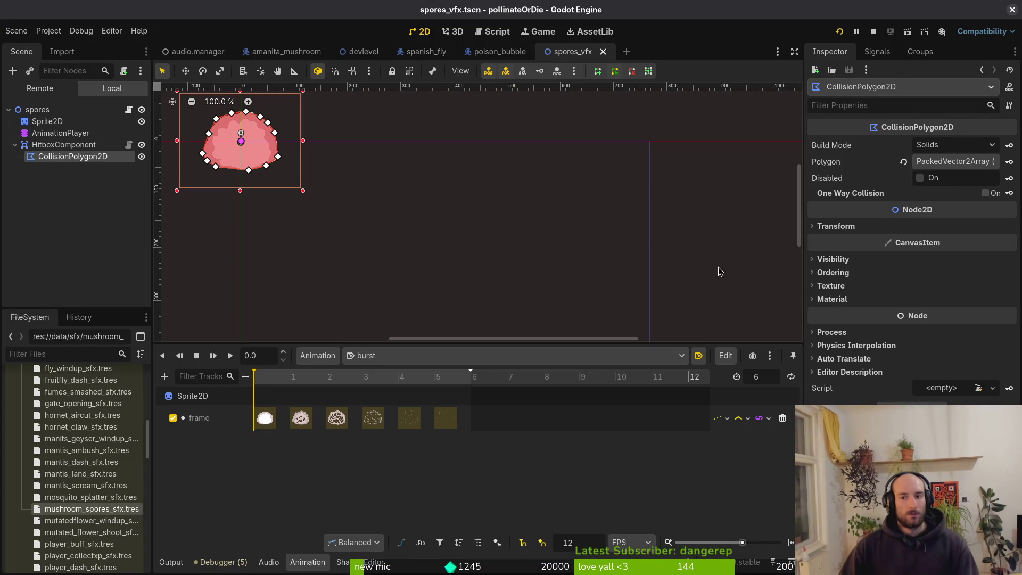
Key the collision polygon's disabled property, creating a disabled track with keys in burst
{"action": "left_click", "coordinate": [920, 178]}
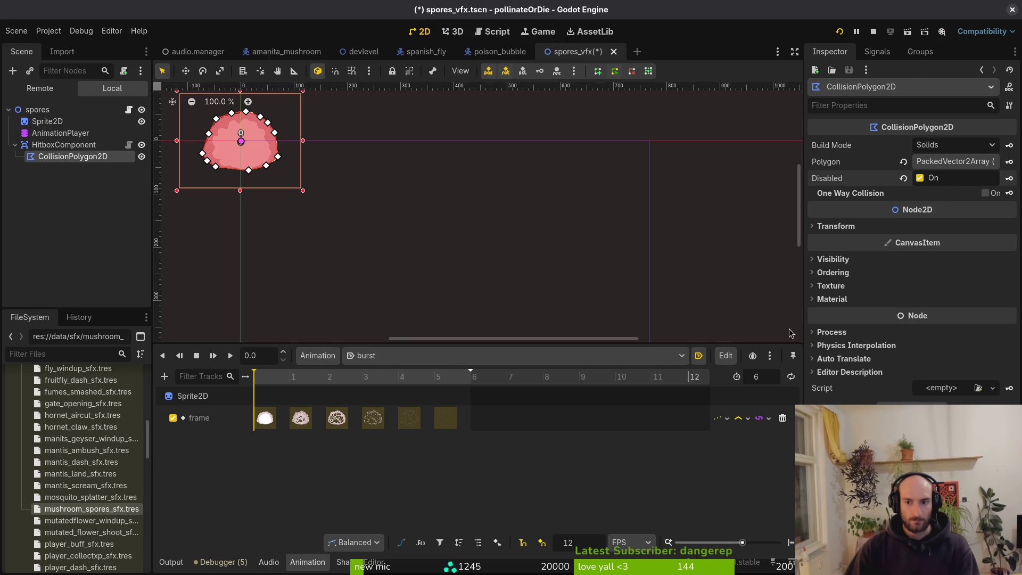
{"action": "left_click", "coordinate": [1010, 179]}
{"action": "left_click", "coordinate": [565, 319]}
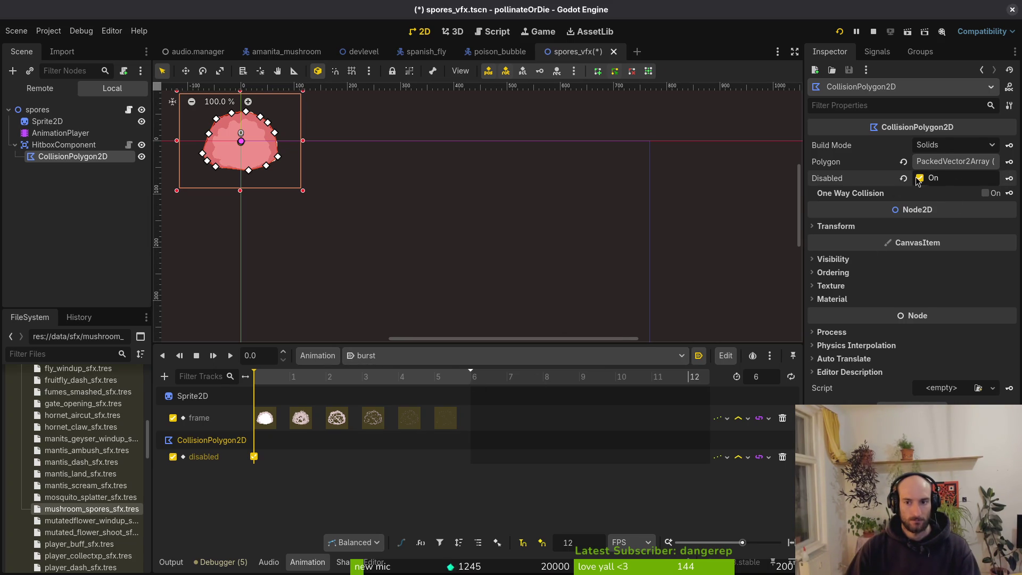
{"action": "left_click", "coordinate": [1009, 181]}
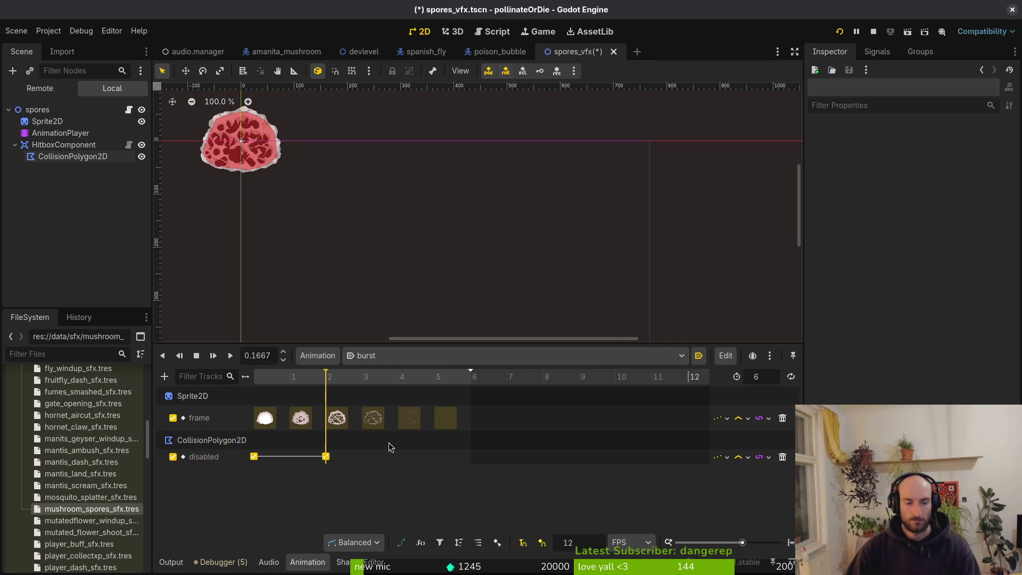
{"action": "key", "text": "ctrl+s"}
Set the frame 0 key to enabled and frame 3 to disabled, then save and run
{"action": "mouse_move", "coordinate": [261, 458]}
{"action": "left_mouse_down"}
{"action": "mouse_move", "coordinate": [379, 461]}
{"action": "mouse_move", "coordinate": [288, 457]}
{"action": "left_mouse_up"}
{"action": "left_click", "coordinate": [919, 164]}
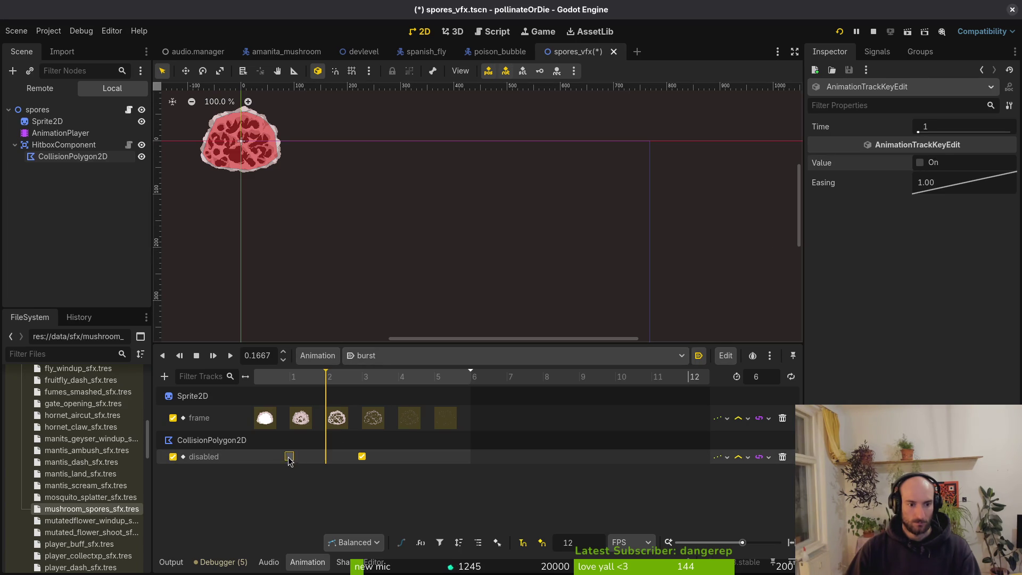
{"action": "left_click", "coordinate": [253, 377]}
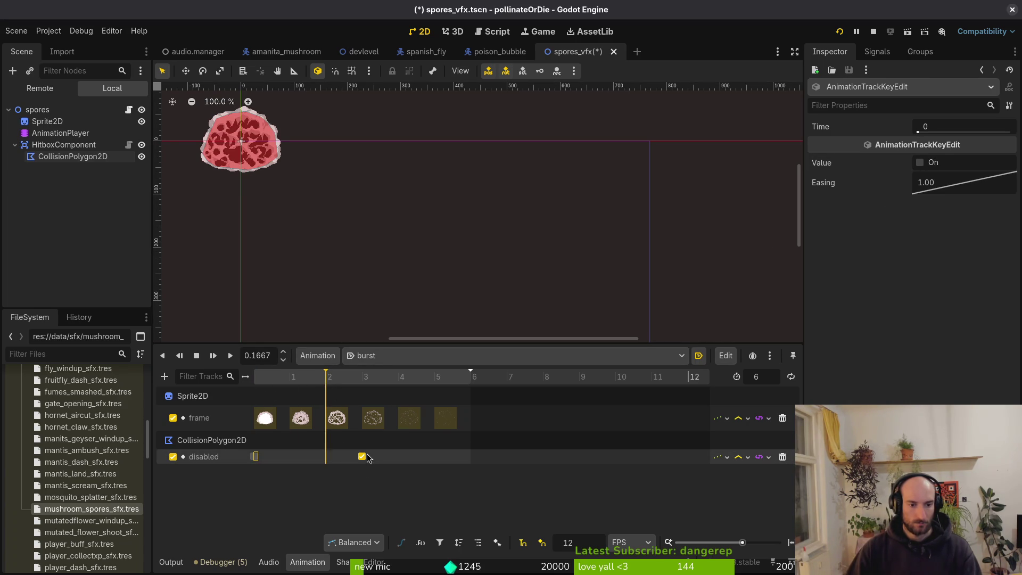
{"action": "left_click", "coordinate": [291, 379]}
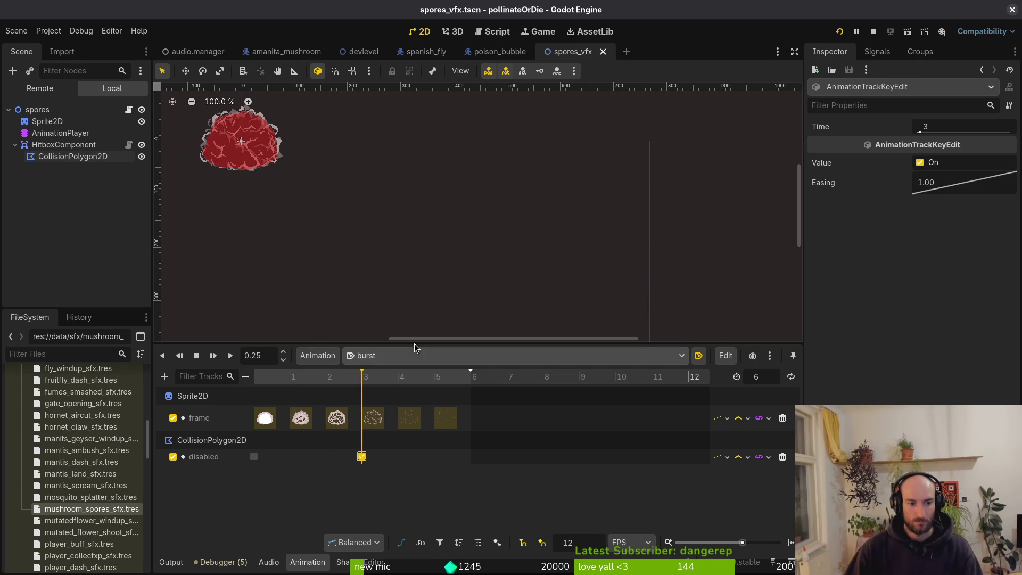
{"action": "left_click", "coordinate": [840, 32]}
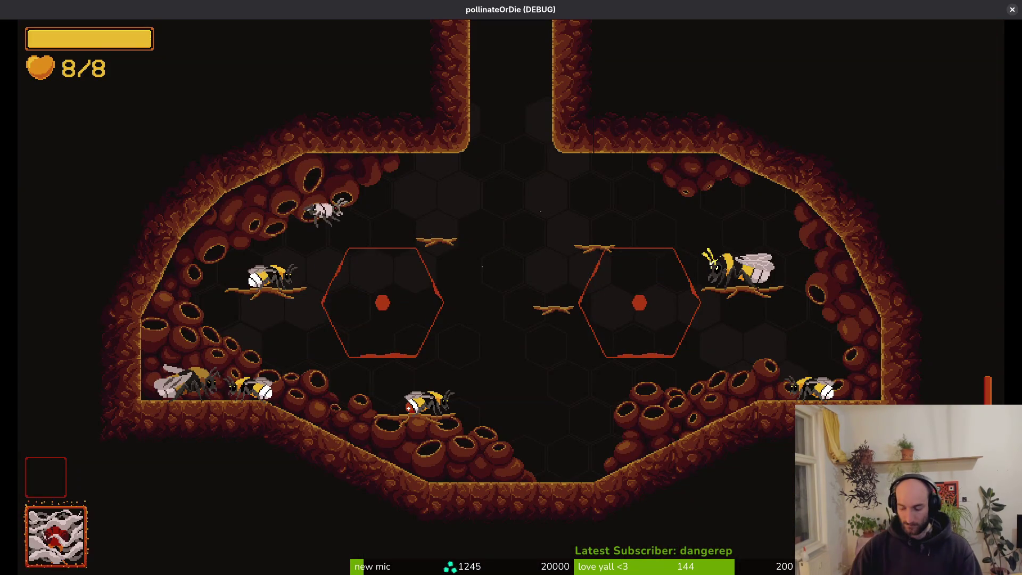
Use the debug level menu, fly into the forest level and dive onto the mushroom to burst it
{"action": "key", "text": "Escape"}
{"action": "key", "text": "Right"}
{"action": "key", "text": "Right"}
{"action": "key", "text": "Right"}
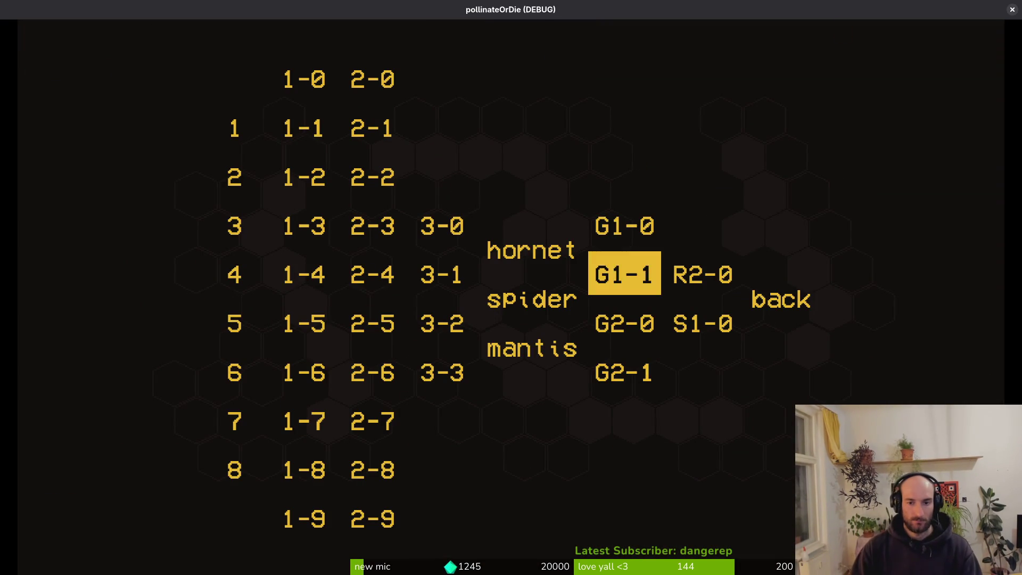
{"action": "key", "text": "Return"}
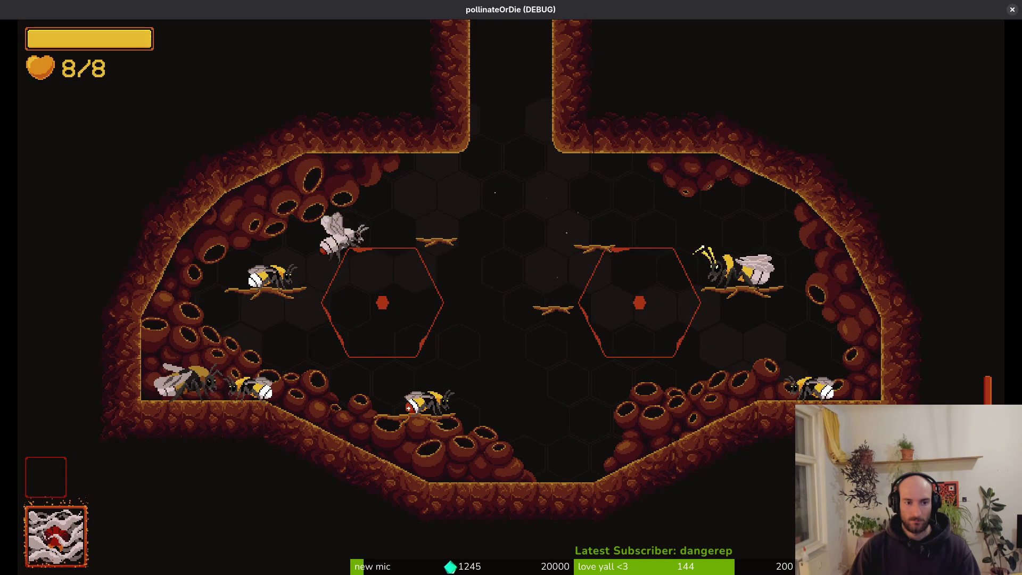
{"action": "key", "text": "d"}
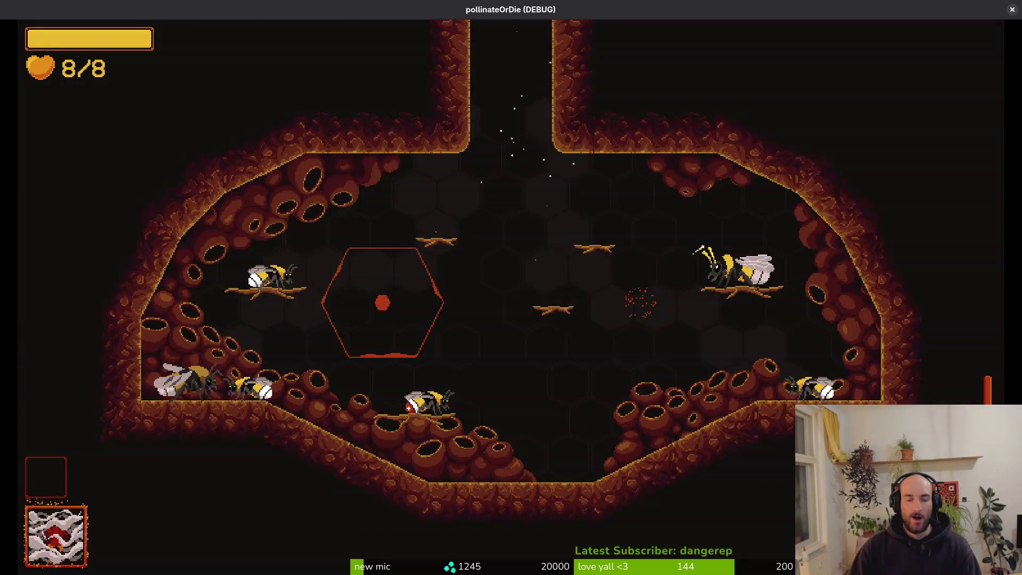
{"action": "key", "text": "a"}
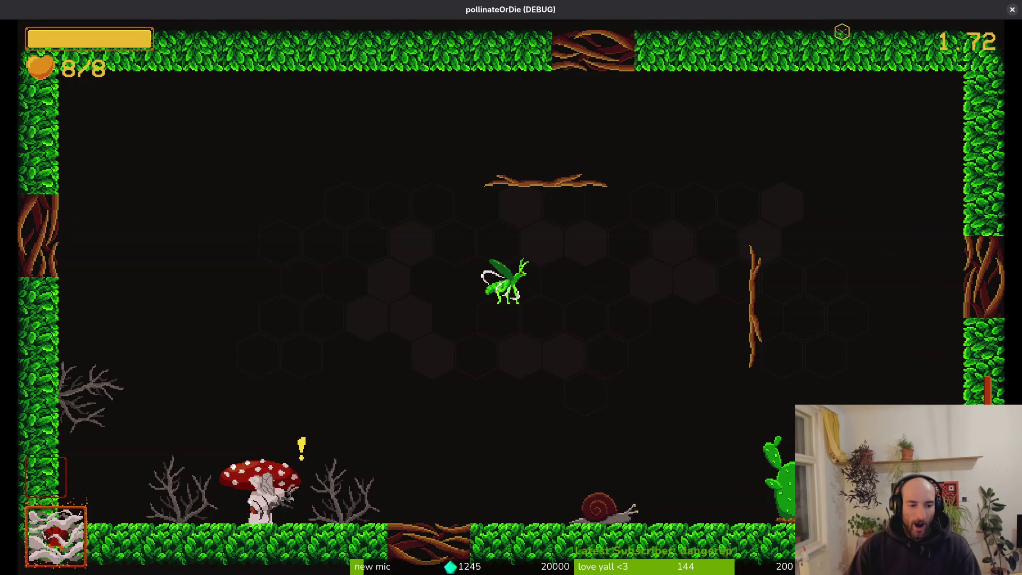
{"action": "key", "text": "w"}
{"action": "key", "text": "s"}
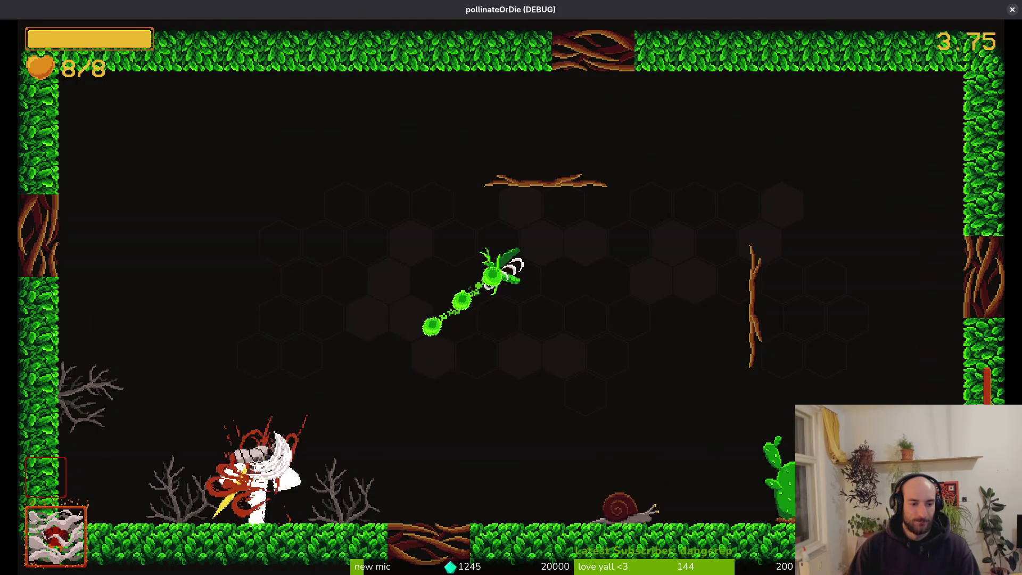
{"action": "key", "text": "w"}
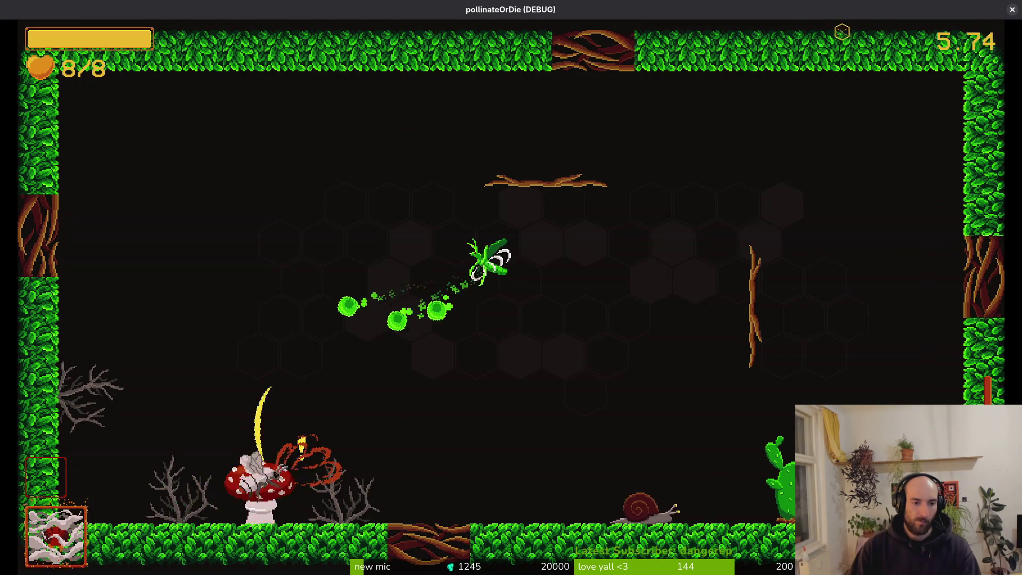
Attack the green bug and slash the mantis, then pause and return to the editor
{"action": "key", "text": "d"}
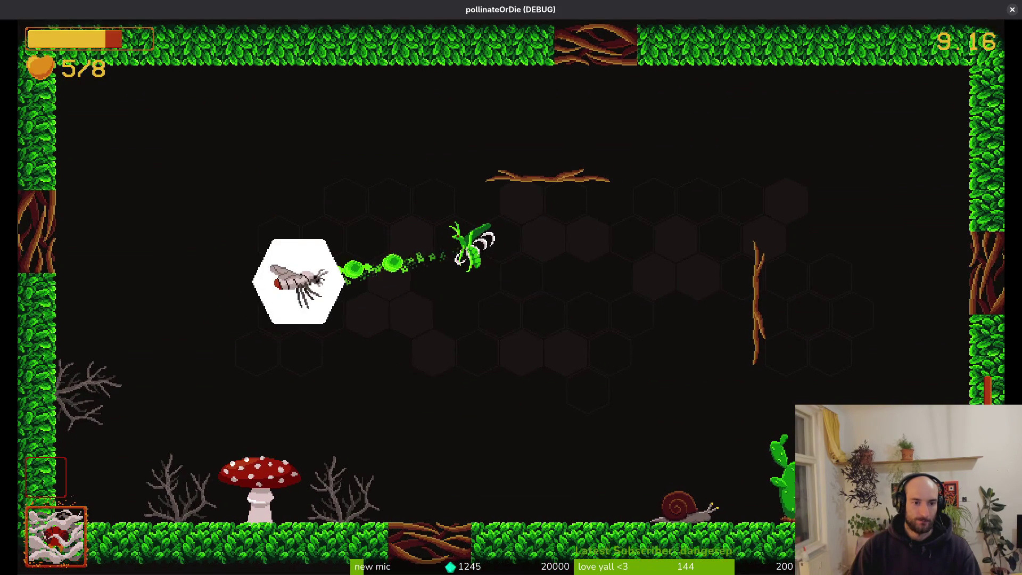
{"action": "left_click", "coordinate": [468, 253]}
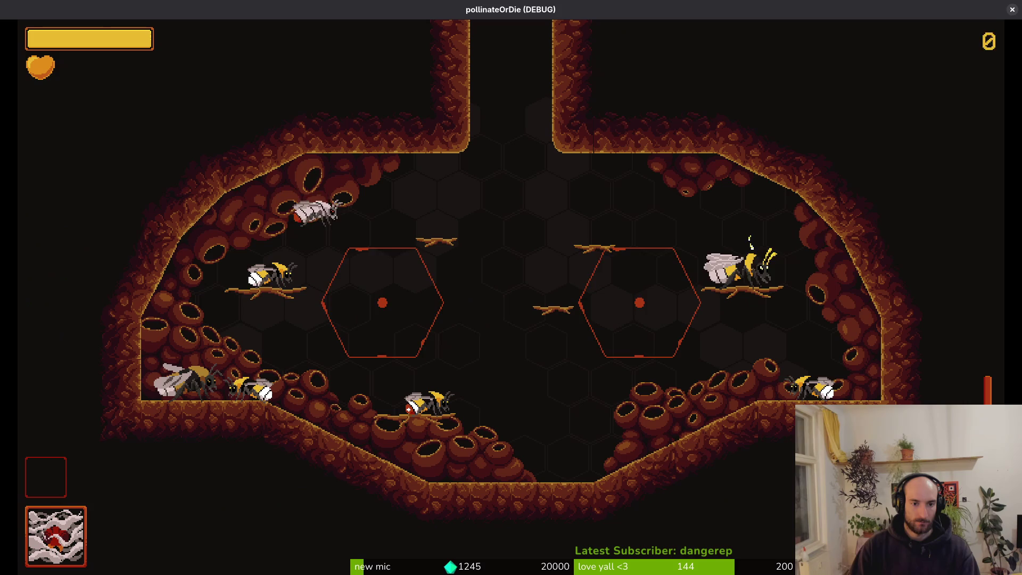
{"action": "key", "text": "j"}
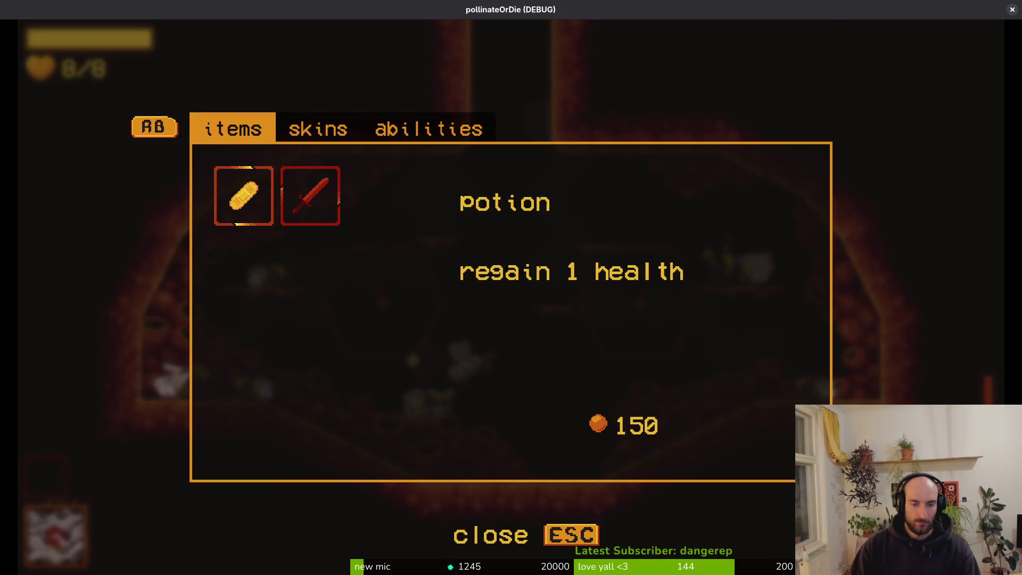
{"action": "key", "text": "Escape"}
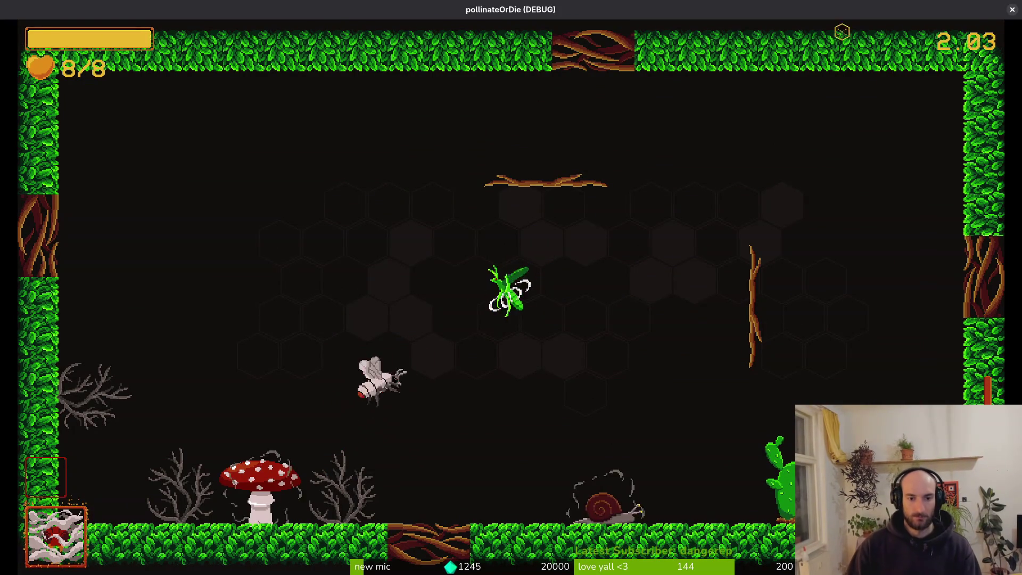
{"action": "key", "text": "space"}
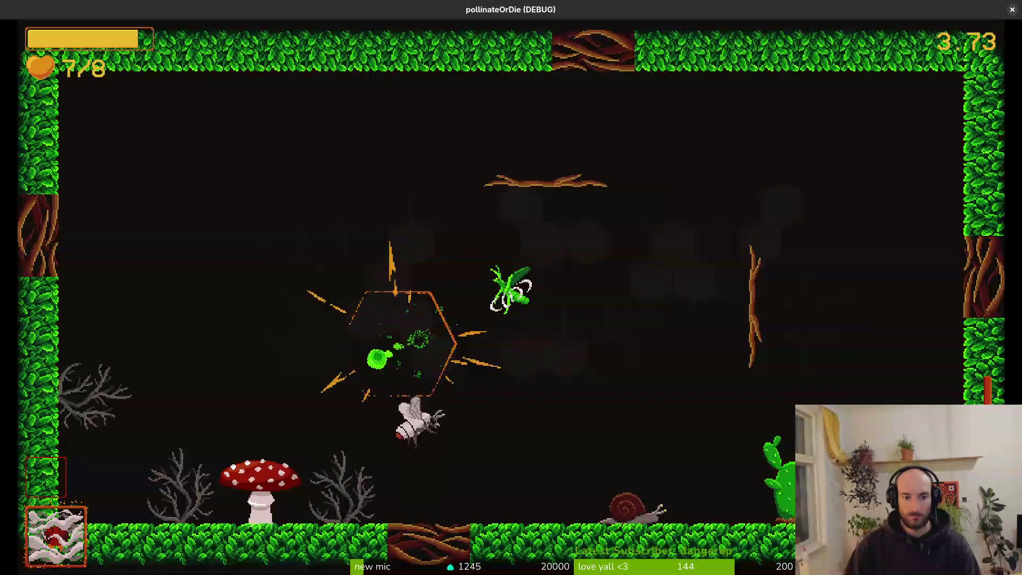
{"action": "key", "text": "space"}
{"action": "key", "text": "space"}
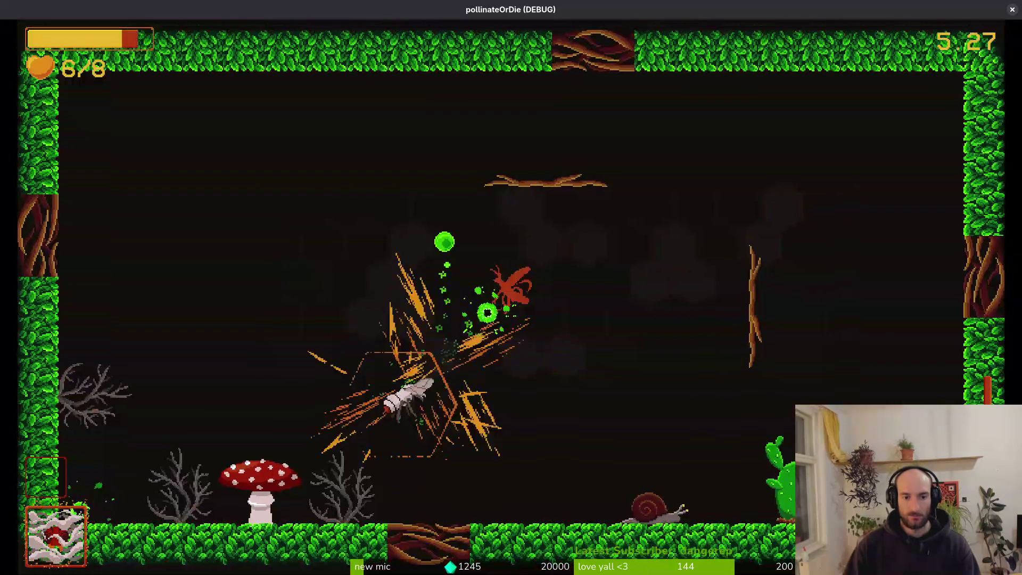
{"action": "key", "text": "space"}
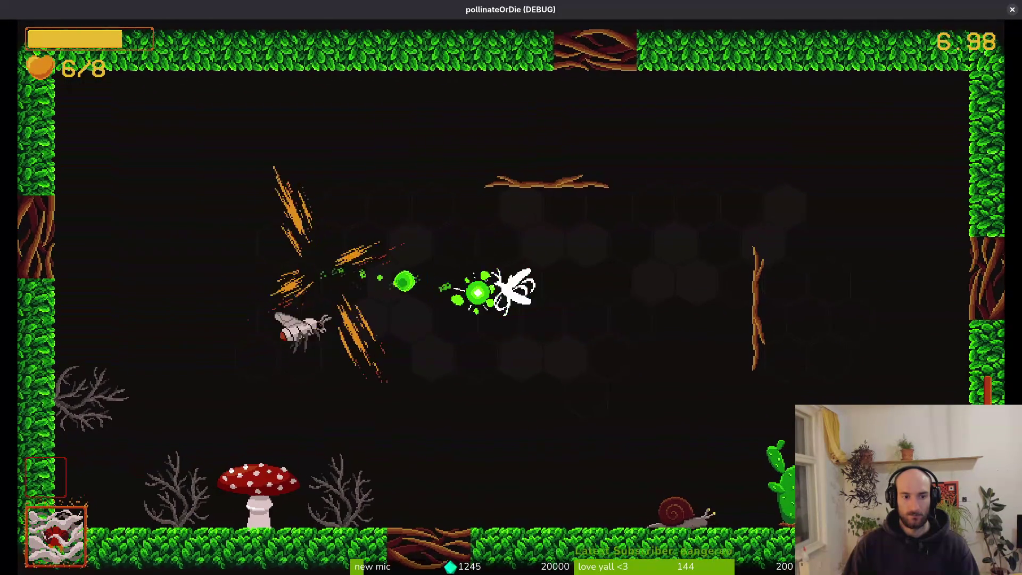
{"action": "key", "text": "space"}
{"action": "key", "text": "space"}
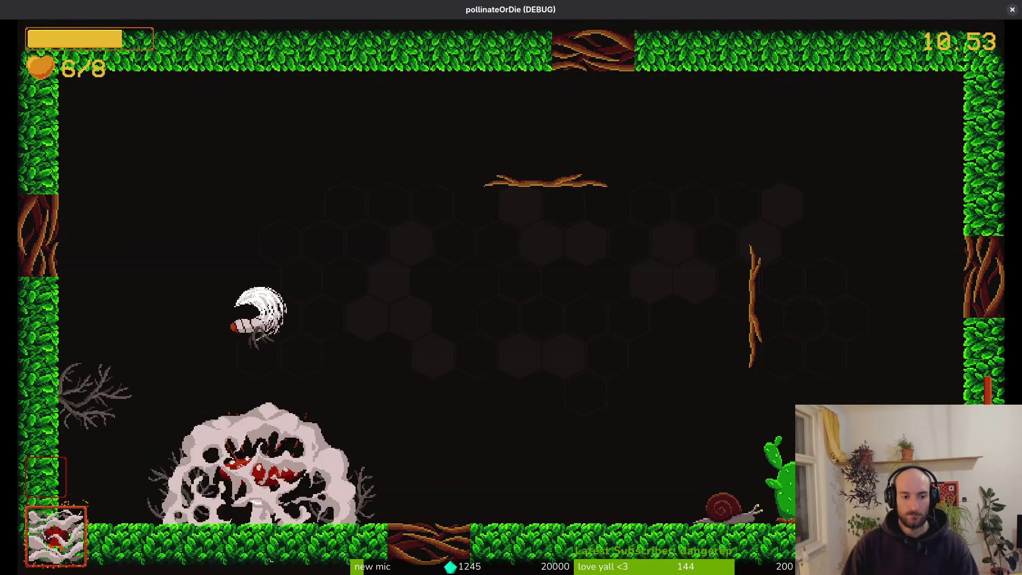
{"action": "key", "text": "Escape"}
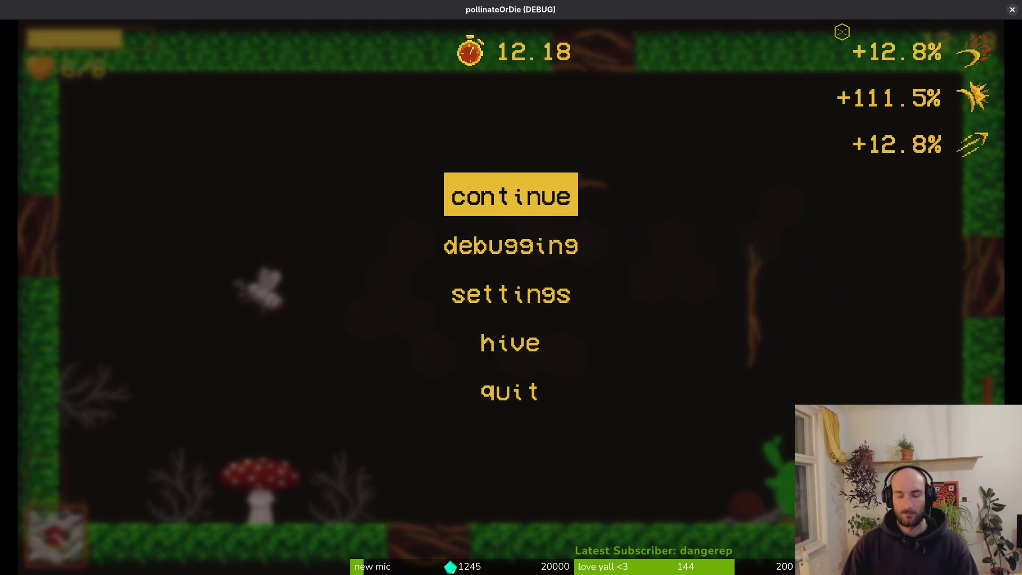
{"action": "key", "text": "alt+Tab"}
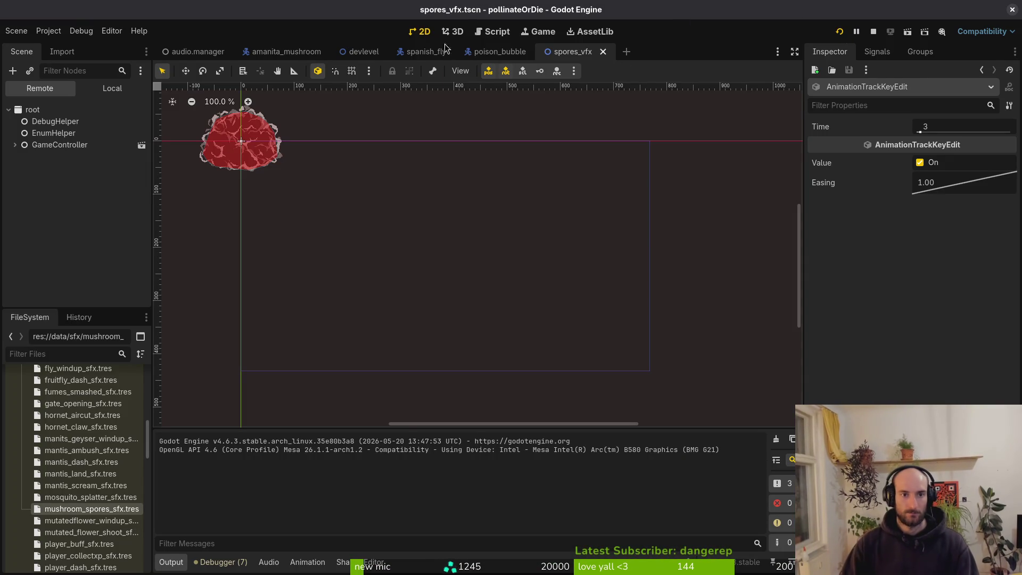
In spanish_fly's bubble animation, snap the rotation, position and last frame keys to frames 5–7
{"action": "left_click", "coordinate": [424, 51]}
{"action": "left_click", "coordinate": [110, 91]}
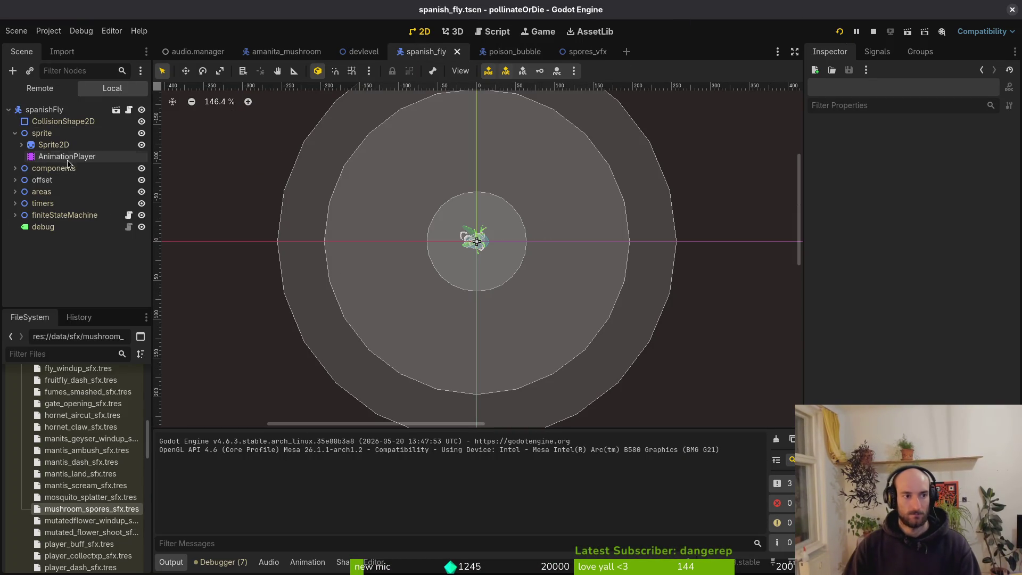
{"action": "left_click", "coordinate": [67, 157]}
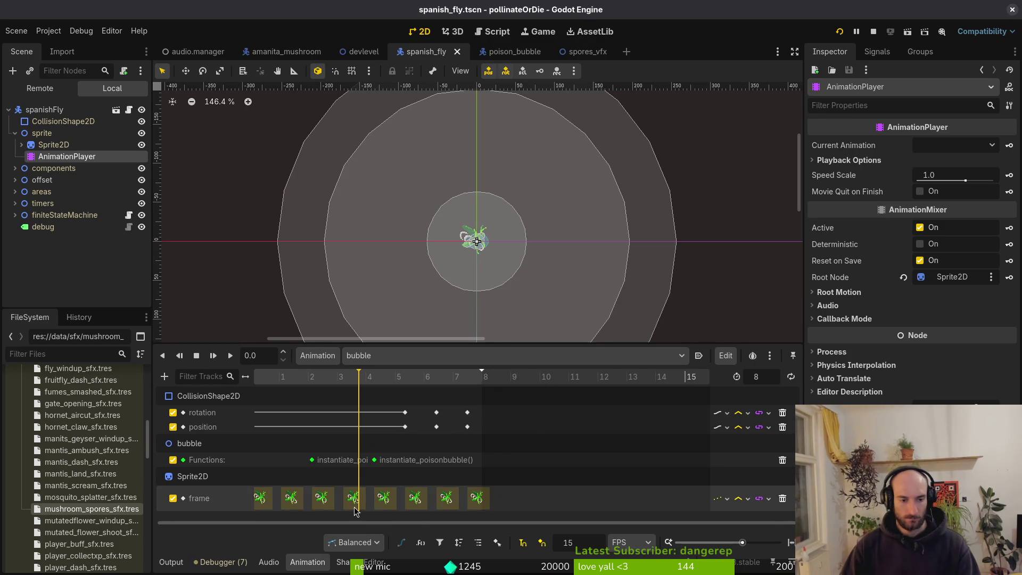
{"action": "scroll", "coordinate": [627, 446], "scroll_direction": "up", "scroll_amount": 3}
{"action": "mouse_move", "coordinate": [535, 412]}
{"action": "left_mouse_down"}
{"action": "mouse_move", "coordinate": [515, 412]}
{"action": "mouse_move", "coordinate": [515, 427]}
{"action": "left_mouse_up"}
{"action": "mouse_move", "coordinate": [590, 412]}
{"action": "left_mouse_down"}
{"action": "mouse_move", "coordinate": [567, 412]}
{"action": "mouse_move", "coordinate": [568, 427]}
{"action": "left_mouse_up"}
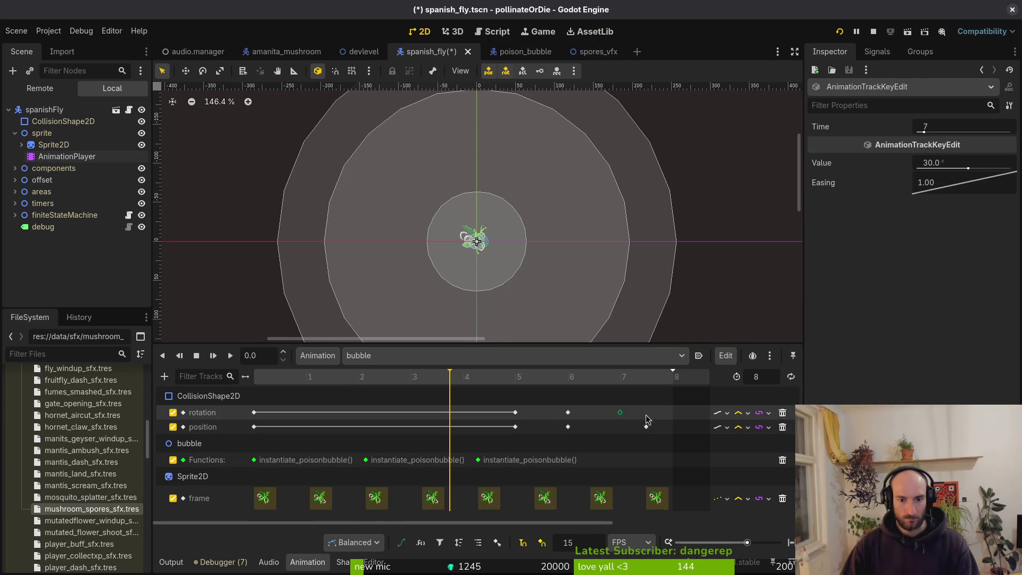
{"action": "left_click_drag", "start_coordinate": [646, 412], "coordinate": [620, 412]}
{"action": "left_click_drag", "start_coordinate": [646, 427], "coordinate": [620, 427]}
{"action": "left_click_drag", "start_coordinate": [656, 497], "coordinate": [631, 498]}
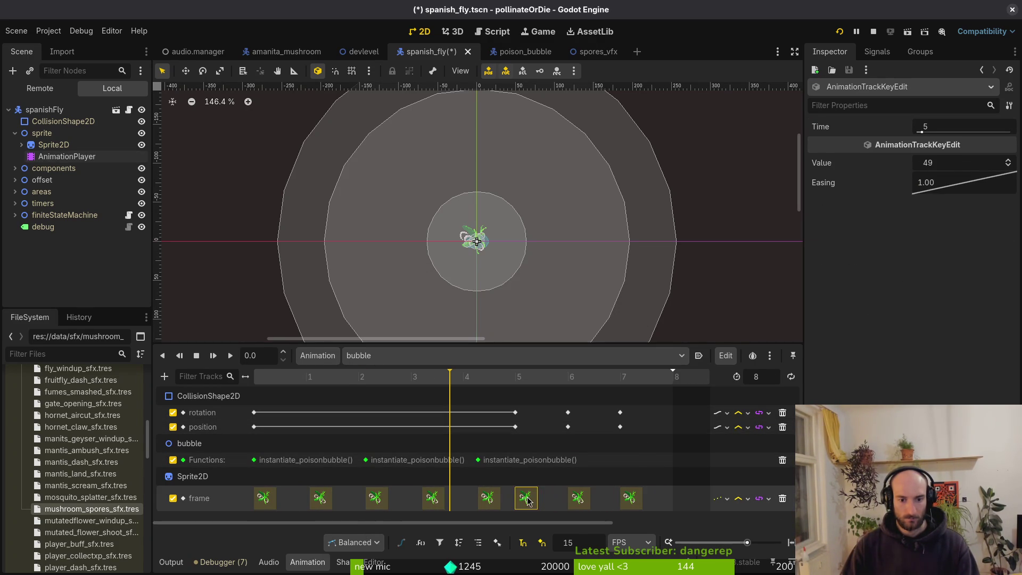
Align the second frame key to frame 1, nudge a poison-bubble call onto a whole frame, and save
{"action": "left_click_drag", "start_coordinate": [324, 500], "coordinate": [319, 504]}
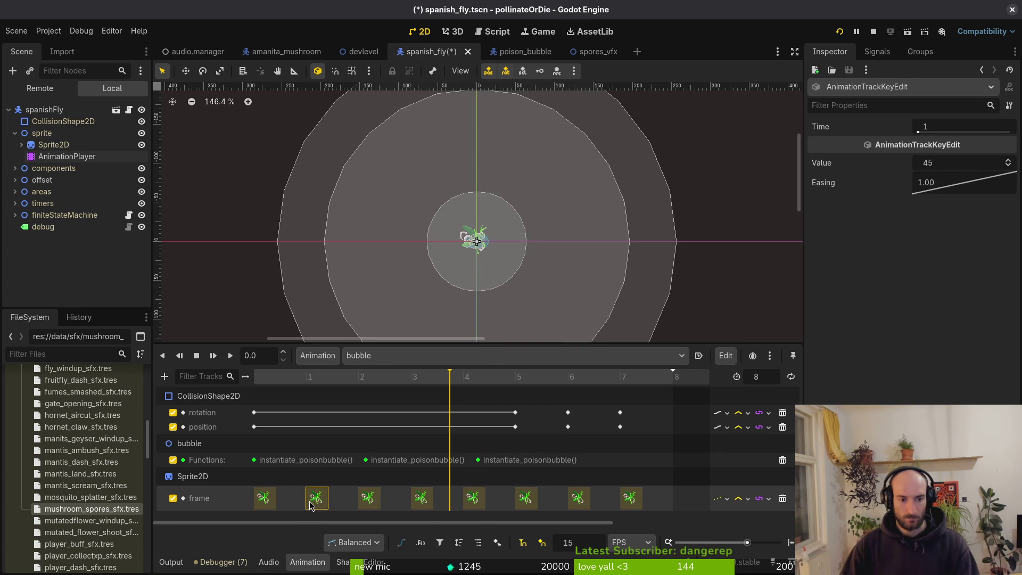
{"action": "left_click_drag", "start_coordinate": [365, 460], "coordinate": [358, 460]}
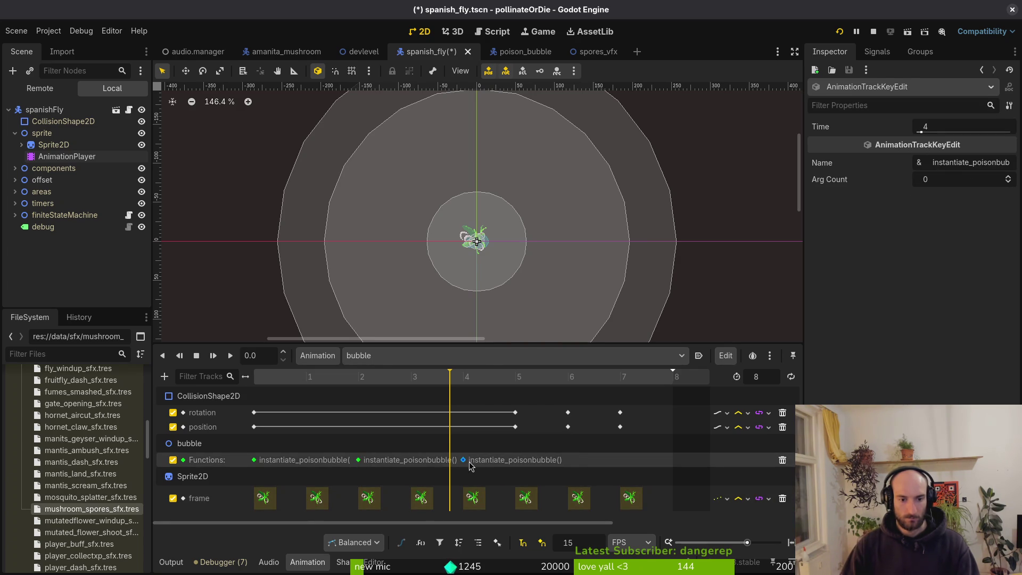
{"action": "key", "text": "ctrl+s"}
{"action": "key", "text": "s"}
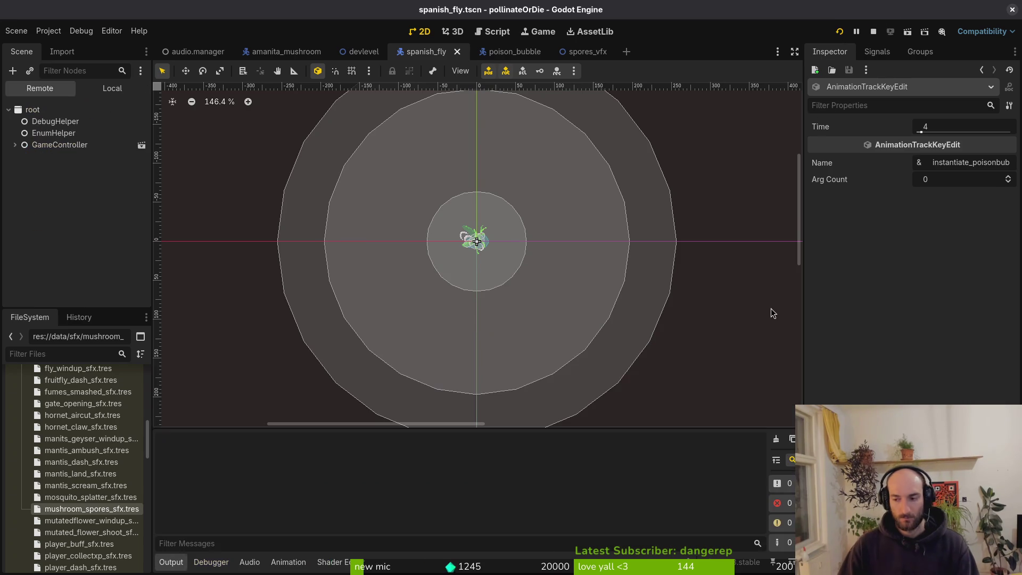
Continue from the main menu and fly out of the hive into the forest room
{"action": "key", "text": "Return"}
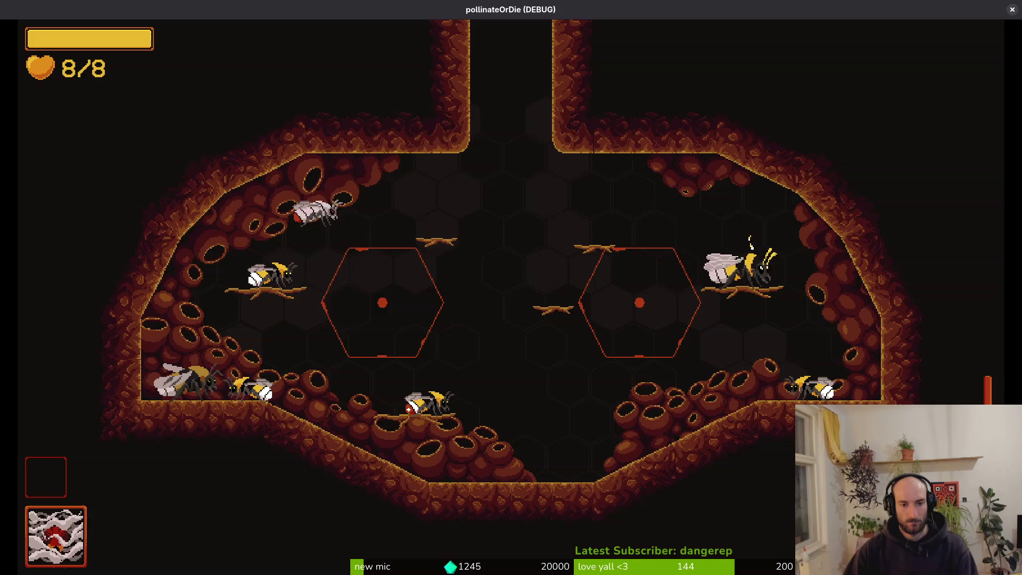
{"action": "key", "text": "d"}
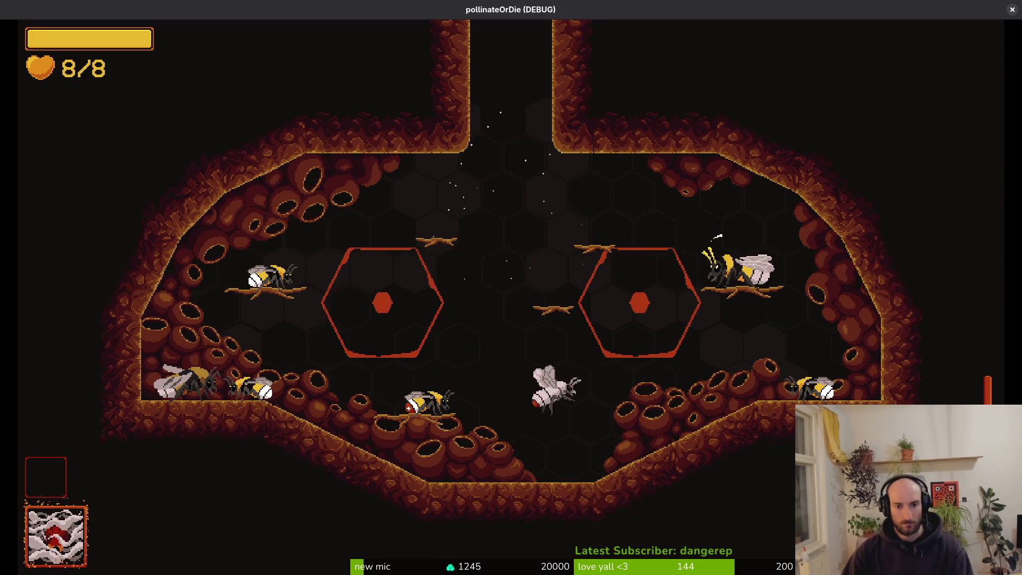
{"action": "key", "text": "a"}
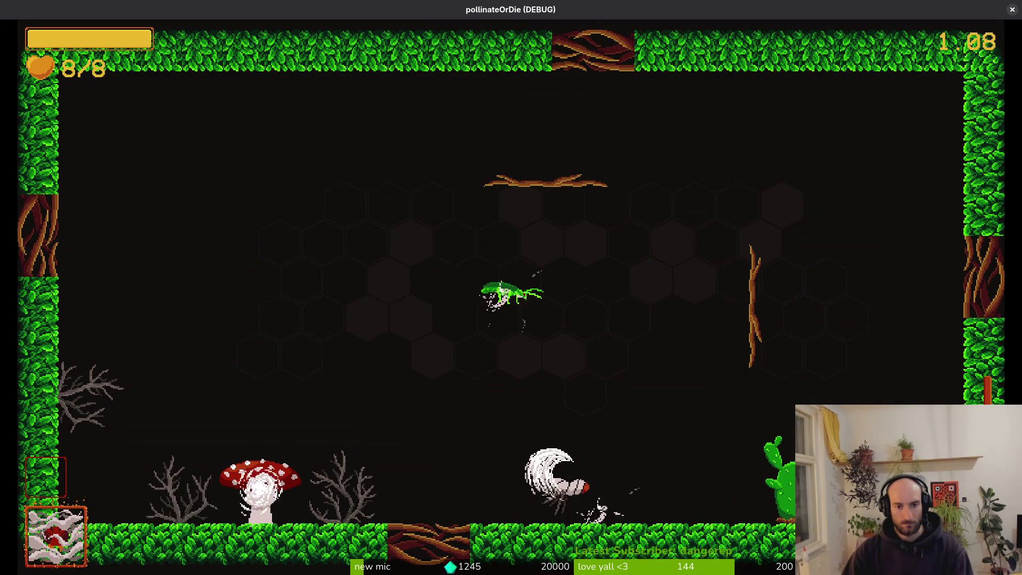
{"action": "key", "text": "w"}
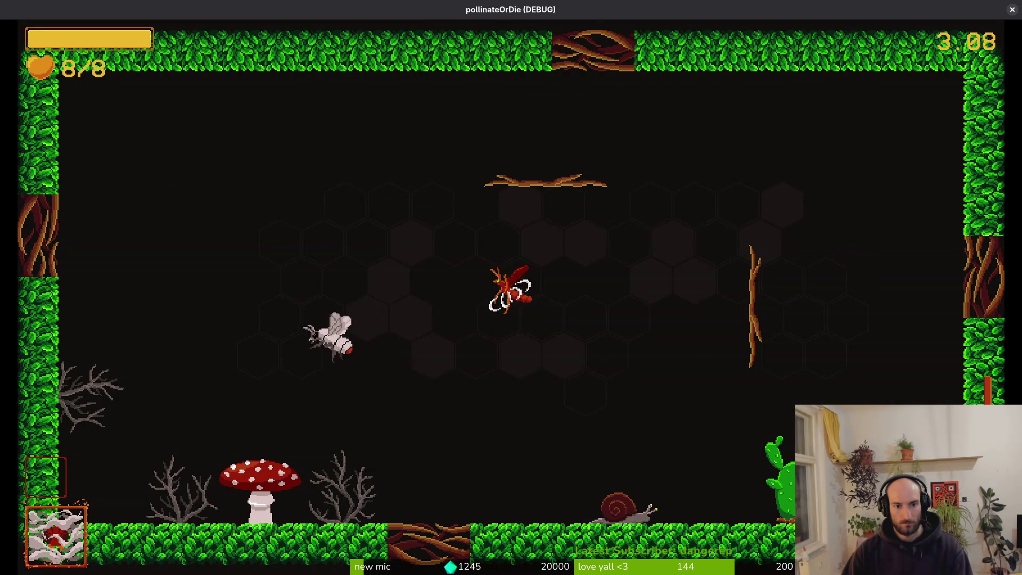
Fight the green mantis with dives, dash-slashes and retreats from its shots
{"action": "key", "text": "s"}
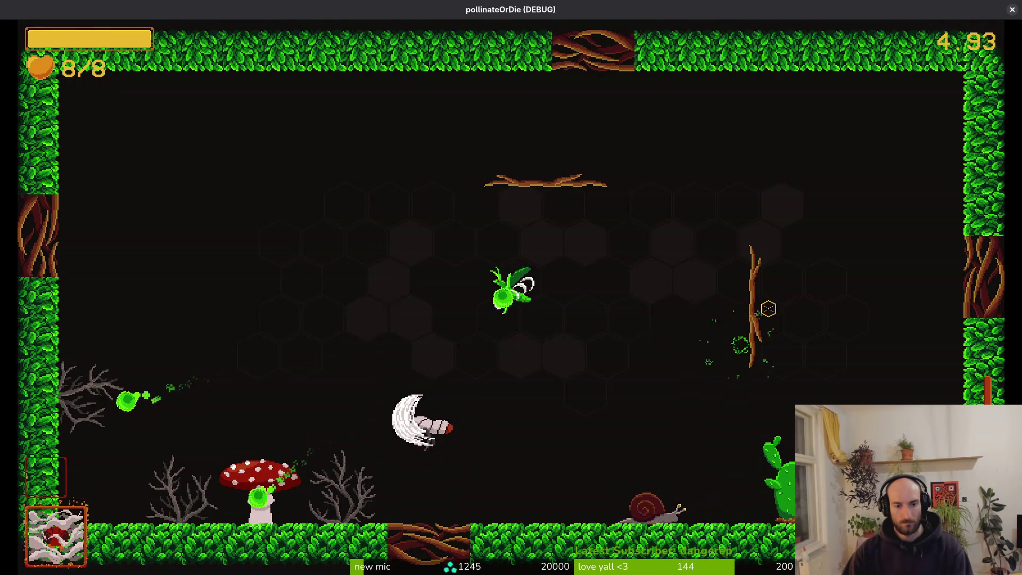
{"action": "key", "text": "d"}
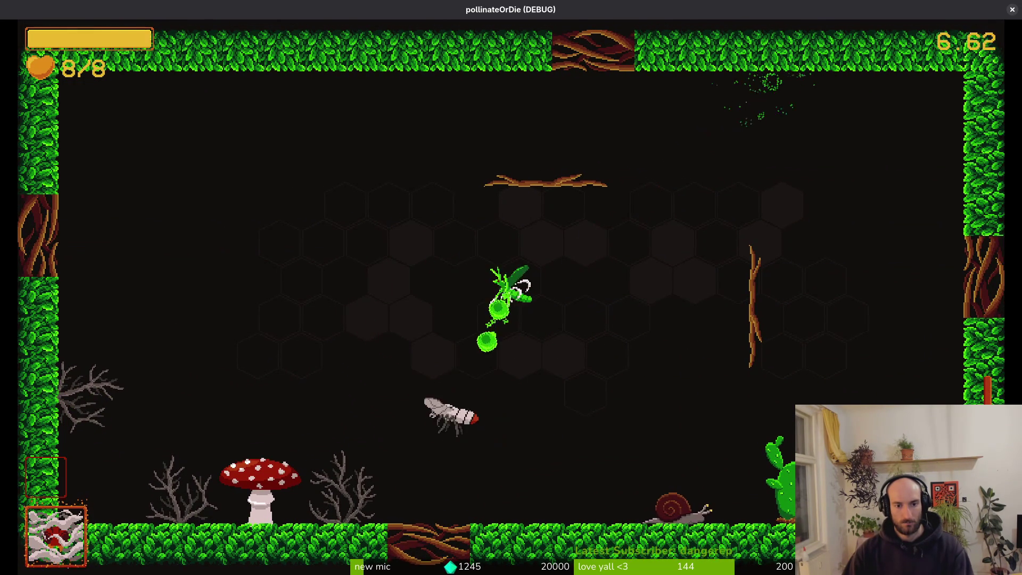
{"action": "key", "text": "d"}
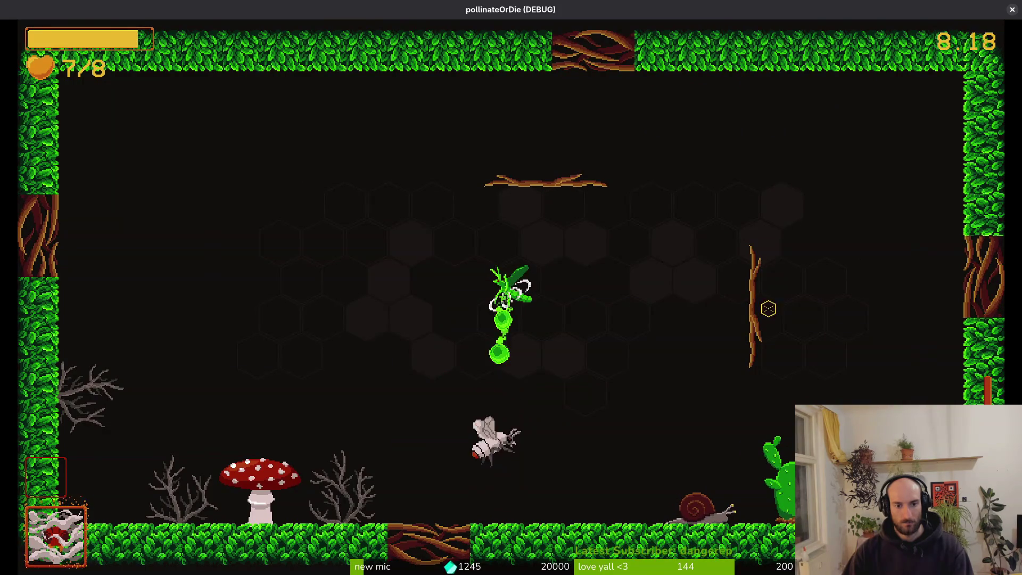
{"action": "key", "text": "a"}
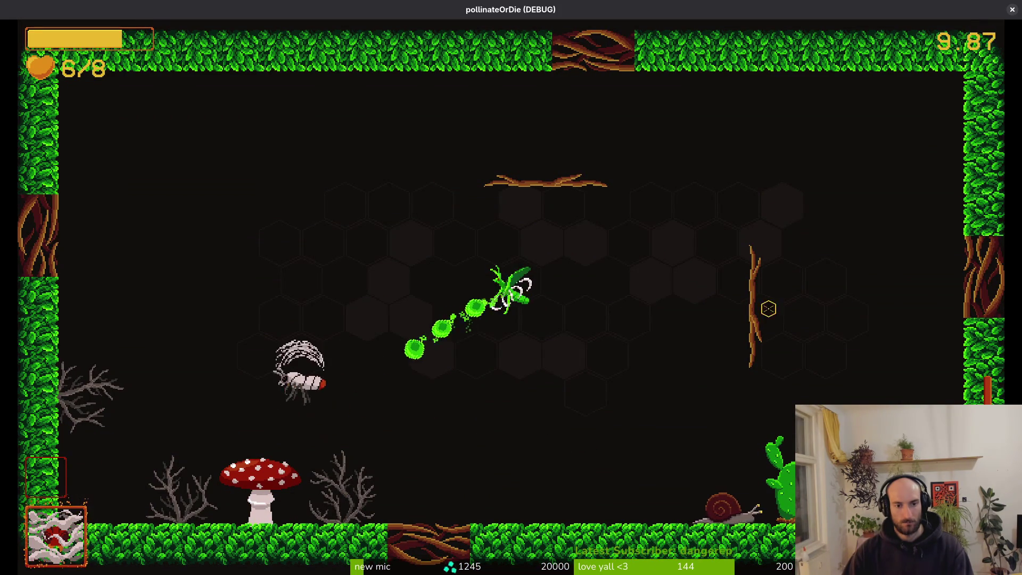
{"action": "key", "text": "d"}
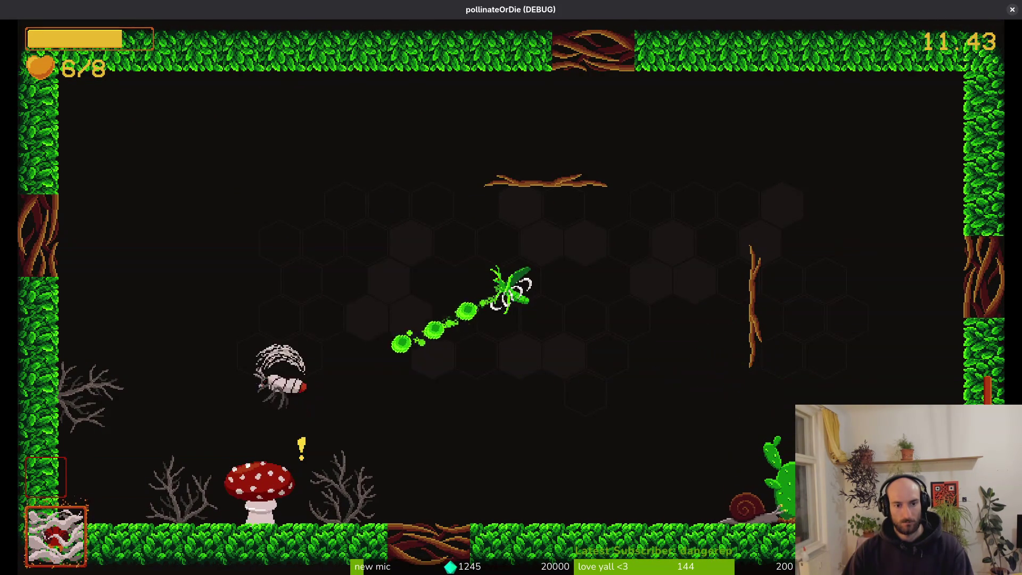
{"action": "key", "text": "d"}
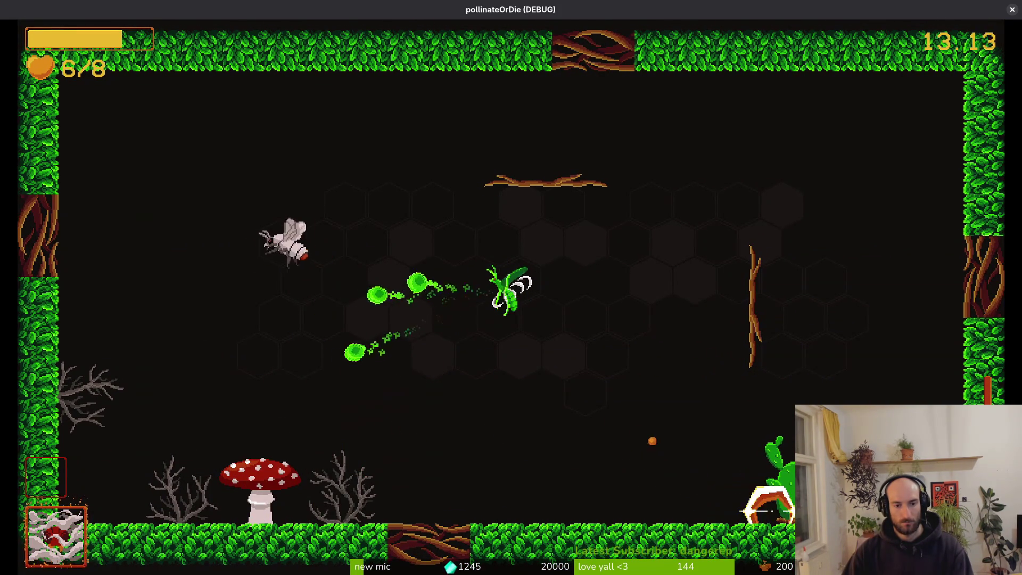
{"action": "key", "text": "d"}
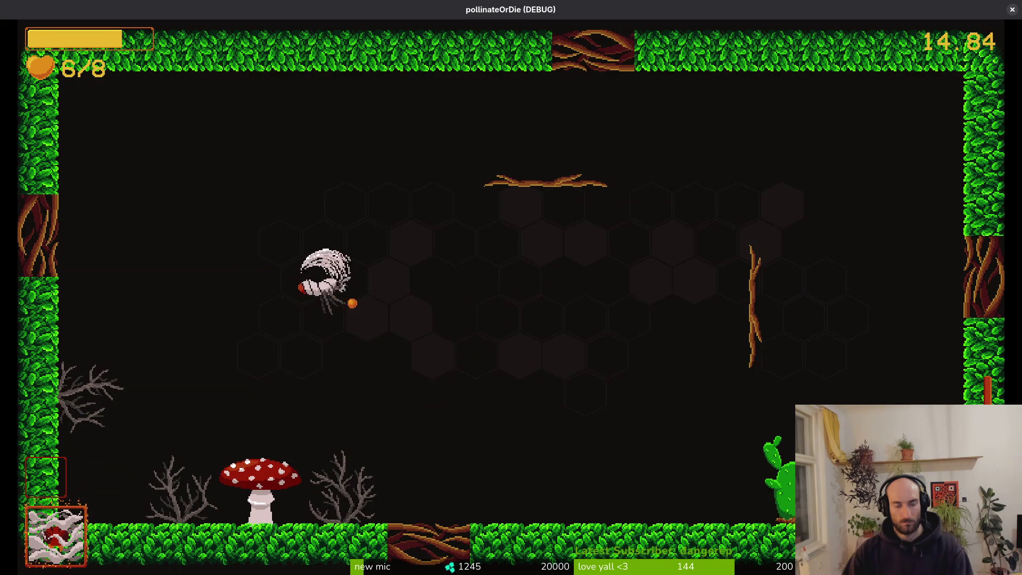
Return to the hive, re-enter the forest room and unleash slash bursts on the mantis
{"action": "key", "text": "d"}
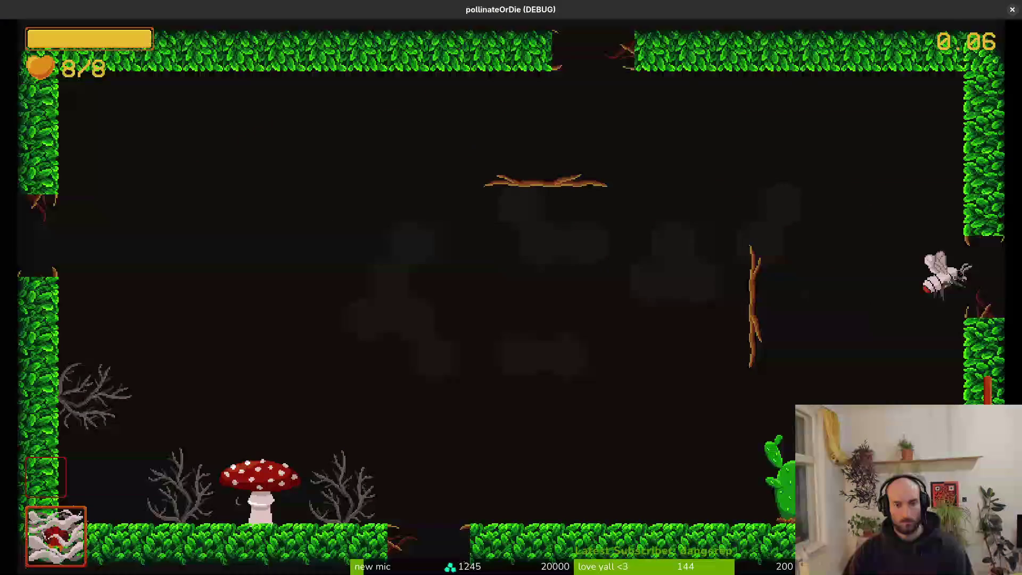
{"action": "key", "text": "d"}
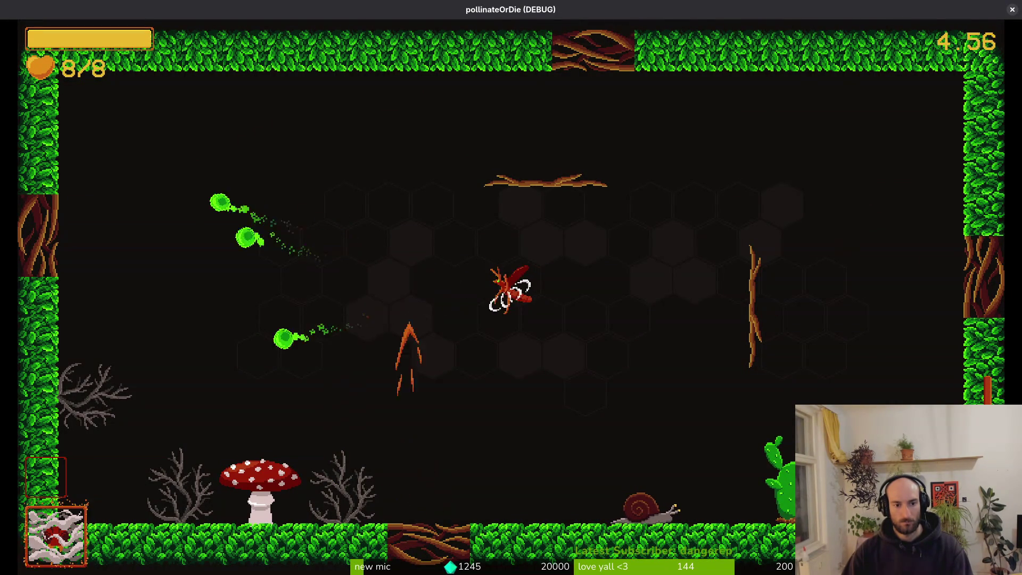
{"action": "key", "text": "d"}
{"action": "key", "text": "d"}
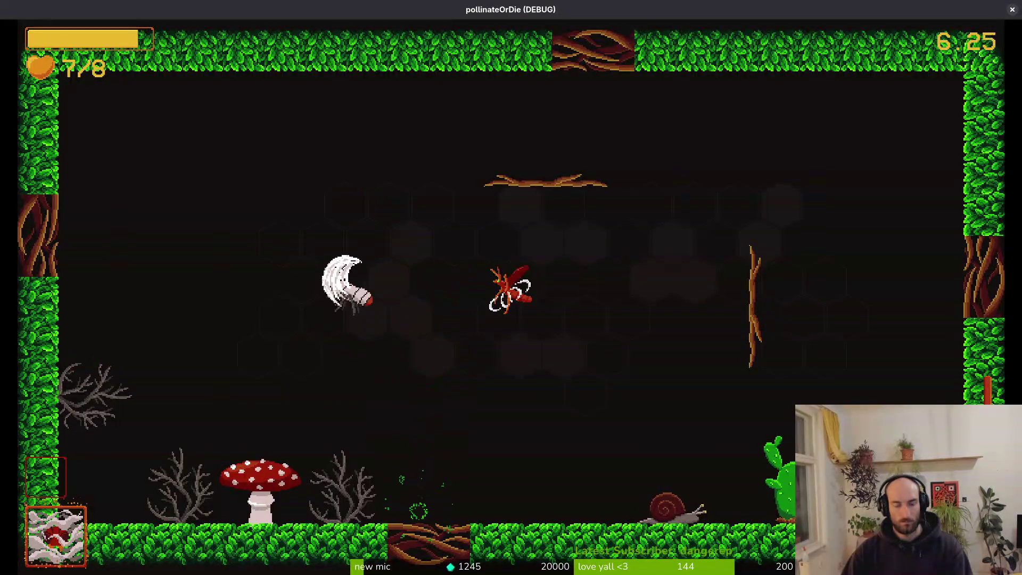
{"action": "key", "text": "d"}
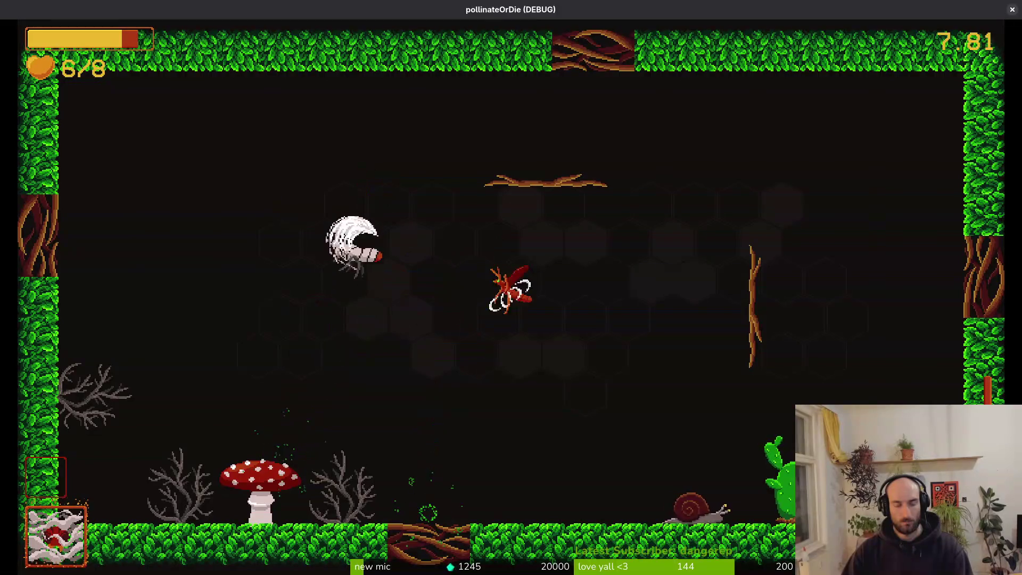
{"action": "key", "text": "d"}
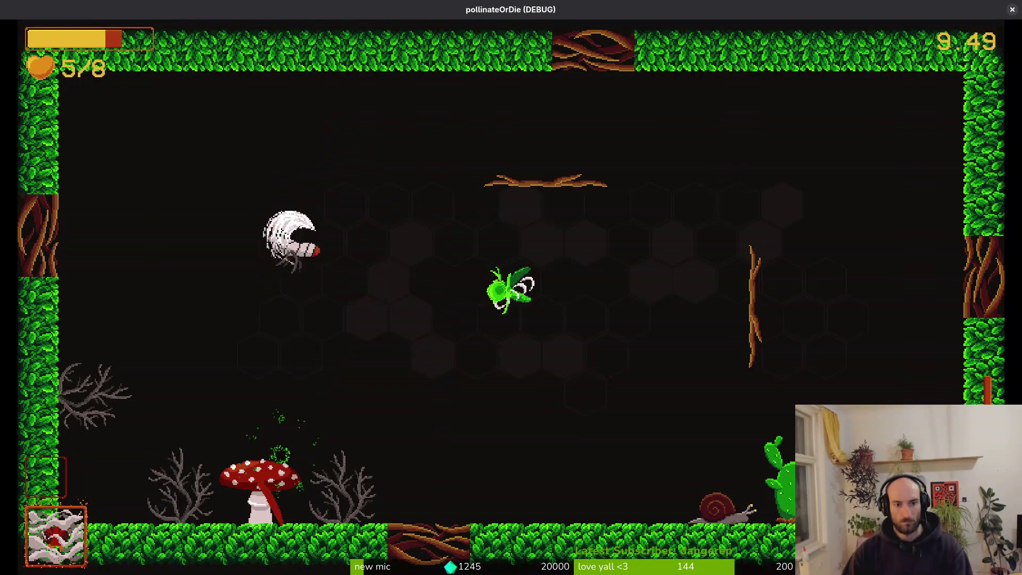
{"action": "key", "text": "d"}
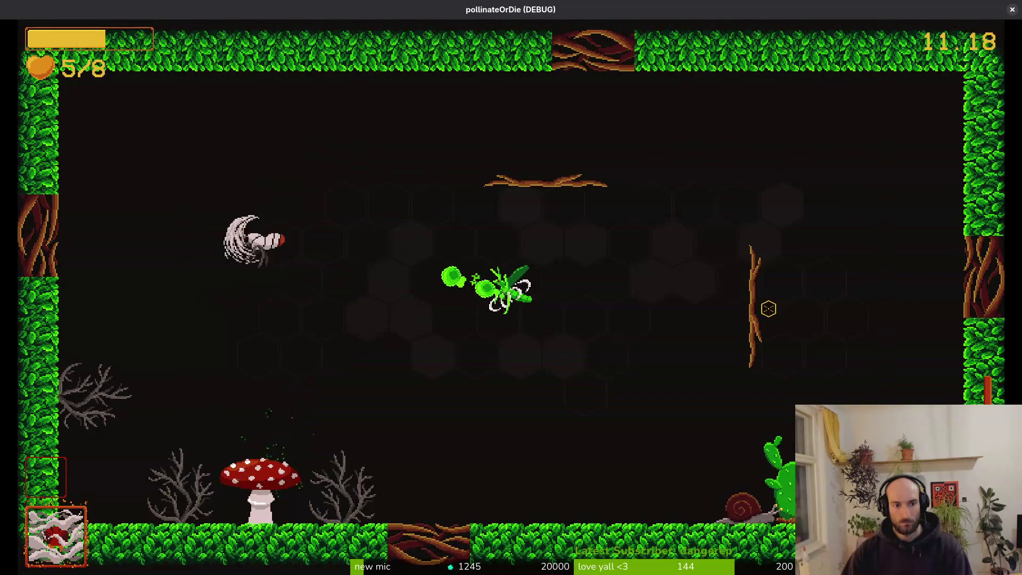
{"action": "key", "text": "d"}
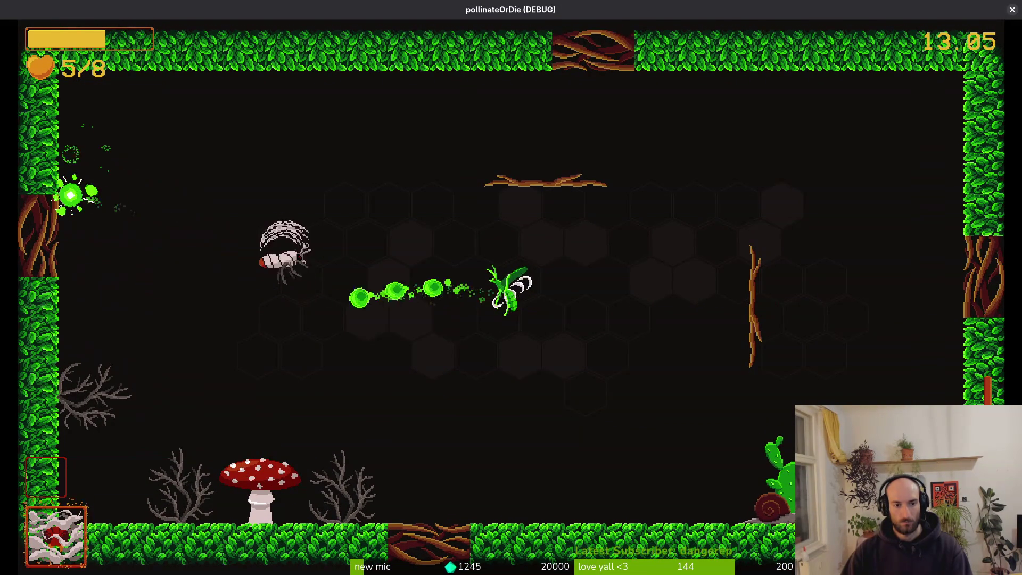
{"action": "key", "text": "d"}
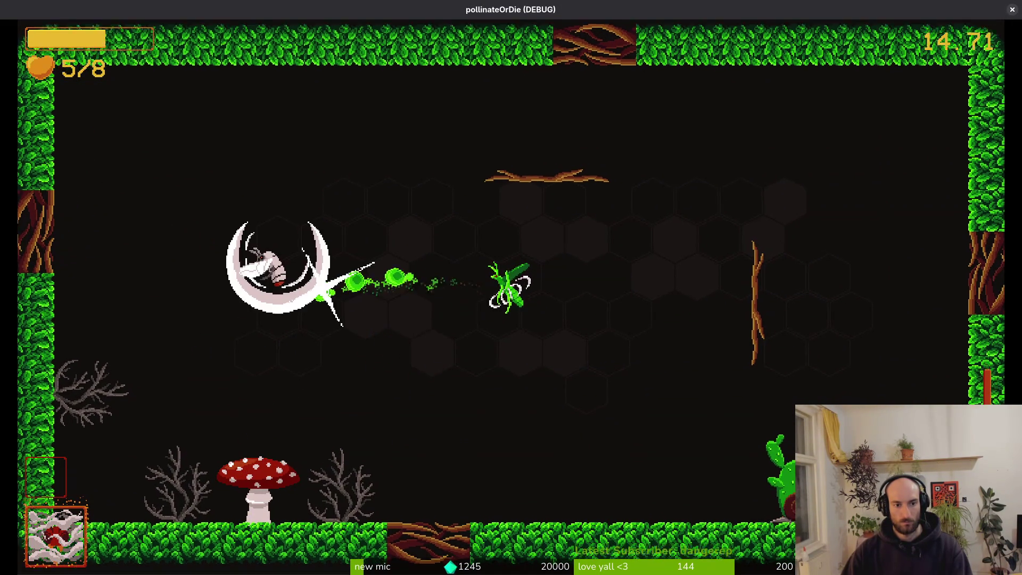
Keep slashing the mantis while dodging its spore projectiles and crossing the room
{"action": "key", "text": "d"}
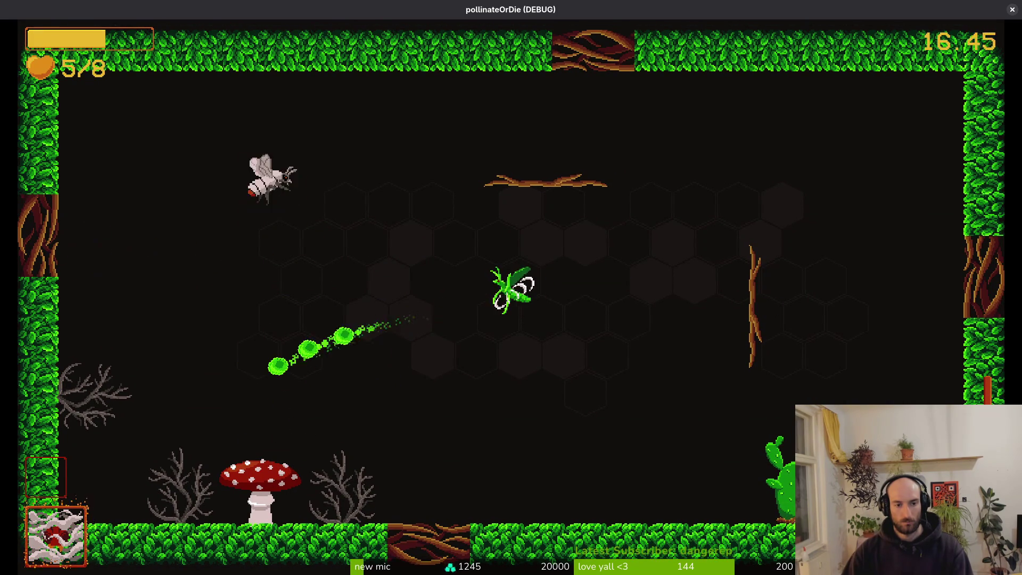
{"action": "key", "text": "d"}
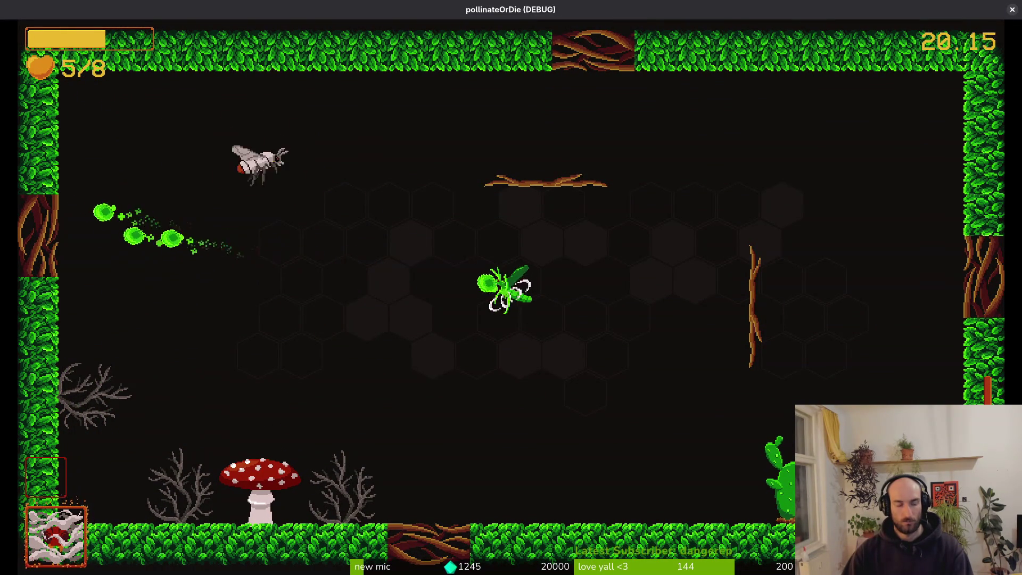
{"action": "key", "text": "d"}
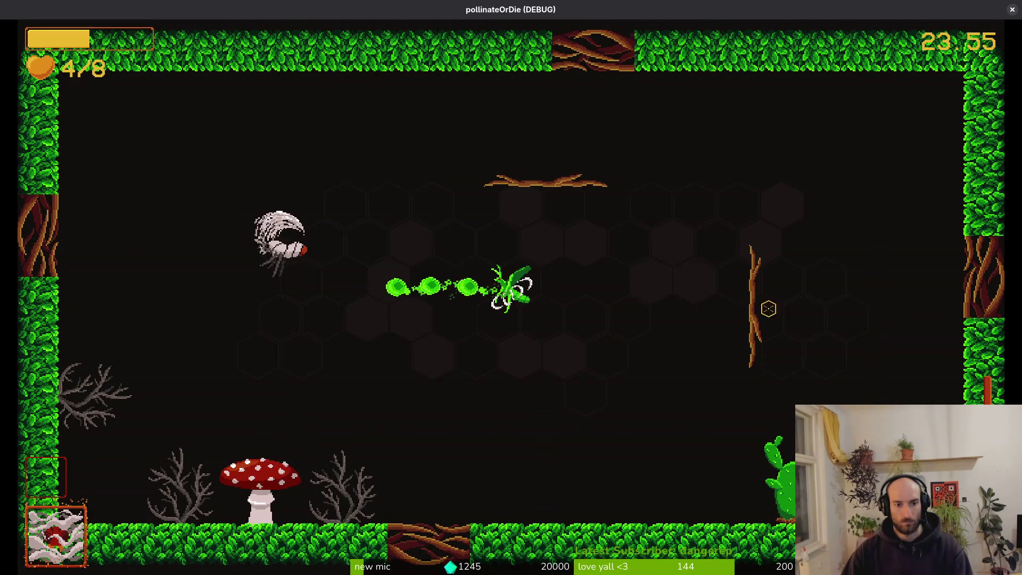
{"action": "key", "text": "d"}
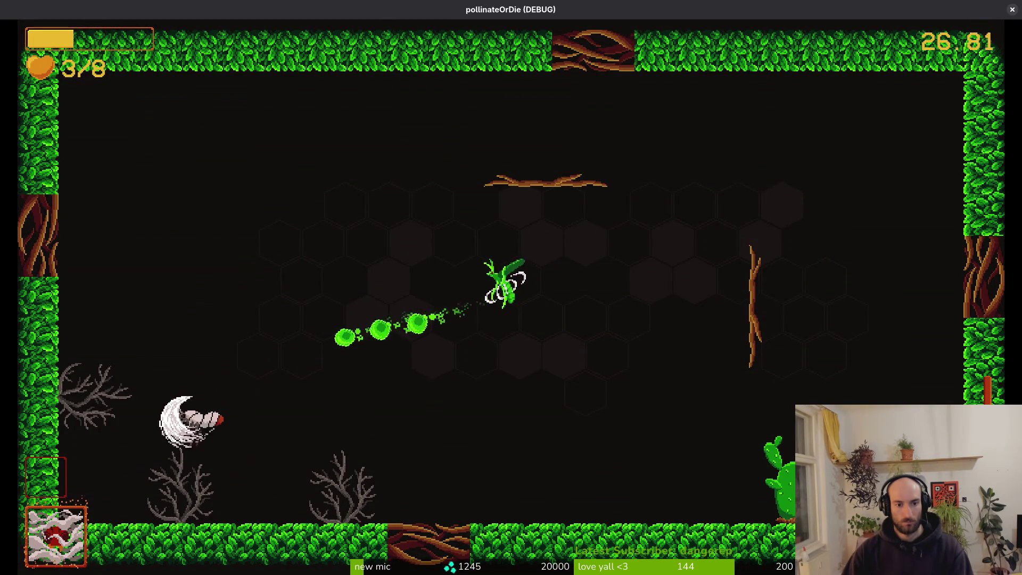
{"action": "key", "text": "d"}
{"action": "key", "text": "Right"}
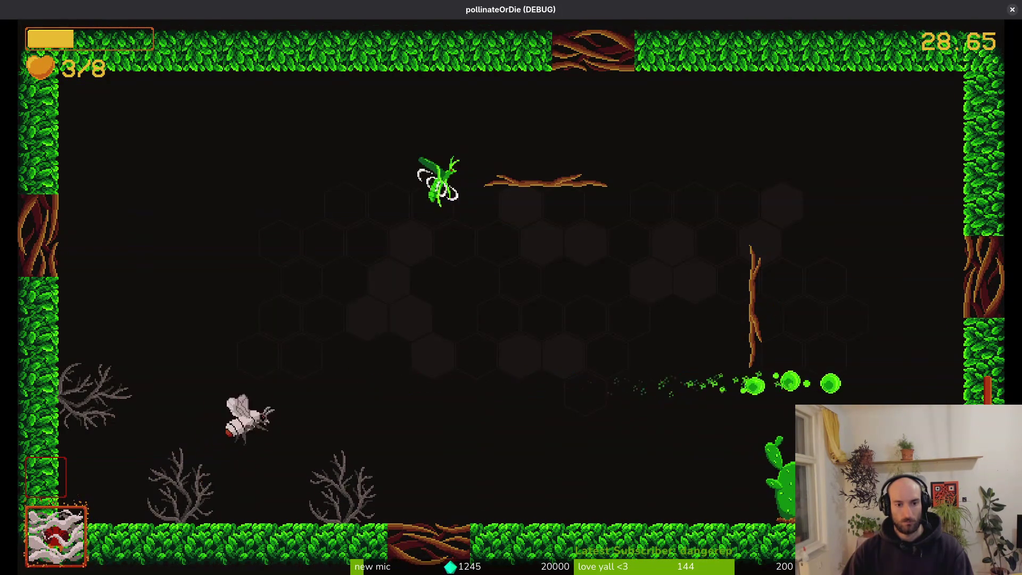
{"action": "key", "text": "Right"}
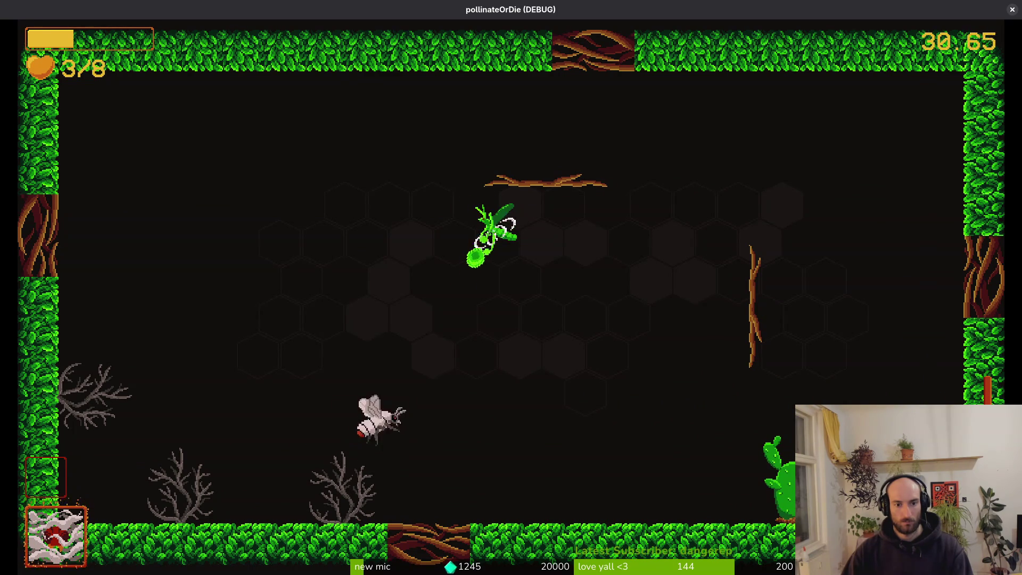
{"action": "key", "text": "d"}
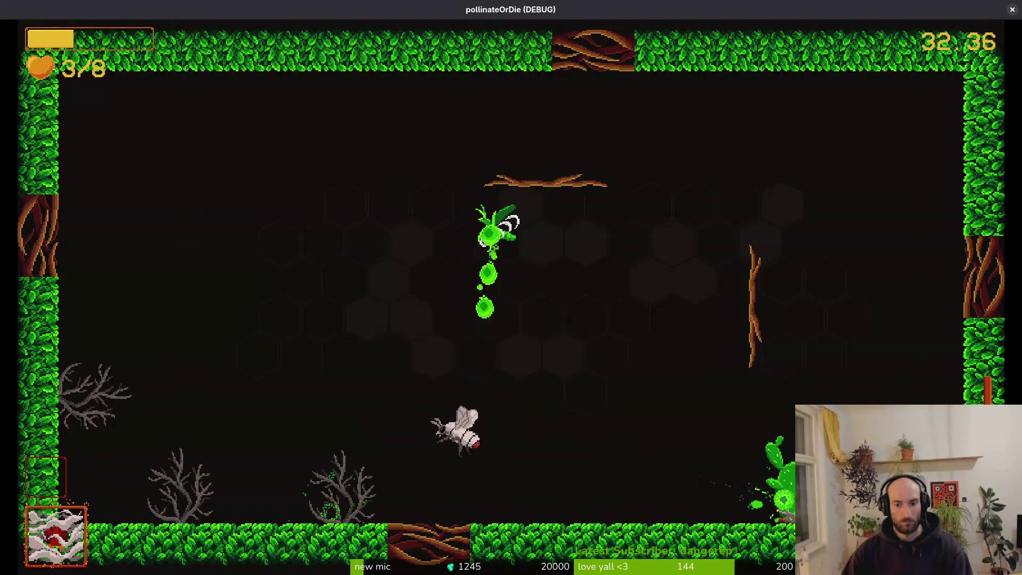
{"action": "key", "text": "d"}
Circle the mantis, slashing it from above and along the floor
{"action": "key", "text": "Left"}
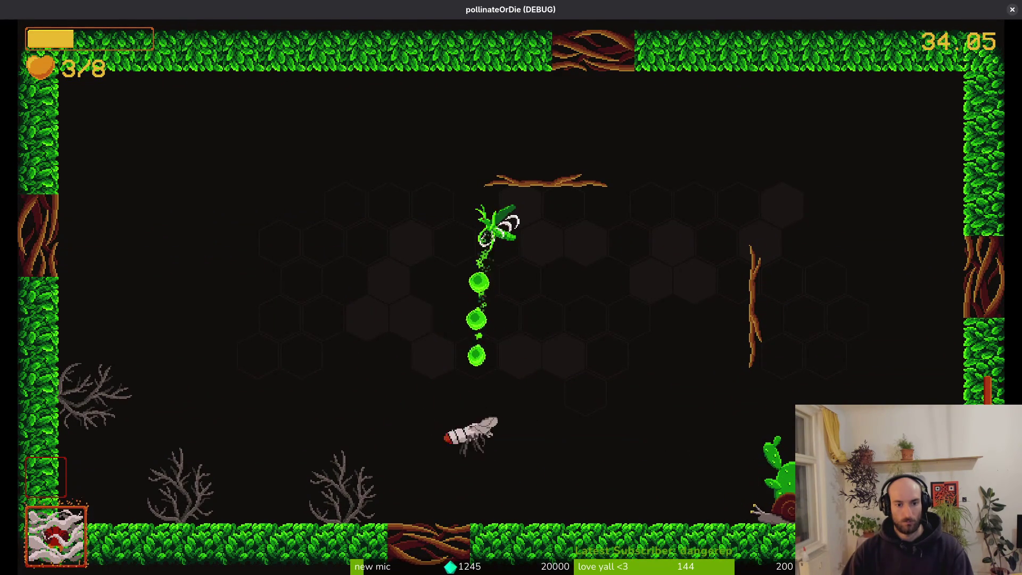
{"action": "key", "text": "d"}
{"action": "key", "text": "Right"}
{"action": "key", "text": "Up"}
{"action": "key", "text": "Left"}
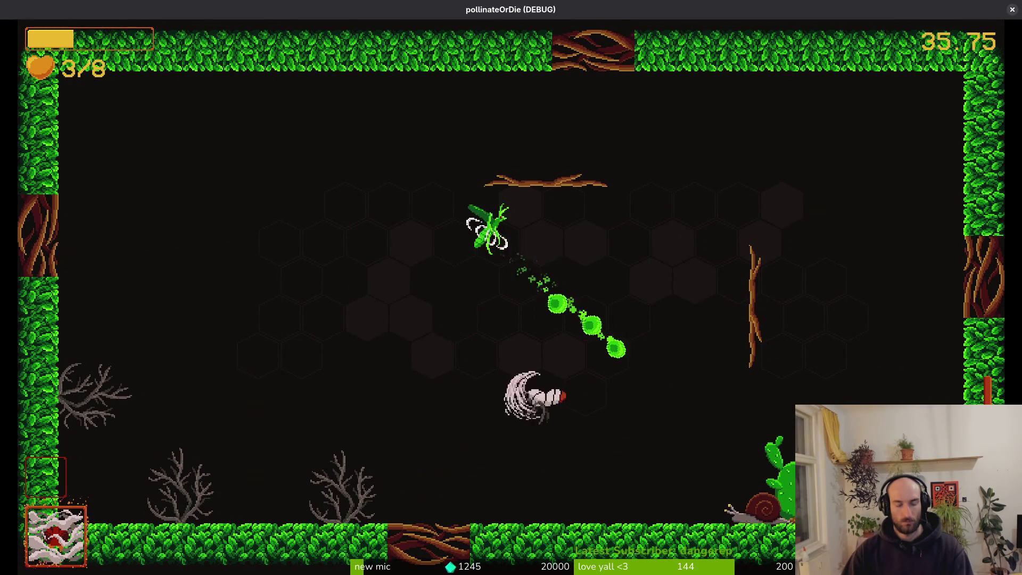
{"action": "key", "text": "d"}
{"action": "key", "text": "Left"}
{"action": "key", "text": "d"}
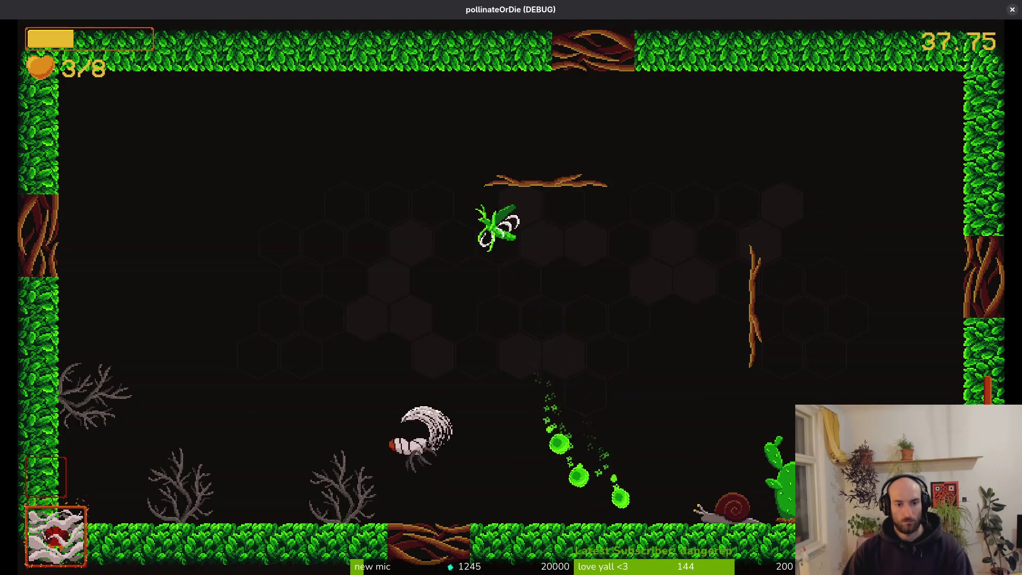
{"action": "key", "text": "Right"}
{"action": "key", "text": "Up"}
{"action": "key", "text": "d"}
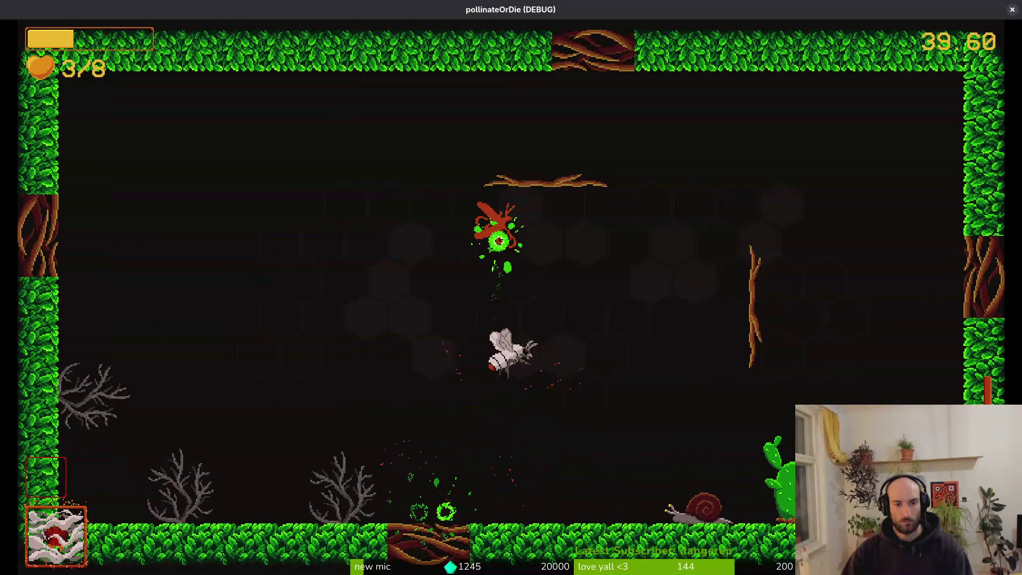
Dash-slash along the floor toward the flower, then close the debug game window
{"action": "key", "text": "d"}
{"action": "key", "text": "d"}
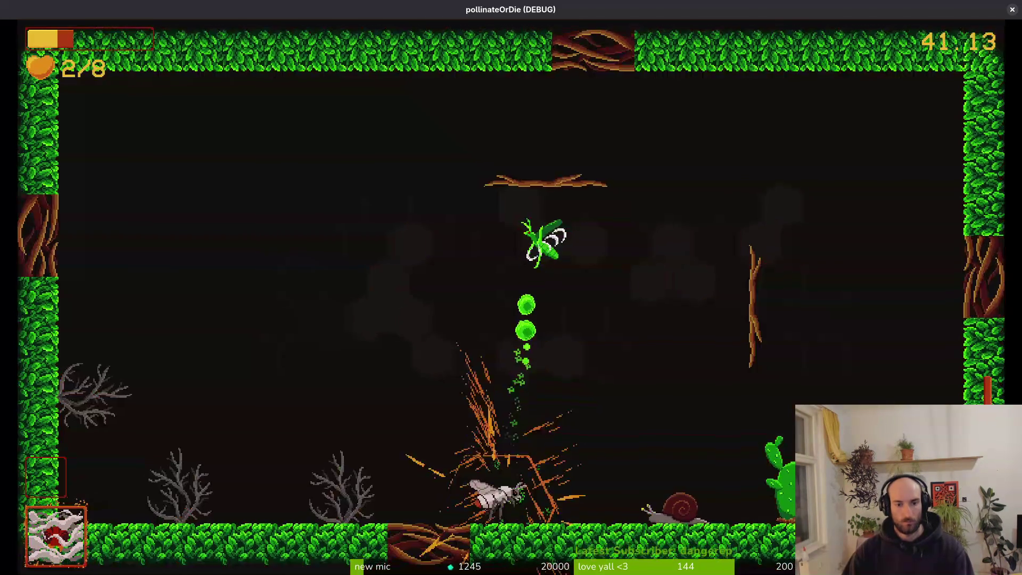
{"action": "key", "text": "Right"}
{"action": "key", "text": "d"}
{"action": "key", "text": "d"}
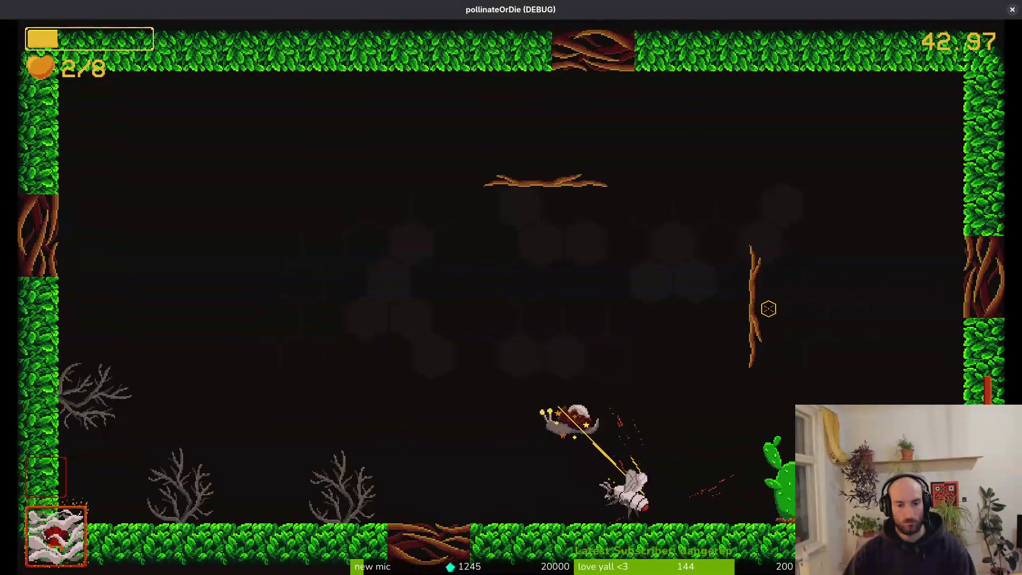
{"action": "key", "text": "Up"}
{"action": "key", "text": "Right"}
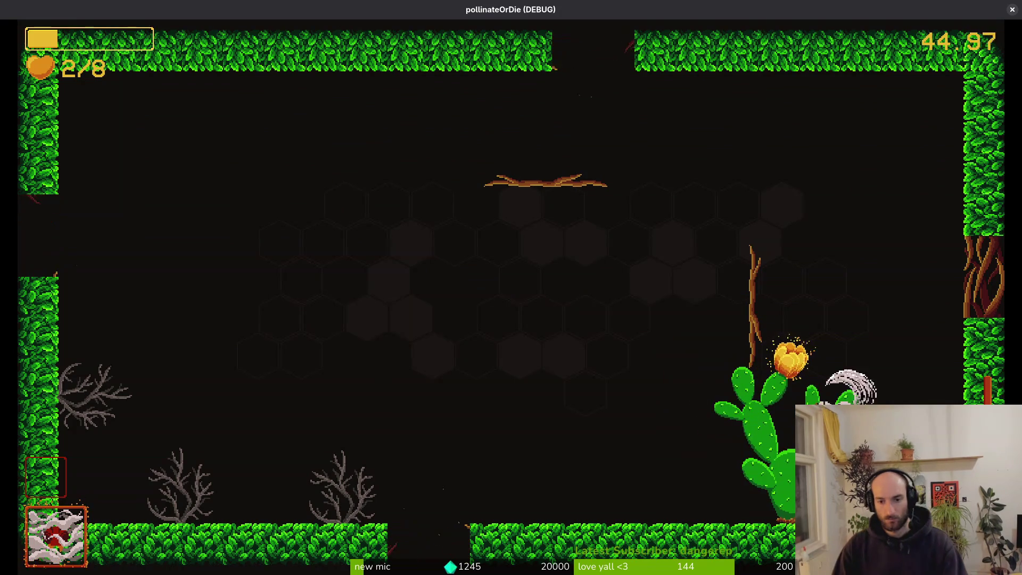
{"action": "key", "text": "d"}
{"action": "key", "text": "Up"}
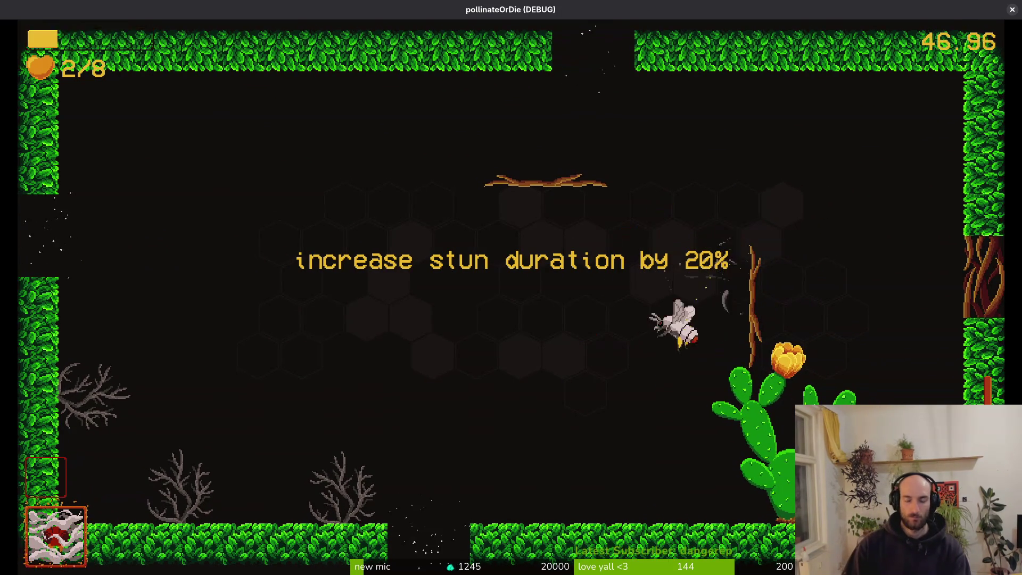
{"action": "left_click", "coordinate": [1012, 9]}
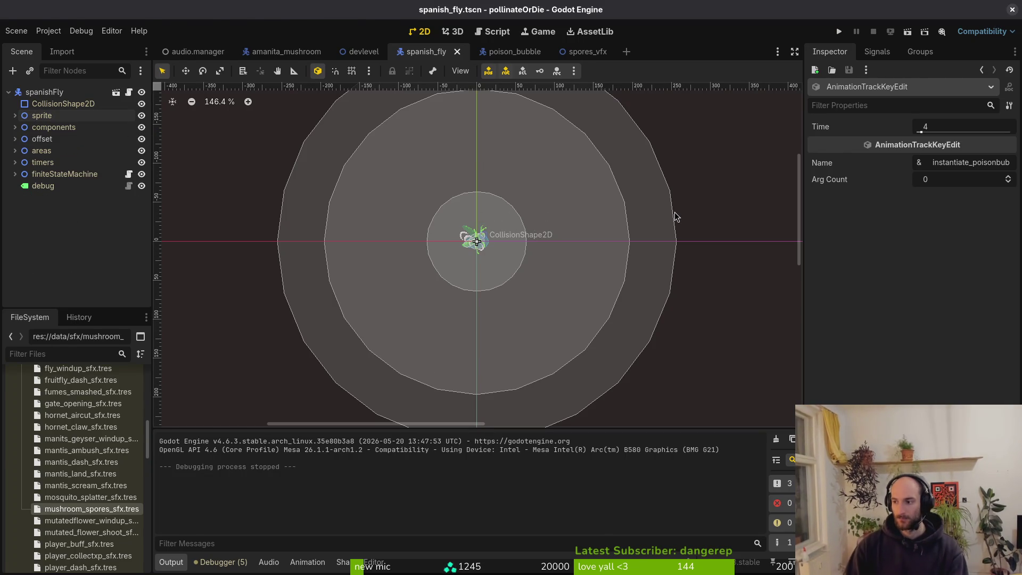
Save and quit spores.gd in the terminal's vim, glance at the repository in tig, then relaunch vim
{"action": "key", "text": "alt+Tab"}
{"action": "key", "text": "Return"}
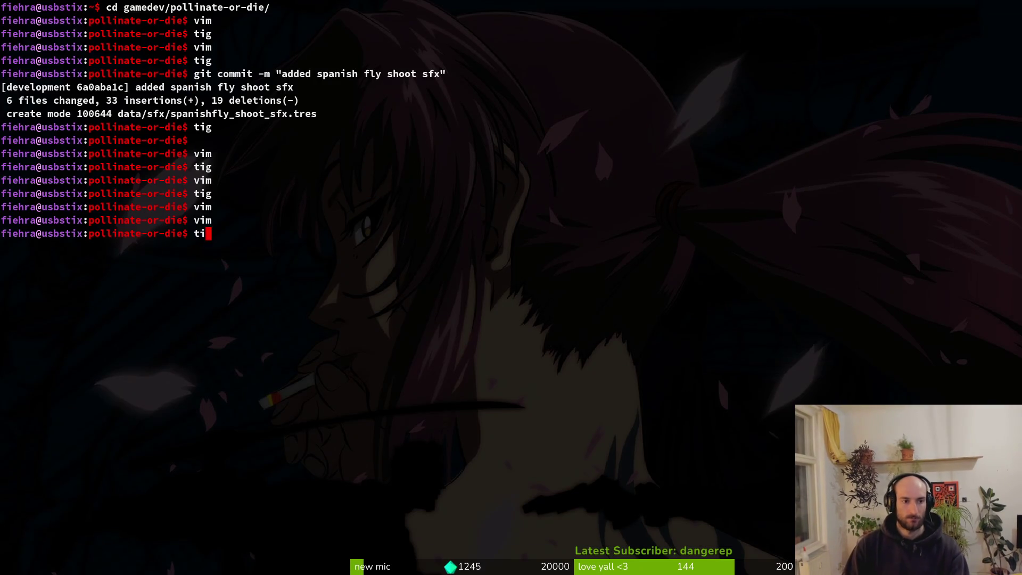
{"action": "type", "text": "g"}
{"action": "key", "text": "Return"}
{"action": "key", "text": "q"}
{"action": "key", "text": "Return"}
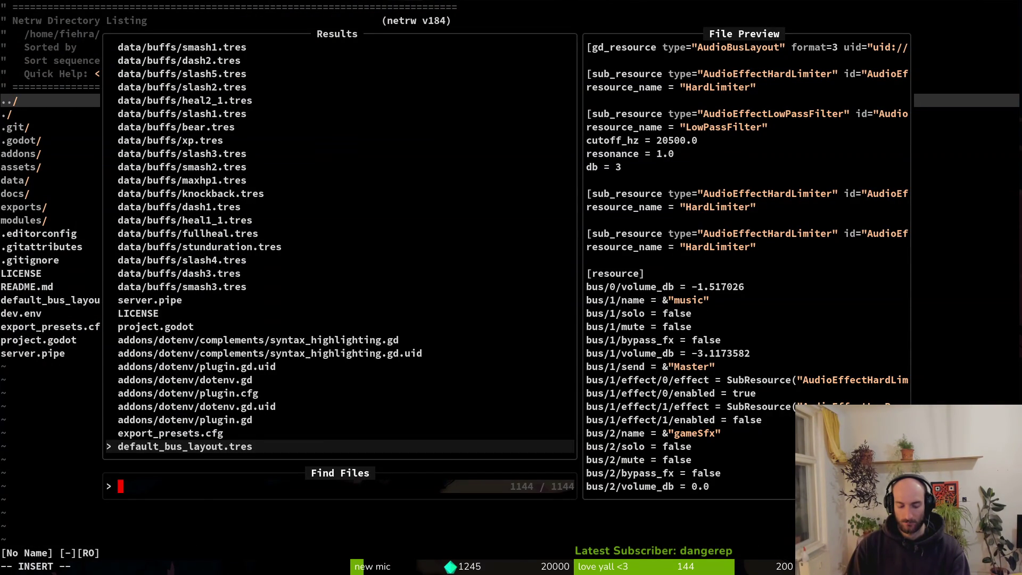
Open enum.helper.gd and duplicate MUSHROOM_SPORES as MUSHROOM_SPORES_WINDUP in the sfx enum, then save
{"action": "type", "text": "enum"}
{"action": "key", "text": "Return"}
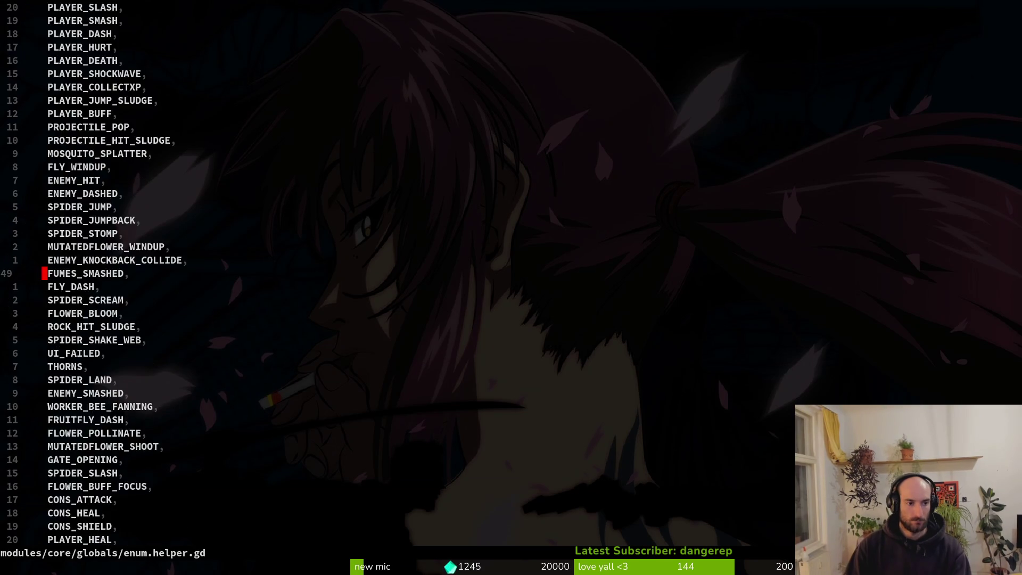
{"action": "key", "text": "ctrl+d"}
{"action": "key", "text": "ctrl+d"}
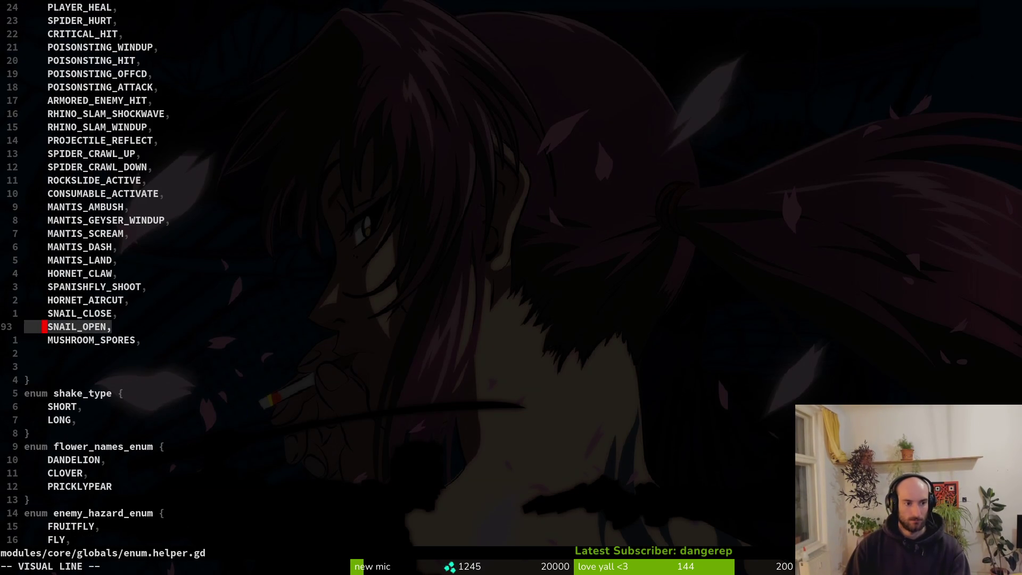
{"action": "key", "text": "Escape"}
{"action": "key", "text": "j"}
{"action": "key", "text": "y"}
{"action": "key", "text": "y"}
{"action": "type", "text": "p"}
{"action": "type", "text": "_SPORES_WINDUP,"}
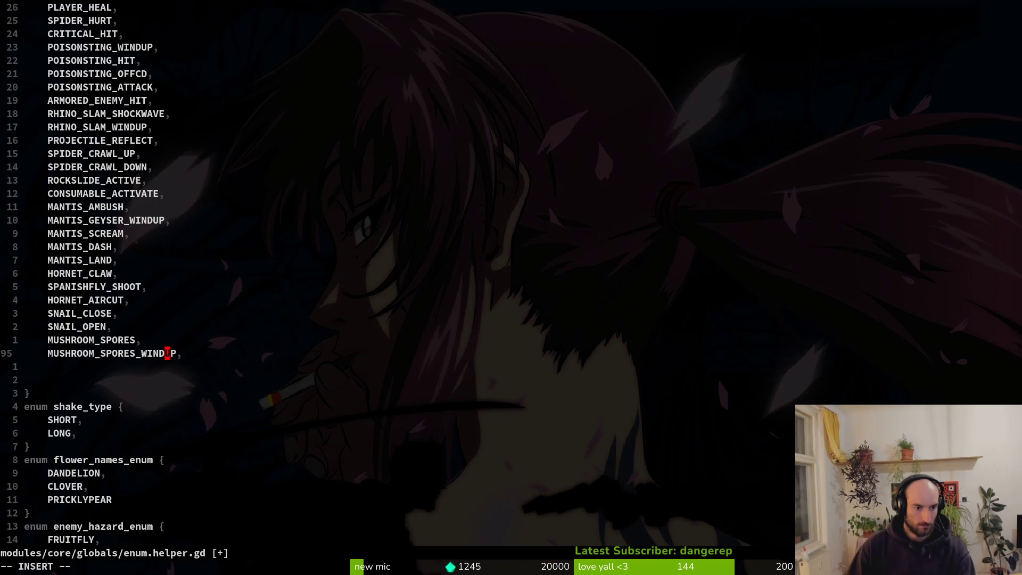
{"action": "key", "text": "Return"}
Open spores.gd via the file finder and inspect the MUSHROOM_SPORES create_sfx line in enter()
{"action": "key", "text": "space"}
{"action": "key", "text": "f"}
{"action": "key", "text": "f"}
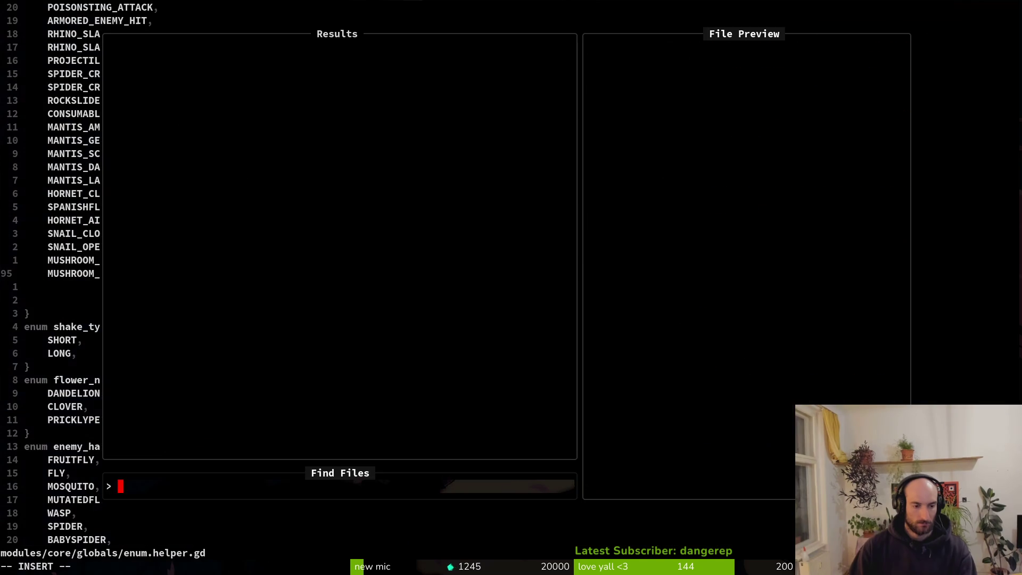
{"action": "type", "text": "spor"}
{"action": "key", "text": "Up"}
{"action": "key", "text": "Return"}
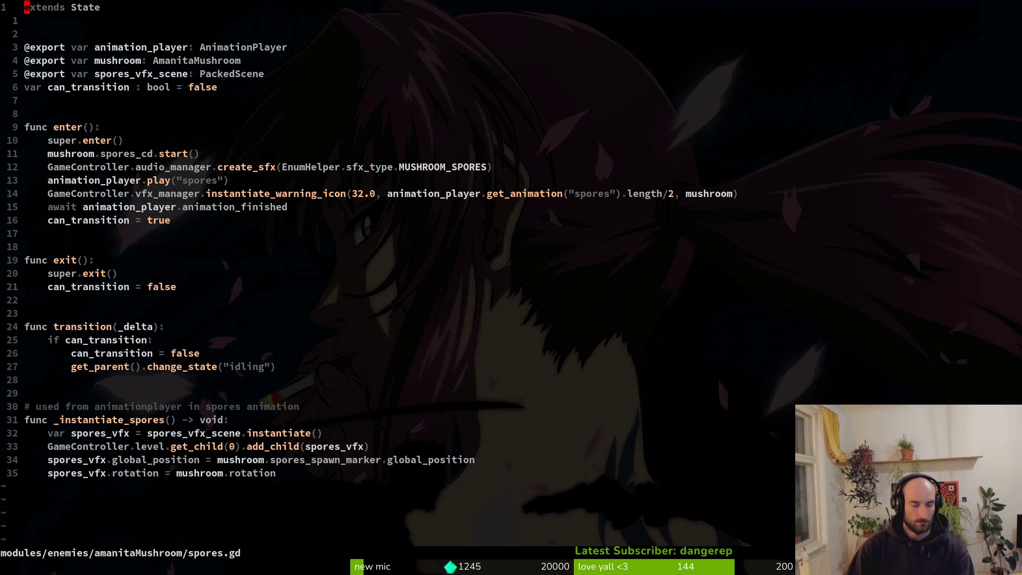
{"action": "key", "text": "j"}
{"action": "key", "text": "shift+v"}
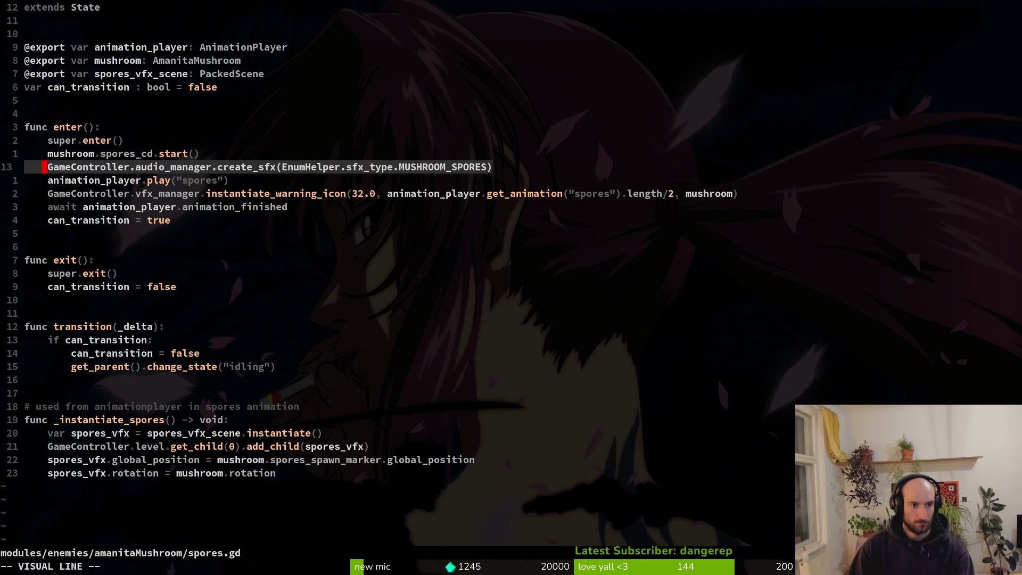
{"action": "key", "text": "y"}
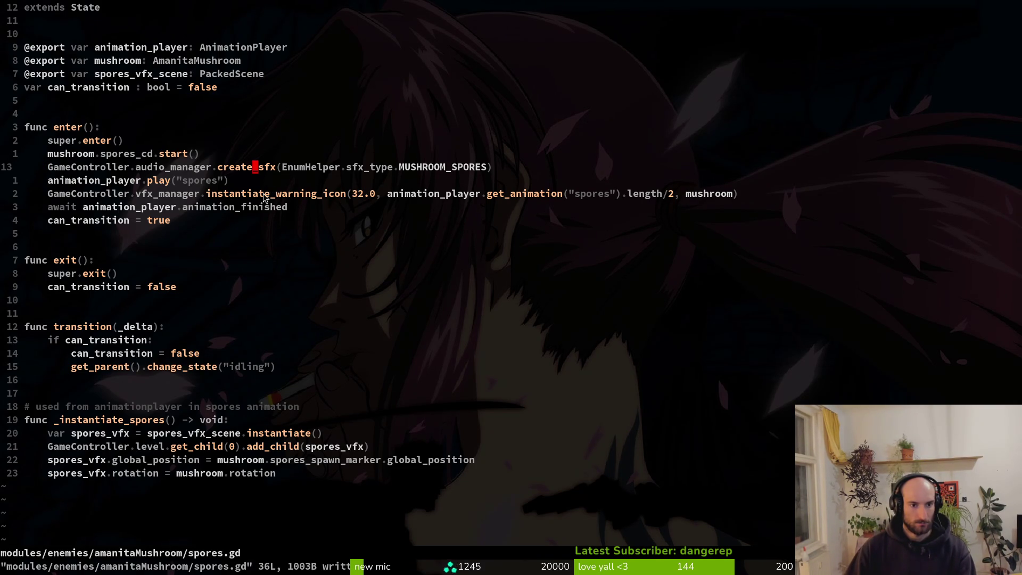
{"action": "key", "text": "alt+Tab"}
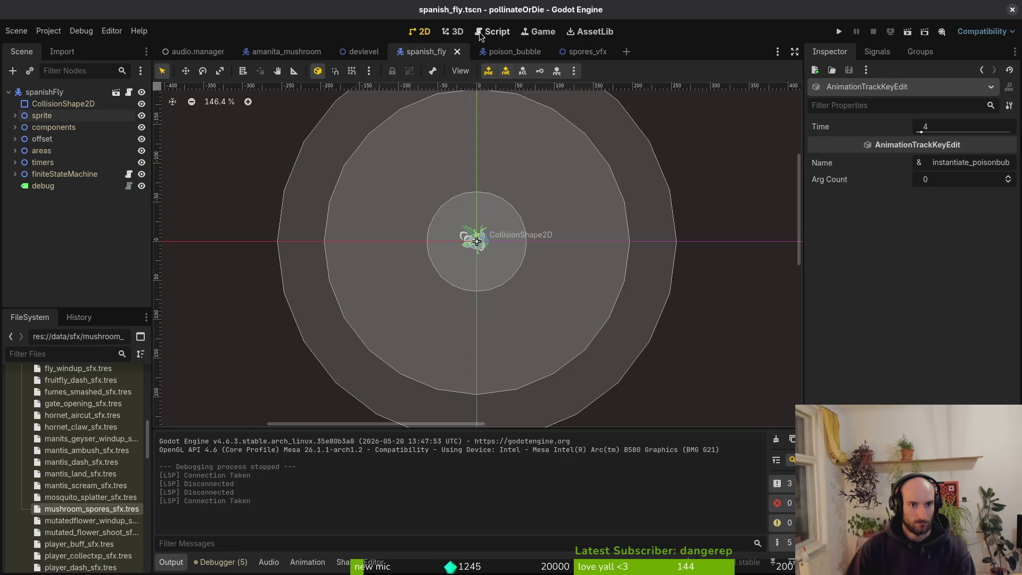
Check the amanita_mushroom spores animation's Functions track for the _instantiate_spores() key near frame 11
{"action": "left_click", "coordinate": [323, 55]}
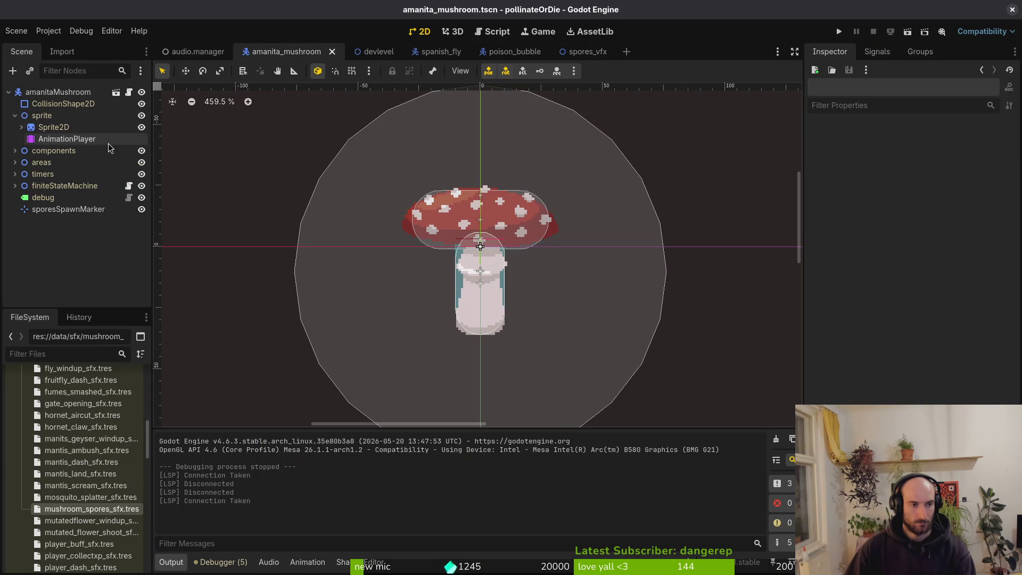
{"action": "left_click", "coordinate": [101, 139]}
{"action": "scroll", "coordinate": [456, 441], "scroll_direction": "down", "scroll_amount": 3}
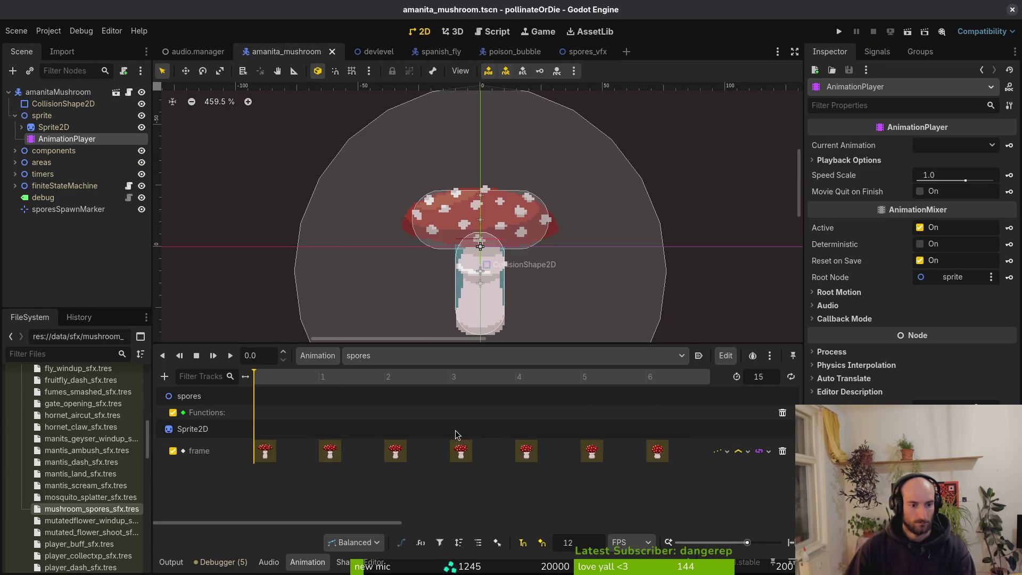
{"action": "scroll", "coordinate": [452, 426], "scroll_direction": "right", "scroll_amount": 3}
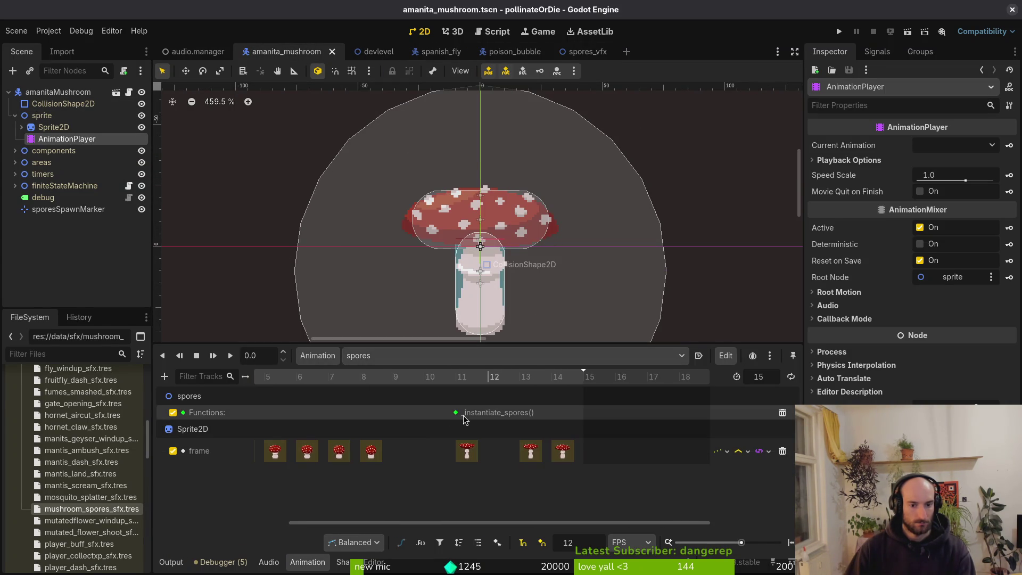
{"action": "key", "text": "alt+Tab"}
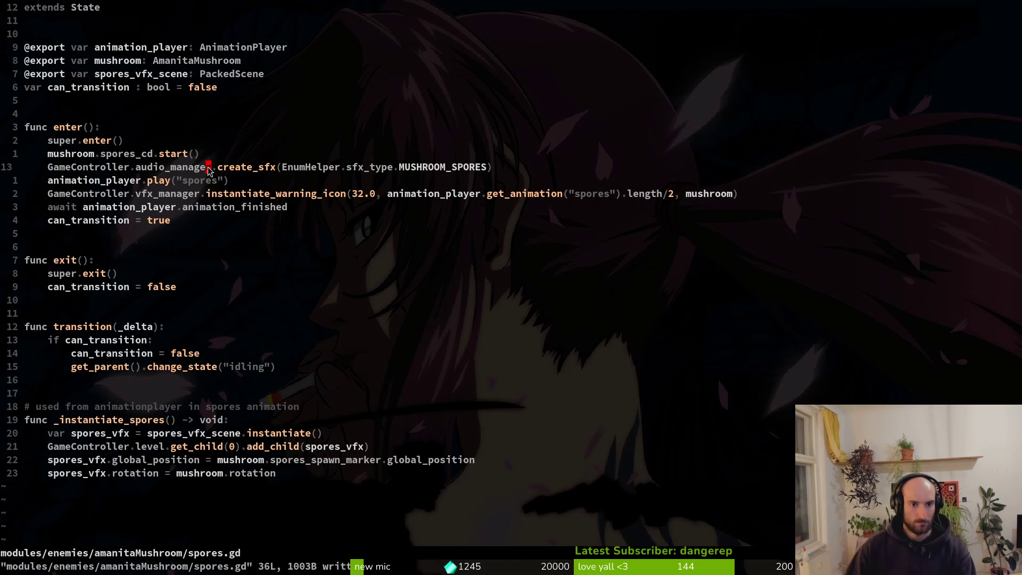
Move the MUSHROOM_SPORES create_sfx line into _instantiate_spores and add a commented MUSHROOM_SPORES_WINDUP copy after play("spores")
{"action": "key", "text": "d"}
{"action": "key", "text": "d"}
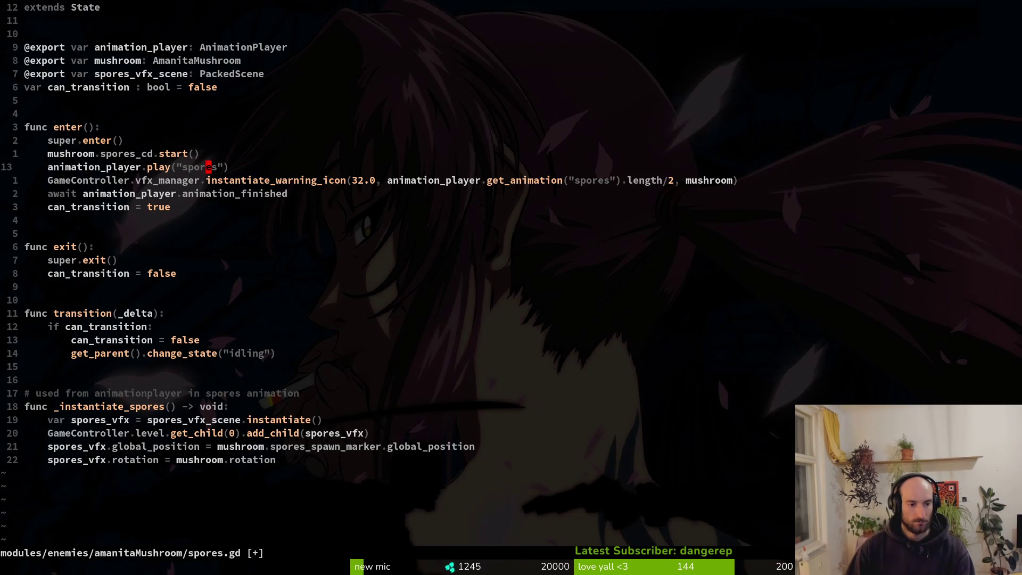
{"action": "key", "text": "P"}
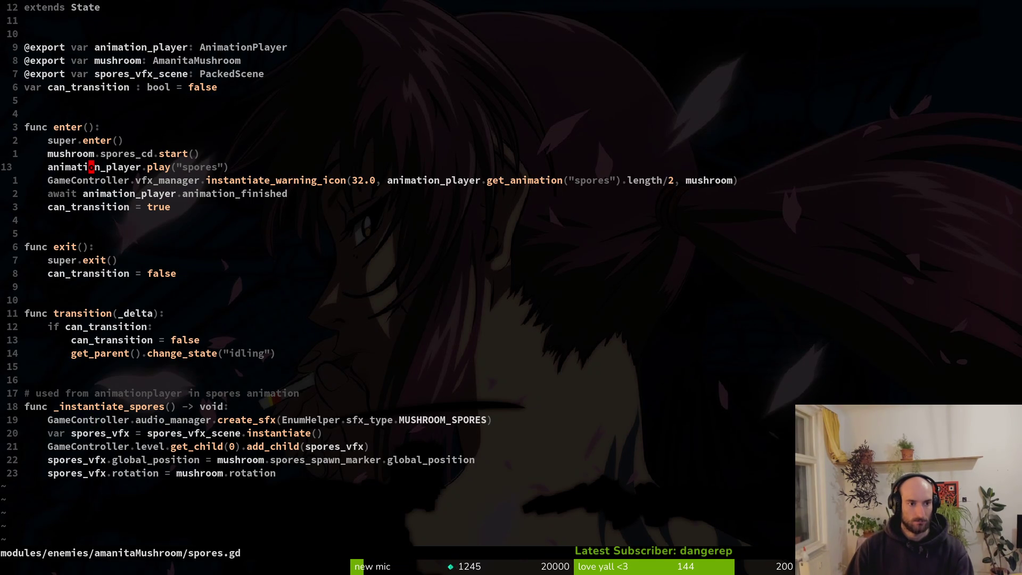
{"action": "key", "text": "p"}
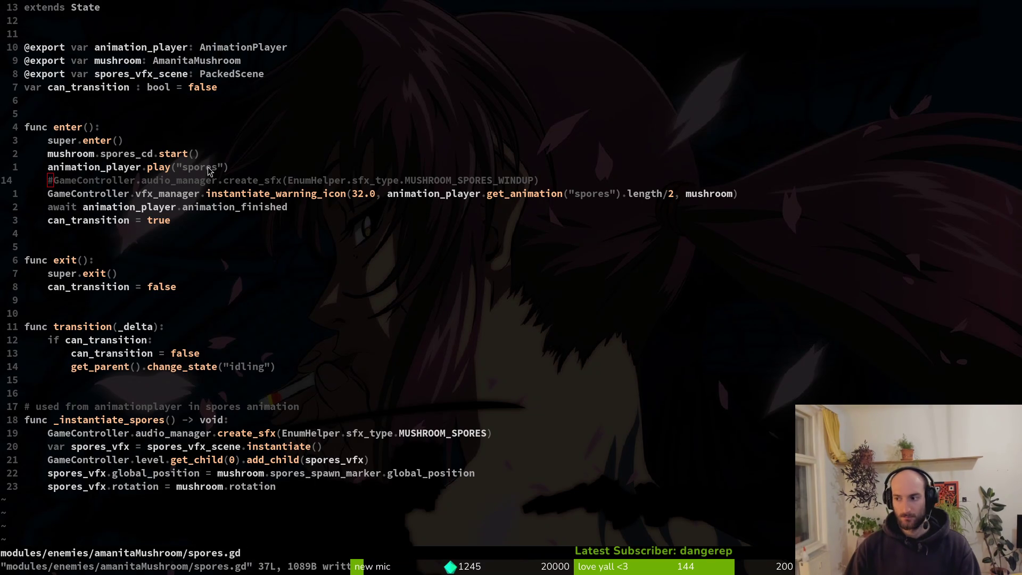
{"action": "key", "text": "alt+Tab"}
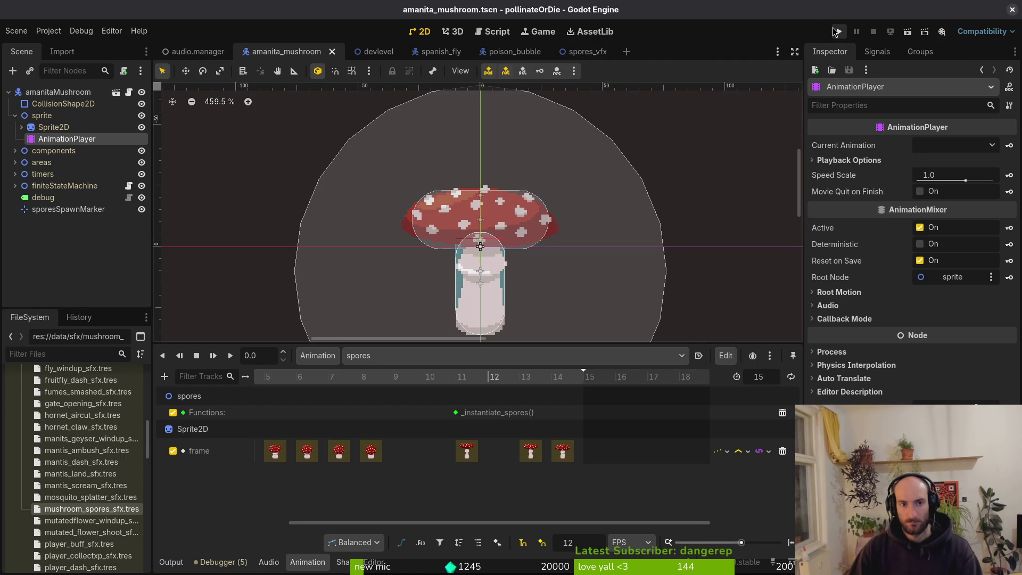
Run the game, continue the saved game, check the debugging options, and enter the green test level
{"action": "left_click", "coordinate": [141, 127]}
{"action": "left_click", "coordinate": [839, 32]}
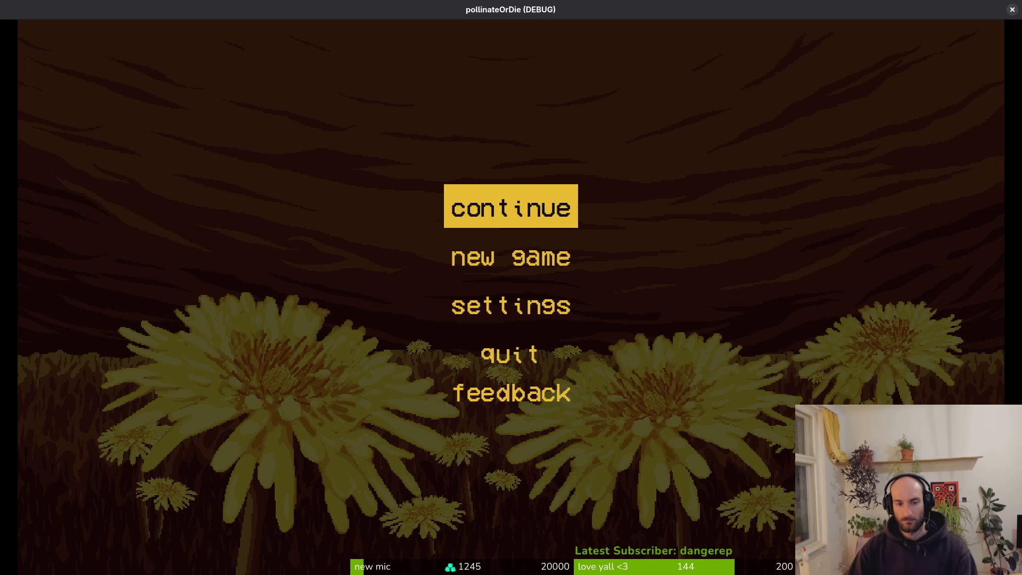
{"action": "key", "text": "Return"}
{"action": "key", "text": "Escape"}
{"action": "key", "text": "Down"}
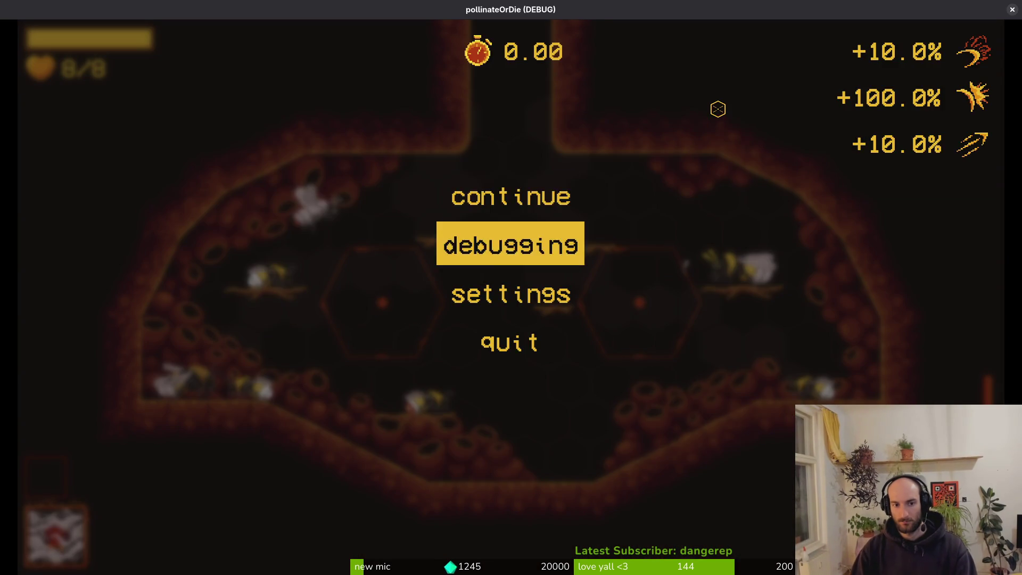
{"action": "key", "text": "Return"}
{"action": "key", "text": "Escape"}
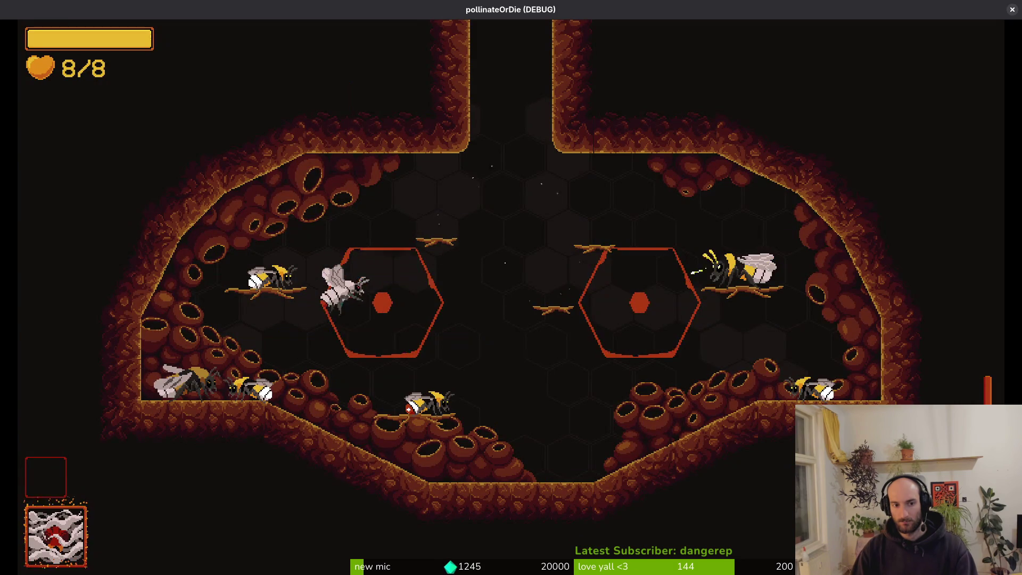
{"action": "key", "text": "n"}
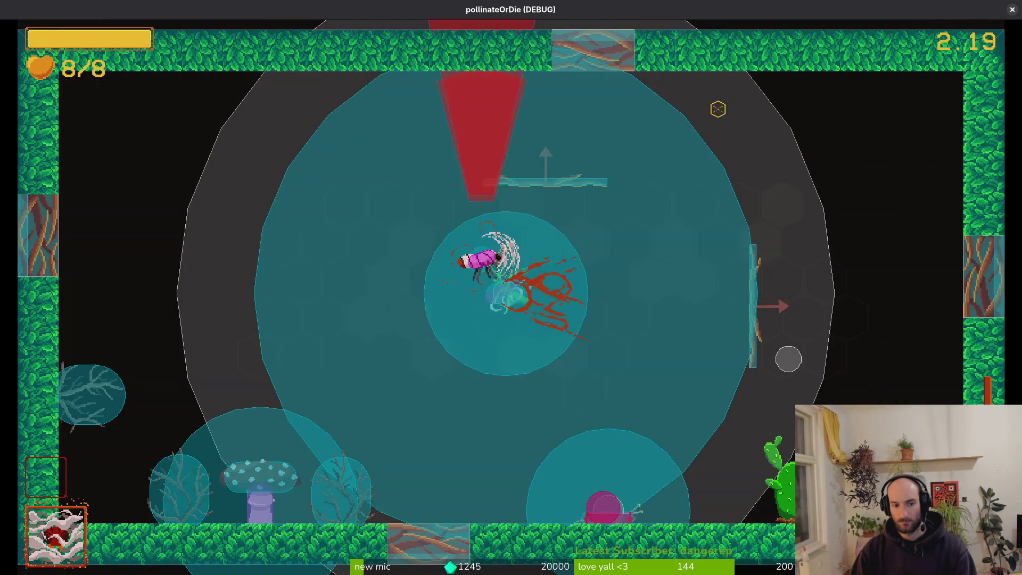
Fly the bee down onto the mushroom repeatedly to pollinate it
{"action": "key", "text": "Left"}
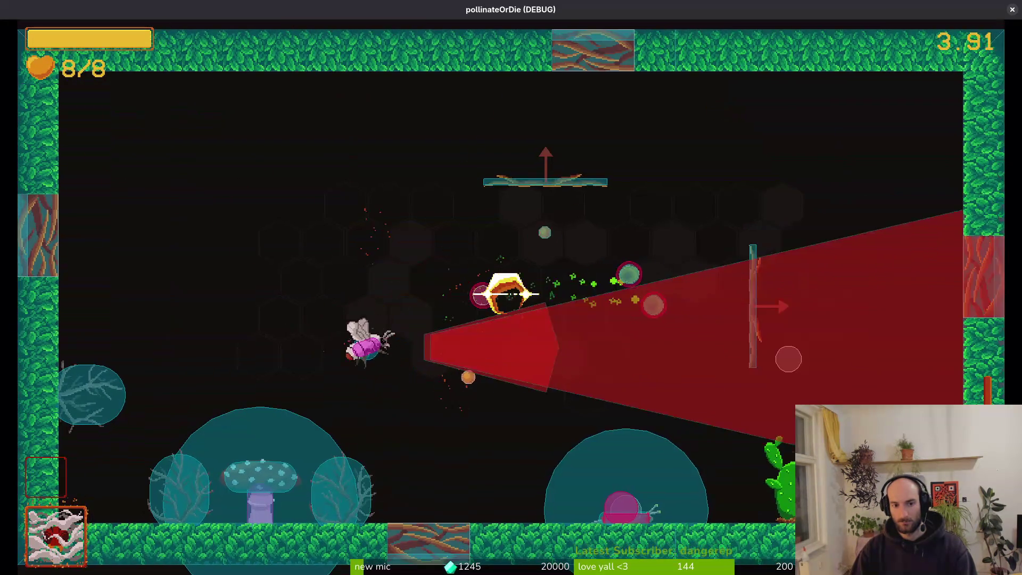
{"action": "key", "text": "Right"}
{"action": "key", "text": "Up"}
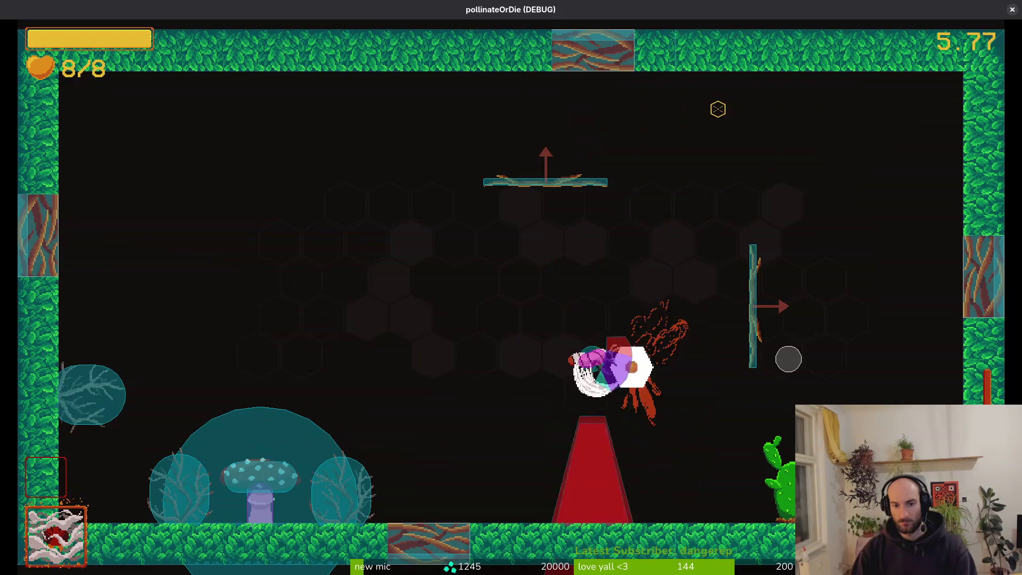
{"action": "key", "text": "Left"}
{"action": "key", "text": "Down"}
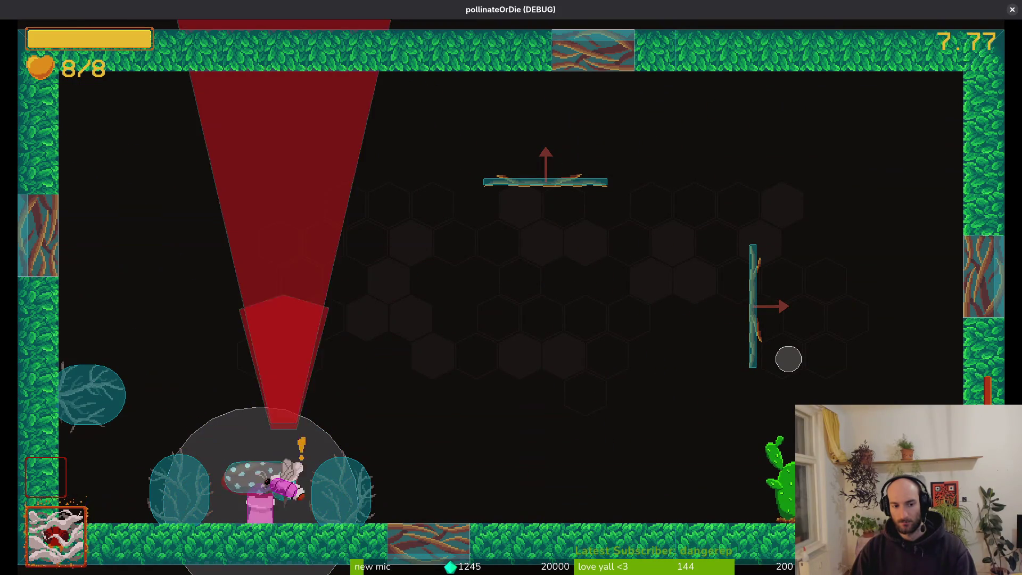
{"action": "key", "text": "Up"}
{"action": "key", "text": "Down"}
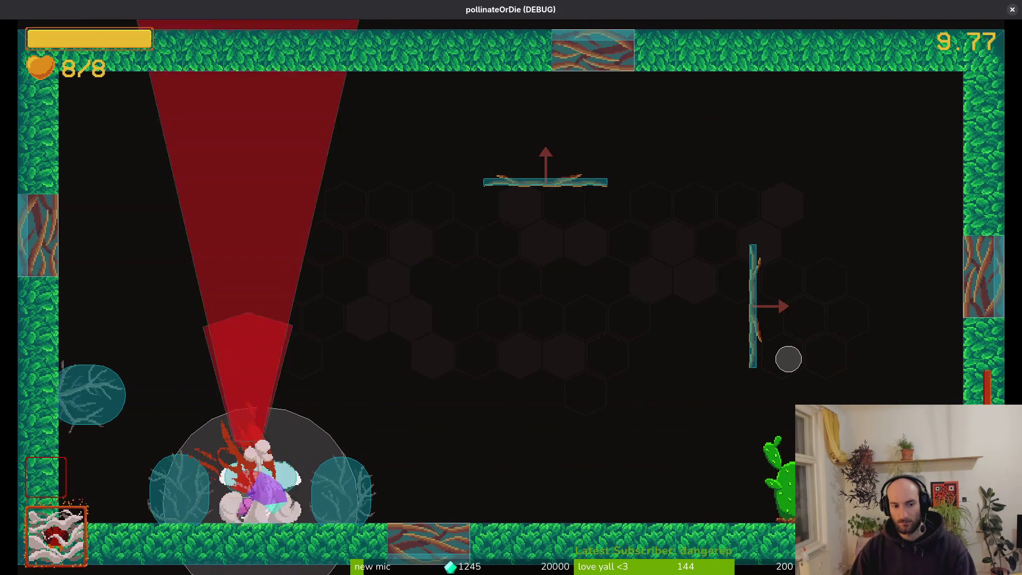
{"action": "key", "text": "Up"}
{"action": "key", "text": "Down"}
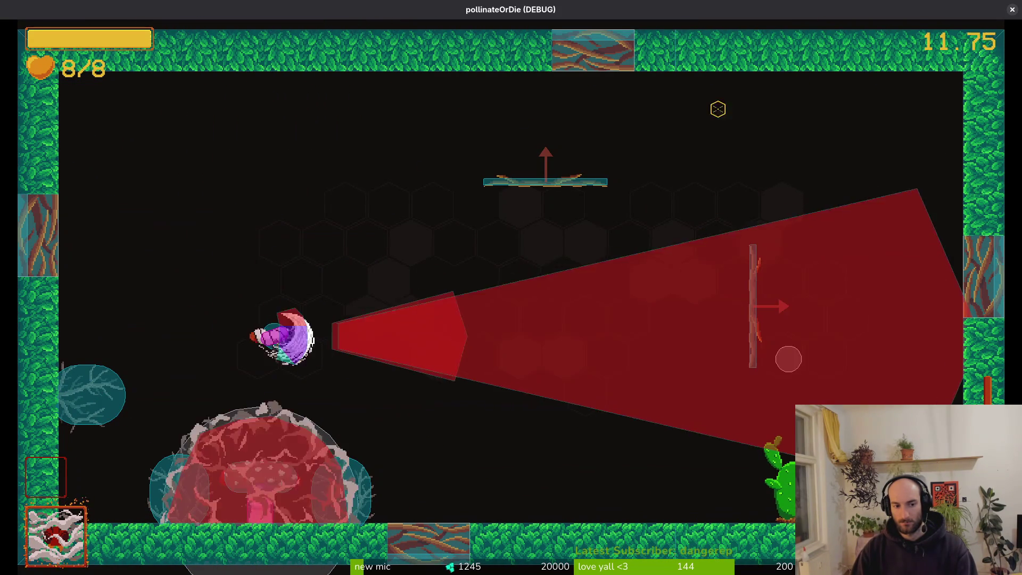
{"action": "key", "text": "Up"}
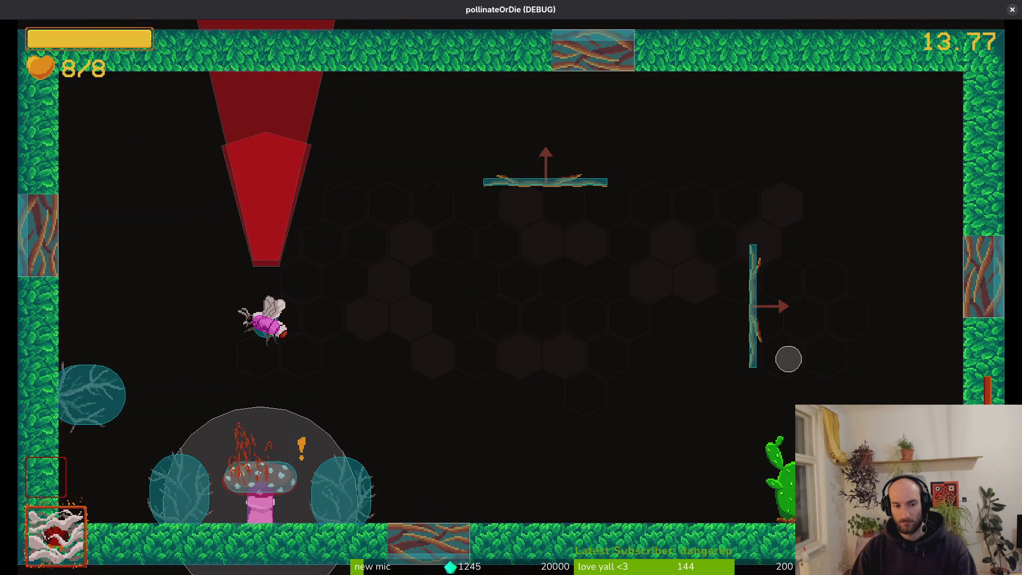
{"action": "key", "text": "Down"}
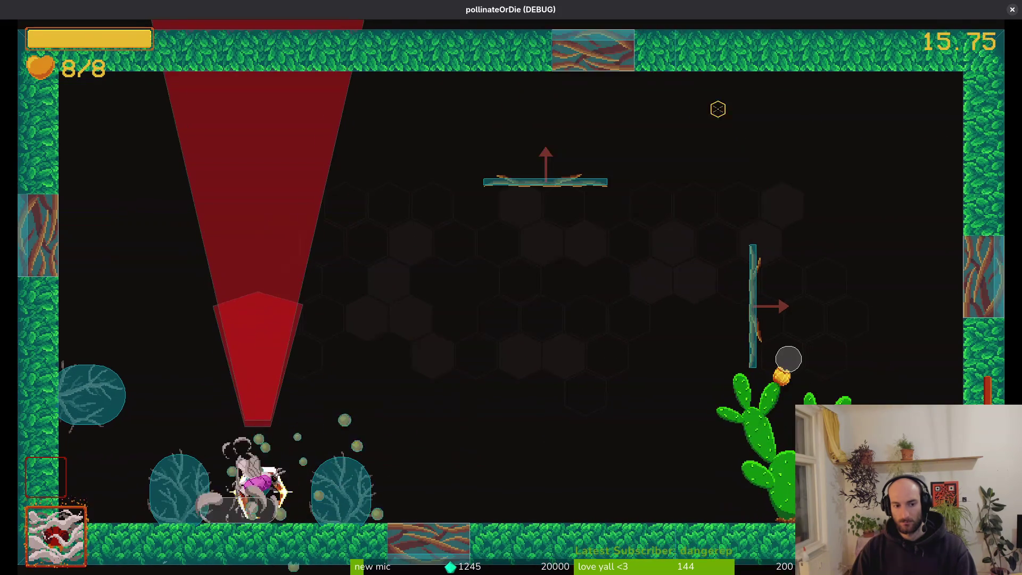
Pollinate the cactus flower, take the +15% slash damage orb, then pause and stop the game
{"action": "key", "text": "Up"}
{"action": "key", "text": "Right"}
{"action": "key", "text": "Up"}
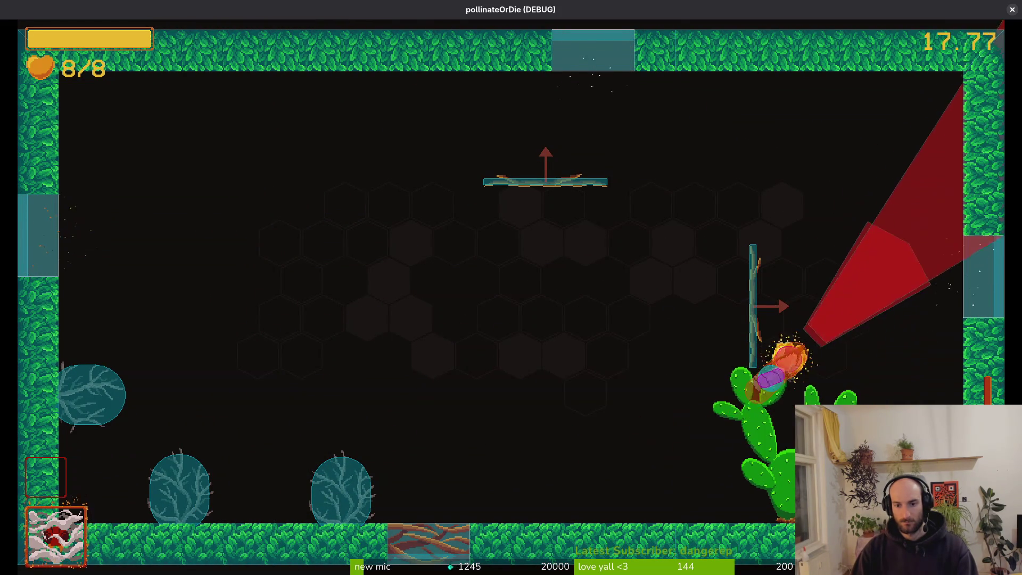
{"action": "key", "text": "Right"}
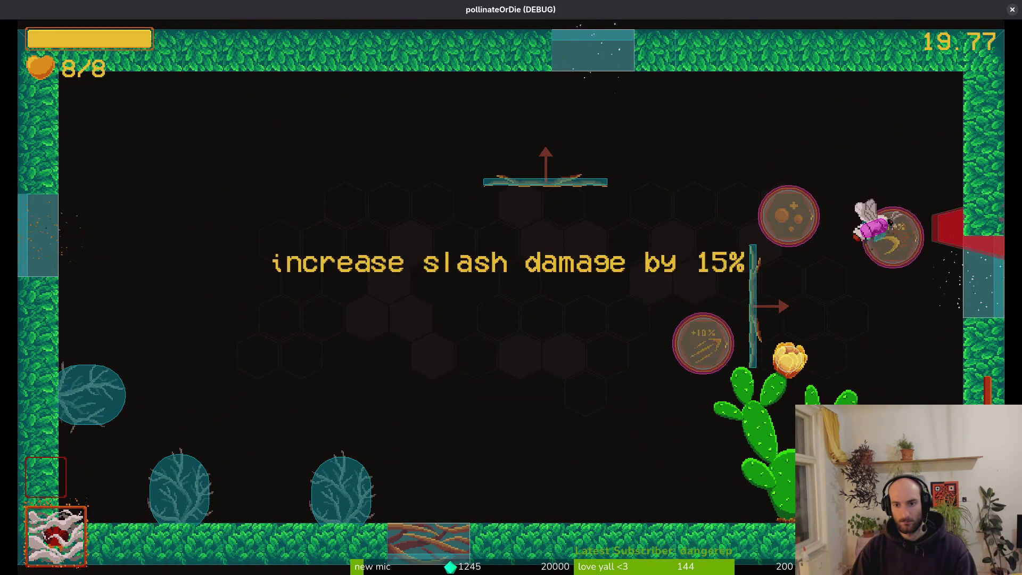
{"action": "key", "text": "Up"}
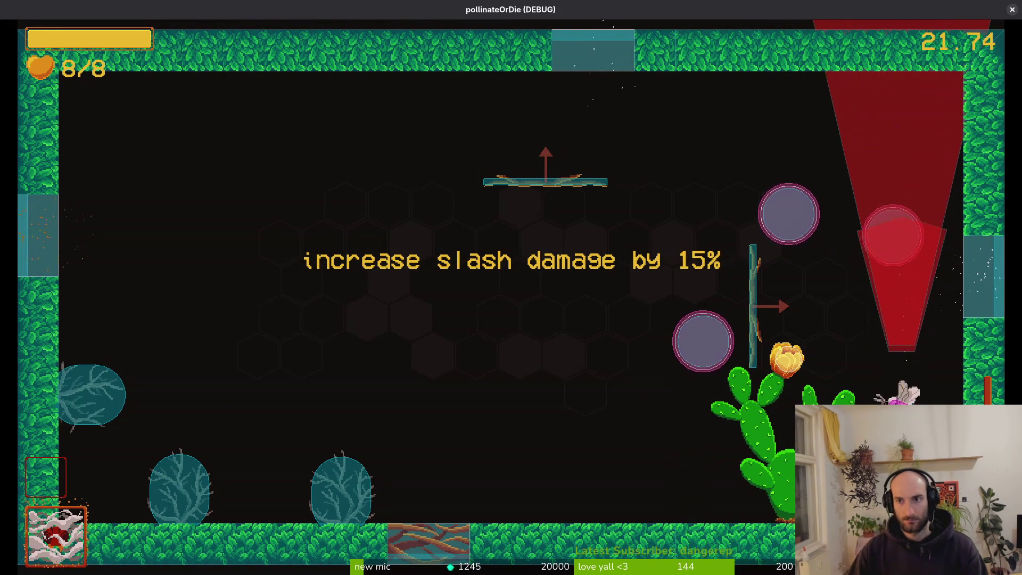
{"action": "key", "text": "Escape"}
{"action": "key", "text": "Escape"}
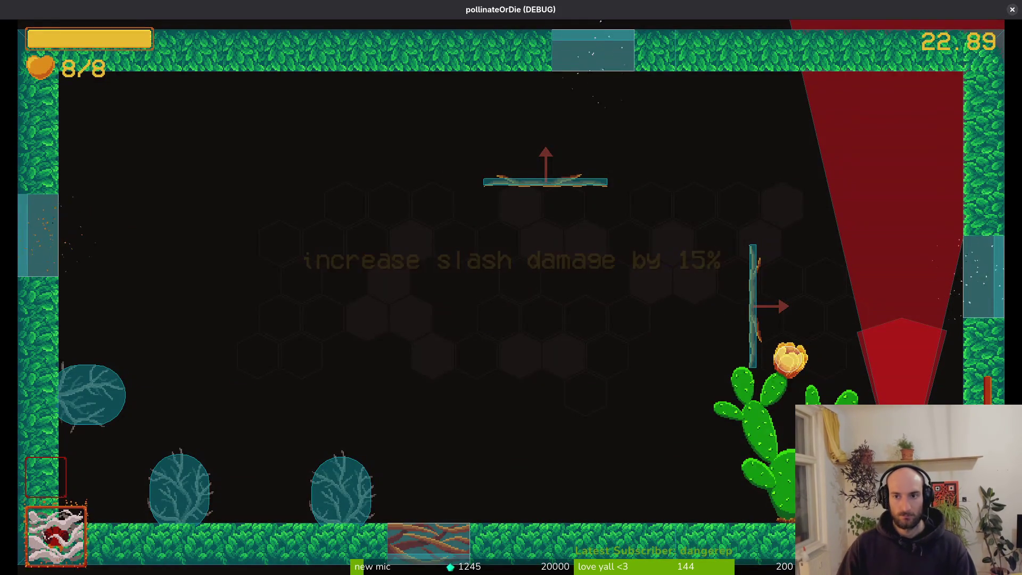
{"action": "left_click", "coordinate": [1011, 10]}
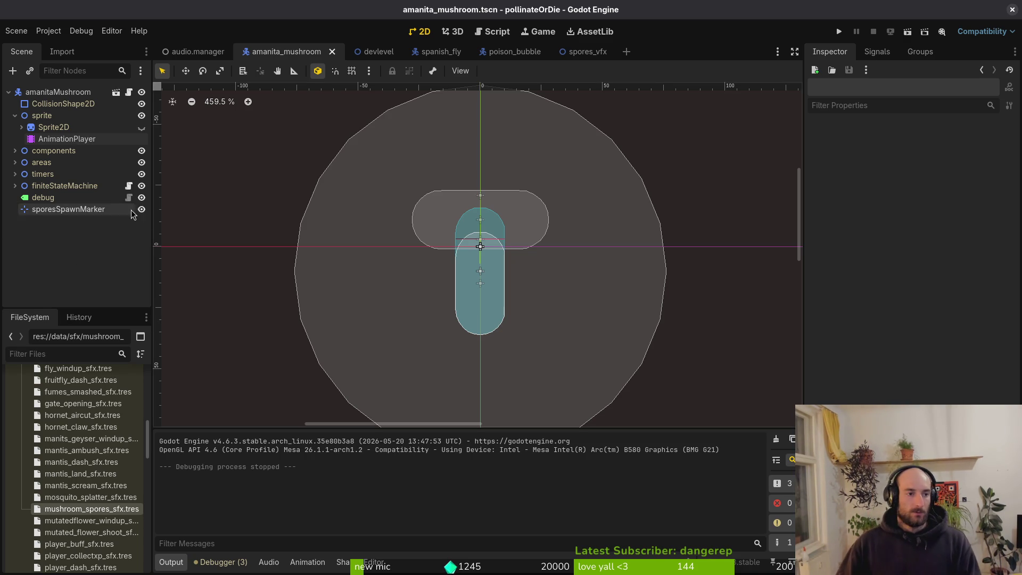
Collapse the sprite node and close every scene tab except audio.manager
{"action": "left_click", "coordinate": [15, 115]}
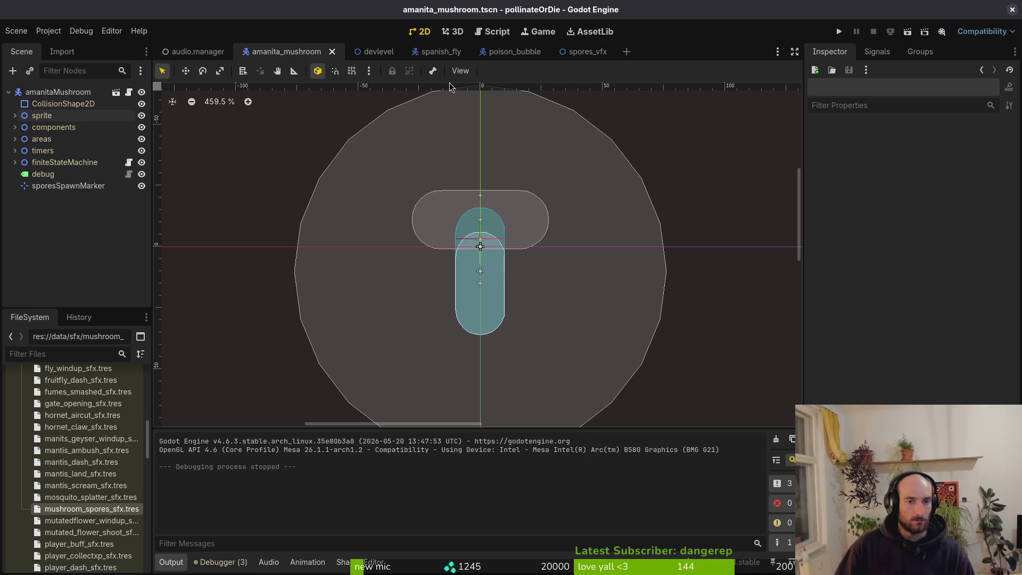
{"action": "left_click", "coordinate": [332, 51]}
{"action": "left_click", "coordinate": [353, 53]}
{"action": "left_click", "coordinate": [353, 53]}
{"action": "left_click", "coordinate": [353, 53]}
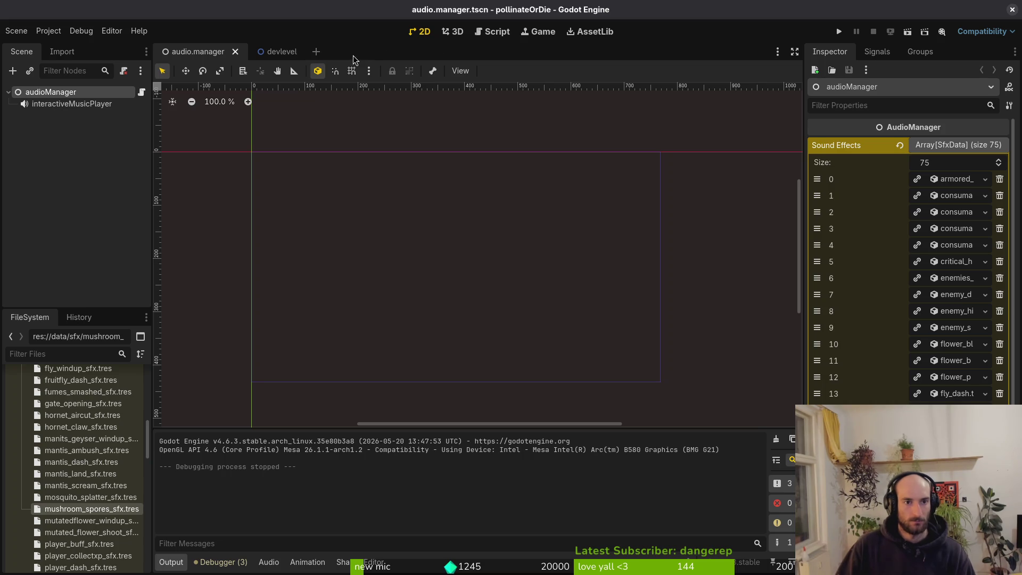
{"action": "left_click", "coordinate": [298, 51]}
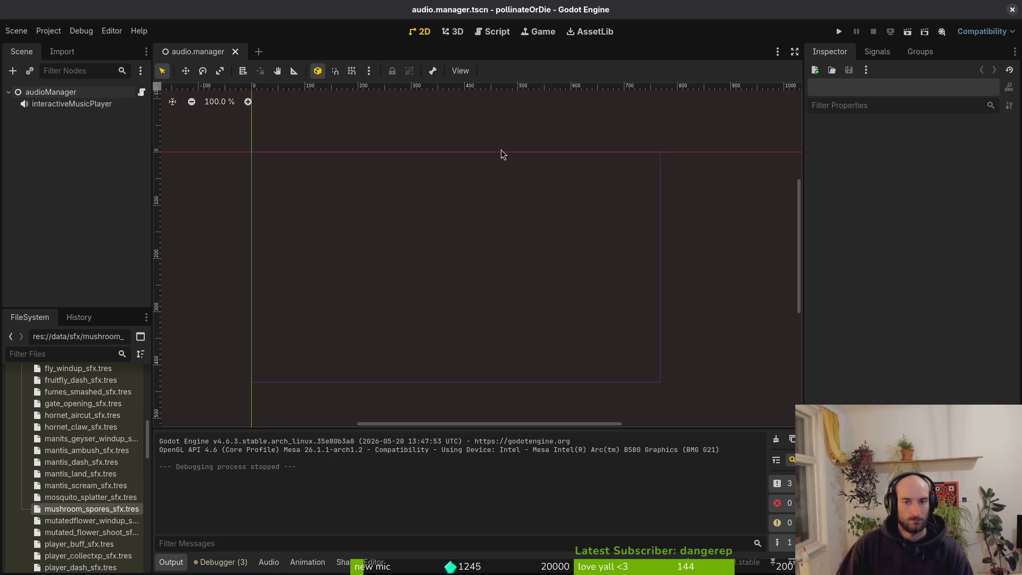
Quit vim with :q and open tig's git status view
{"action": "key", "text": "super+2"}
{"action": "type", "text": ":q"}
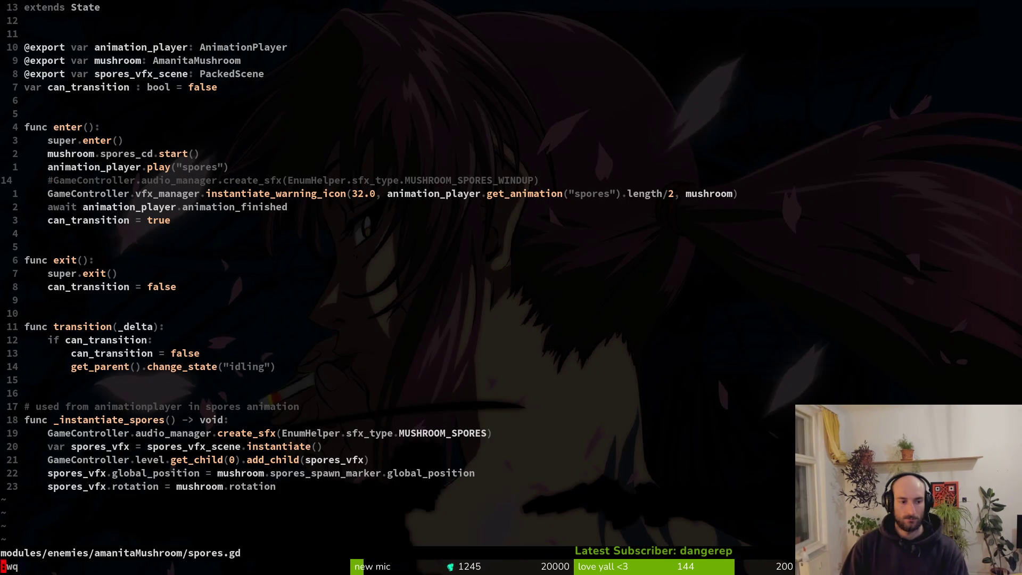
{"action": "key", "text": "Return"}
{"action": "type", "text": "tig"}
{"action": "key", "text": "Return"}
{"action": "key", "text": "s"}
Review the diffs of ui_failed_sfx.tres, felmyst_prep.gd and enum.helper.gd
{"action": "key", "text": "Down"}
{"action": "key", "text": "Down"}
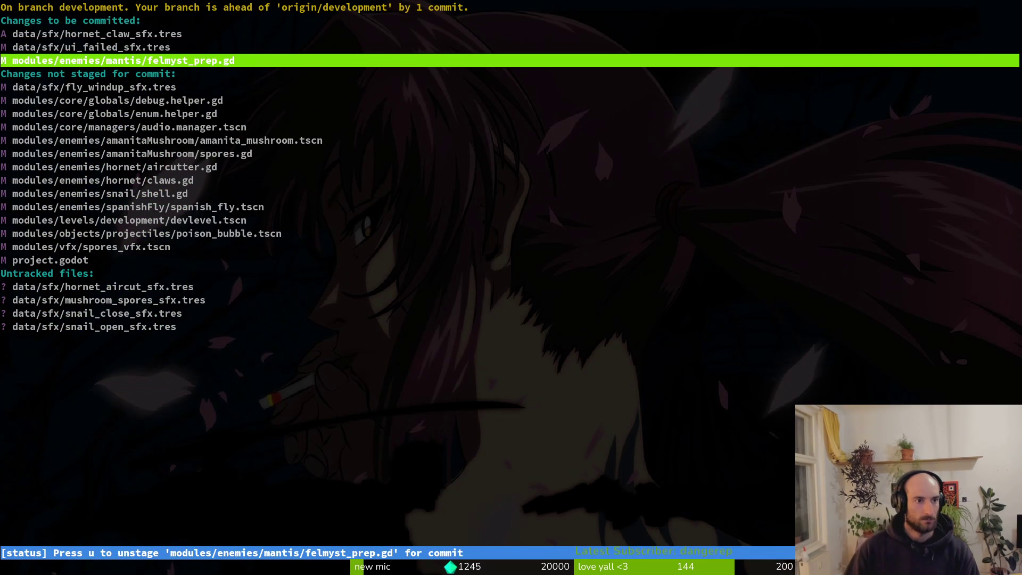
{"action": "key", "text": "Up"}
{"action": "key", "text": "Return"}
{"action": "key", "text": "Down"}
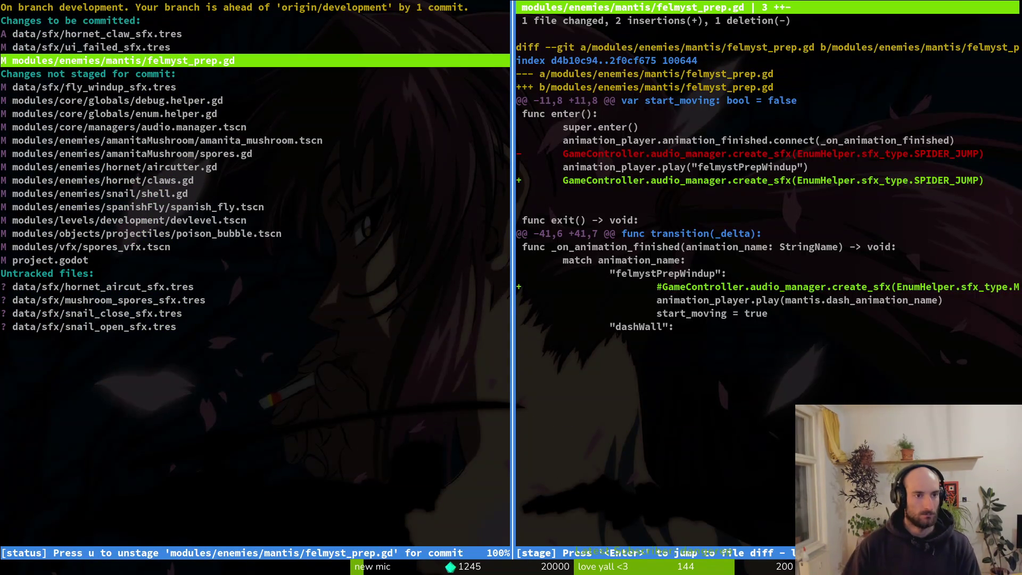
{"action": "key", "text": "Up"}
{"action": "key", "text": "Up"}
{"action": "key", "text": "Down"}
{"action": "key", "text": "Down"}
{"action": "key", "text": "Down"}
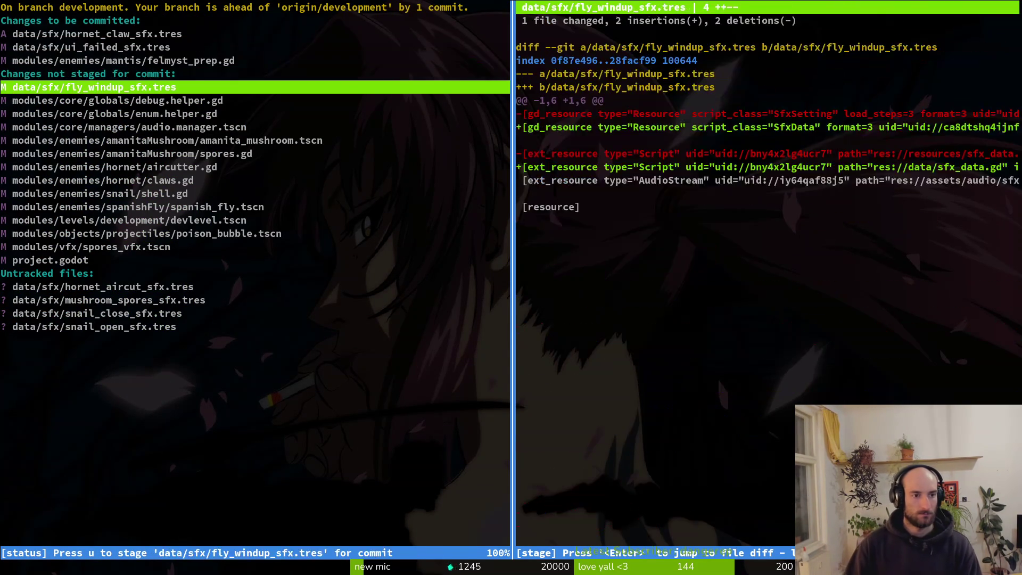
{"action": "key", "text": "Down"}
Stage audio.manager, enum.helper, spores, aircutter, amanita_mushroom, shell, devlevel and claws, skipping debug.helper.gd
{"action": "key", "text": "u"}
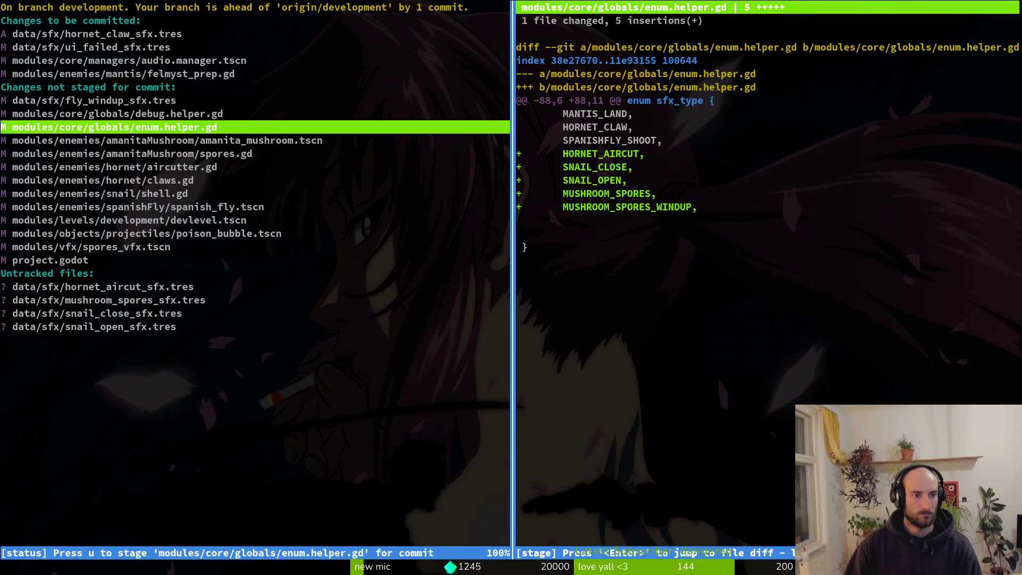
{"action": "key", "text": "u"}
{"action": "key", "text": "u"}
{"action": "key", "text": "u"}
{"action": "key", "text": "Up"}
{"action": "key", "text": "Down"}
{"action": "key", "text": "u"}
{"action": "key", "text": "Up"}
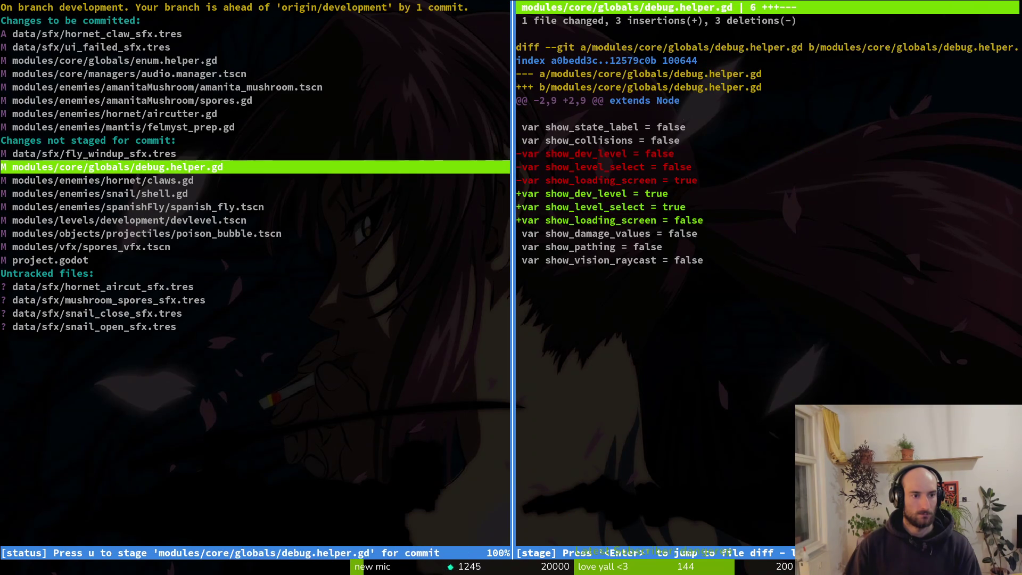
{"action": "key", "text": "Down"}
{"action": "key", "text": "Down"}
{"action": "key", "text": "u"}
Stage spanish_fly.tscn, poison_bubble.tscn, spores_vfx.tscn and the new sfx .tres files, then exit tig
{"action": "key", "text": "u"}
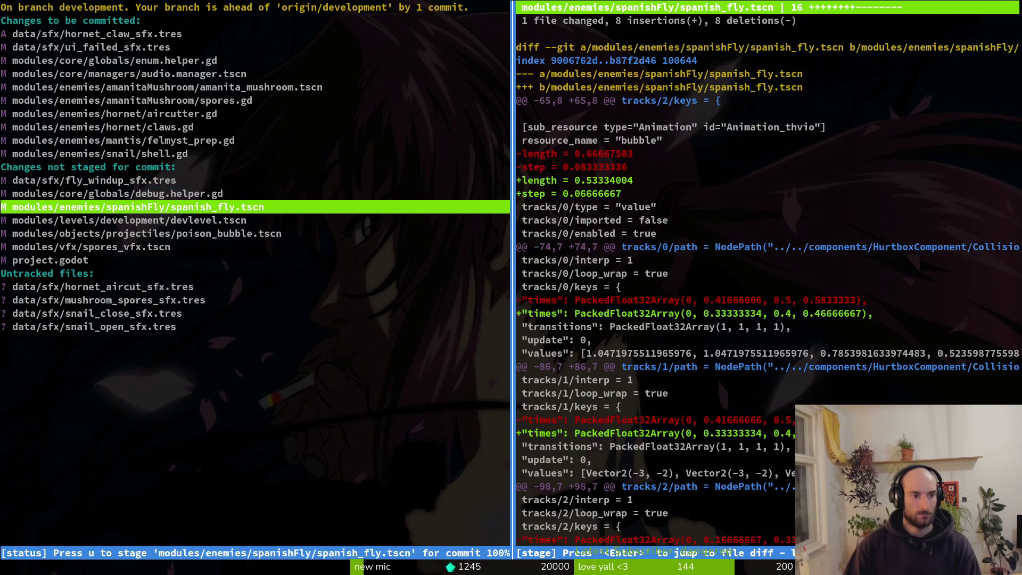
{"action": "key", "text": "u"}
{"action": "key", "text": "u"}
{"action": "key", "text": "Up"}
{"action": "key", "text": "Down"}
{"action": "key", "text": "u"}
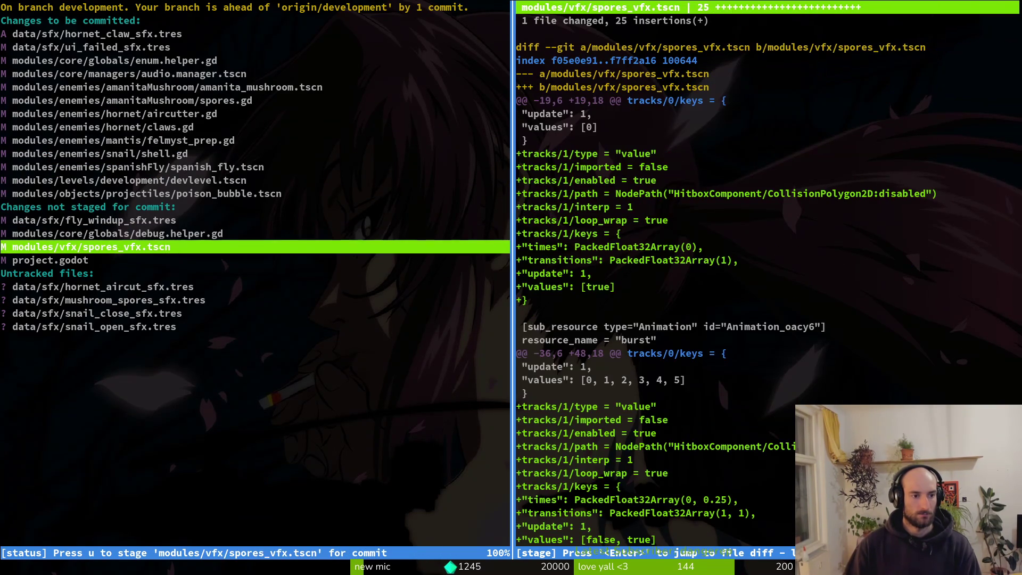
{"action": "key", "text": "u"}
{"action": "key", "text": "Down"}
{"action": "key", "text": "Down"}
{"action": "key", "text": "u"}
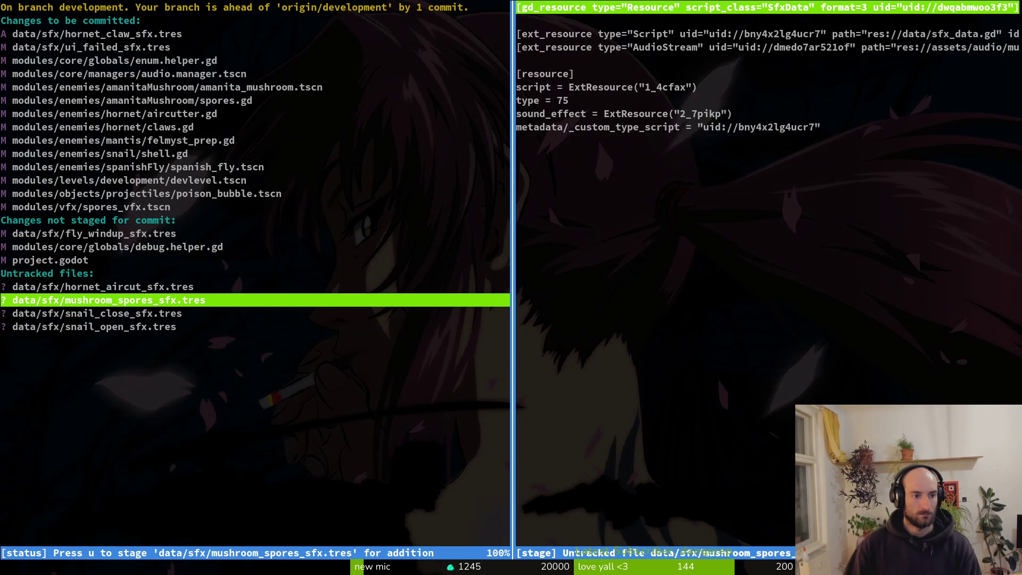
{"action": "key", "text": "u"}
{"action": "key", "text": "u"}
{"action": "key", "text": "u"}
{"action": "key", "text": "Up"}
{"action": "key", "text": "Up"}
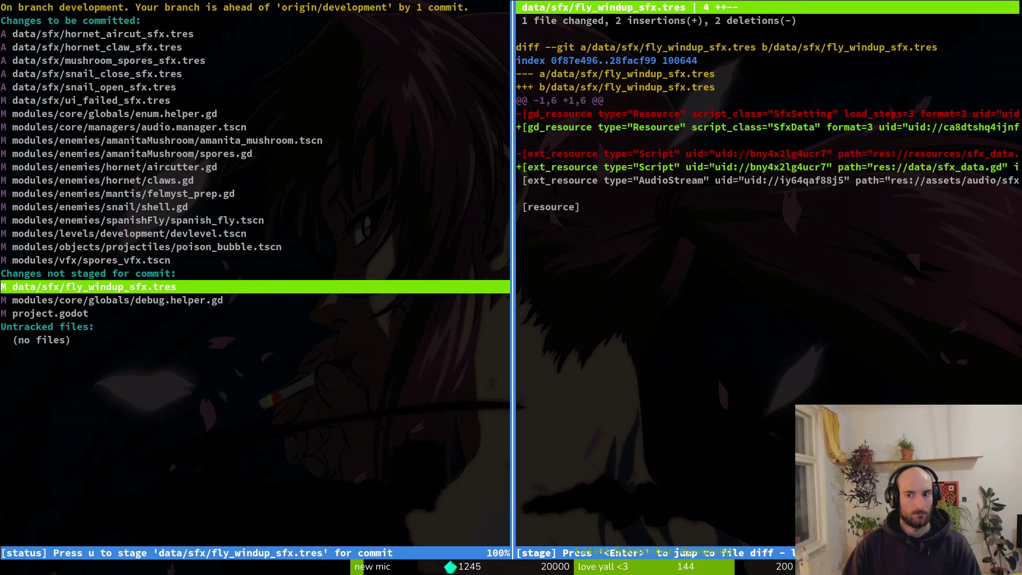
Commit the 19 changed files as 'added a bunch of sfx' and run git push
{"action": "type", "text": "uqgi"}
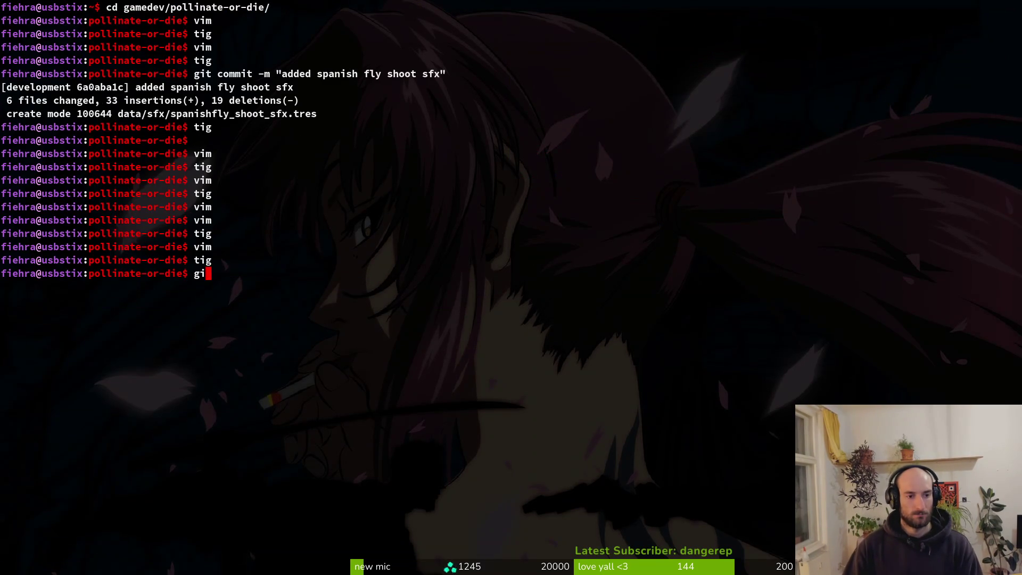
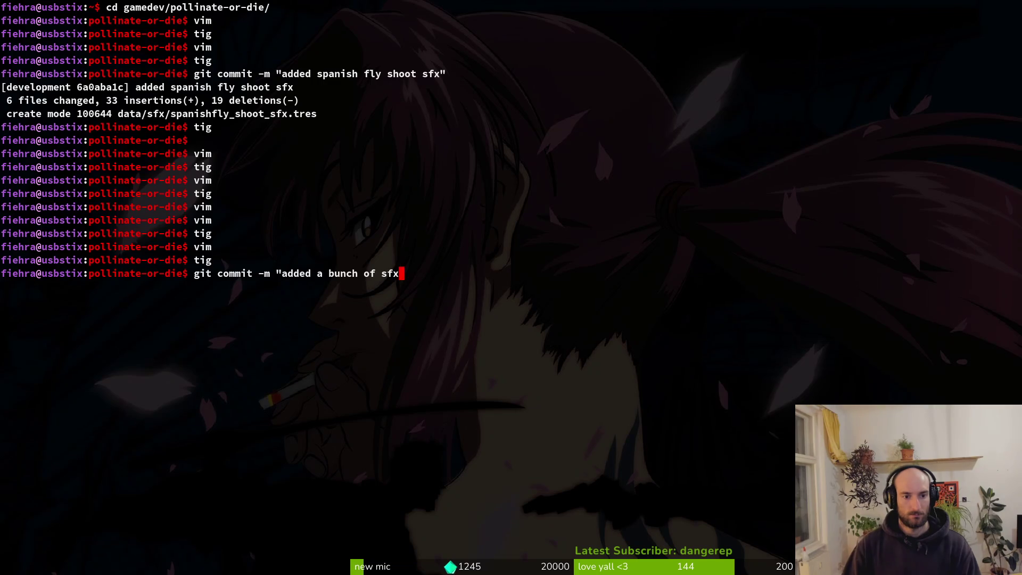
Stage spanish_fly.tscn, poison_bubble.tscn, spores_vfx.tscn and the new sfx .tres files, then exit tig
Commit the 19 changed files as 'added a bunch of sfx' and run git push
{"action": "type", "text": "\""}
{"action": "key", "text": "Return"}
{"action": "type", "text": "h"}
{"action": "key", "text": "Return"}
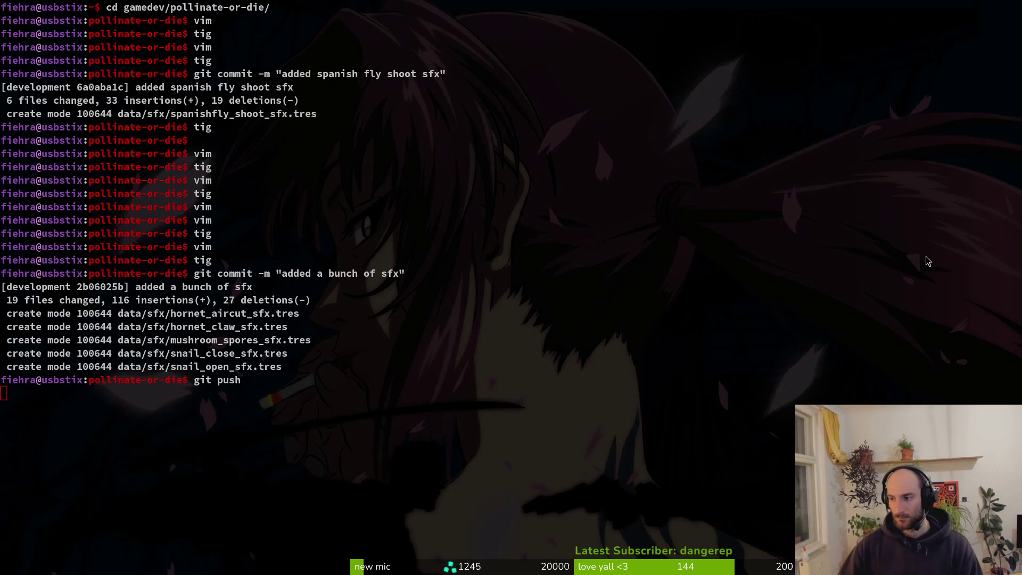
{"action": "key", "text": "alt+Tab"}
Open Downloads in the file manager and trash both Transfer folders
{"action": "key", "text": "super"}
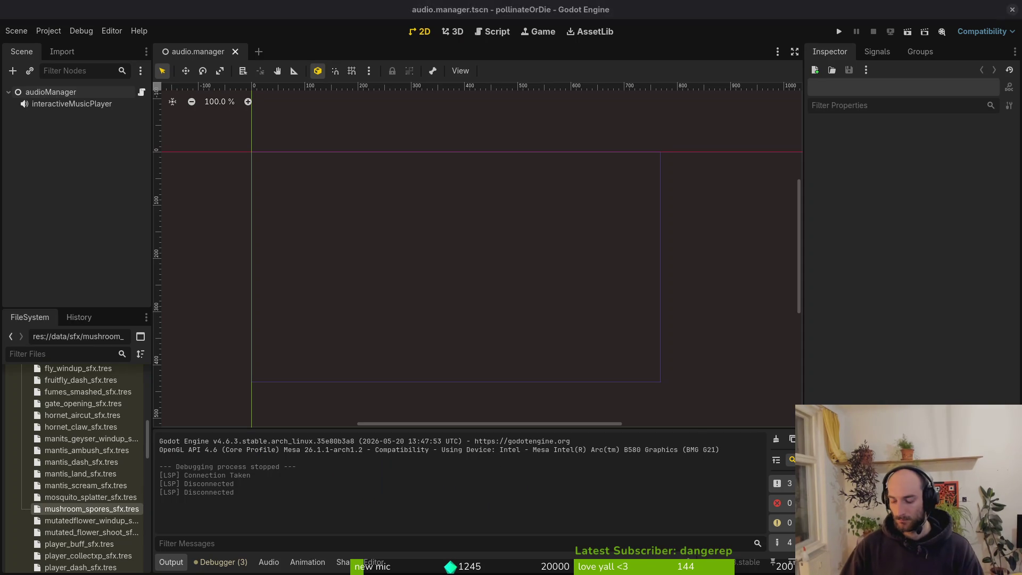
{"action": "key", "text": "super"}
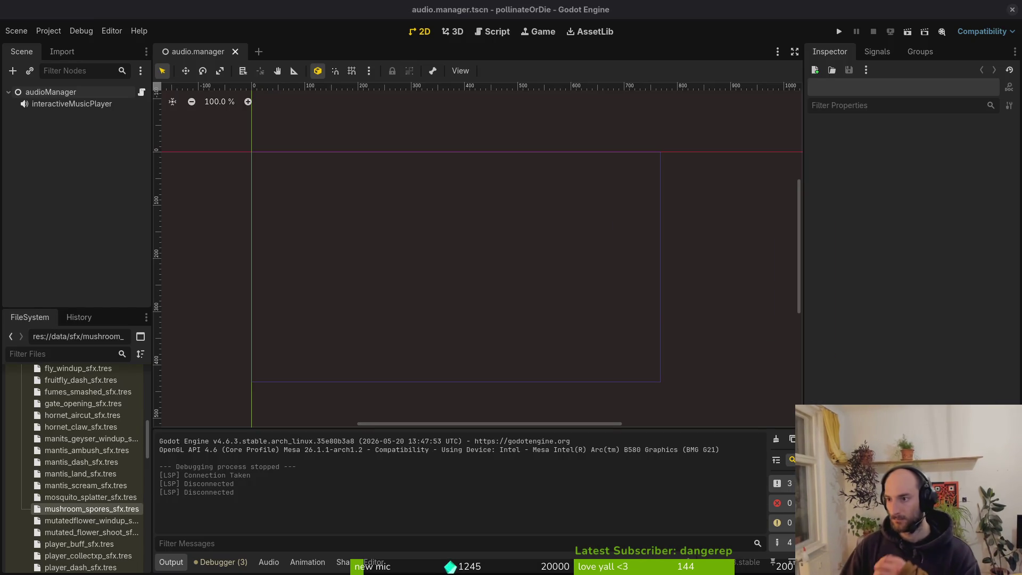
{"action": "key", "text": "super+e"}
{"action": "double_click", "coordinate": [506, 186]}
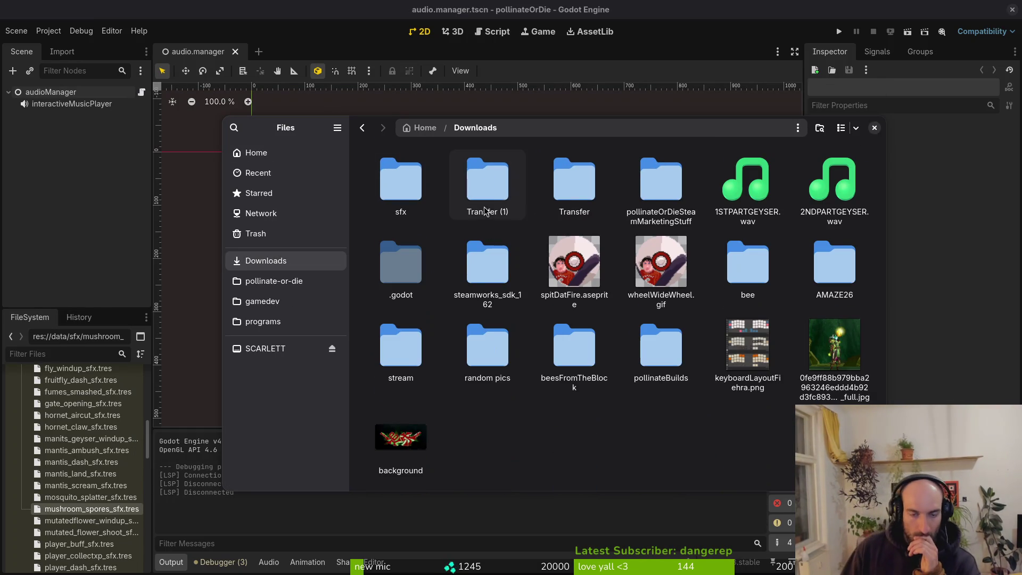
{"action": "left_click", "coordinate": [483, 184]}
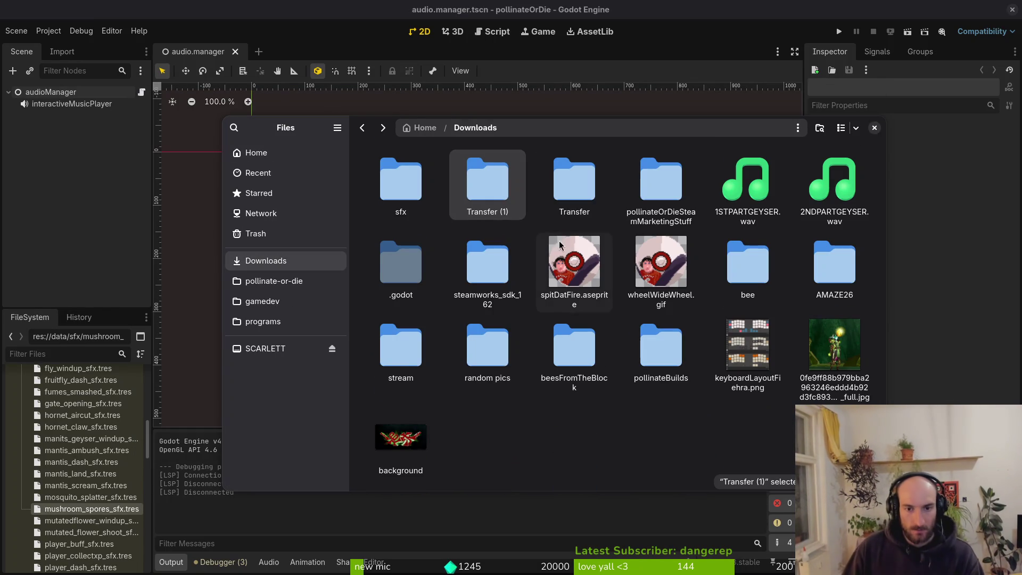
{"action": "left_click", "coordinate": [584, 186], "text": "ctrl"}
{"action": "key", "text": "Delete"}
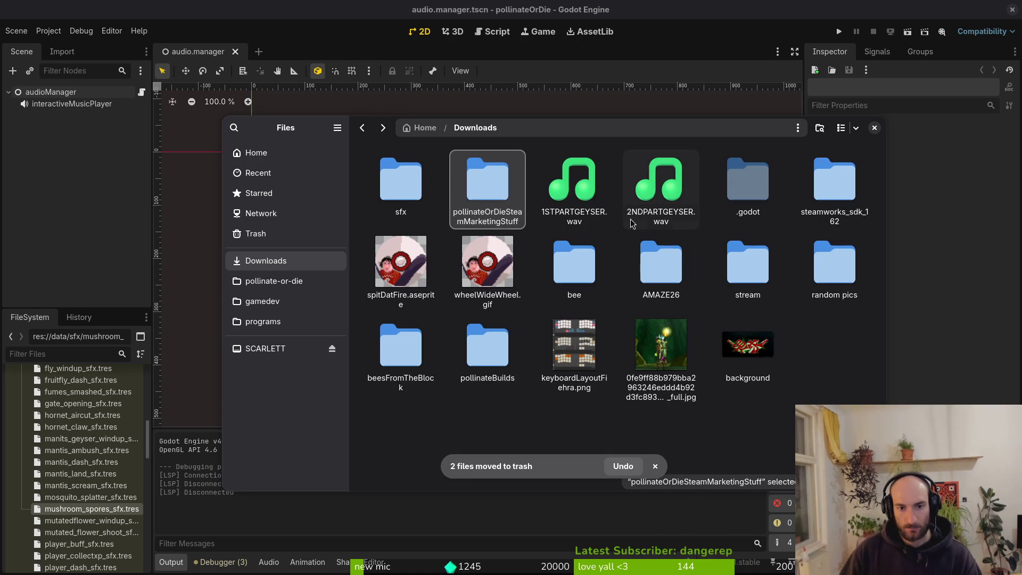
Listen to 1STPARTGEYSER.wav and 2NDPARTGEYSER.wav, then trash both geyser files
{"action": "double_click", "coordinate": [584, 186]}
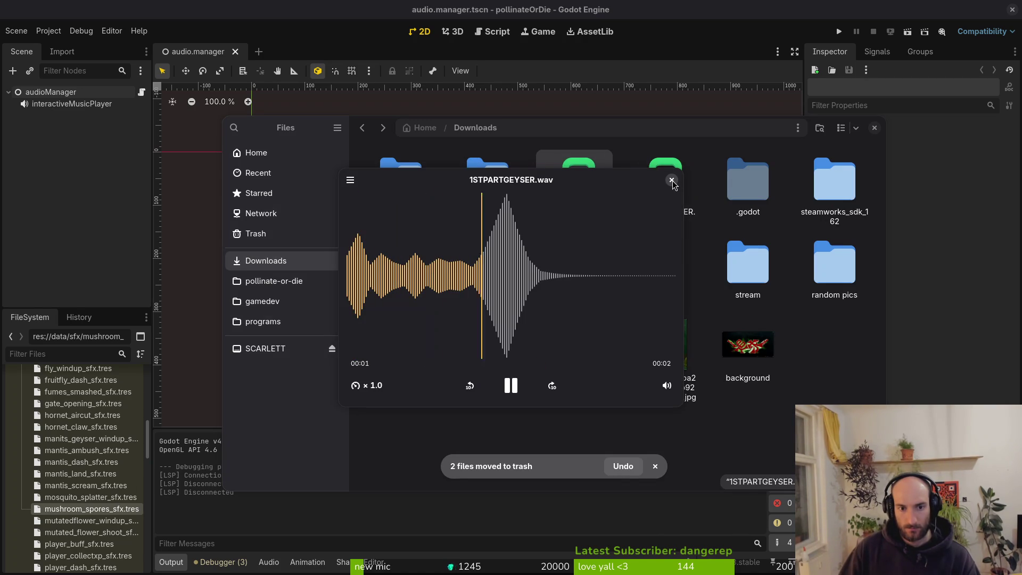
{"action": "left_click", "coordinate": [672, 180]}
{"action": "double_click", "coordinate": [673, 183]}
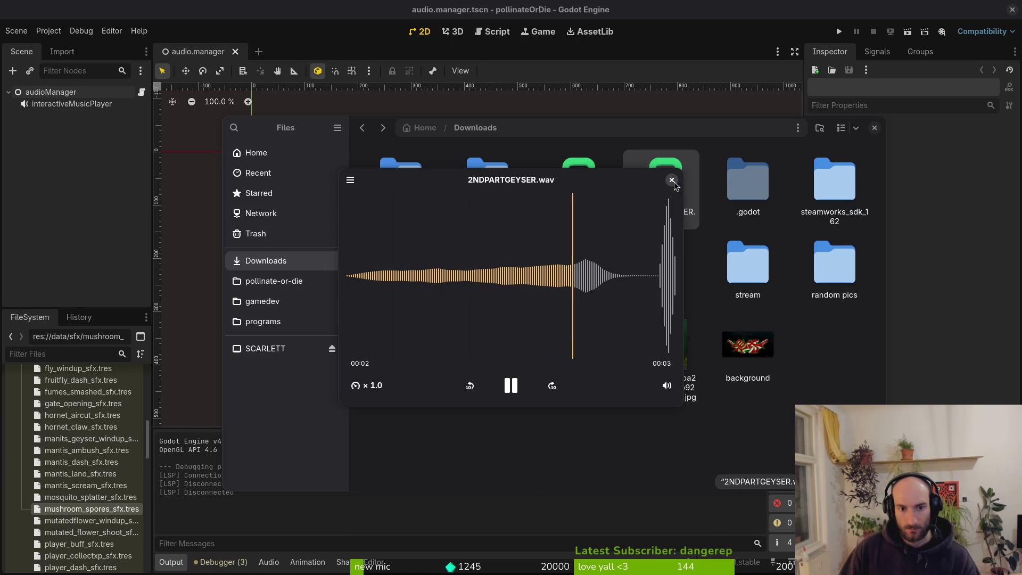
{"action": "left_click", "coordinate": [672, 180]}
{"action": "key", "text": "Left"}
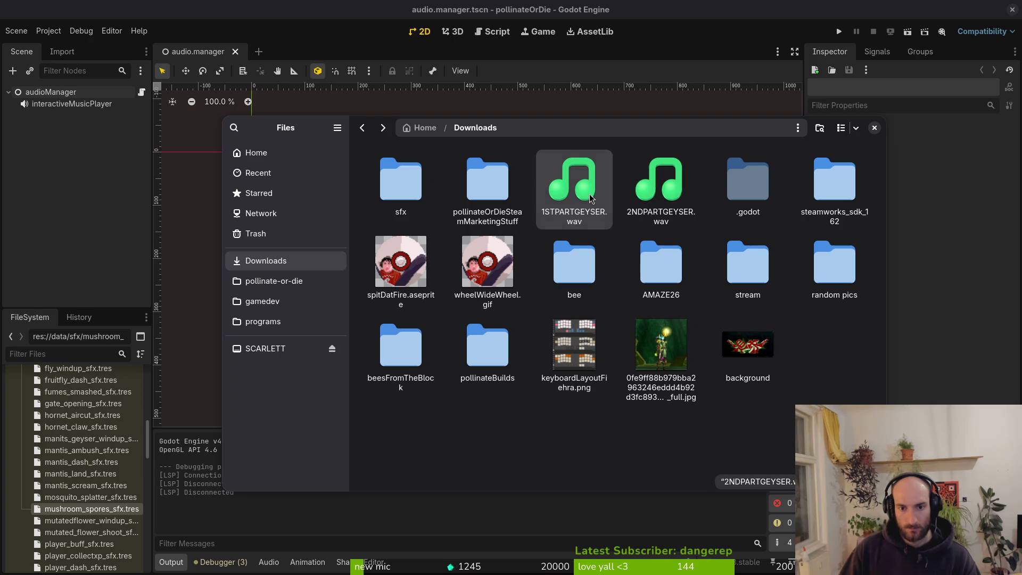
{"action": "left_click", "coordinate": [680, 199], "text": "shift"}
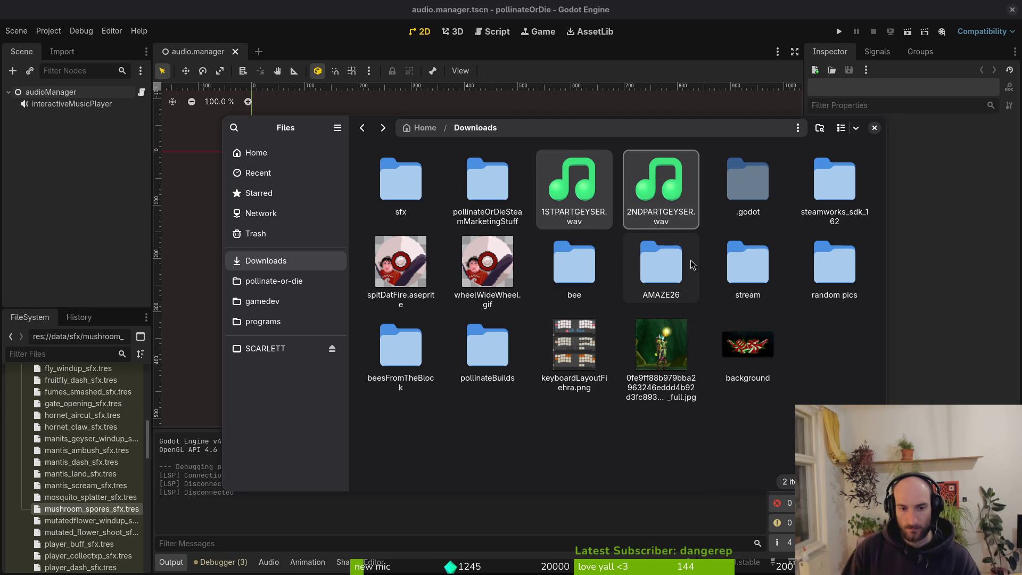
{"action": "key", "text": "Delete"}
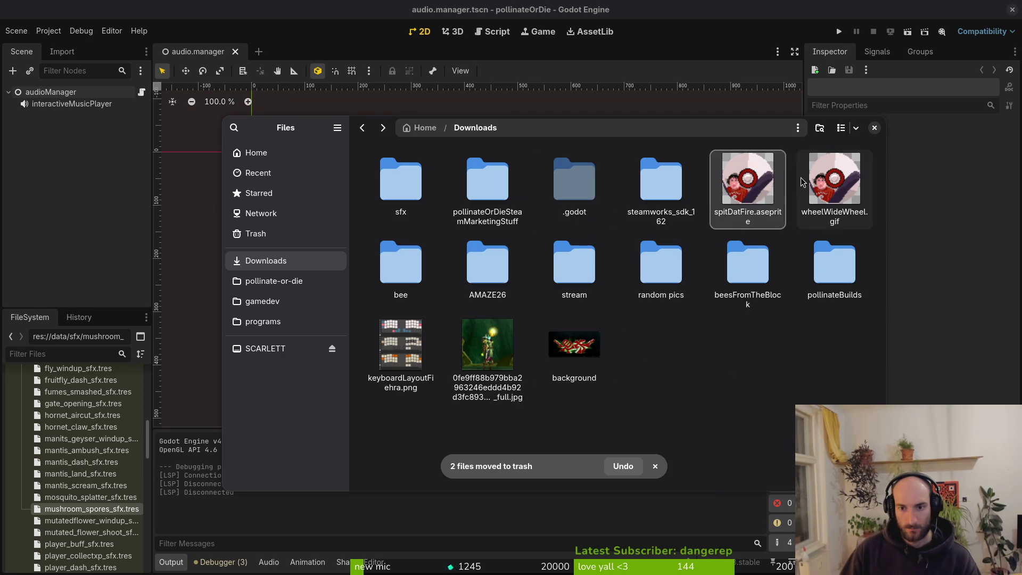
Move spitDatFire and wheelWideWheel.gif into the stream folder and check them there
{"action": "left_click", "coordinate": [803, 182], "text": "shift"}
{"action": "mouse_move", "coordinate": [748, 183]}
{"action": "left_mouse_down"}
{"action": "mouse_move", "coordinate": [582, 459]}
{"action": "mouse_move", "coordinate": [586, 260]}
{"action": "left_mouse_up"}
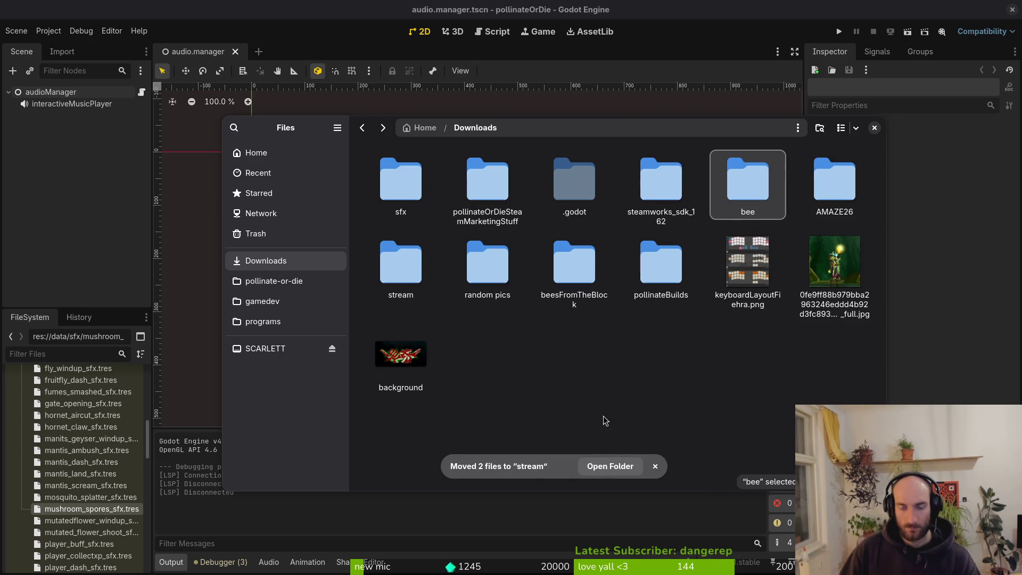
{"action": "double_click", "coordinate": [401, 263]}
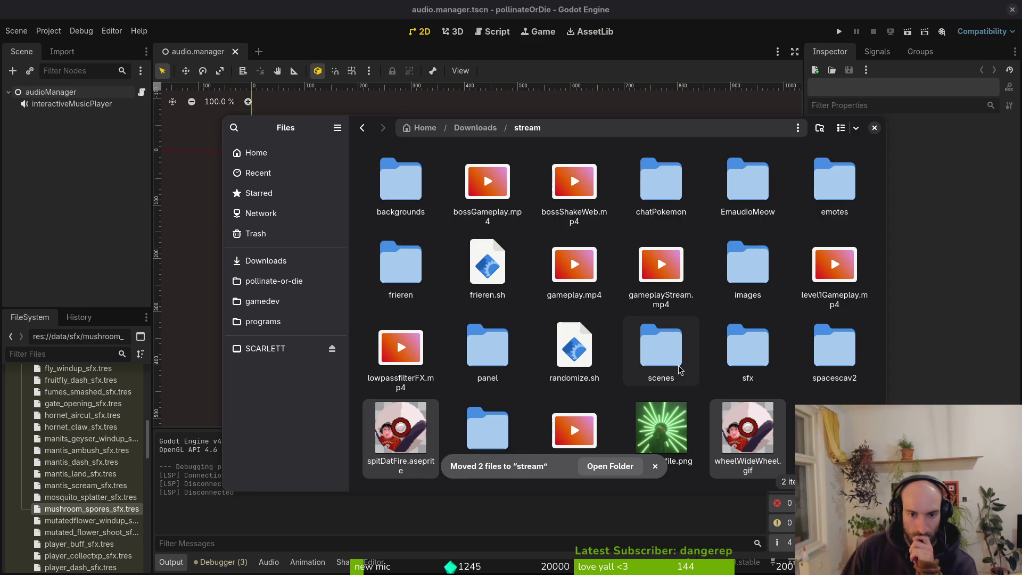
{"action": "key", "text": "alt+Left"}
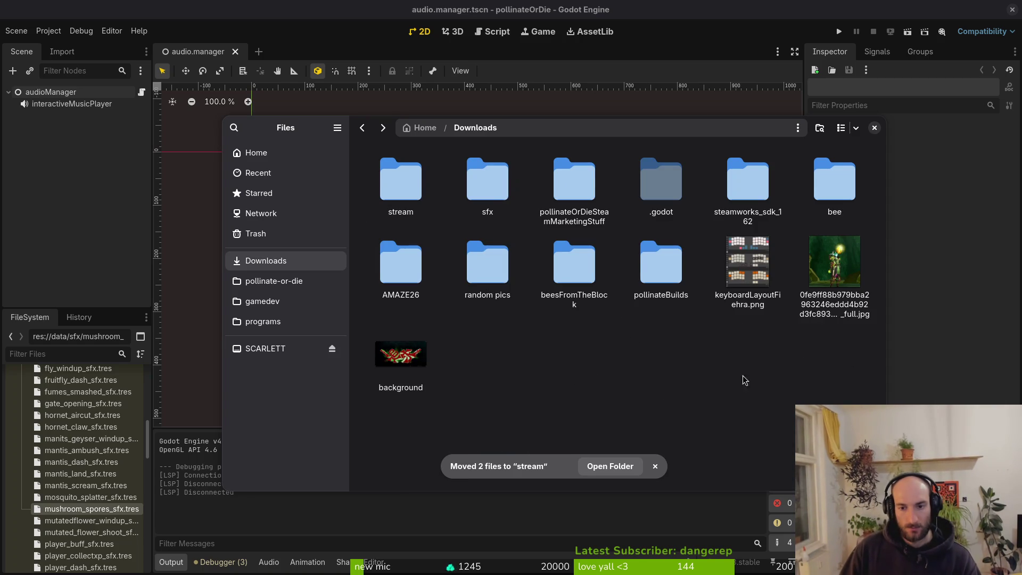
Trash the .godot and AMAZE26 folders from Downloads
{"action": "left_click", "coordinate": [681, 177]}
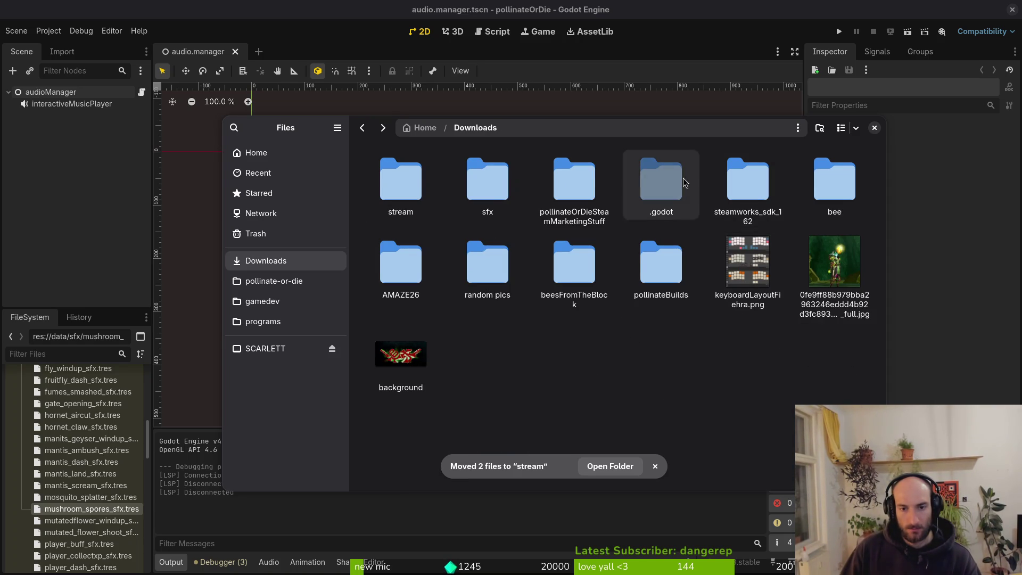
{"action": "key", "text": "Delete"}
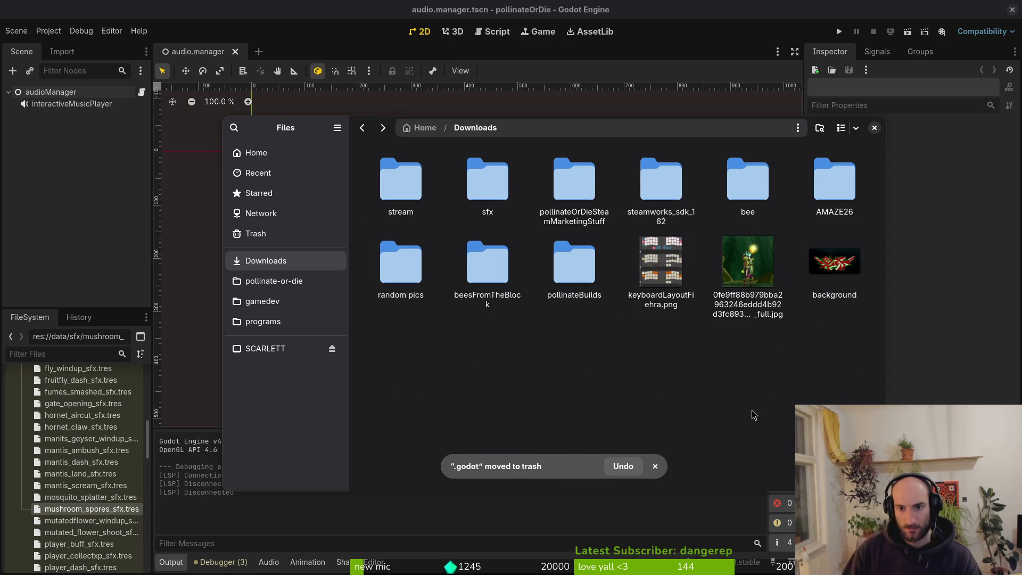
{"action": "left_click", "coordinate": [842, 213]}
{"action": "key", "text": "Delete"}
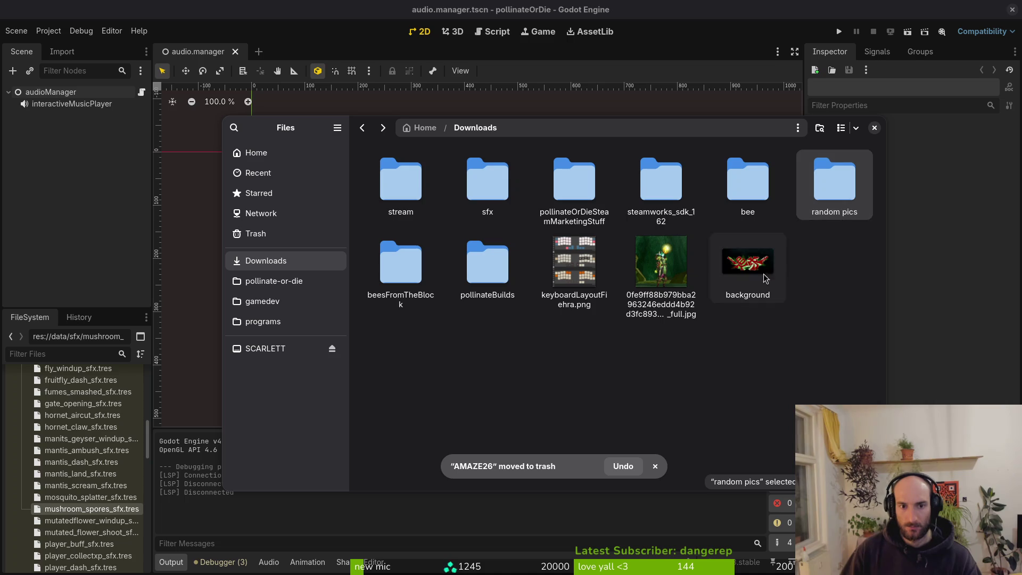
{"action": "left_click", "coordinate": [537, 381]}
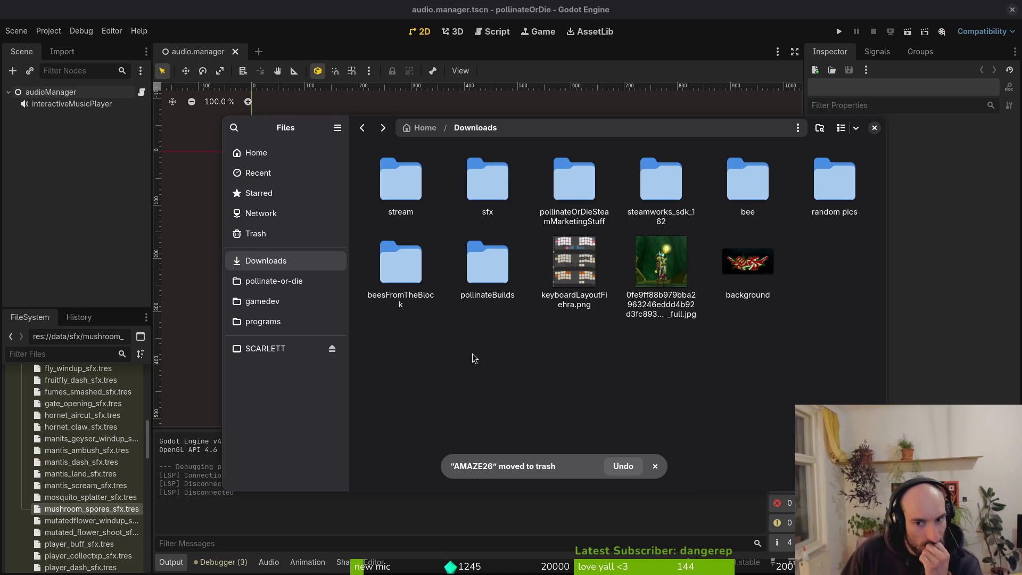
Inspect the bee and beesFromTheBlock folders, then open the sfx folder
{"action": "double_click", "coordinate": [771, 181]}
{"action": "key", "text": "alt+Left"}
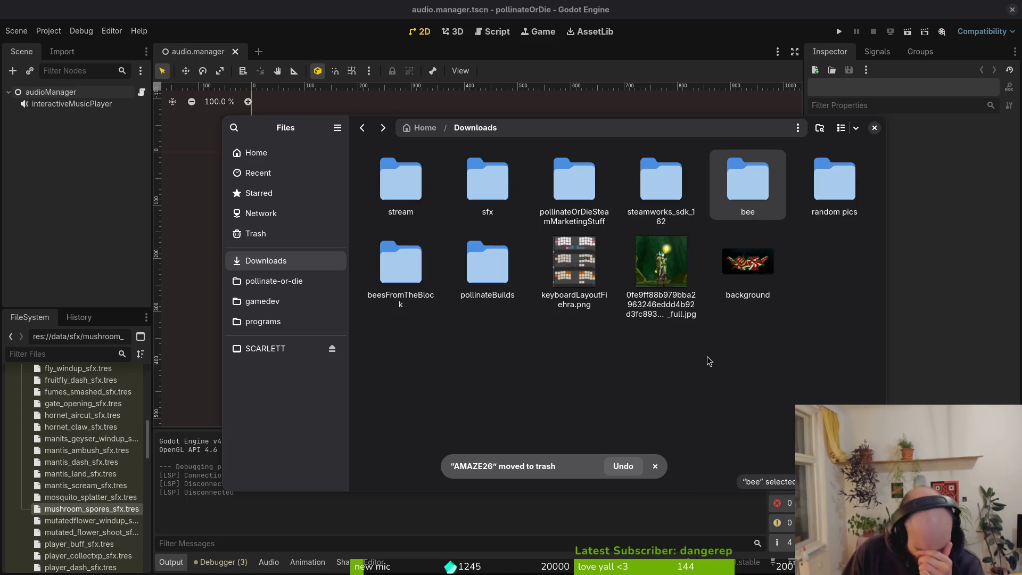
{"action": "double_click", "coordinate": [423, 298]}
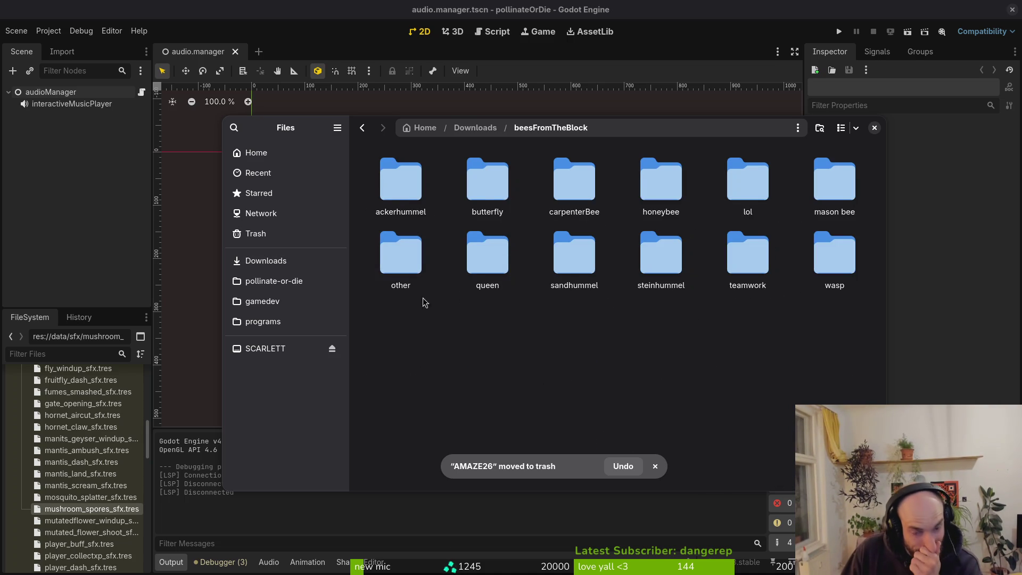
{"action": "key", "text": "alt+Left"}
{"action": "left_click", "coordinate": [497, 324]}
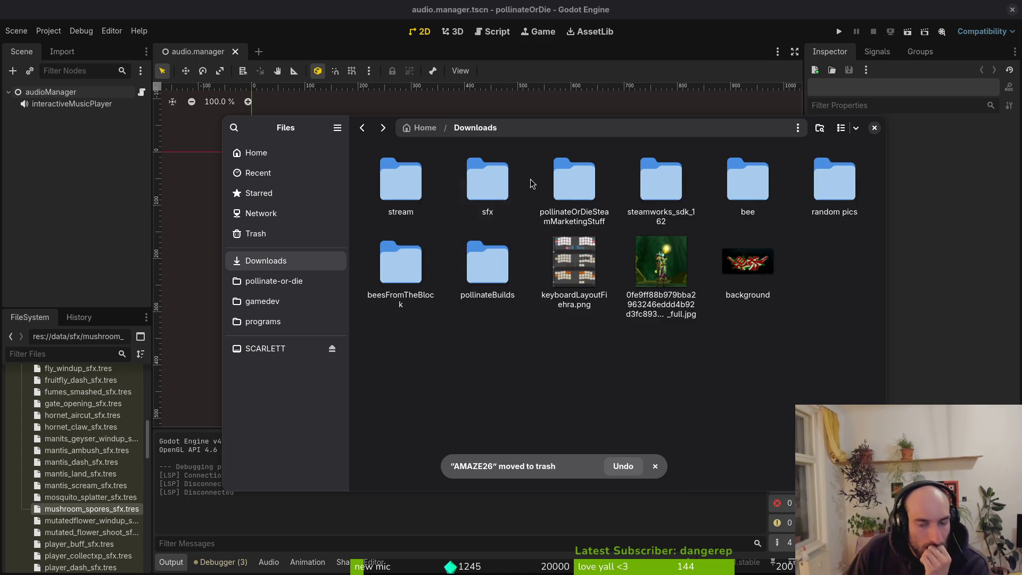
{"action": "double_click", "coordinate": [481, 180]}
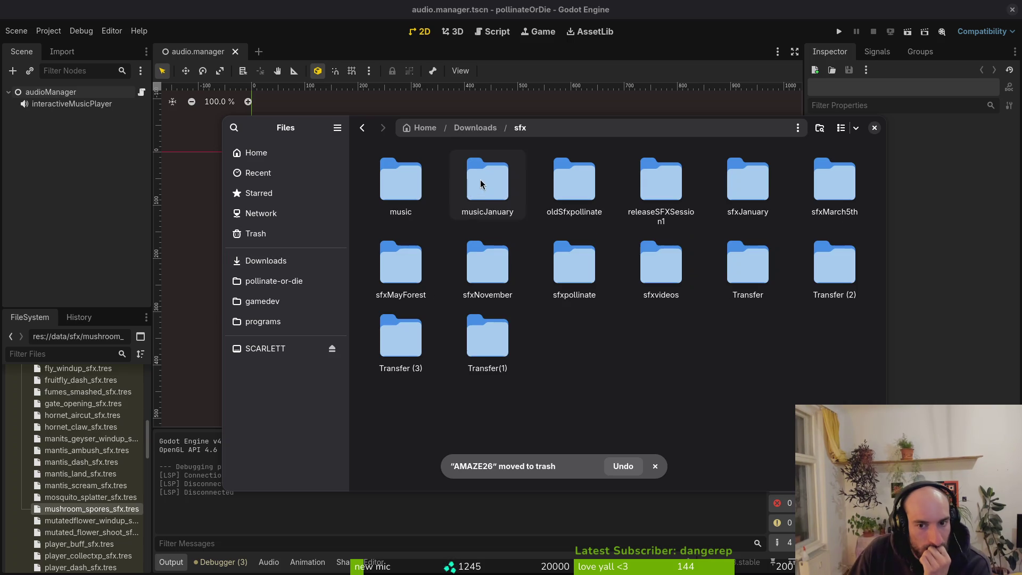
In sfxMayForest, preview hornetsting.wav, hotnet.wav and stinger.wav
{"action": "double_click", "coordinate": [434, 278]}
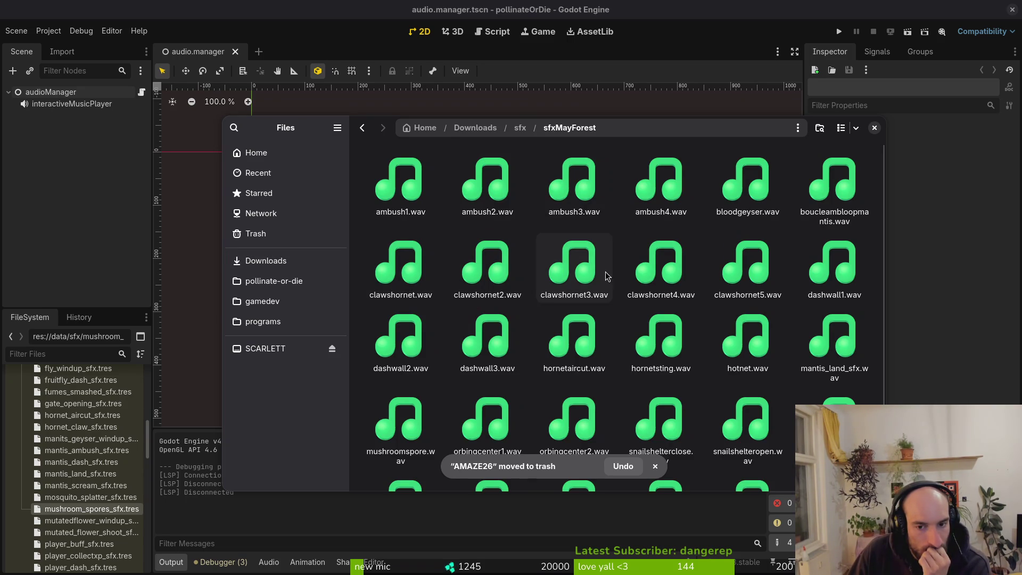
{"action": "left_click", "coordinate": [664, 352]}
{"action": "key", "text": "space"}
{"action": "key", "text": "space"}
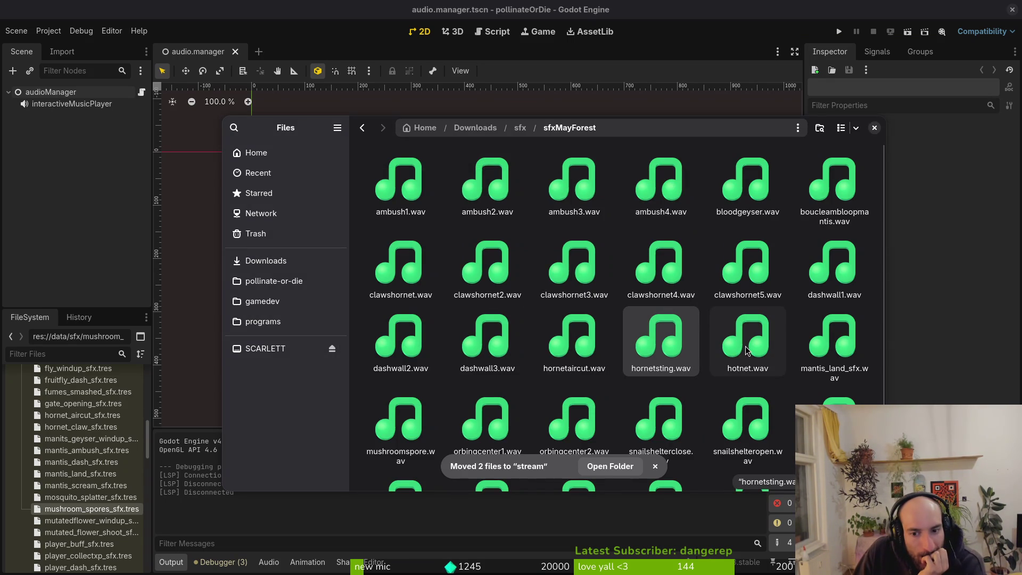
{"action": "left_click", "coordinate": [745, 346]}
{"action": "key", "text": "space"}
{"action": "key", "text": "space"}
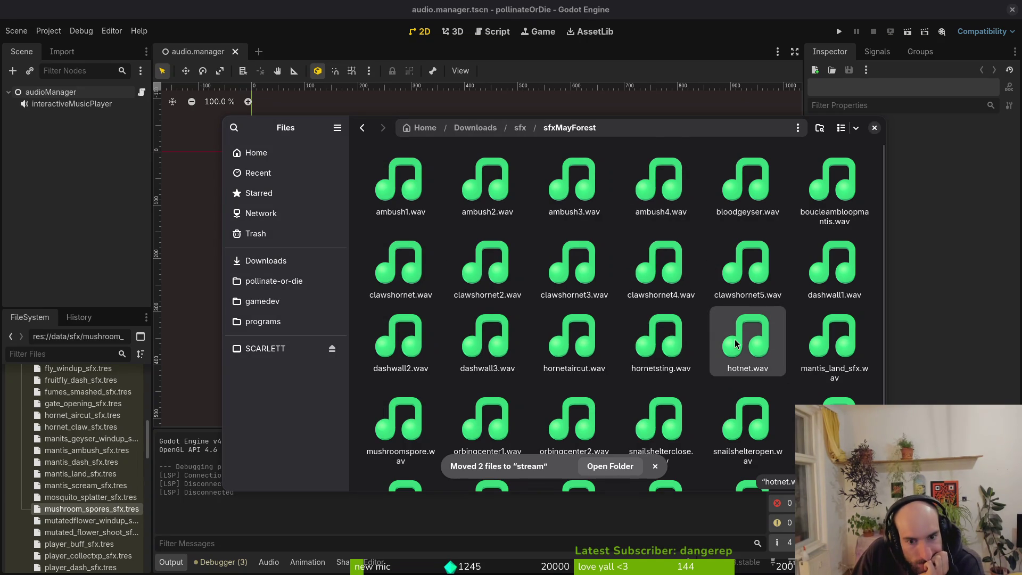
{"action": "scroll", "coordinate": [713, 331], "scroll_direction": "down", "scroll_amount": 1}
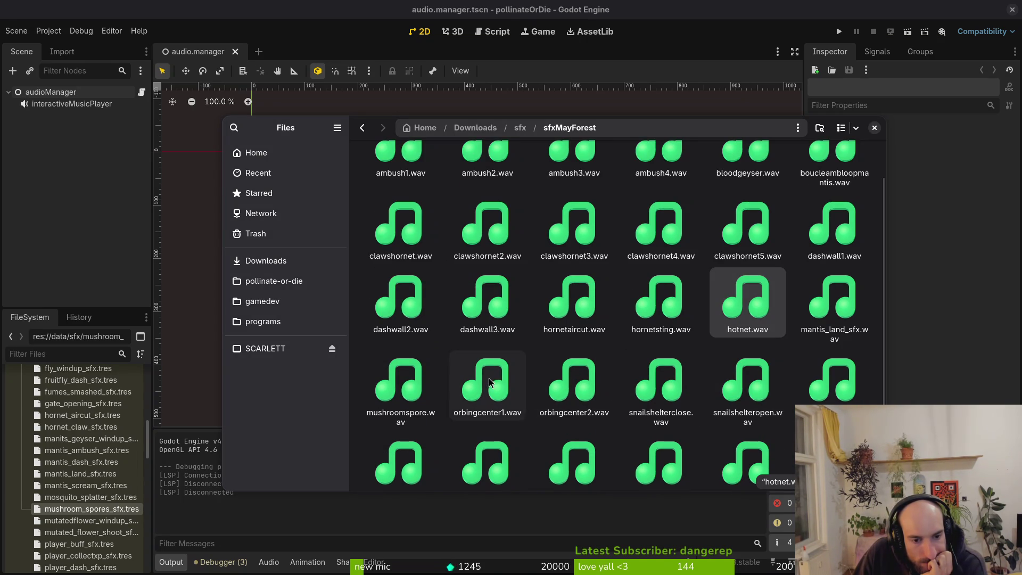
{"action": "scroll", "coordinate": [843, 383], "scroll_direction": "down", "scroll_amount": 1}
{"action": "double_click", "coordinate": [834, 426]}
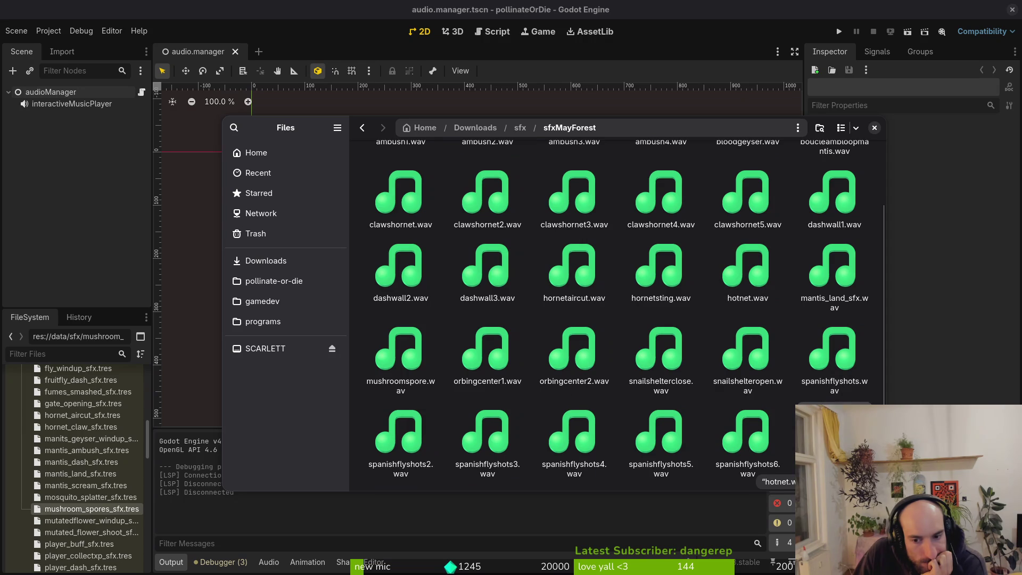
{"action": "left_click", "coordinate": [672, 180]}
{"action": "key", "text": "space"}
{"action": "left_click", "coordinate": [671, 180]}
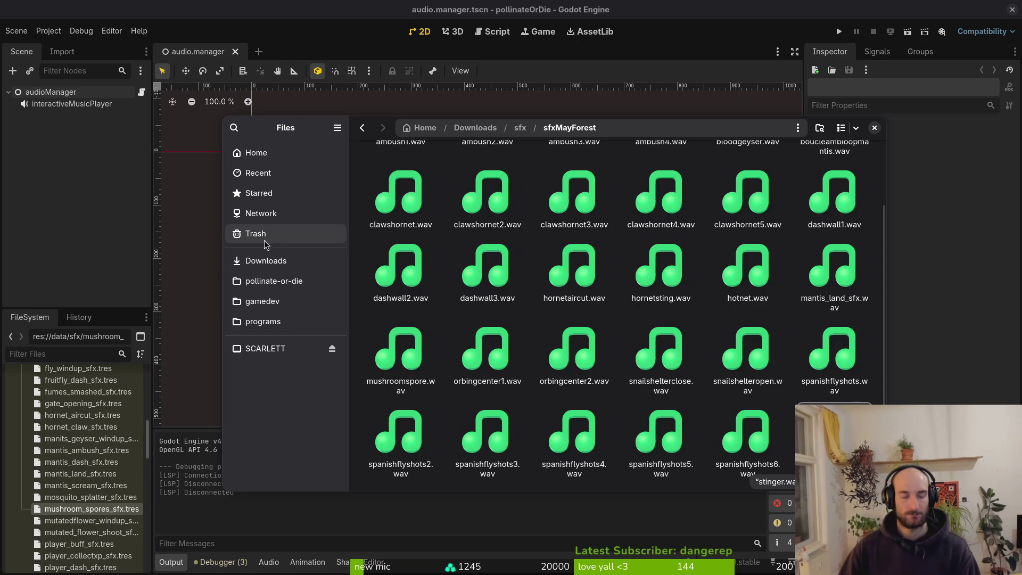
Browse to pollinate-or-die/assets/audio, then close the file manager
{"action": "left_click", "coordinate": [296, 282]}
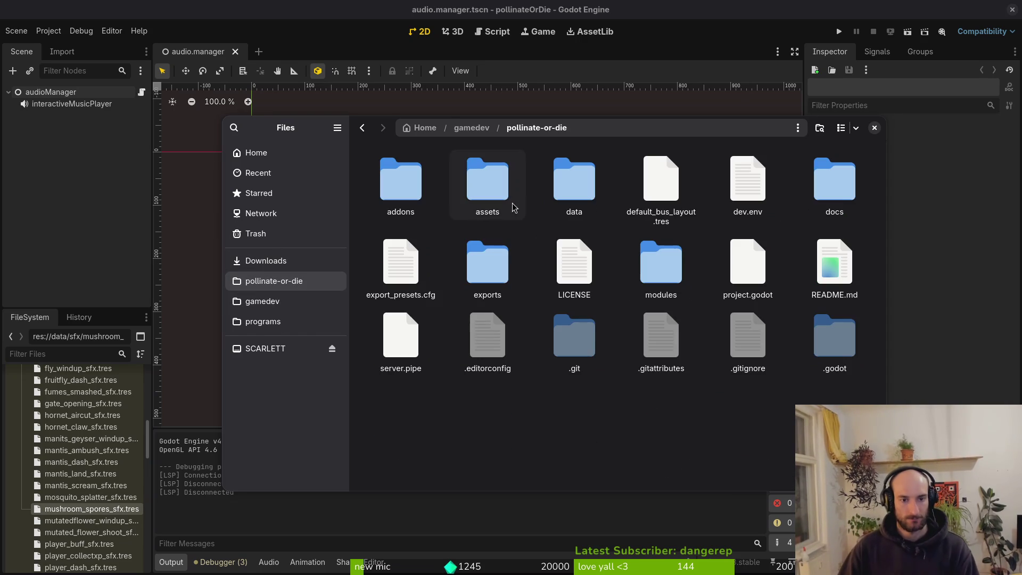
{"action": "double_click", "coordinate": [495, 174]}
{"action": "double_click", "coordinate": [572, 184]}
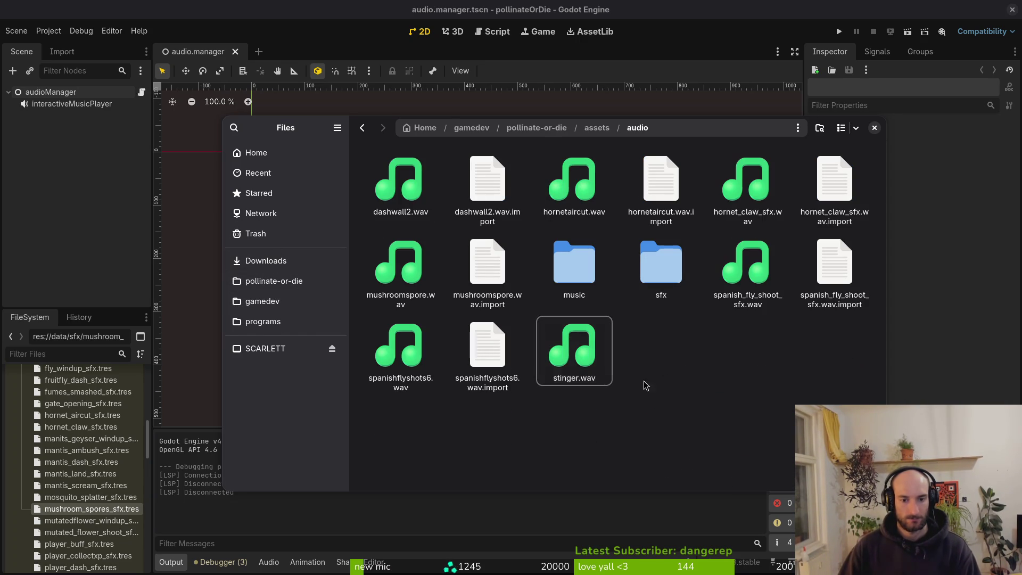
{"action": "left_click", "coordinate": [655, 266]}
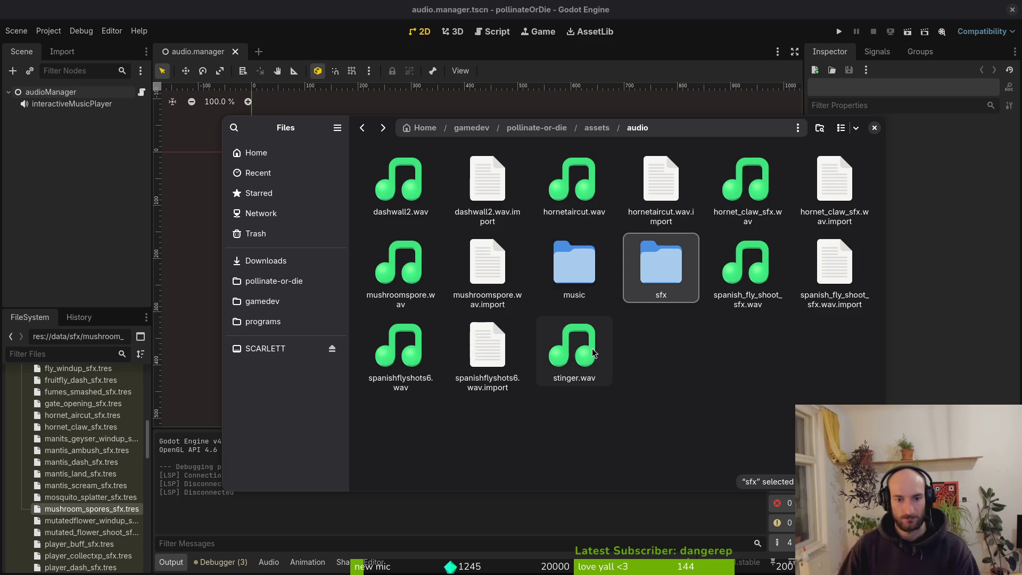
{"action": "left_click", "coordinate": [639, 346]}
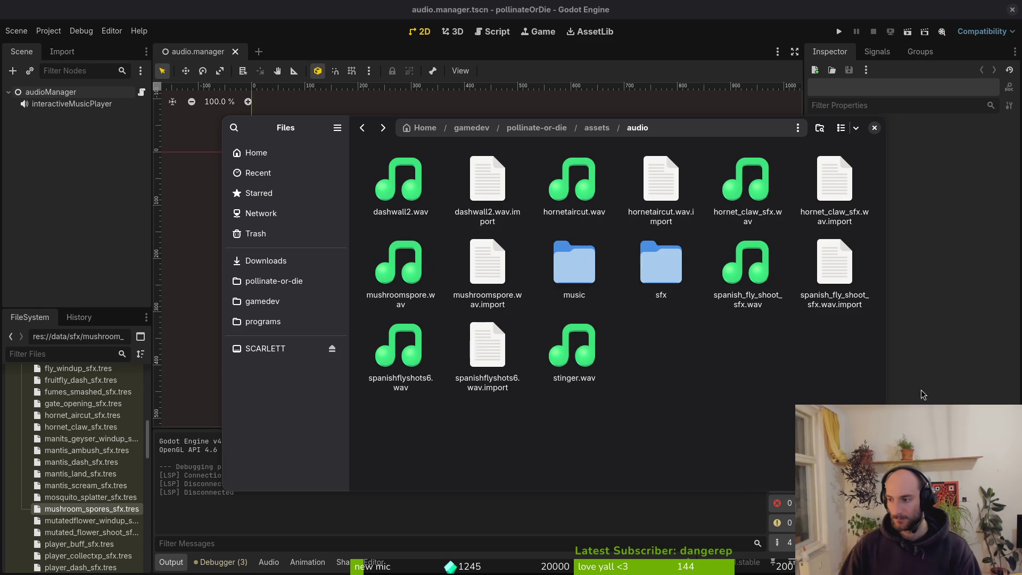
{"action": "key", "text": "ctrl+w"}
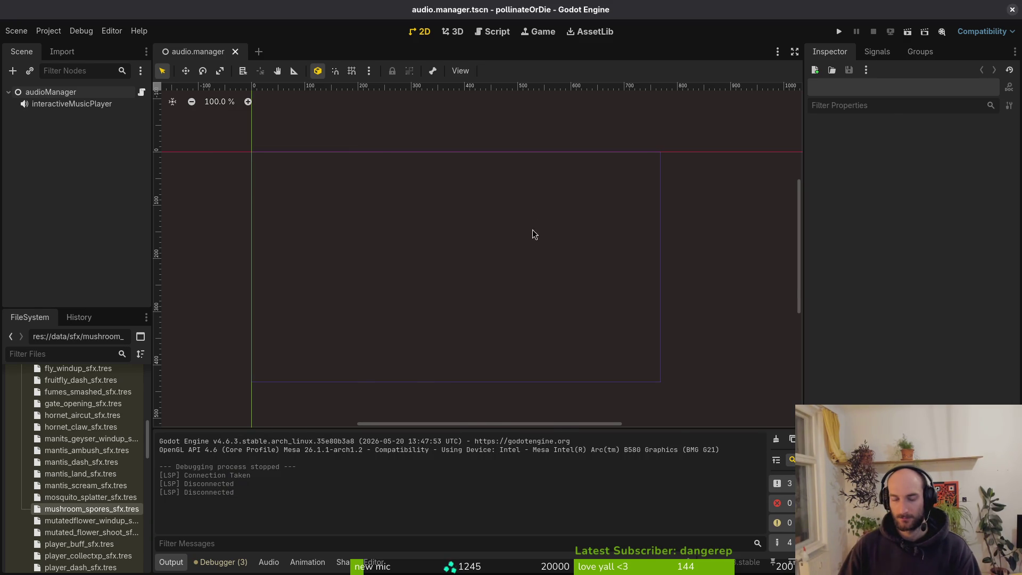
Return to the Godot editor and collapse the sfx folder in the FileSystem dock
{"action": "key", "text": "alt+Tab"}
{"action": "left_click", "coordinate": [94, 222]}
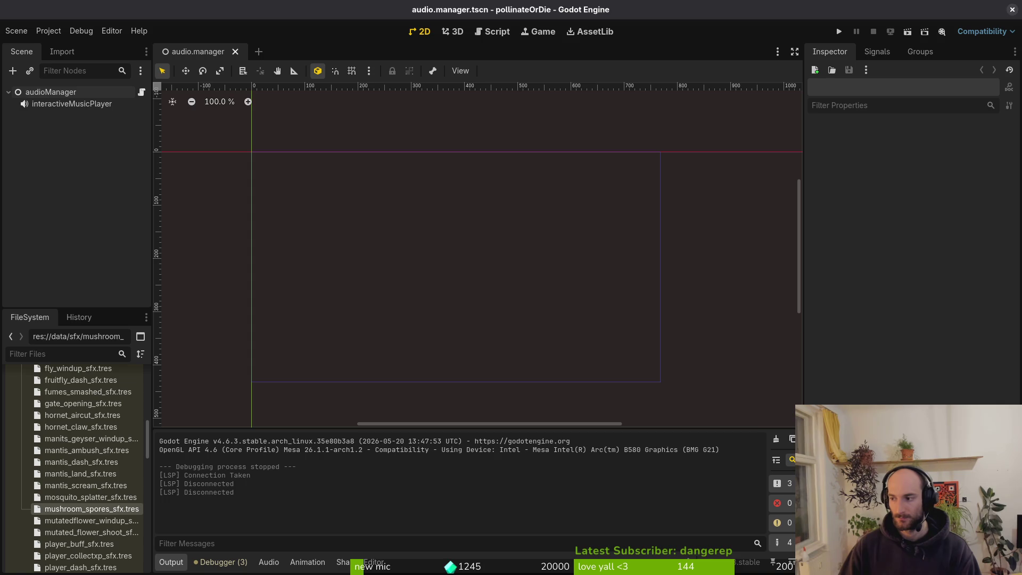
{"action": "scroll", "coordinate": [22, 543], "scroll_direction": "up", "scroll_amount": 10}
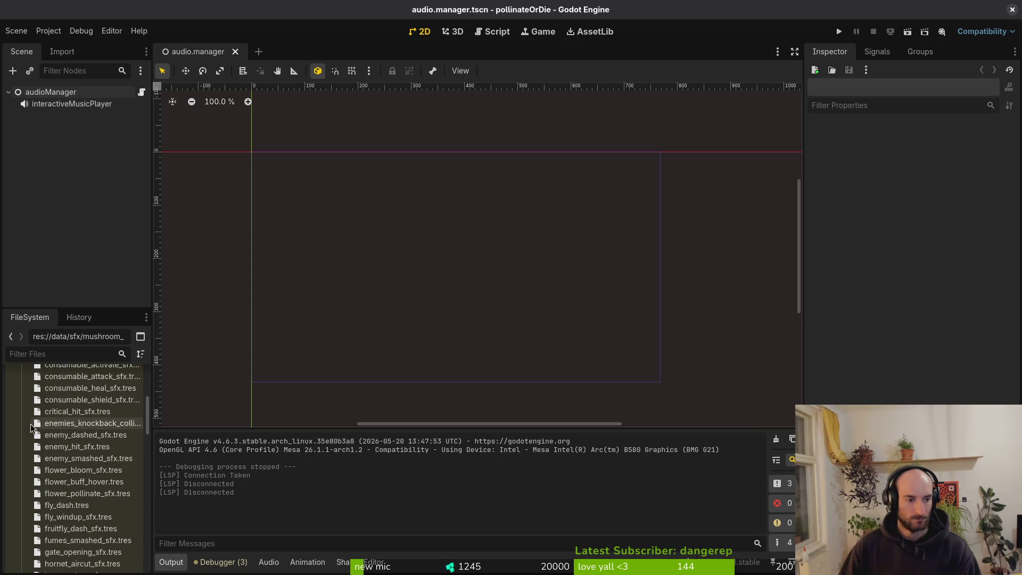
{"action": "left_click", "coordinate": [22, 540]}
{"action": "scroll", "coordinate": [42, 516], "scroll_direction": "down", "scroll_amount": 5}
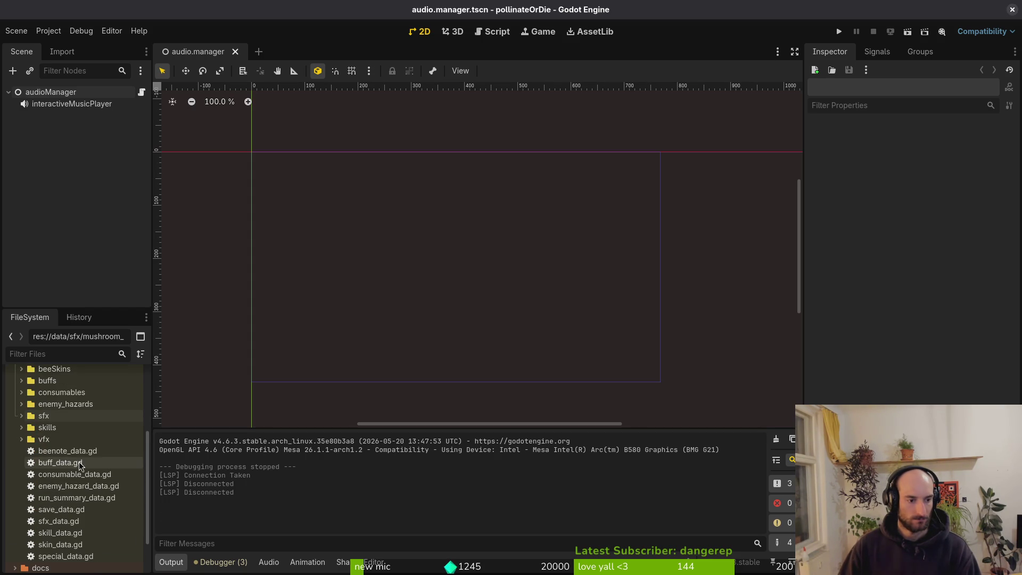
Create an SfxData resource from sfx_data.gd saved as hornet_sting_sfx.tres
{"action": "right_click", "coordinate": [61, 525]}
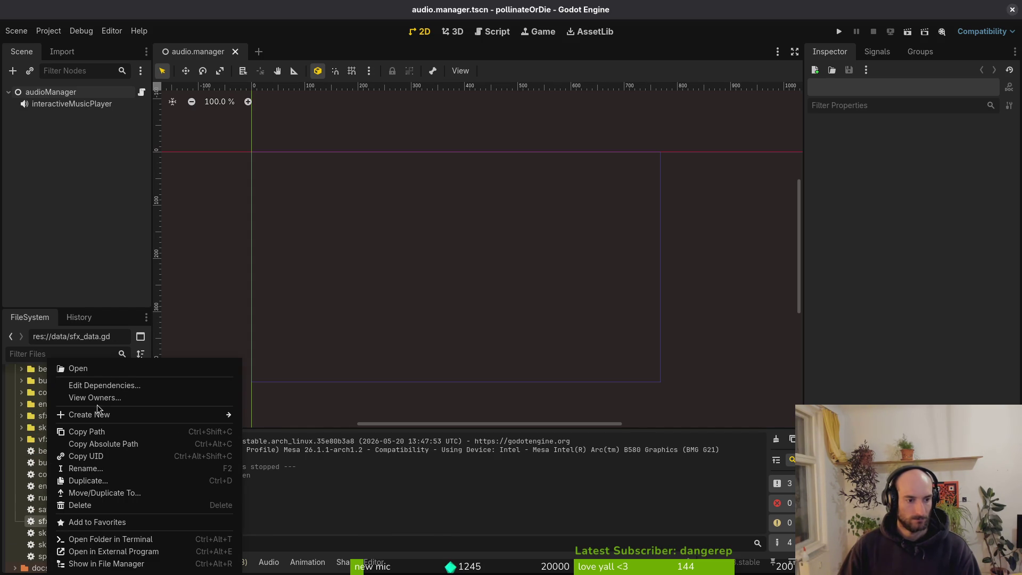
{"action": "mouse_move", "coordinate": [133, 414]}
{"action": "left_click", "coordinate": [290, 456]}
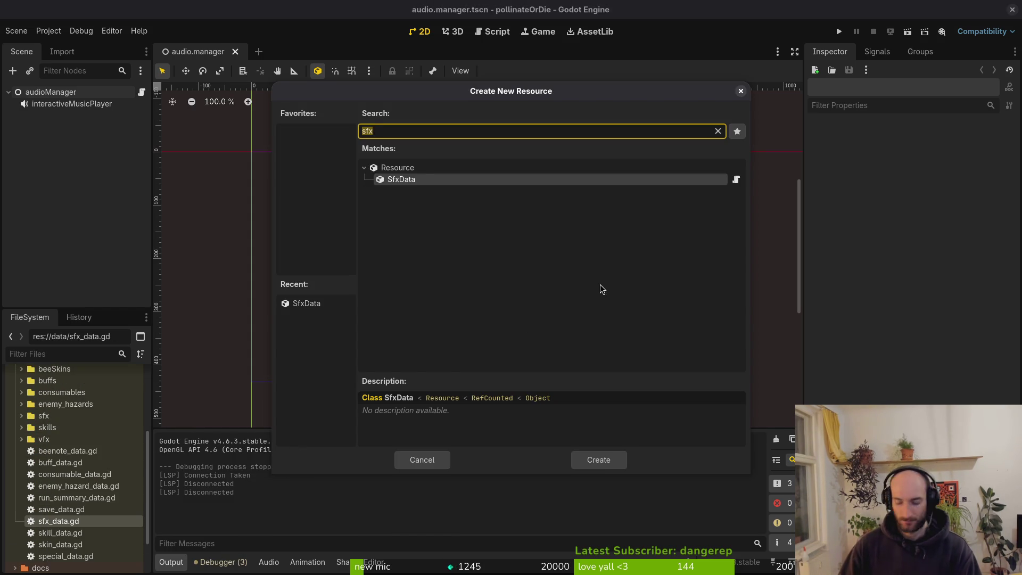
{"action": "key", "text": "Return"}
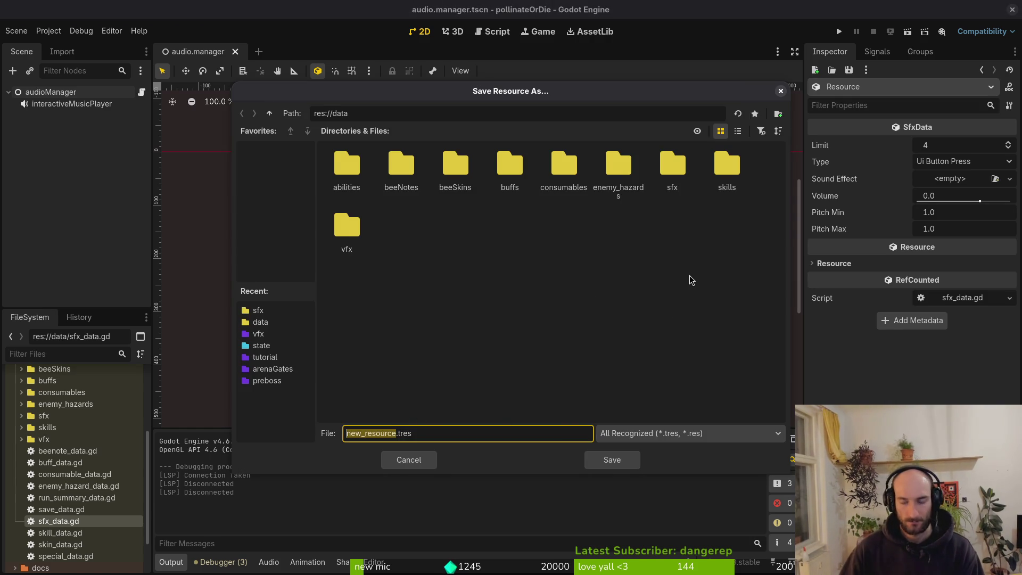
{"action": "type", "text": "hornet"}
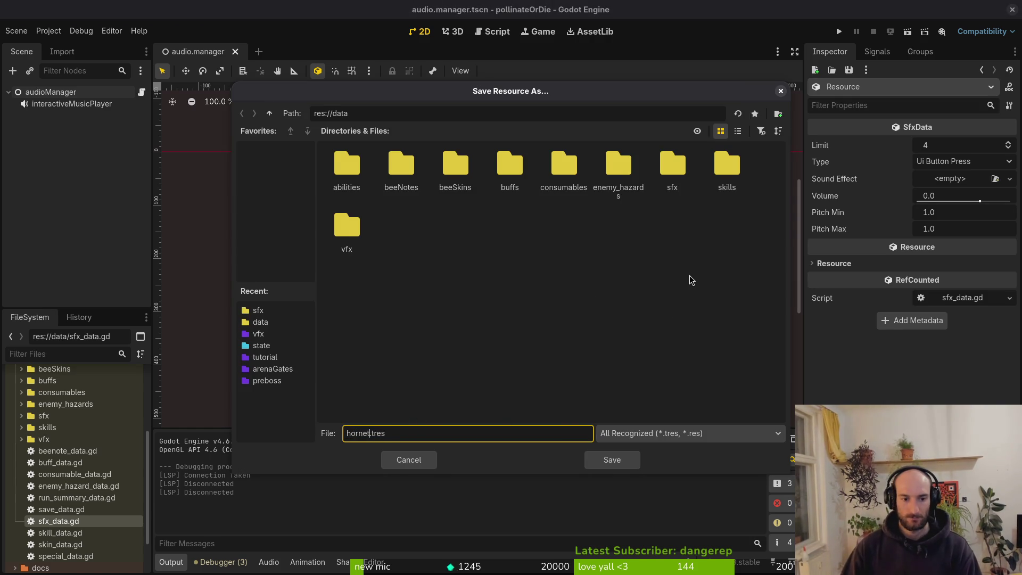
{"action": "key", "text": "Return"}
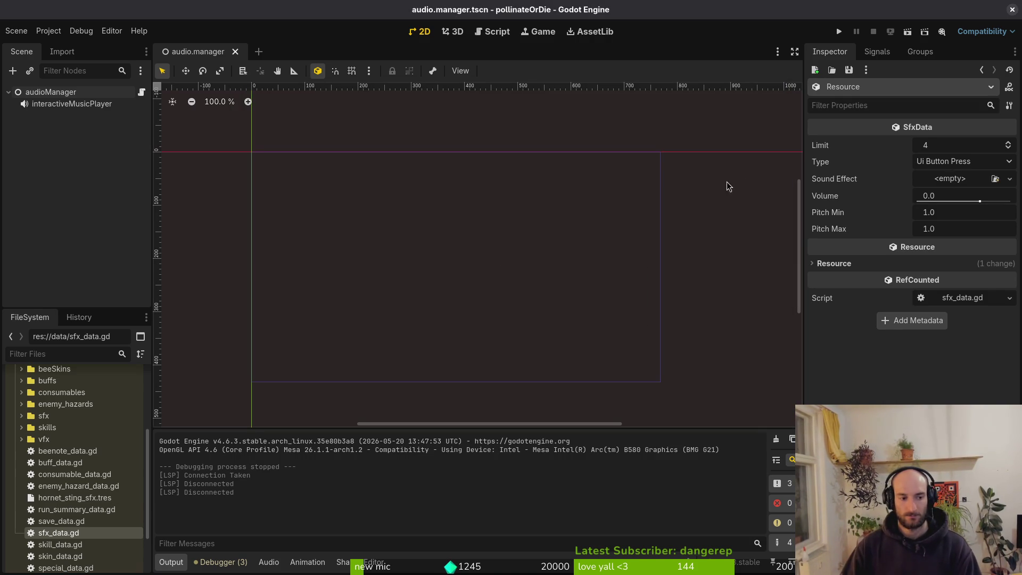
{"action": "left_click", "coordinate": [48, 30]}
{"action": "key", "text": "Escape"}
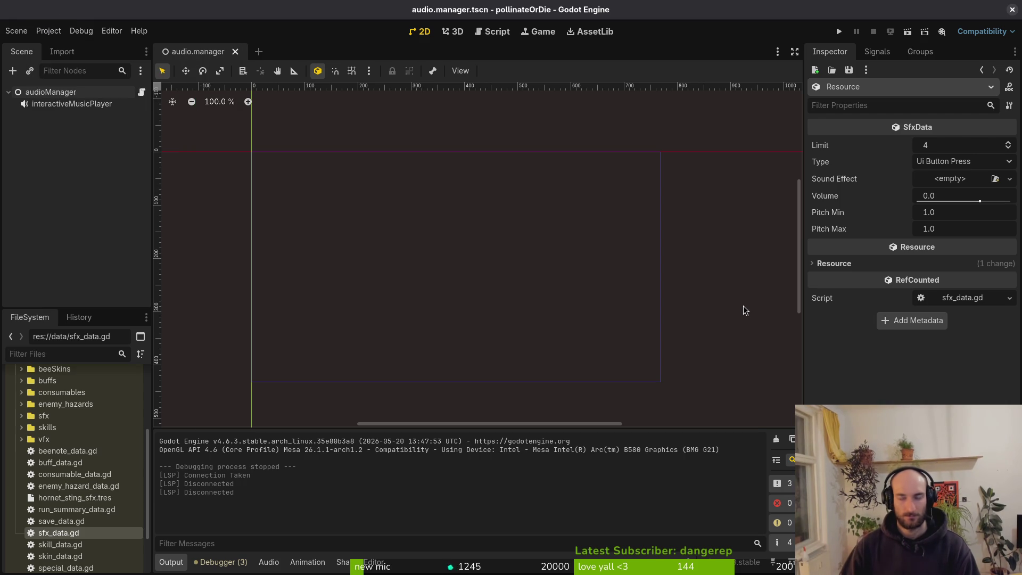
{"action": "key", "text": "super+1"}
Launch Neovim and open enum.helper.gd through the file finder
{"action": "type", "text": "vo,"}
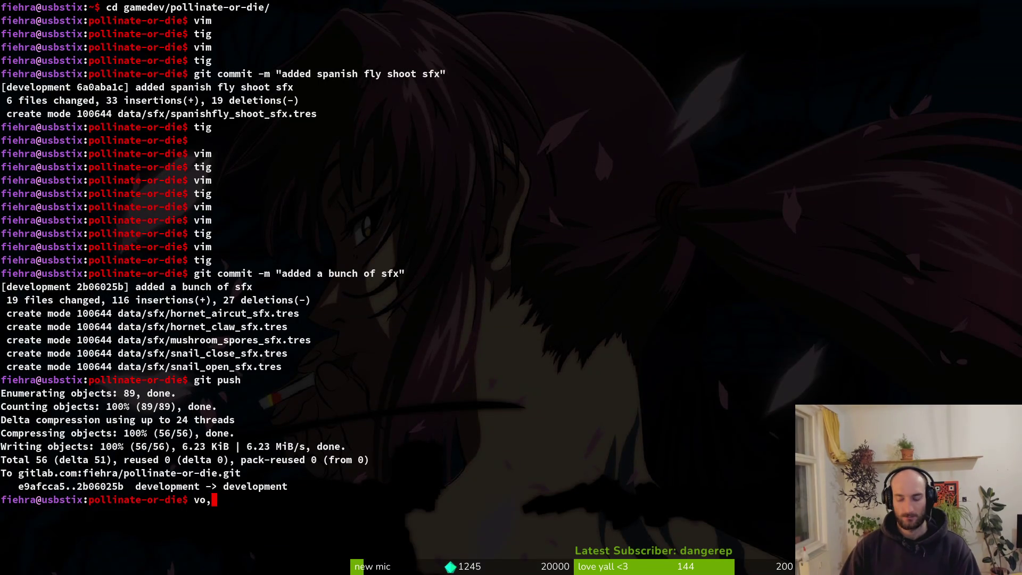
{"action": "type", "text": "m"}
{"action": "key", "text": "Return"}
{"action": "type", "text": "enhel"}
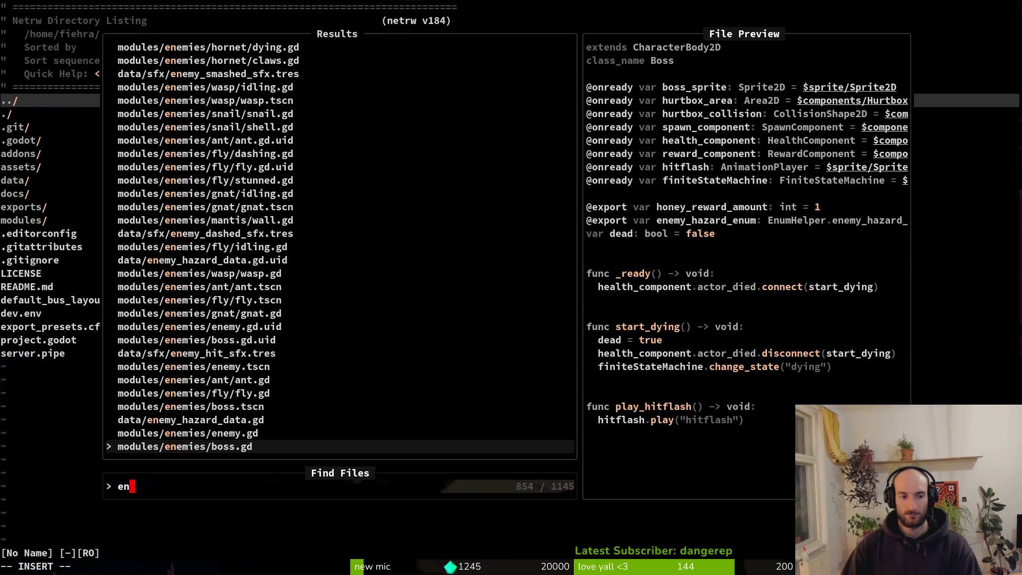
{"action": "key", "text": "Return"}
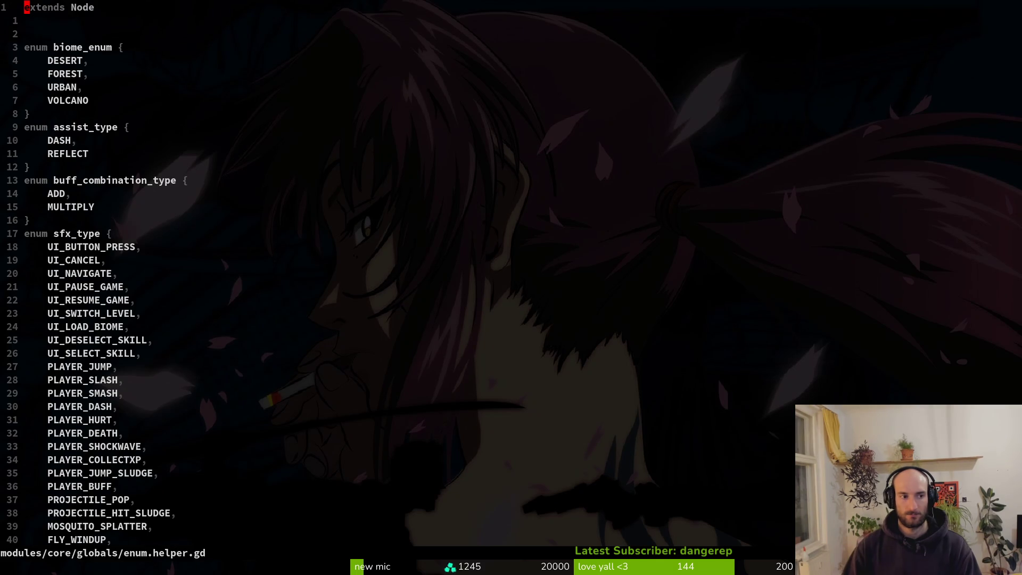
Duplicate the MUSHROOM_SPORES_WINDUP line as a HORNET_STING entry and save with :w
{"action": "scroll", "coordinate": [213, 277], "scroll_direction": "down", "scroll_amount": 20}
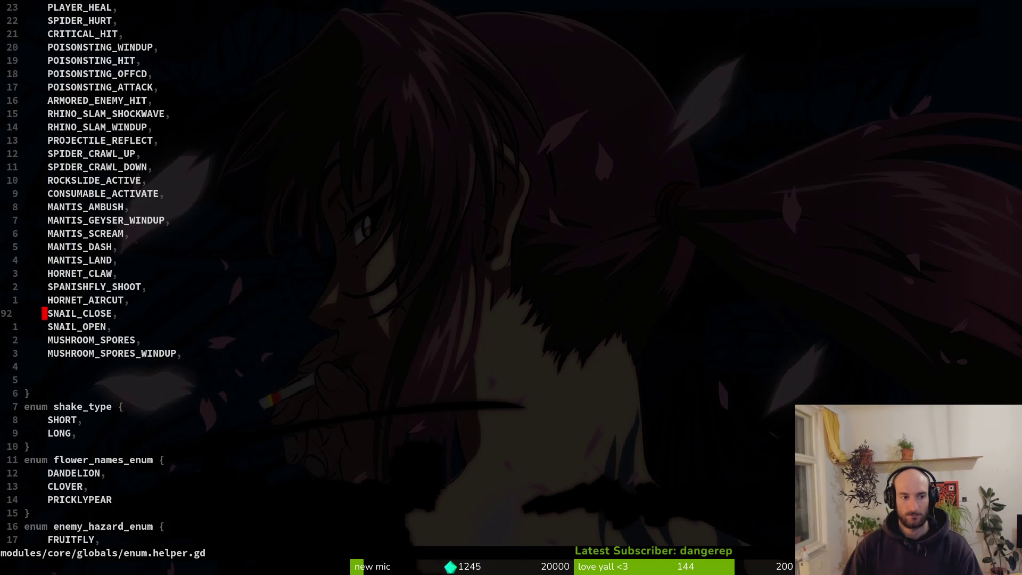
{"action": "key", "text": "j"}
{"action": "key", "text": "j"}
{"action": "key", "text": "j"}
{"action": "key", "text": "y"}
{"action": "key", "text": "y"}
{"action": "type", "text": "p"}
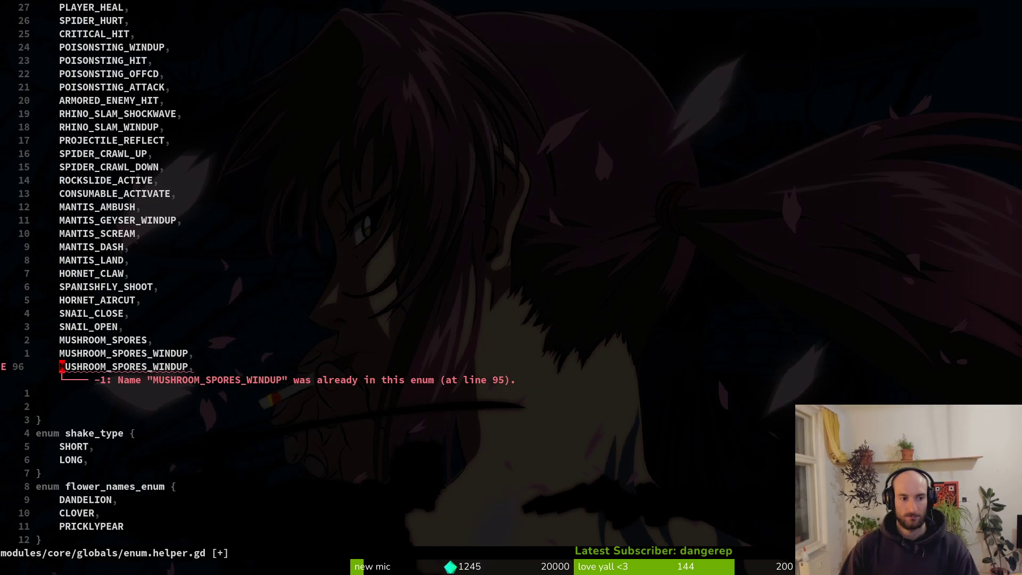
{"action": "type", "text": "ciwHORNET_STING,"}
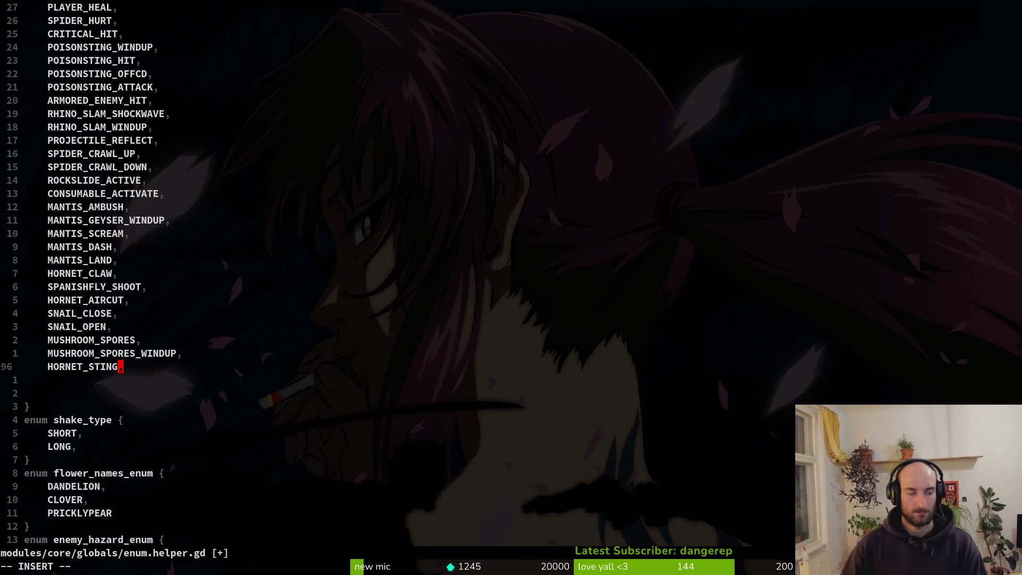
{"action": "key", "text": "Escape"}
{"action": "type", "text": ":w"}
{"action": "key", "text": "Return"}
{"action": "key", "text": "alt+Tab"}
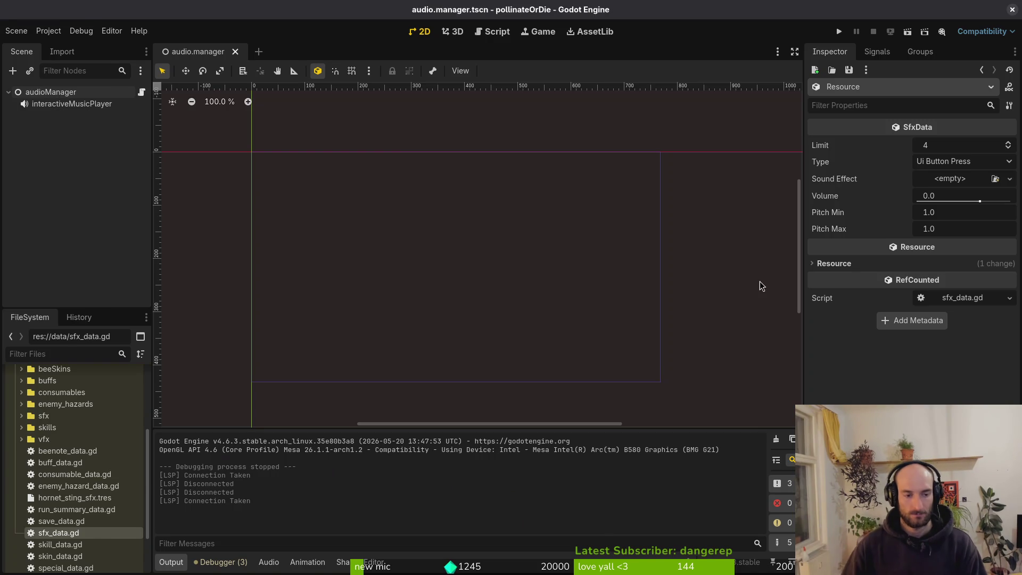
Open the hornet stinger.gd script through the file finder
{"action": "key", "text": "alt+Tab"}
{"action": "key", "text": "space"}
{"action": "key", "text": "f"}
{"action": "key", "text": "f"}
{"action": "type", "text": "stinger"}
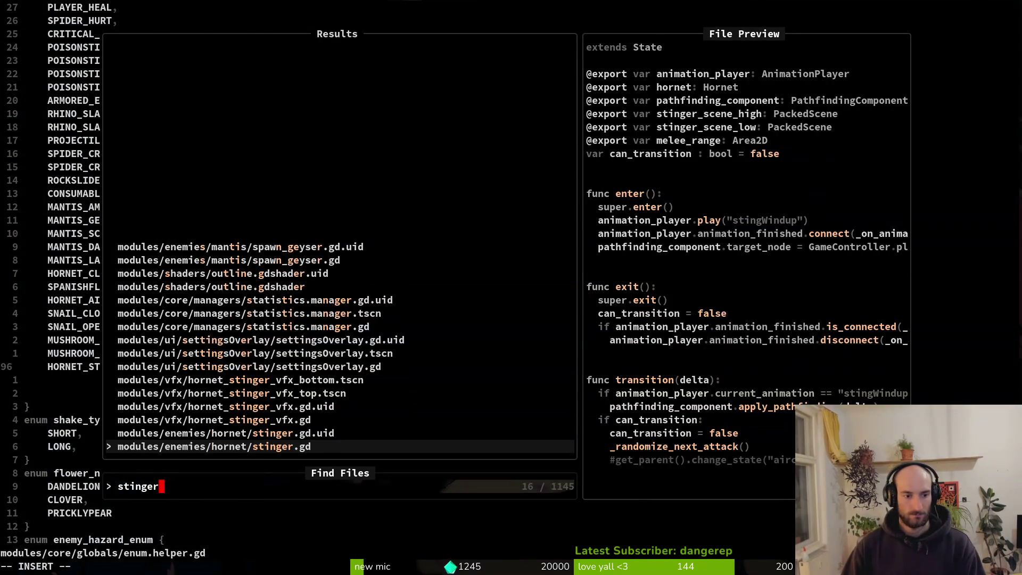
{"action": "key", "text": "Return"}
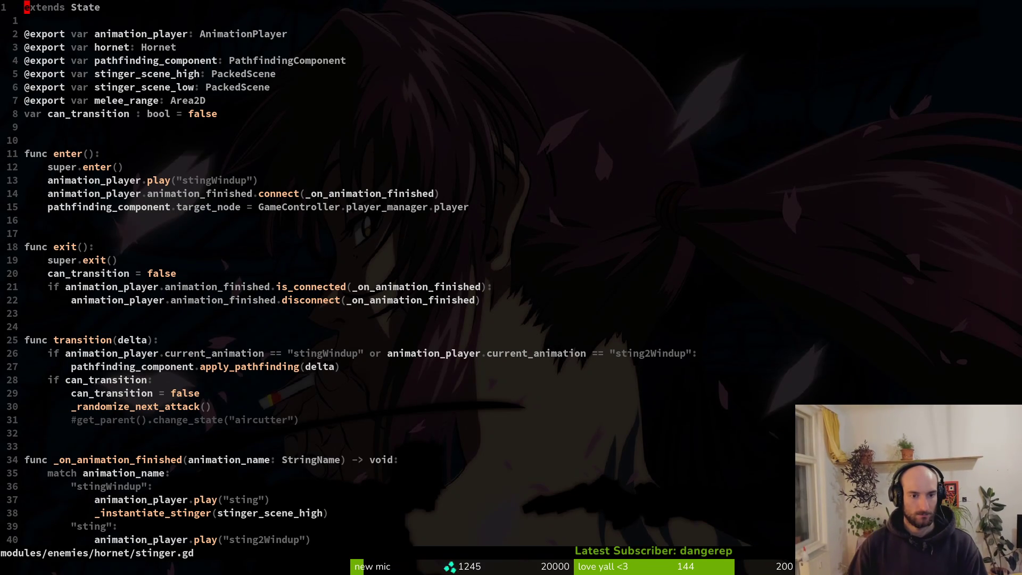
Read through stinger.gd from the line-29 can_transition check to the end
{"action": "key", "text": "2"}
{"action": "key", "text": "8"}
{"action": "key", "text": "j"}
{"action": "key", "text": "ctrl+d"}
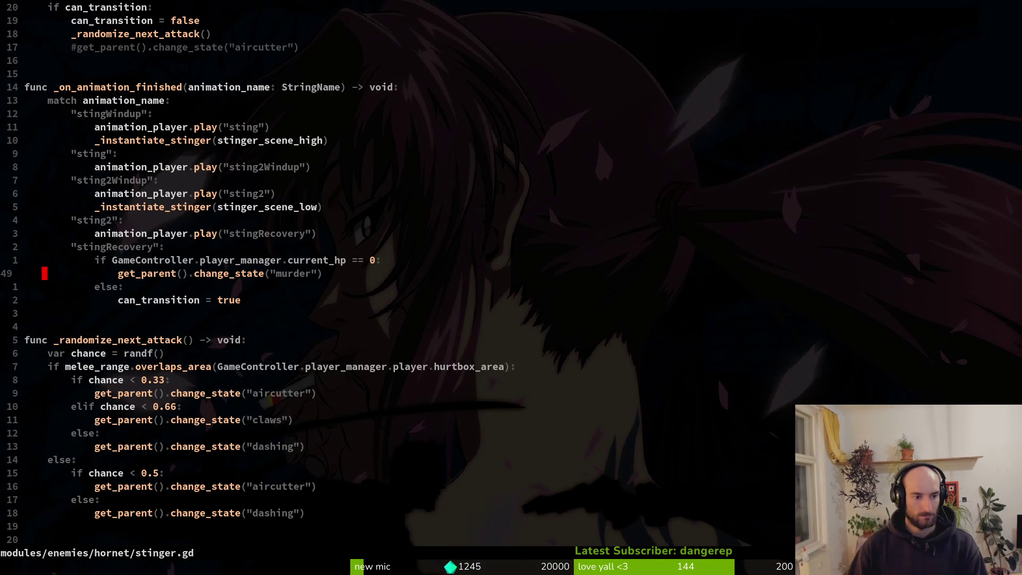
{"action": "key", "text": "ctrl+d"}
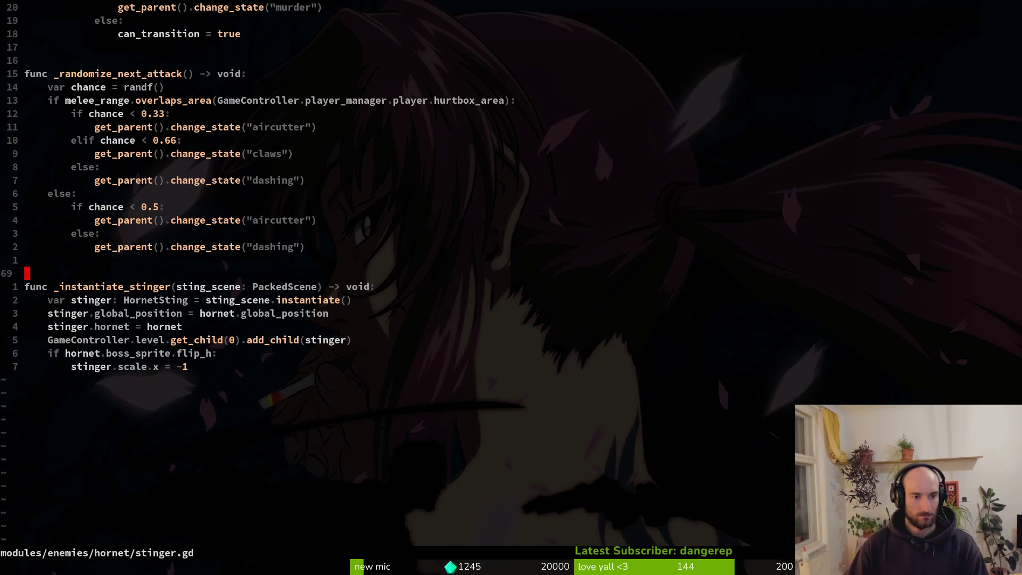
{"action": "key", "text": "ctrl+u"}
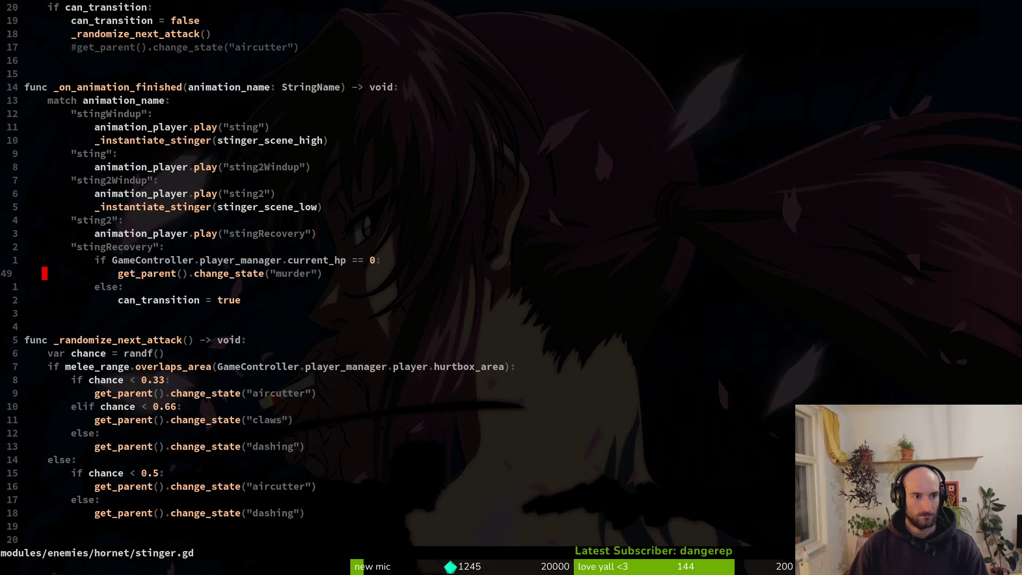
{"action": "key", "text": "ctrl+u"}
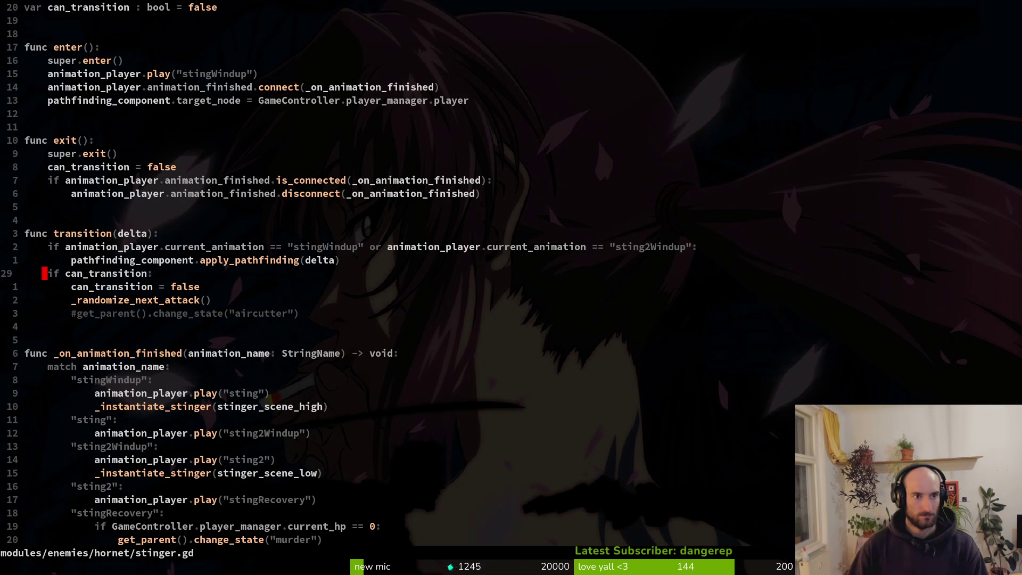
{"action": "key", "text": "ctrl+d"}
{"action": "key", "text": "ctrl+u"}
{"action": "key", "text": "ctrl+u"}
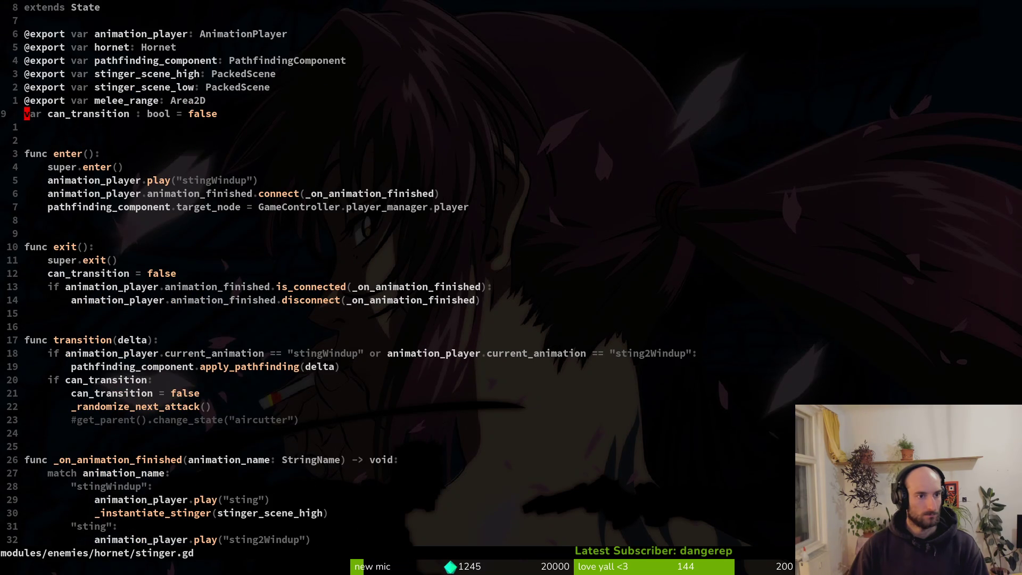
{"action": "key", "text": "ctrl+d"}
Search stinger.gd for 'sfx' and save it with :w
{"action": "type", "text": "sfx"}
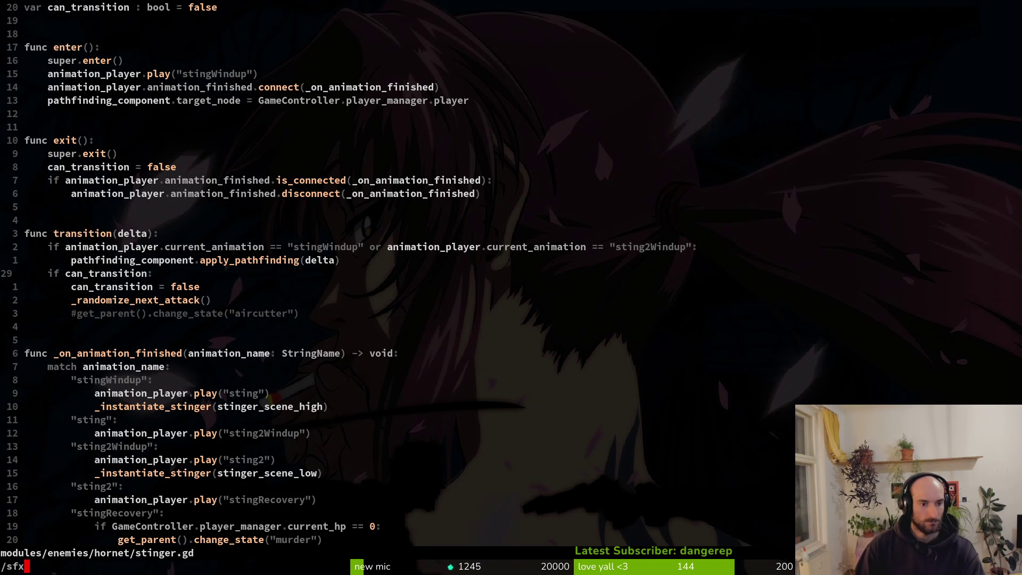
{"action": "key", "text": "Return"}
{"action": "type", "text": ":w"}
{"action": "key", "text": "Return"}
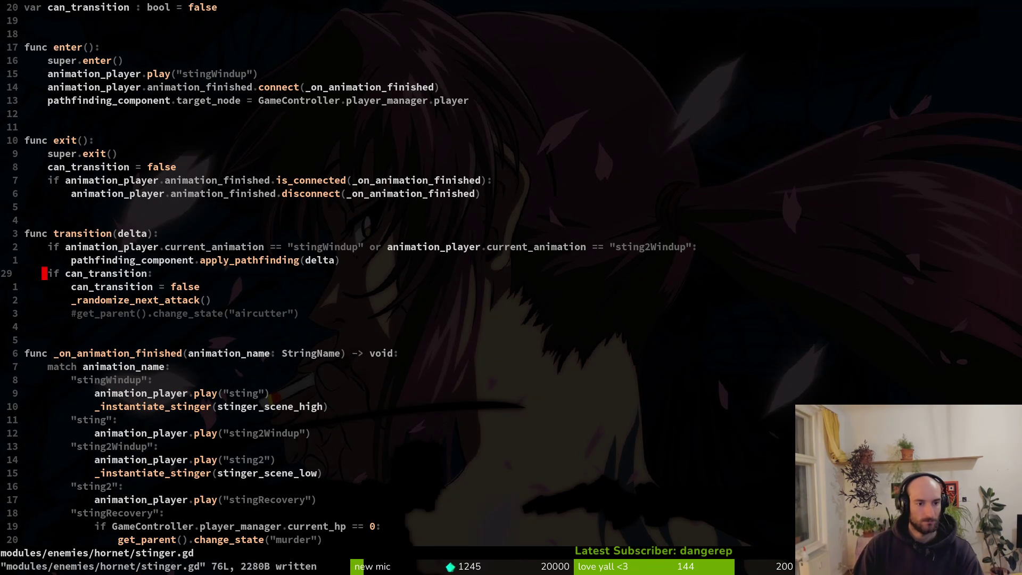
{"action": "key", "text": "alt+Tab"}
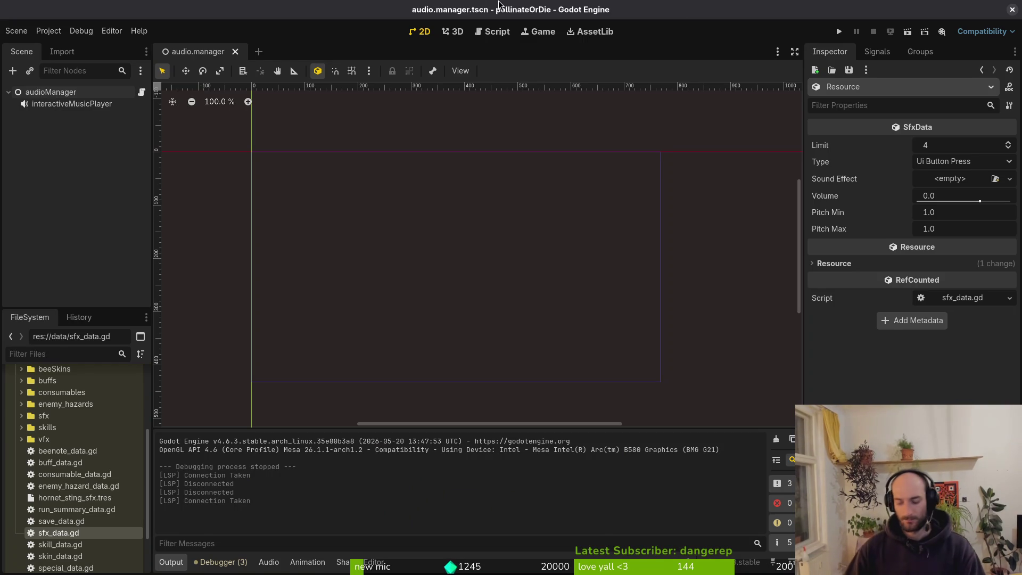
{"action": "key", "text": "alt+Tab"}
{"action": "key", "text": "space"}
Open hornet_stinger_vfx.gd and locate the POISONSTING_ATTACK create_sfx line in _ready
{"action": "key", "text": "f"}
{"action": "key", "text": "f"}
{"action": "type", "text": "hostingvfx"}
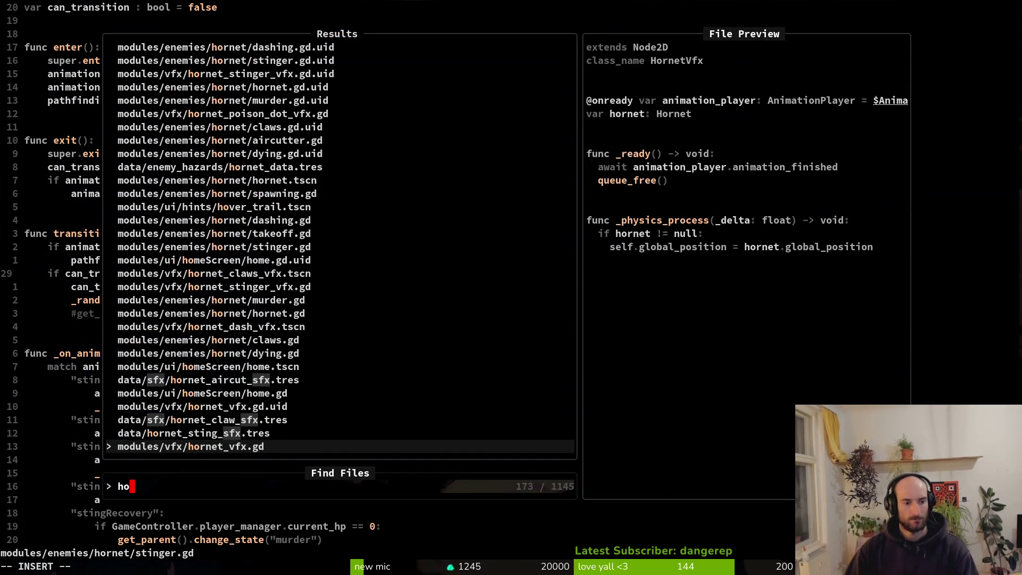
{"action": "key", "text": "Return"}
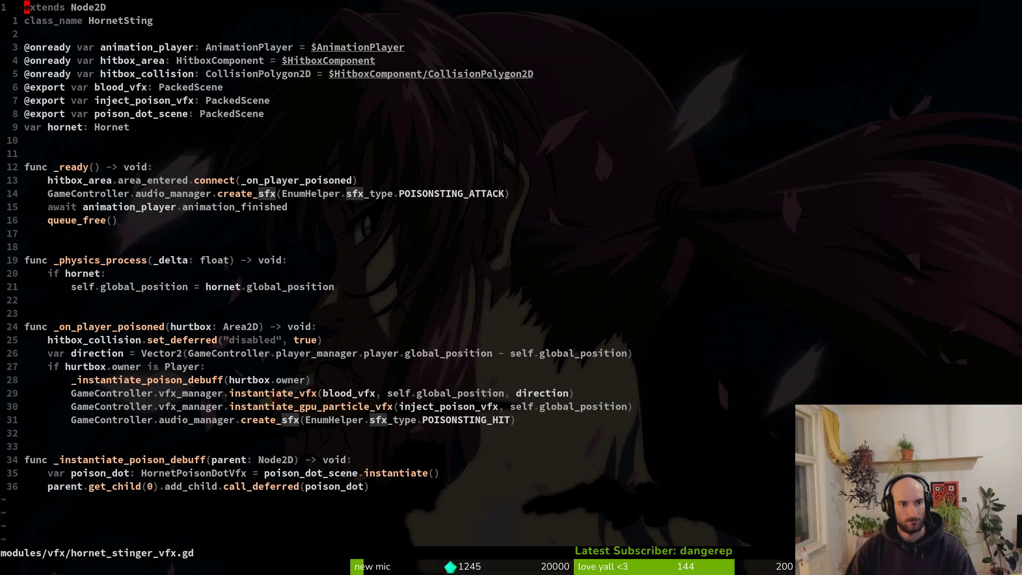
{"action": "key", "text": "j"}
{"action": "key", "text": "j"}
{"action": "key", "text": "j"}
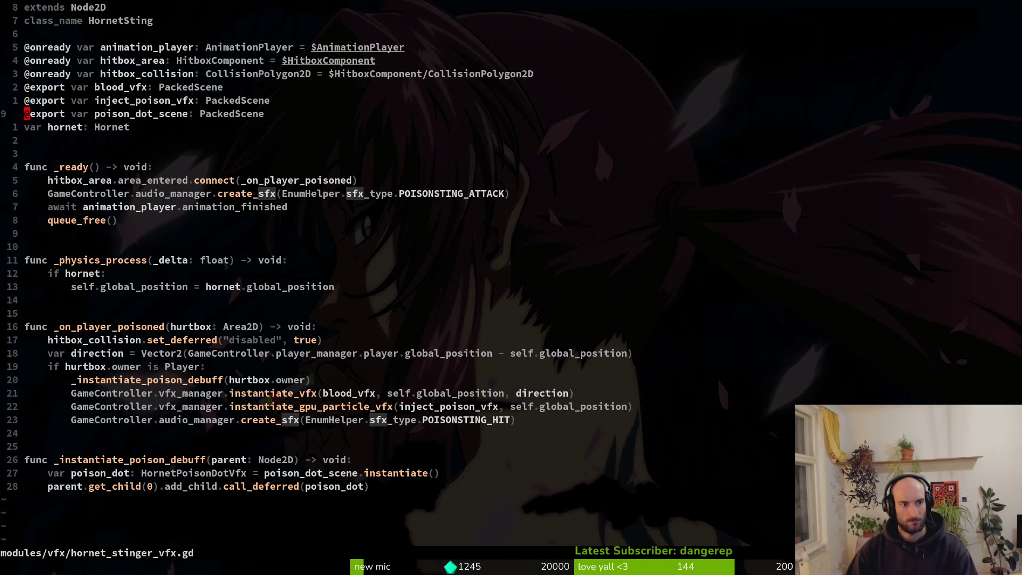
{"action": "key", "text": "j"}
{"action": "key", "text": "j"}
{"action": "key", "text": "j"}
{"action": "key", "text": "shift+v"}
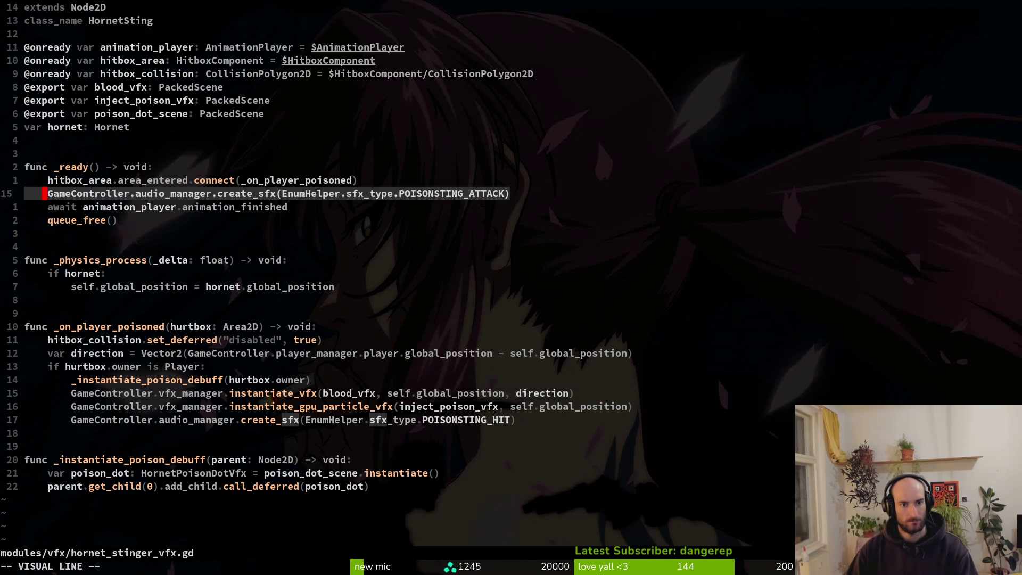
{"action": "key", "text": "y"}
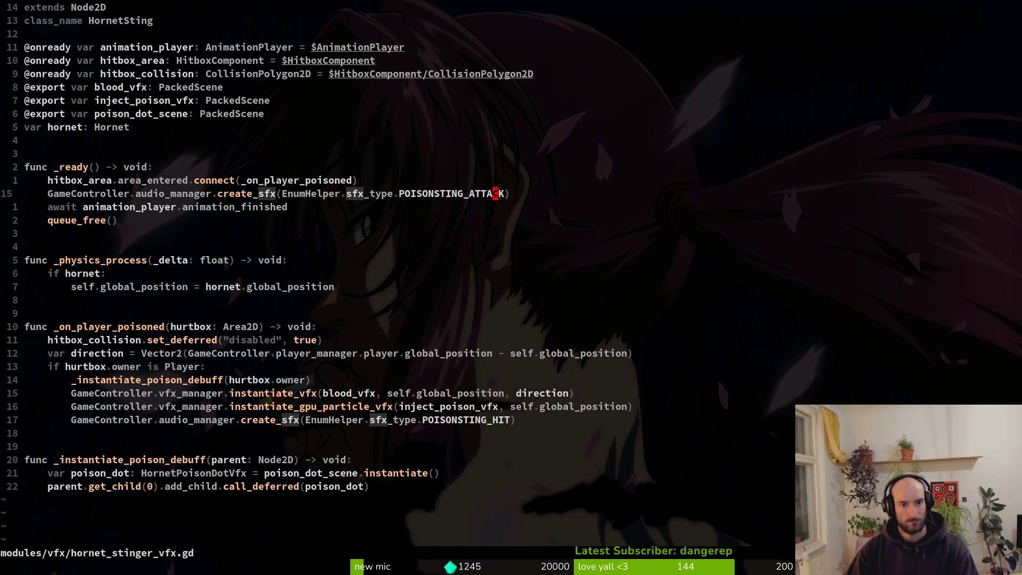
Replace POISONSTING_ATTACK with HORNET_STING using completion and save with :w
{"action": "key", "text": "c"}
{"action": "key", "text": "i"}
{"action": "key", "text": "w"}
{"action": "type", "text": "H"}
{"action": "key", "text": "ctrl+n"}
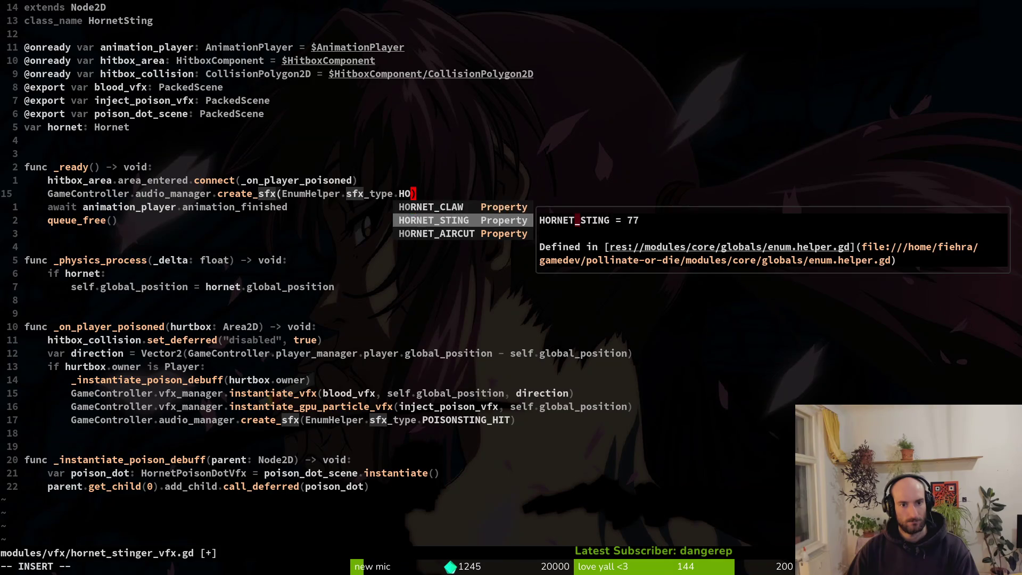
{"action": "key", "text": "Return"}
{"action": "key", "text": "Escape"}
{"action": "type", "text": ":write"}
{"action": "key", "text": "Return"}
{"action": "key", "text": "shift+v"}
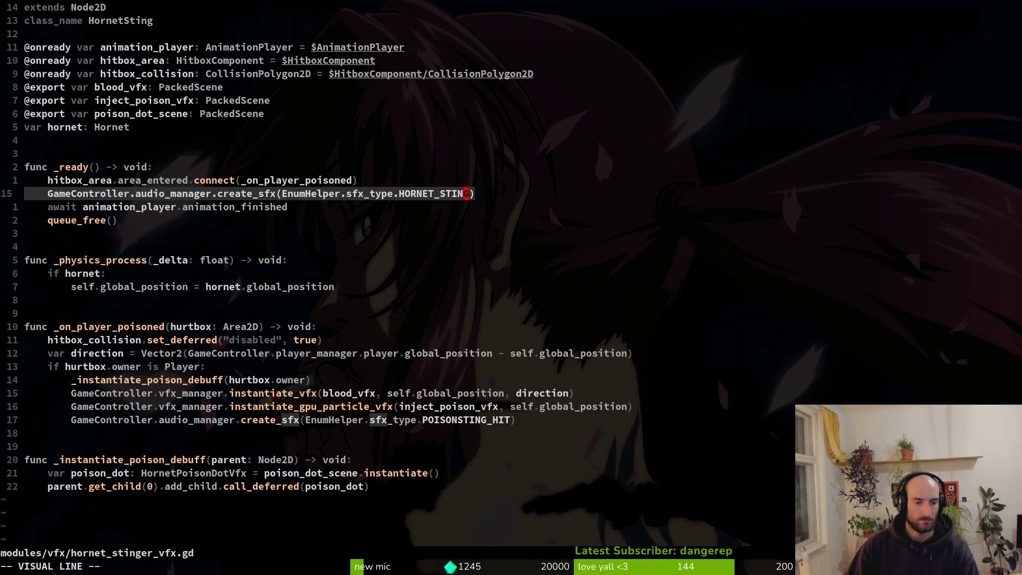
{"action": "key", "text": "y"}
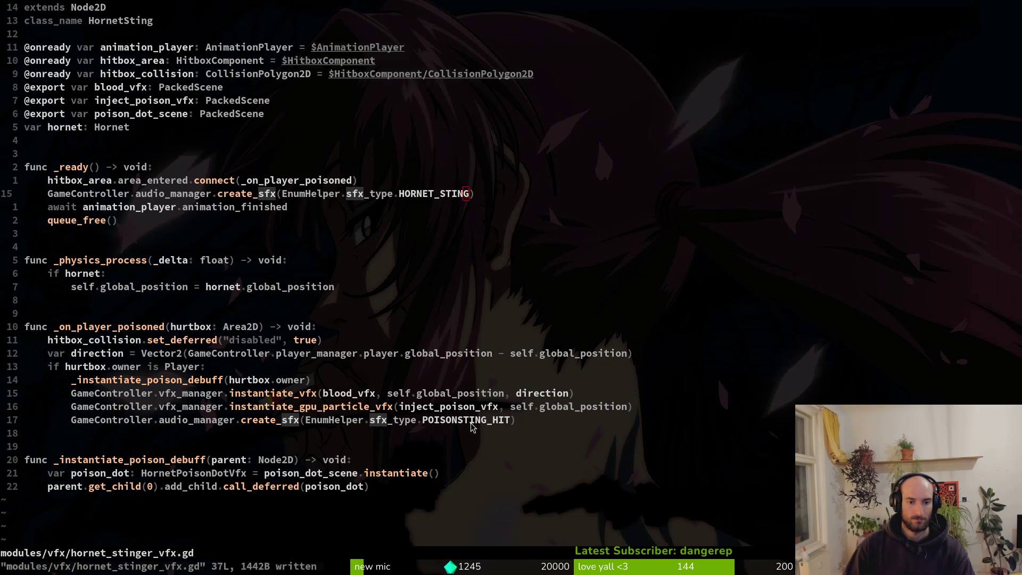
{"action": "key", "text": "alt+Tab"}
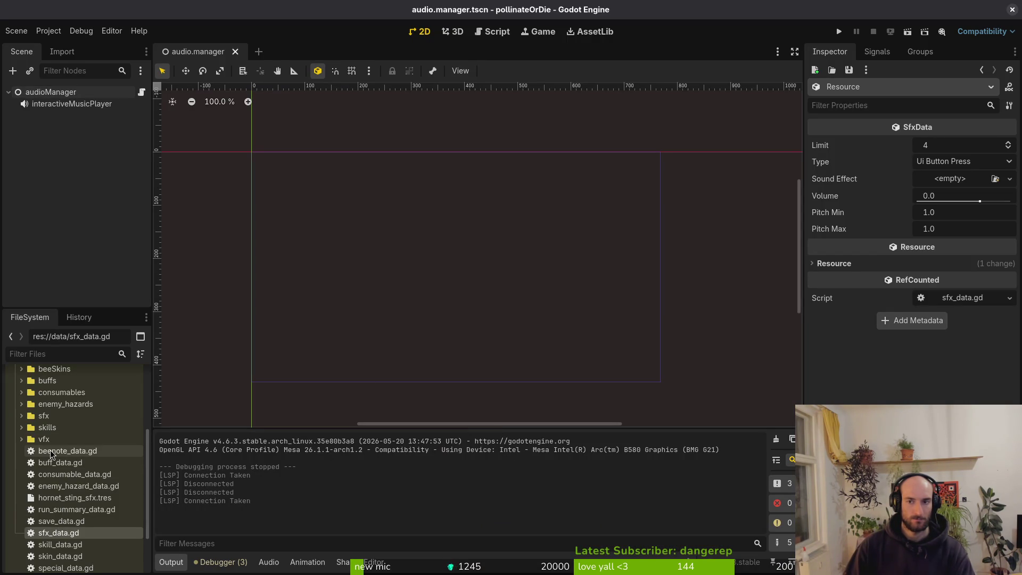
Reload the project so the new Hornet Sting sound type becomes available
{"action": "left_click", "coordinate": [83, 500]}
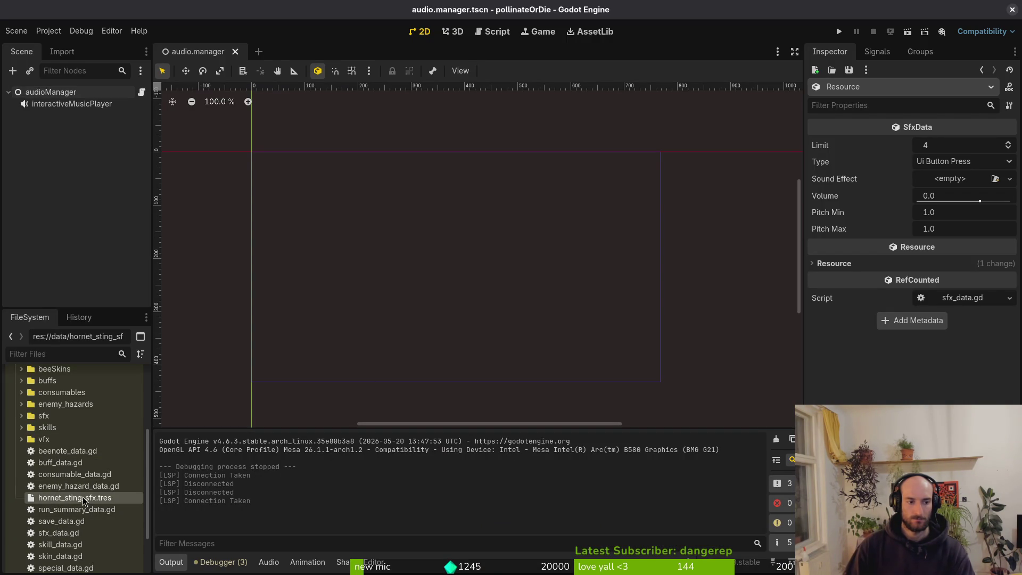
{"action": "left_click", "coordinate": [926, 165]}
{"action": "scroll", "coordinate": [948, 165], "scroll_direction": "down", "scroll_amount": 5}
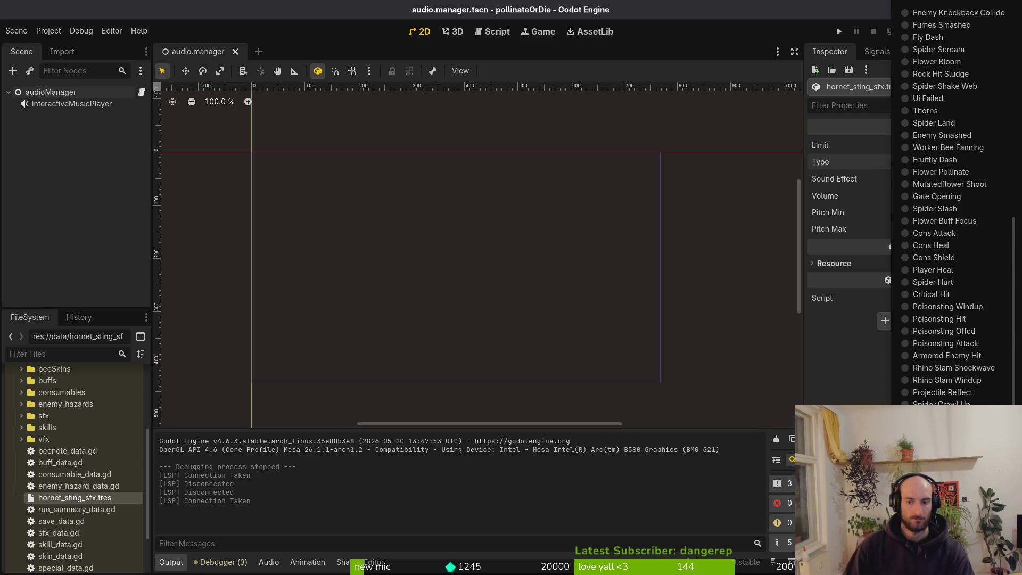
{"action": "key", "text": "Escape"}
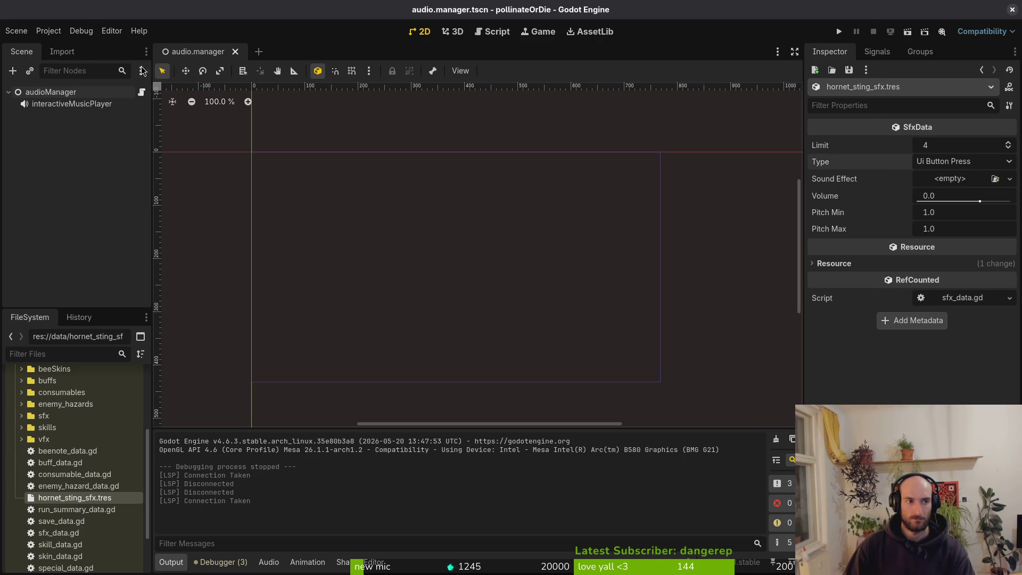
{"action": "left_click", "coordinate": [81, 30]}
{"action": "mouse_move", "coordinate": [48, 31]}
{"action": "left_click", "coordinate": [101, 166]}
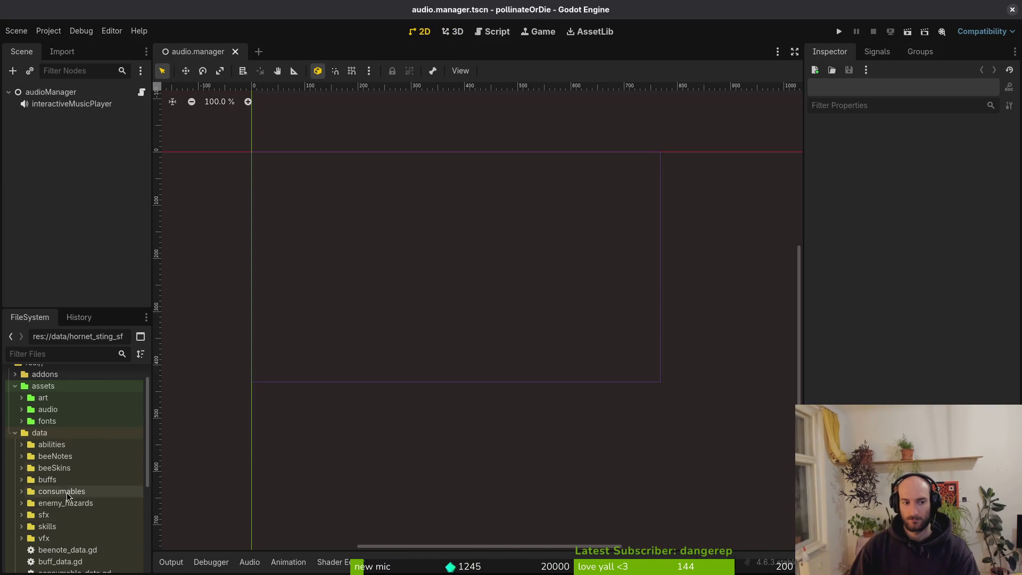
Set hornet_sting_sfx.tres Type to Hornet Sting and quick-load stinger.wav as its sound
{"action": "left_click", "coordinate": [75, 473]}
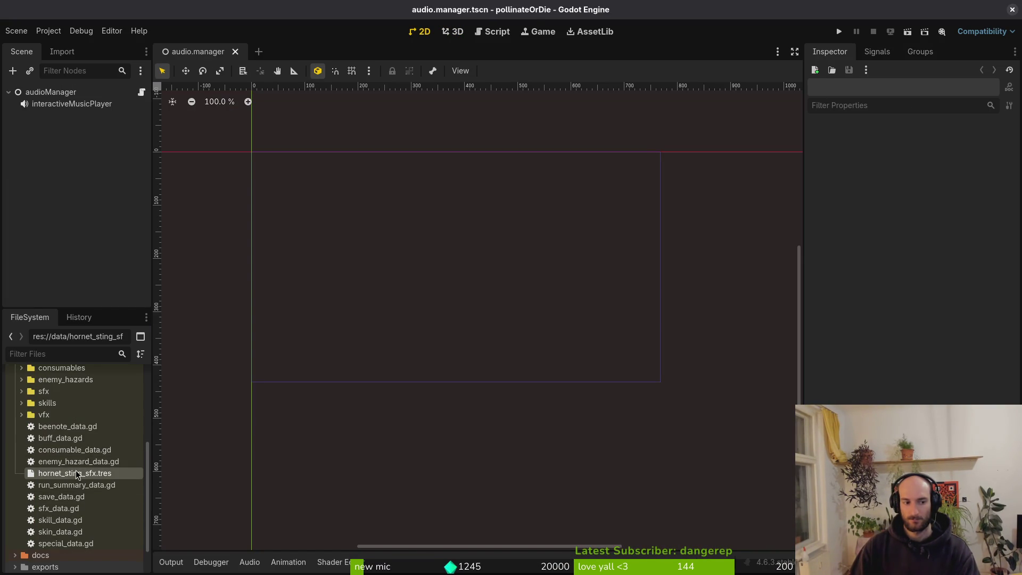
{"action": "left_click", "coordinate": [964, 162]}
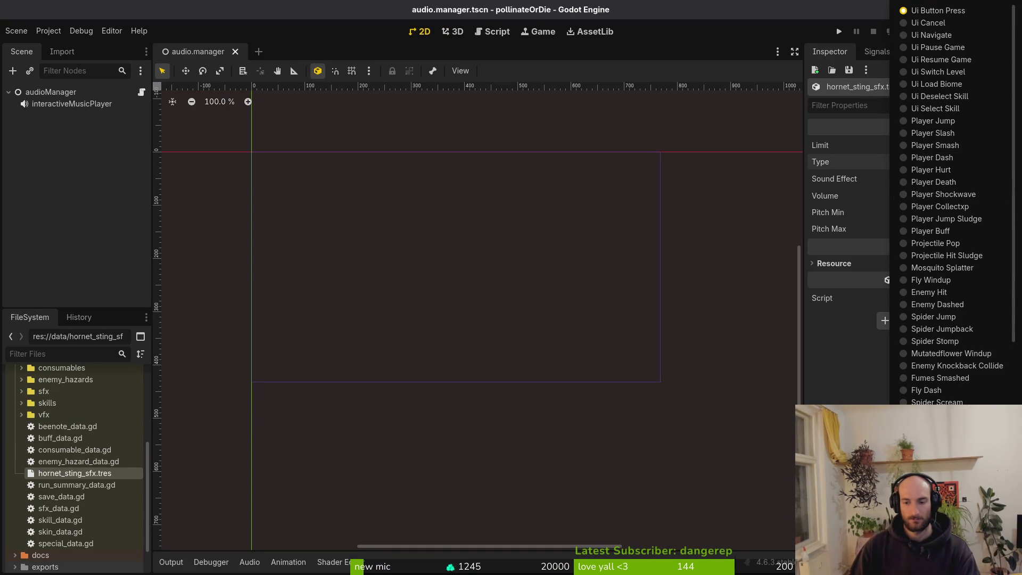
{"action": "scroll", "coordinate": [953, 208], "scroll_direction": "down", "scroll_amount": 10}
{"action": "left_click", "coordinate": [955, 159]}
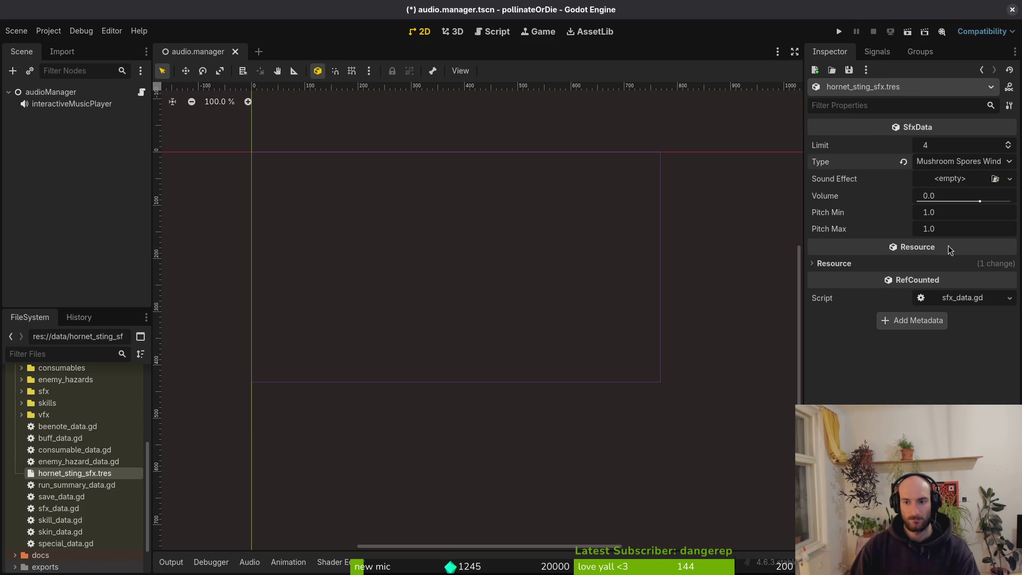
{"action": "left_click", "coordinate": [956, 162]}
{"action": "key", "text": "Escape"}
{"action": "left_click", "coordinate": [942, 180]}
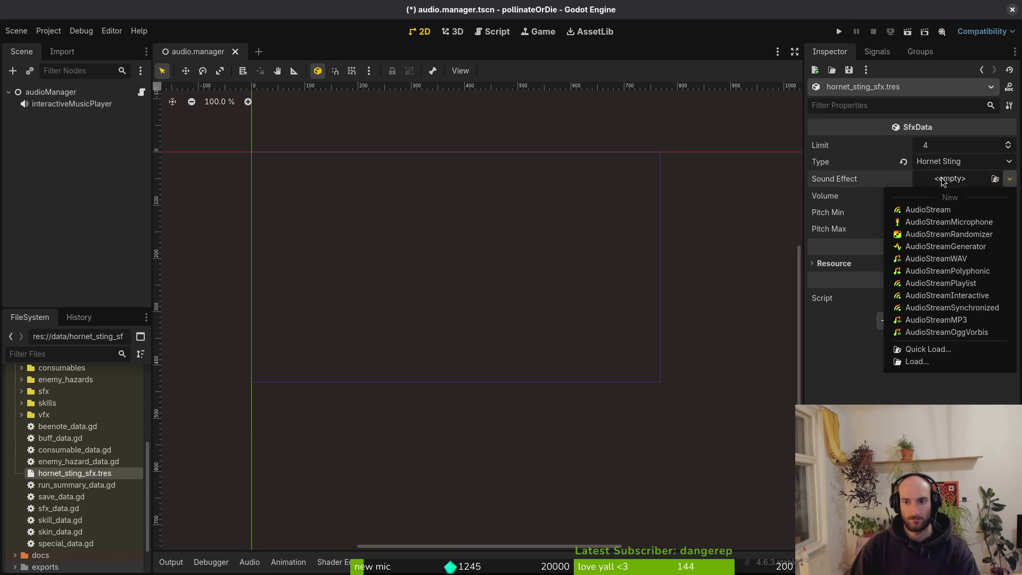
{"action": "left_click", "coordinate": [945, 350]}
{"action": "type", "text": "ho"}
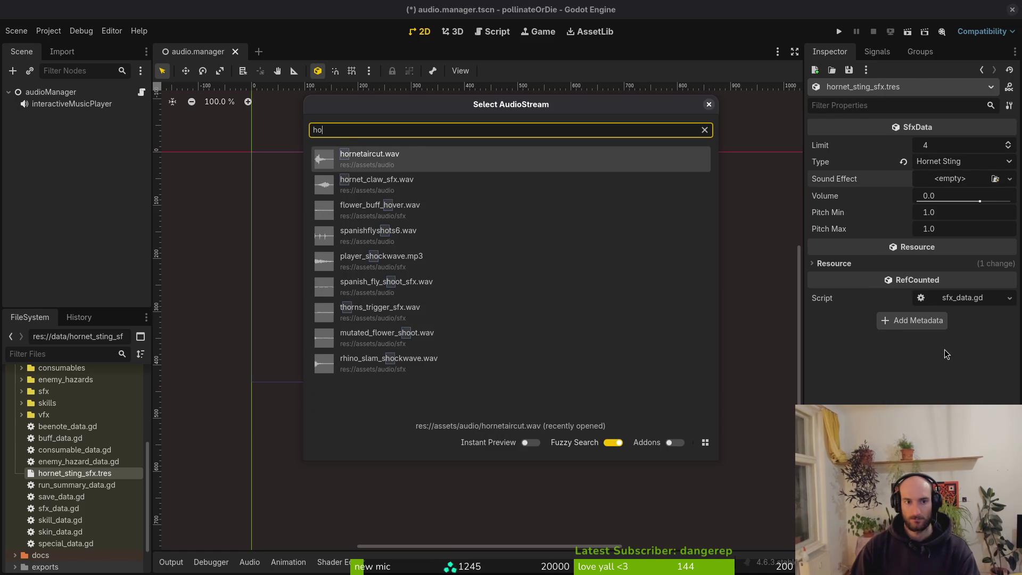
{"action": "type", "text": "stin"}
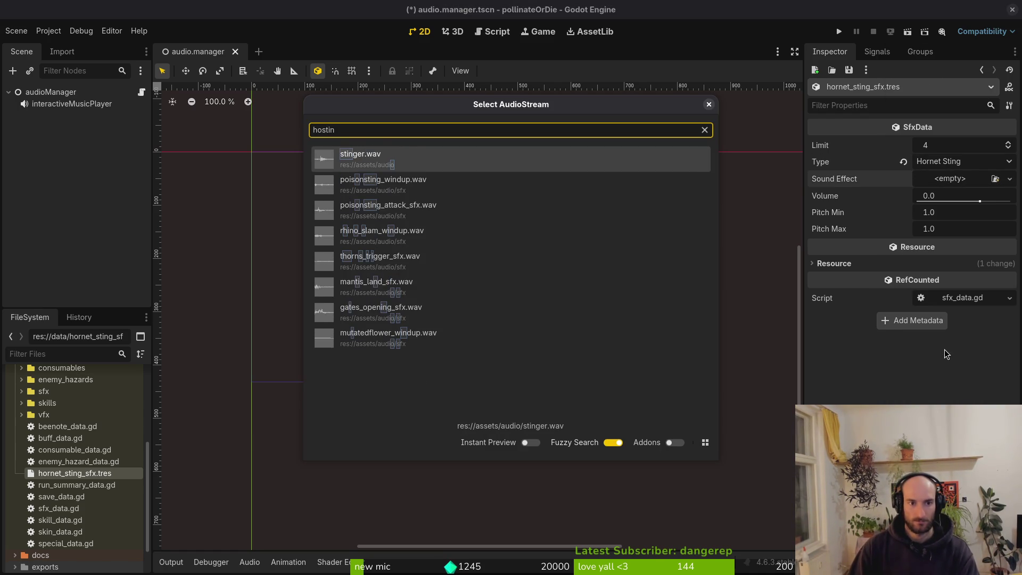
{"action": "key", "text": "Return"}
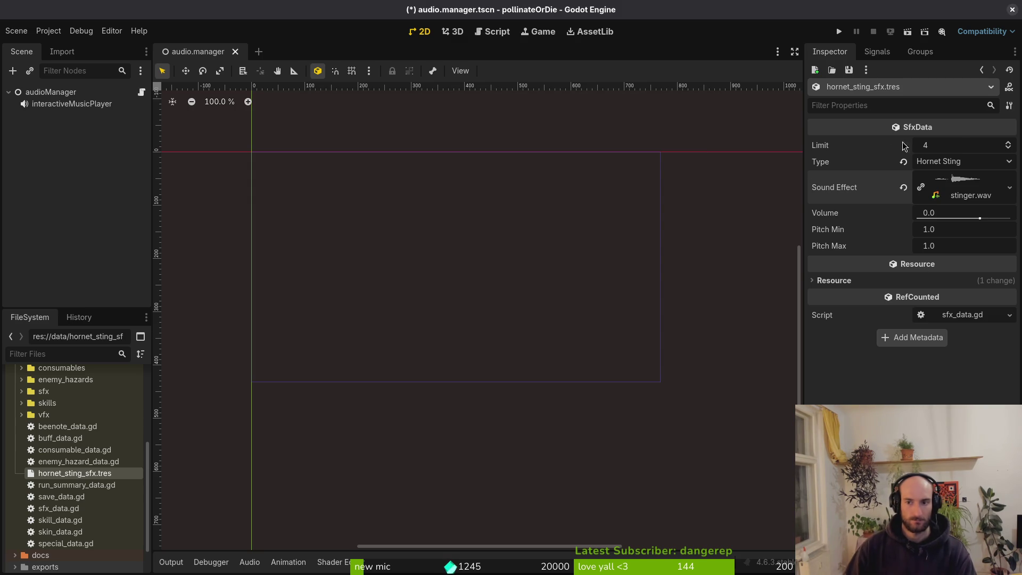
Preview the stinger.wav sound several times in the inspector
{"action": "left_click", "coordinate": [975, 193]}
{"action": "left_click", "coordinate": [822, 254]}
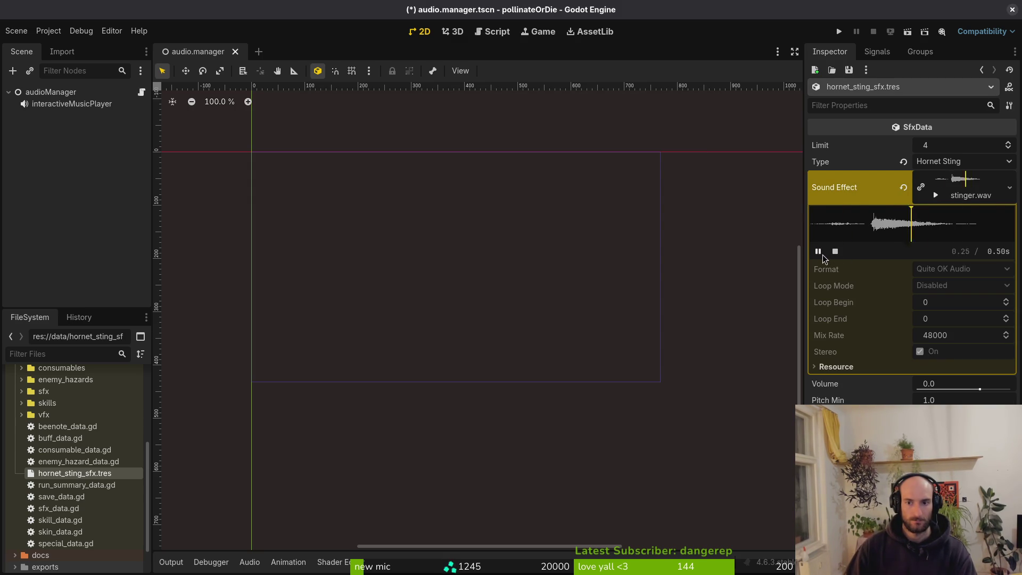
{"action": "left_click", "coordinate": [820, 256]}
{"action": "left_click", "coordinate": [821, 256]}
{"action": "left_click", "coordinate": [821, 255]}
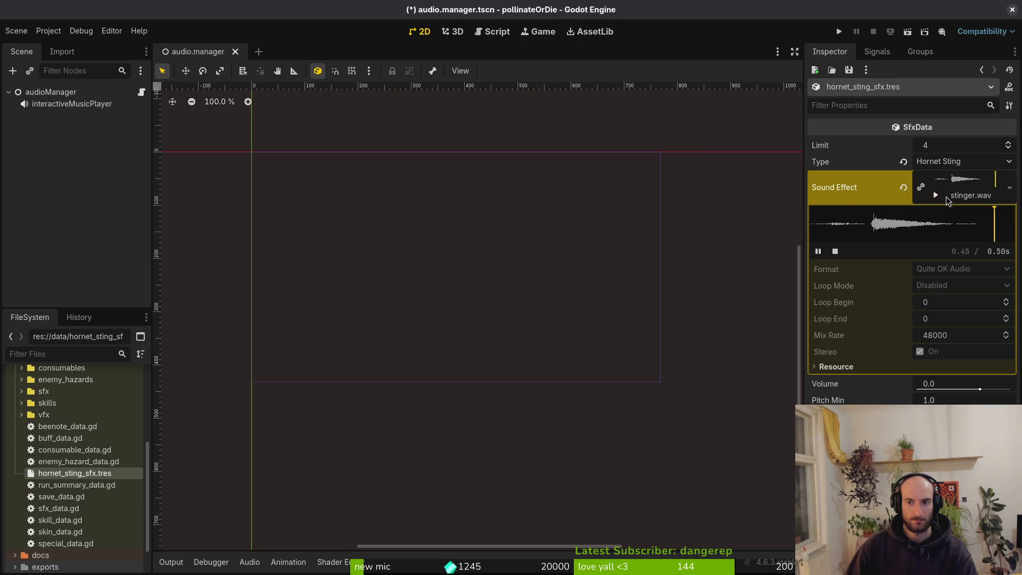
{"action": "left_click", "coordinate": [967, 185]}
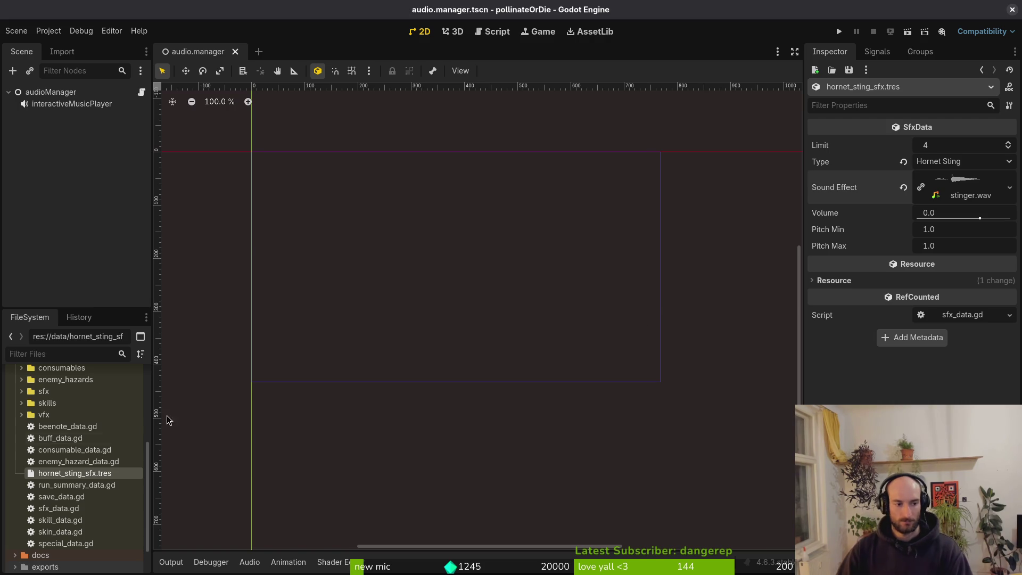
Move hornet_sting_sfx.tres into the sfx folder
{"action": "left_click_drag", "start_coordinate": [60, 400], "coordinate": [59, 397]}
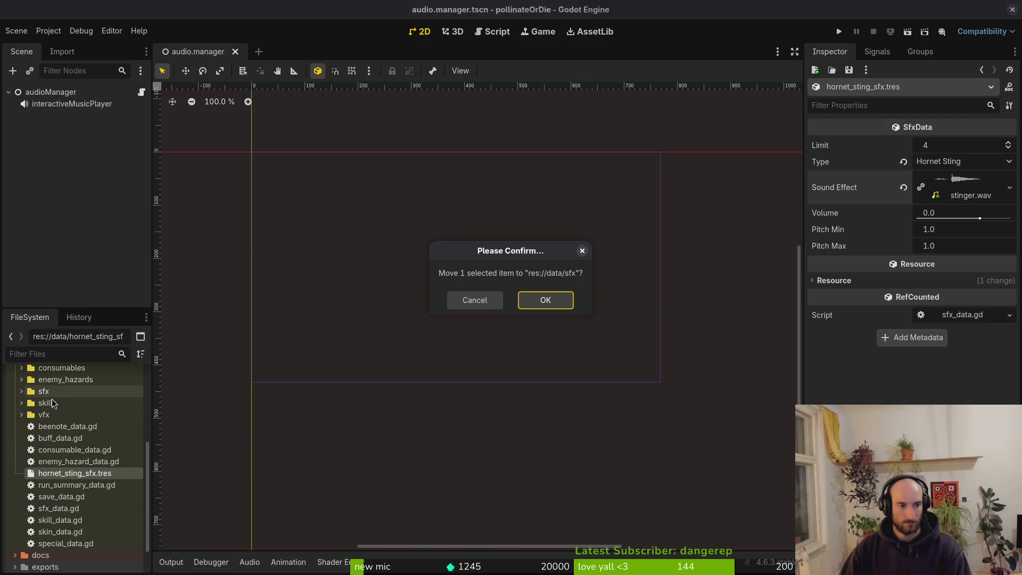
{"action": "left_click", "coordinate": [549, 300]}
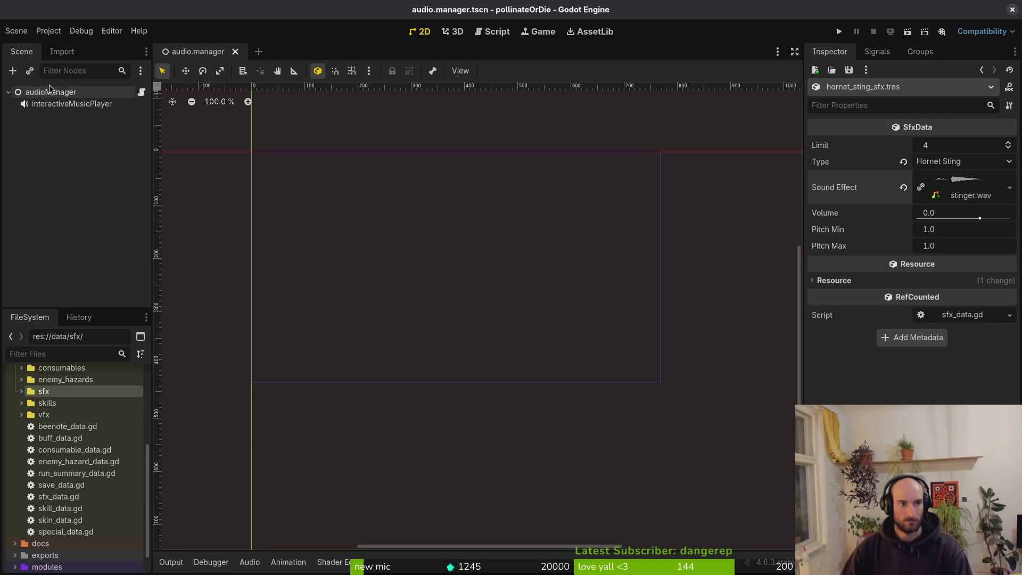
{"action": "left_click", "coordinate": [24, 391]}
Add hornet_sting_sfx.tres to the audioManager Sound Effects array (76 entries), save, and launch the game
{"action": "scroll", "coordinate": [75, 452], "scroll_direction": "down", "scroll_amount": 10}
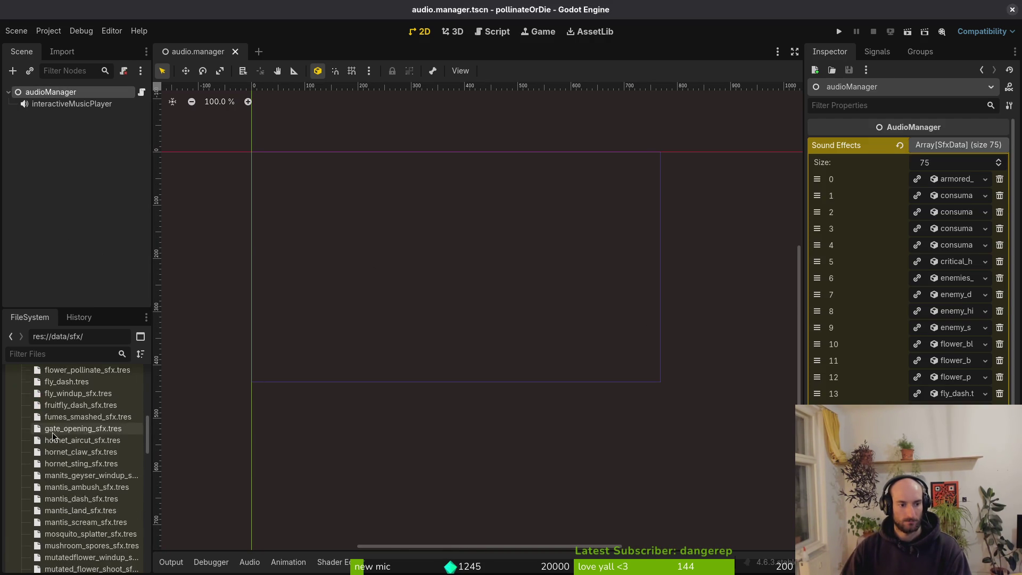
{"action": "scroll", "coordinate": [905, 288], "scroll_direction": "down", "scroll_amount": 15}
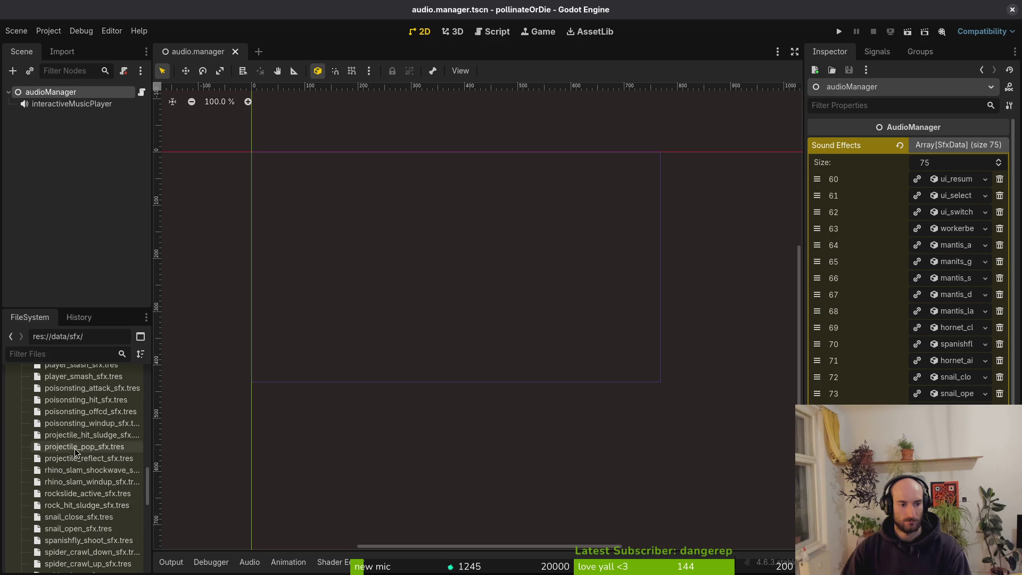
{"action": "scroll", "coordinate": [76, 452], "scroll_direction": "down", "scroll_amount": 5}
{"action": "scroll", "coordinate": [76, 479], "scroll_direction": "up", "scroll_amount": 5}
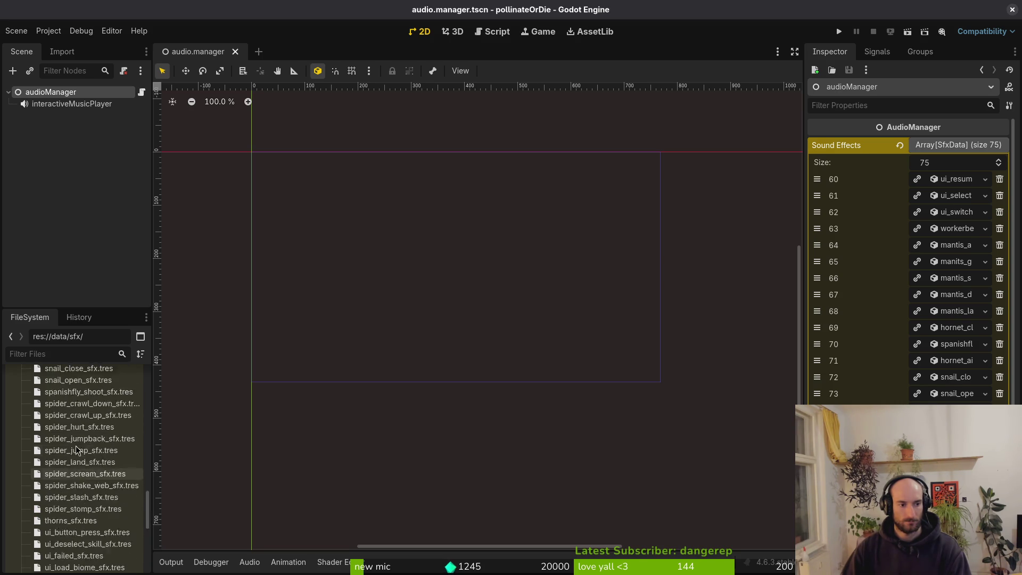
{"action": "scroll", "coordinate": [79, 501], "scroll_direction": "up", "scroll_amount": 6}
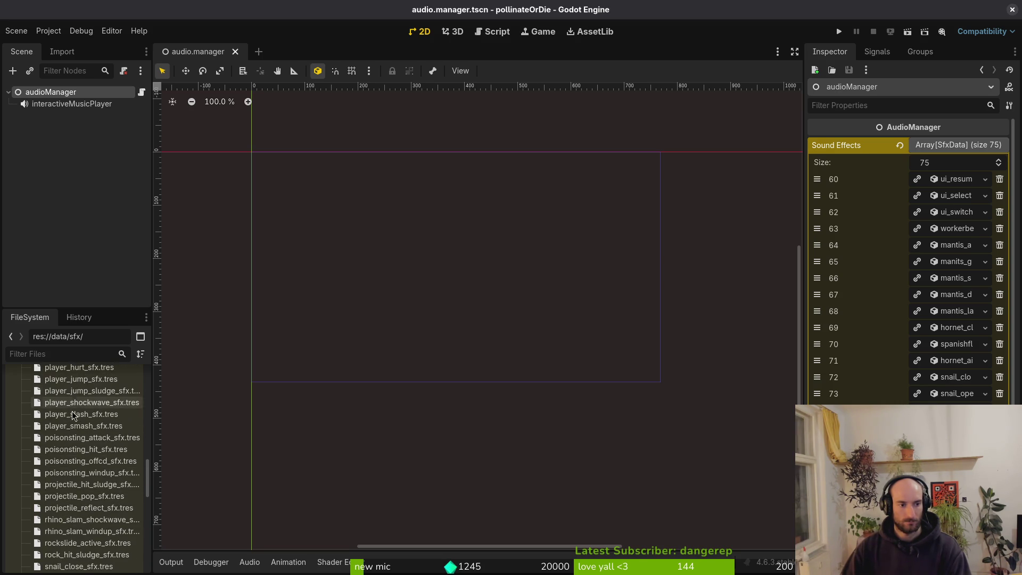
{"action": "scroll", "coordinate": [77, 495], "scroll_direction": "up", "scroll_amount": 3}
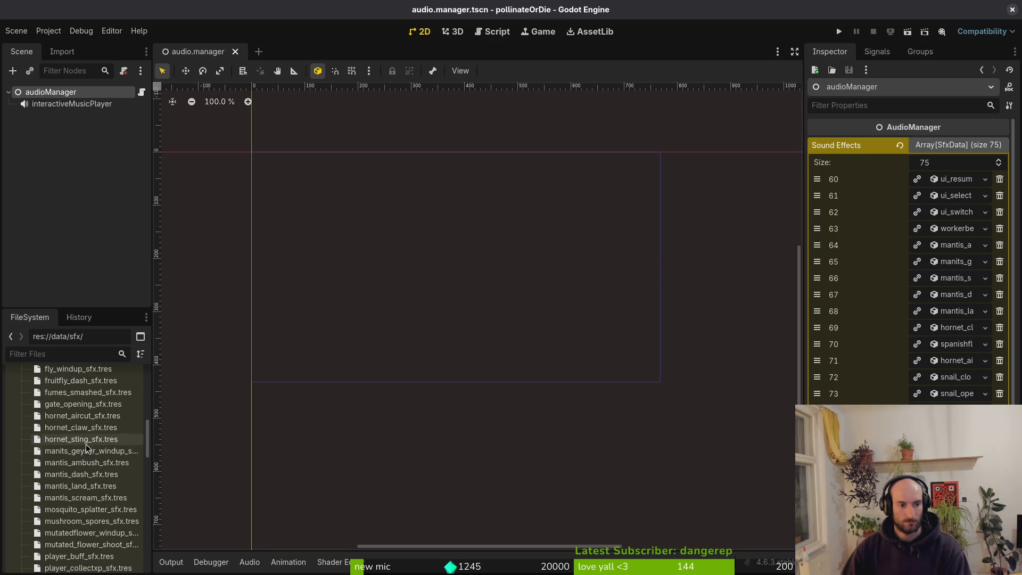
{"action": "left_click_drag", "start_coordinate": [61, 443], "coordinate": [872, 468]}
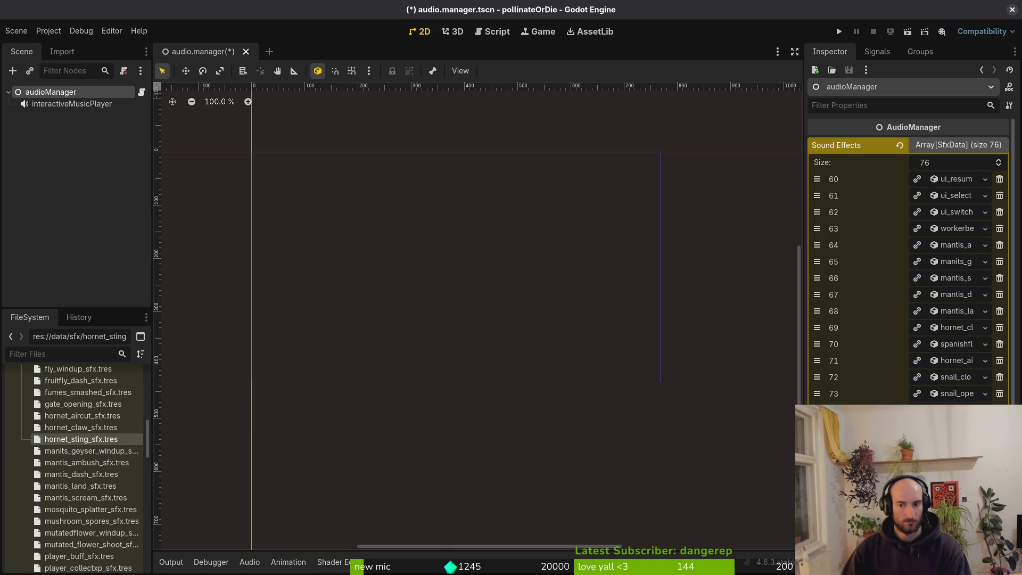
{"action": "key", "text": "ctrl+s"}
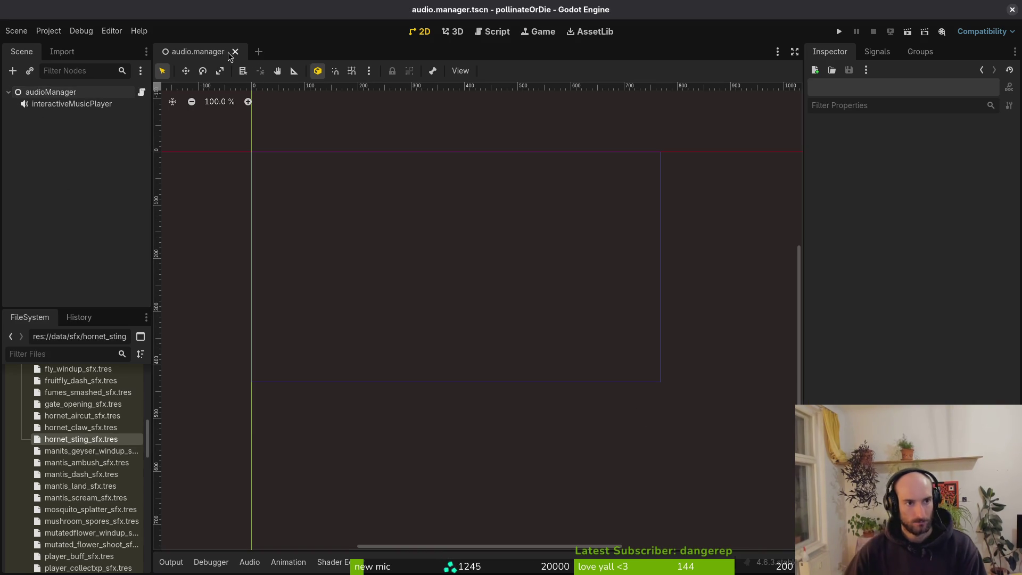
{"action": "left_click", "coordinate": [838, 31]}
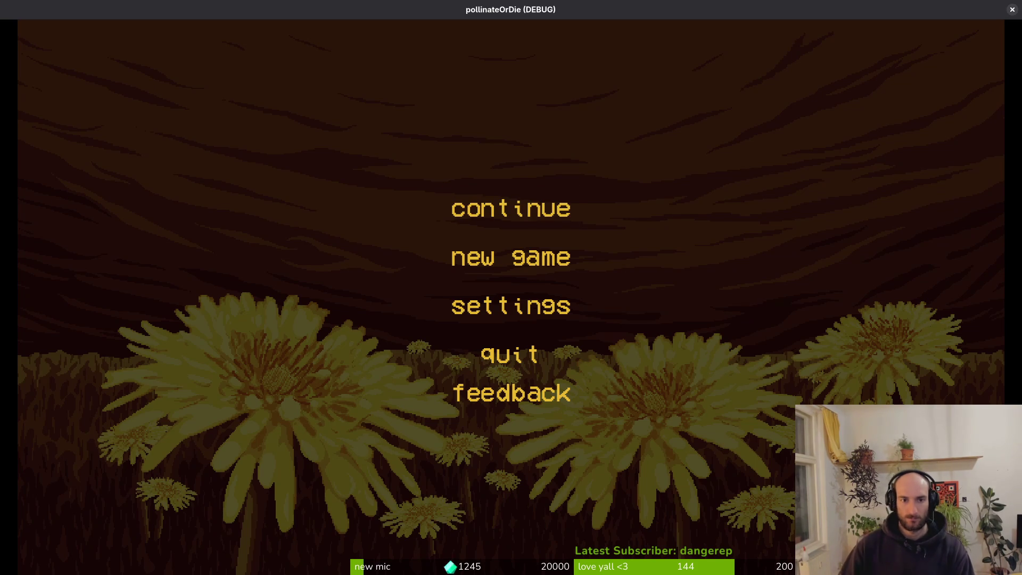
Continue the saved game and start the hornet level from the debug level select
{"action": "key", "text": "Return"}
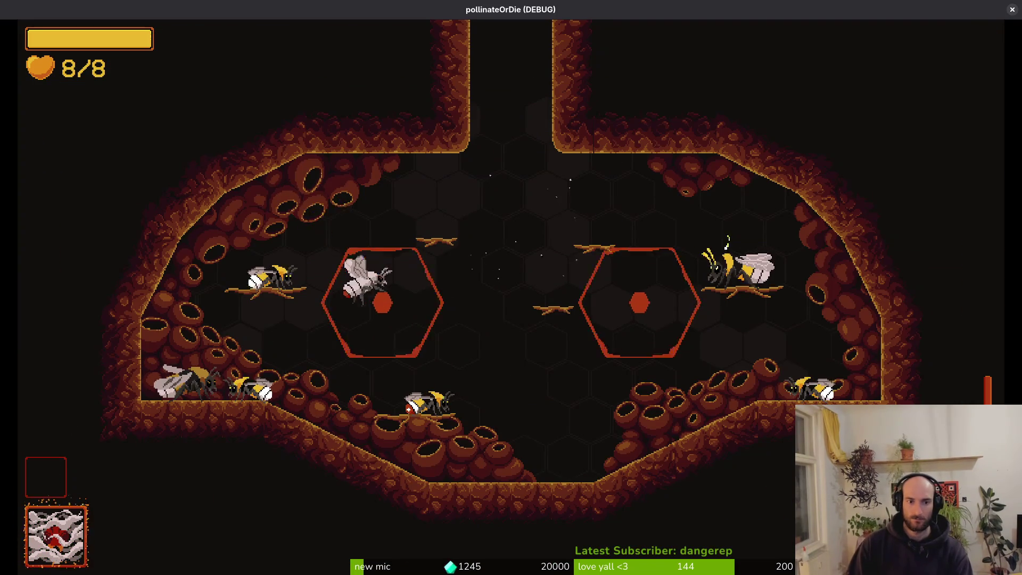
{"action": "key", "text": "Escape"}
{"action": "key", "text": "Down"}
{"action": "key", "text": "Up"}
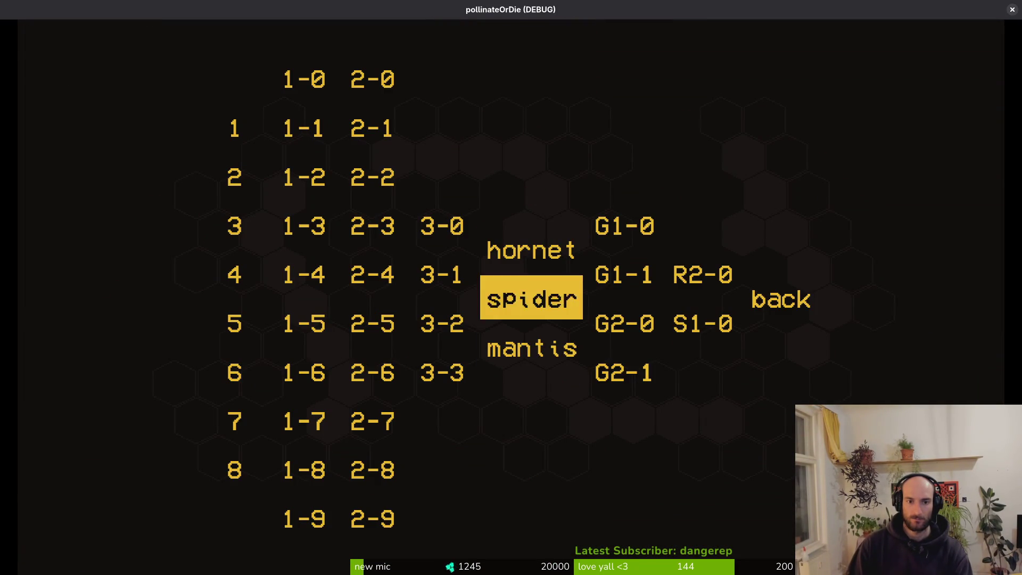
{"action": "key", "text": "Up"}
{"action": "key", "text": "Return"}
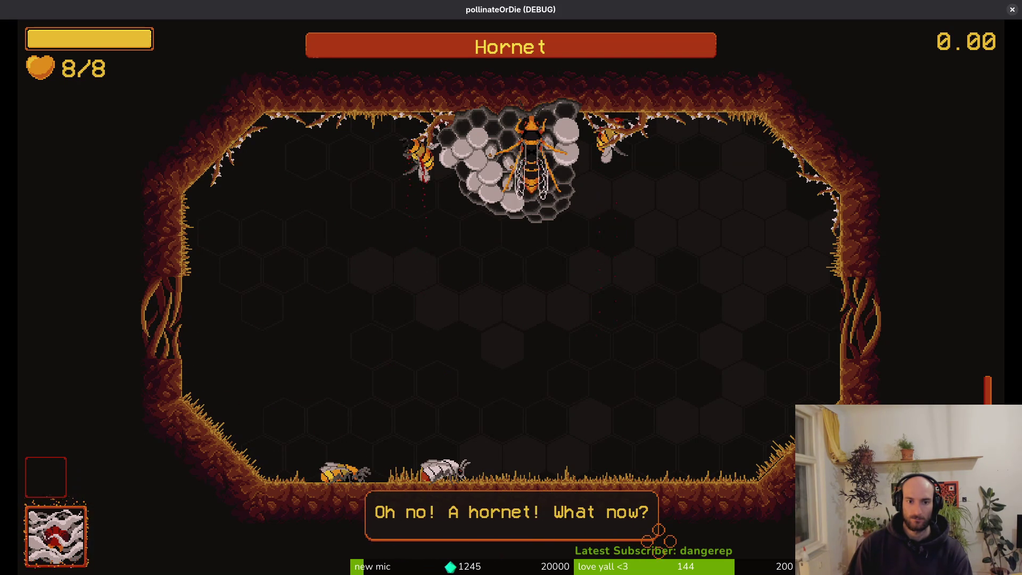
Skip the boss intro, then dodge the hornet's slashes and whirlwinds while striking it
{"action": "key", "text": "space"}
{"action": "key", "text": "space"}
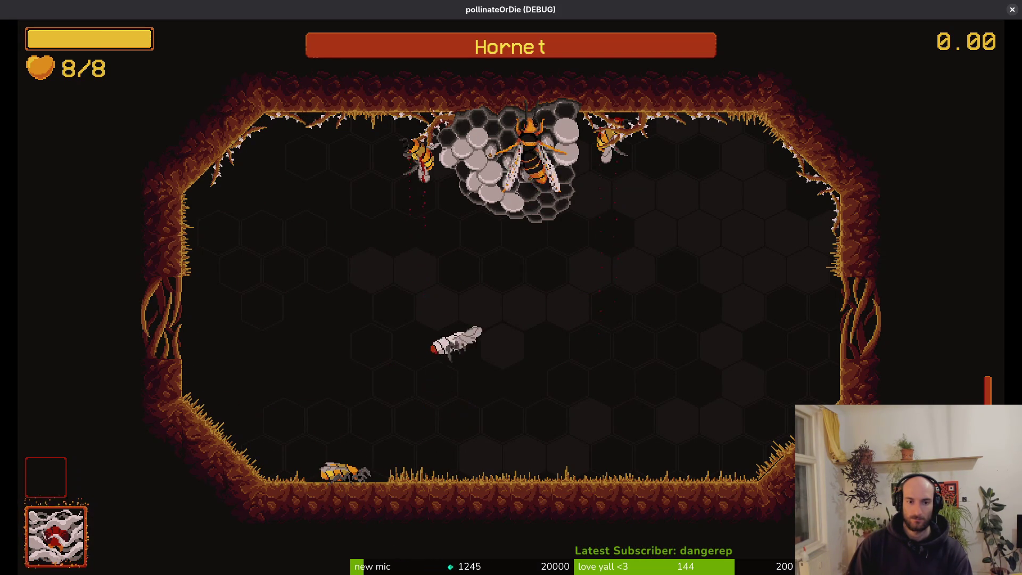
{"action": "key", "text": "Right"}
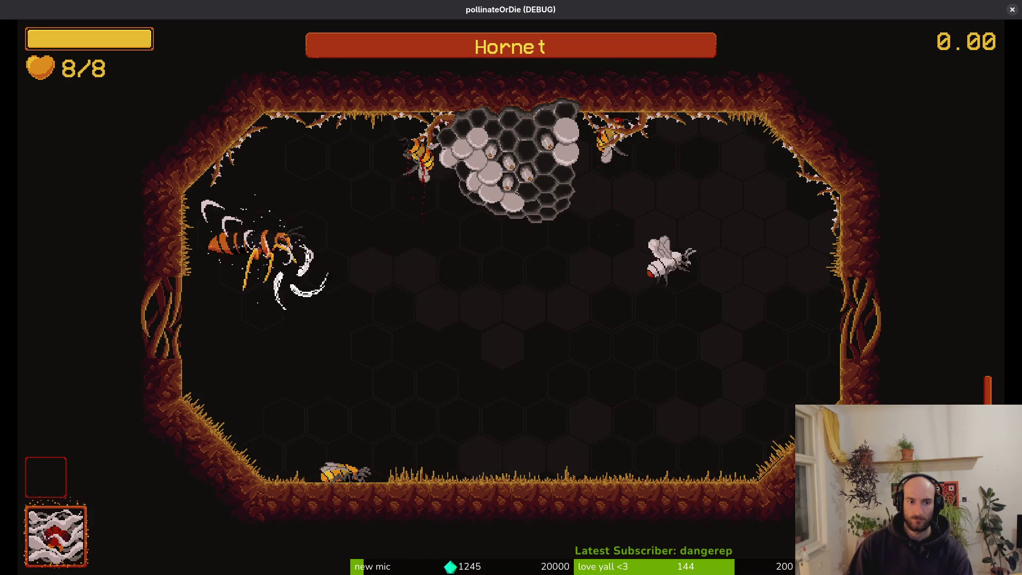
{"action": "key", "text": "Up"}
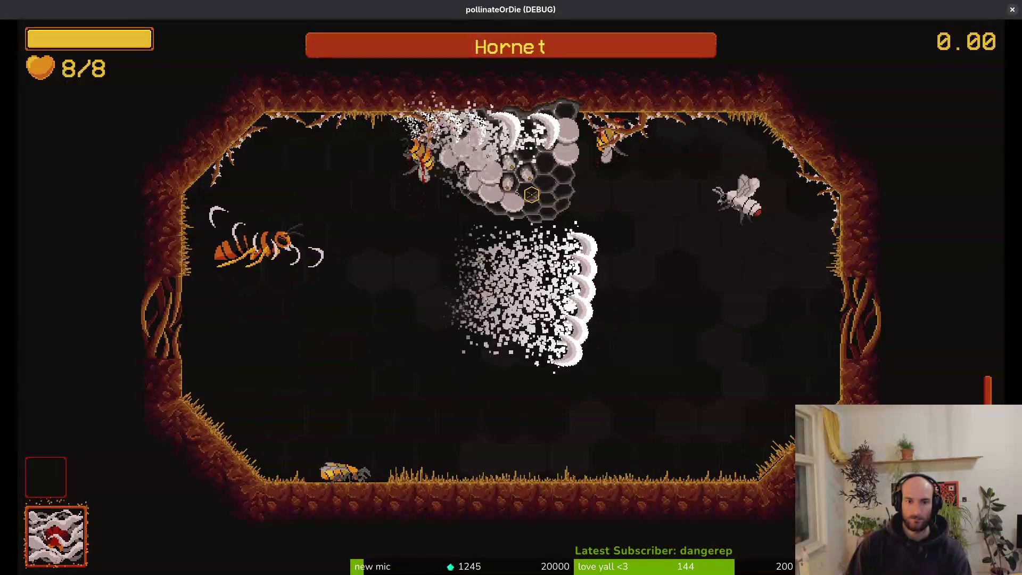
{"action": "key", "text": "Left"}
{"action": "key", "text": "Down"}
{"action": "key", "text": "Up"}
{"action": "key", "text": "Down"}
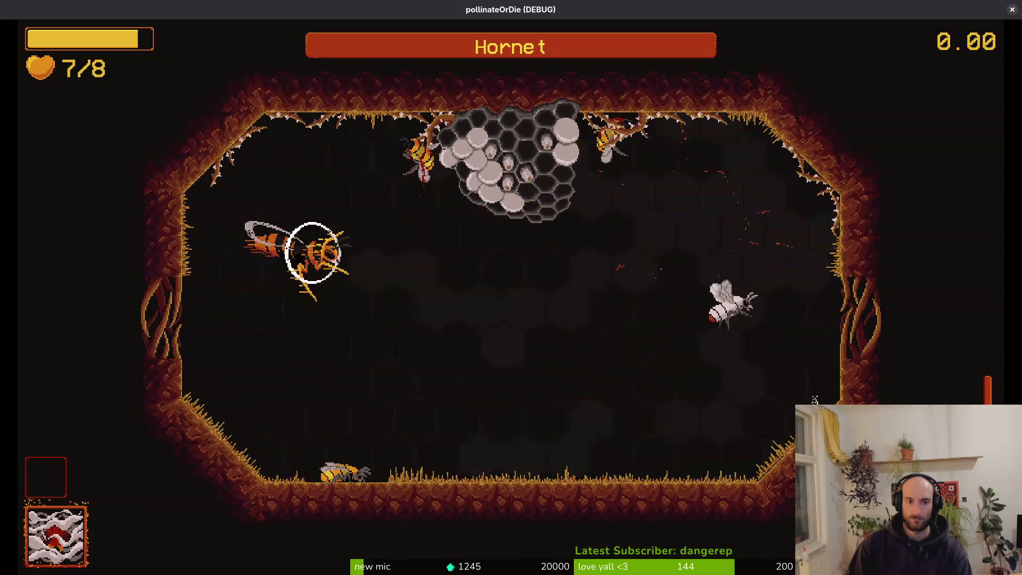
{"action": "key", "text": "Left"}
{"action": "key", "text": "Left"}
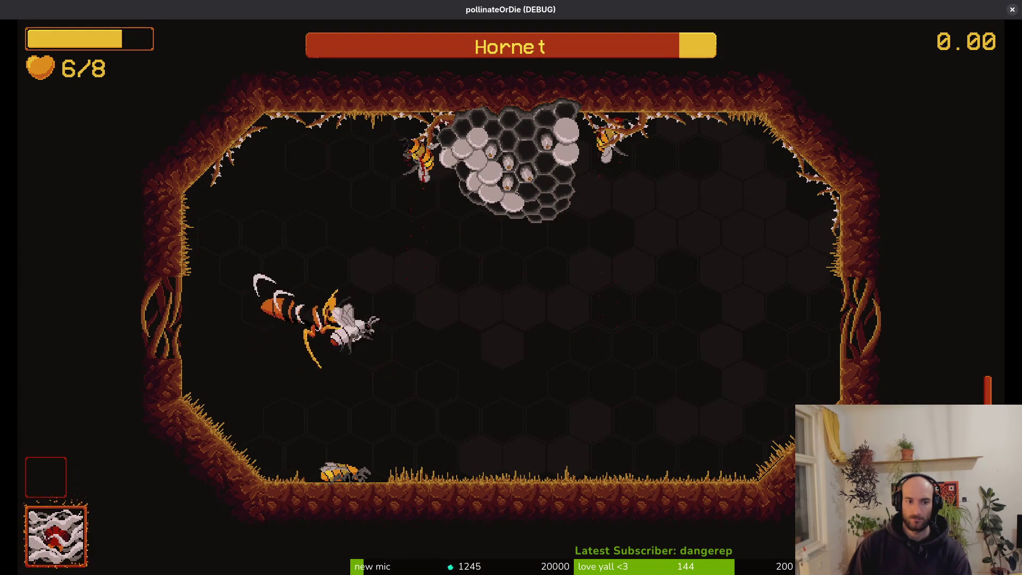
{"action": "key", "text": "Right"}
{"action": "key", "text": "Up"}
{"action": "key", "text": "Right"}
{"action": "key", "text": "Down"}
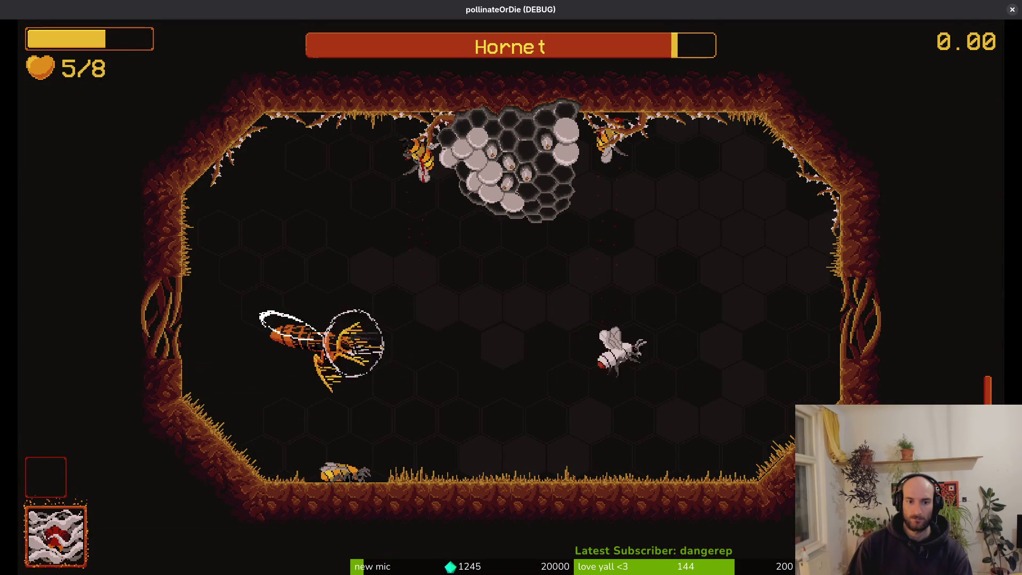
{"action": "key", "text": "Right"}
{"action": "key", "text": "Left"}
{"action": "key", "text": "Down"}
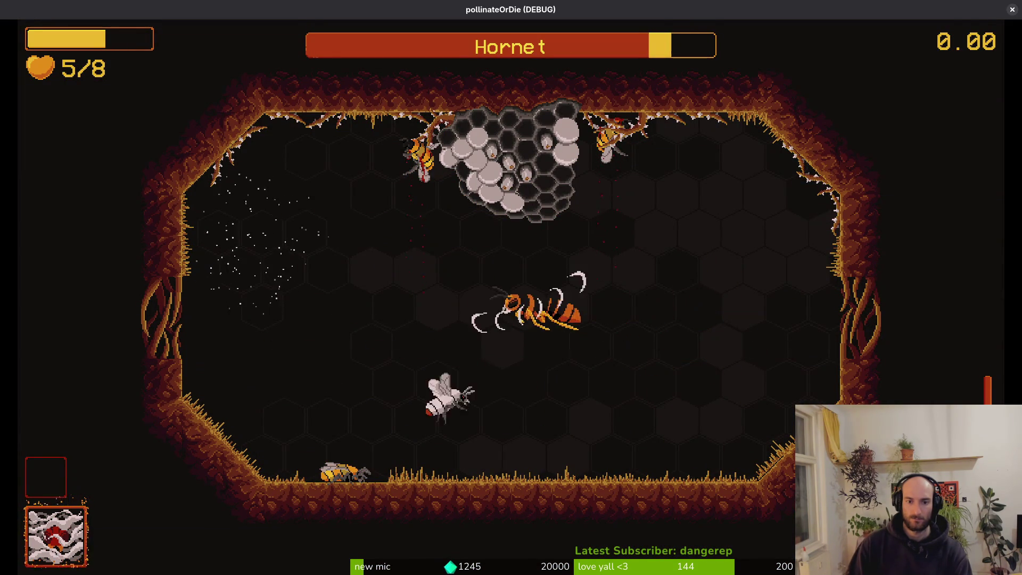
{"action": "key", "text": "Right"}
{"action": "key", "text": "Up"}
{"action": "key", "text": "Right"}
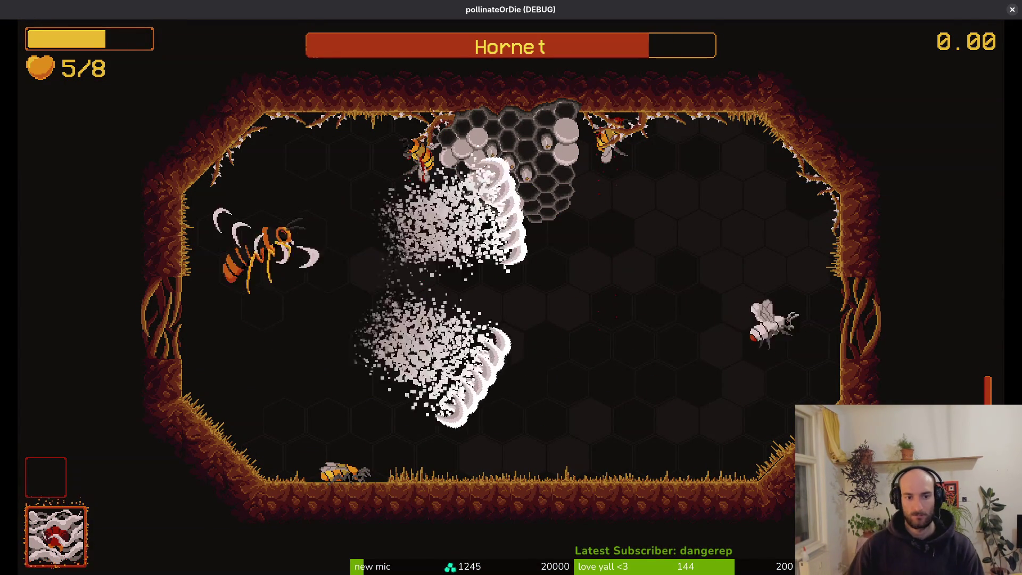
{"action": "key", "text": "Left"}
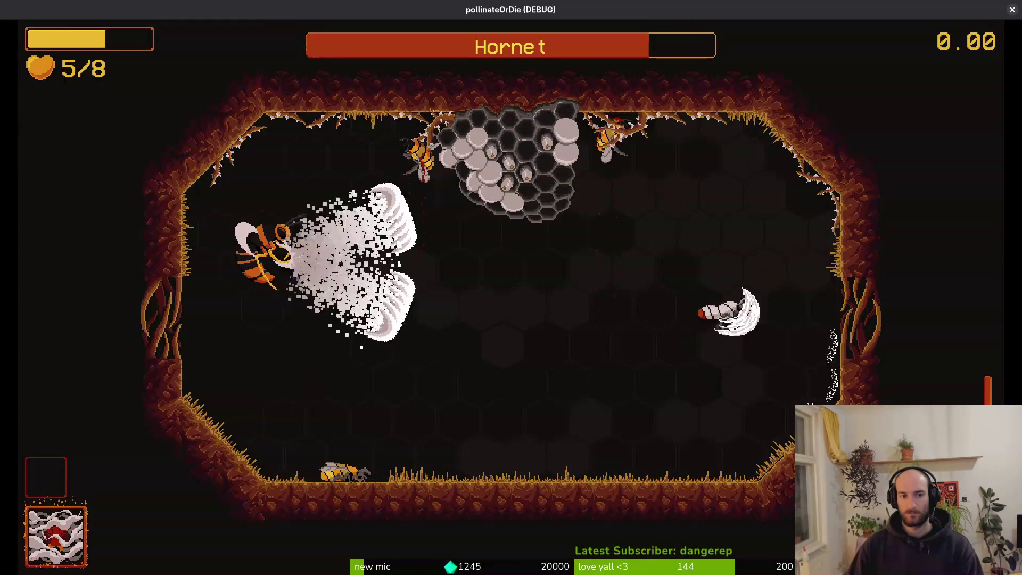
{"action": "key", "text": "Down"}
{"action": "key", "text": "Up"}
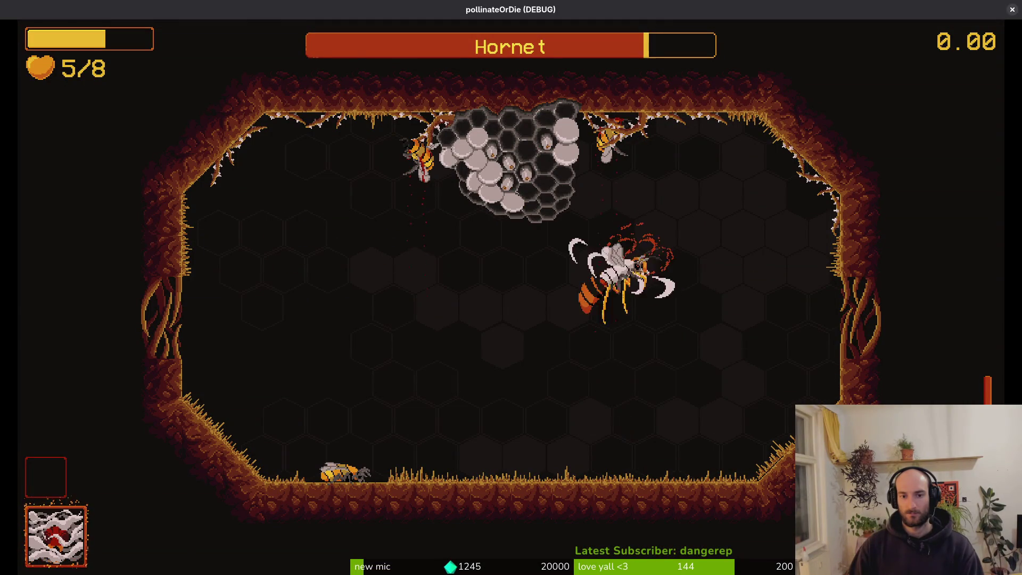
{"action": "key", "text": "Left"}
{"action": "key", "text": "Down"}
{"action": "key", "text": "Left"}
{"action": "key", "text": "Up"}
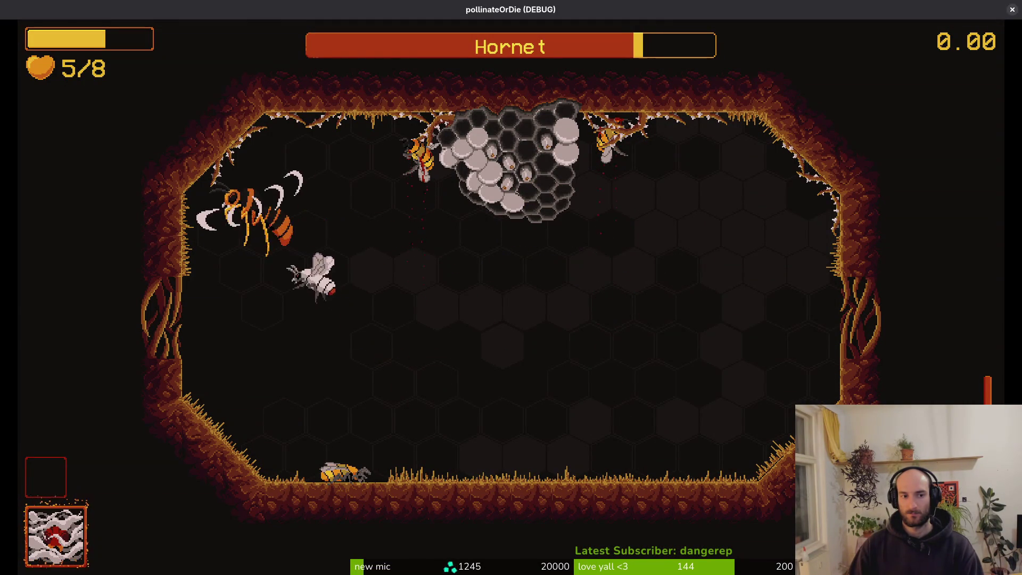
{"action": "key", "text": "Down"}
{"action": "key", "text": "Right"}
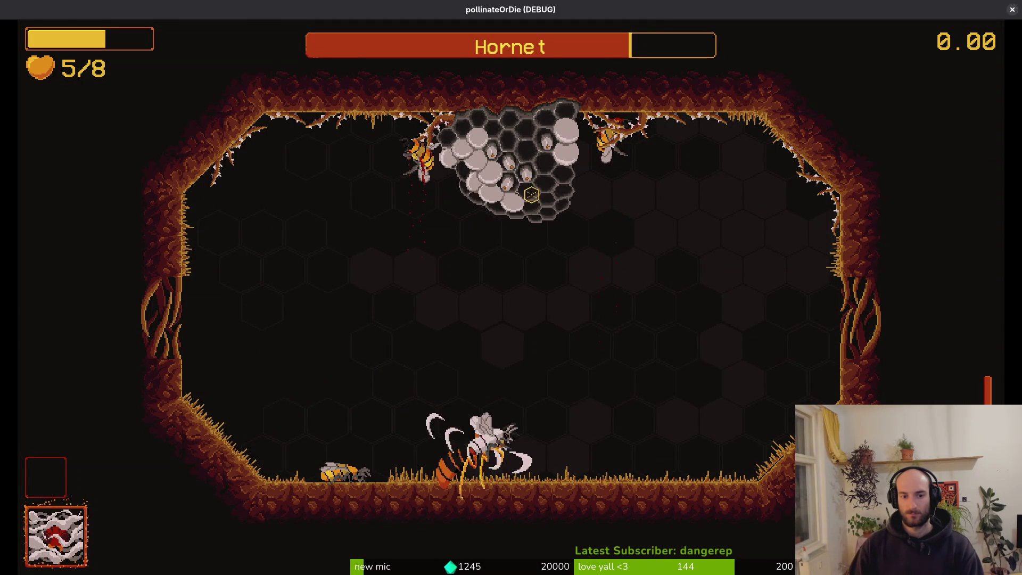
{"action": "key", "text": "Up"}
{"action": "key", "text": "Left"}
{"action": "key", "text": "Down"}
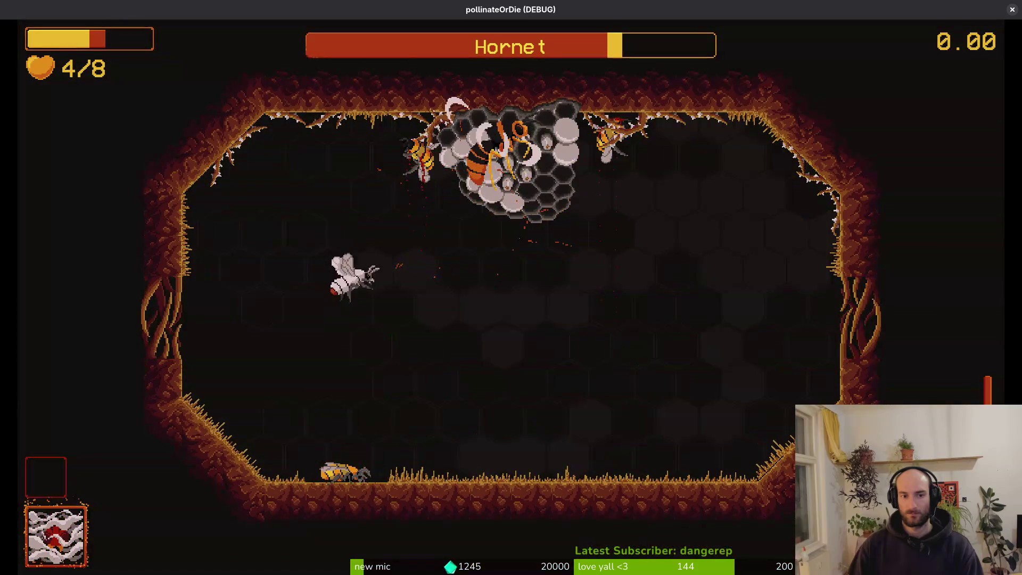
{"action": "key", "text": "Down"}
{"action": "key", "text": "Right"}
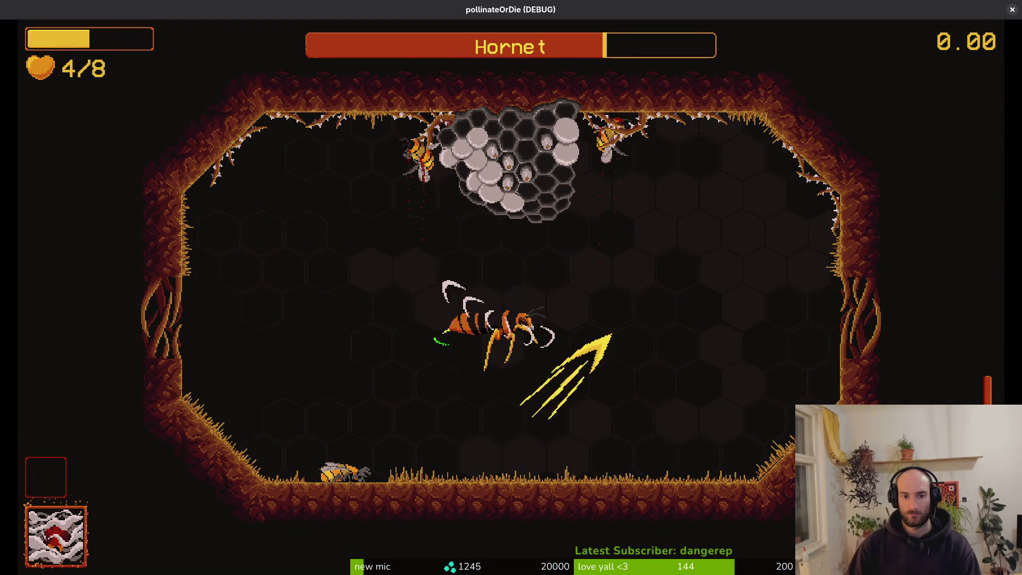
{"action": "key", "text": "Up"}
{"action": "key", "text": "Left"}
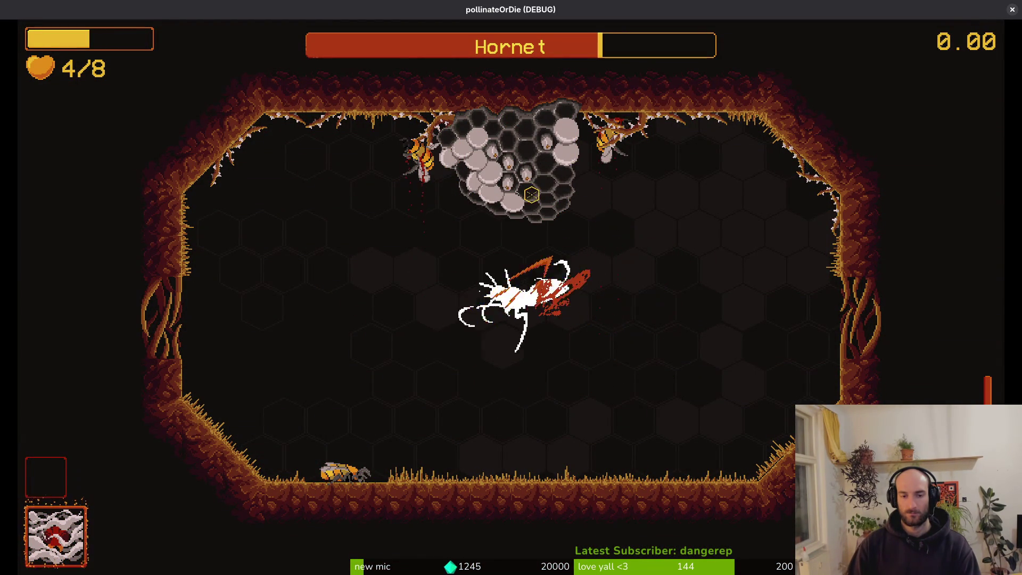
{"action": "key", "text": "Up"}
{"action": "key", "text": "Left"}
Evade the hornet's dashes and claw waves, charging in to damage it
{"action": "key", "text": "Down"}
{"action": "key", "text": "Left"}
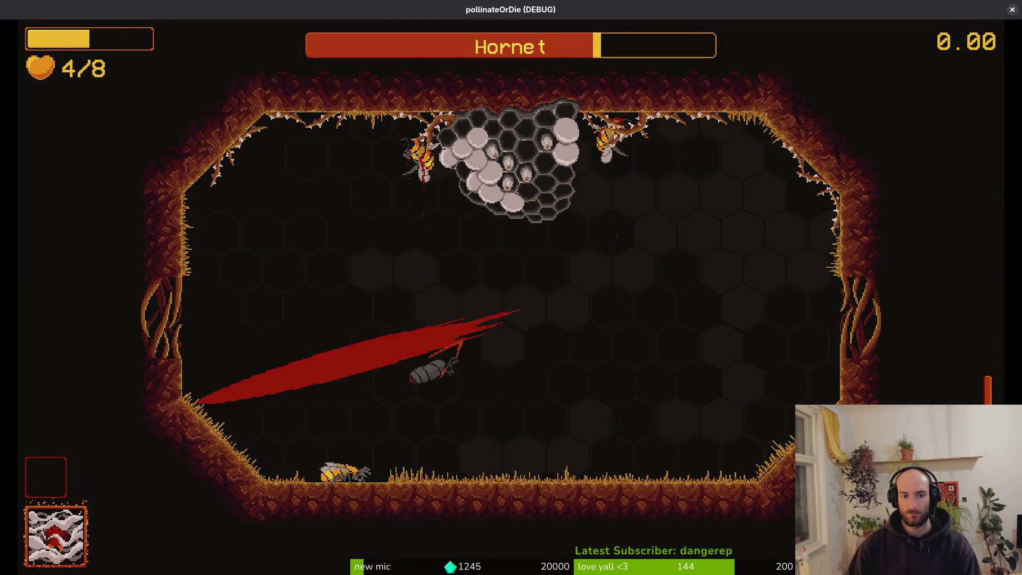
{"action": "key", "text": "Right"}
{"action": "key", "text": "Left"}
{"action": "key", "text": "Up"}
{"action": "key", "text": "Right"}
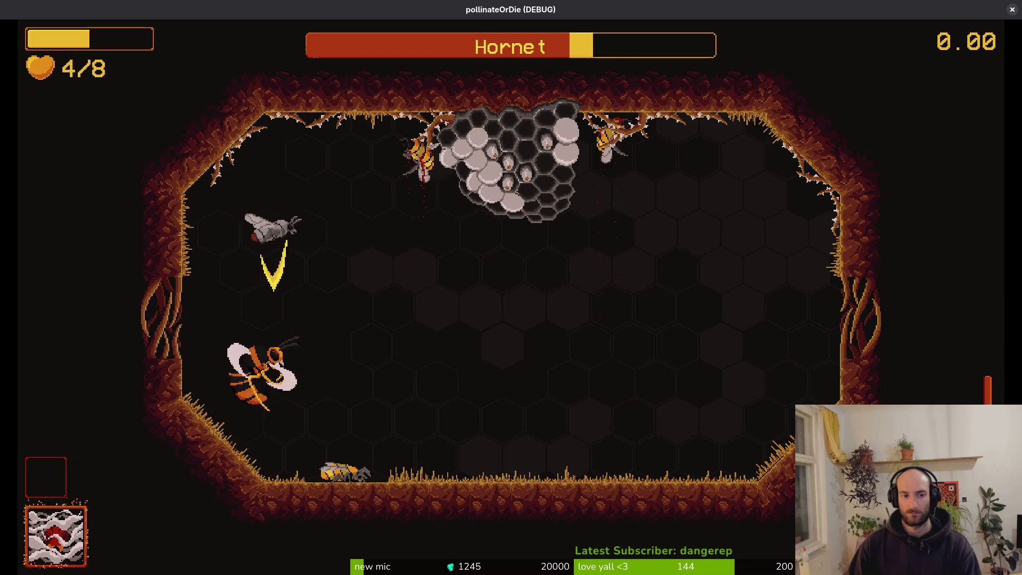
{"action": "key", "text": "Down"}
{"action": "key", "text": "Right"}
{"action": "key", "text": "Down"}
{"action": "key", "text": "Up"}
{"action": "key", "text": "Right"}
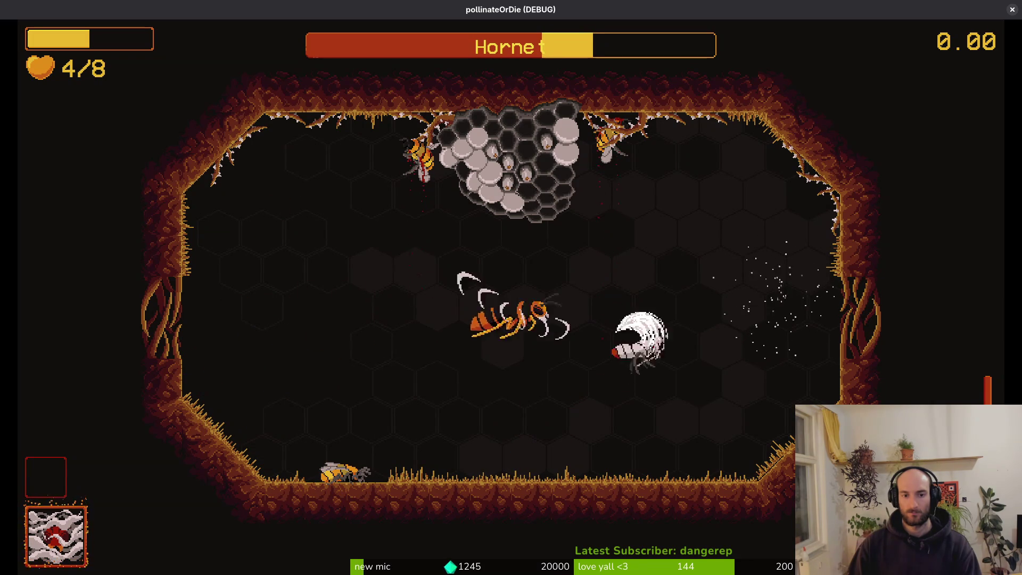
{"action": "key", "text": "Left"}
{"action": "key", "text": "Left"}
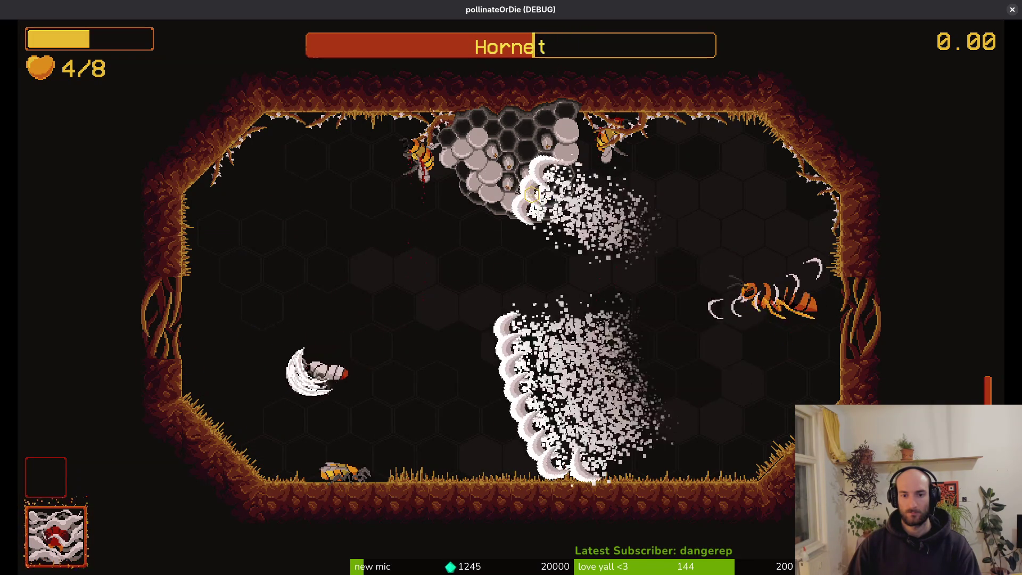
{"action": "key", "text": "Up"}
{"action": "key", "text": "Down"}
{"action": "key", "text": "Up"}
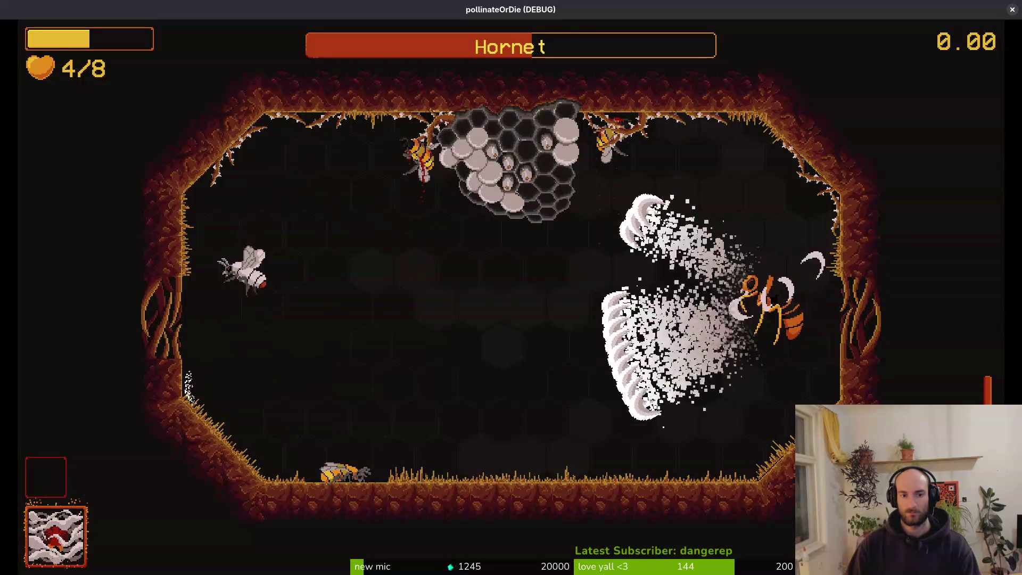
{"action": "key", "text": "Down"}
{"action": "key", "text": "Right"}
{"action": "key", "text": "Up"}
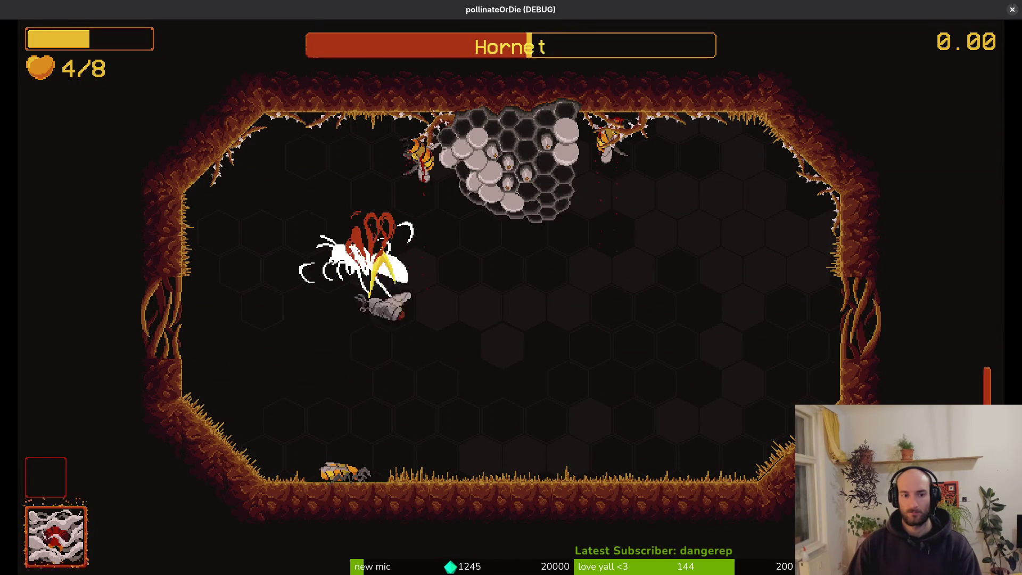
Dash-attack the hornet repeatedly until landing the final blow to defeat it
{"action": "key", "text": "Left"}
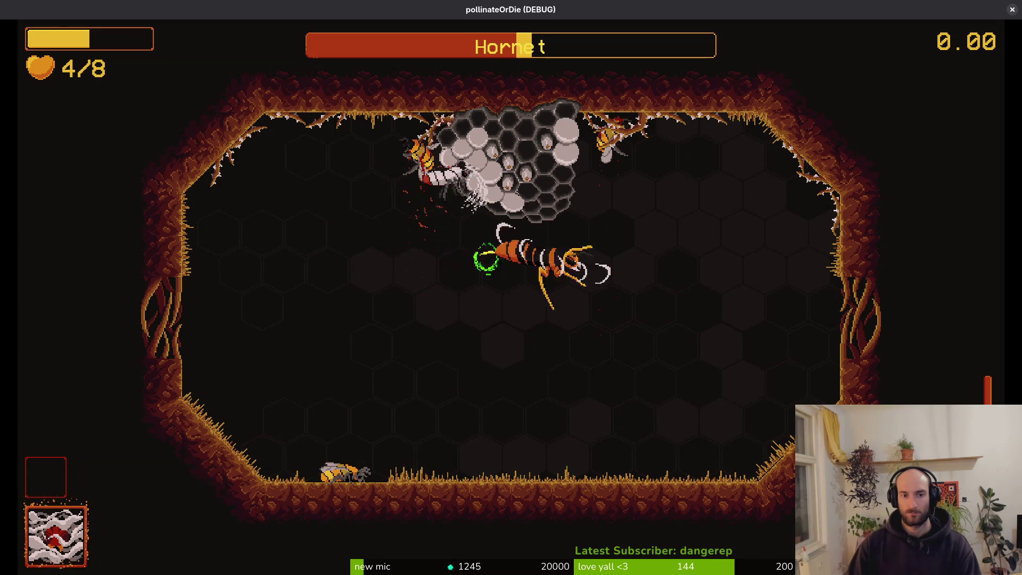
{"action": "key", "text": "space"}
{"action": "key", "text": "Right"}
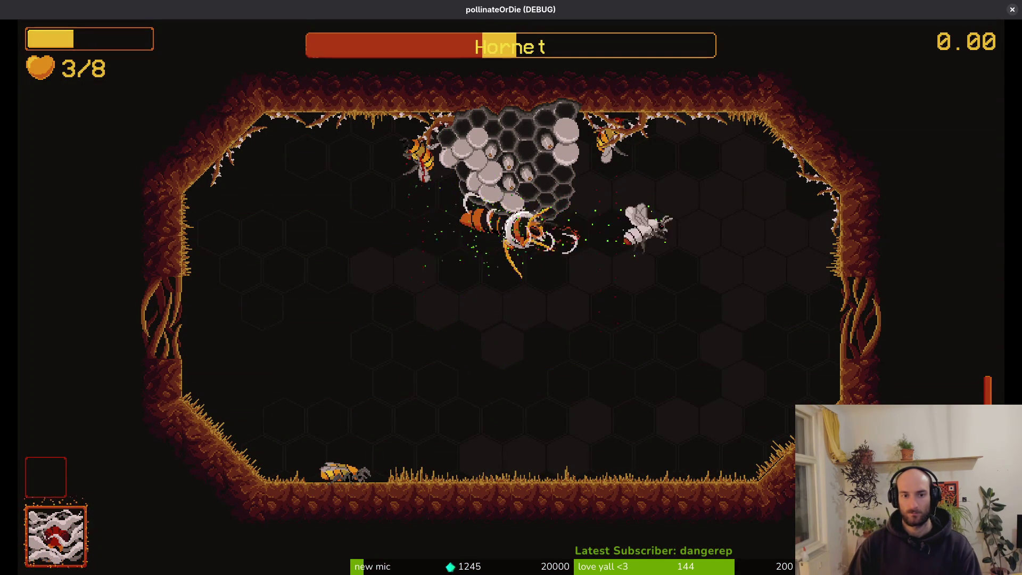
{"action": "key", "text": "space"}
{"action": "key", "text": "Right"}
{"action": "key", "text": "space"}
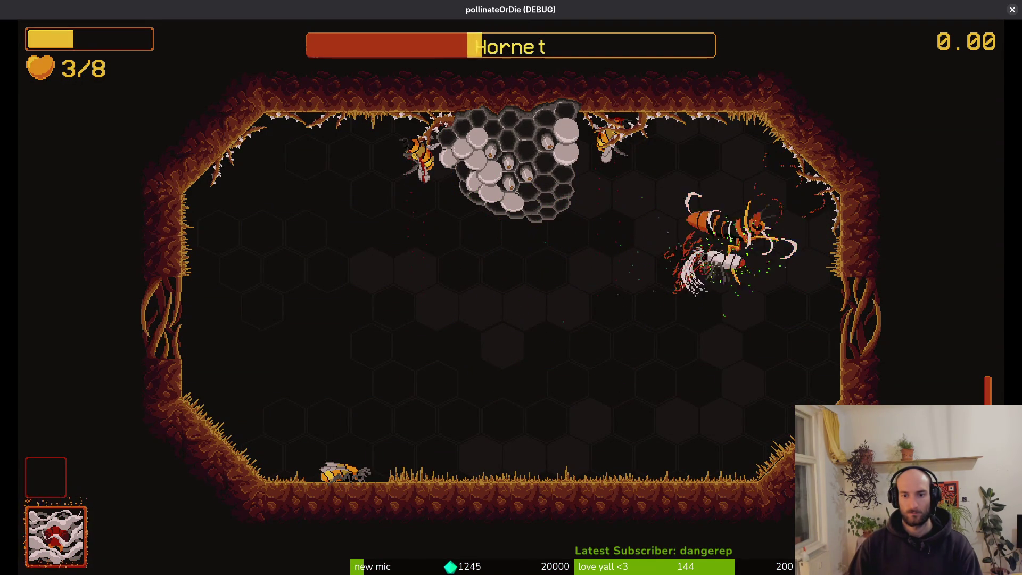
{"action": "key", "text": "Left"}
{"action": "key", "text": "Down"}
{"action": "key", "text": "space"}
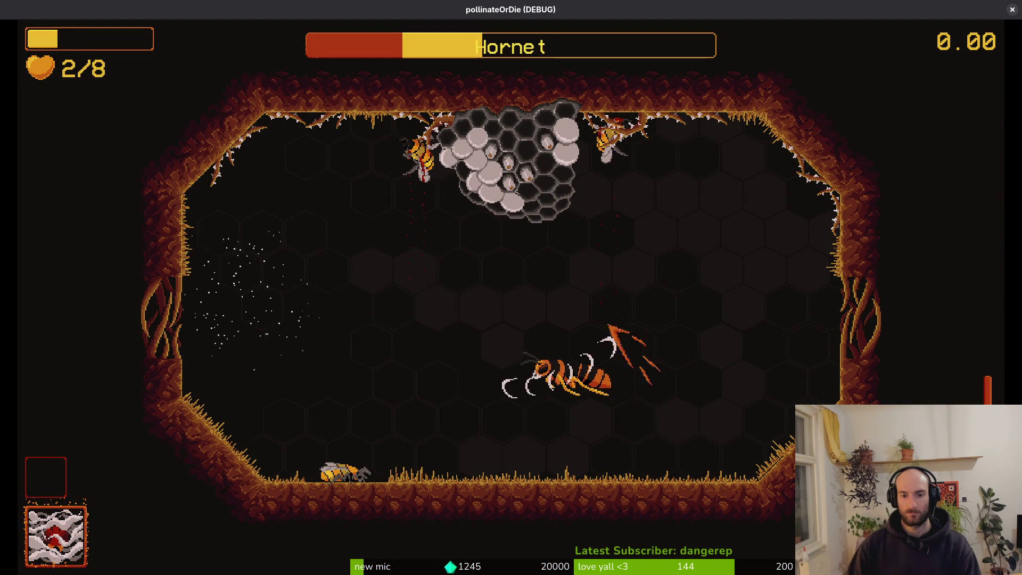
{"action": "key", "text": "Left"}
{"action": "key", "text": "space"}
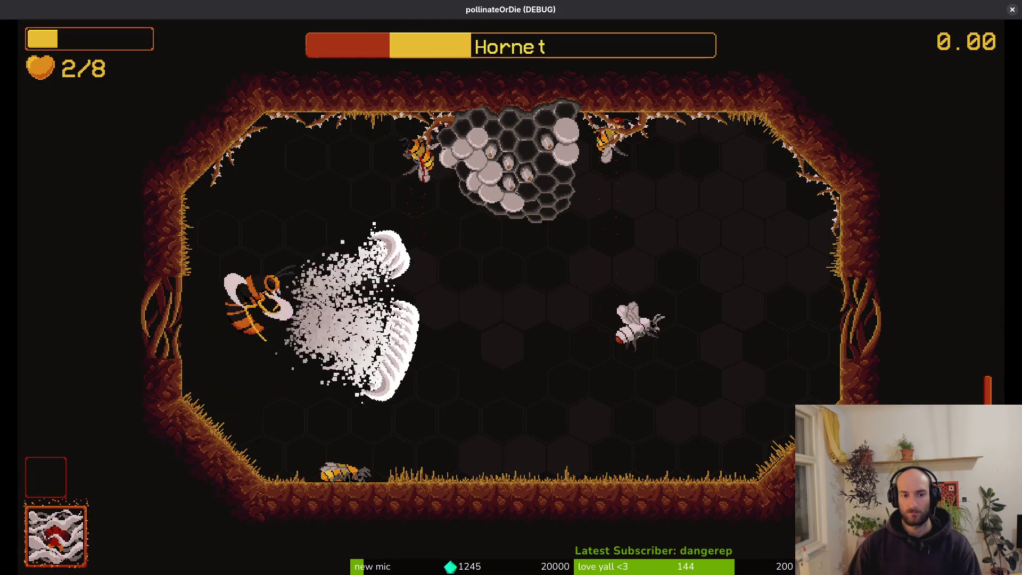
{"action": "key", "text": "Up"}
{"action": "key", "text": "space"}
{"action": "key", "text": "Left"}
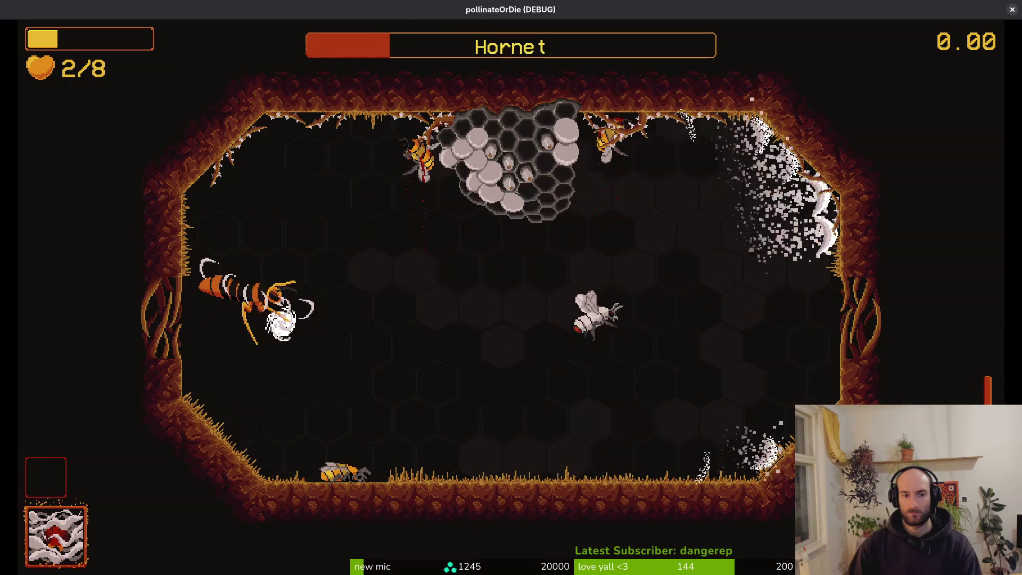
{"action": "key", "text": "Down"}
{"action": "key", "text": "Up"}
{"action": "key", "text": "Down"}
{"action": "key", "text": "space"}
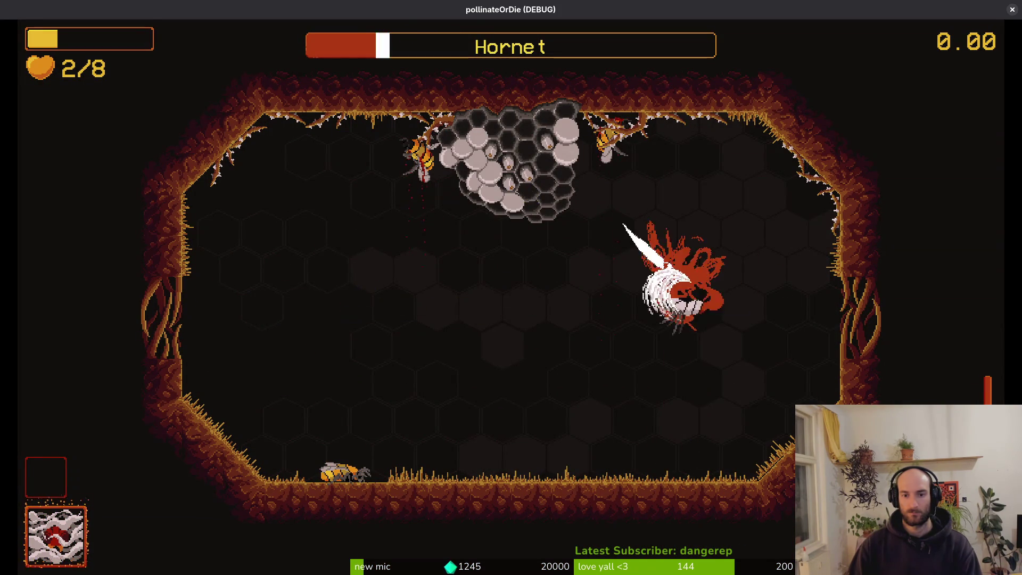
{"action": "key", "text": "Left"}
{"action": "key", "text": "space"}
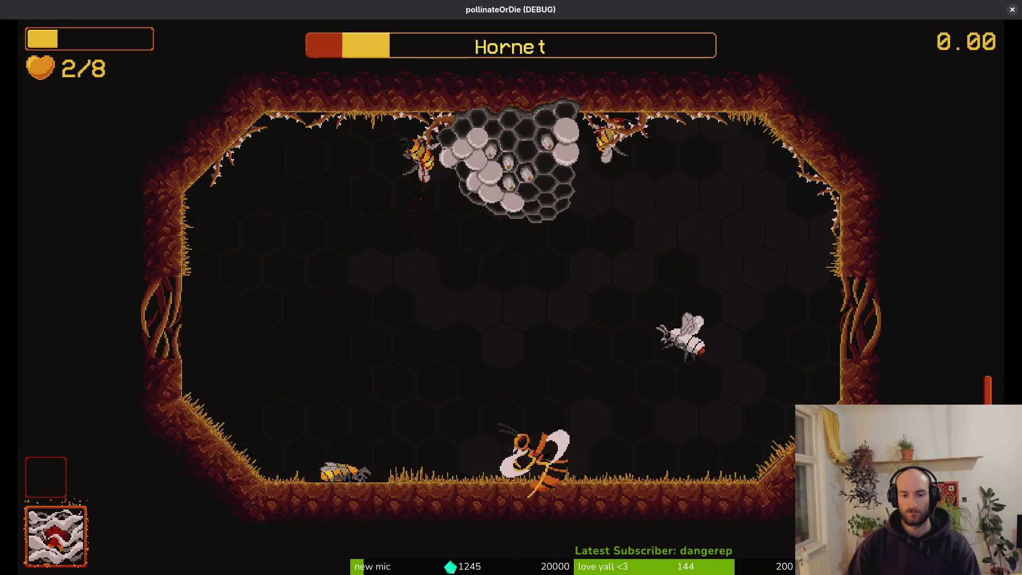
{"action": "key", "text": "Left"}
{"action": "key", "text": "space"}
{"action": "key", "text": "Left"}
{"action": "key", "text": "Down"}
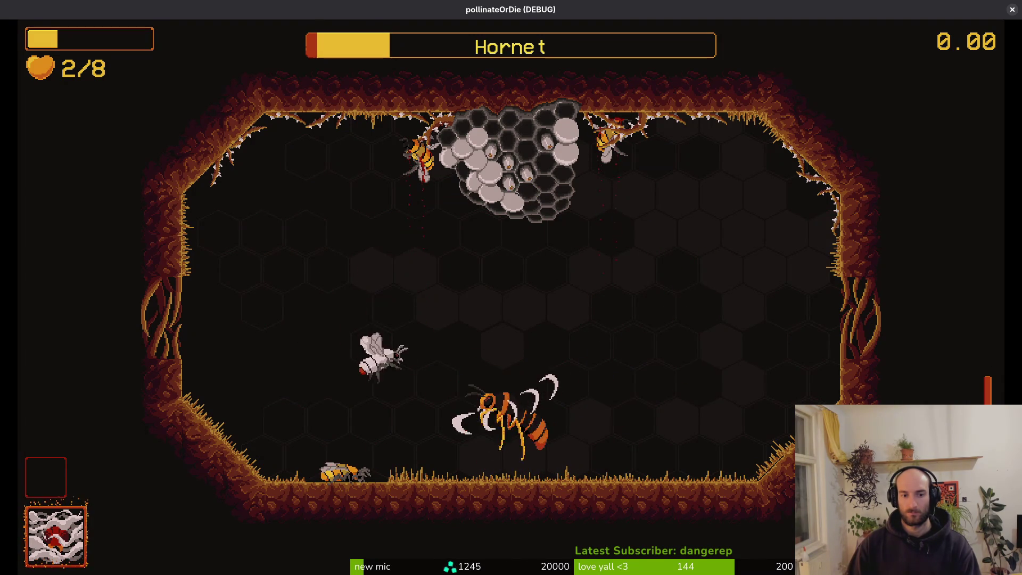
{"action": "key", "text": "Right"}
{"action": "key", "text": "space"}
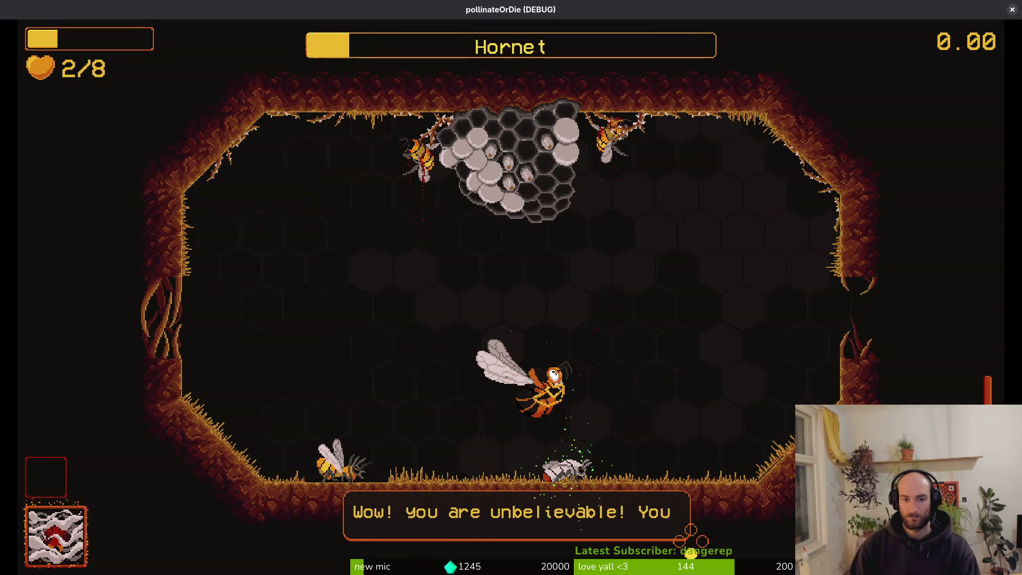
Stop the playtest, save and quit the stinger script in vim, and run tig
{"action": "left_click", "coordinate": [1012, 9]}
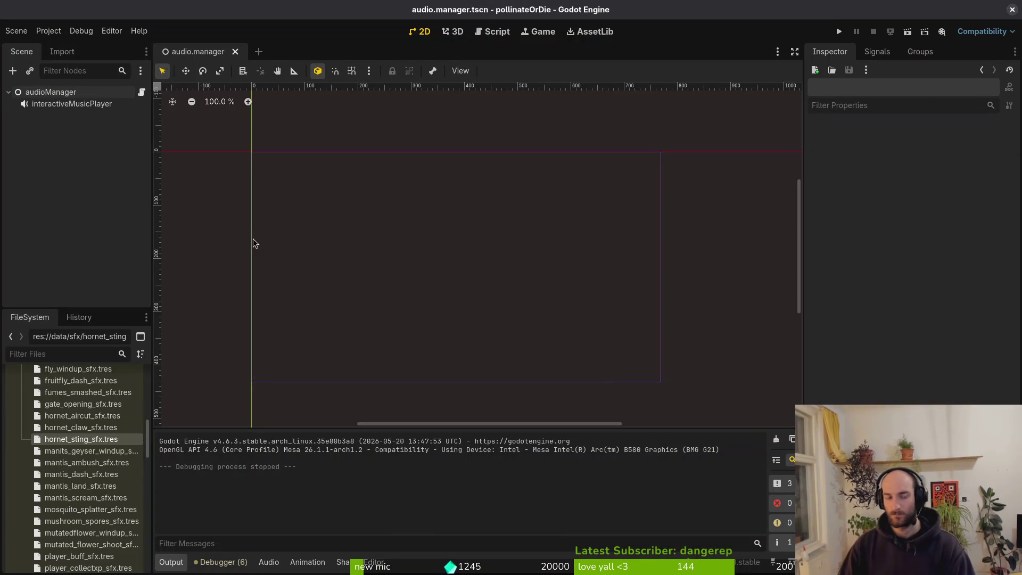
{"action": "key", "text": "super+2"}
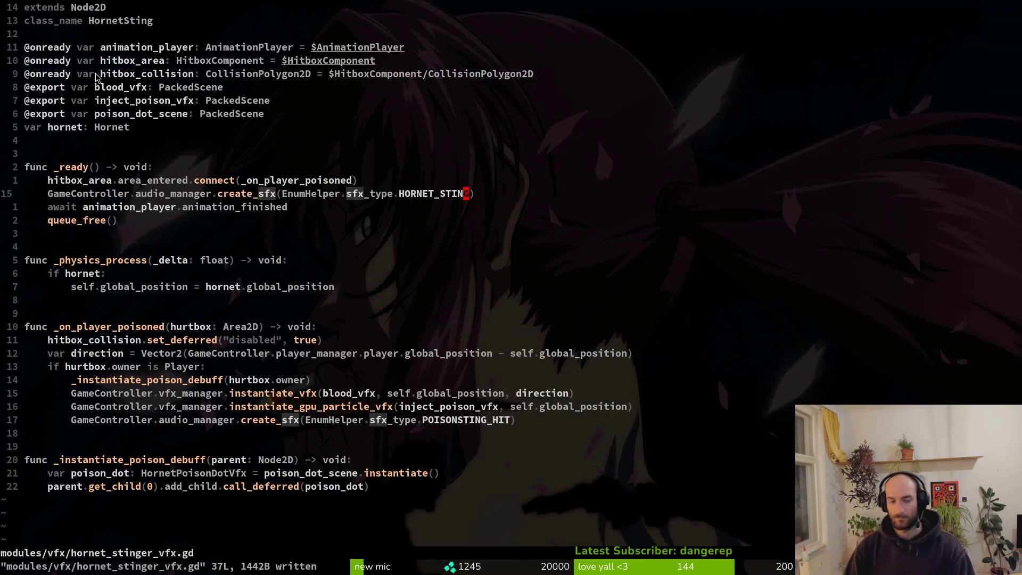
{"action": "key", "text": "super+3"}
{"action": "type", "text": "tig"}
{"action": "key", "text": "Return"}
Stage the enum helper, audio manager scene and hornet stinger script in tig's status view
{"action": "key", "text": "s"}
{"action": "key", "text": "Down"}
{"action": "key", "text": "Down"}
{"action": "key", "text": "Down"}
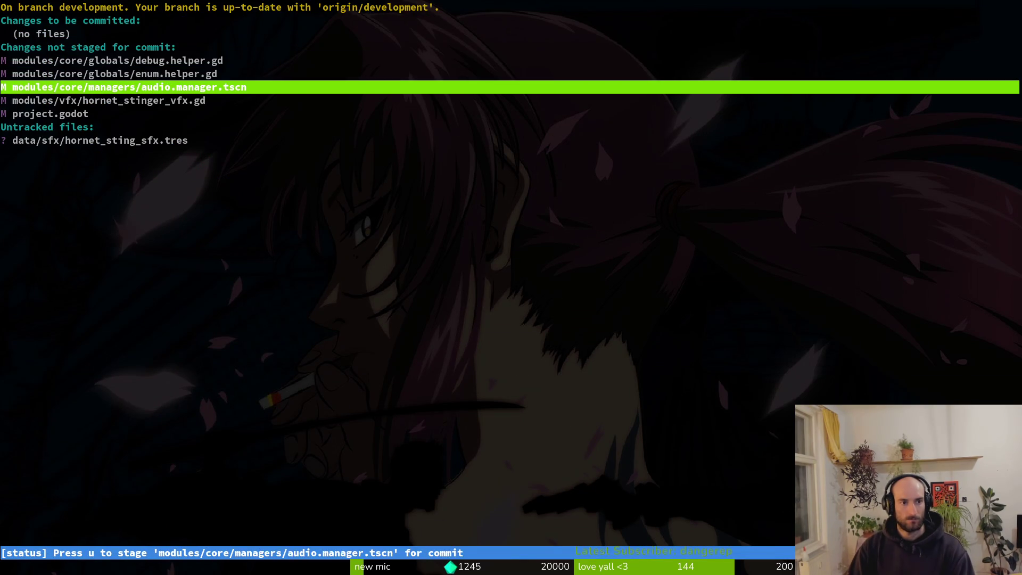
{"action": "key", "text": "u"}
{"action": "key", "text": "u"}
{"action": "key", "text": "Up"}
{"action": "key", "text": "u"}
{"action": "key", "text": "Down"}
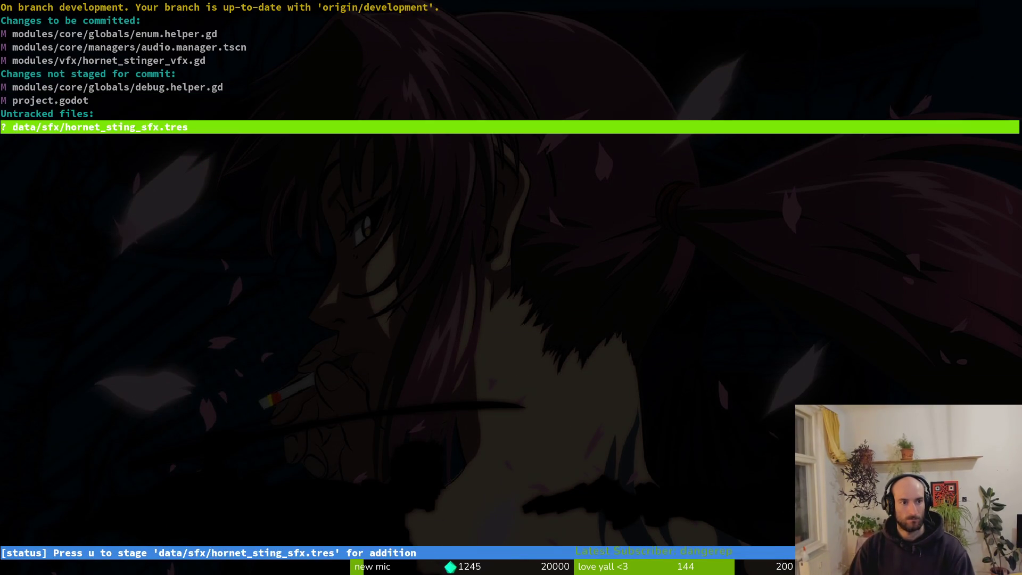
Stage hornet_sting_sfx.tres, commit as "added hornet stinger sfx", and git push
{"action": "type", "text": "uqg"}
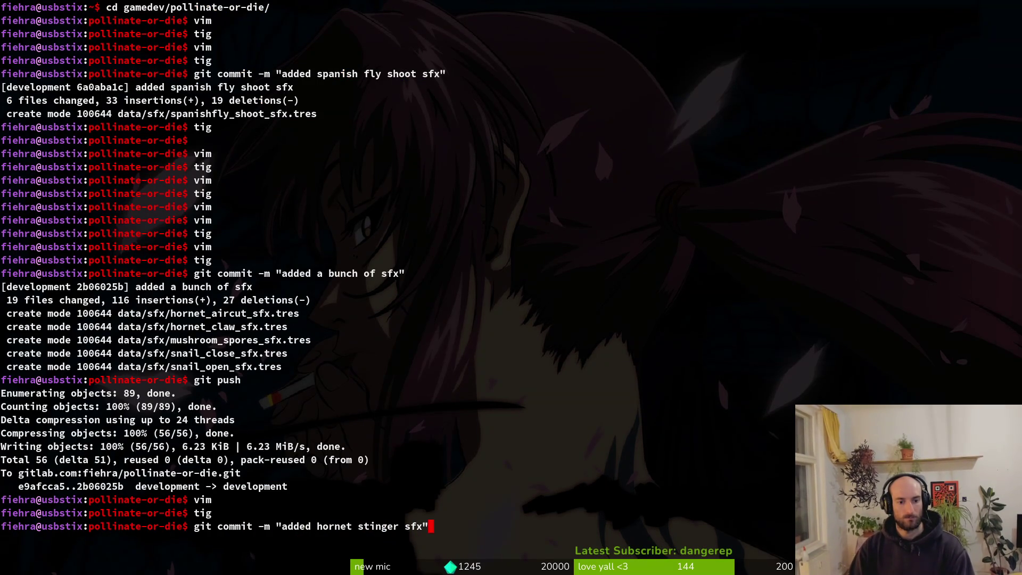
{"action": "key", "text": "Return"}
{"action": "type", "text": "git push"}
{"action": "key", "text": "Return"}
Rename stinger.wav to hornet_sting_sfx.wav and move it into the sfx folder
{"action": "key", "text": "alt+Tab"}
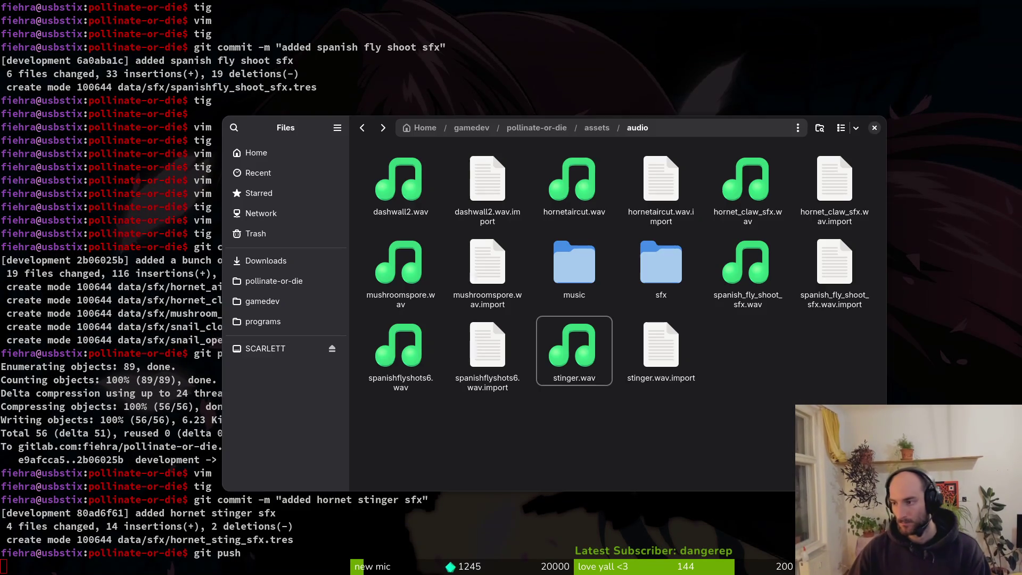
{"action": "key", "text": "F2"}
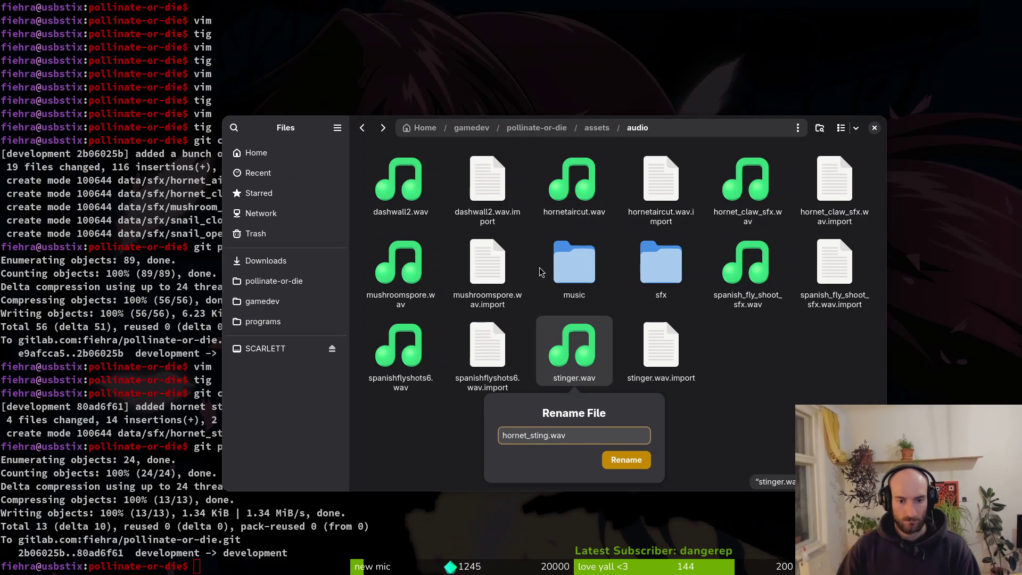
{"action": "type", "text": "_sfx"}
{"action": "key", "text": "Return"}
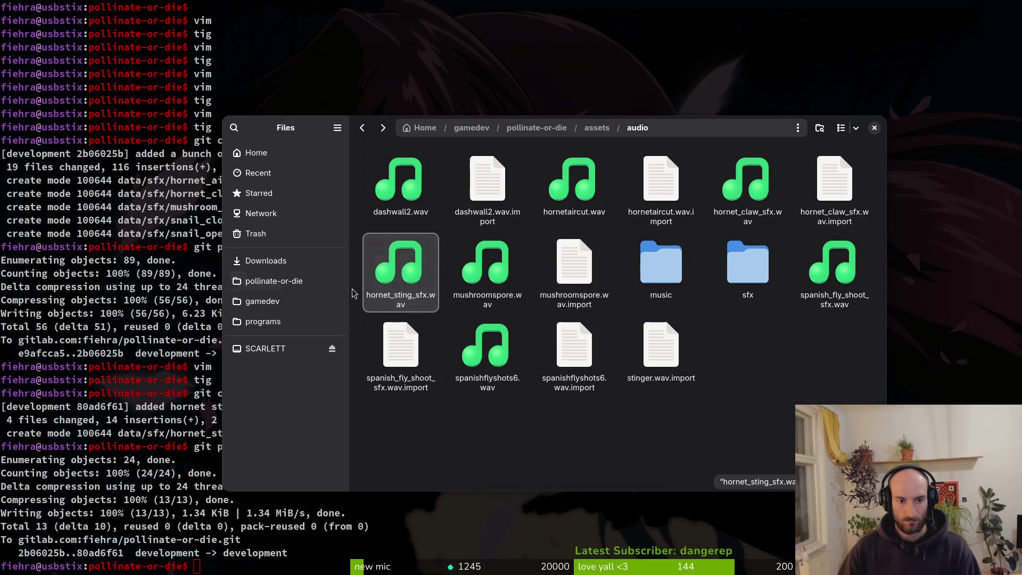
{"action": "left_click_drag", "start_coordinate": [388, 274], "coordinate": [749, 263]}
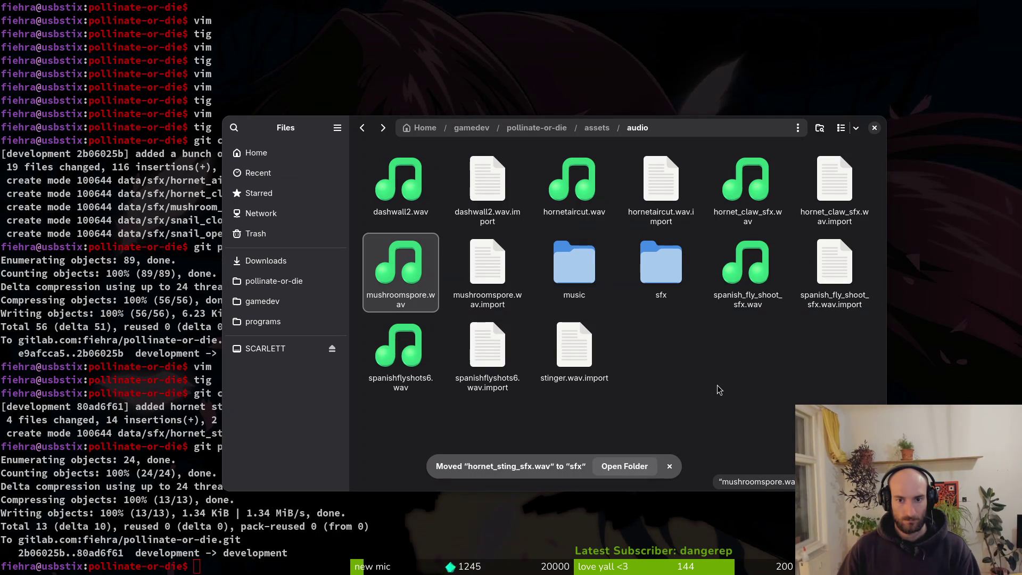
Preview hornet_claw_sfx.wav and move it into the sfx folder as well
{"action": "left_click", "coordinate": [752, 186]}
{"action": "key", "text": "space"}
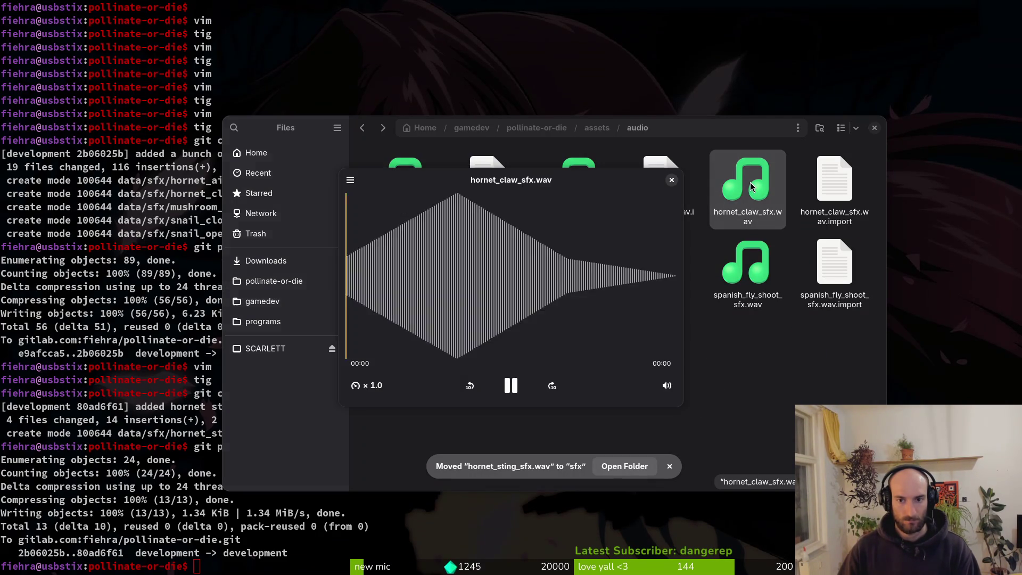
{"action": "key", "text": "space"}
{"action": "left_click_drag", "start_coordinate": [744, 228], "coordinate": [655, 269]}
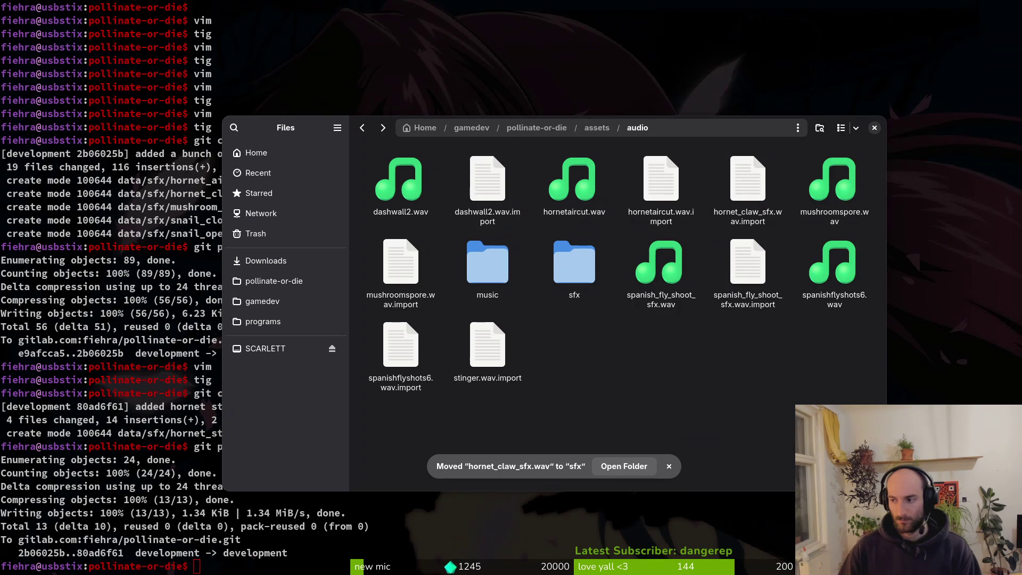
{"action": "key", "text": "alt+Tab"}
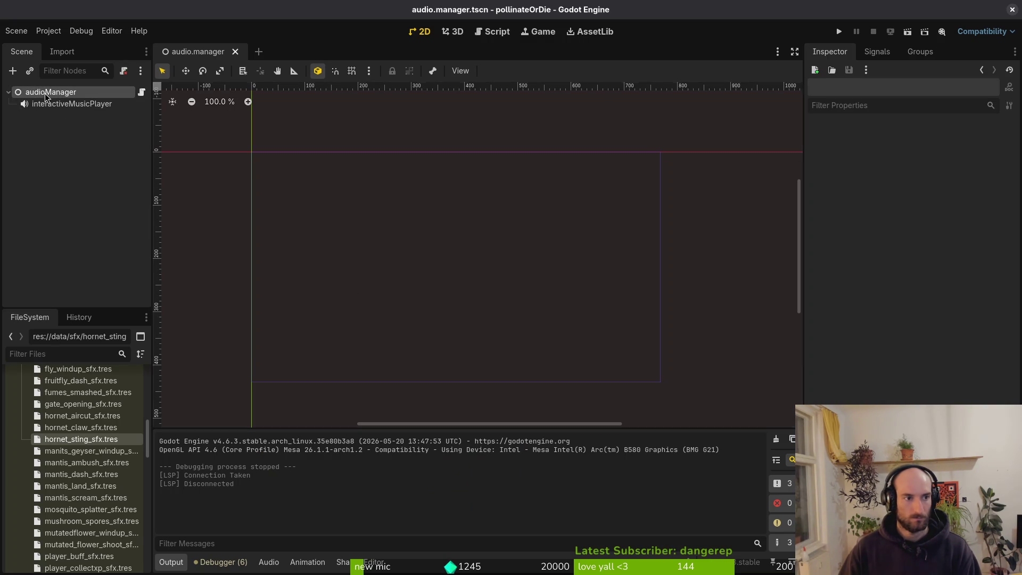
Assign hornet_sting_sfx.wav to the hornet sting sound entry via Quick Load and save
{"action": "left_click", "coordinate": [45, 94]}
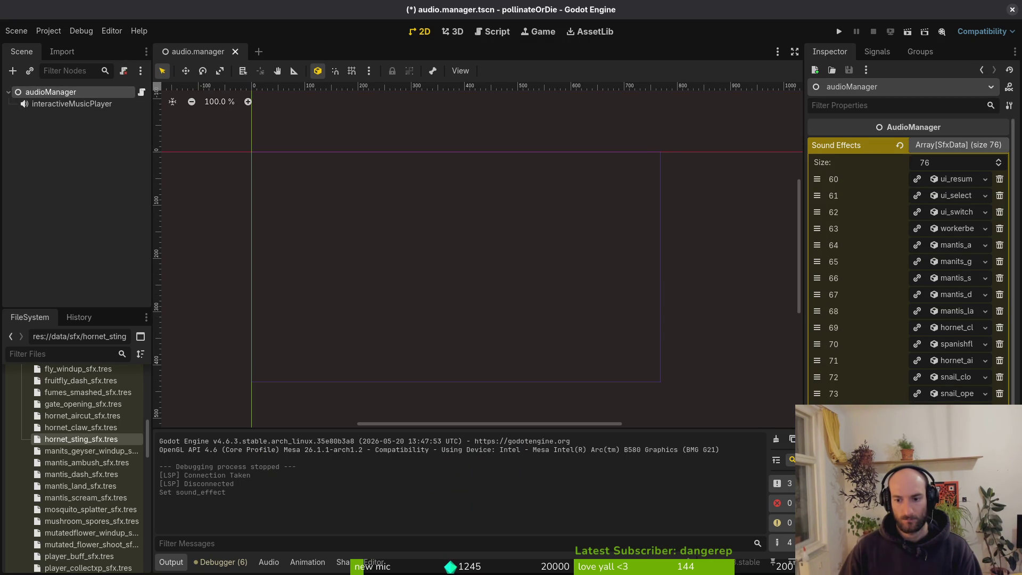
{"action": "type", "text": "stinger"}
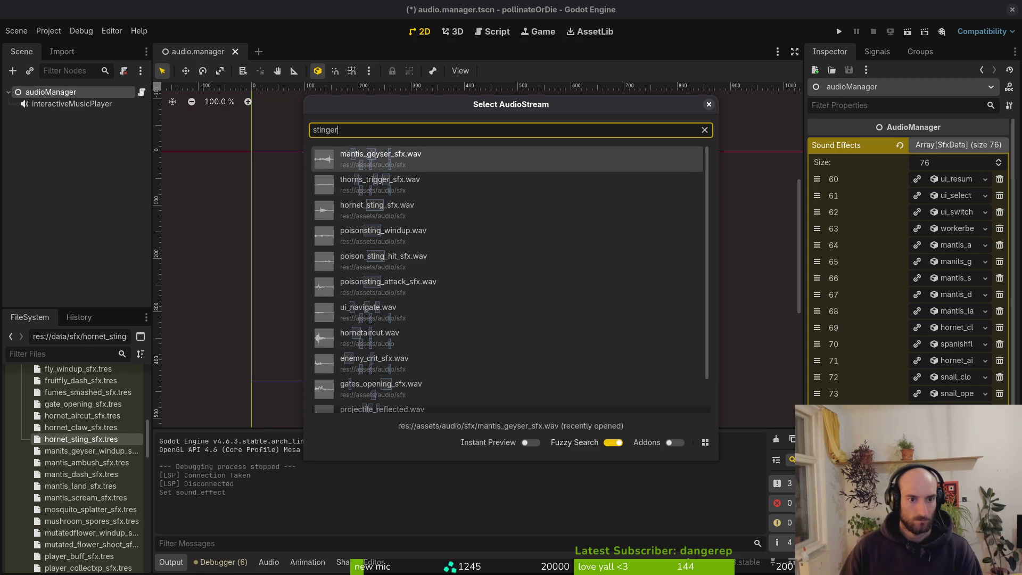
{"action": "type", "text": "sfx"}
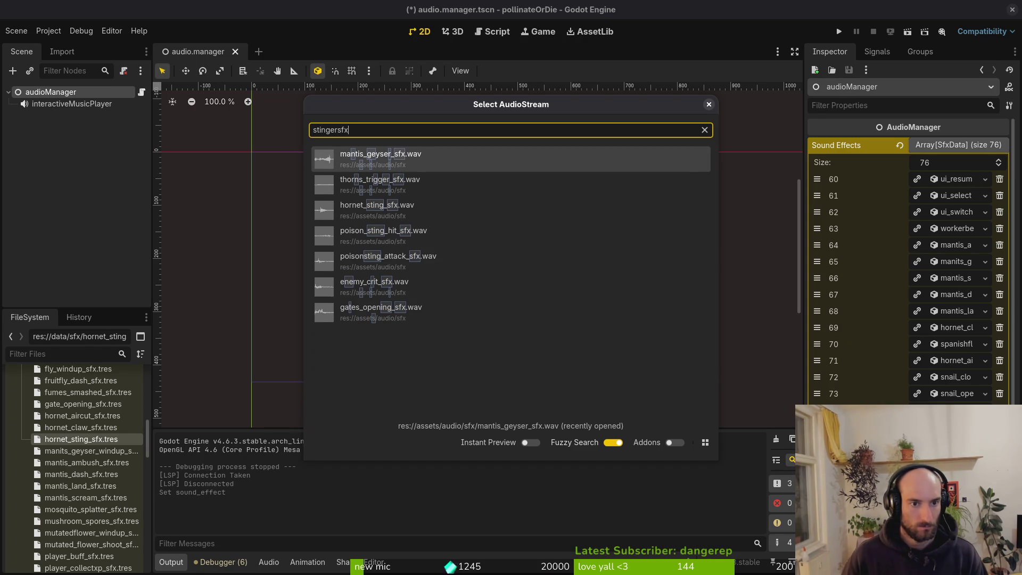
{"action": "key", "text": "Down"}
{"action": "key", "text": "Down"}
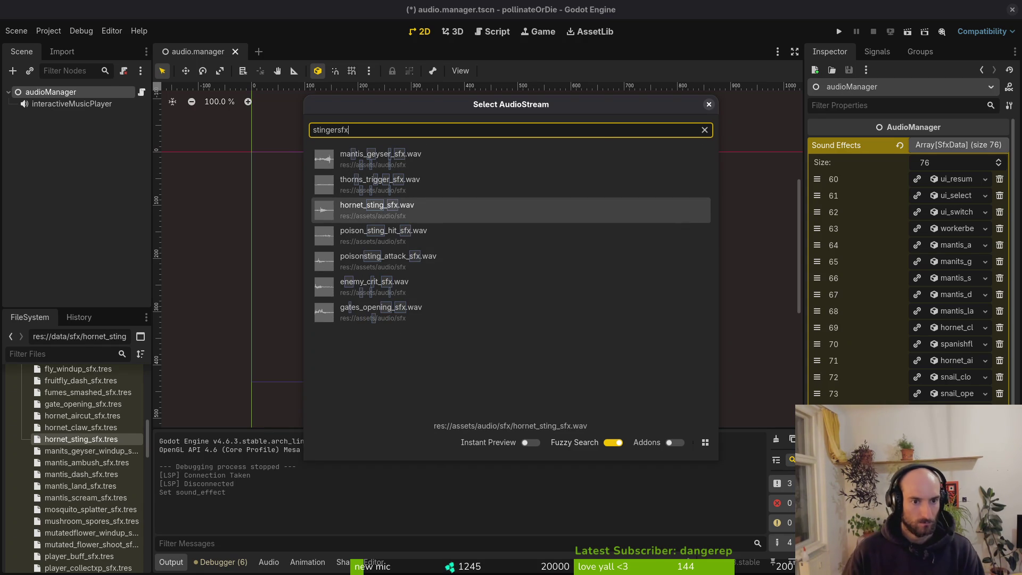
{"action": "key", "text": "Return"}
{"action": "key", "text": "ctrl+s"}
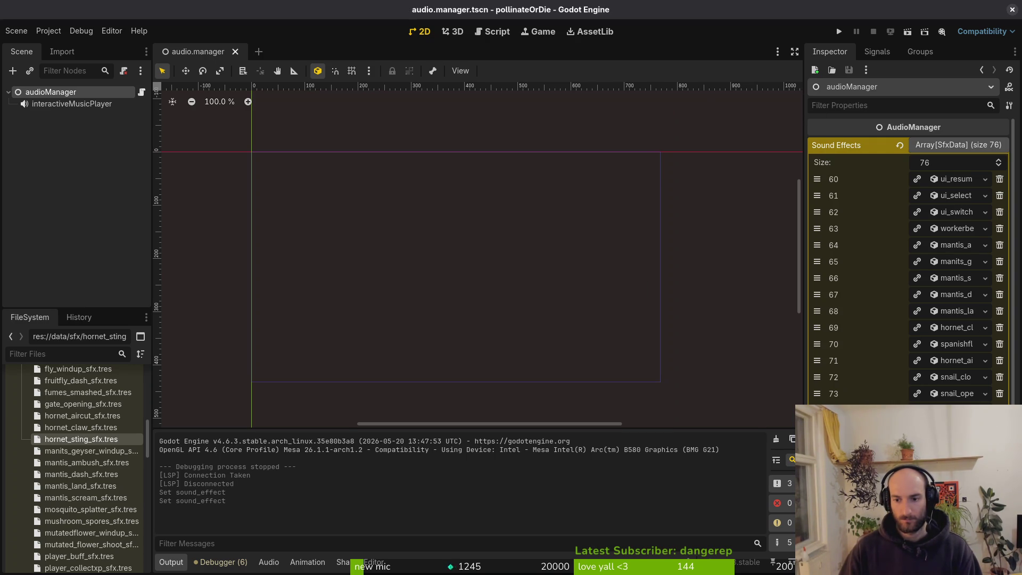
Replace Sound Effects entry 69 (Hornet Claw)'s sound with hornet_claw_sfx and save
{"action": "left_click", "coordinate": [958, 361]}
{"action": "left_click", "coordinate": [958, 362]}
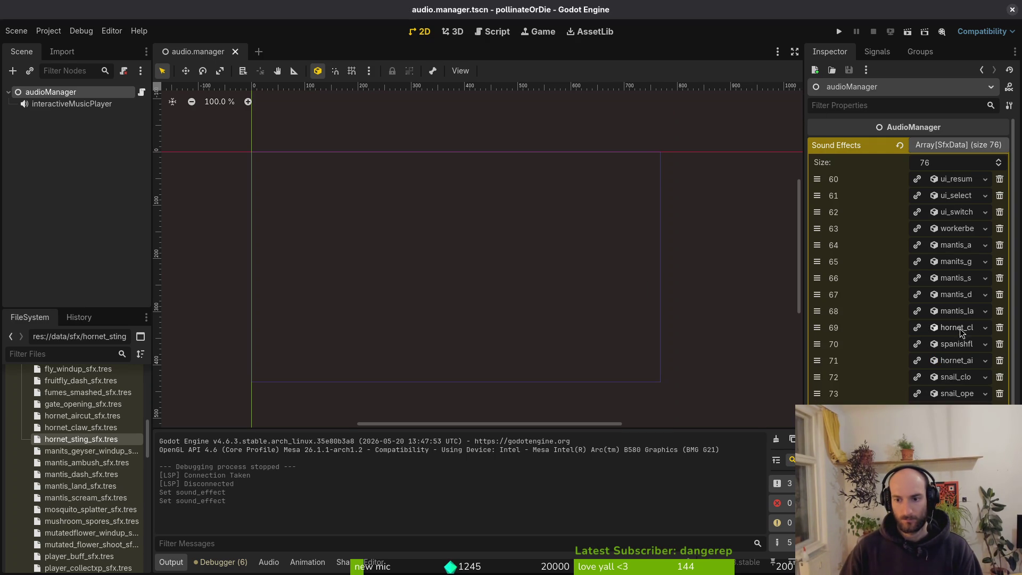
{"action": "left_click", "coordinate": [956, 328]}
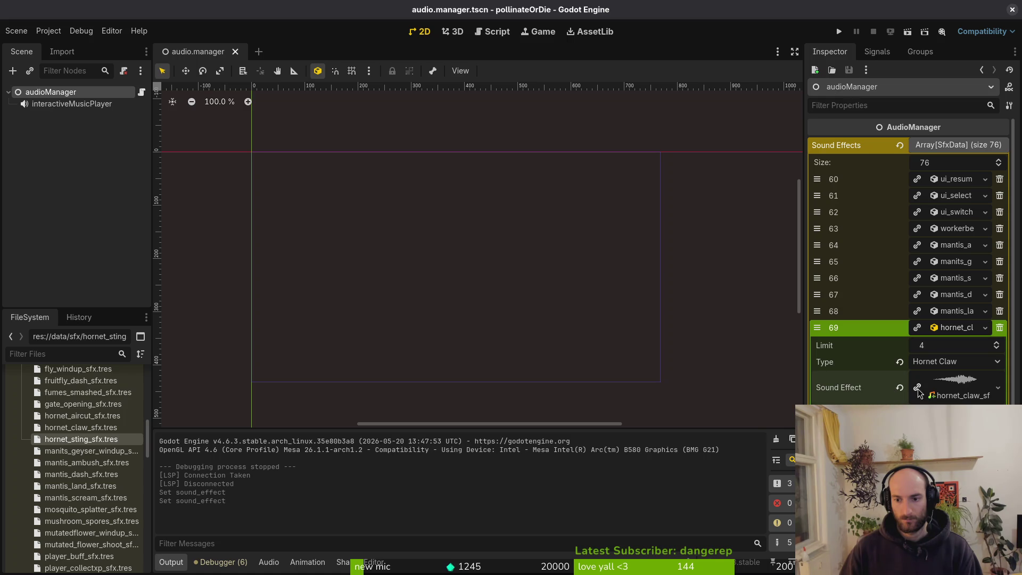
{"action": "left_click", "coordinate": [899, 388]}
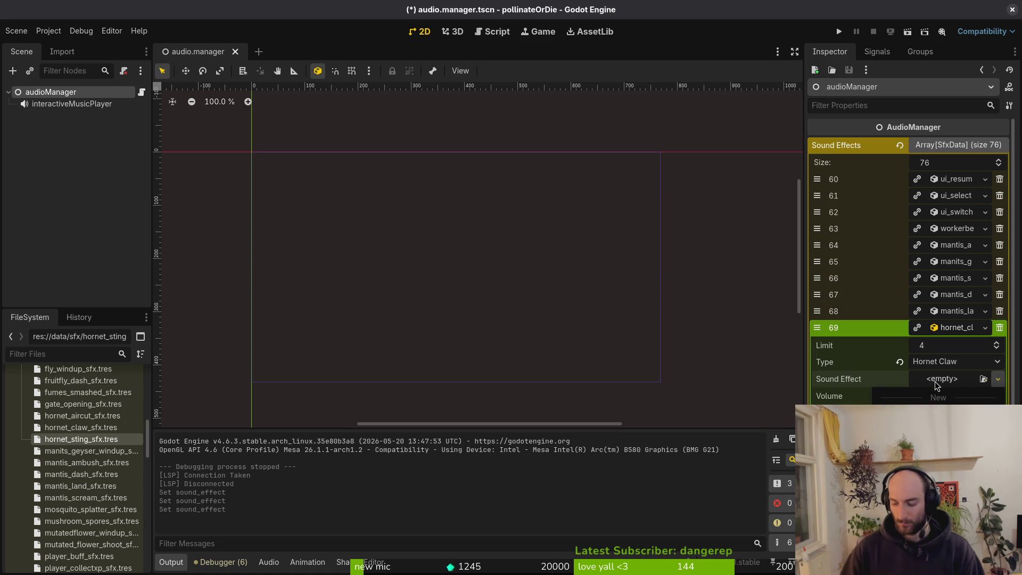
{"action": "left_click", "coordinate": [983, 379]}
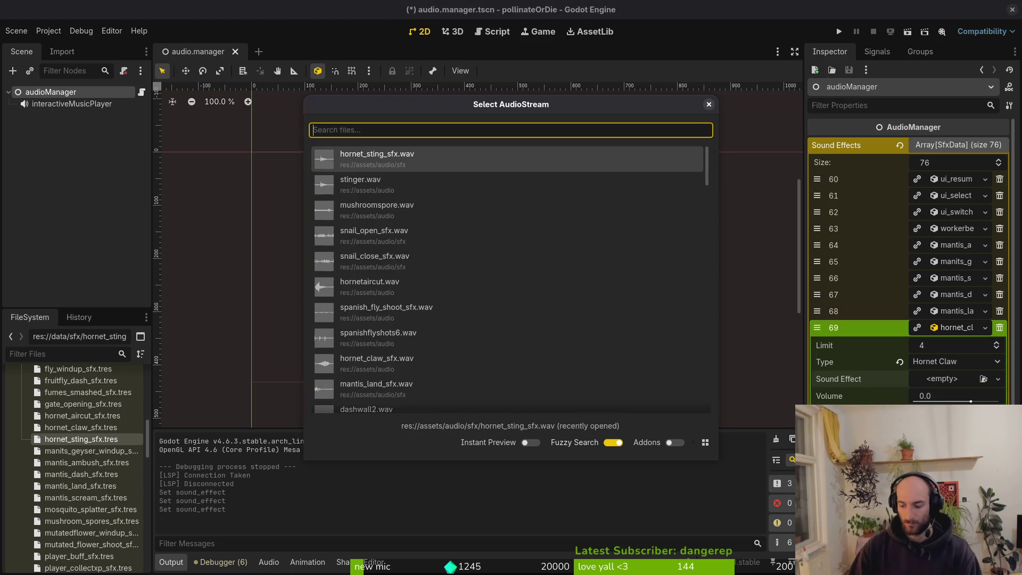
{"action": "type", "text": "hornetclaw"}
{"action": "key", "text": "Return"}
{"action": "key", "text": "ctrl+s"}
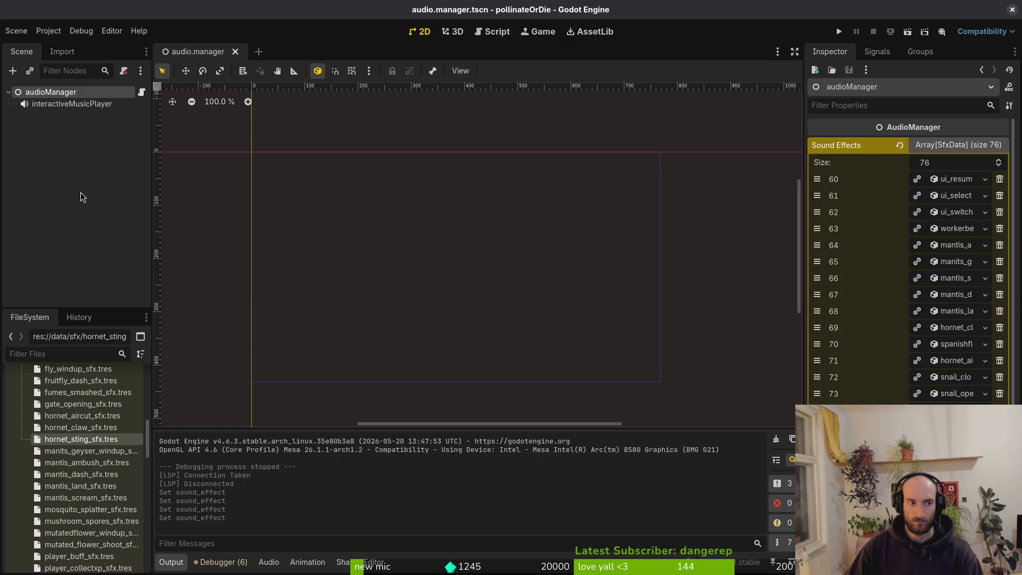
{"action": "left_click", "coordinate": [665, 159]}
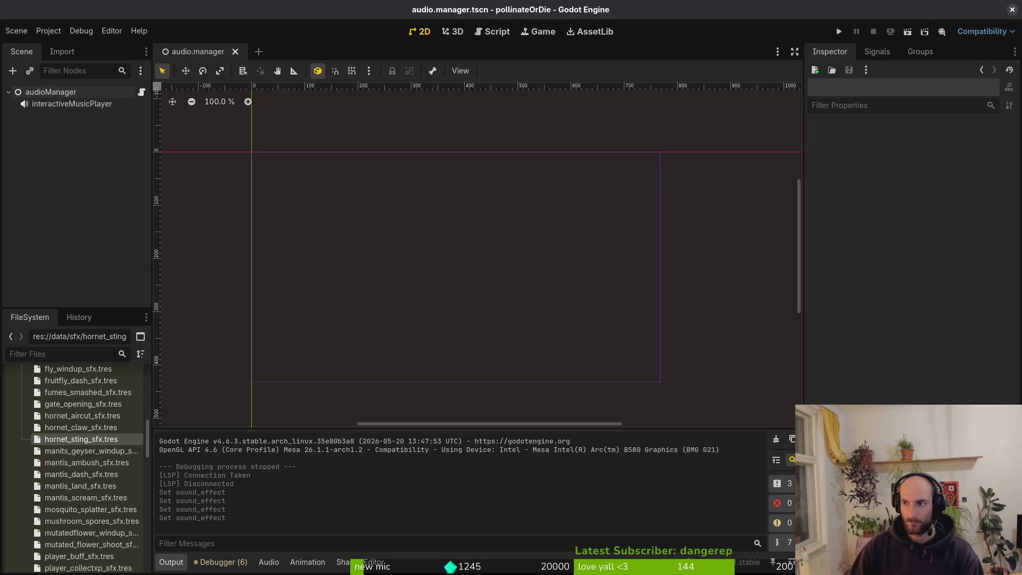
In Files, browse to the Downloads/sfx/sfxMayForest sample folder
{"action": "key", "text": "alt+Tab"}
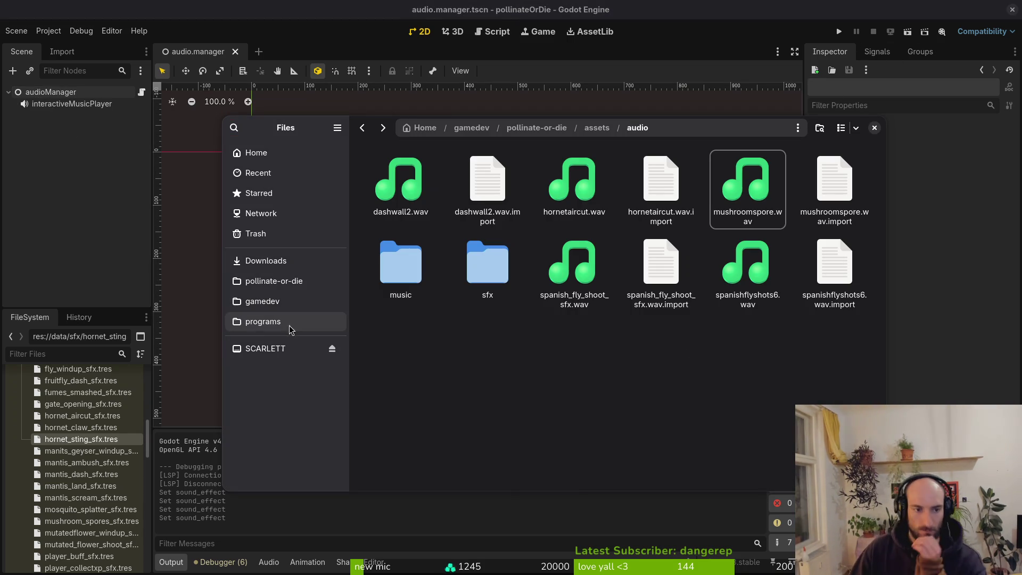
{"action": "left_click", "coordinate": [272, 260]}
{"action": "double_click", "coordinate": [477, 175]}
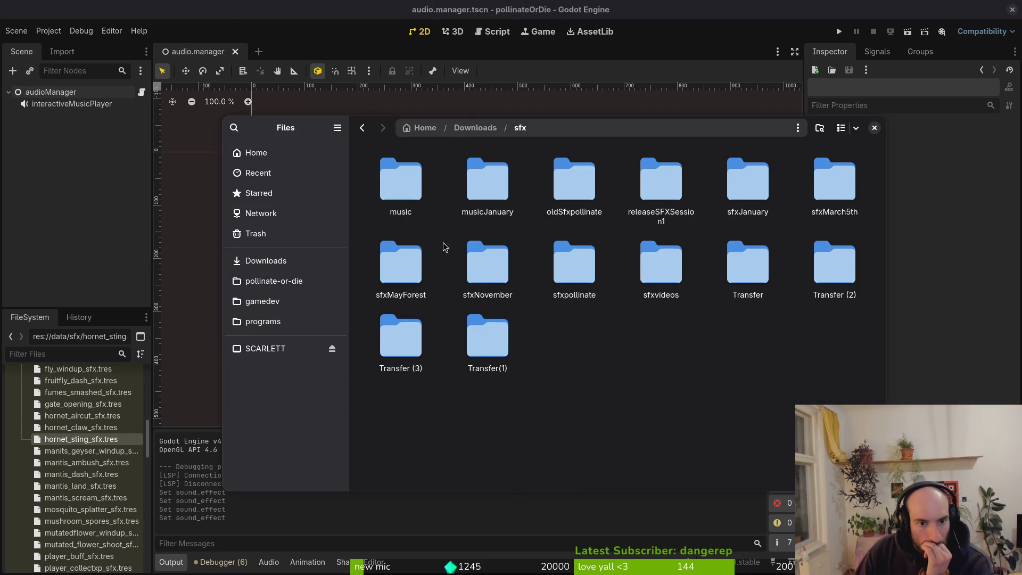
{"action": "double_click", "coordinate": [402, 263]}
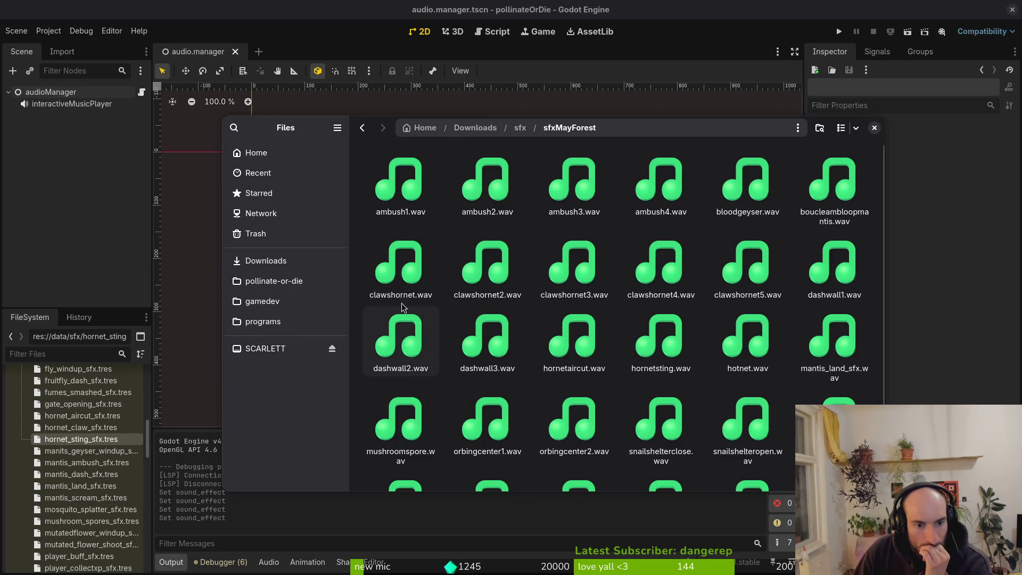
Preview the clawshornet sound variants (clawshornet, 2, 3, 4 and 5)
{"action": "left_click", "coordinate": [402, 277]}
{"action": "key", "text": "space"}
{"action": "key", "text": "space"}
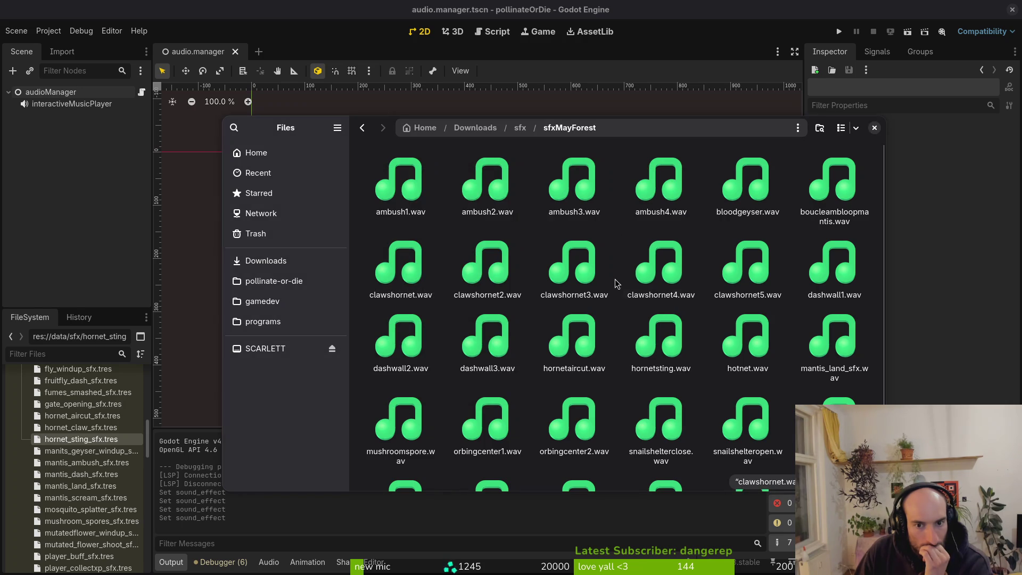
{"action": "left_click", "coordinate": [655, 269]}
{"action": "key", "text": "space"}
{"action": "key", "text": "space"}
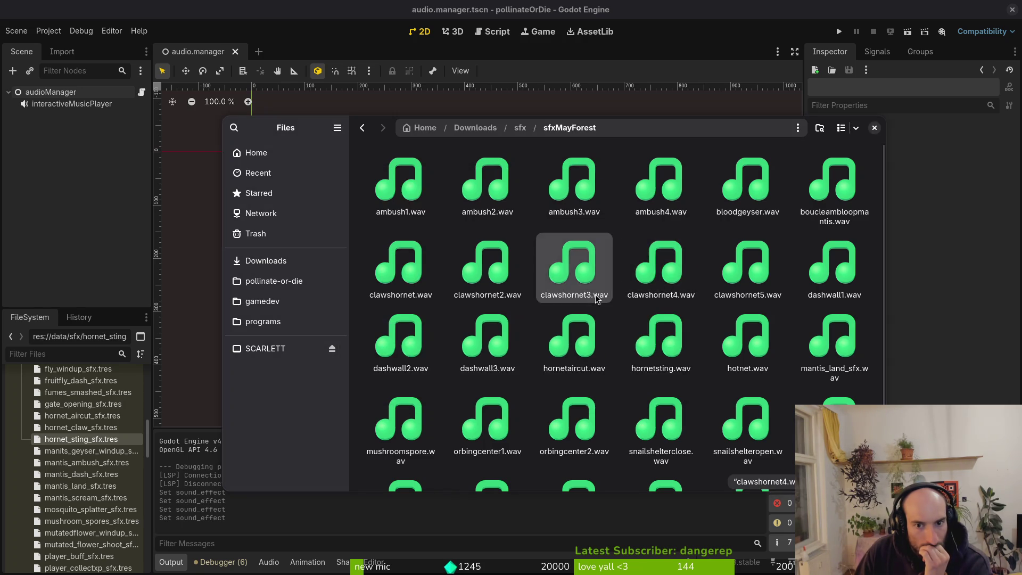
{"action": "key", "text": "space"}
{"action": "key", "text": "space"}
{"action": "key", "text": "Left"}
{"action": "key", "text": "Left"}
{"action": "key", "text": "space"}
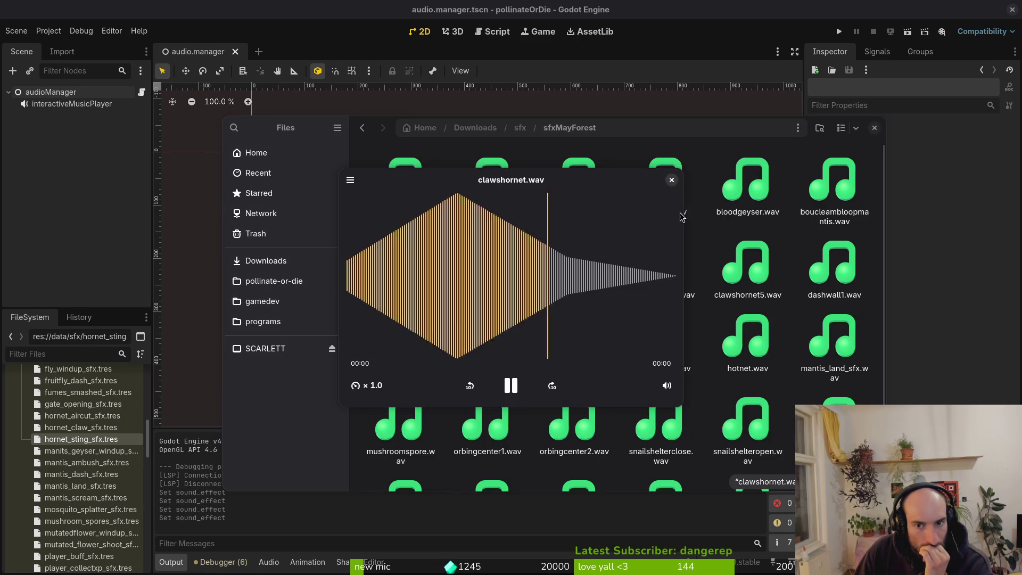
{"action": "key", "text": "space"}
{"action": "left_click", "coordinate": [748, 268]}
{"action": "key", "text": "space"}
{"action": "key", "text": "space"}
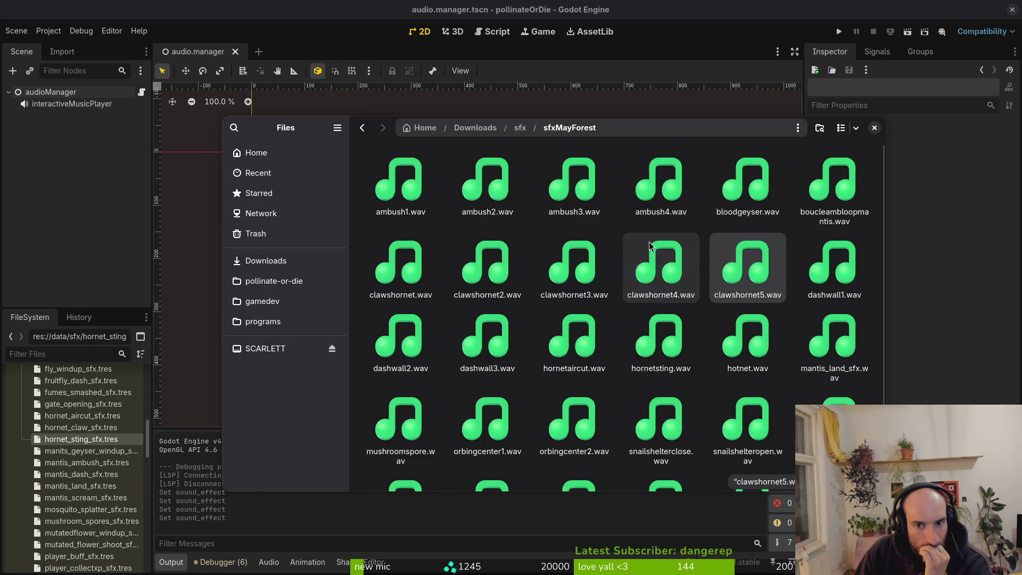
{"action": "left_click", "coordinate": [650, 241]}
{"action": "key", "text": "space"}
{"action": "key", "text": "space"}
{"action": "left_click", "coordinate": [477, 261]}
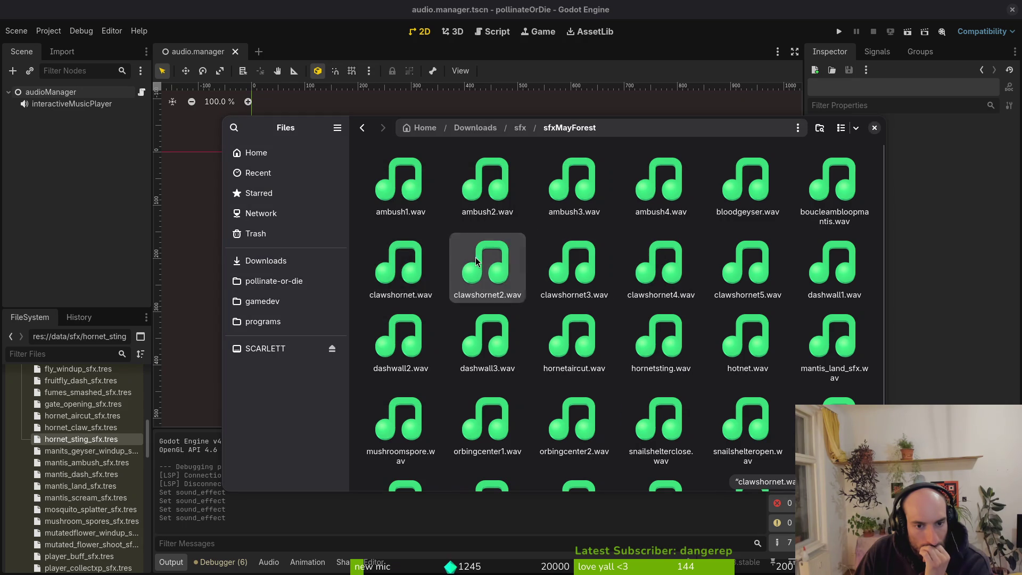
{"action": "key", "text": "space"}
Preview bloodgeyser.wav and the ambush clips ambush4, ambush3, ambush2 and ambush1
{"action": "key", "text": "space"}
{"action": "left_click", "coordinate": [759, 202]}
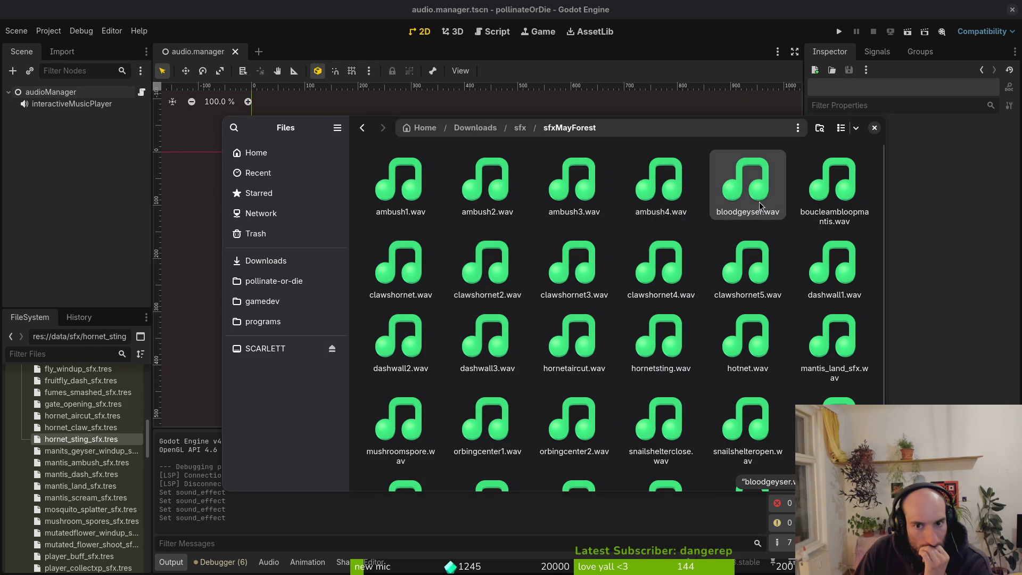
{"action": "key", "text": "space"}
{"action": "key", "text": "space"}
{"action": "left_click", "coordinate": [665, 194]}
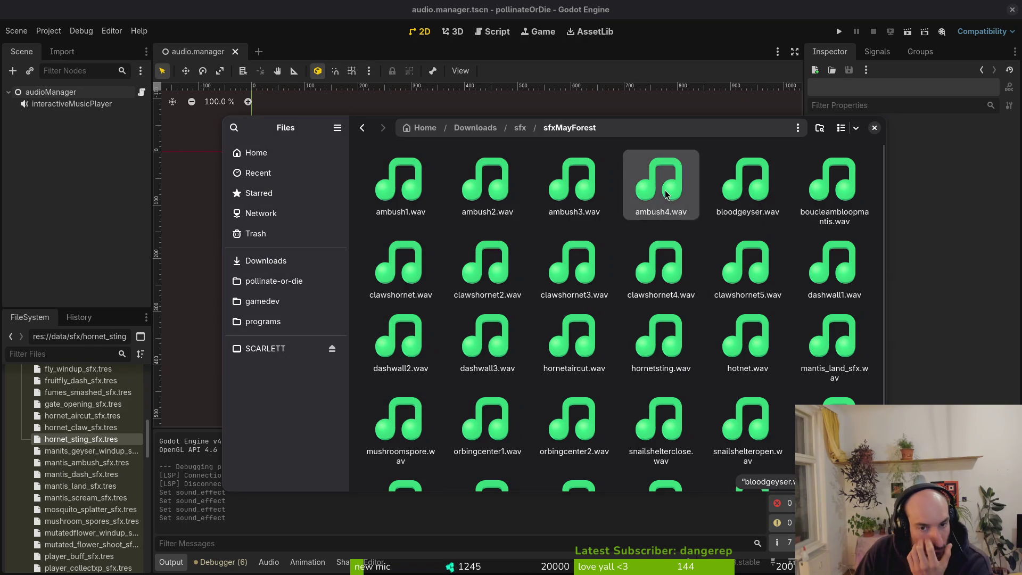
{"action": "key", "text": "space"}
{"action": "key", "text": "space"}
{"action": "key", "text": "Left"}
{"action": "key", "text": "space"}
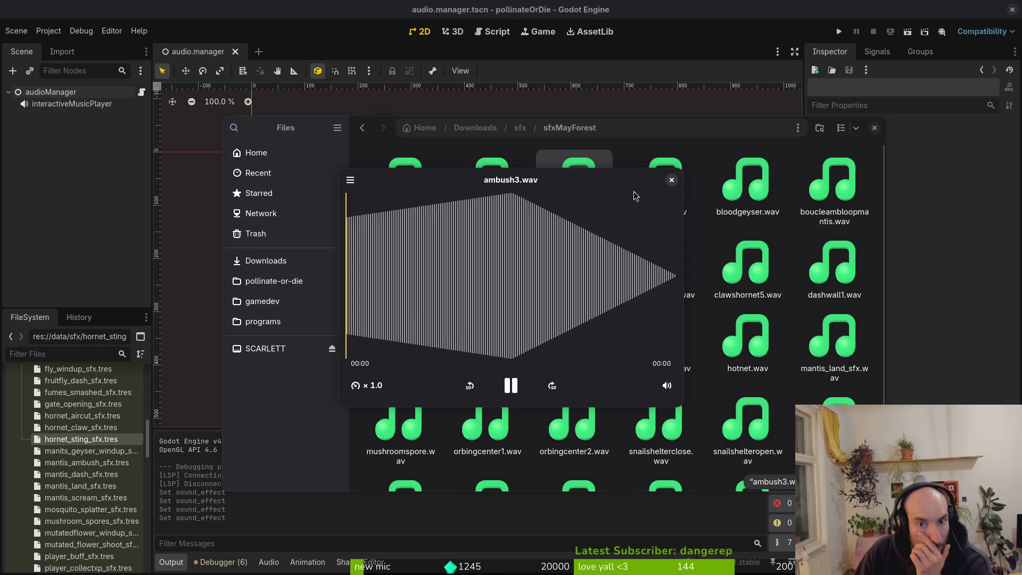
{"action": "left_click", "coordinate": [671, 180]}
{"action": "key", "text": "Left"}
{"action": "key", "text": "space"}
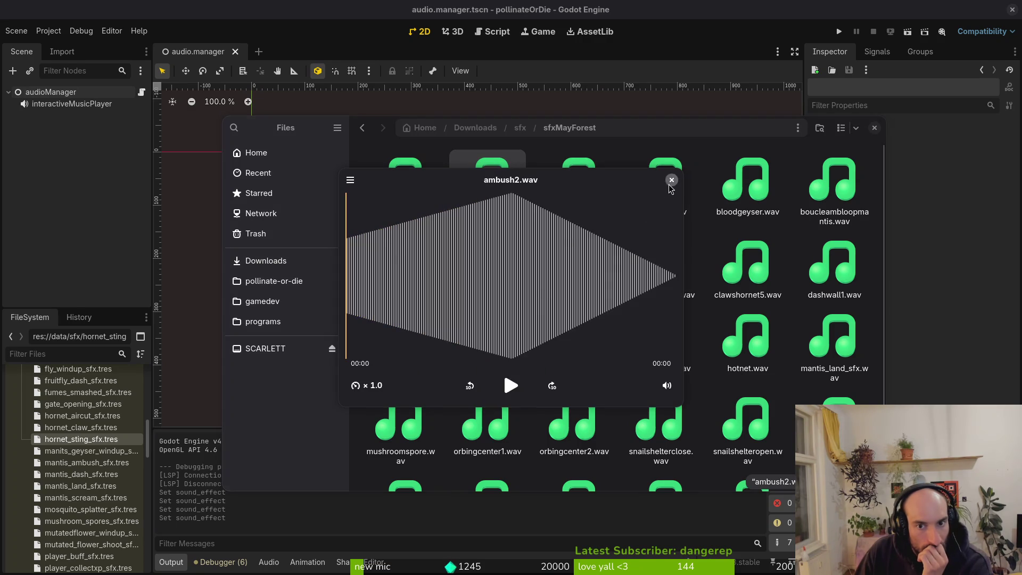
{"action": "left_click", "coordinate": [671, 180]}
{"action": "key", "text": "Left"}
{"action": "key", "text": "space"}
{"action": "left_click", "coordinate": [674, 185]}
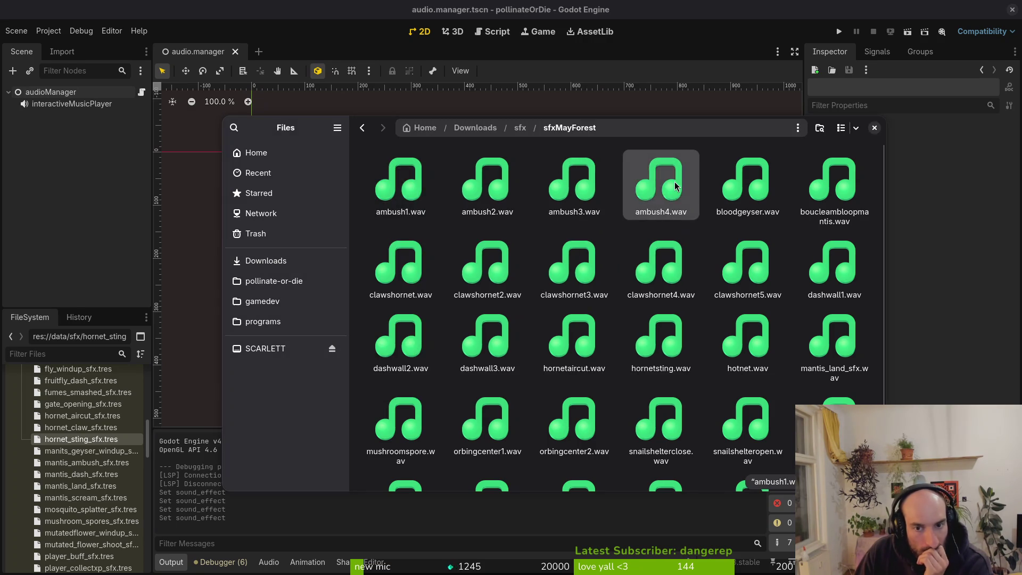
{"action": "key", "text": "space"}
{"action": "key", "text": "space"}
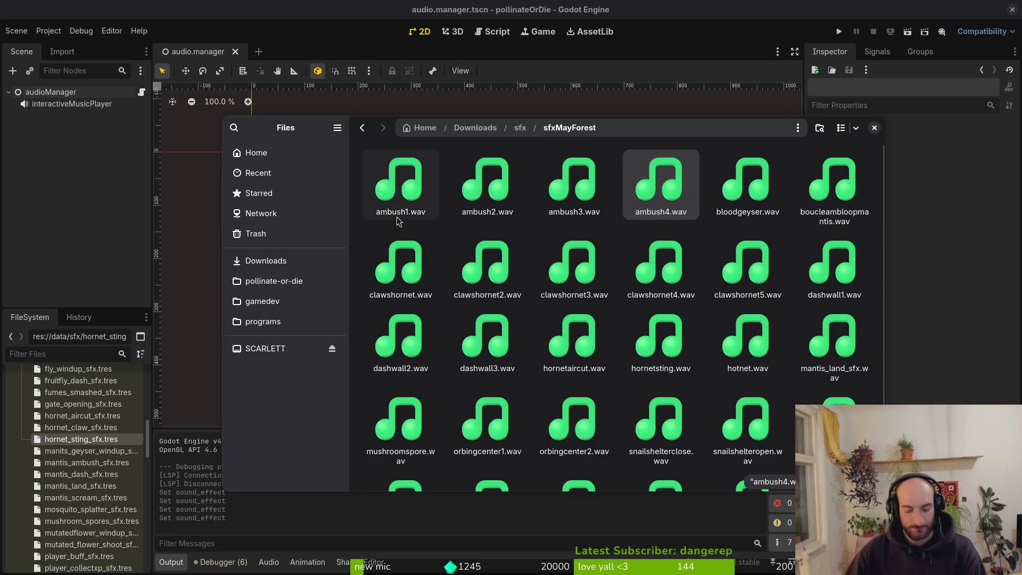
Assign hornetaircut.wav to Hornet Aircut entry 71 via an 'aircut' search, then run the project
{"action": "key", "text": "Return"}
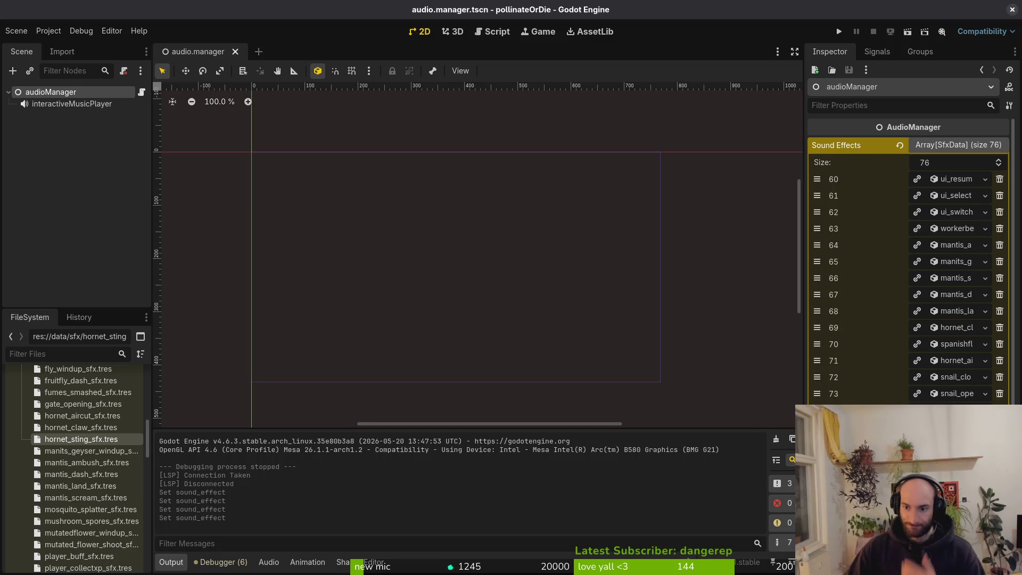
{"action": "left_click", "coordinate": [956, 362]}
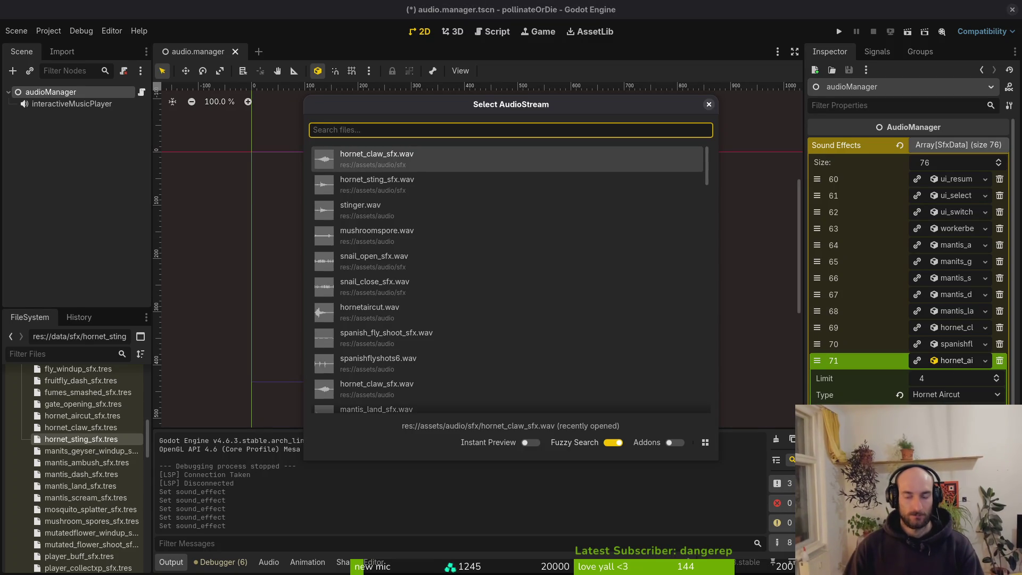
{"action": "type", "text": "aircut"}
{"action": "key", "text": "Return"}
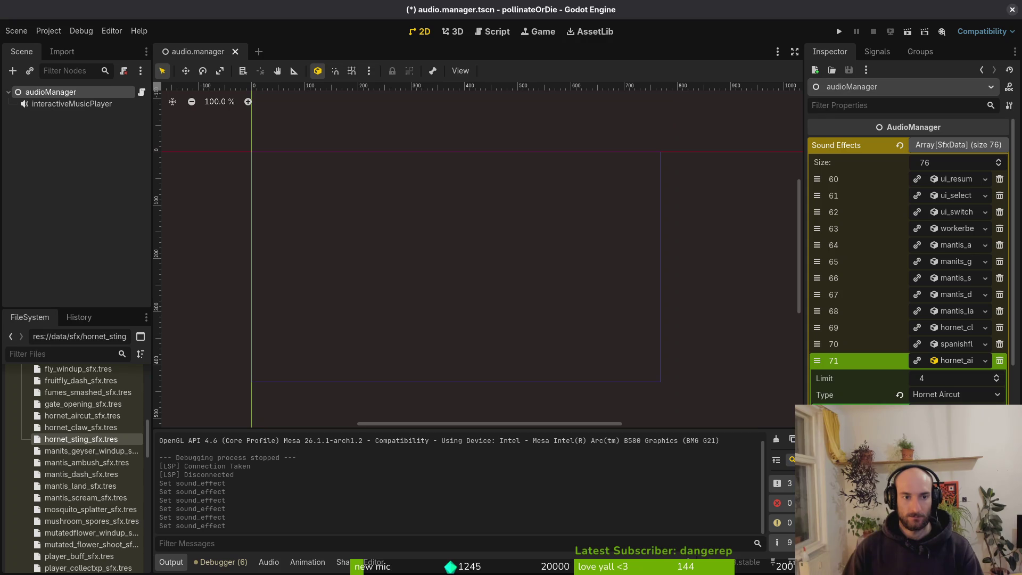
{"action": "left_click", "coordinate": [840, 32]}
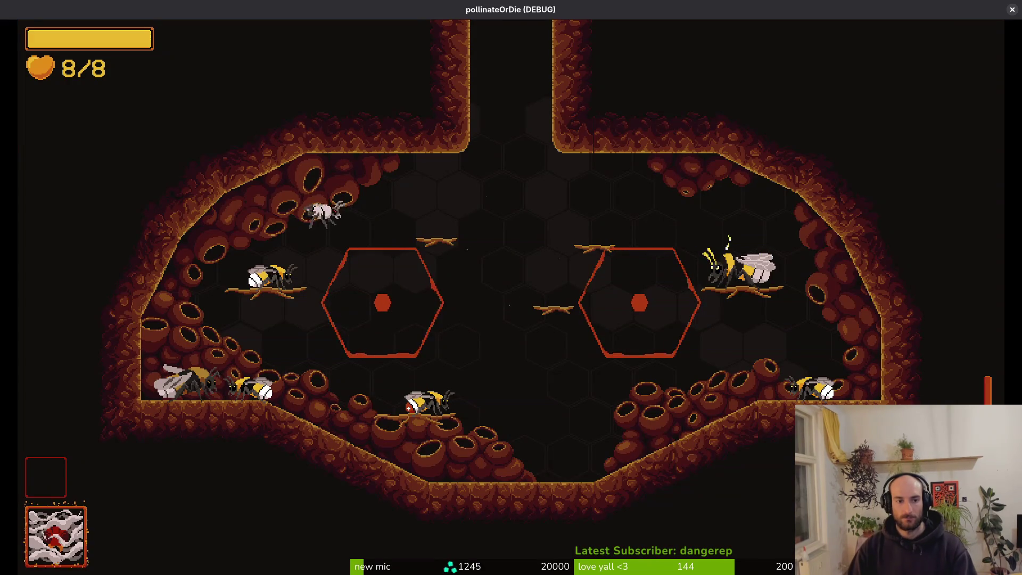
Load the 'hornet' level from the debug level-select menu
{"action": "key", "text": "Escape"}
{"action": "key", "text": "Up"}
{"action": "key", "text": "Return"}
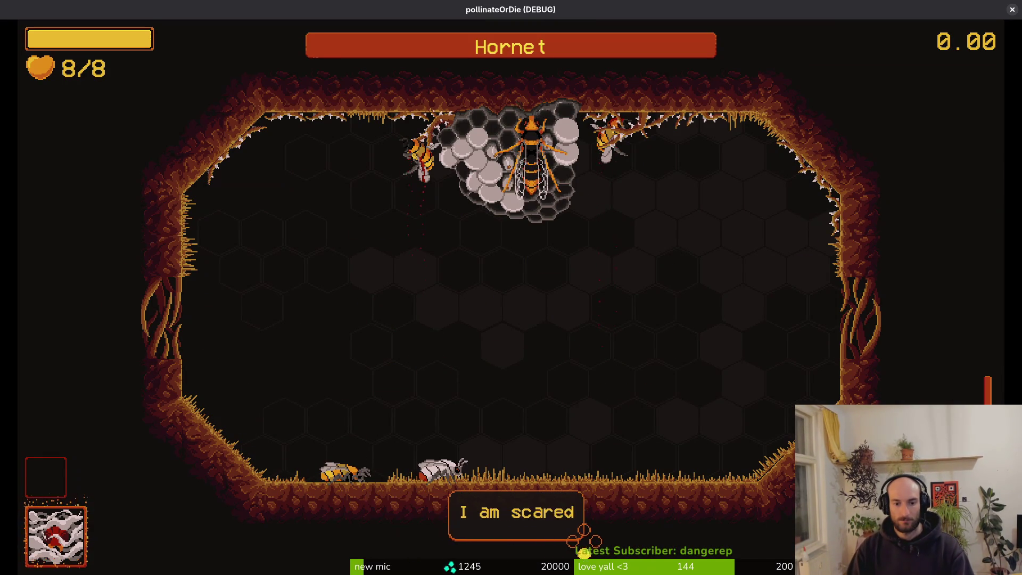
Fight the hornet with WASD movement and attacks, dodging its slashes while striking it
{"action": "key", "text": "d"}
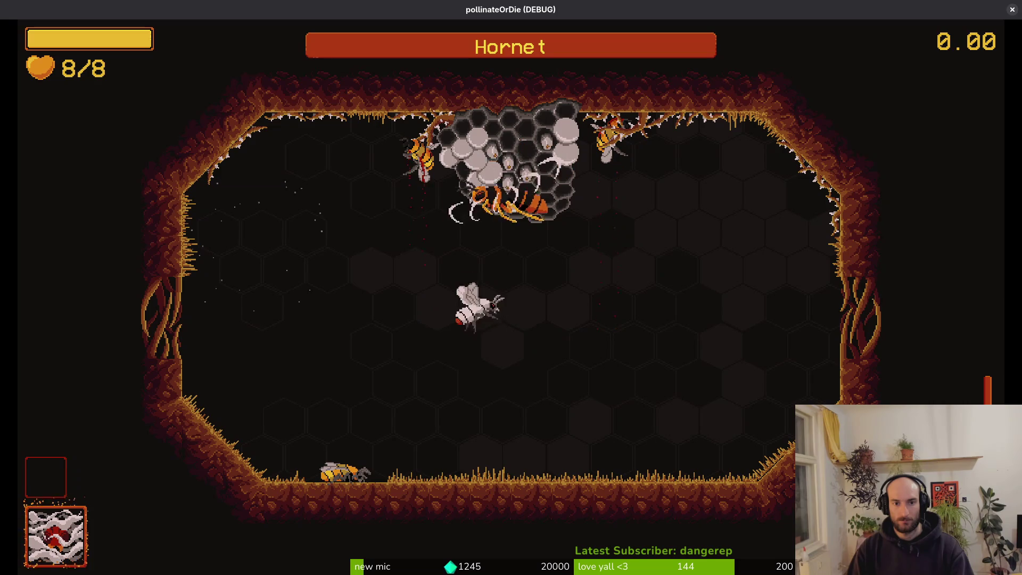
{"action": "key", "text": "d"}
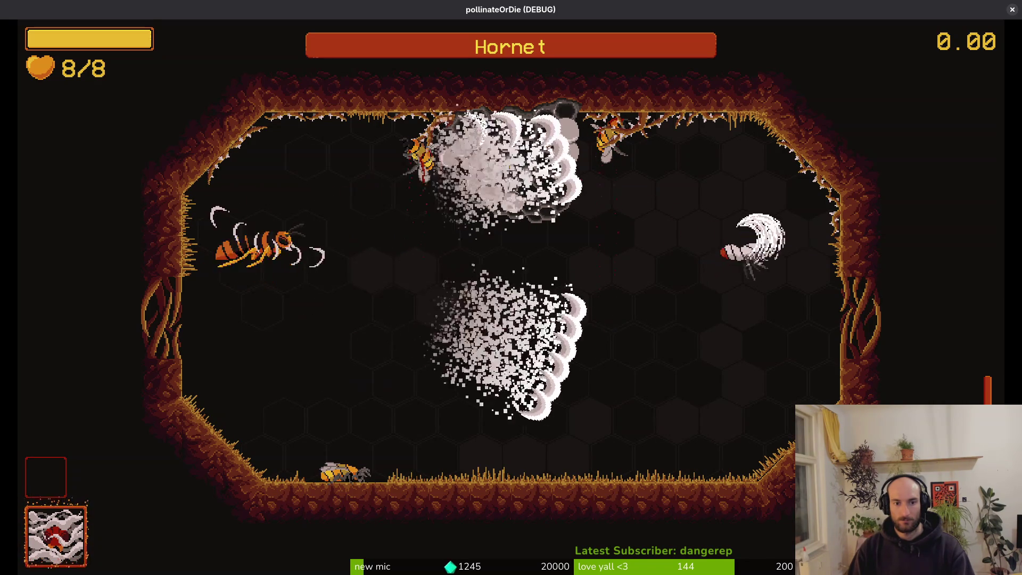
{"action": "key", "text": "w"}
{"action": "key", "text": "s"}
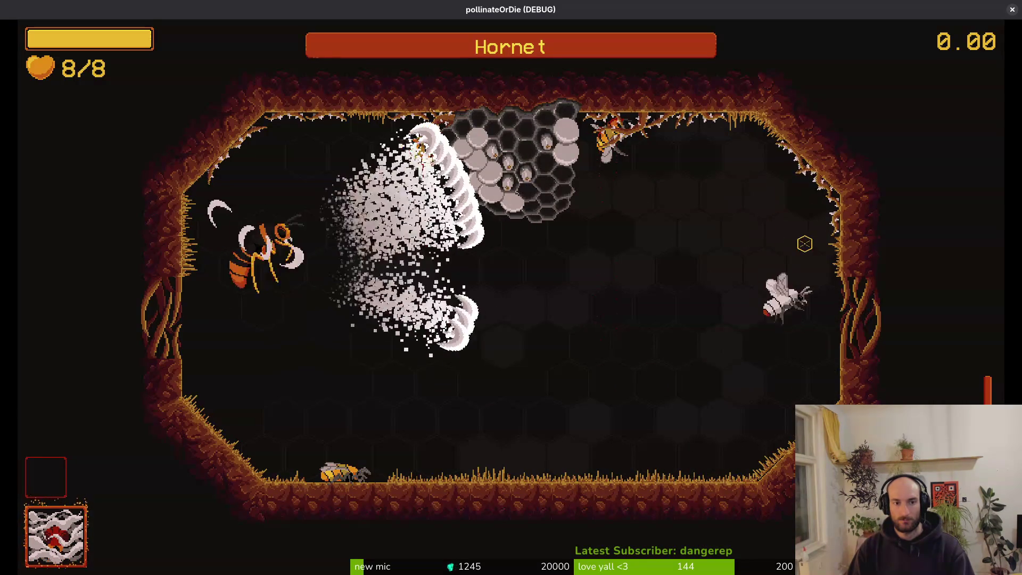
{"action": "key", "text": "a"}
{"action": "key", "text": "a"}
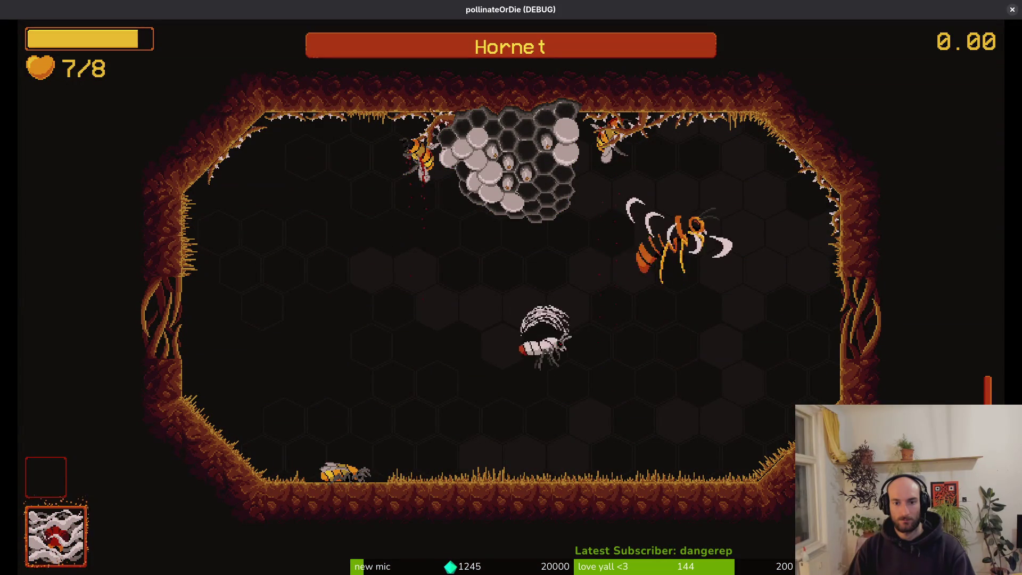
{"action": "key", "text": "d"}
{"action": "key", "text": "s"}
{"action": "key", "text": "a"}
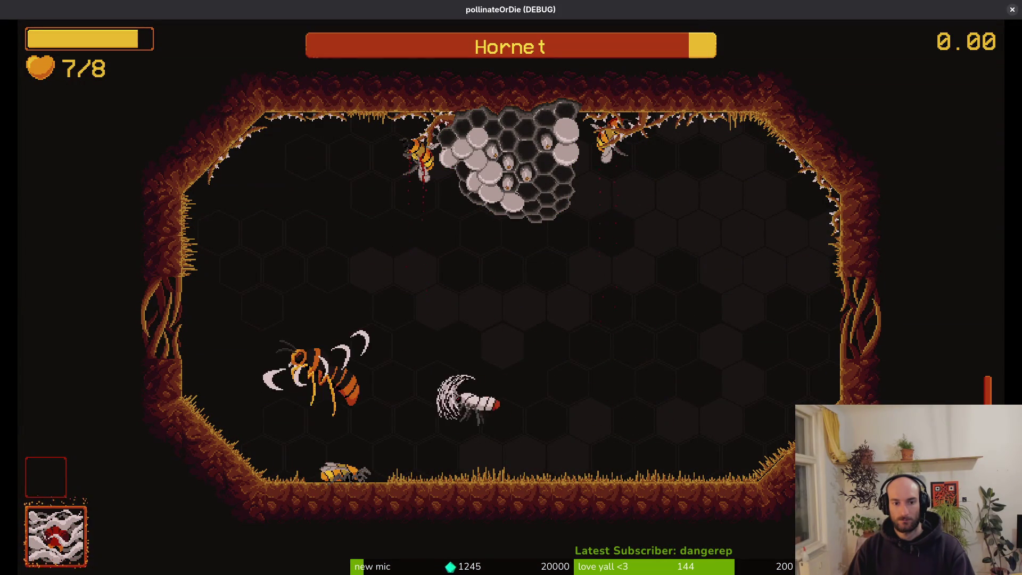
{"action": "key", "text": "d"}
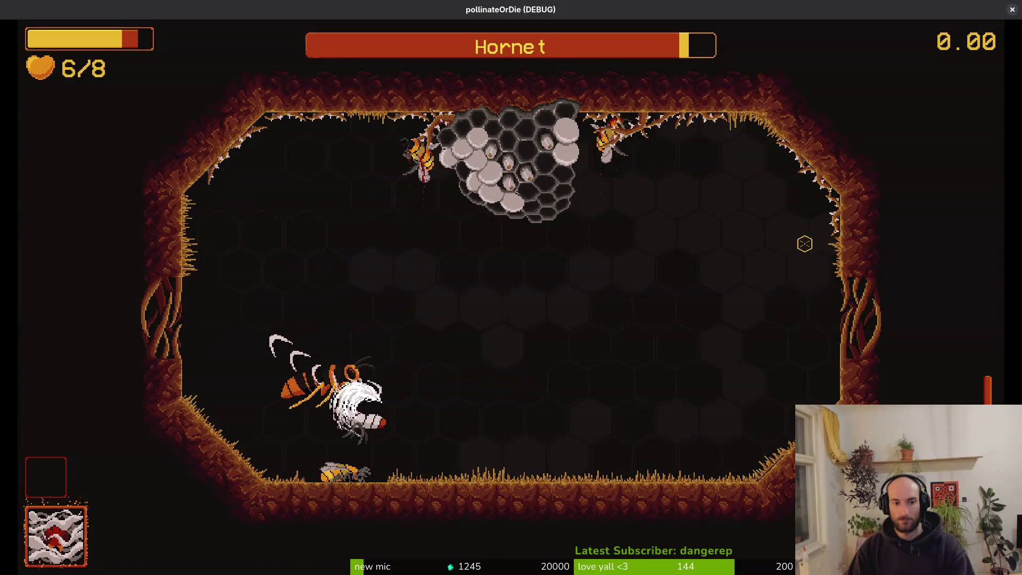
{"action": "key", "text": "w"}
{"action": "key", "text": "a"}
{"action": "key", "text": "s"}
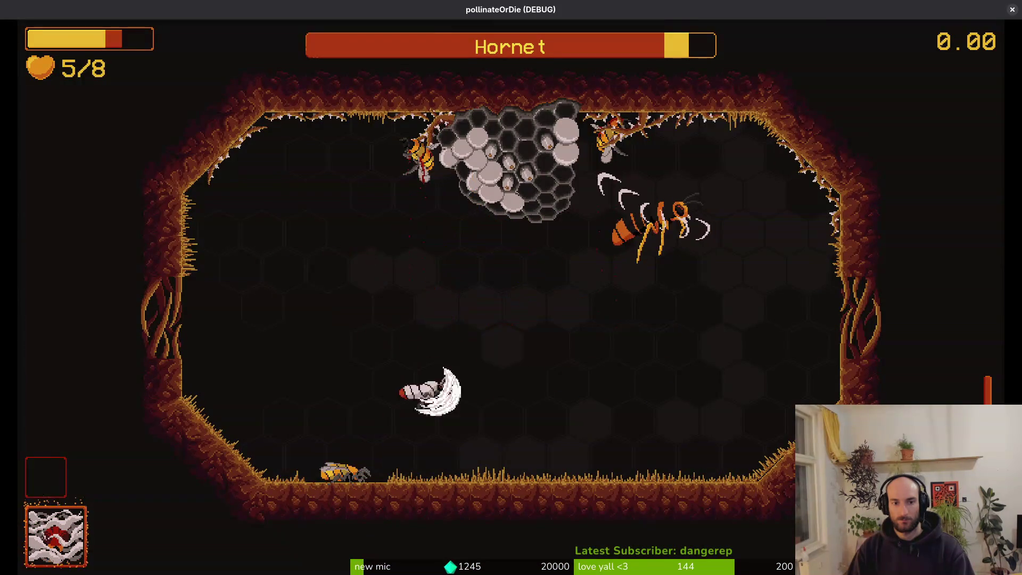
{"action": "key", "text": "w"}
{"action": "key", "text": "d"}
{"action": "key", "text": "s"}
{"action": "key", "text": "a"}
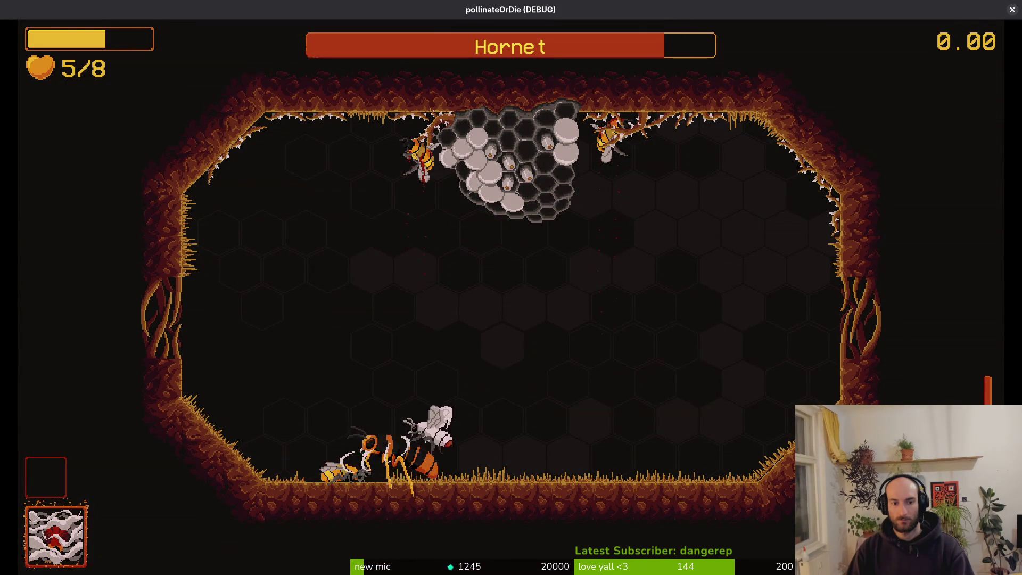
{"action": "key", "text": "w"}
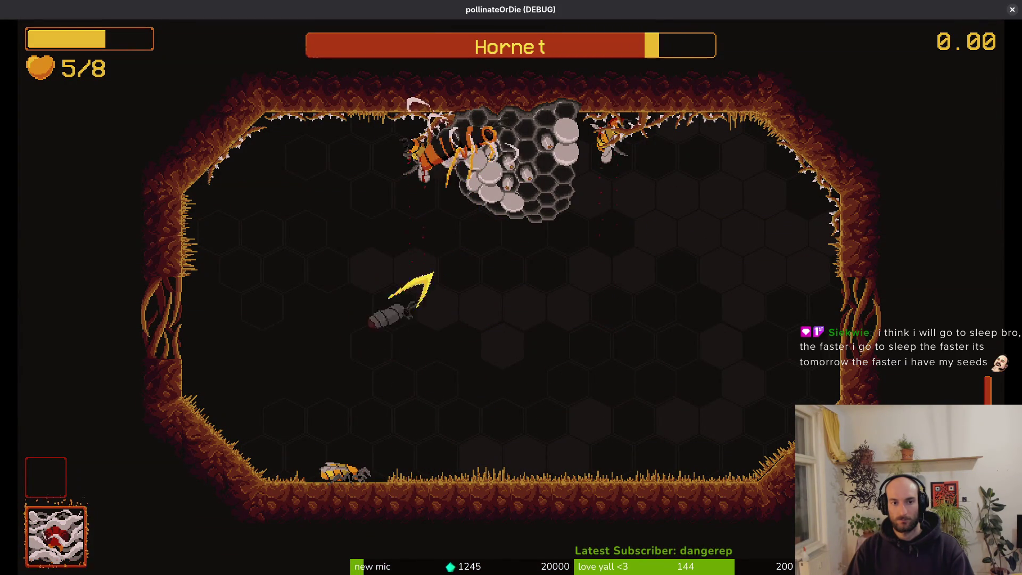
{"action": "key", "text": "d"}
{"action": "key", "text": "w"}
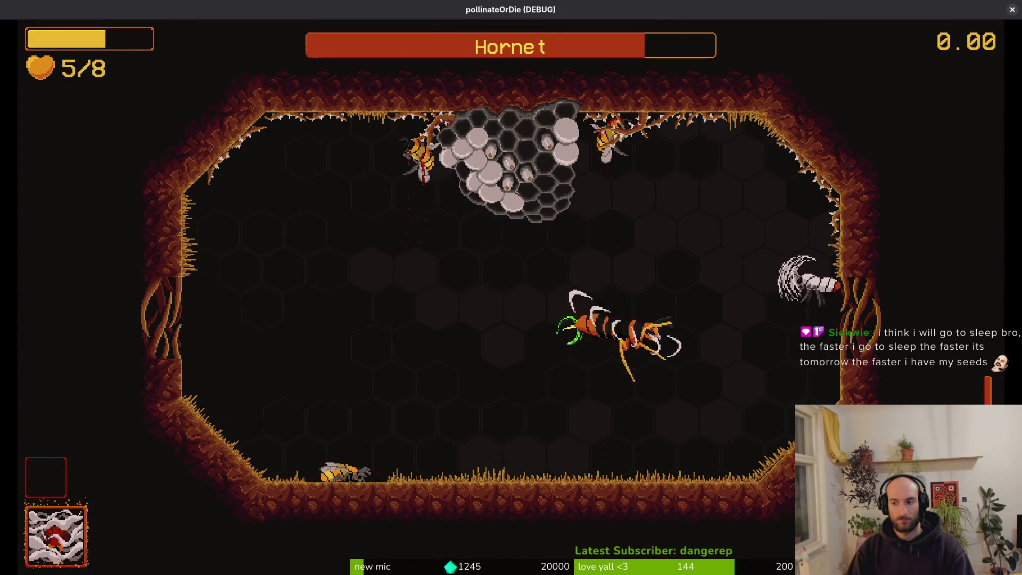
{"action": "key", "text": "a"}
{"action": "key", "text": "s"}
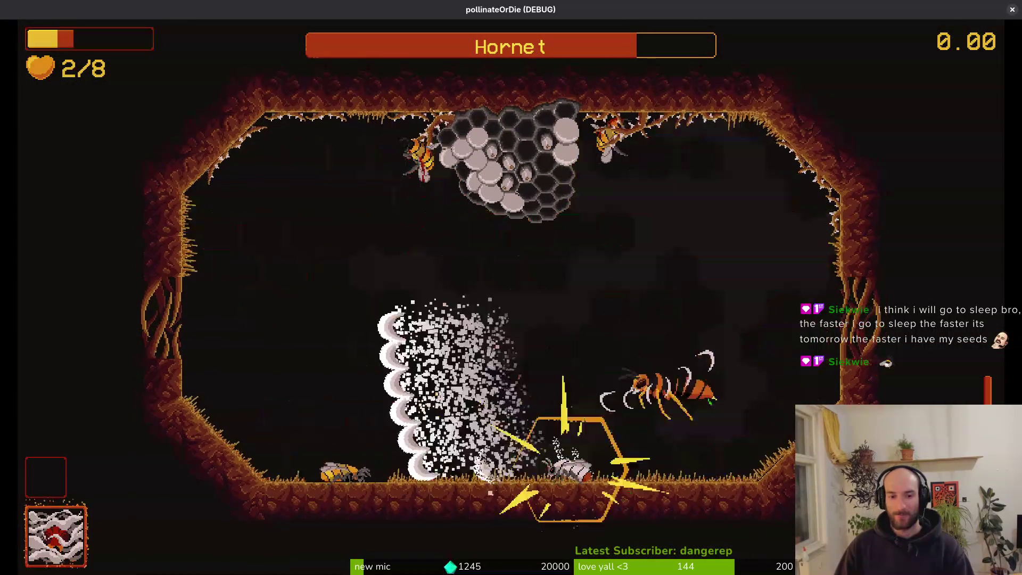
Close the debug game window, collapse entry 71, and switch to Files showing assets/audio
{"action": "left_click", "coordinate": [1011, 10]}
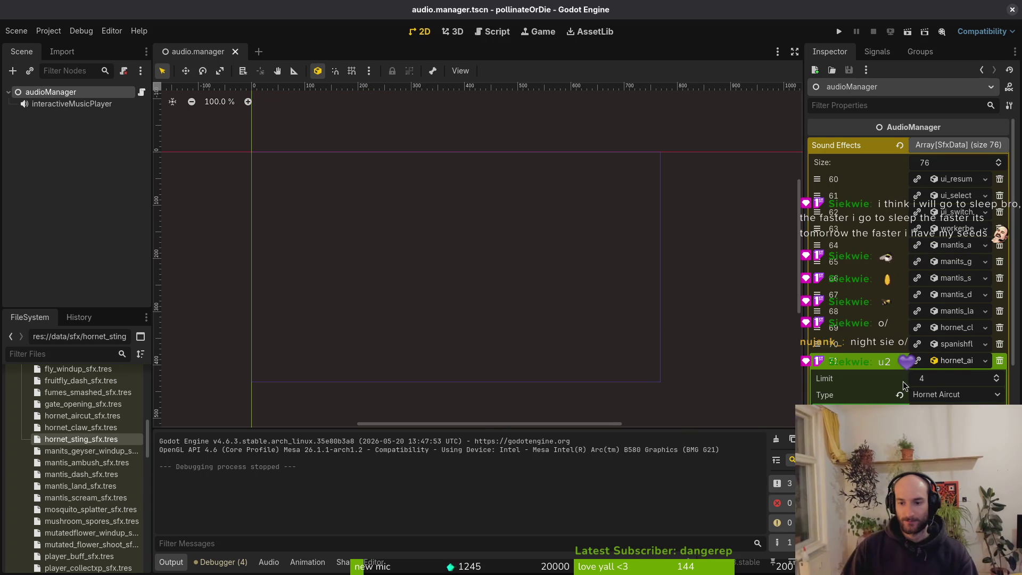
{"action": "left_click", "coordinate": [953, 362]}
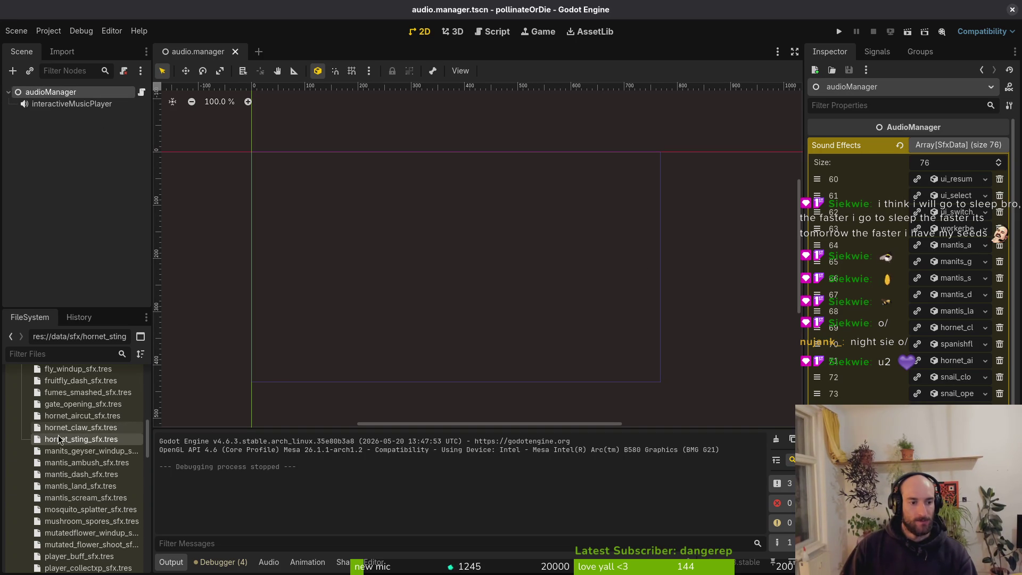
{"action": "scroll", "coordinate": [97, 525], "scroll_direction": "down", "scroll_amount": 1}
{"action": "scroll", "coordinate": [98, 524], "scroll_direction": "down", "scroll_amount": 1}
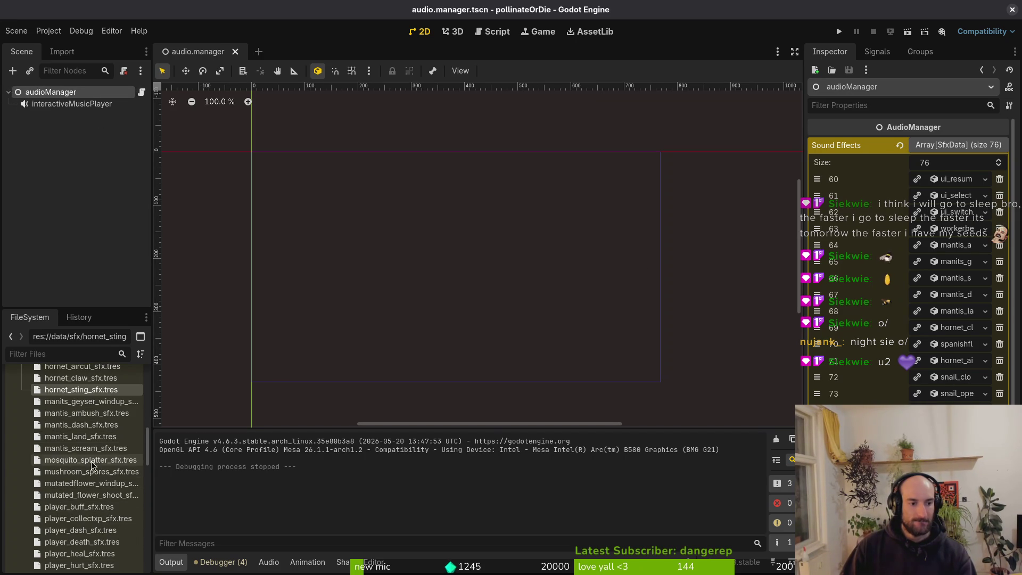
{"action": "key", "text": "alt+Tab"}
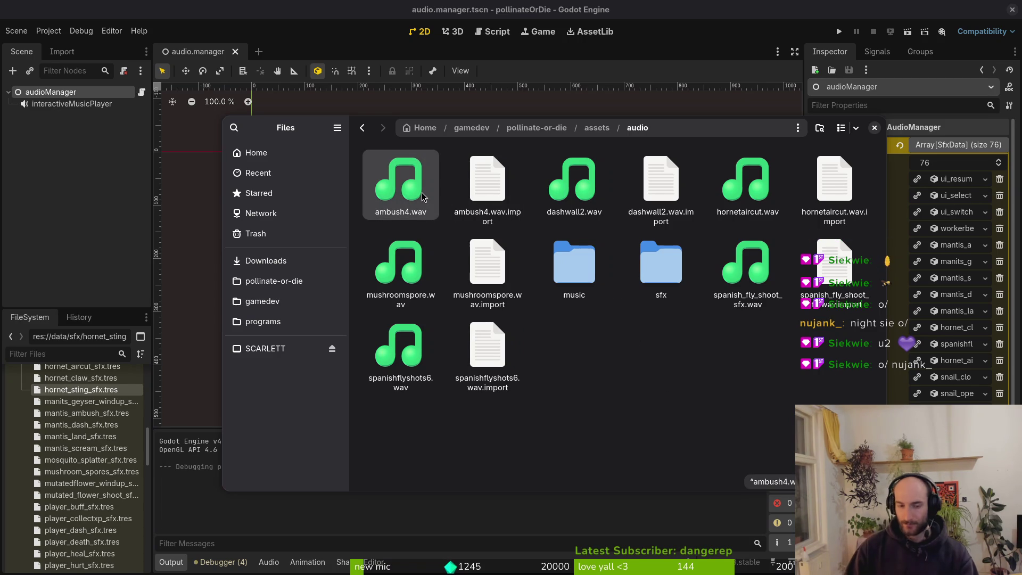
Rename ambush4.wav to hornet_aircut_sfx.wav and drag it into the sfx folder
{"action": "key", "text": "F2"}
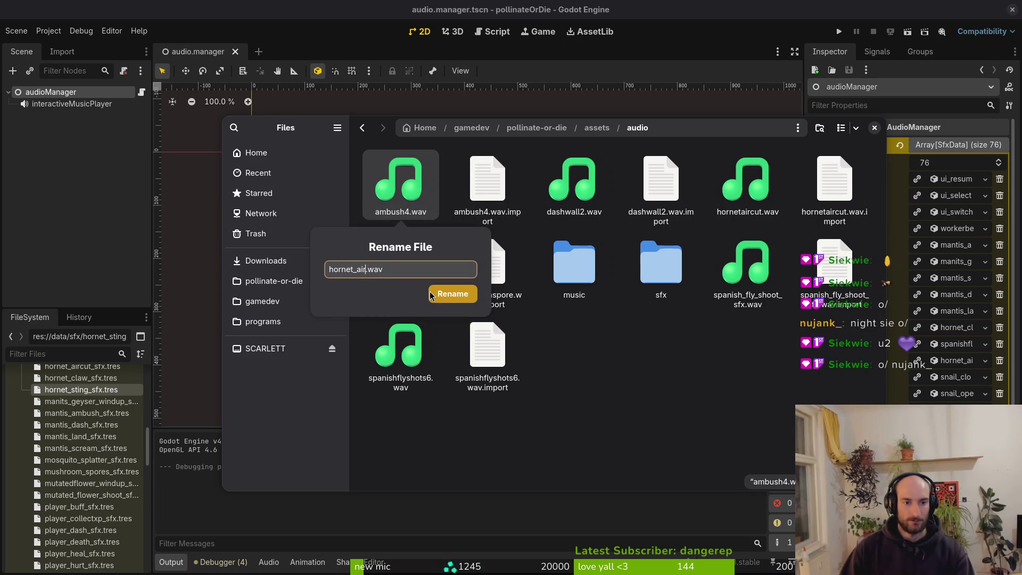
{"action": "type", "text": "x"}
{"action": "left_click", "coordinate": [431, 296]}
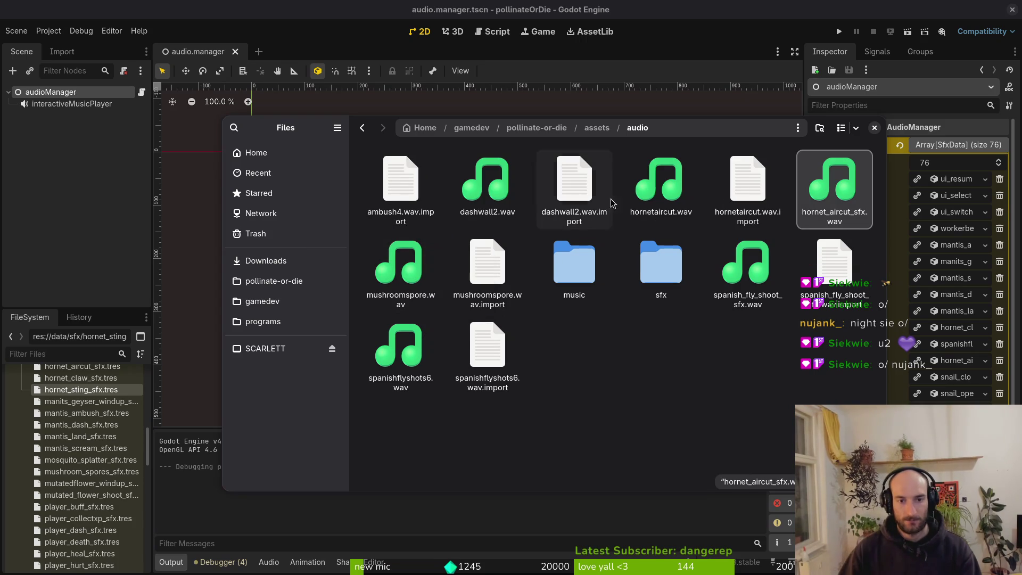
{"action": "mouse_move", "coordinate": [858, 191]}
{"action": "left_mouse_down"}
{"action": "mouse_move", "coordinate": [764, 363]}
{"action": "mouse_move", "coordinate": [661, 264]}
{"action": "left_mouse_up"}
Expand entry 71 in Godot and pick hornet_claw_sfx.wav from a 'hor' Quick Load search
{"action": "left_click", "coordinate": [950, 358]}
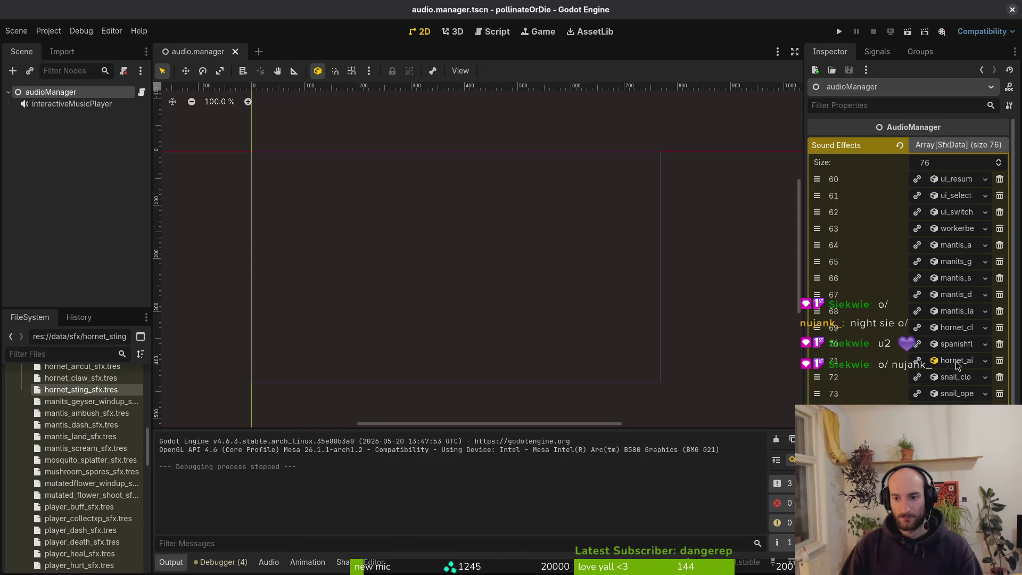
{"action": "left_click", "coordinate": [943, 362]}
{"action": "left_click", "coordinate": [943, 362]}
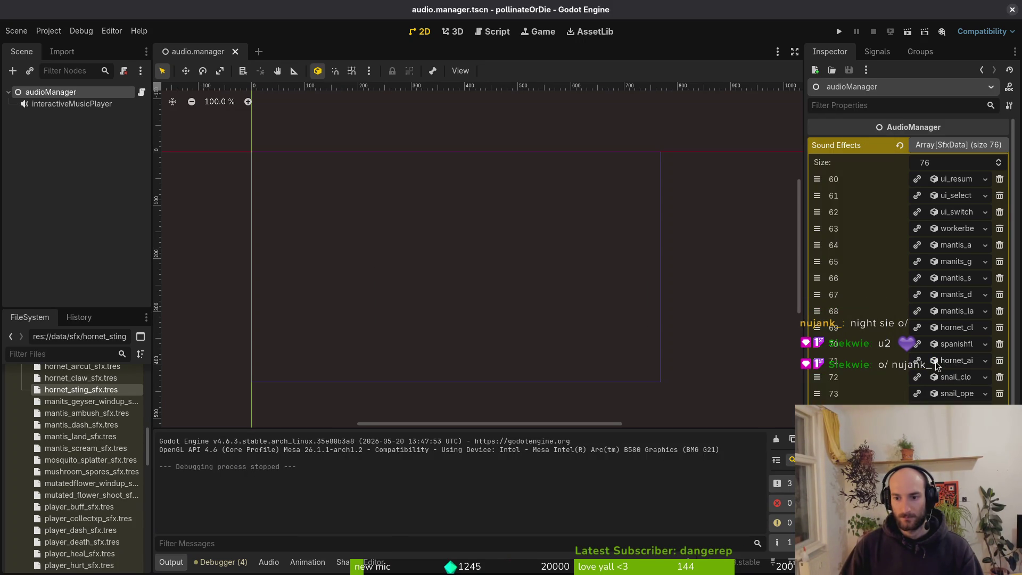
{"action": "left_click", "coordinate": [944, 363]}
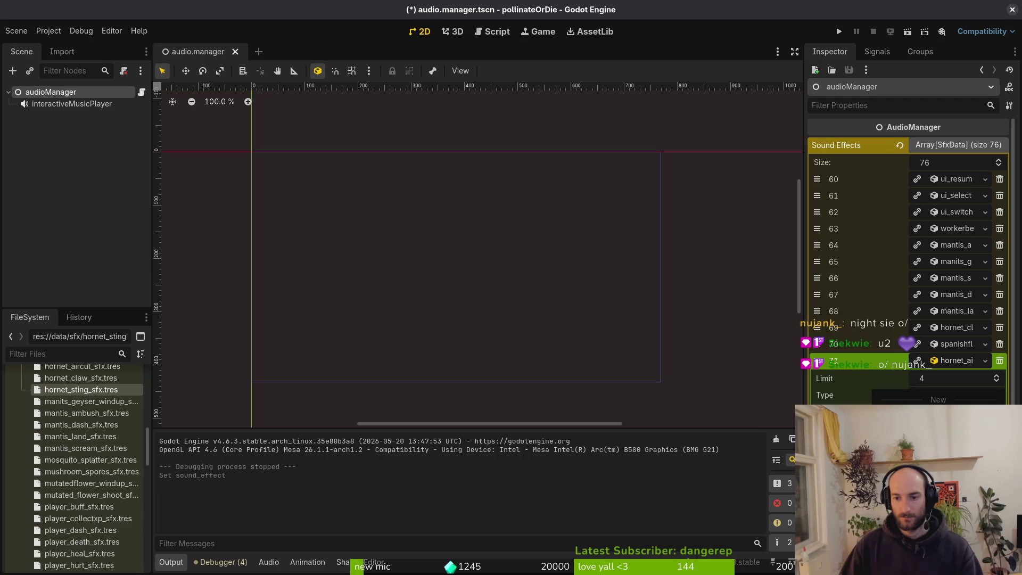
{"action": "type", "text": "hor"}
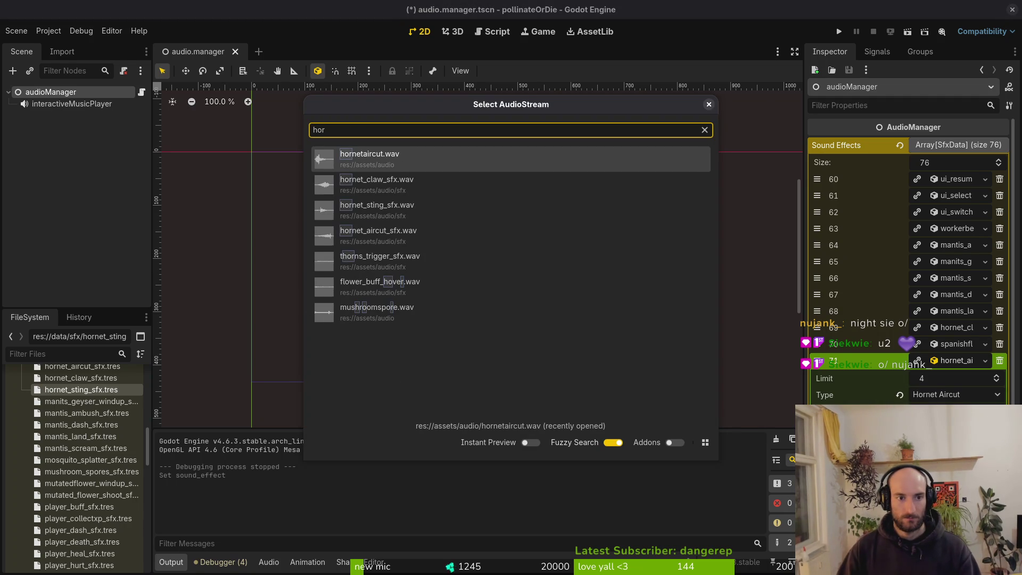
{"action": "left_click", "coordinate": [376, 184]}
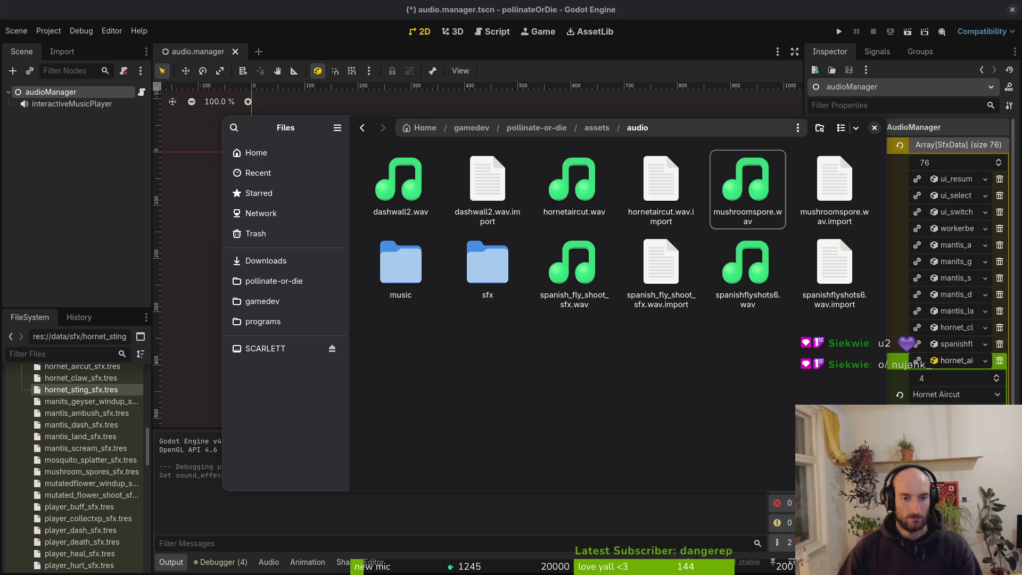
Rename hornetaircut.wav to hornet_aircut_sfx.wav and play it to check
{"action": "left_click", "coordinate": [584, 209]}
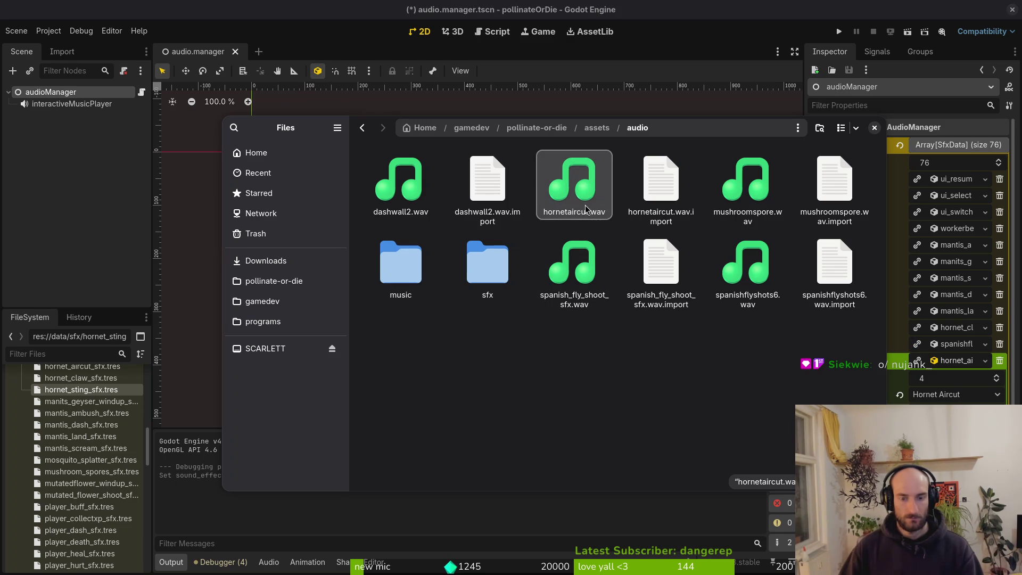
{"action": "key", "text": "F2"}
{"action": "type", "text": "hornet_aircut_sf"}
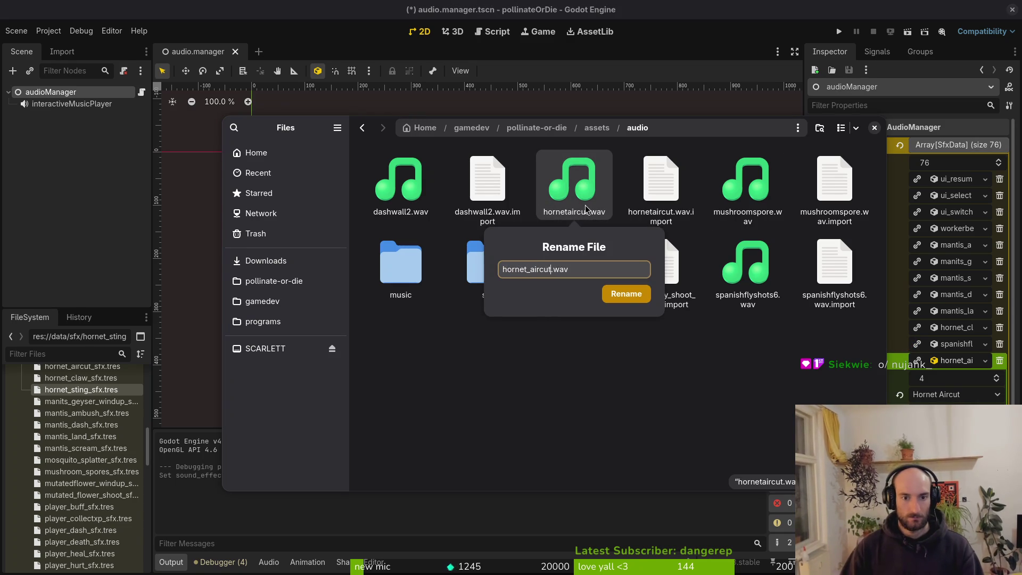
{"action": "type", "text": "x"}
{"action": "key", "text": "Return"}
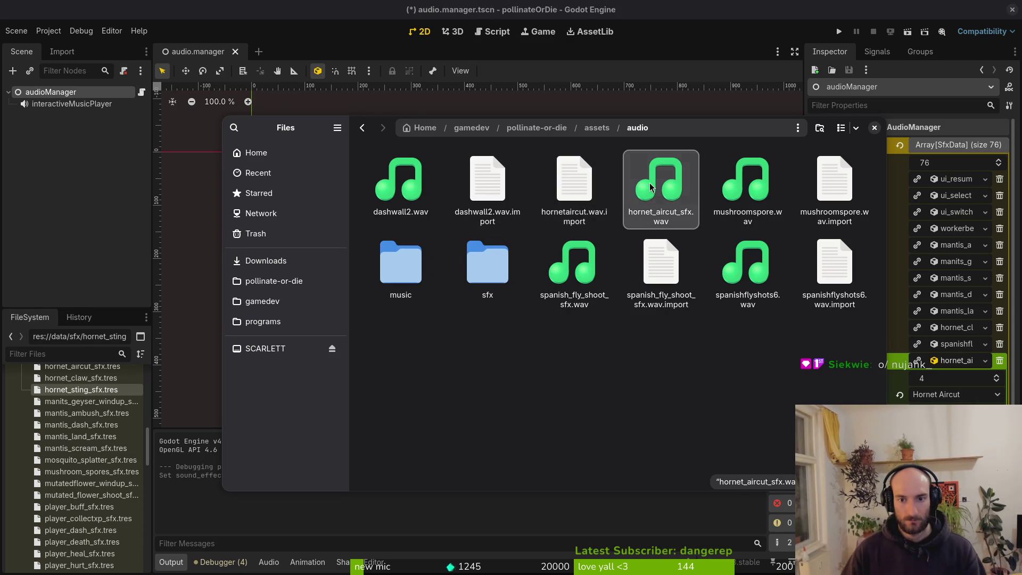
{"action": "key", "text": "space"}
{"action": "left_click", "coordinate": [672, 180]}
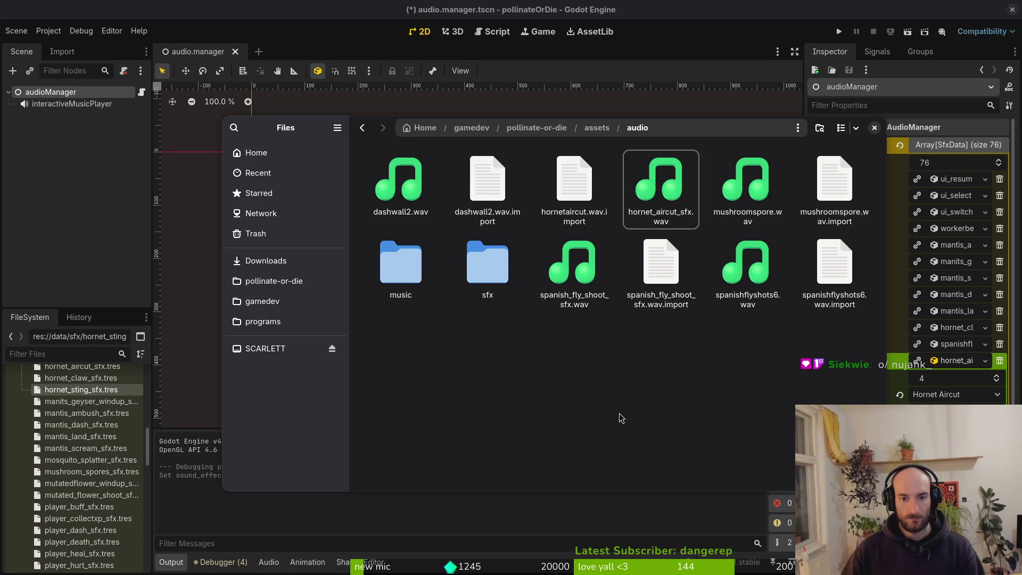
Confirm the sfx folder already holds a playable hornet_aircut_sfx.wav
{"action": "double_click", "coordinate": [488, 266]}
{"action": "key", "text": "alt+Left"}
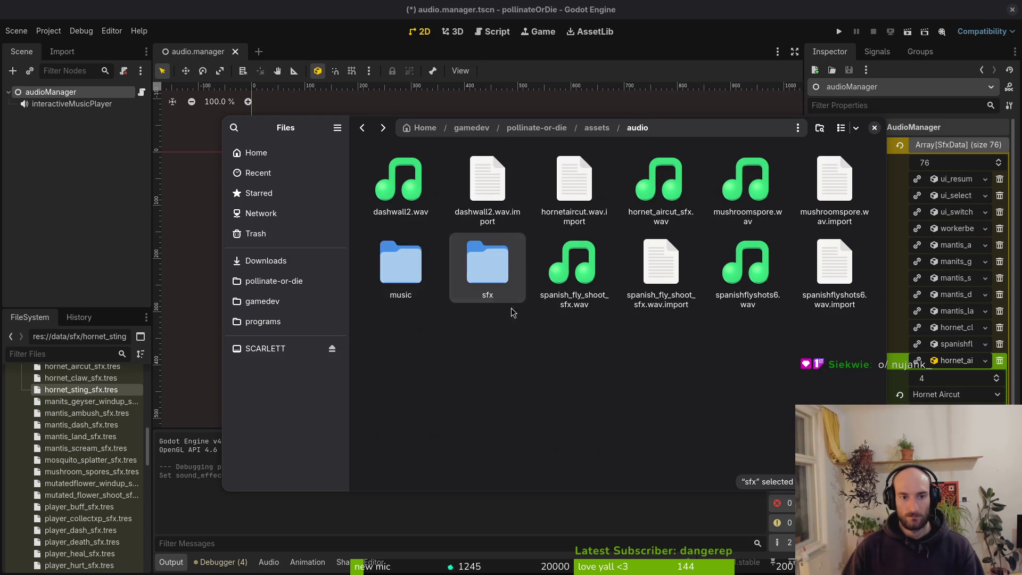
{"action": "double_click", "coordinate": [498, 289]}
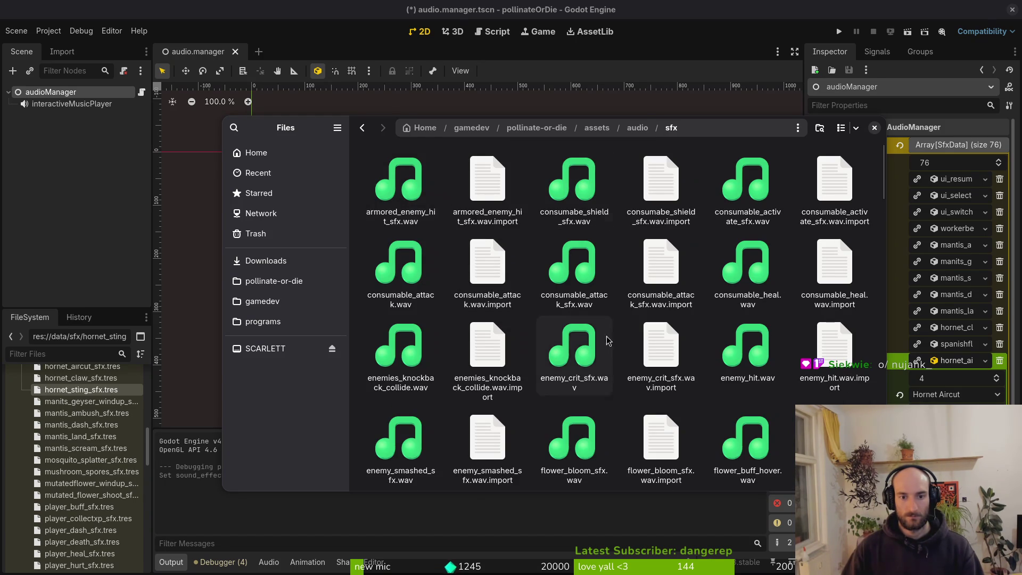
{"action": "scroll", "coordinate": [647, 324], "scroll_direction": "down", "scroll_amount": 5}
{"action": "scroll", "coordinate": [649, 325], "scroll_direction": "down", "scroll_amount": 3}
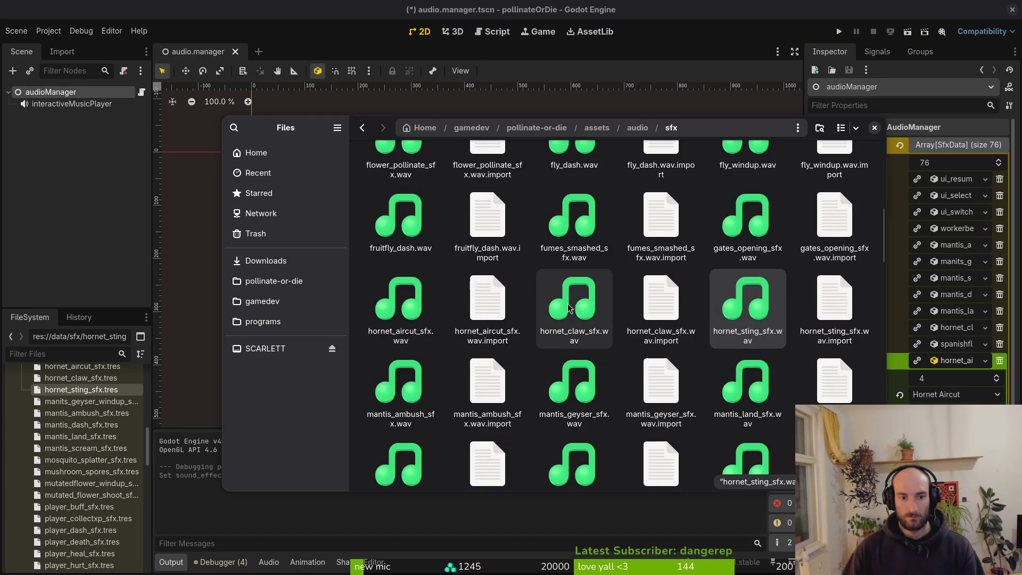
{"action": "double_click", "coordinate": [407, 307]}
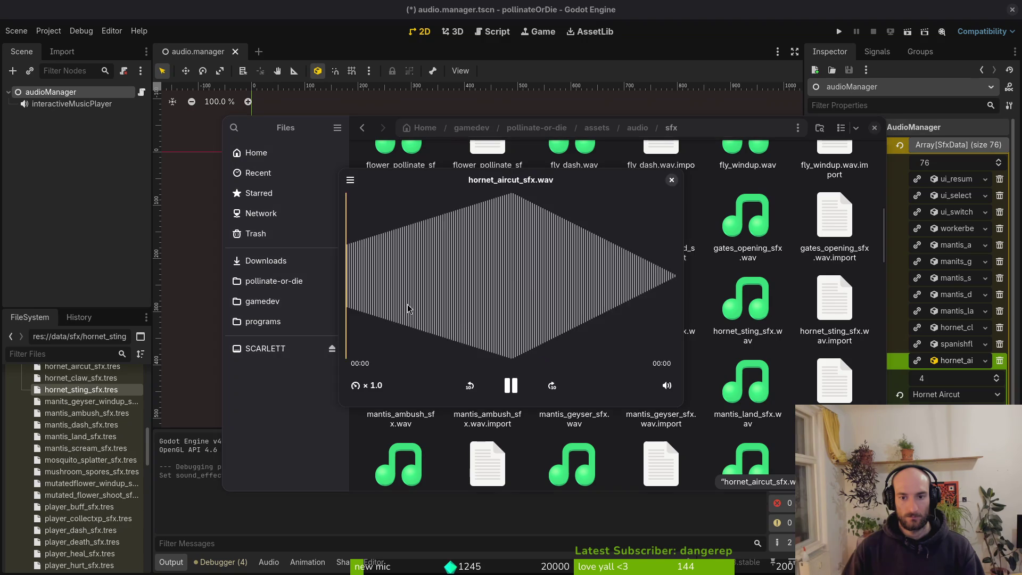
{"action": "left_click", "coordinate": [671, 180]}
Trash the duplicate hornet_aircut_sfx.wav from assets/audio and return to Godot
{"action": "key", "text": "alt+Left"}
{"action": "left_click", "coordinate": [653, 184]}
{"action": "key", "text": "Delete"}
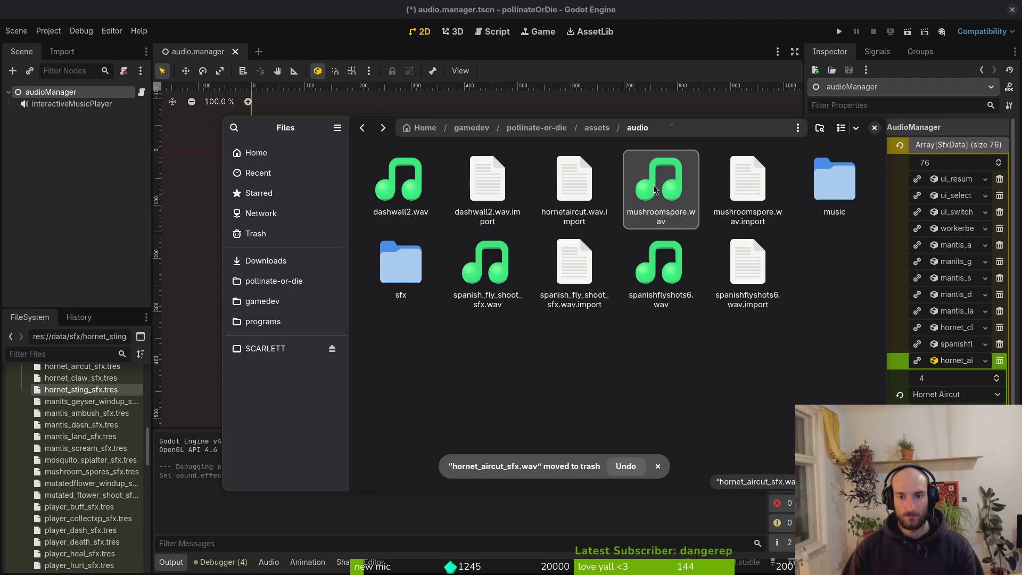
{"action": "key", "text": "alt+Tab"}
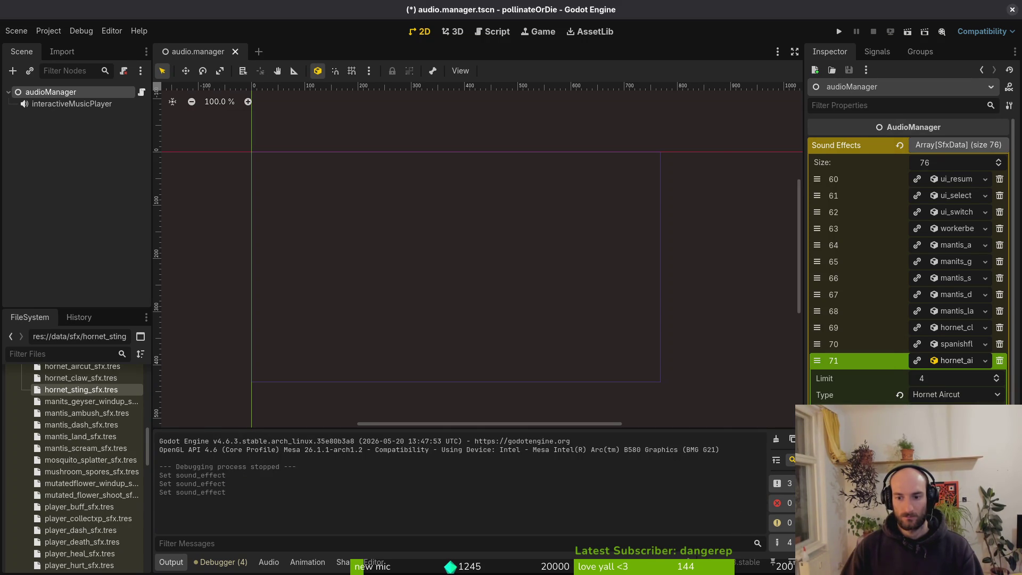
Quick-load the sound found by searching 'sting' into entry 71 and save the scene
{"action": "type", "text": "sting"}
{"action": "key", "text": "Return"}
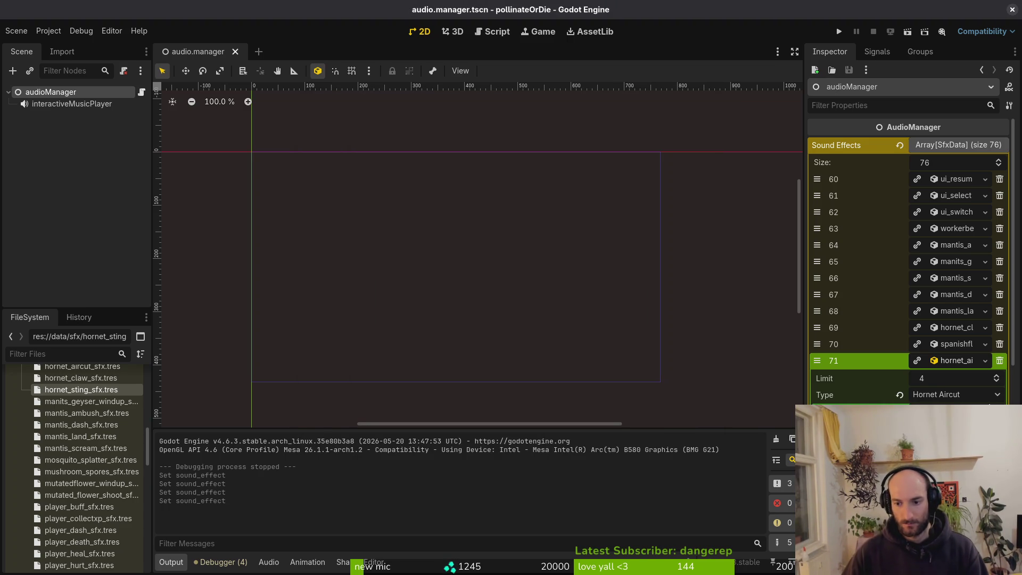
{"action": "key", "text": "ctrl+s"}
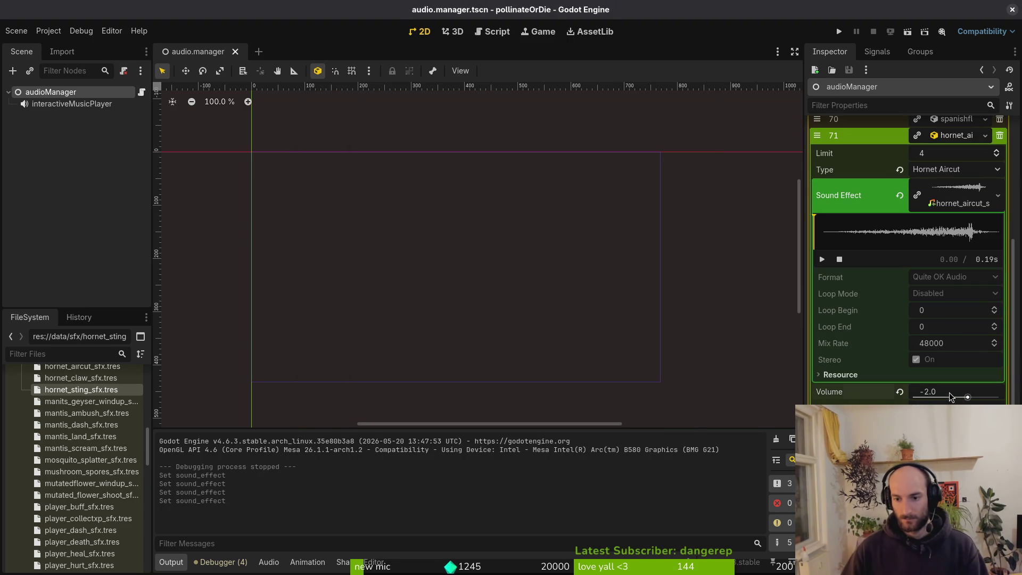
Raise the Hornet Aircut entry's Volume to 4.0 and collapse its resource details
{"action": "left_click", "coordinate": [949, 392]}
{"action": "type", "text": "6"}
{"action": "type", "text": "4"}
{"action": "key", "text": "Return"}
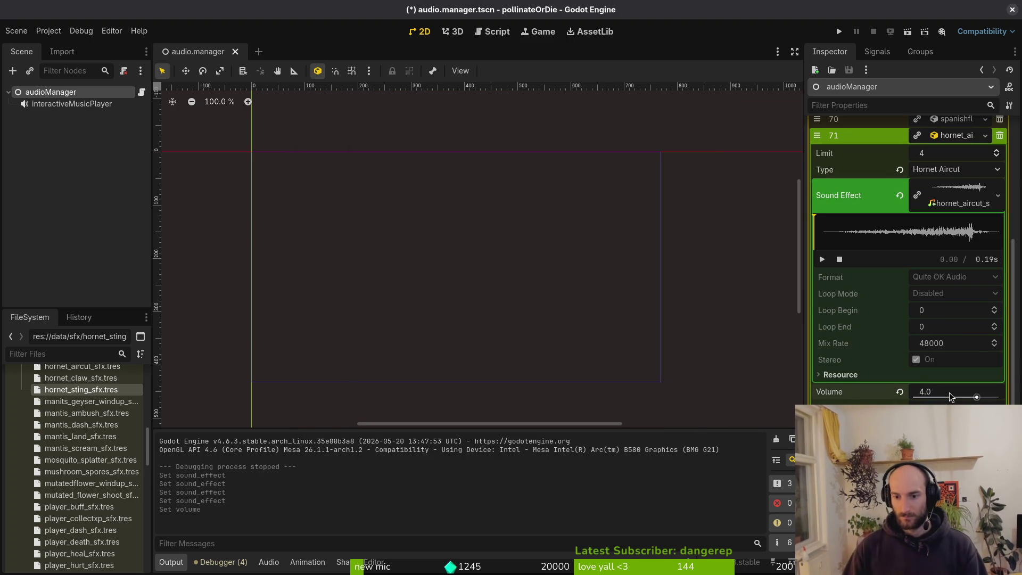
{"action": "left_click", "coordinate": [958, 194]}
Run the game and start the Hornet boss fight from the debug level-select menu
{"action": "left_click", "coordinate": [845, 32]}
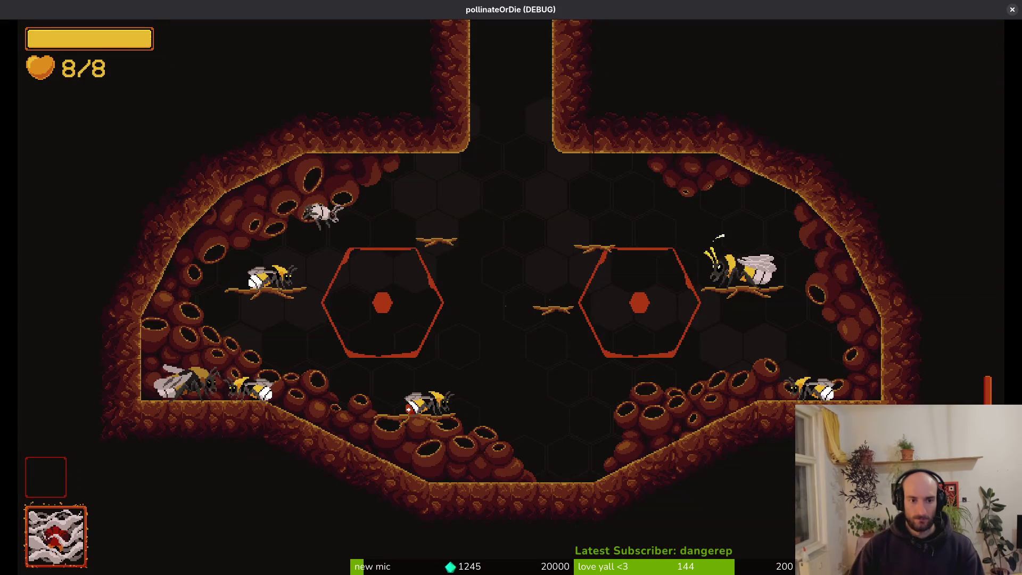
{"action": "key", "text": "Escape"}
{"action": "key", "text": "Return"}
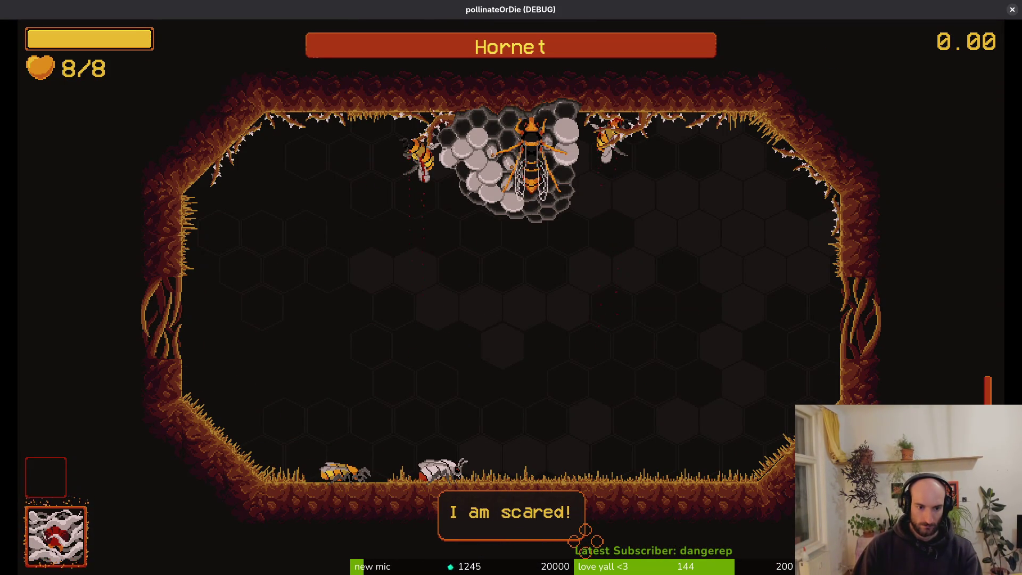
Dismiss the dialogue and fight the Hornet, slashing its dives and dodging its dashes
{"action": "key", "text": "space"}
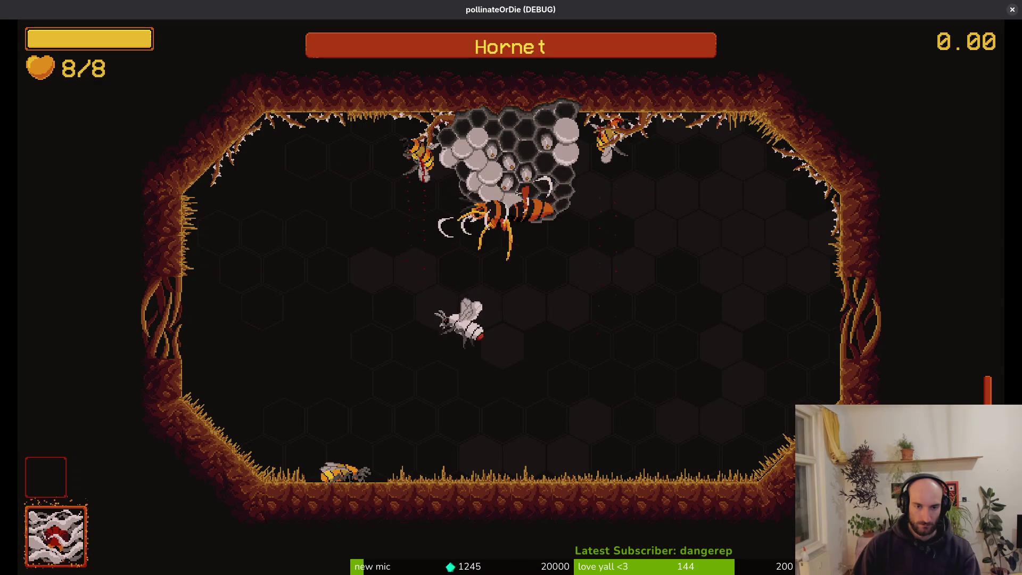
{"action": "key", "text": "space"}
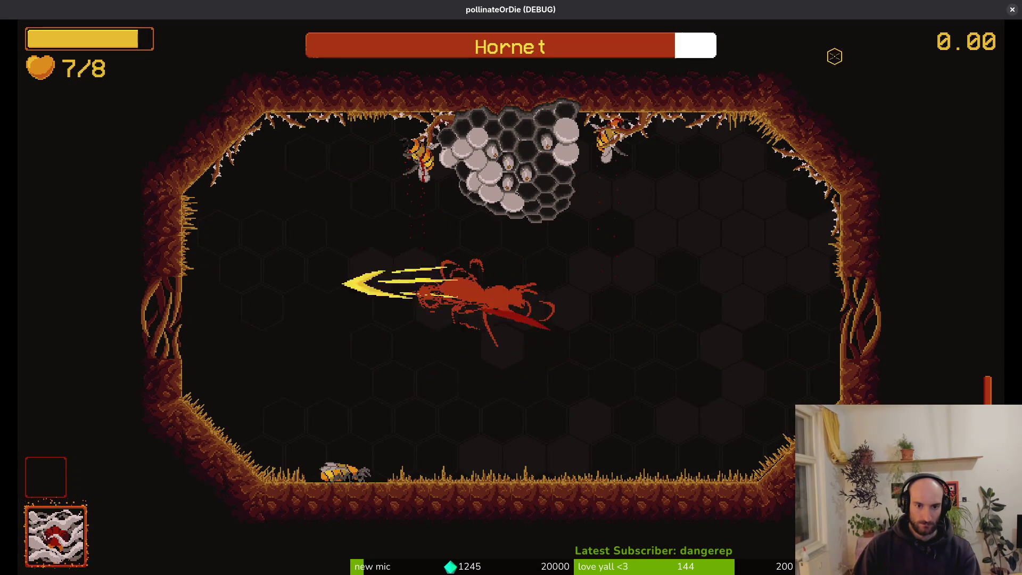
{"action": "key", "text": "space"}
{"action": "key", "text": "space"}
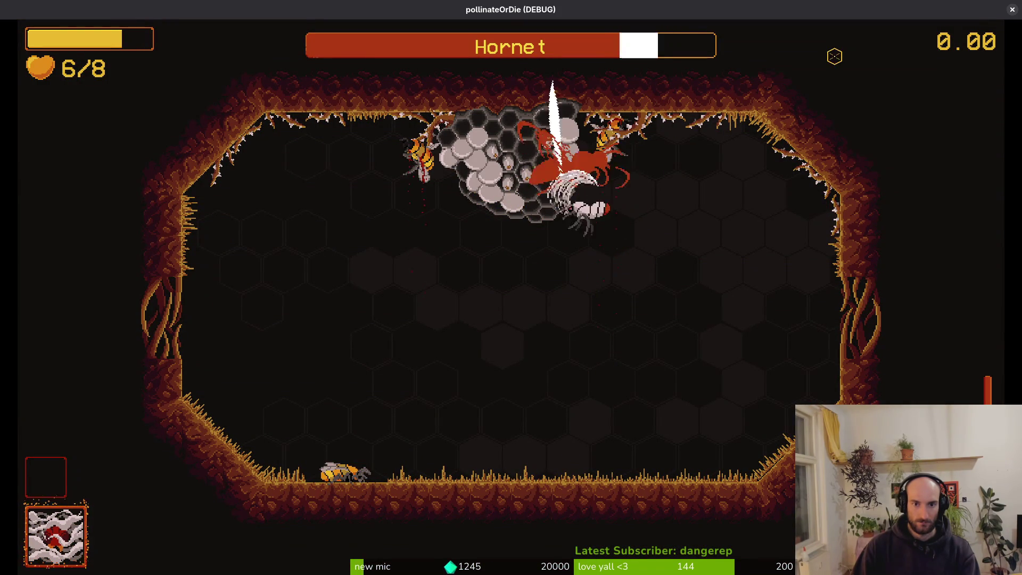
{"action": "key", "text": "space"}
{"action": "key", "text": "space"}
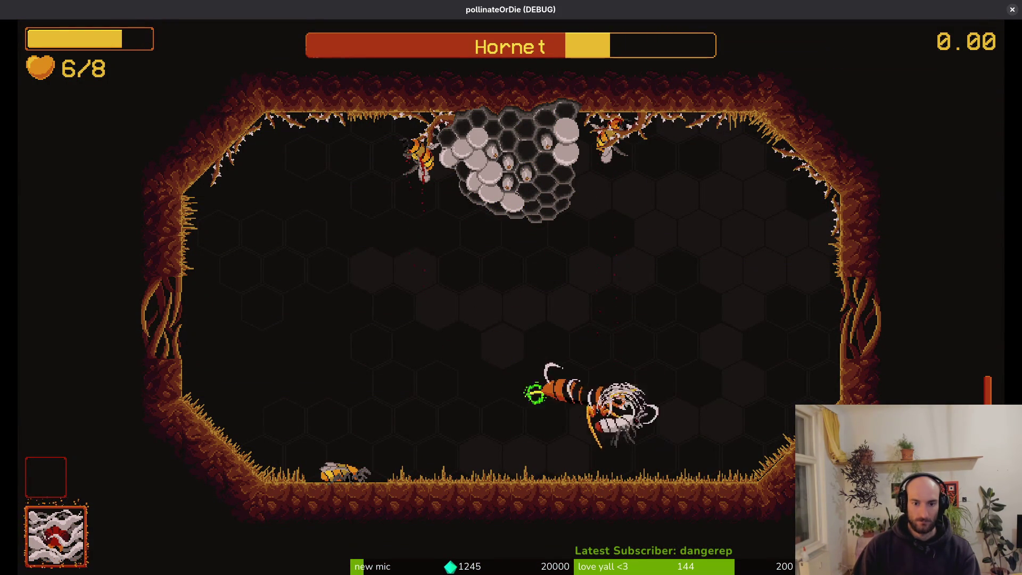
{"action": "key", "text": "space"}
{"action": "key", "text": "space"}
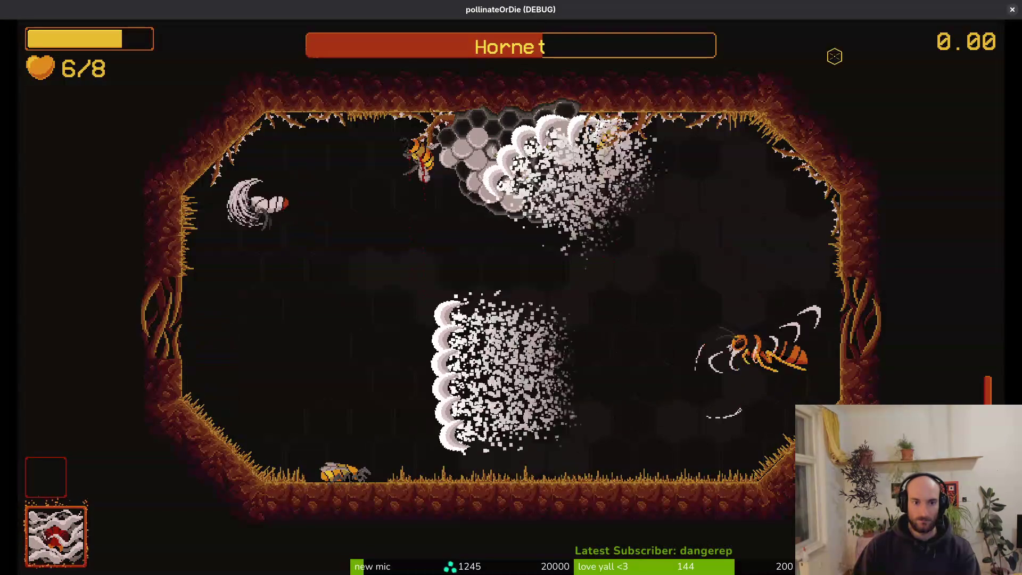
{"action": "key", "text": "s"}
{"action": "key", "text": "space"}
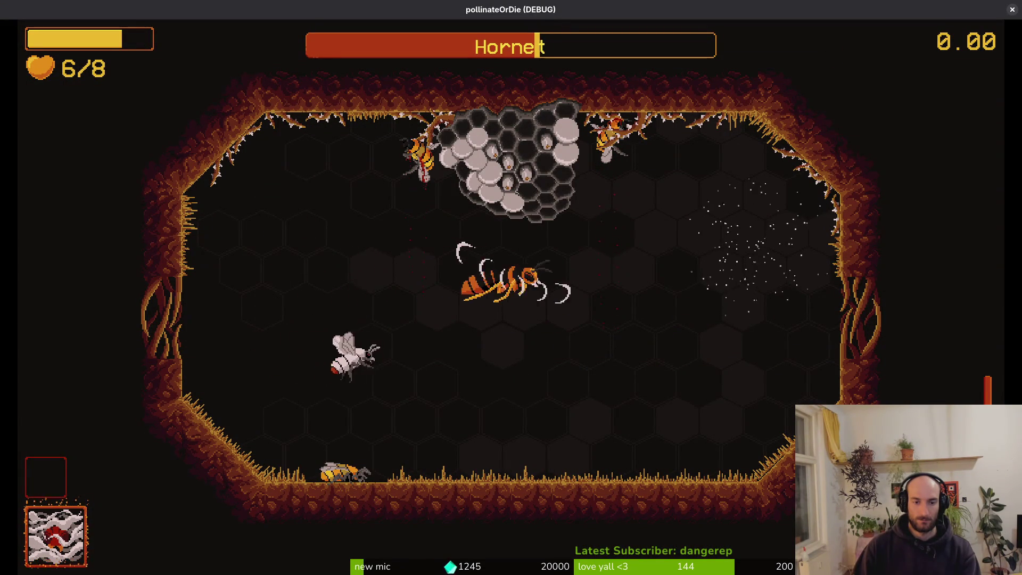
{"action": "key", "text": "w"}
{"action": "key", "text": "a"}
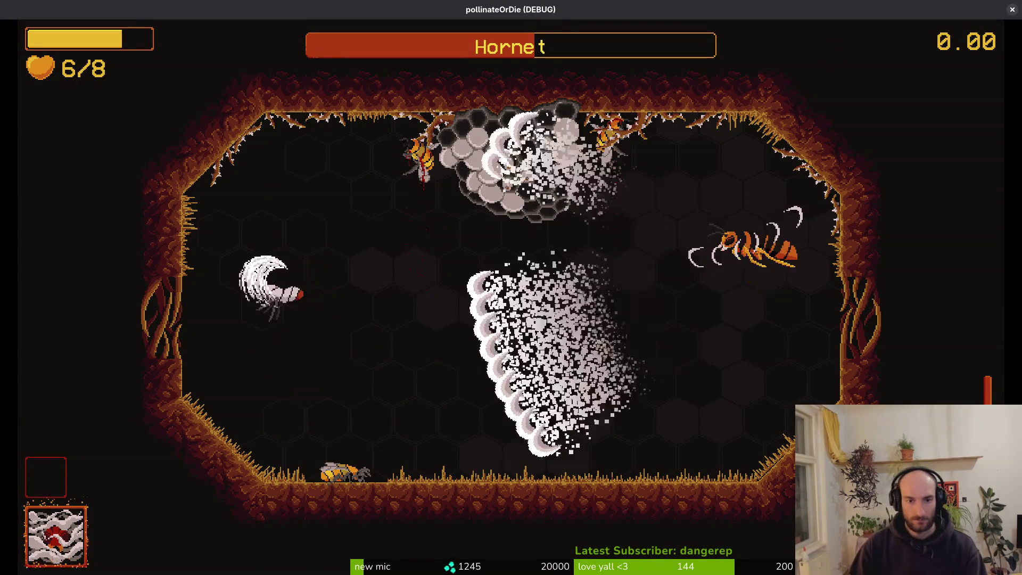
{"action": "key", "text": "w"}
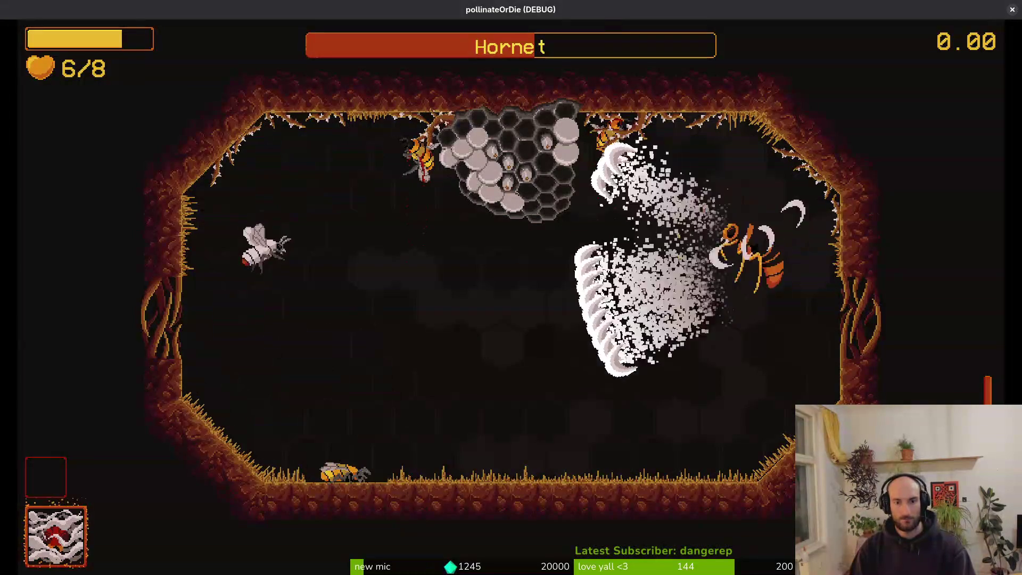
{"action": "key", "text": "space"}
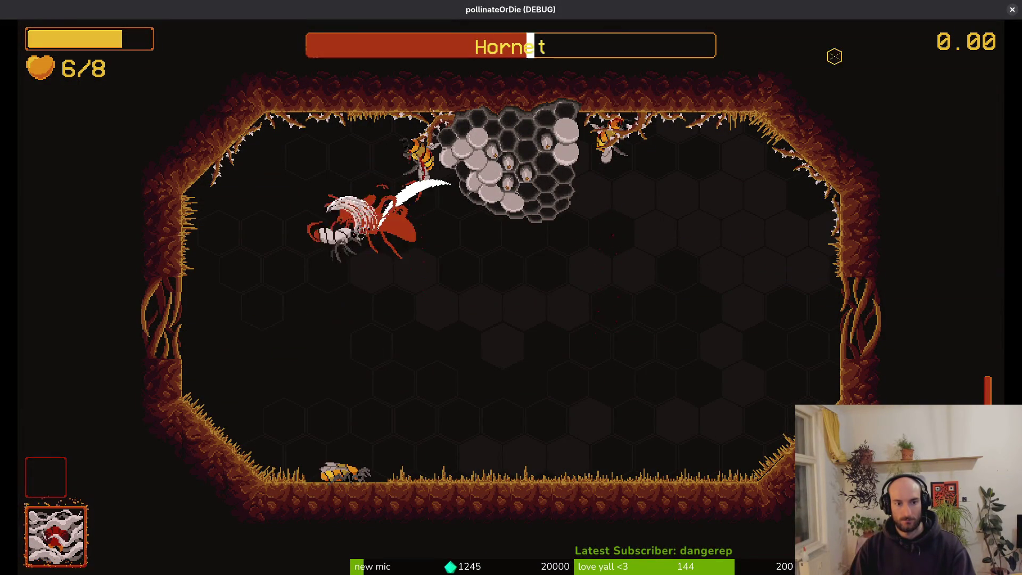
{"action": "key", "text": "d"}
{"action": "key", "text": "a"}
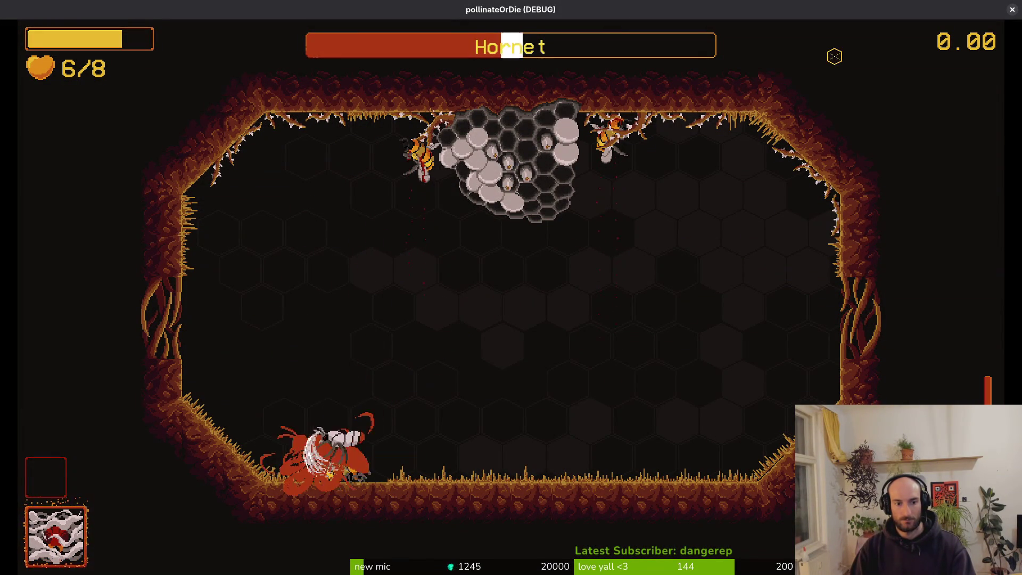
{"action": "key", "text": "space"}
{"action": "key", "text": "s"}
{"action": "key", "text": "w"}
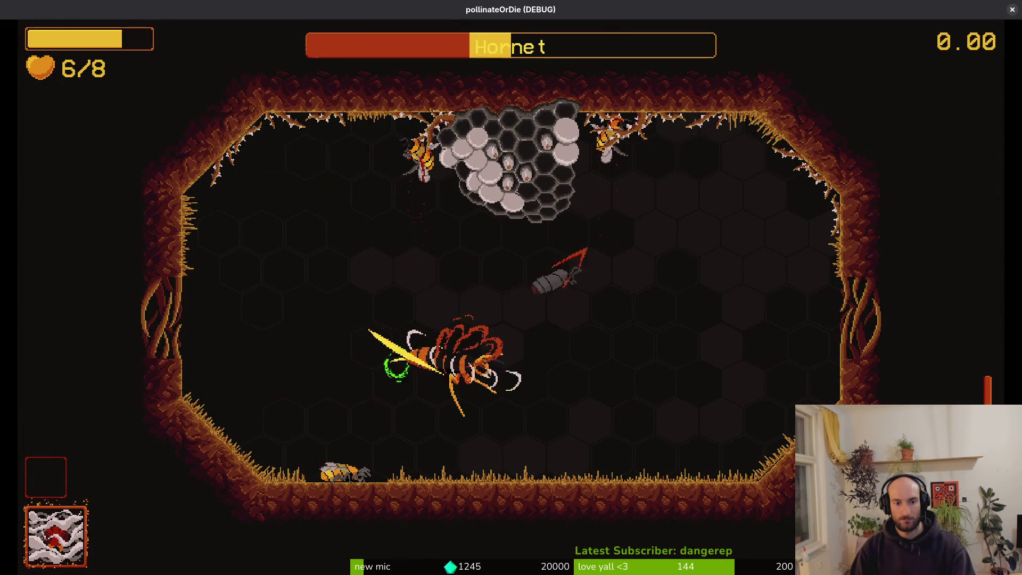
{"action": "key", "text": "a"}
{"action": "key", "text": "s"}
{"action": "key", "text": "d"}
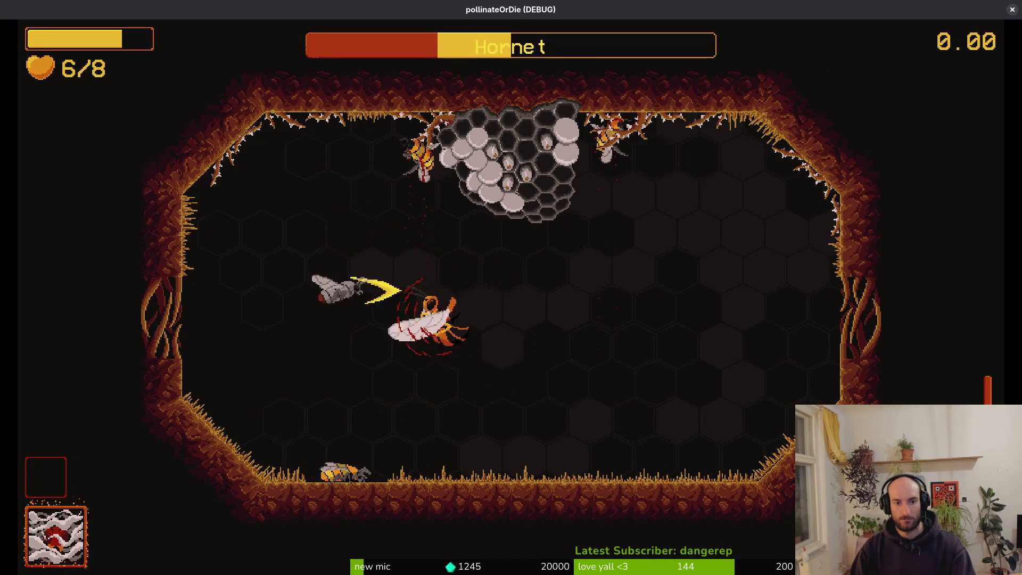
{"action": "key", "text": "space"}
Keep slashing the Hornet until it dies, then pause the game
{"action": "key", "text": "a"}
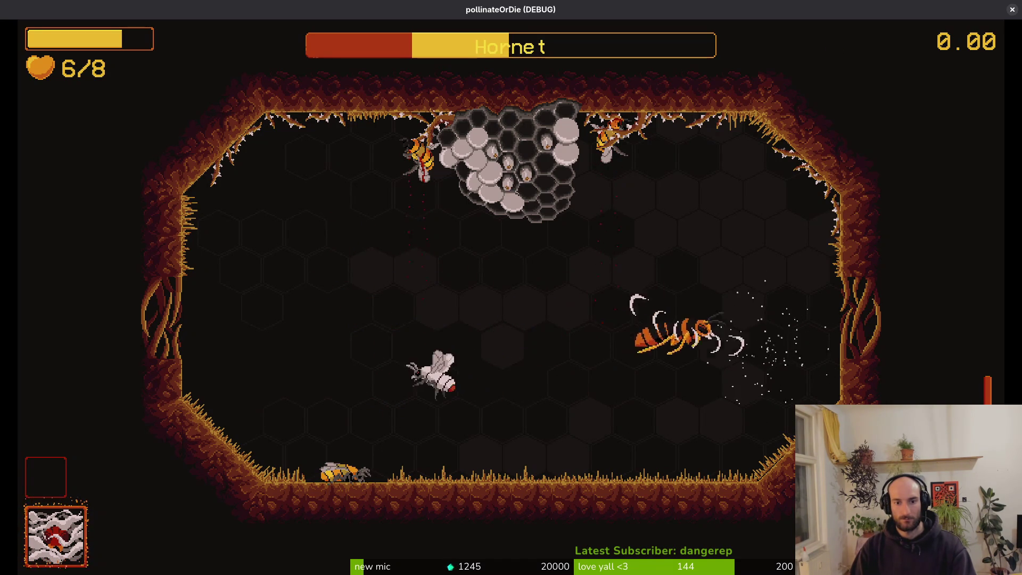
{"action": "key", "text": "w"}
{"action": "key", "text": "s"}
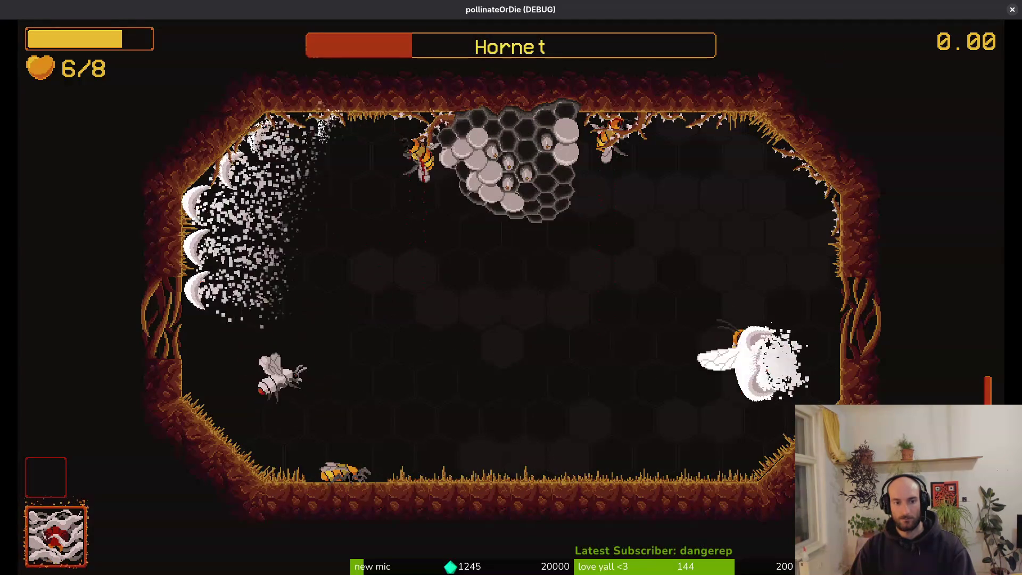
{"action": "key", "text": "space"}
{"action": "key", "text": "w"}
{"action": "key", "text": "s"}
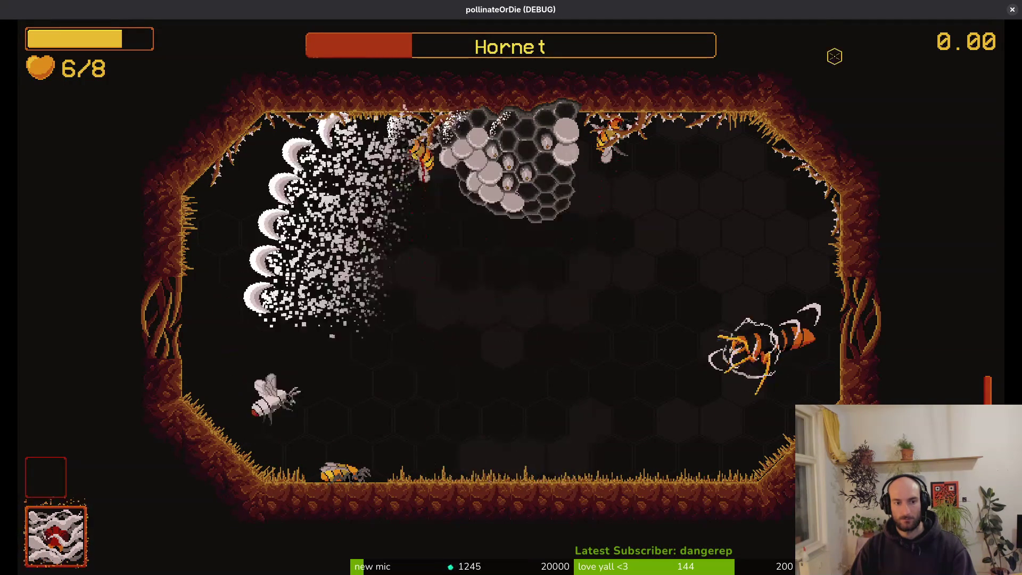
{"action": "key", "text": "d"}
{"action": "key", "text": "space"}
{"action": "key", "text": "d"}
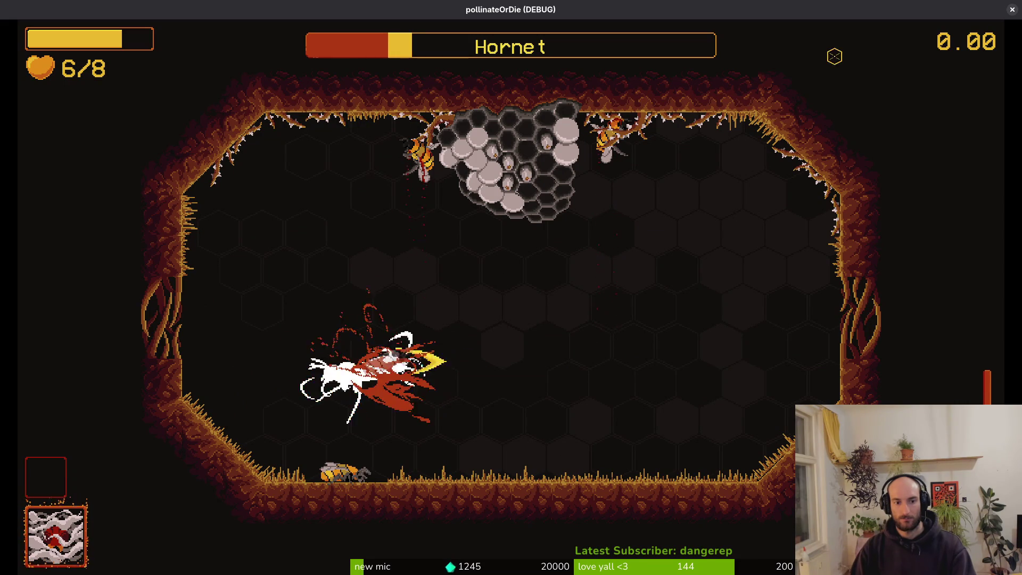
{"action": "key", "text": "space"}
{"action": "key", "text": "w"}
{"action": "key", "text": "s"}
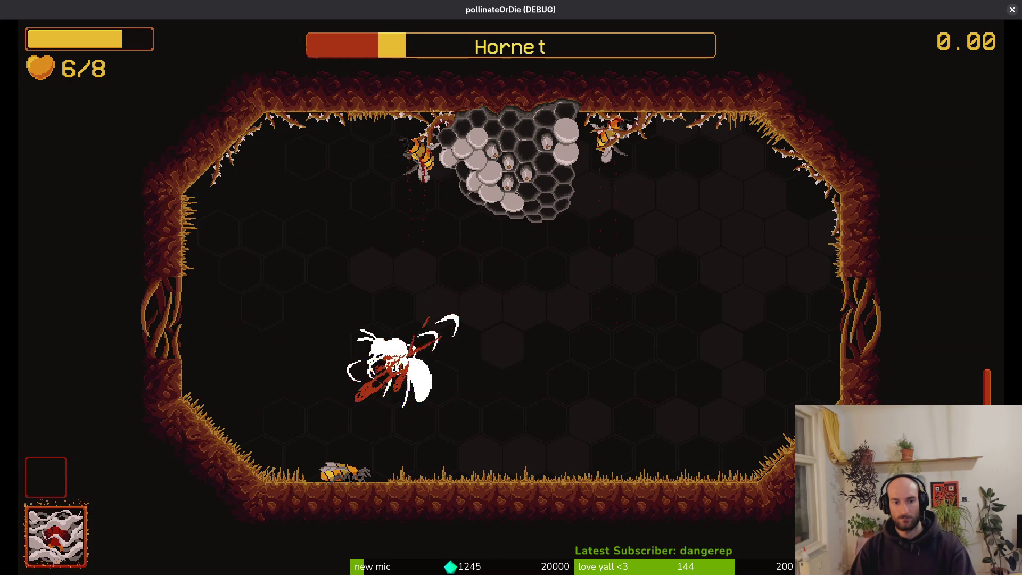
{"action": "key", "text": "space"}
{"action": "key", "text": "w"}
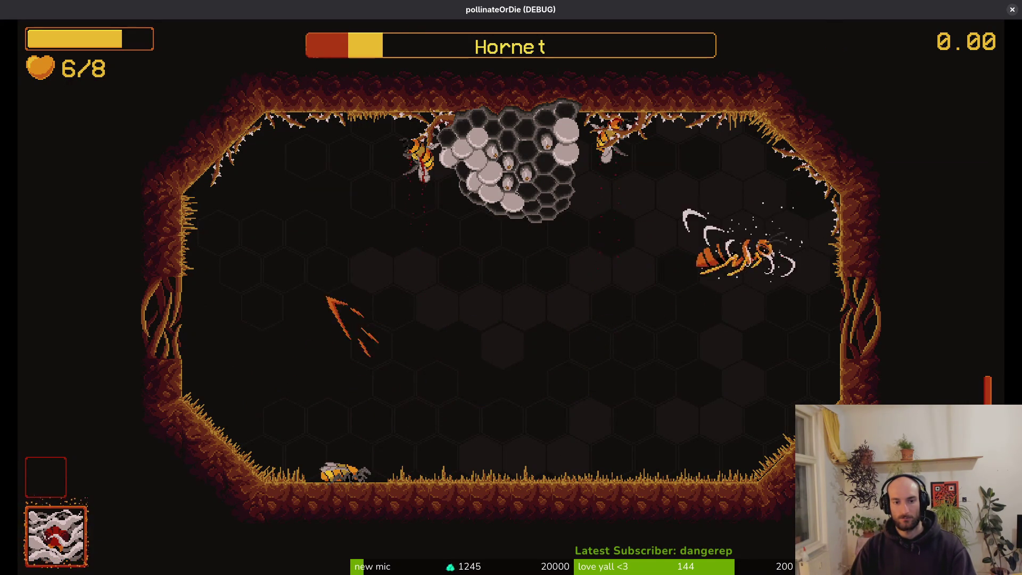
{"action": "key", "text": "a"}
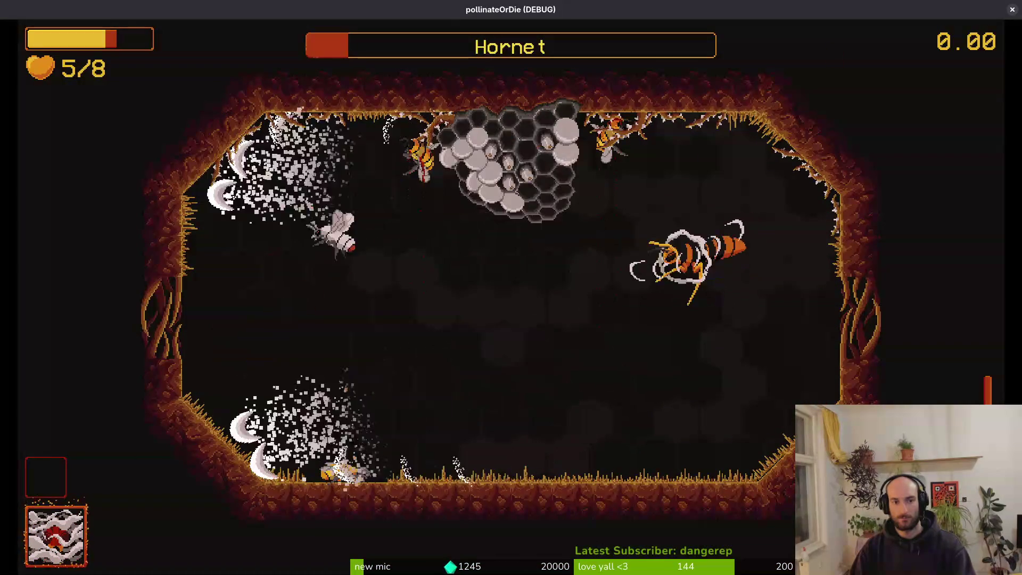
{"action": "key", "text": "w"}
{"action": "key", "text": "space"}
{"action": "key", "text": "s"}
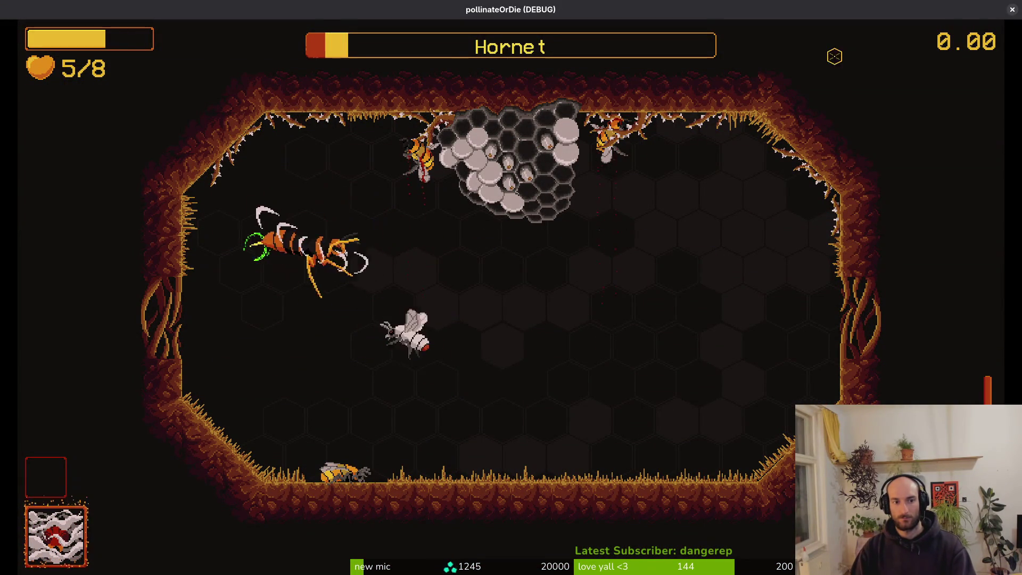
{"action": "key", "text": "space"}
{"action": "key", "text": "w"}
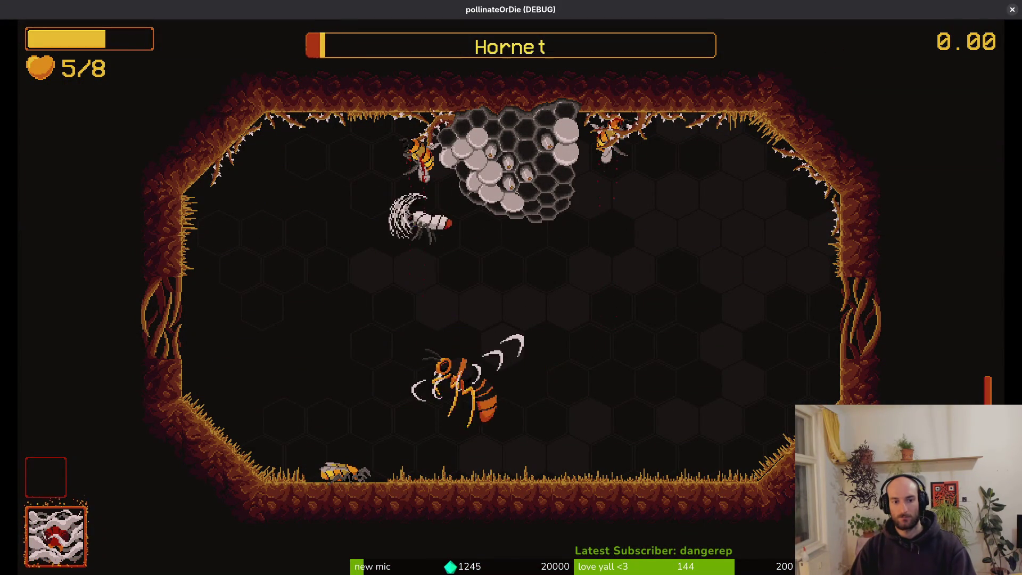
{"action": "key", "text": "s"}
{"action": "key", "text": "space"}
{"action": "key", "text": "Escape"}
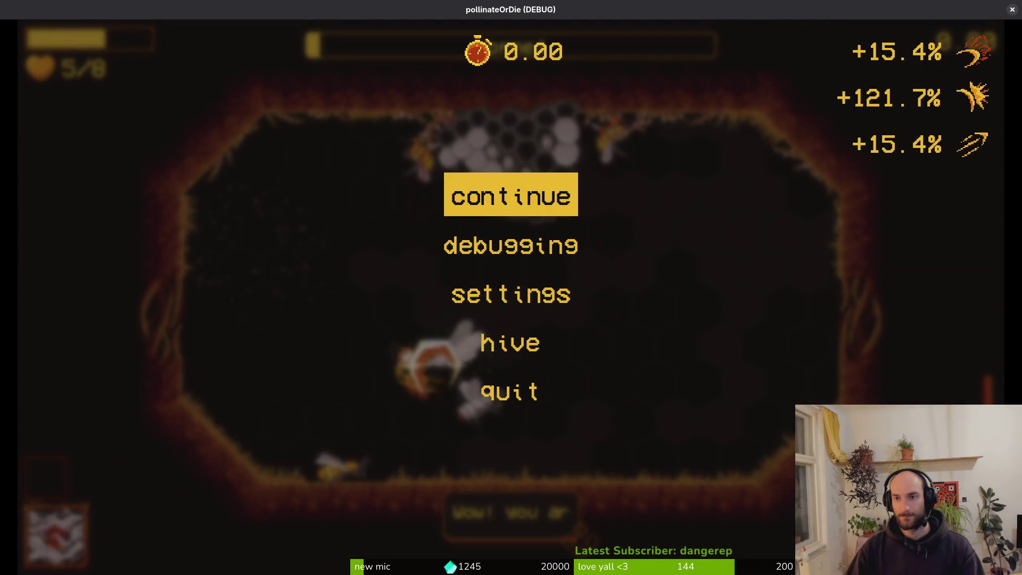
Close the running game and collapse the Sound Effects array in the Inspector
{"action": "left_click", "coordinate": [1012, 11]}
{"action": "scroll", "coordinate": [928, 195], "scroll_direction": "up", "scroll_amount": 2}
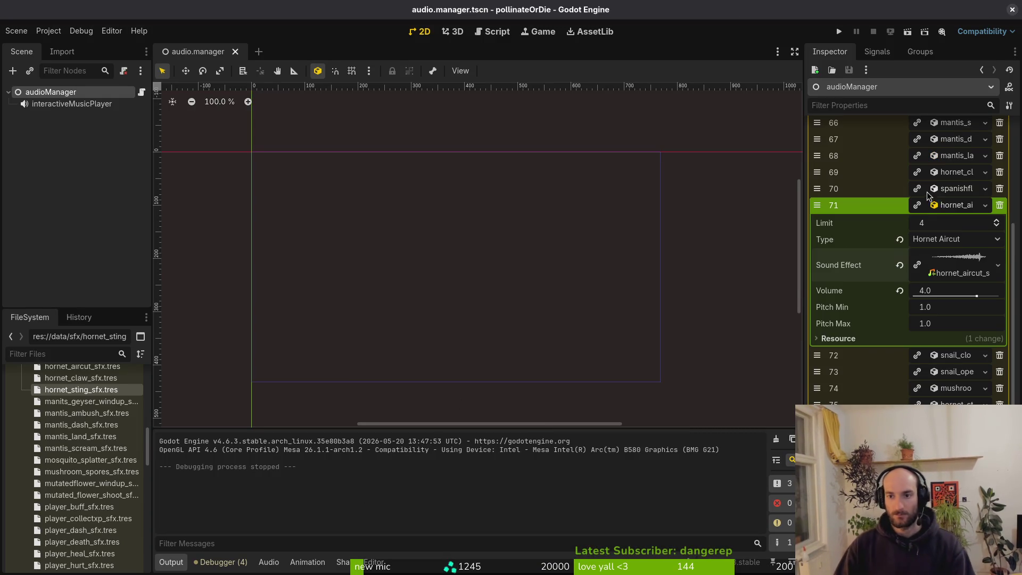
{"action": "left_click", "coordinate": [943, 211]}
{"action": "scroll", "coordinate": [939, 306], "scroll_direction": "up", "scroll_amount": 2}
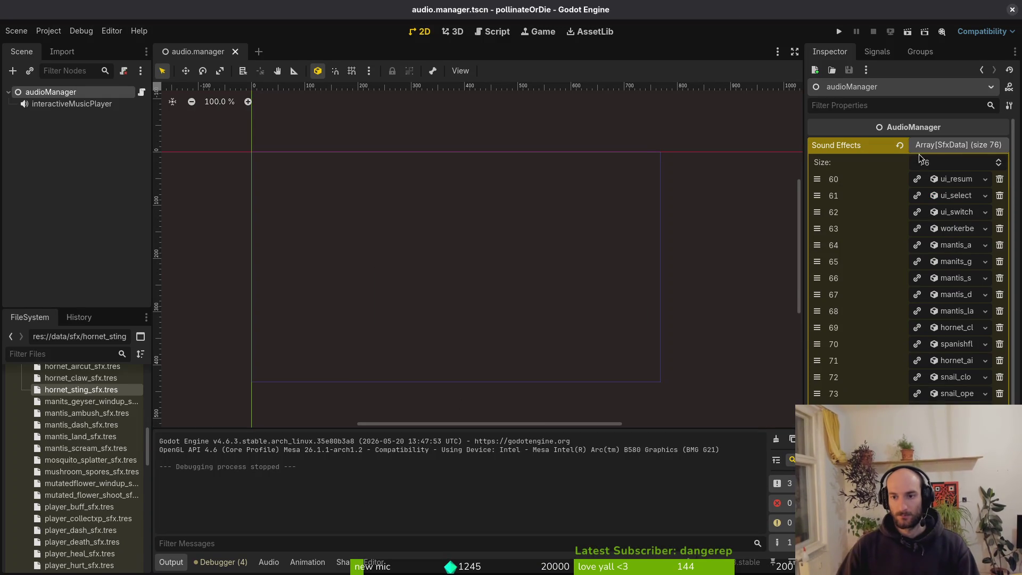
{"action": "left_click", "coordinate": [937, 144]}
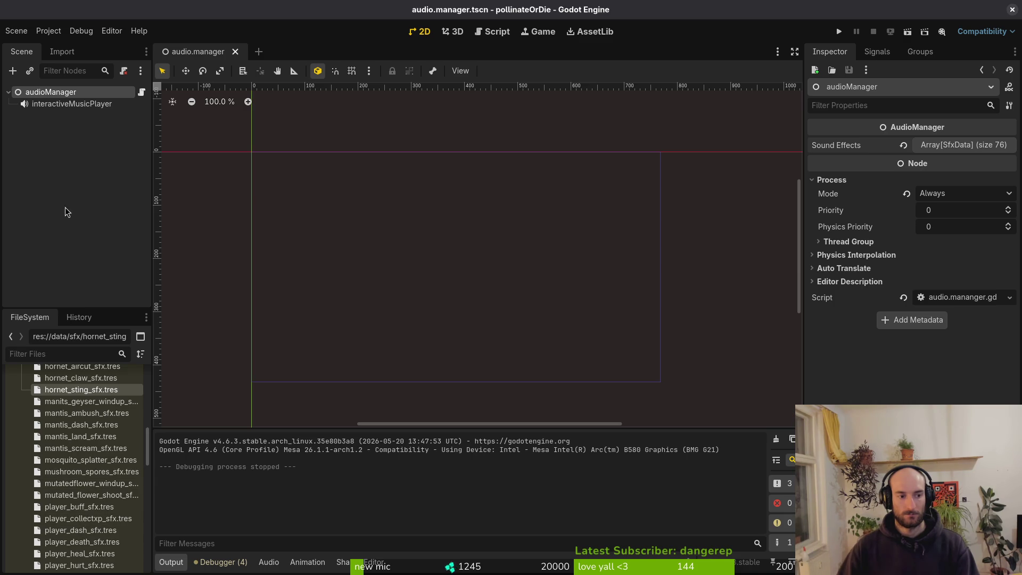
{"action": "scroll", "coordinate": [39, 409], "scroll_direction": "up", "scroll_amount": 2}
{"action": "scroll", "coordinate": [39, 411], "scroll_direction": "up", "scroll_amount": 15}
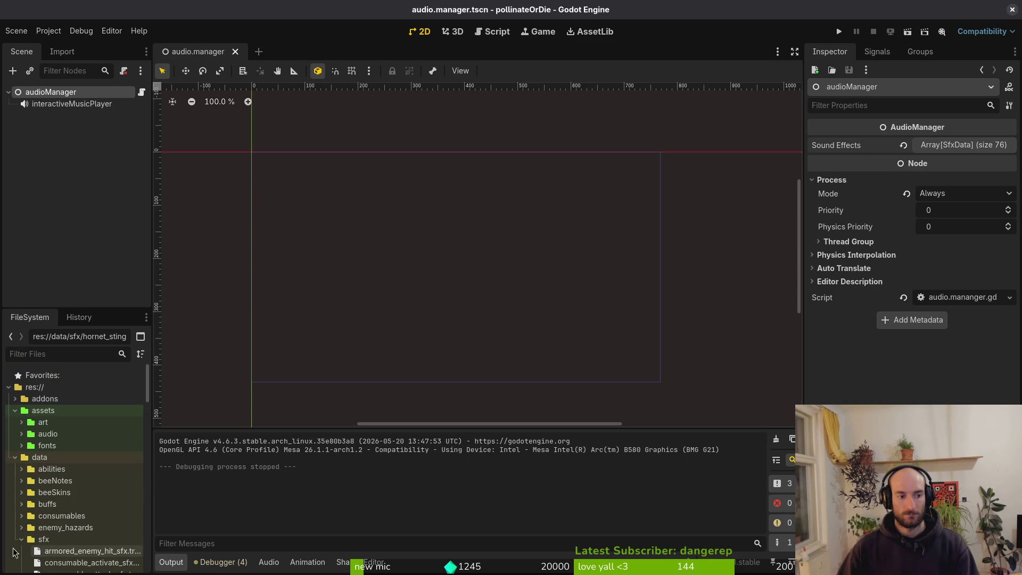
{"action": "scroll", "coordinate": [23, 471], "scroll_direction": "down", "scroll_amount": 3}
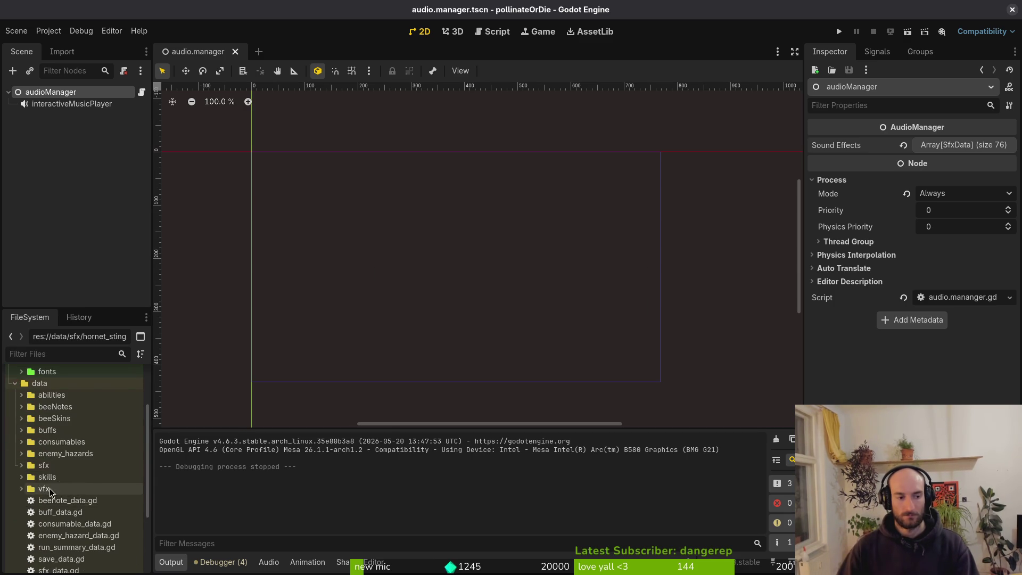
Open critical_hit_sfx.tres from the sfx folder, preview it, set Pitch Min to 2.0, and run the game
{"action": "left_click", "coordinate": [22, 465]}
{"action": "left_click", "coordinate": [100, 536]}
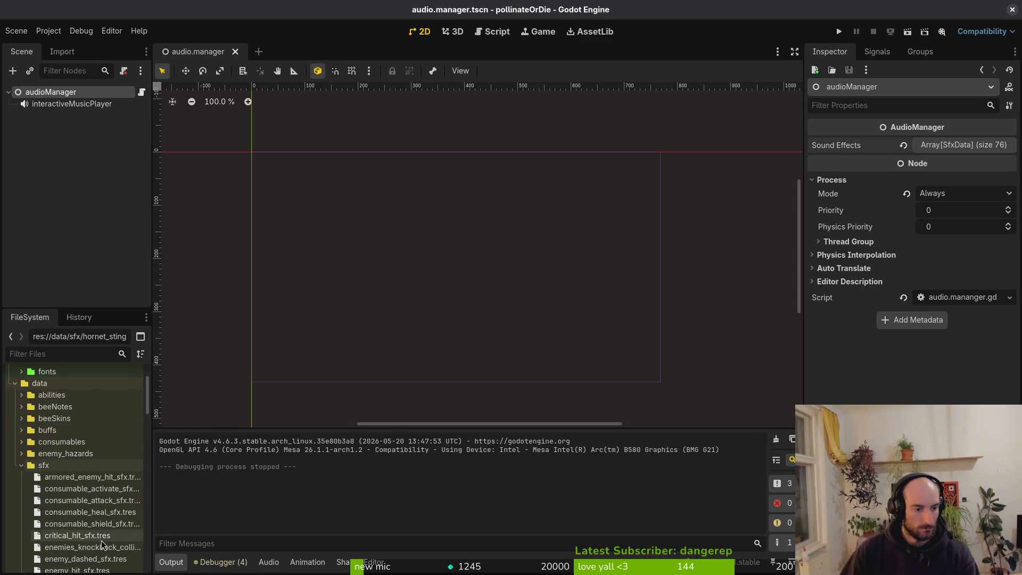
{"action": "left_click", "coordinate": [958, 187]}
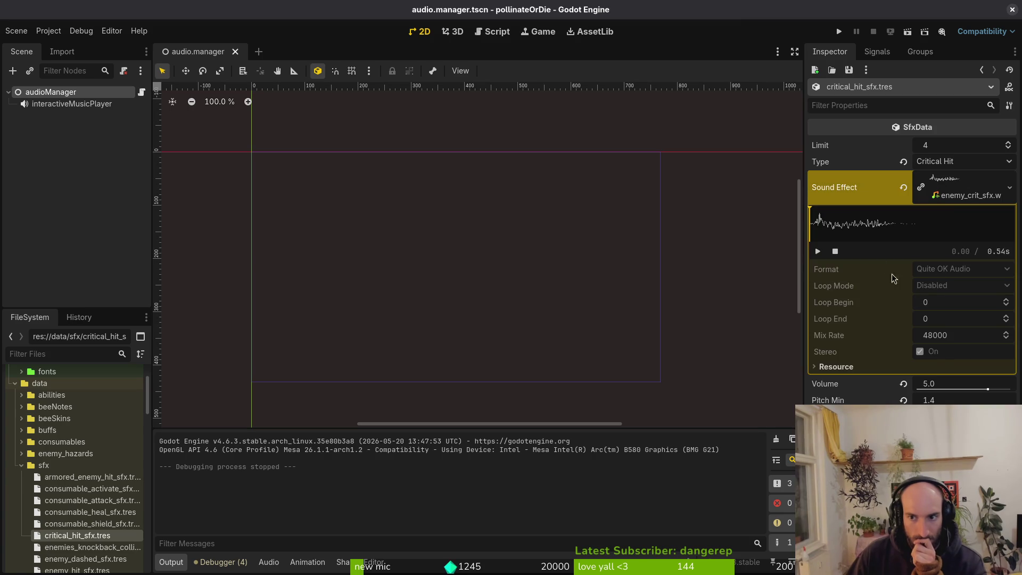
{"action": "left_click", "coordinate": [818, 252]}
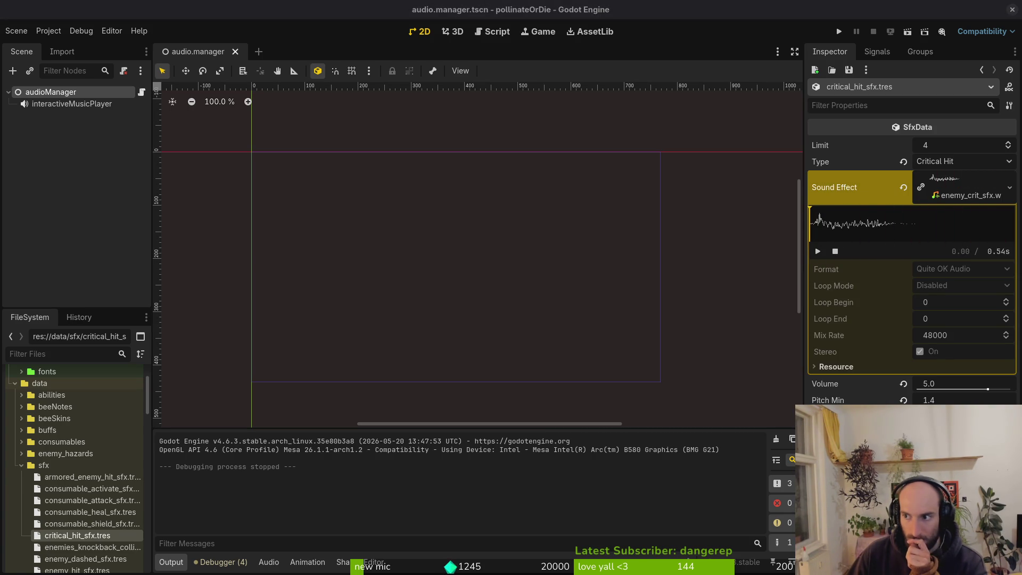
{"action": "left_click", "coordinate": [818, 252]}
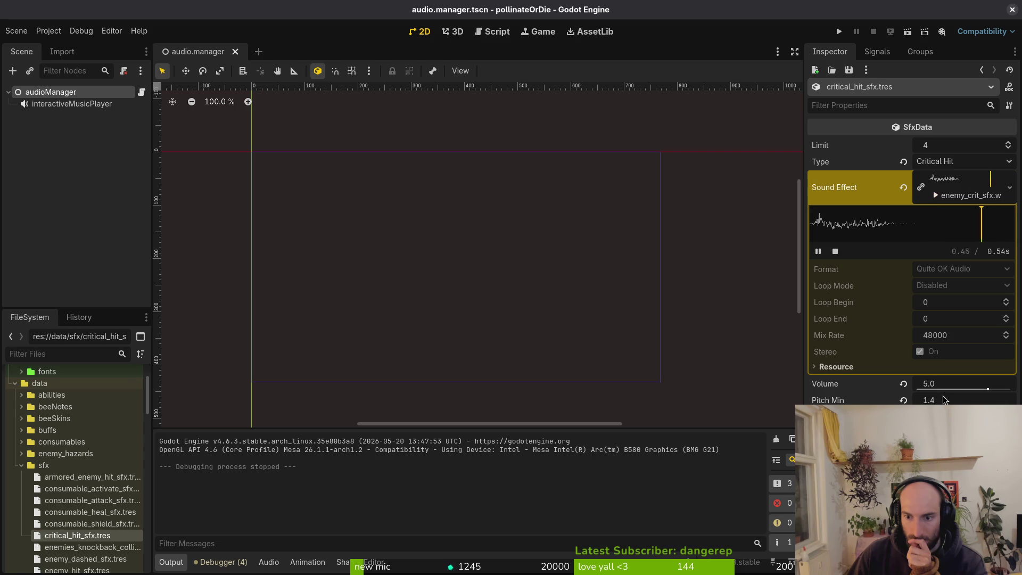
{"action": "type", "text": "2"}
{"action": "key", "text": "Return"}
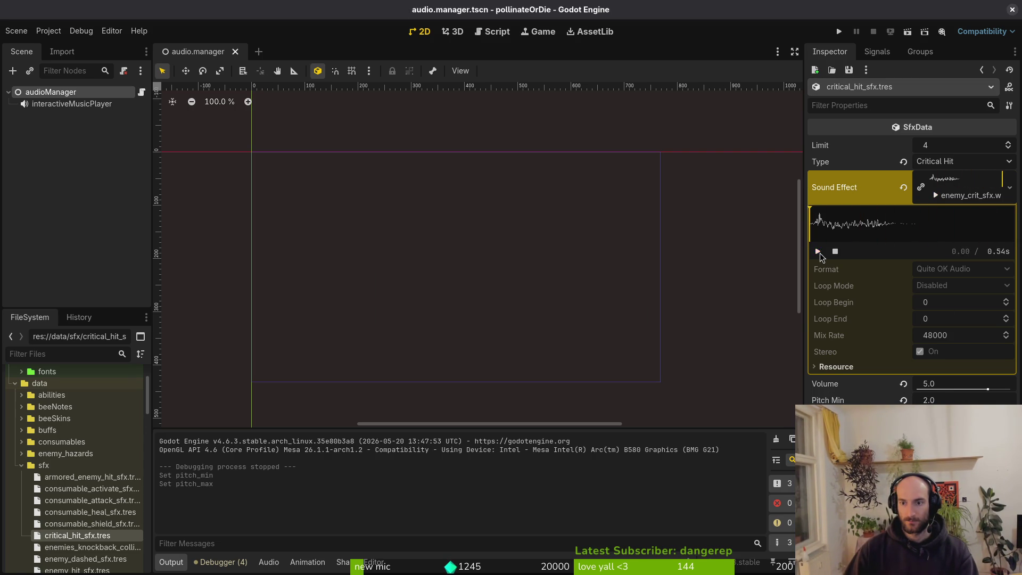
{"action": "left_click", "coordinate": [839, 31]}
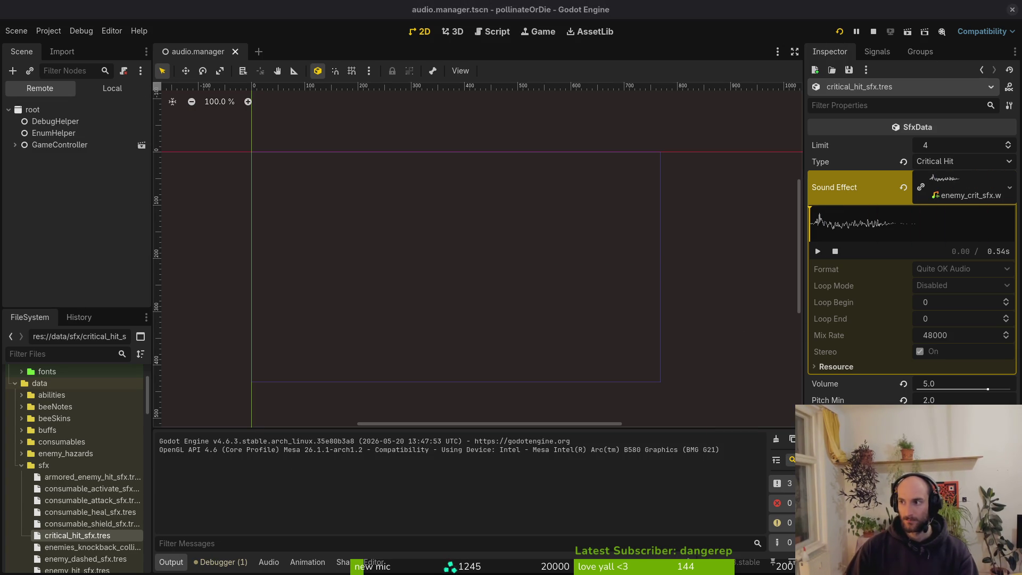
Continue into the game, load the Hornet level from level select, play, then stop with F8
{"action": "key", "text": "Return"}
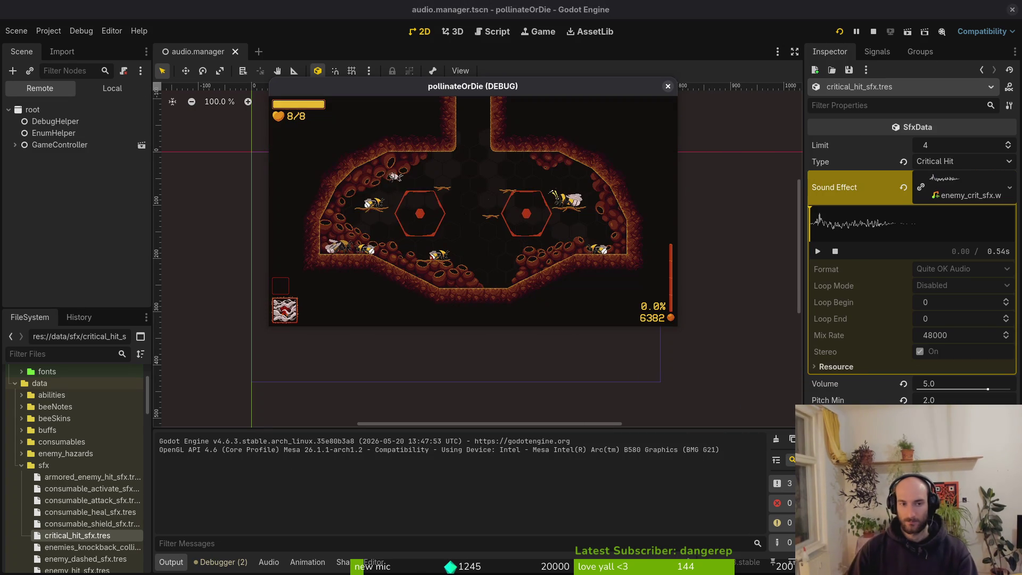
{"action": "key", "text": "Escape"}
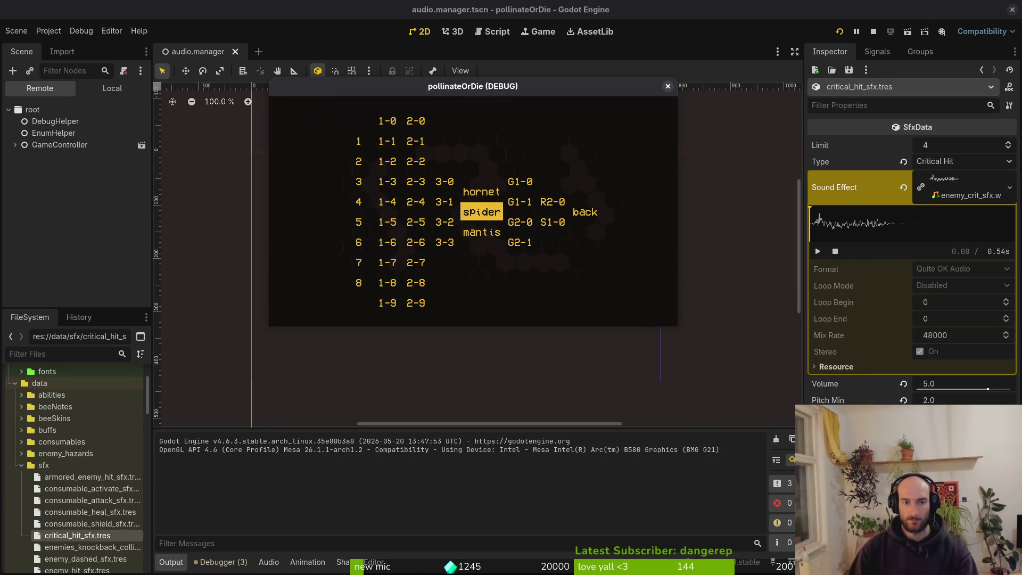
{"action": "key", "text": "Up"}
{"action": "key", "text": "Return"}
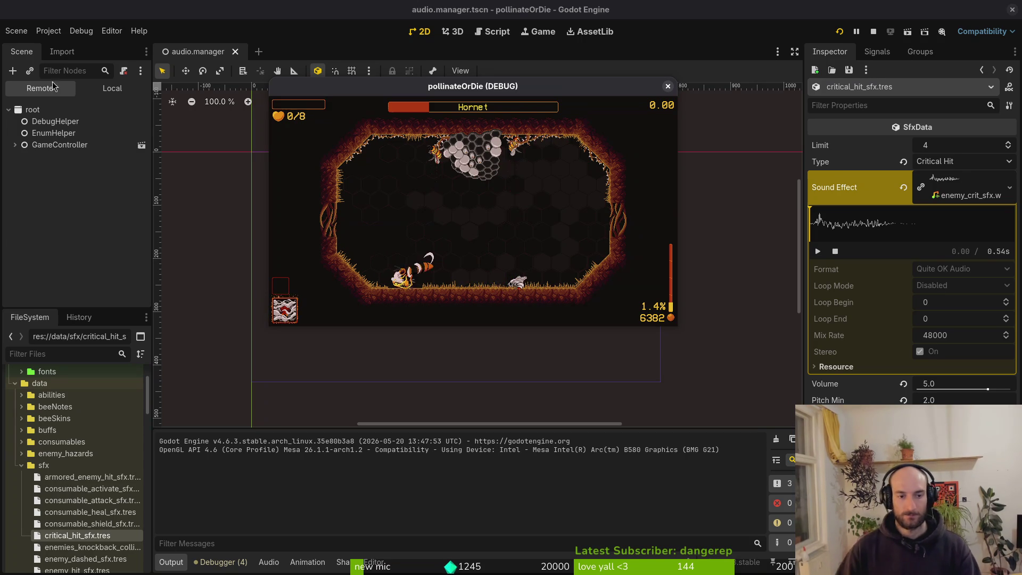
{"action": "key", "text": "F8"}
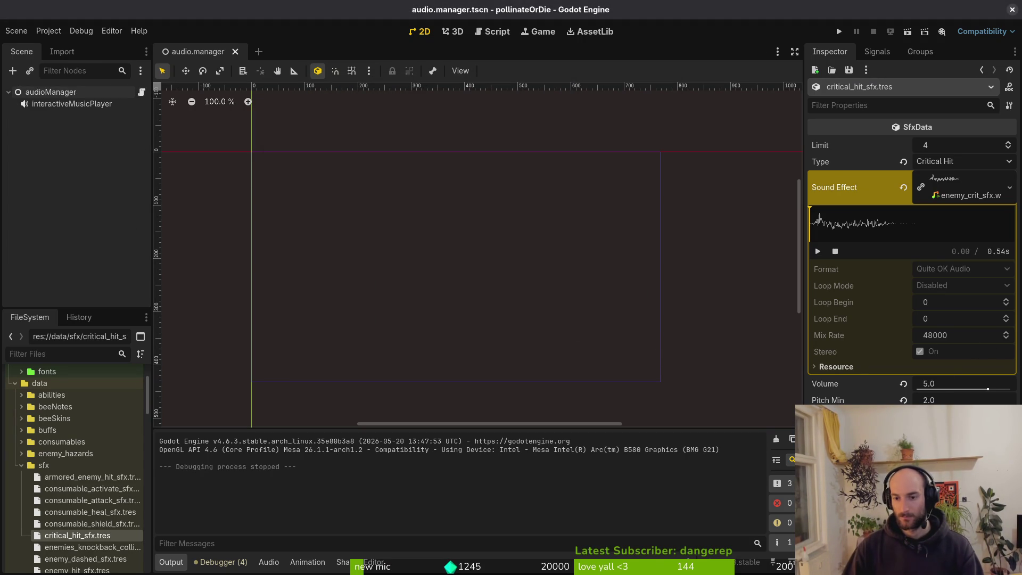
Undo the critical hit Pitch Min back to 1.4, collapse the sfx folder, and show assets/audio in Files
{"action": "key", "text": "ctrl+z"}
{"action": "key", "text": "ctrl+z"}
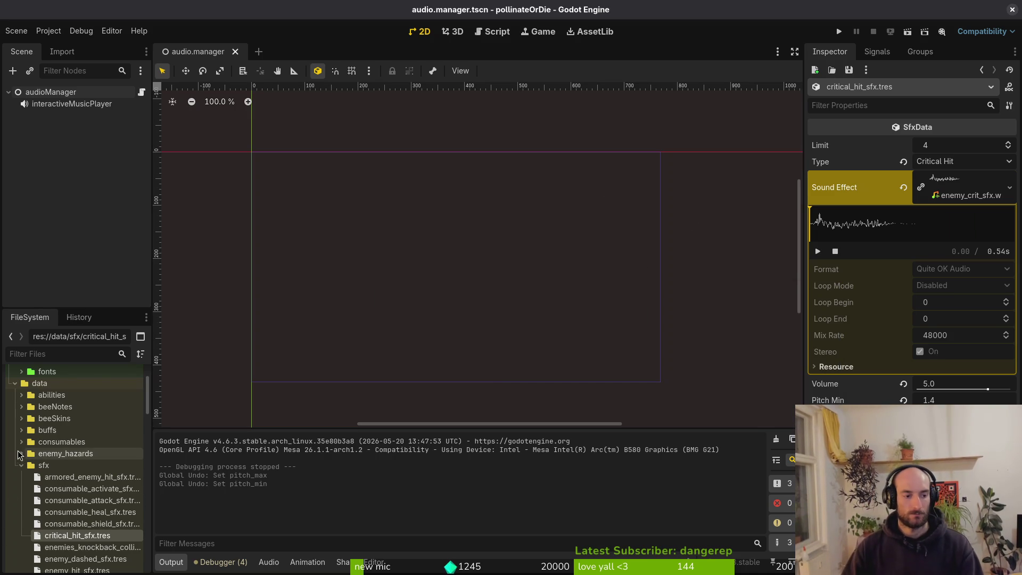
{"action": "left_click", "coordinate": [21, 465]}
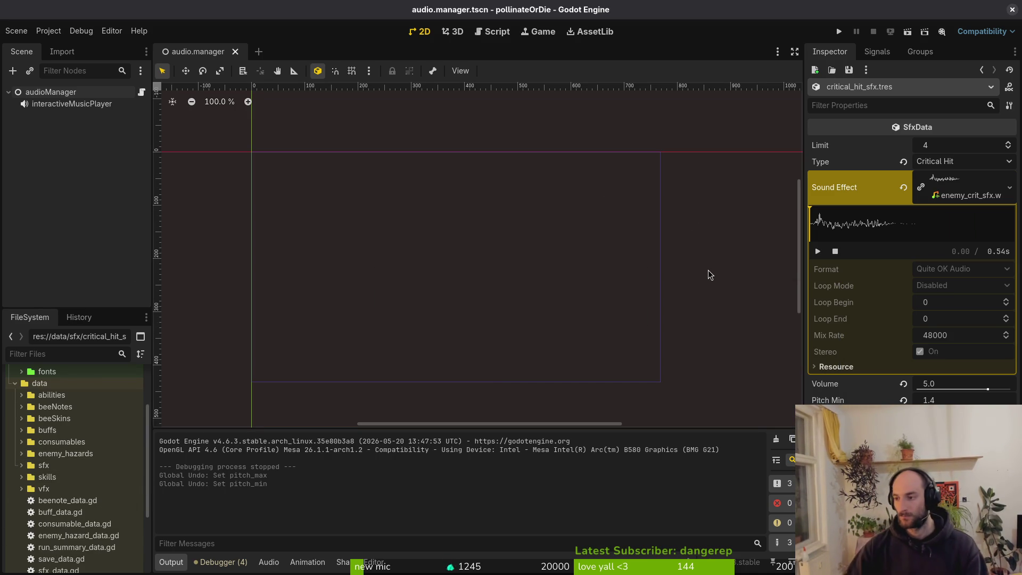
{"action": "key", "text": "alt+Tab"}
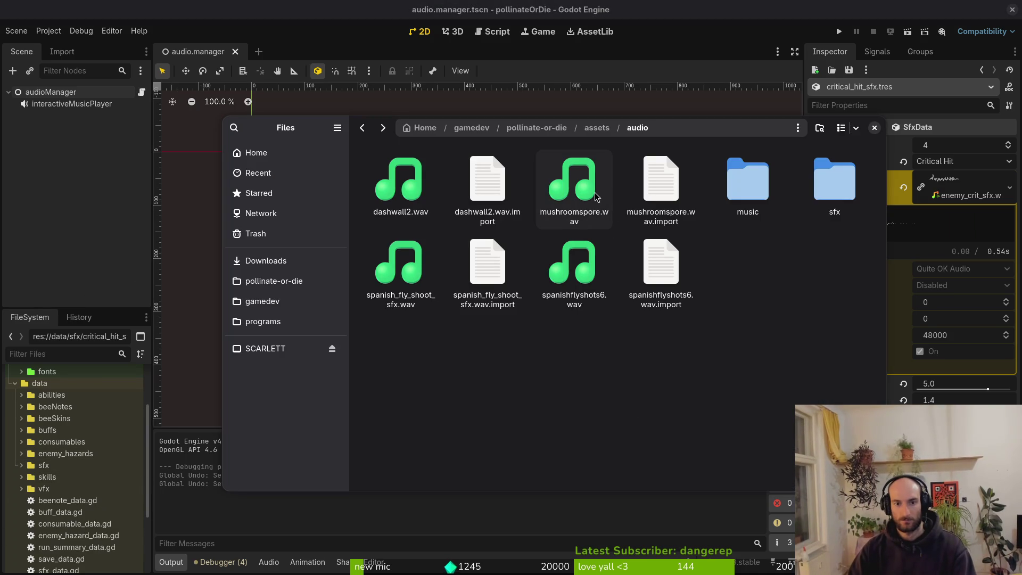
Preview mushroomspore.wav, close the Files window, and switch to the terminal
{"action": "key", "text": "space"}
{"action": "key", "text": "space"}
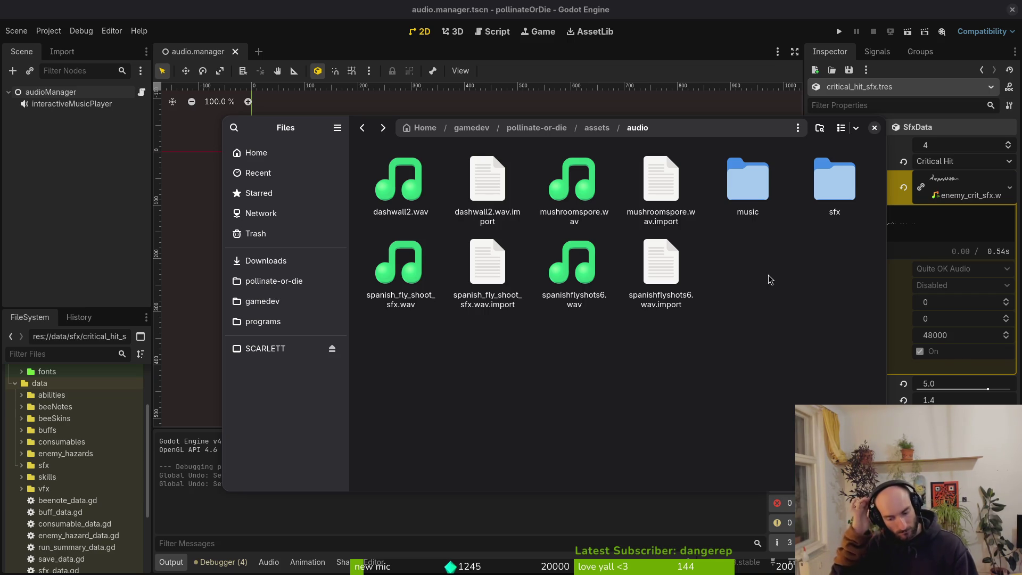
{"action": "left_click", "coordinate": [874, 128]}
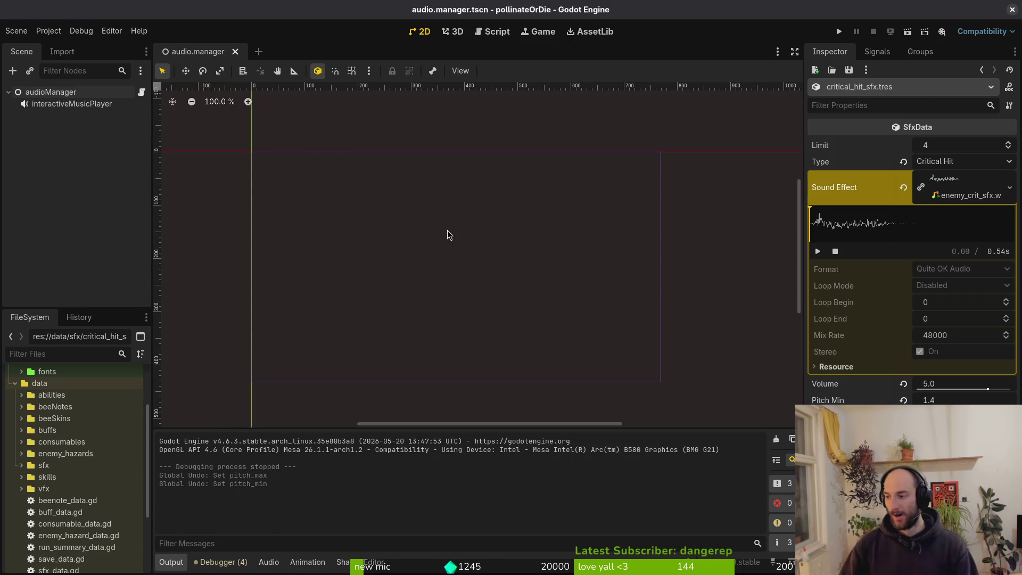
{"action": "key", "text": "alt+Tab"}
Stage the three hornet sfx files in tig and quit back to the prompt
{"action": "type", "text": "sjtig"}
{"action": "key", "text": "Return"}
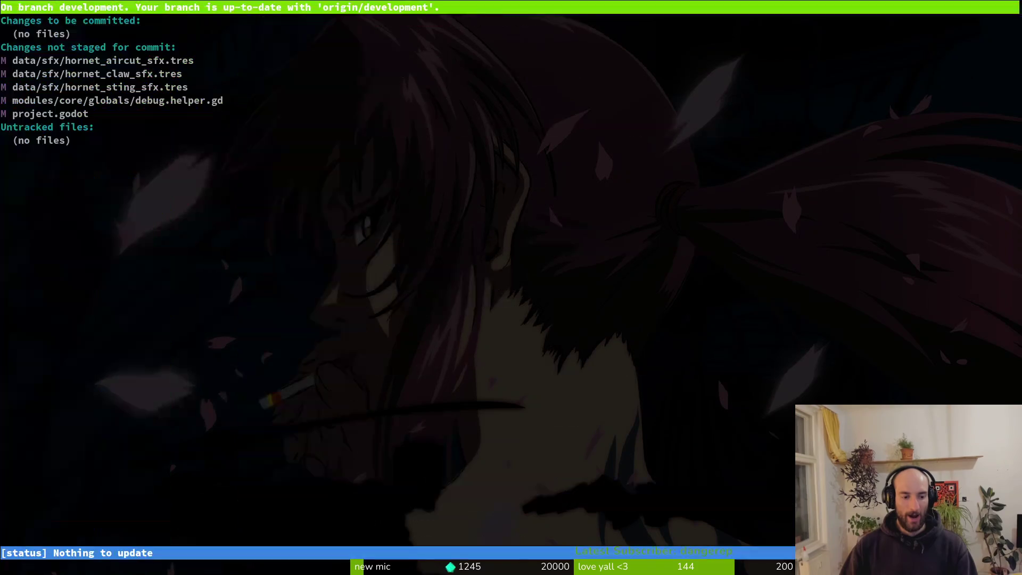
{"action": "key", "text": "Down"}
{"action": "key", "text": "Down"}
{"action": "key", "text": "u"}
{"action": "key", "text": "u"}
{"action": "key", "text": "u"}
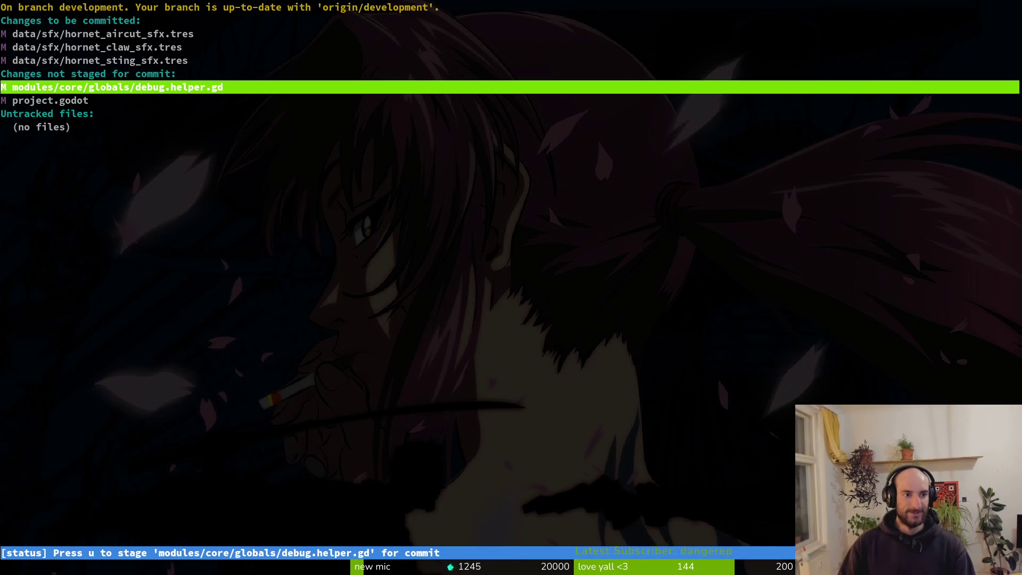
{"action": "key", "text": "Return"}
{"action": "key", "text": "q"}
{"action": "key", "text": "q"}
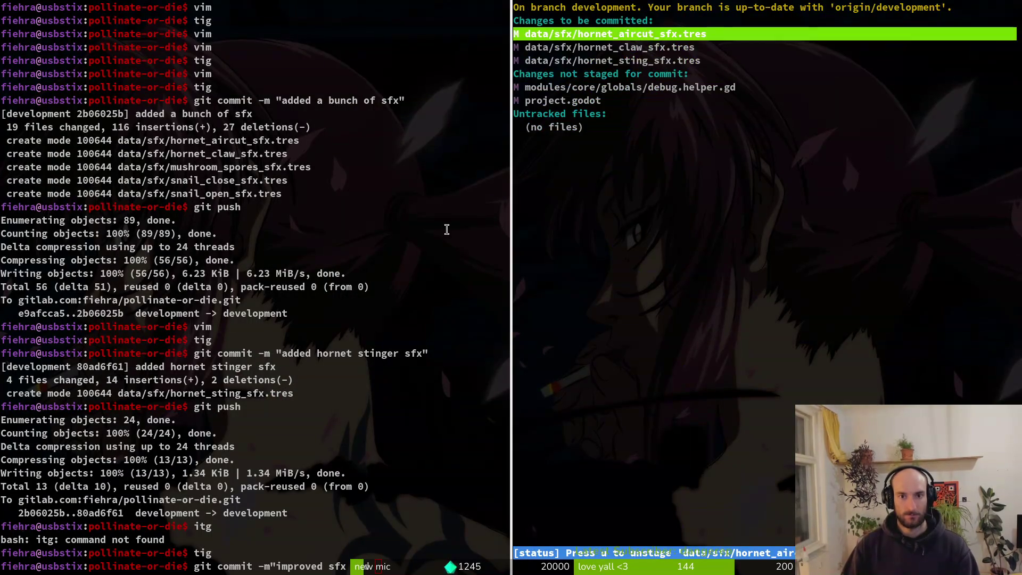
{"action": "key", "text": "Down"}
{"action": "key", "text": "Down"}
{"action": "key", "text": "Up"}
{"action": "key", "text": "Up"}
{"action": "key", "text": "q"}
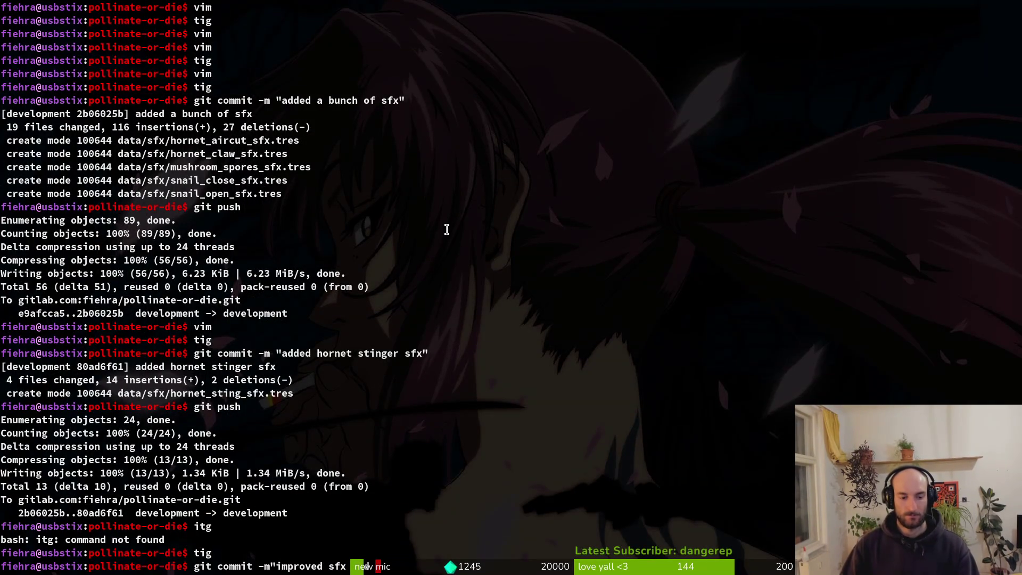
Commit with message 'updated some hornet sfx', git push, and return to Godot
{"action": "key", "text": "BackSpace"}
{"action": "key", "text": "BackSpace"}
{"action": "key", "text": "BackSpace"}
{"action": "type", "text": "u"}
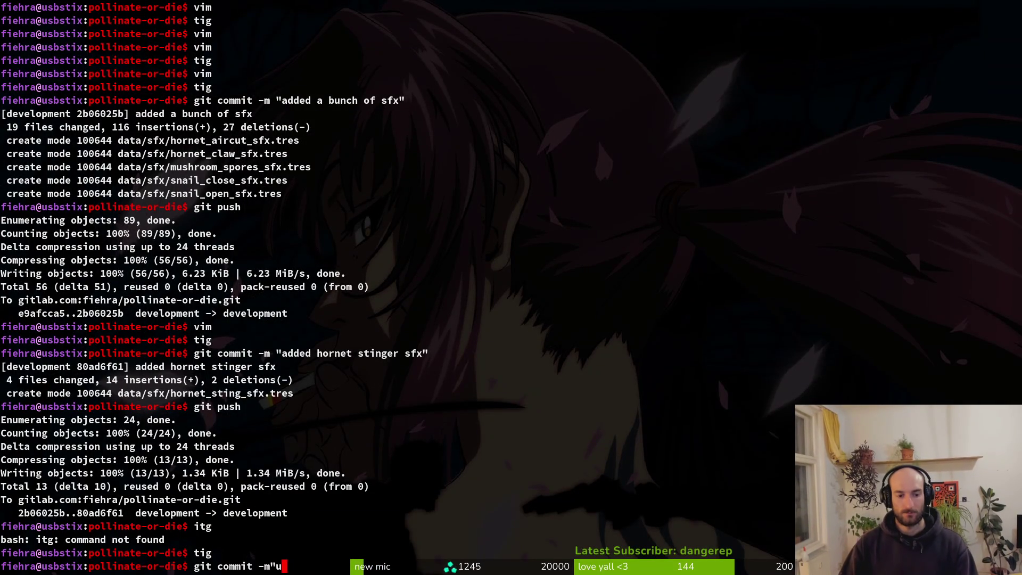
{"action": "type", "text": "pdated some hornet sfx"}
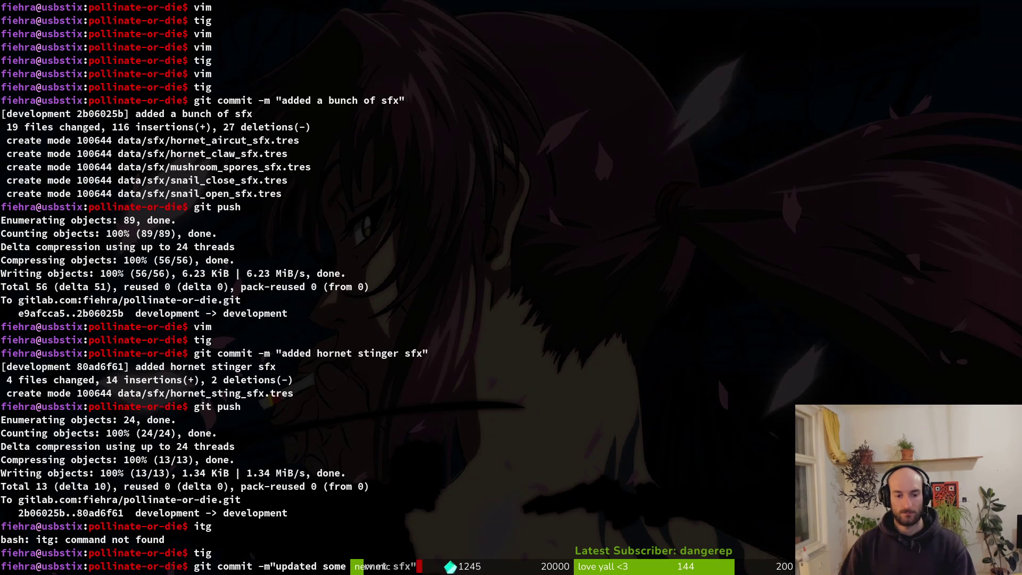
{"action": "key", "text": "Return"}
{"action": "type", "text": "git push"}
{"action": "key", "text": "Return"}
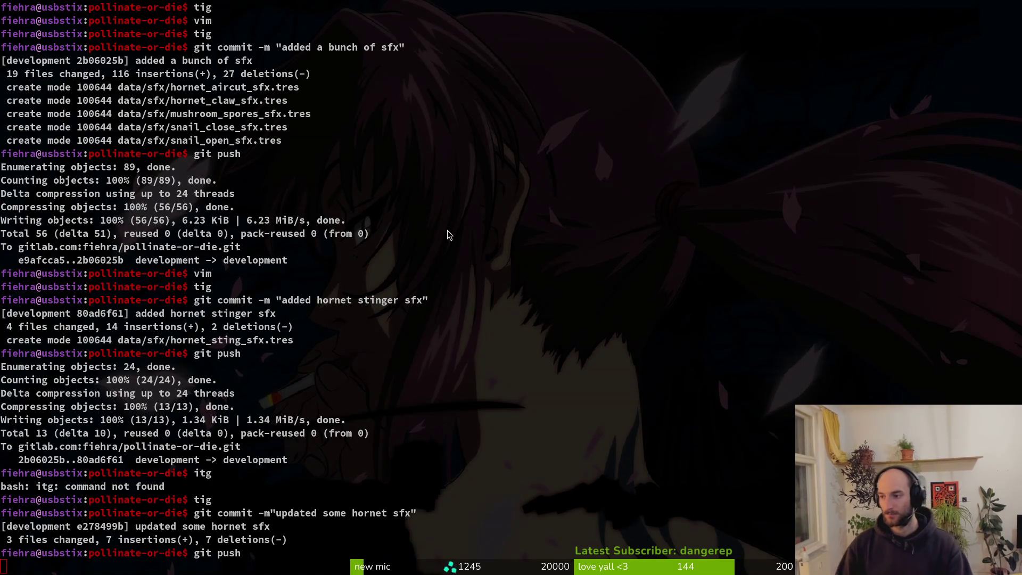
{"action": "key", "text": "super+1"}
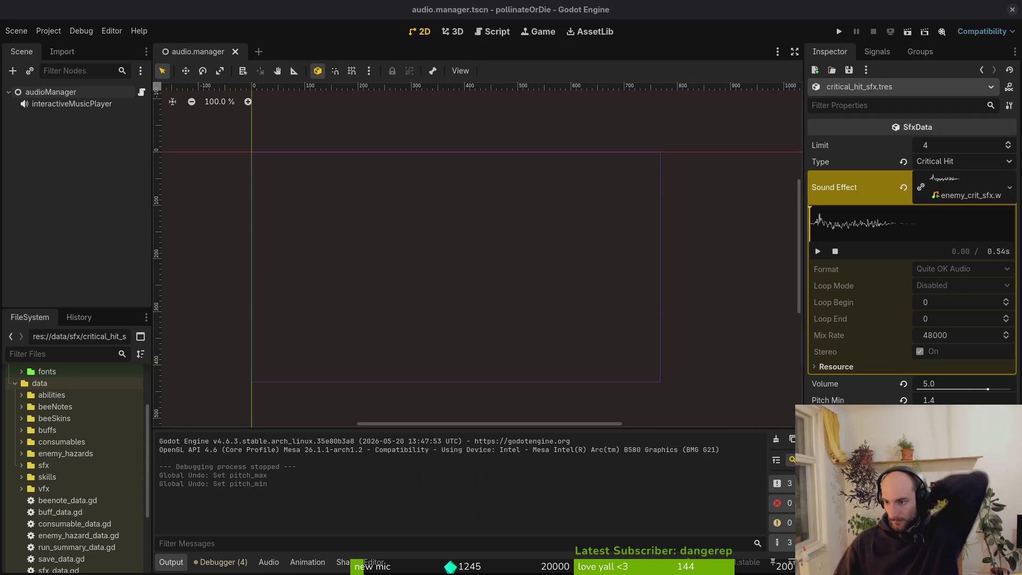
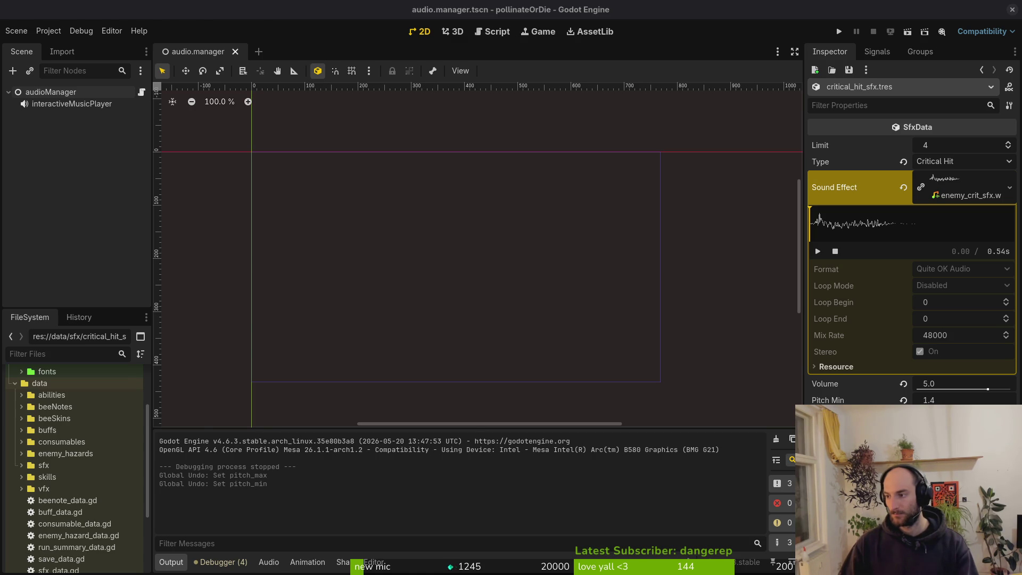
Switch to the terminal, launch nvim on the project and open sludge.gd via the file finder
{"action": "key", "text": "super+2"}
{"action": "type", "text": "nvim ."}
{"action": "key", "text": "Return"}
{"action": "key", "text": "space"}
{"action": "key", "text": "f"}
{"action": "key", "text": "f"}
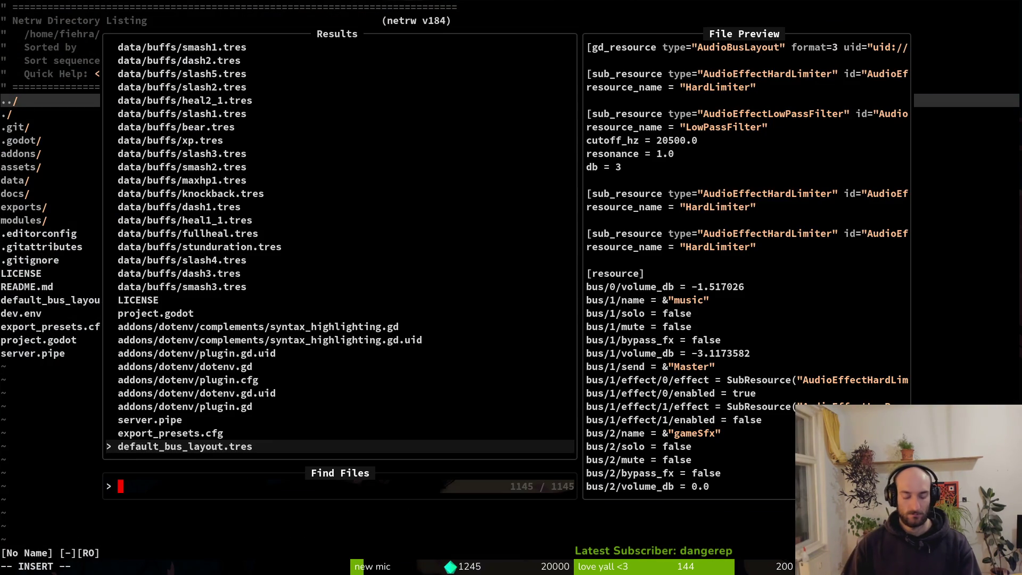
{"action": "type", "text": "sludge.gd"}
{"action": "key", "text": "Return"}
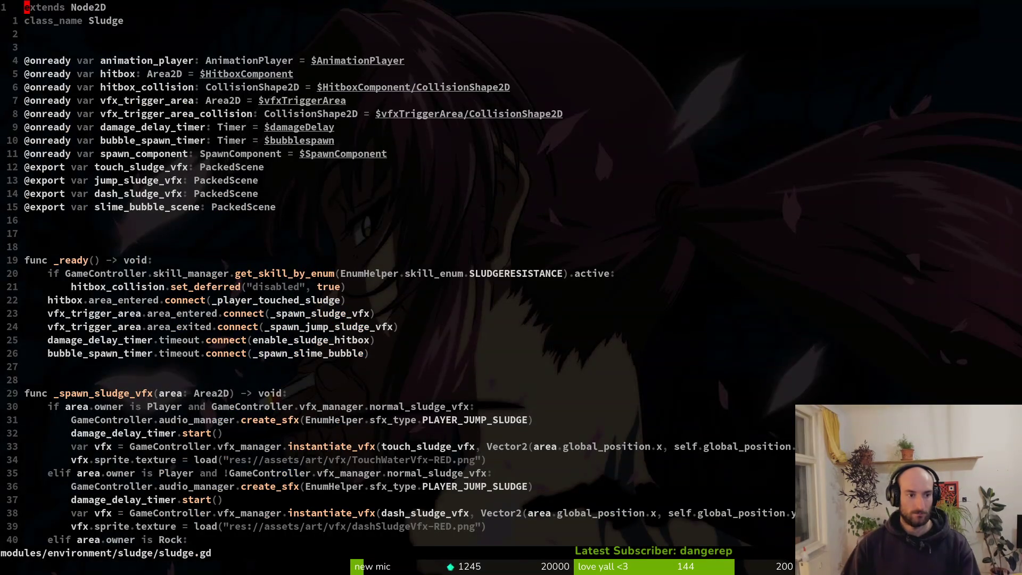
Tidy the lines around the _ready function in sludge.gd and save it with :w
{"action": "key", "text": "j"}
{"action": "key", "text": "j"}
{"action": "key", "text": "j"}
{"action": "key", "text": "shift+v"}
{"action": "key", "text": "j"}
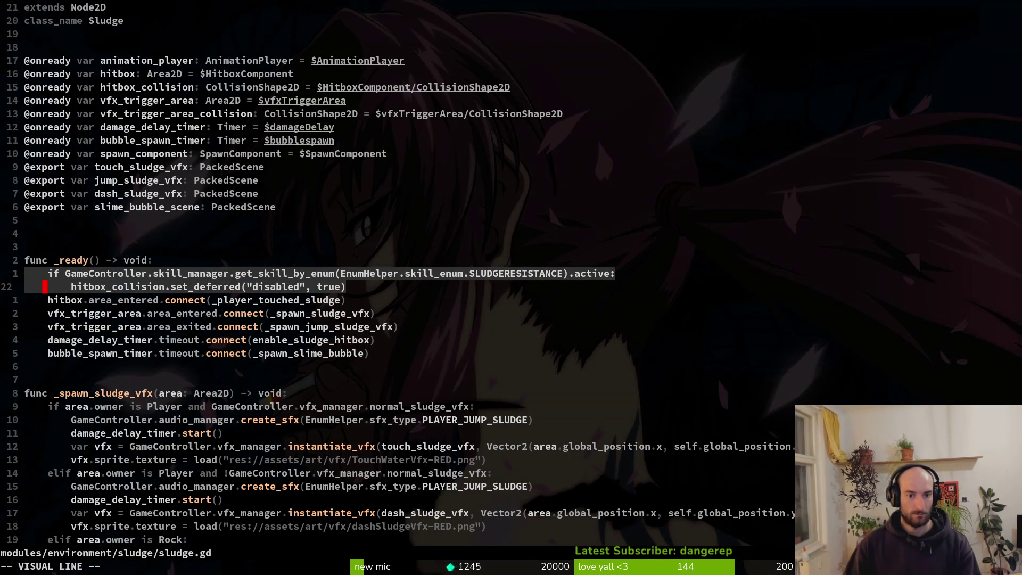
{"action": "key", "text": "Escape"}
{"action": "type", "text": ":w"}
{"action": "key", "text": "Return"}
{"action": "key", "text": "k"}
{"action": "key", "text": "k"}
{"action": "key", "text": "k"}
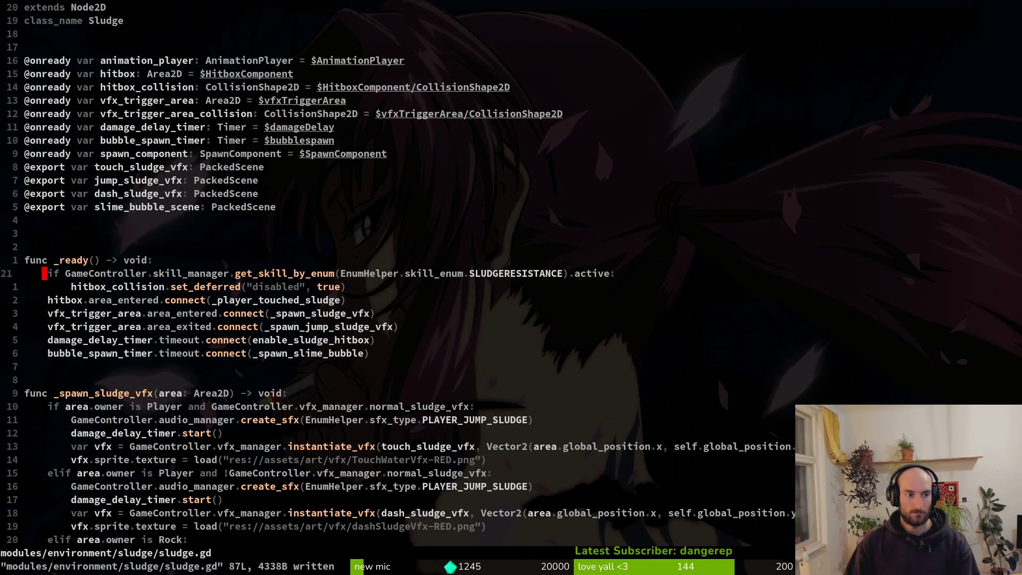
{"action": "key", "text": "d"}
{"action": "key", "text": "d"}
{"action": "type", "text": ":w"}
{"action": "key", "text": "Return"}
Search 'readme' in the file finder and open README.md
{"action": "key", "text": "space"}
{"action": "key", "text": "f"}
{"action": "key", "text": "f"}
{"action": "type", "text": "readme"}
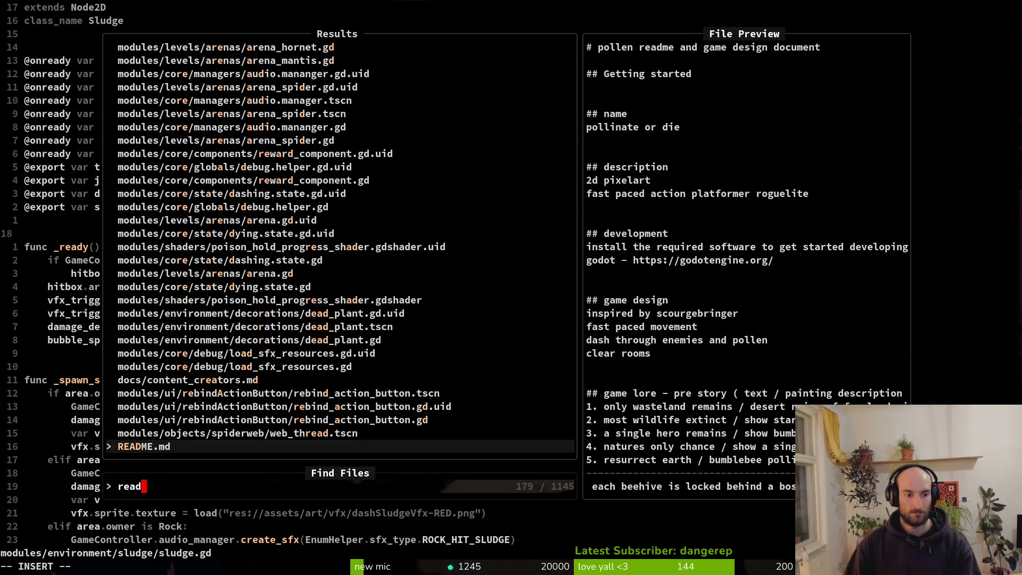
{"action": "key", "text": "Return"}
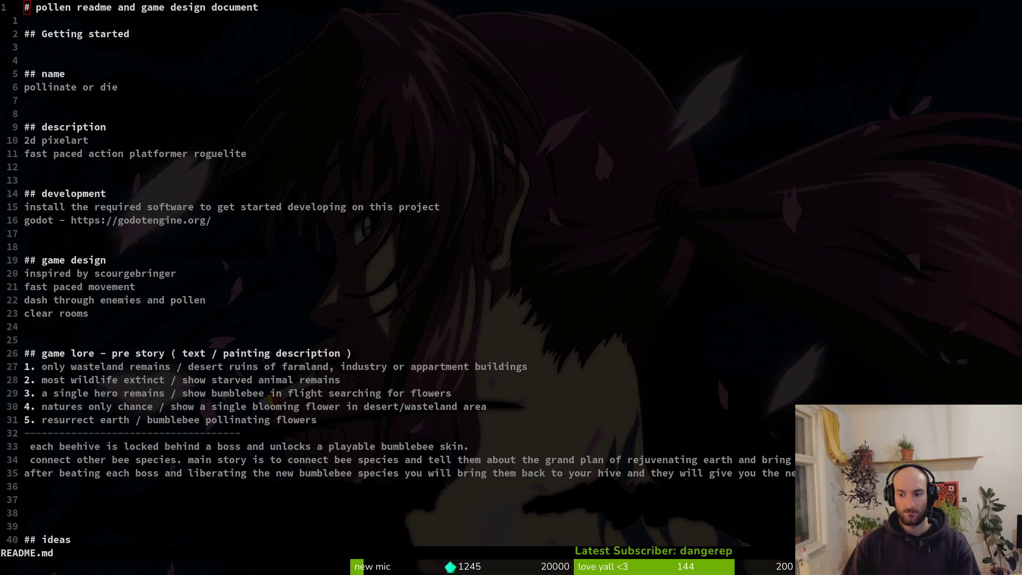
Delete the 'autoaim when not giving input for reflects' line from the skilltree rewards and save README.md
{"action": "left_click", "coordinate": [273, 285]}
{"action": "key", "text": "ctrl+d"}
{"action": "key", "text": "ctrl+d"}
{"action": "key", "text": "ctrl+d"}
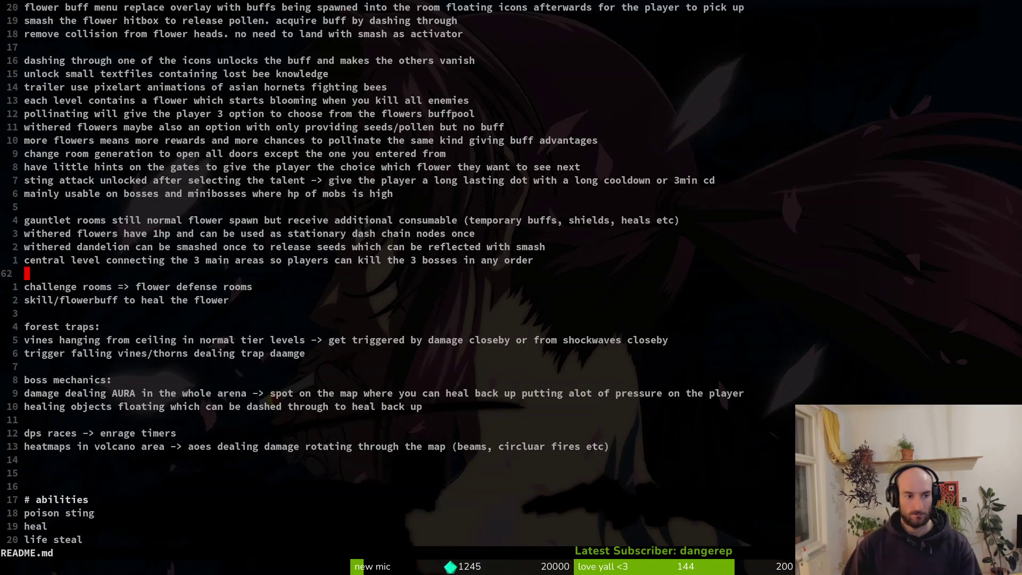
{"action": "key", "text": "ctrl+d"}
{"action": "key", "text": "ctrl+u"}
{"action": "key", "text": "ctrl+d"}
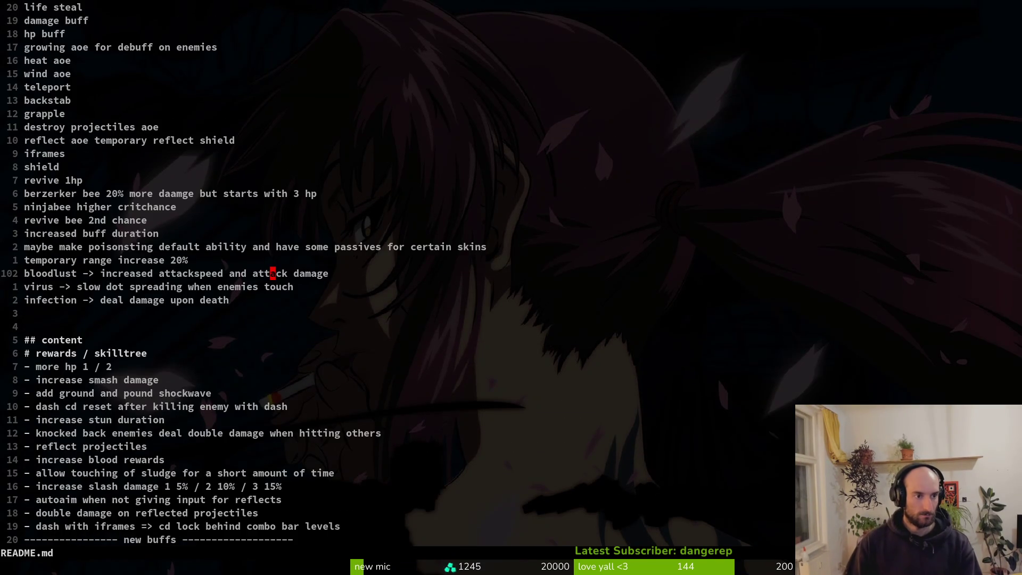
{"action": "key", "text": "ctrl+d"}
{"action": "left_click", "coordinate": [273, 260]}
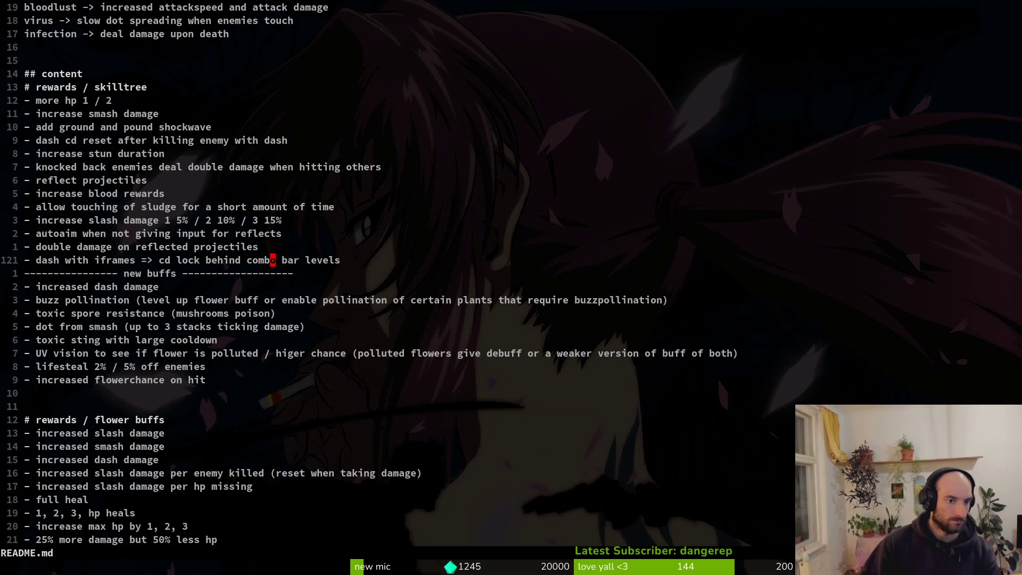
{"action": "key", "text": "k"}
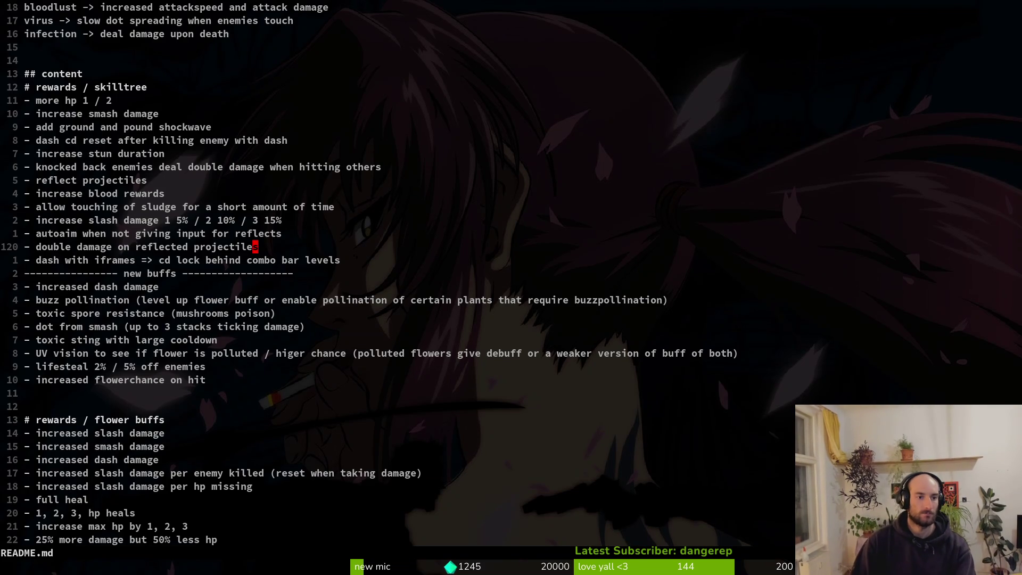
{"action": "key", "text": "k"}
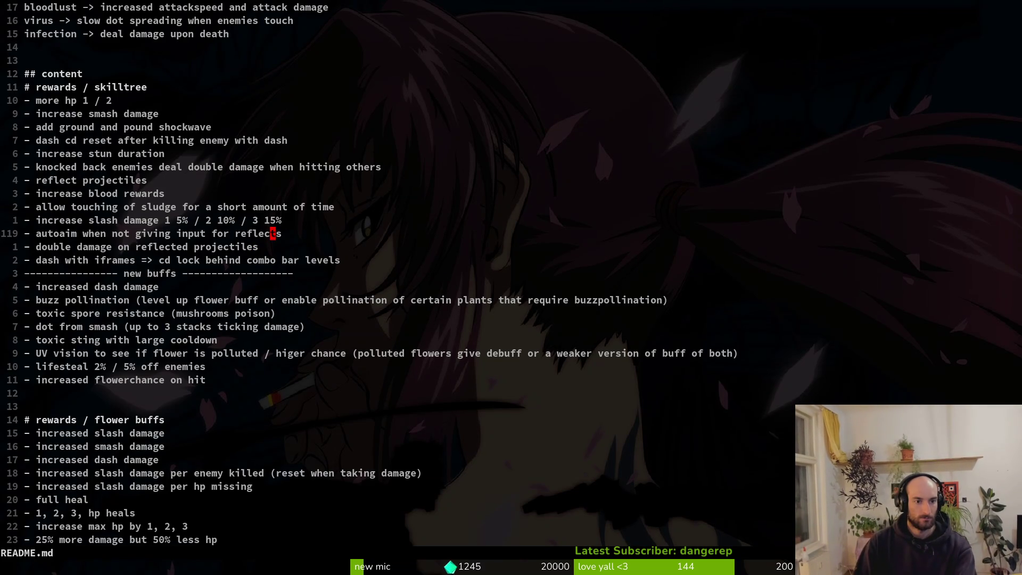
{"action": "key", "text": "d"}
{"action": "key", "text": "d"}
{"action": "type", "text": ":w"}
{"action": "key", "text": "Return"}
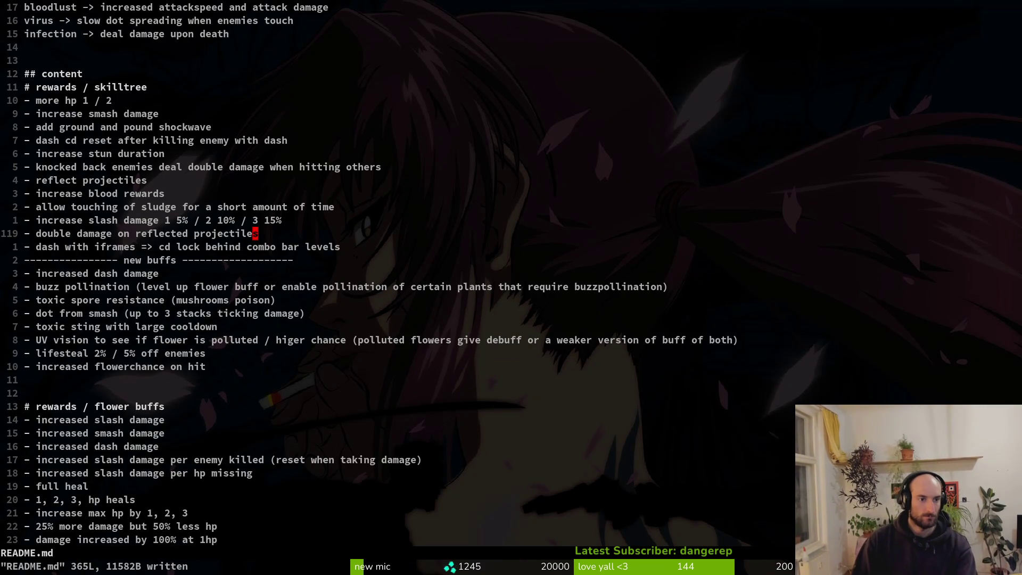
{"action": "key", "text": "k"}
Review the reward and buff lines, then move down to the flowers list at dandelion
{"action": "key", "text": "k"}
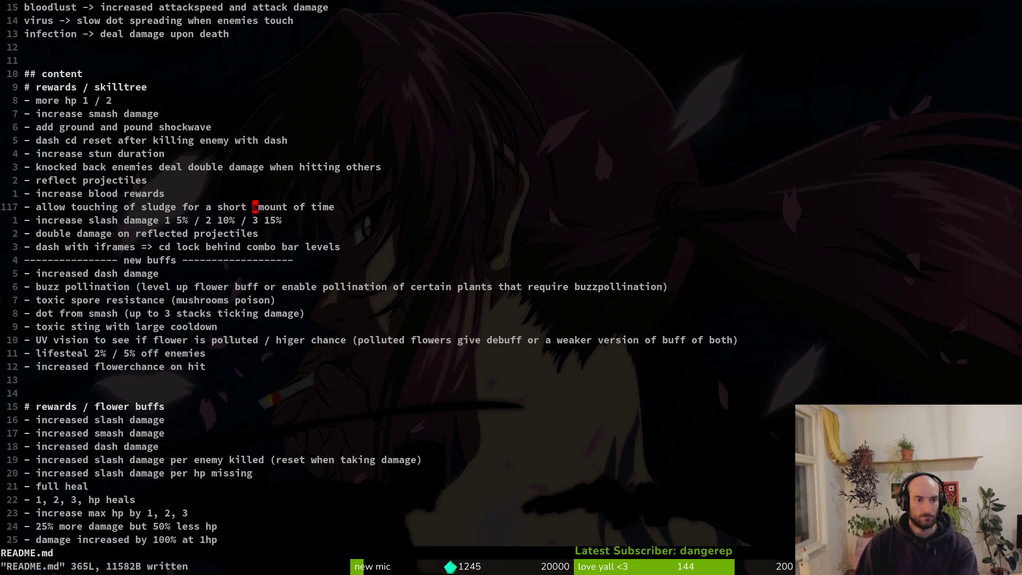
{"action": "key", "text": "k"}
{"action": "key", "text": "k"}
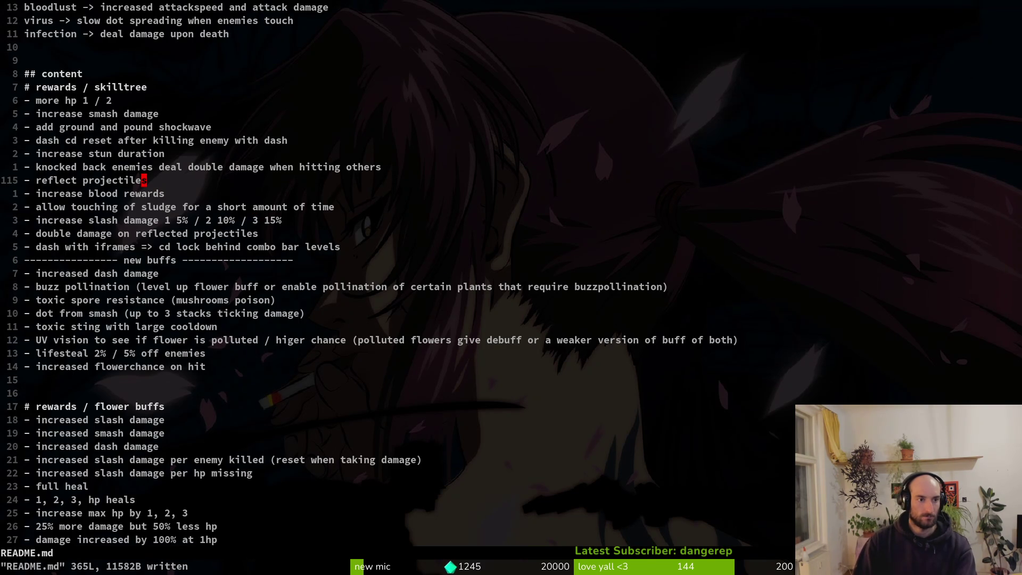
{"action": "key", "text": "k"}
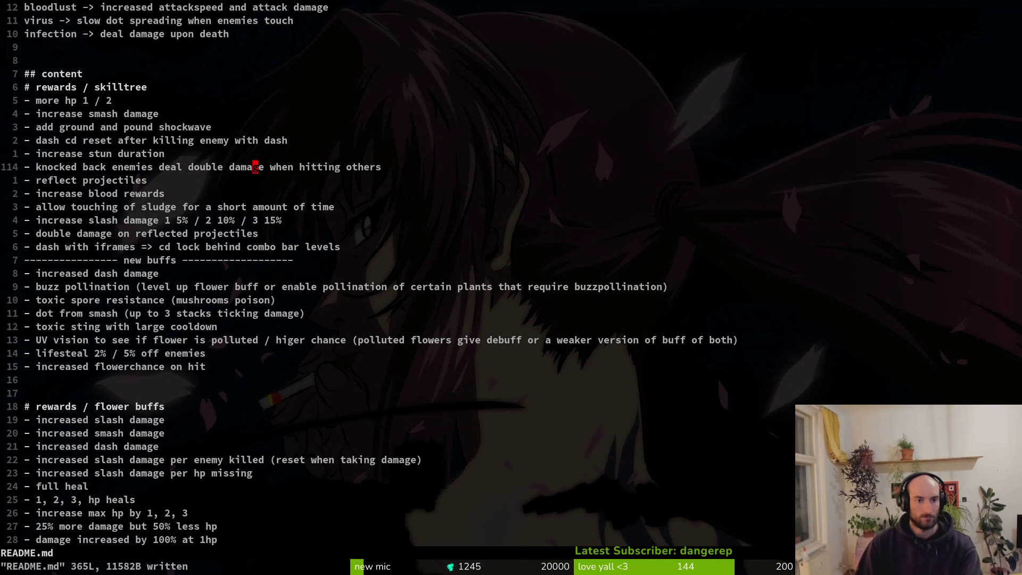
{"action": "key", "text": "k"}
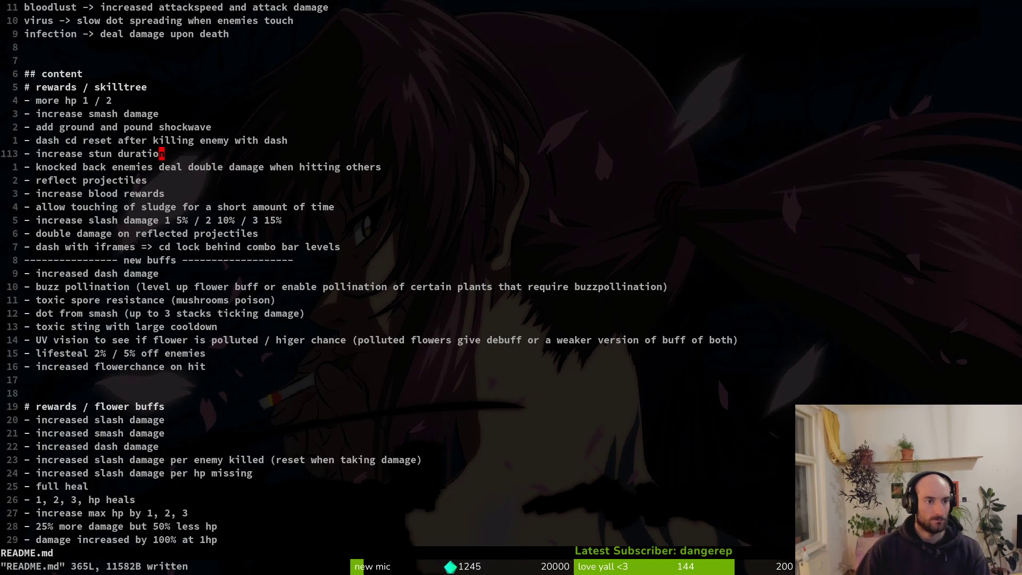
{"action": "key", "text": "k"}
{"action": "key", "text": "k"}
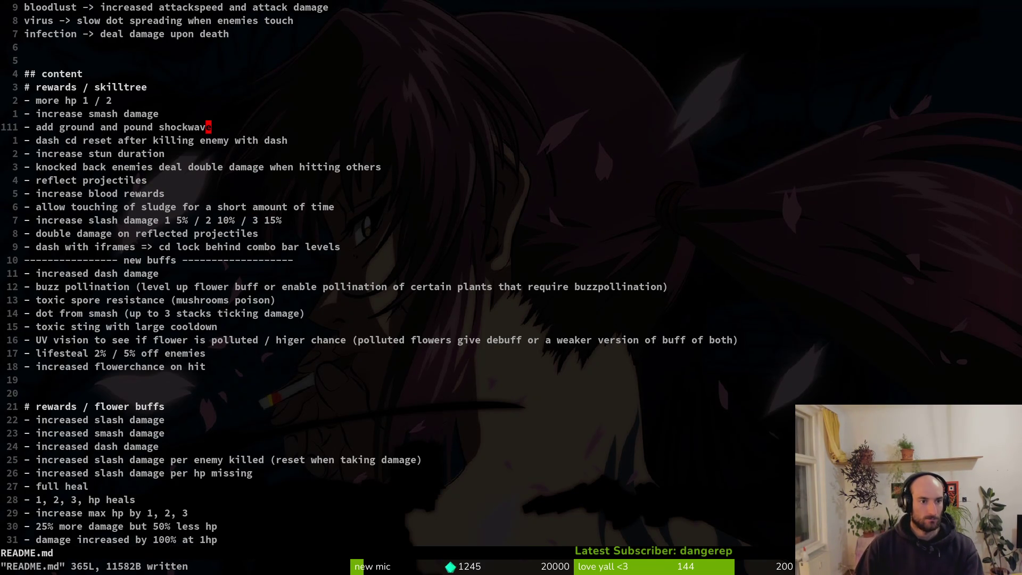
{"action": "key", "text": "j"}
{"action": "key", "text": "j"}
{"action": "key", "text": "j"}
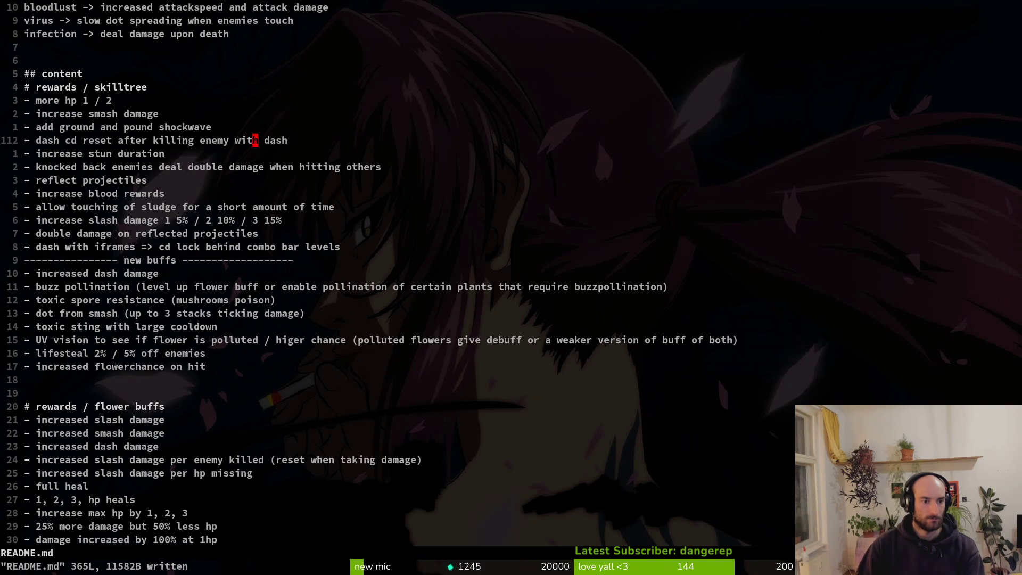
{"action": "key", "text": "j"}
{"action": "key", "text": "j"}
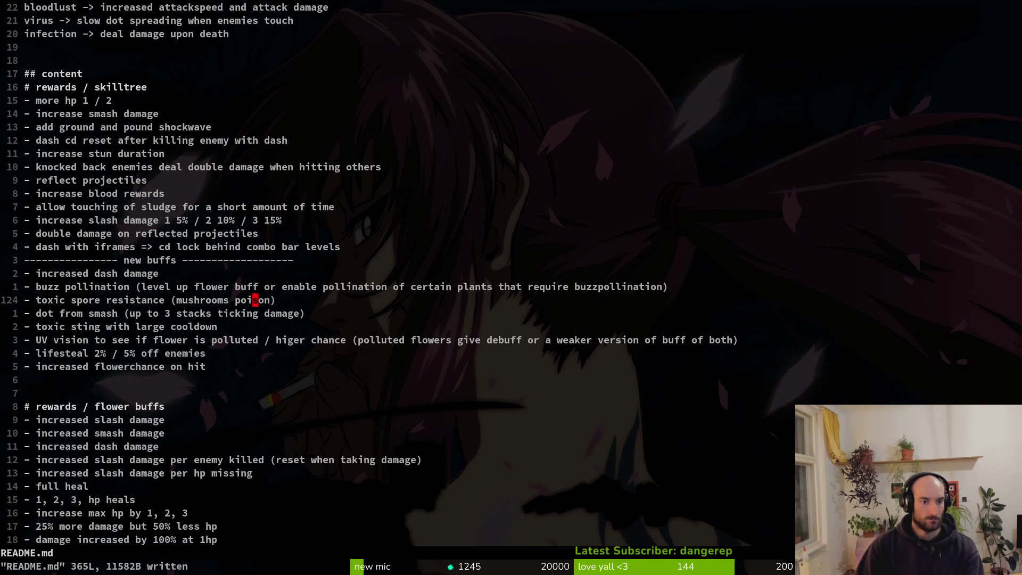
{"action": "key", "text": "j"}
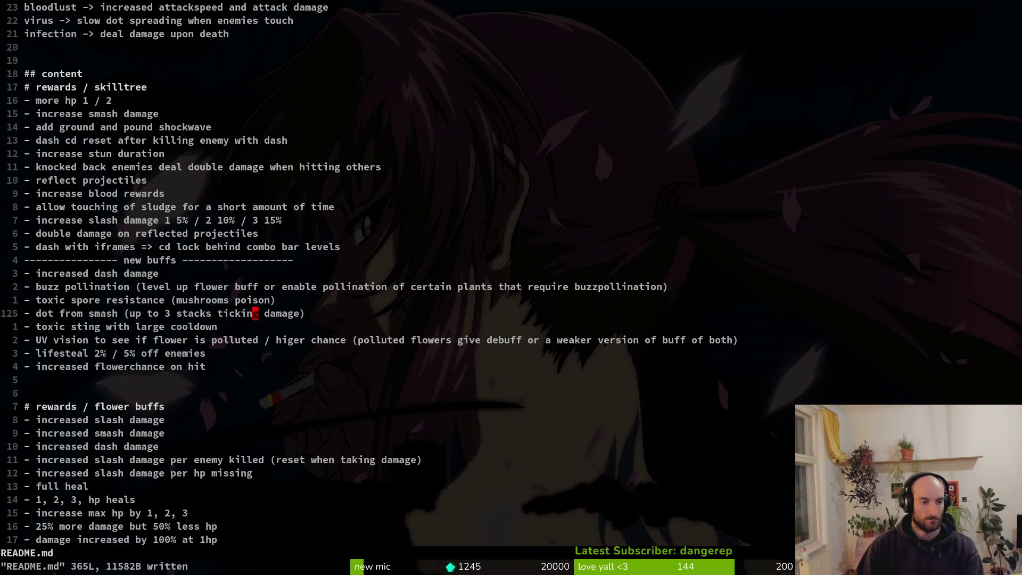
{"action": "key", "text": "j"}
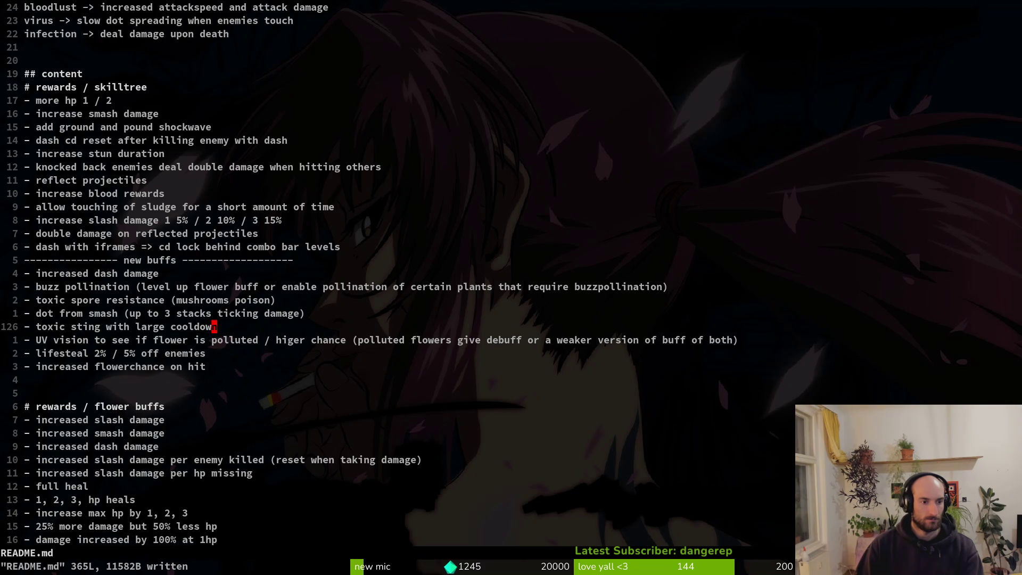
{"action": "key", "text": "j"}
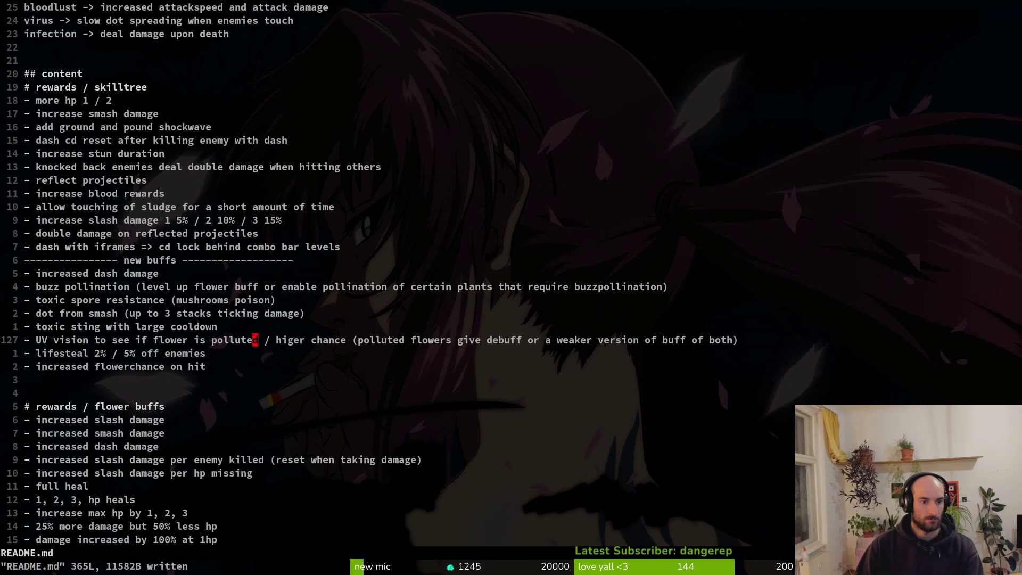
{"action": "key", "text": "j"}
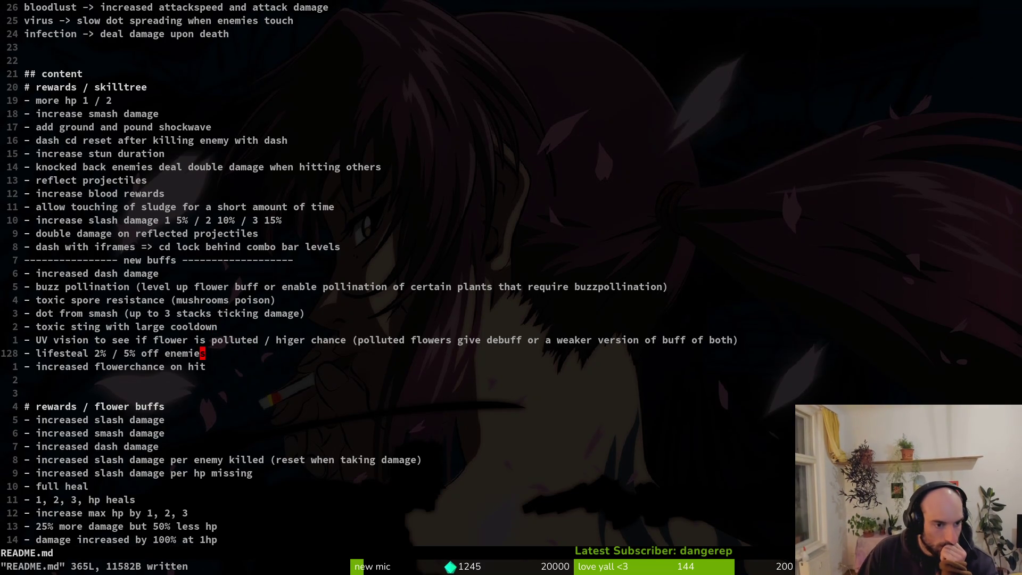
{"action": "key", "text": "j"}
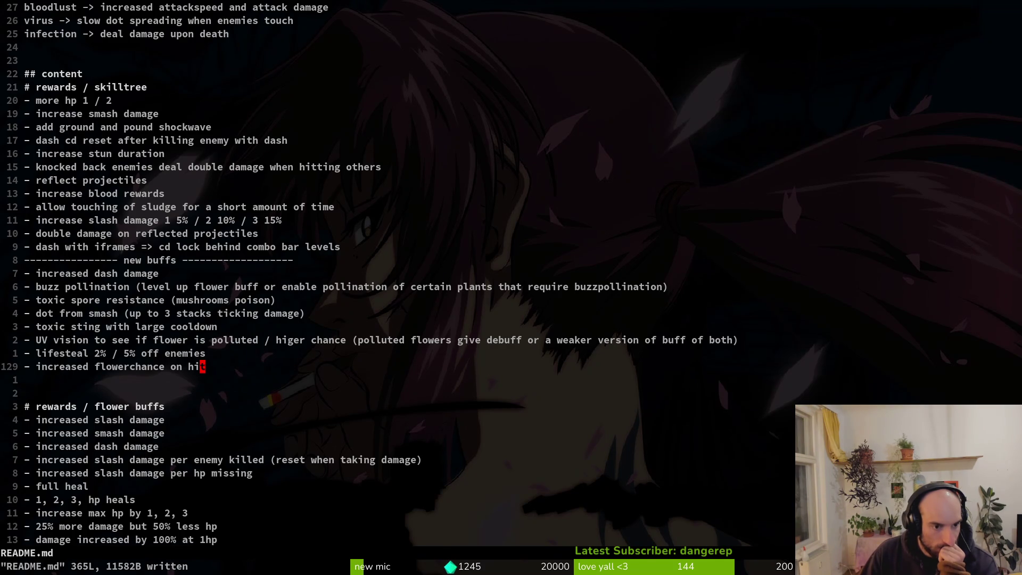
{"action": "key", "text": "h"}
{"action": "key", "text": "h"}
{"action": "key", "text": "h"}
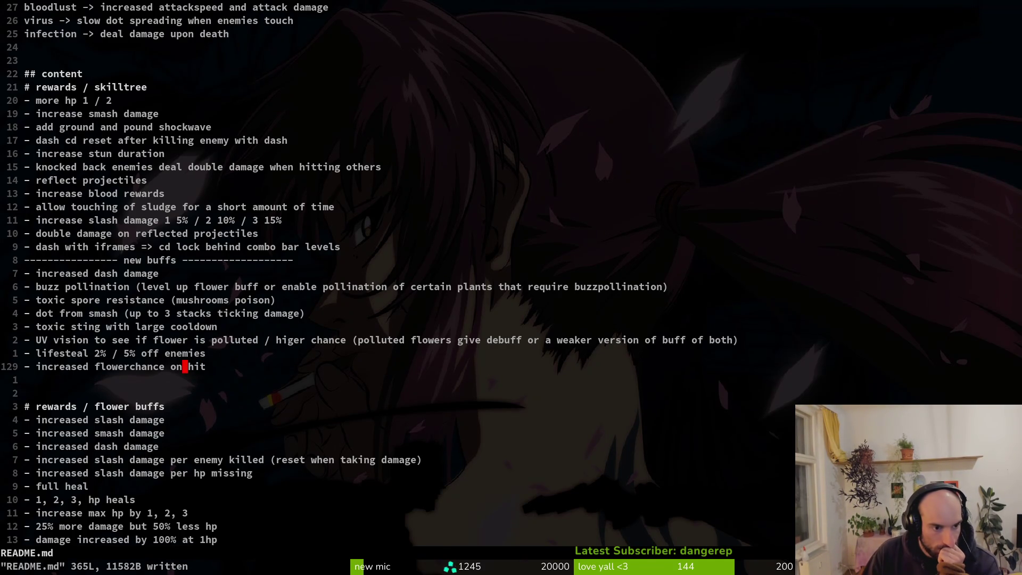
{"action": "key", "text": "j"}
{"action": "key", "text": "j"}
{"action": "key", "text": "j"}
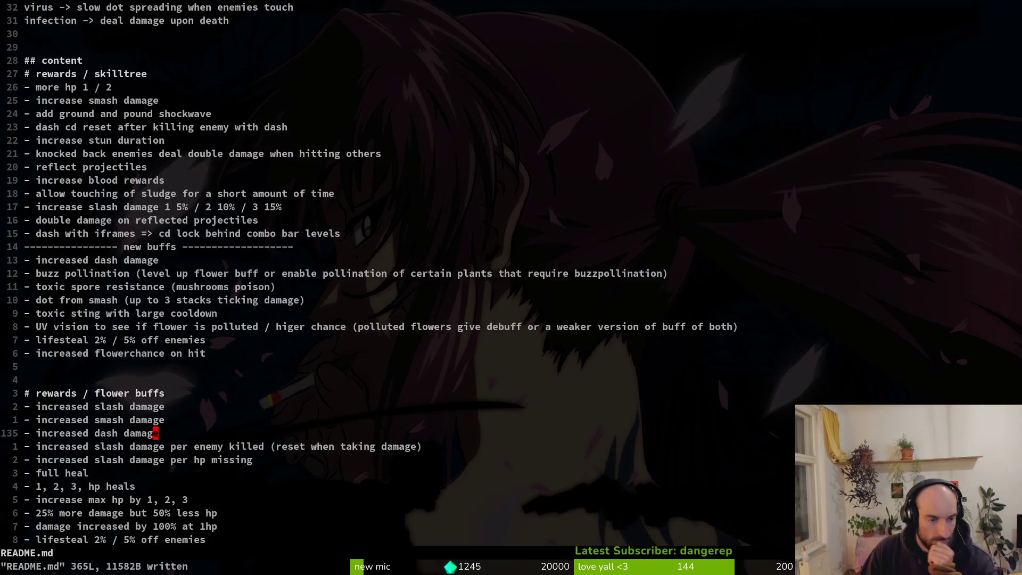
{"action": "key", "text": "j"}
{"action": "key", "text": "j"}
{"action": "key", "text": "j"}
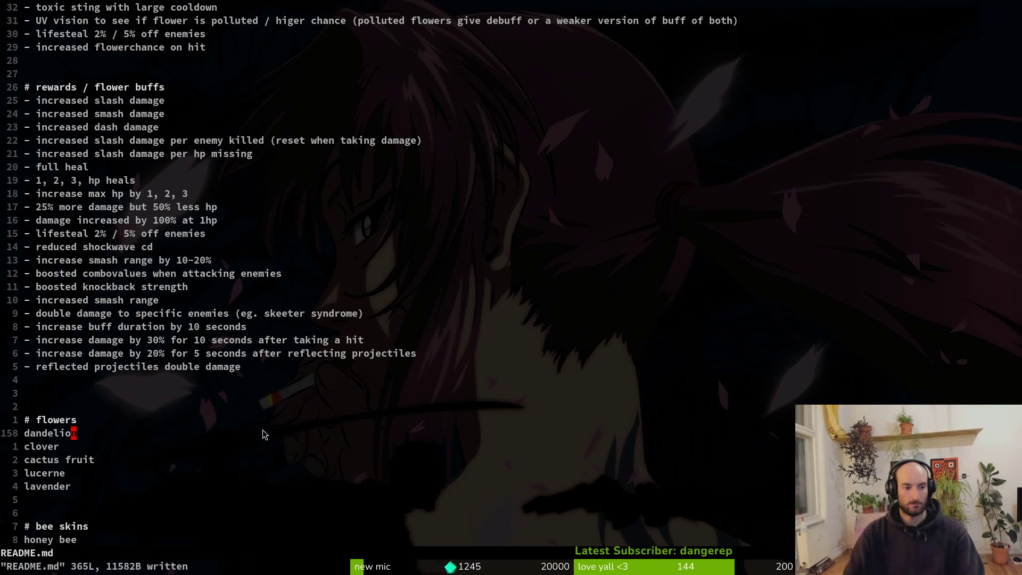
{"action": "left_click", "coordinate": [92, 394]}
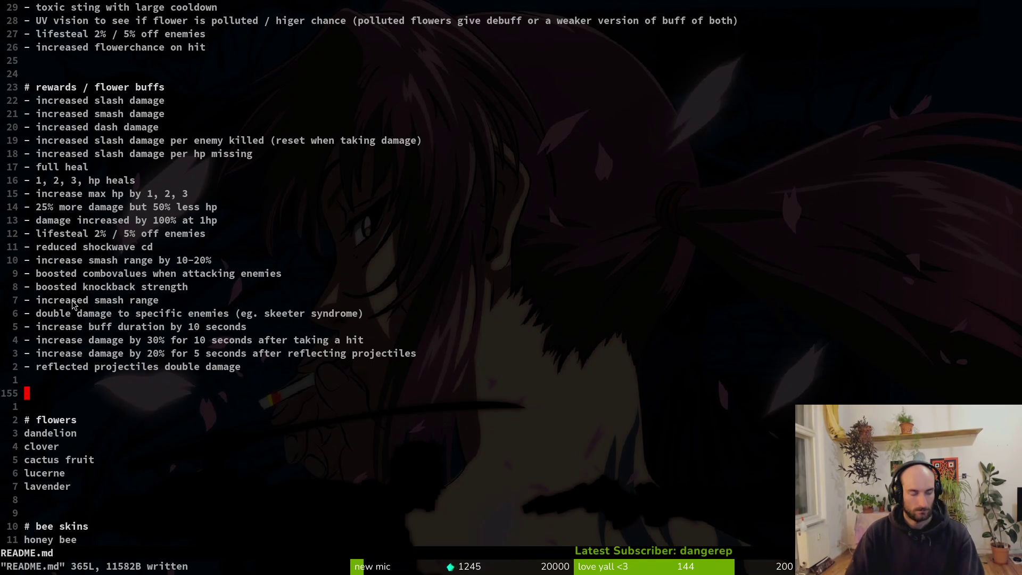
{"action": "scroll", "coordinate": [93, 311], "scroll_direction": "down", "scroll_amount": 7}
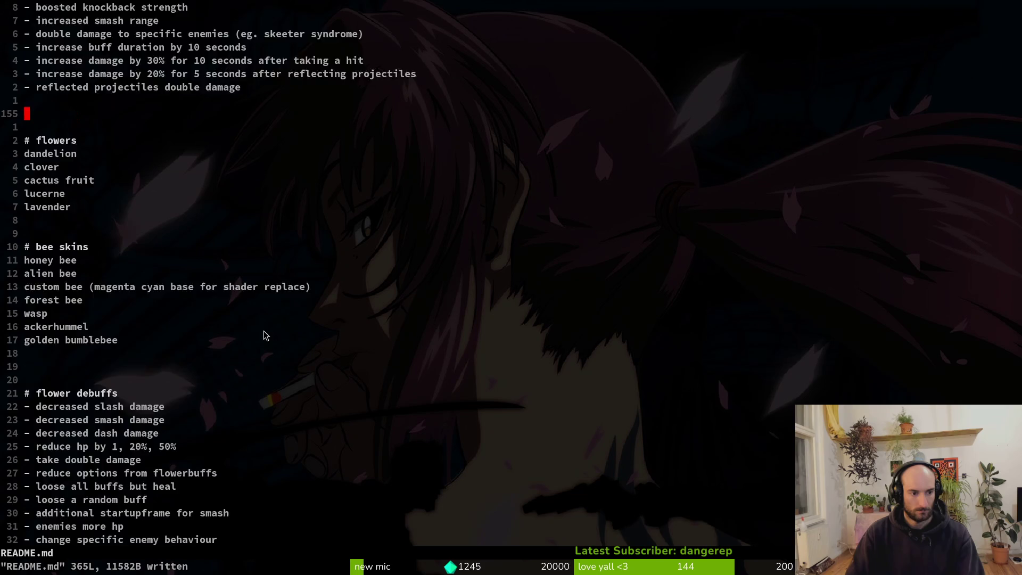
{"action": "scroll", "coordinate": [263, 334], "scroll_direction": "down", "scroll_amount": 4}
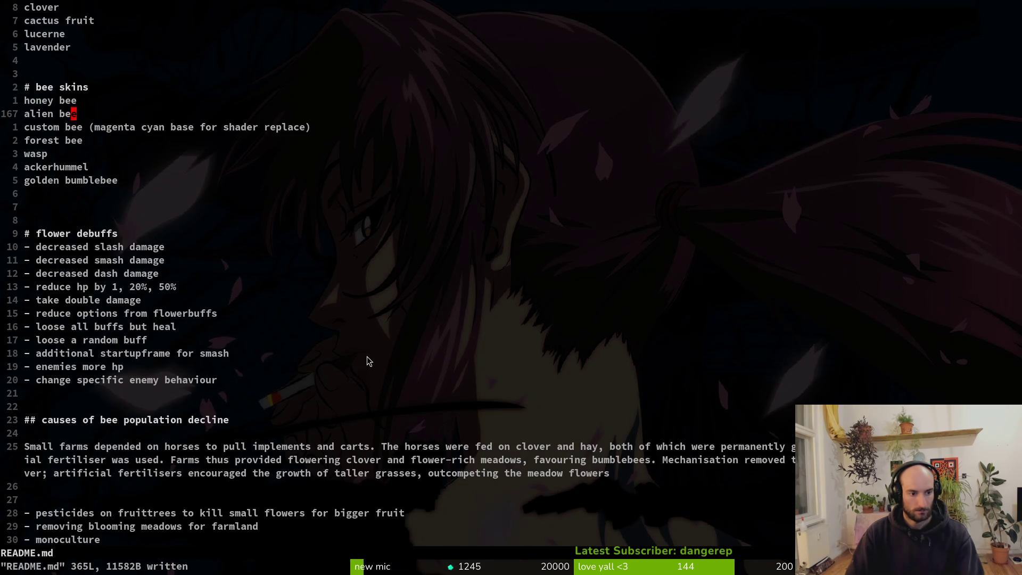
{"action": "scroll", "coordinate": [366, 356], "scroll_direction": "down", "scroll_amount": 2}
{"action": "scroll", "coordinate": [353, 310], "scroll_direction": "down", "scroll_amount": 2}
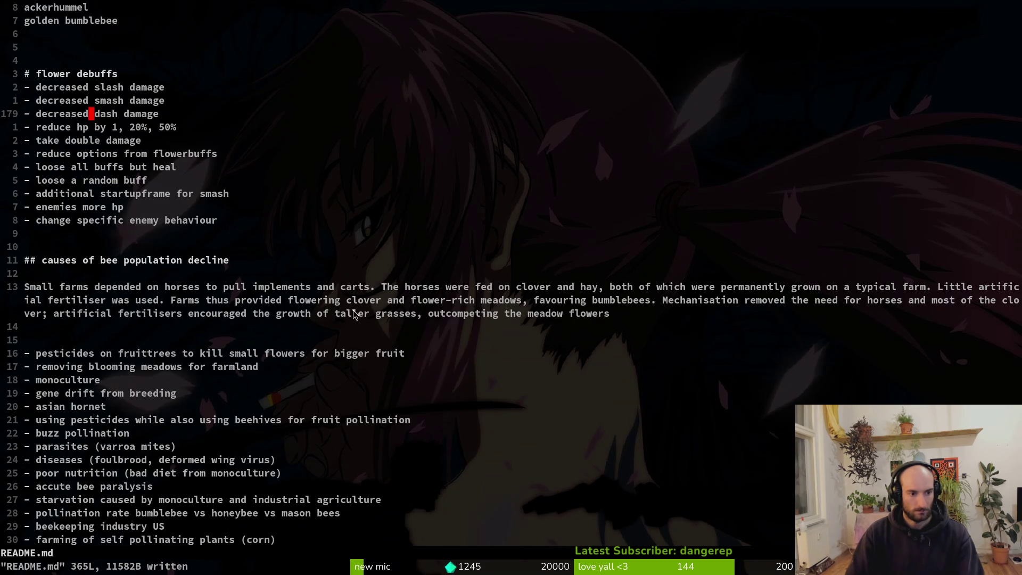
{"action": "scroll", "coordinate": [304, 333], "scroll_direction": "down", "scroll_amount": 11}
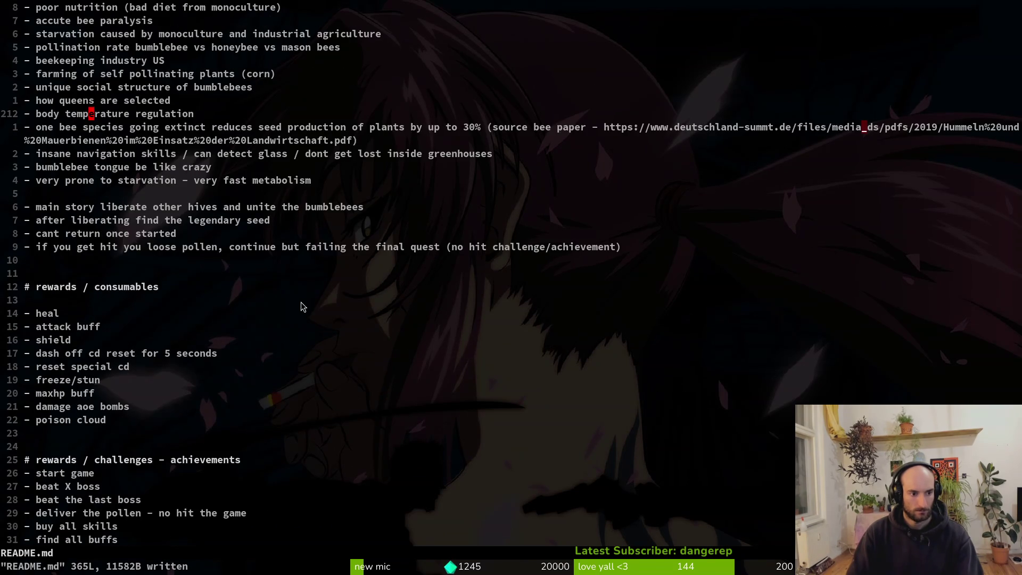
{"action": "scroll", "coordinate": [301, 303], "scroll_direction": "down", "scroll_amount": 2}
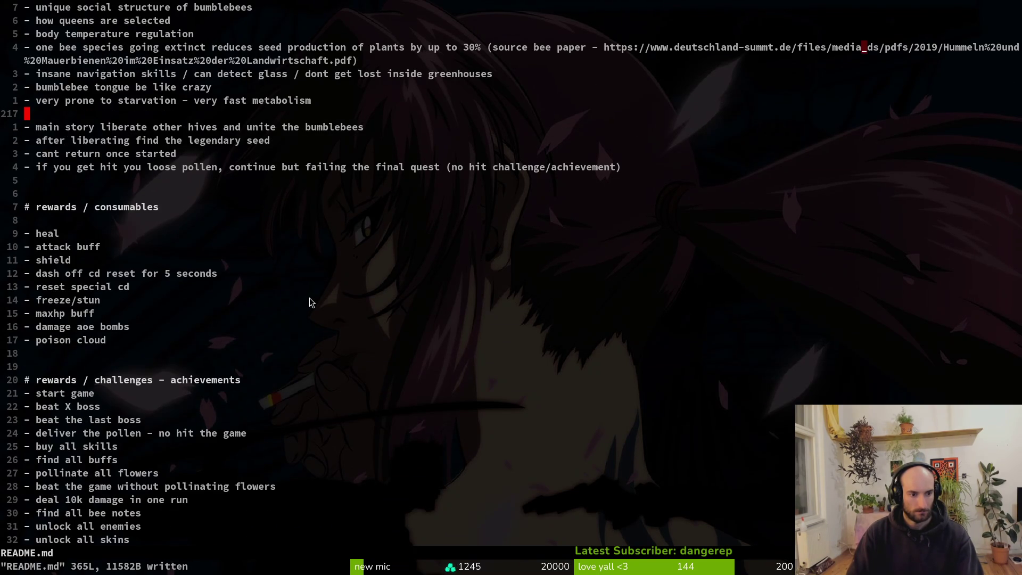
{"action": "scroll", "coordinate": [314, 301], "scroll_direction": "down", "scroll_amount": 3}
{"action": "scroll", "coordinate": [330, 308], "scroll_direction": "down", "scroll_amount": 4}
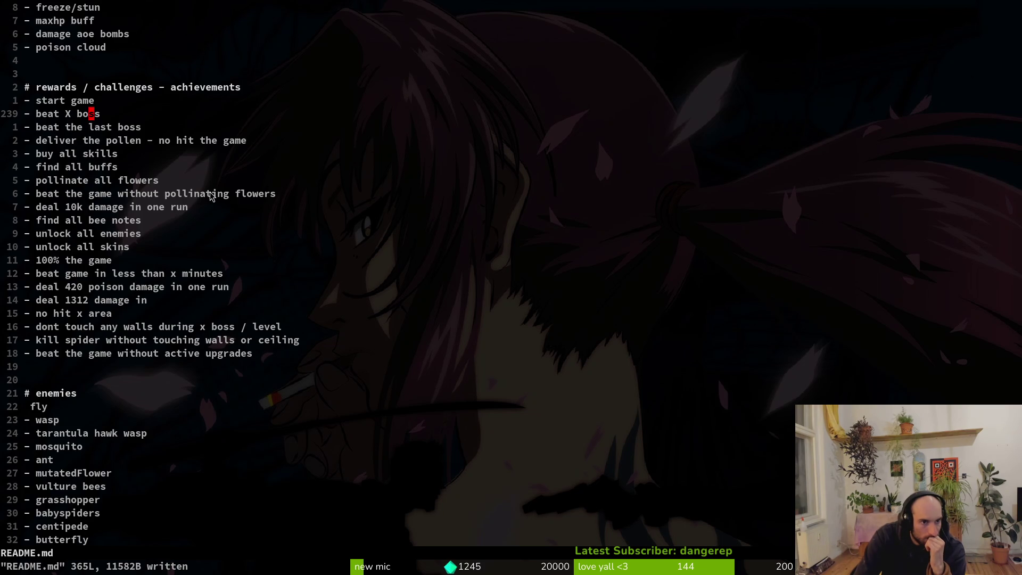
Scroll down through the README's enemies and bosses sections
{"action": "scroll", "coordinate": [212, 197], "scroll_direction": "down", "scroll_amount": 8}
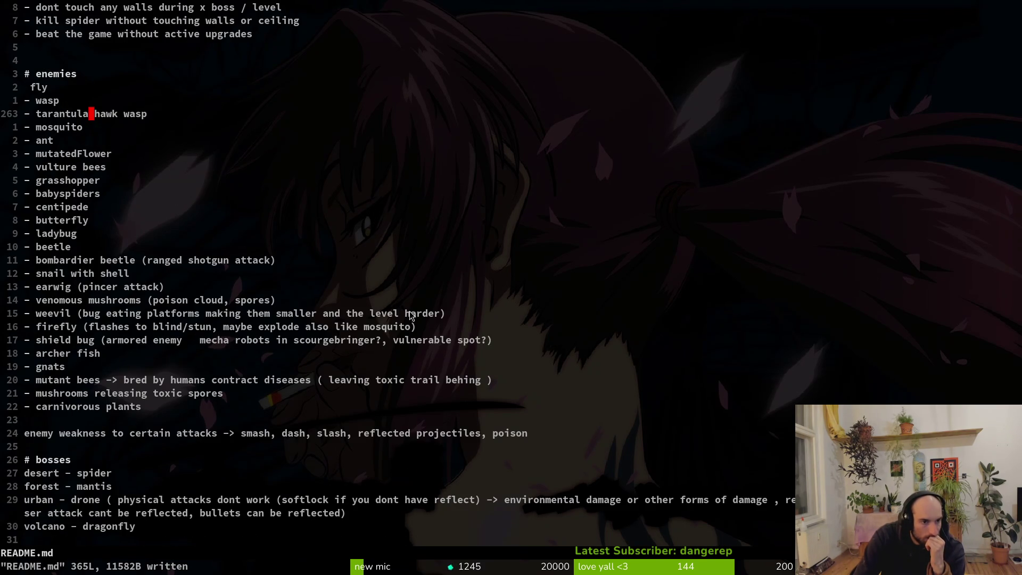
{"action": "scroll", "coordinate": [402, 294], "scroll_direction": "down", "scroll_amount": 4}
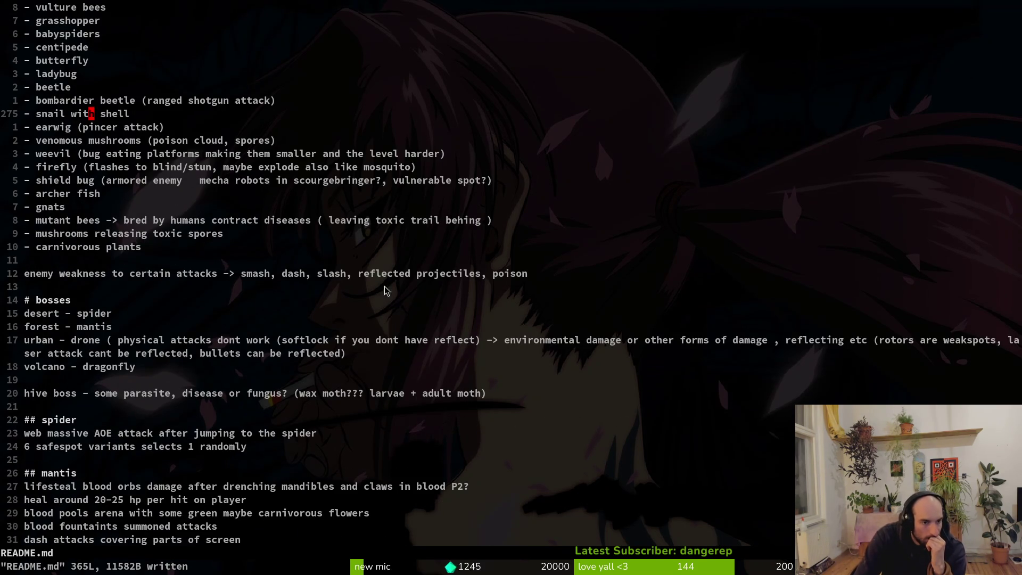
{"action": "scroll", "coordinate": [478, 323], "scroll_direction": "down", "scroll_amount": 2}
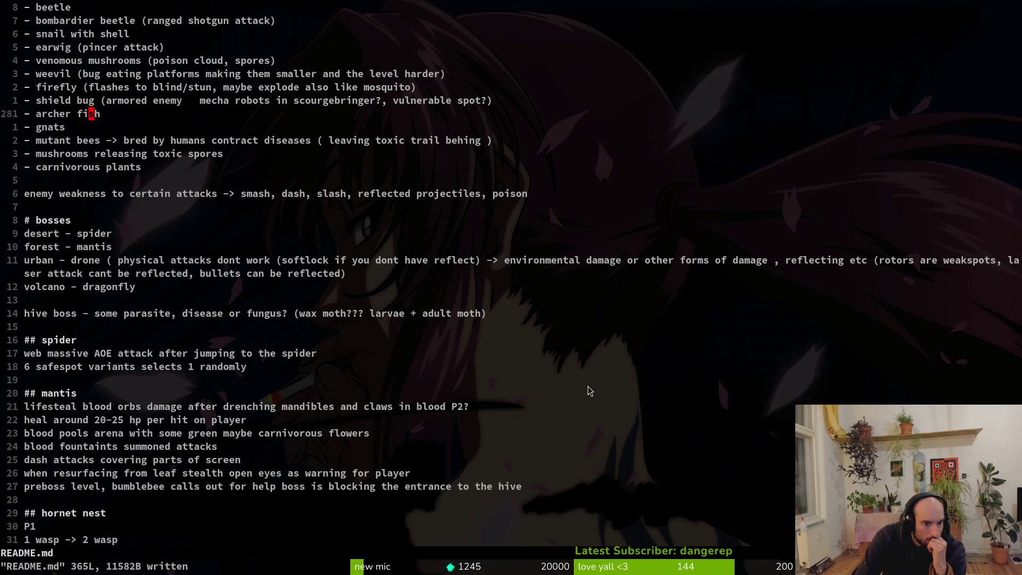
{"action": "scroll", "coordinate": [591, 392], "scroll_direction": "down", "scroll_amount": 1}
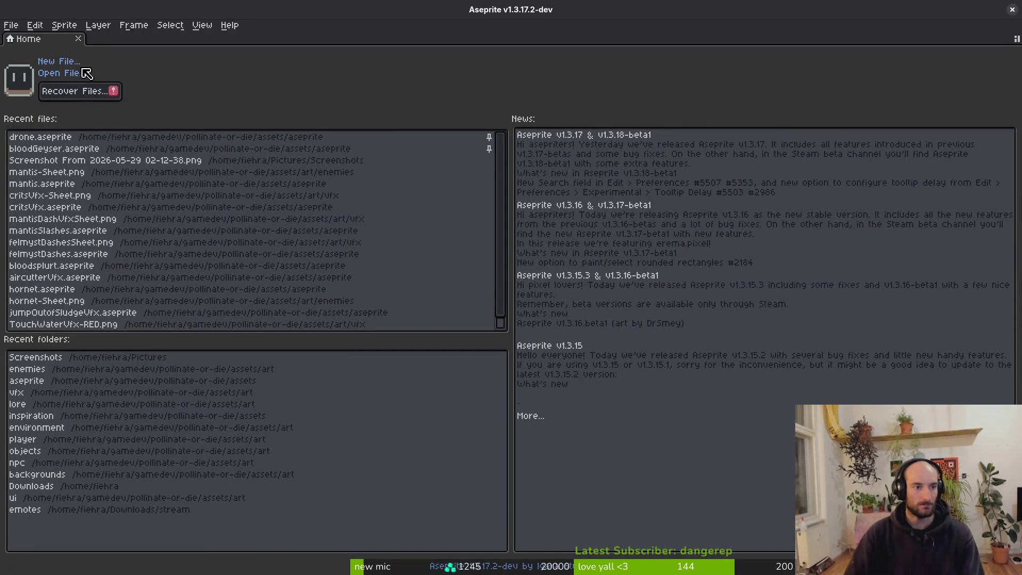
Create a new 128×128 sprite and pick yellow as the drawing colour
{"action": "left_click", "coordinate": [61, 65]}
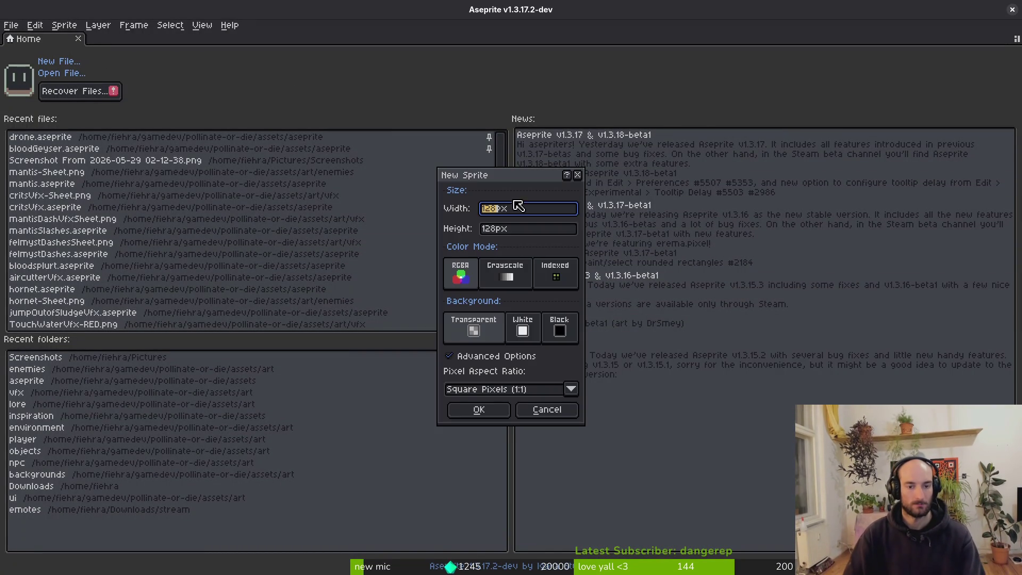
{"action": "left_click", "coordinate": [504, 411]}
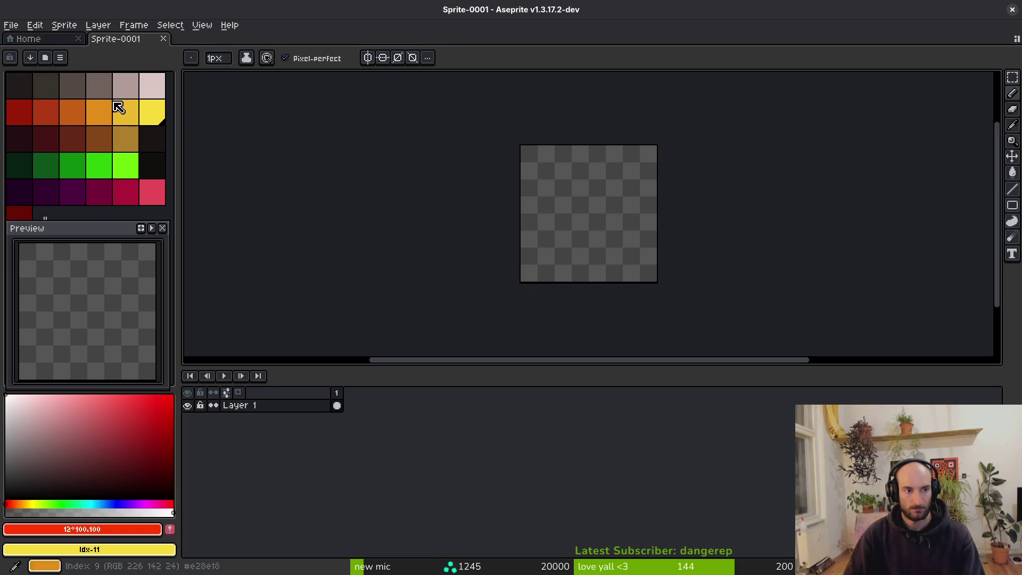
{"action": "scroll", "coordinate": [690, 211], "scroll_direction": "up", "scroll_amount": 2}
{"action": "scroll", "coordinate": [639, 213], "scroll_direction": "up", "scroll_amount": 1}
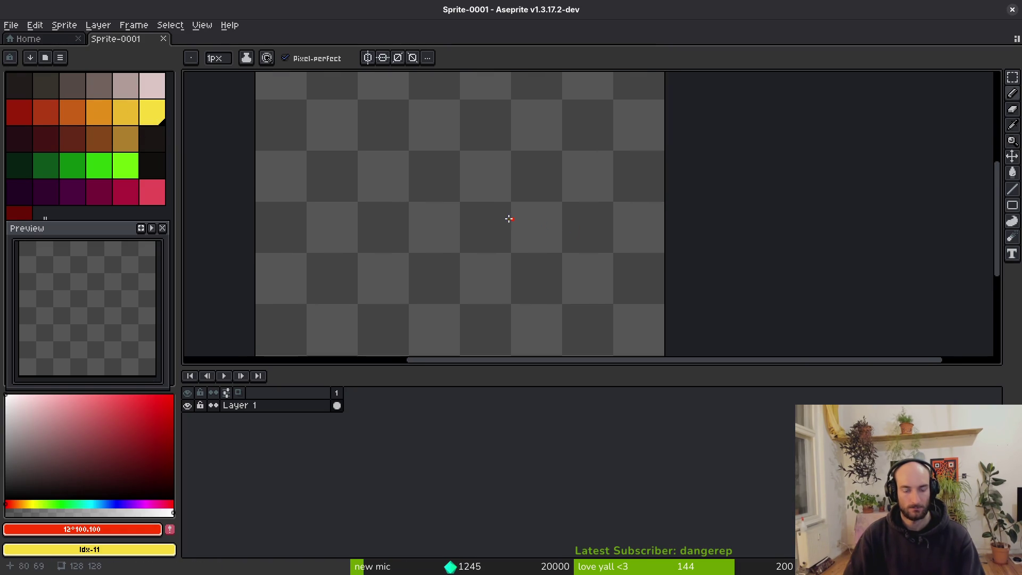
{"action": "left_click", "coordinate": [152, 112]}
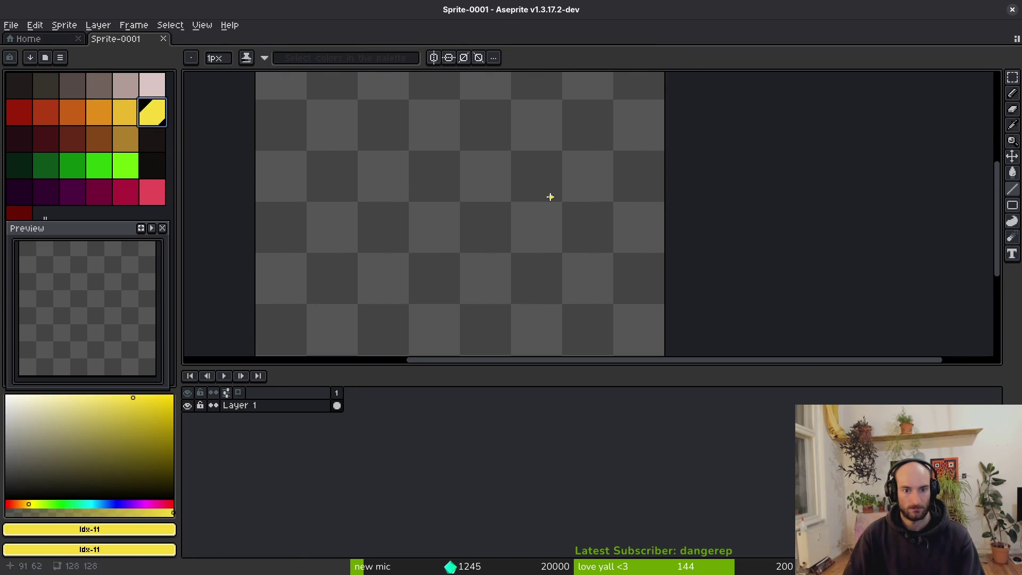
Sketch a chevron with a trailing line, then undo it back to an empty canvas
{"action": "scroll", "coordinate": [558, 200], "scroll_direction": "up", "scroll_amount": 2}
{"action": "left_click_drag", "start_coordinate": [559, 201], "coordinate": [509, 153]}
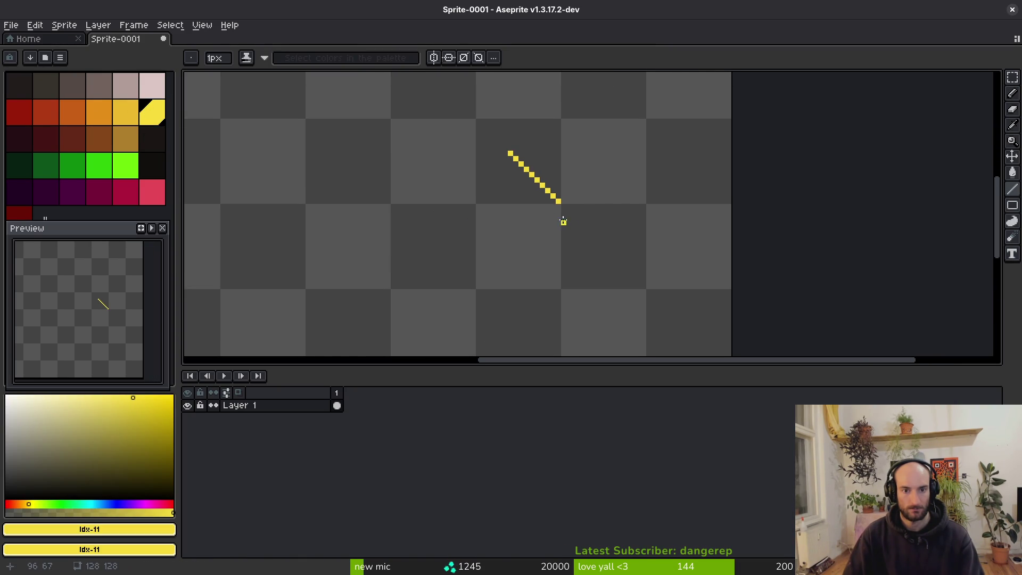
{"action": "mouse_move", "coordinate": [553, 207]}
{"action": "left_mouse_down"}
{"action": "mouse_move", "coordinate": [475, 246]}
{"action": "mouse_move", "coordinate": [510, 248]}
{"action": "left_mouse_up"}
{"action": "scroll", "coordinate": [586, 223], "scroll_direction": "left", "scroll_amount": 3}
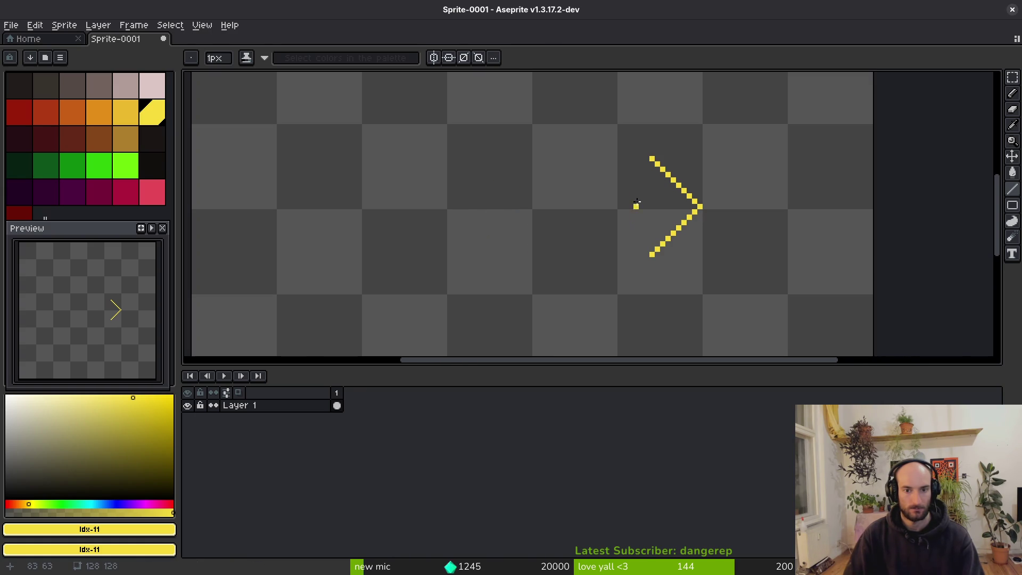
{"action": "left_click_drag", "start_coordinate": [643, 158], "coordinate": [585, 158]}
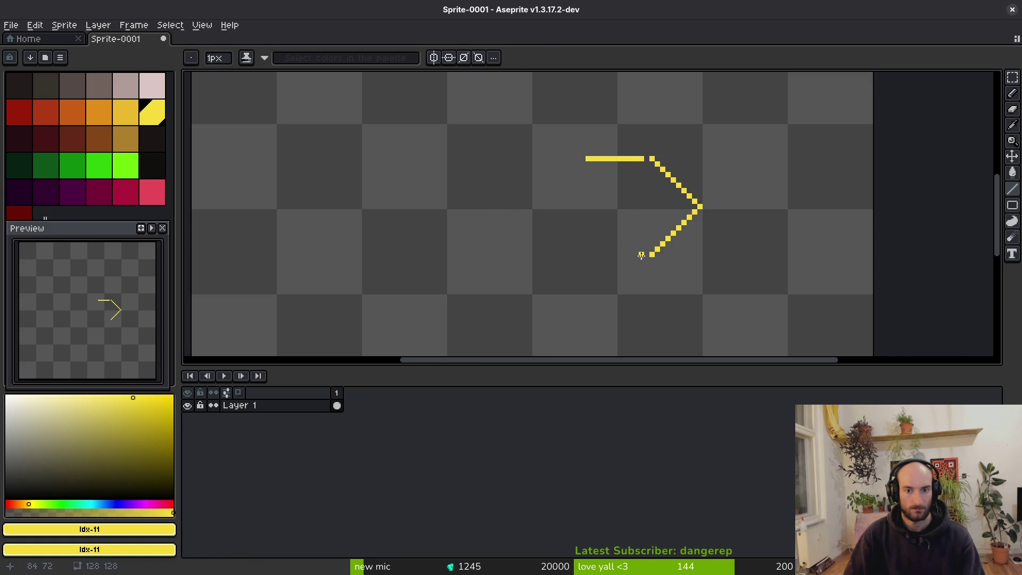
{"action": "key", "text": "ctrl+z"}
{"action": "key", "text": "ctrl+z"}
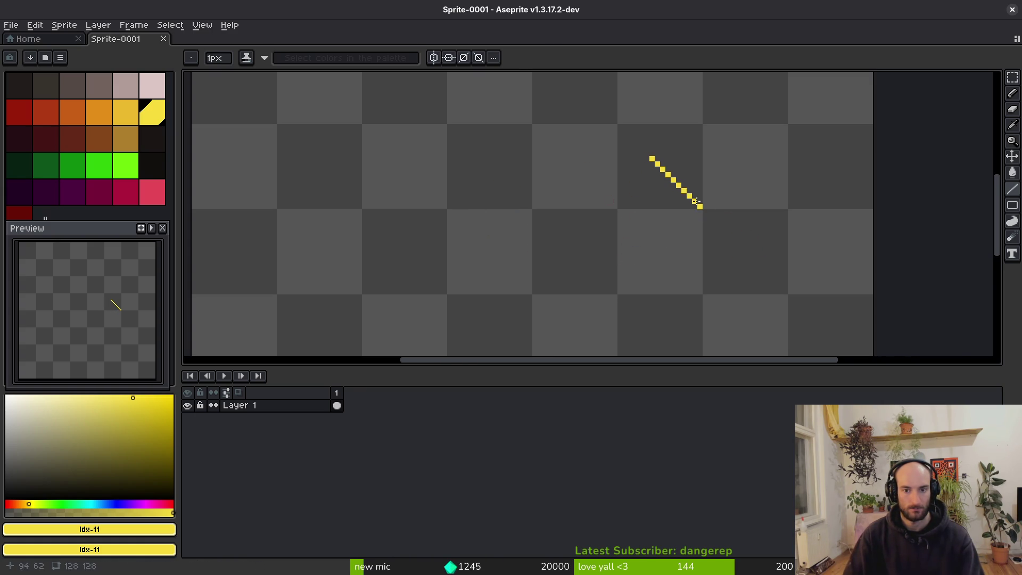
{"action": "key", "text": "ctrl+z"}
{"action": "scroll", "coordinate": [661, 221], "scroll_direction": "down", "scroll_amount": 5}
{"action": "scroll", "coordinate": [658, 212], "scroll_direction": "up", "scroll_amount": 4}
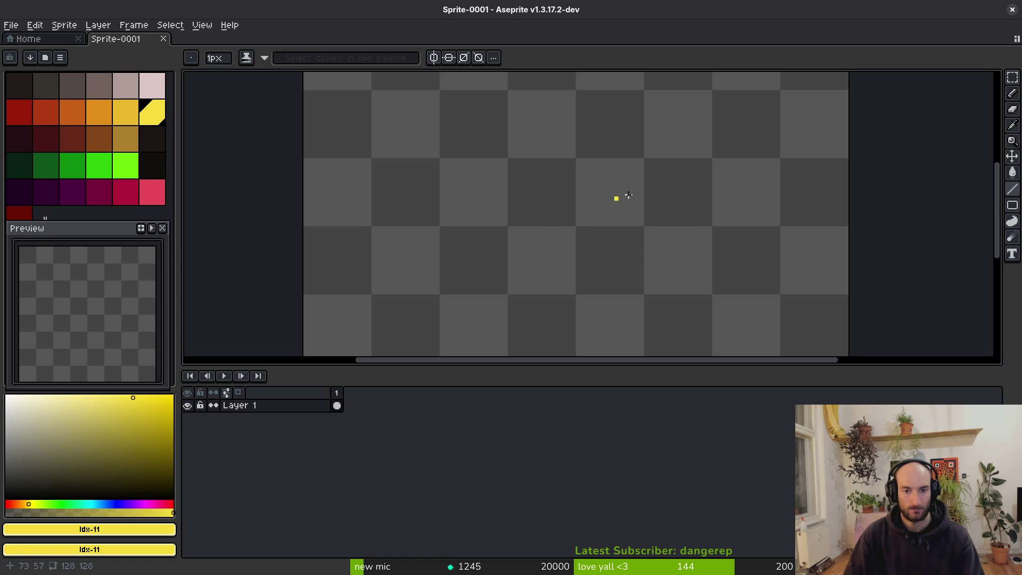
Redraw the chevron's upper and lower arms meeting in a right-pointing tip
{"action": "left_click_drag", "start_coordinate": [778, 223], "coordinate": [726, 189]}
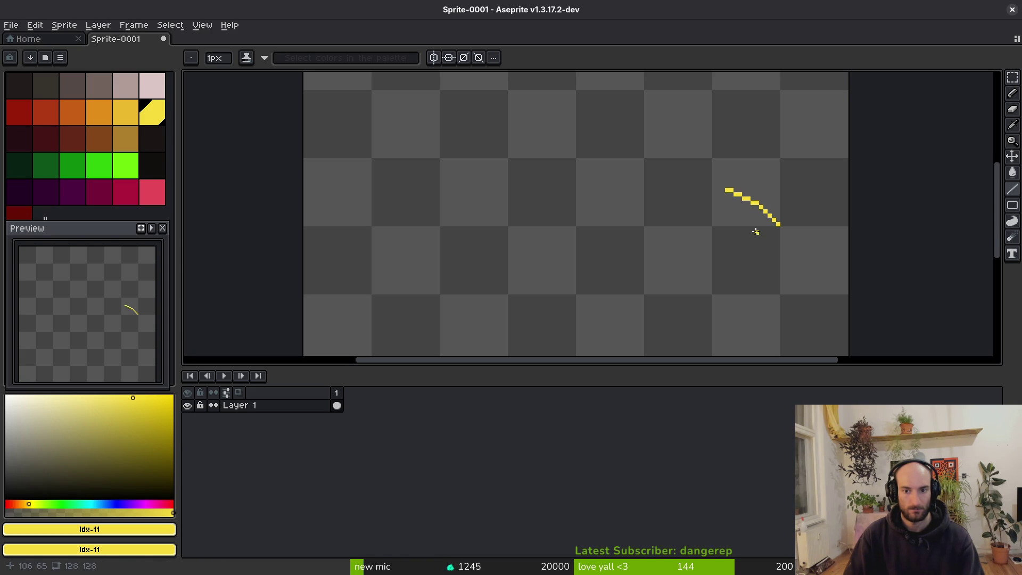
{"action": "mouse_move", "coordinate": [778, 227]}
{"action": "left_mouse_down"}
{"action": "mouse_move", "coordinate": [748, 250]}
{"action": "mouse_move", "coordinate": [759, 250]}
{"action": "mouse_move", "coordinate": [695, 274]}
{"action": "left_mouse_up"}
{"action": "scroll", "coordinate": [748, 251], "scroll_direction": "up", "scroll_amount": 3}
{"action": "scroll", "coordinate": [698, 251], "scroll_direction": "down", "scroll_amount": 2}
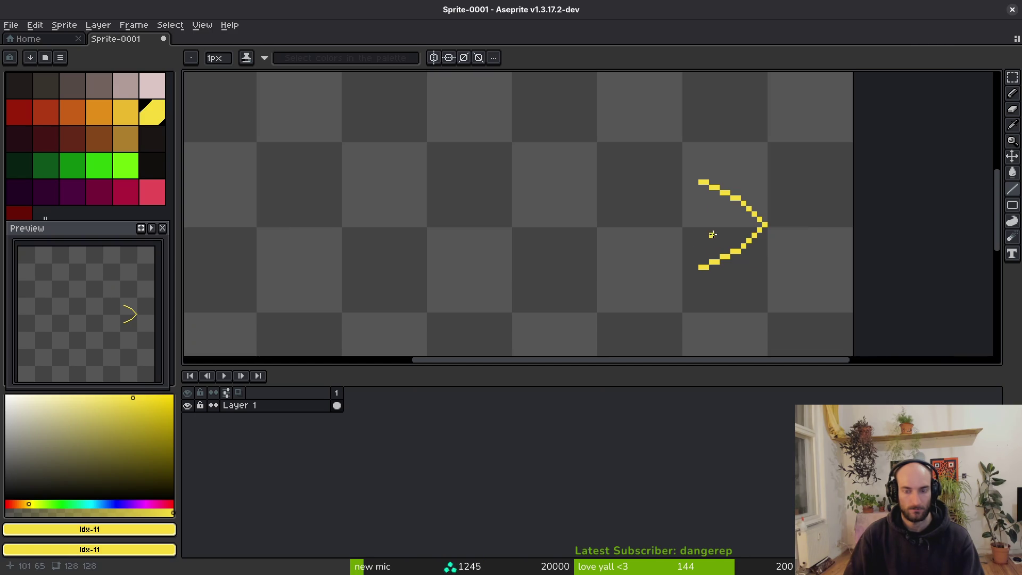
Draw two long horizontal lines trailing left from the chevron's top and bottom ends
{"action": "left_click_drag", "start_coordinate": [692, 182], "coordinate": [627, 179]}
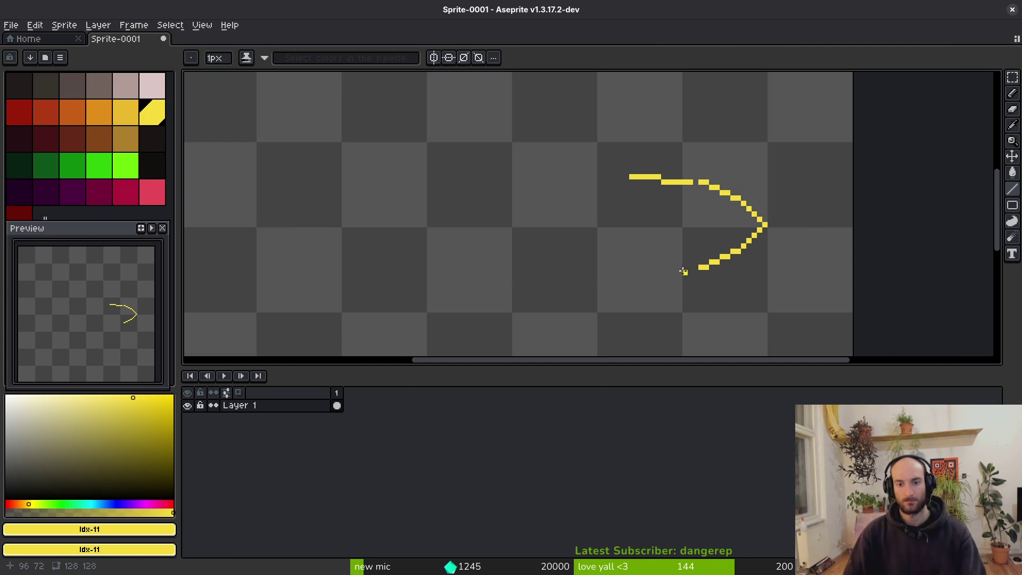
{"action": "key", "text": "ctrl+z"}
{"action": "left_click_drag", "start_coordinate": [692, 182], "coordinate": [532, 181]}
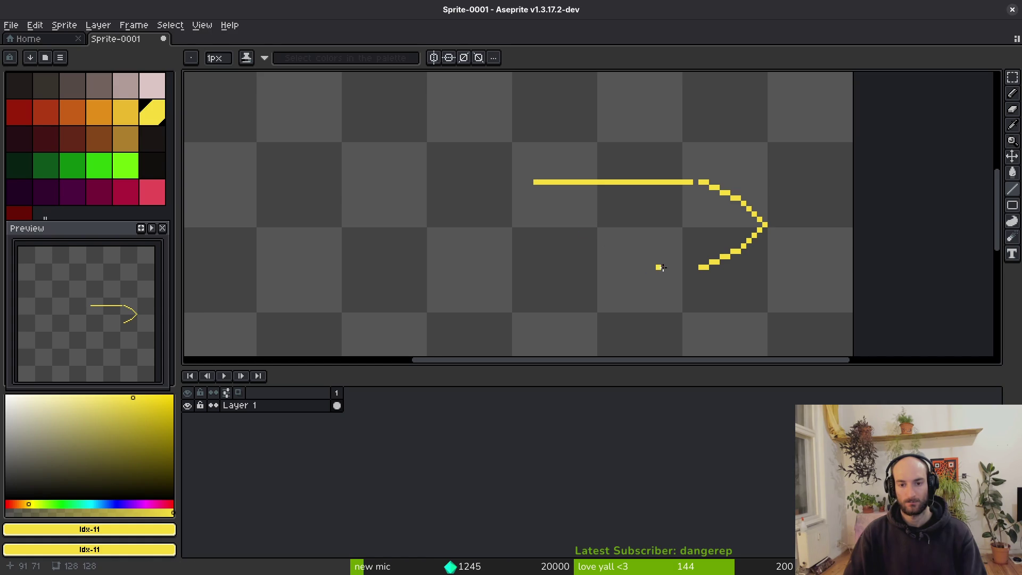
{"action": "left_click_drag", "start_coordinate": [690, 267], "coordinate": [435, 268]}
{"action": "left_click_drag", "start_coordinate": [527, 182], "coordinate": [437, 183]}
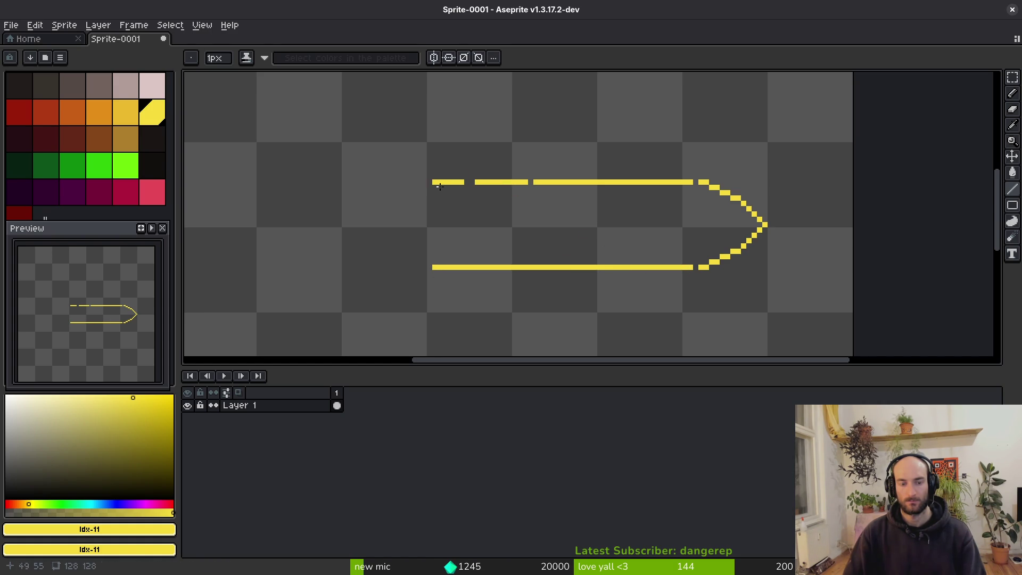
{"action": "scroll", "coordinate": [548, 262], "scroll_direction": "down", "scroll_amount": 4}
{"action": "scroll", "coordinate": [544, 240], "scroll_direction": "up", "scroll_amount": 3}
Erase gaps in the bottom and top lines to make them dashed
{"action": "key", "text": "e"}
{"action": "left_click", "coordinate": [520, 251]}
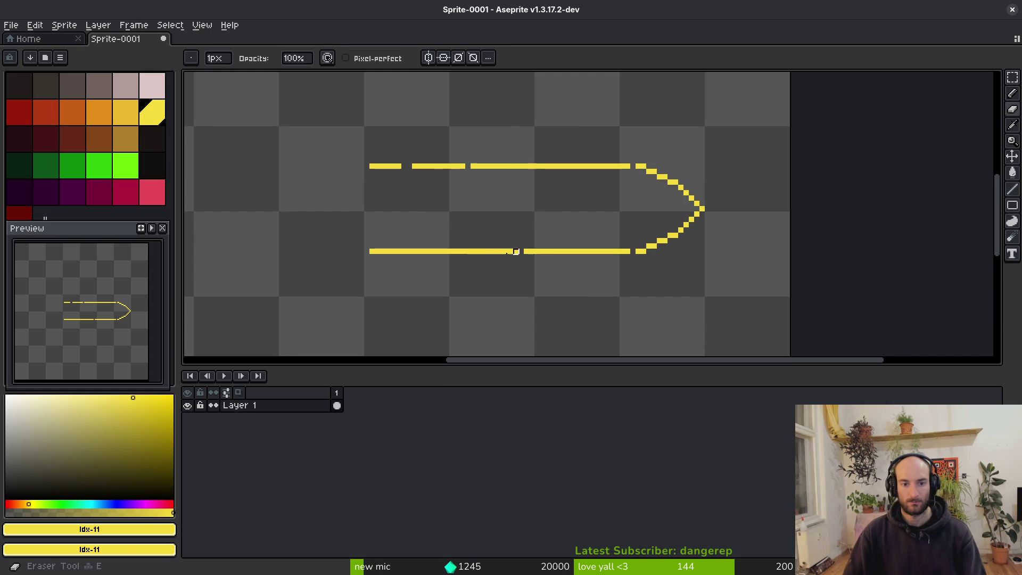
{"action": "left_click_drag", "start_coordinate": [470, 251], "coordinate": [456, 251]}
{"action": "scroll", "coordinate": [555, 175], "scroll_direction": "up", "scroll_amount": 3}
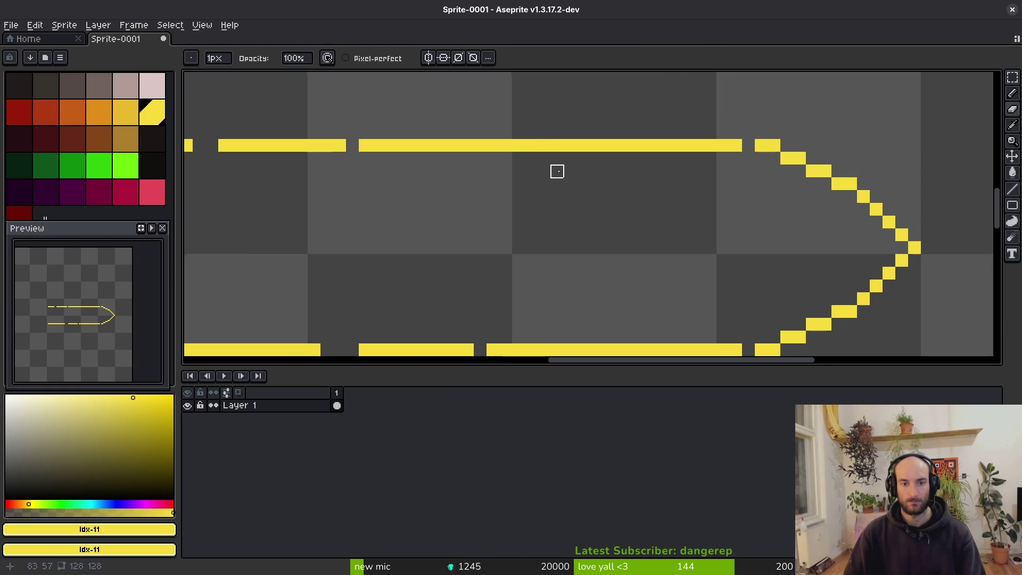
{"action": "left_click", "coordinate": [531, 145]}
{"action": "scroll", "coordinate": [556, 159], "scroll_direction": "down", "scroll_amount": 4}
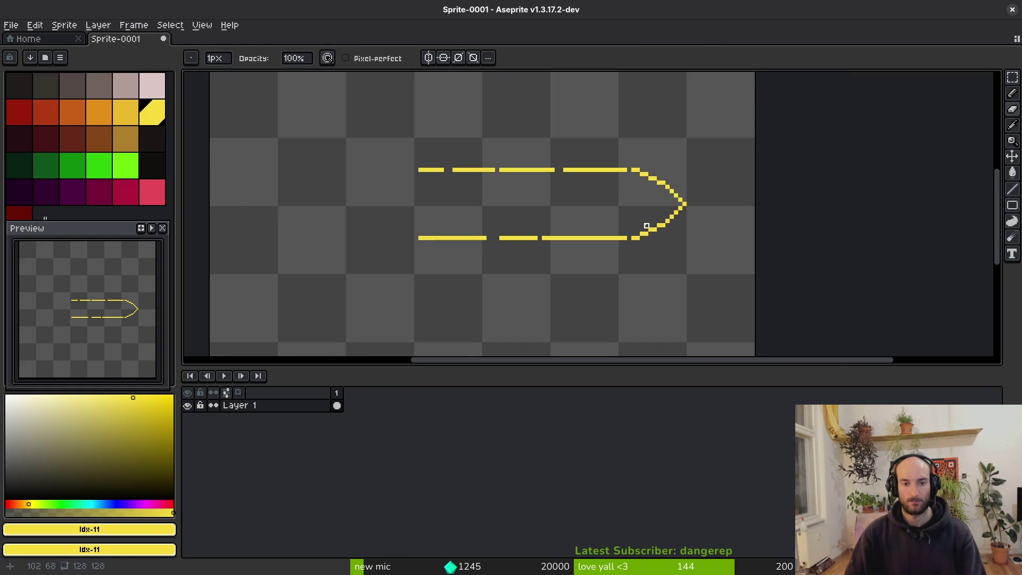
{"action": "left_click", "coordinate": [590, 239]}
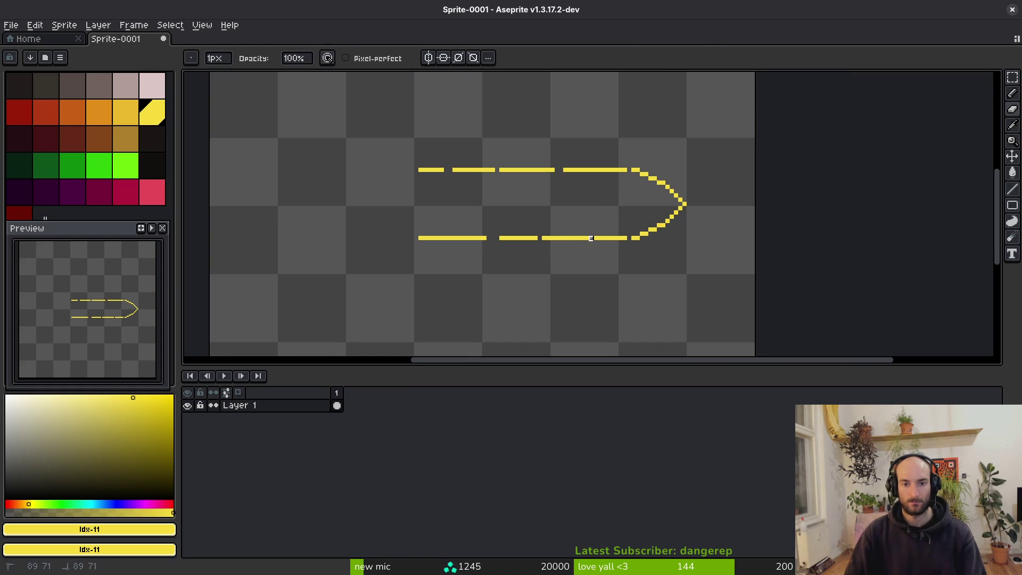
{"action": "scroll", "coordinate": [632, 235], "scroll_direction": "up", "scroll_amount": 1}
Fill the old gap near the arrowhead and erase a different bottom-line pixel instead
{"action": "key", "text": "b"}
{"action": "left_click", "coordinate": [629, 238]}
{"action": "key", "text": "e"}
{"action": "left_click", "coordinate": [585, 238]}
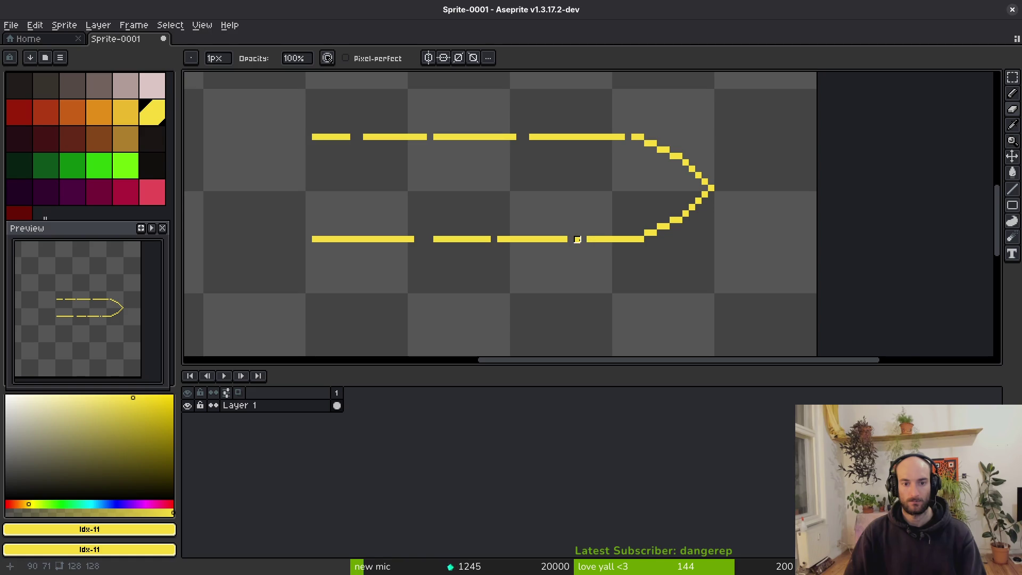
{"action": "scroll", "coordinate": [601, 249], "scroll_direction": "down", "scroll_amount": 6}
{"action": "scroll", "coordinate": [601, 249], "scroll_direction": "up", "scroll_amount": 4}
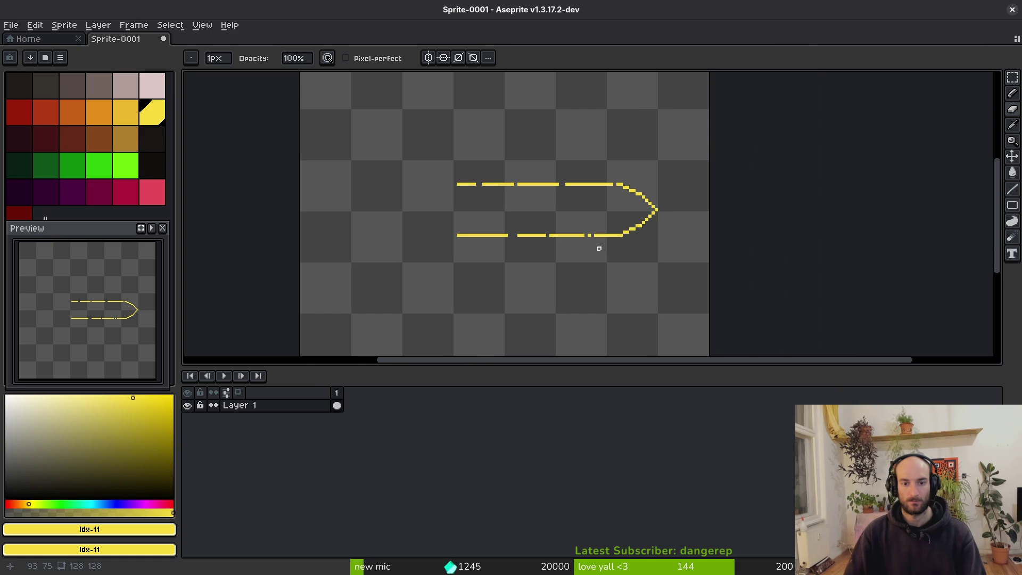
Adjust both lines' left ends by a pixel and add a new animation frame
{"action": "key", "text": "b"}
{"action": "scroll", "coordinate": [450, 233], "scroll_direction": "up", "scroll_amount": 1}
{"action": "left_click", "coordinate": [455, 235]}
{"action": "key", "text": "e"}
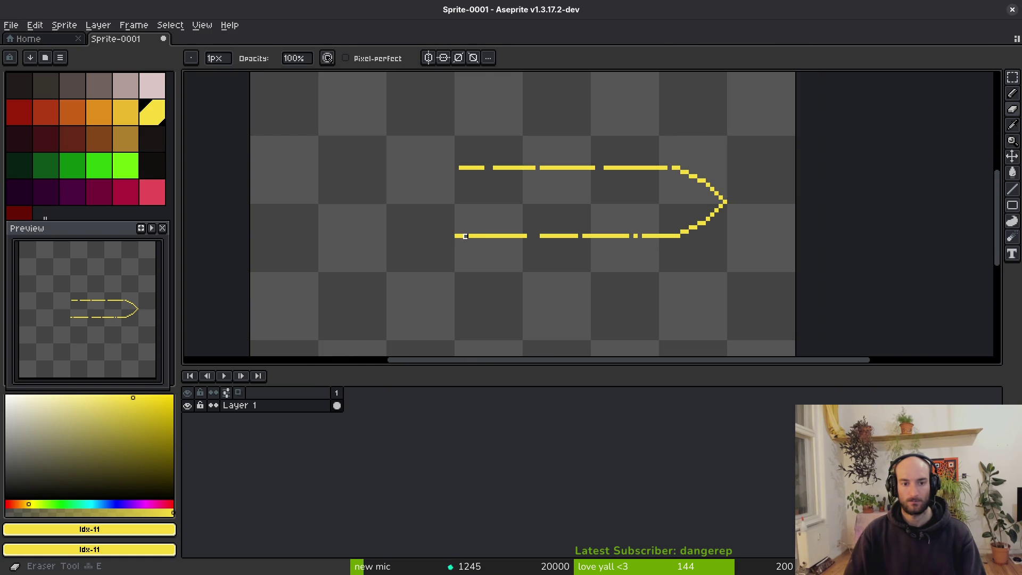
{"action": "left_click", "coordinate": [461, 167]}
{"action": "key", "text": "b"}
{"action": "left_click", "coordinate": [457, 169]}
{"action": "scroll", "coordinate": [493, 234], "scroll_direction": "down", "scroll_amount": 3}
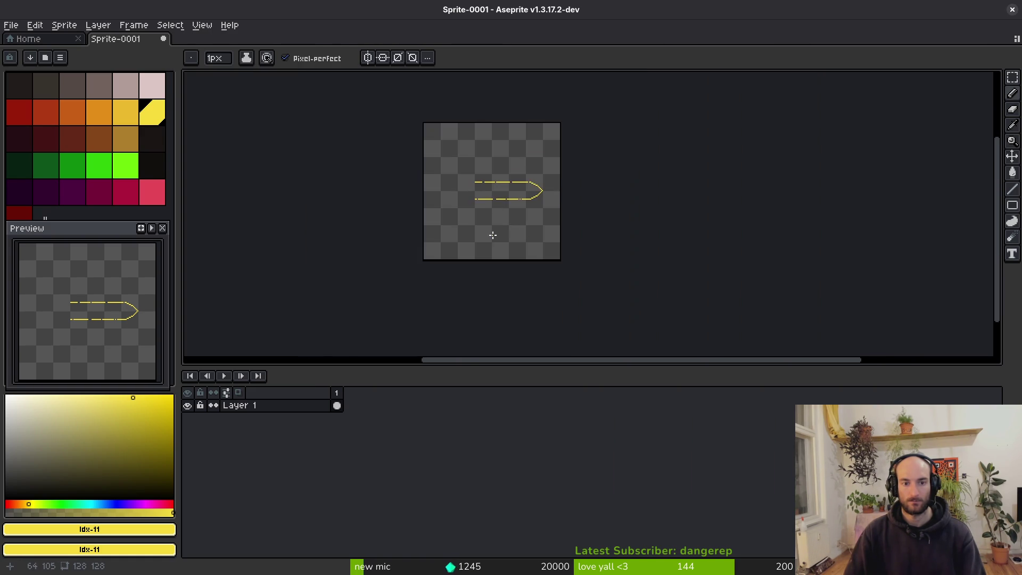
{"action": "scroll", "coordinate": [493, 235], "scroll_direction": "up", "scroll_amount": 3}
{"action": "scroll", "coordinate": [482, 166], "scroll_direction": "up", "scroll_amount": 1}
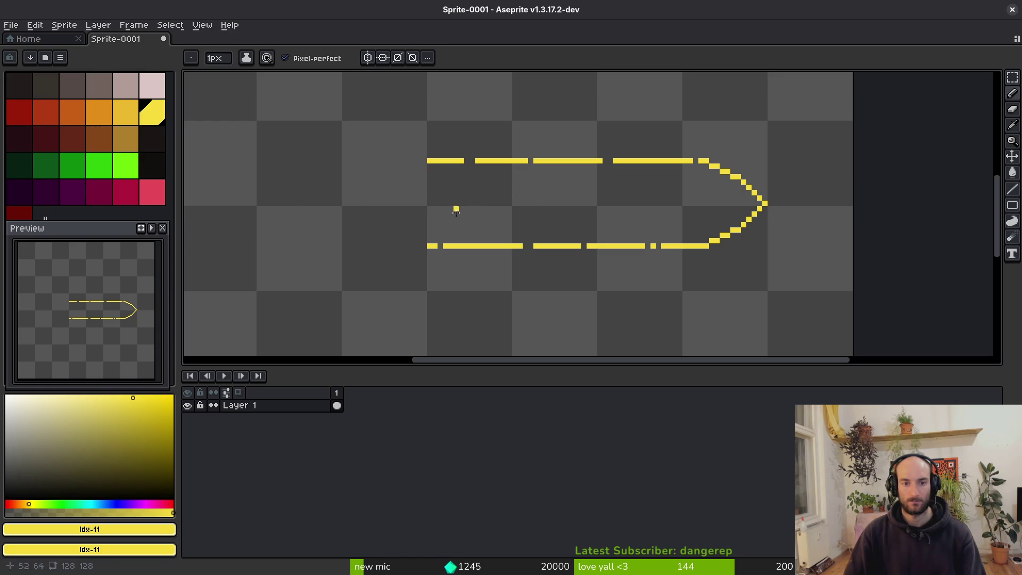
{"action": "key", "text": "alt+n"}
{"action": "key", "text": "alt+n"}
{"action": "key", "text": "alt+n"}
Return to frame 1 showing the arrow, dismissing an early save dialog
{"action": "left_click", "coordinate": [337, 405]}
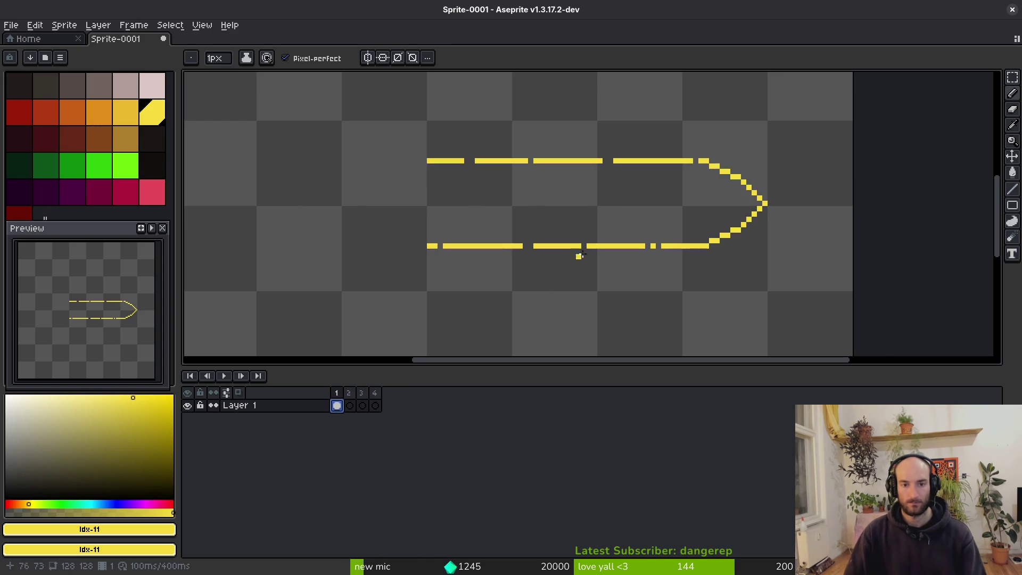
{"action": "scroll", "coordinate": [561, 278], "scroll_direction": "down", "scroll_amount": 2}
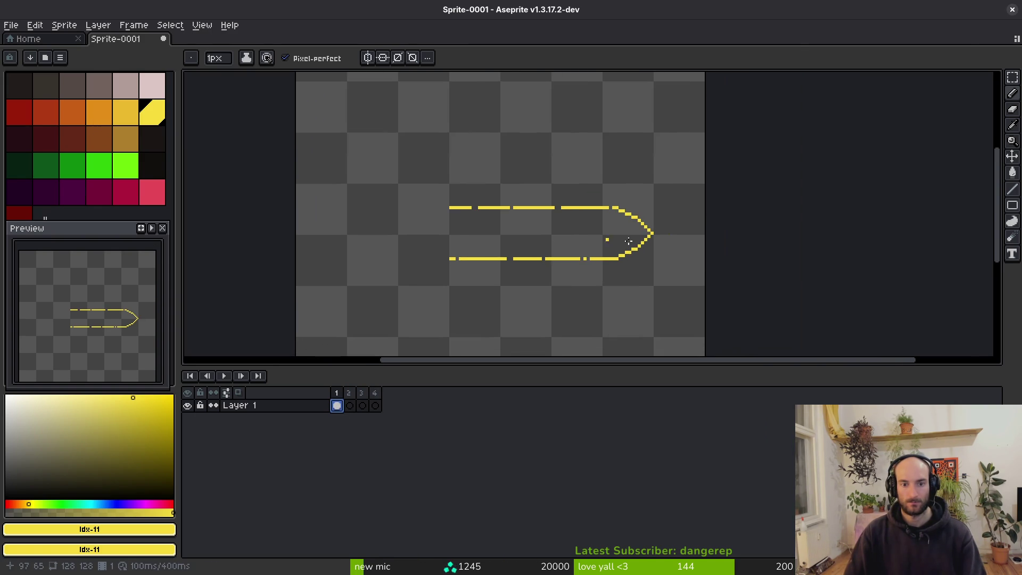
{"action": "key", "text": "ctrl+s"}
{"action": "key", "text": "Escape"}
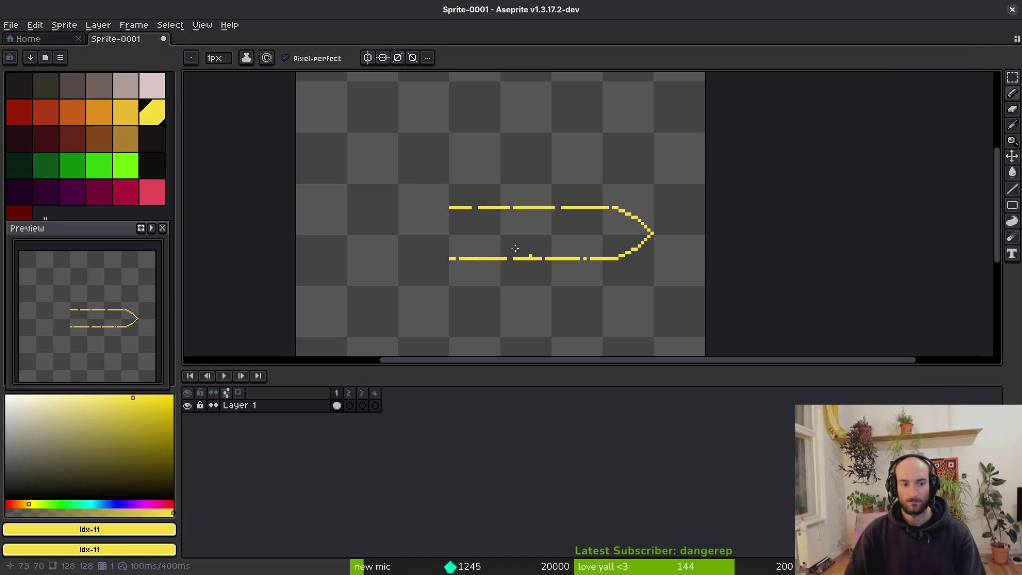
{"action": "scroll", "coordinate": [521, 247], "scroll_direction": "down", "scroll_amount": 2}
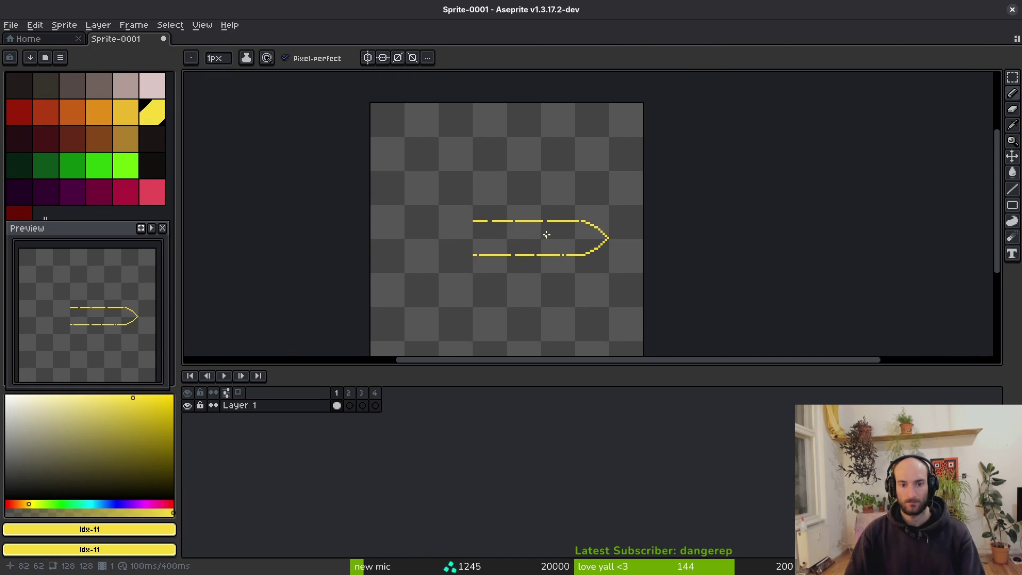
{"action": "scroll", "coordinate": [548, 232], "scroll_direction": "up", "scroll_amount": 3}
Nudge the top and bottom dashed lines with rectangle selections, then bring up Save with Ctrl+S
{"action": "key", "text": "m"}
{"action": "scroll", "coordinate": [465, 171], "scroll_direction": "up", "scroll_amount": 2}
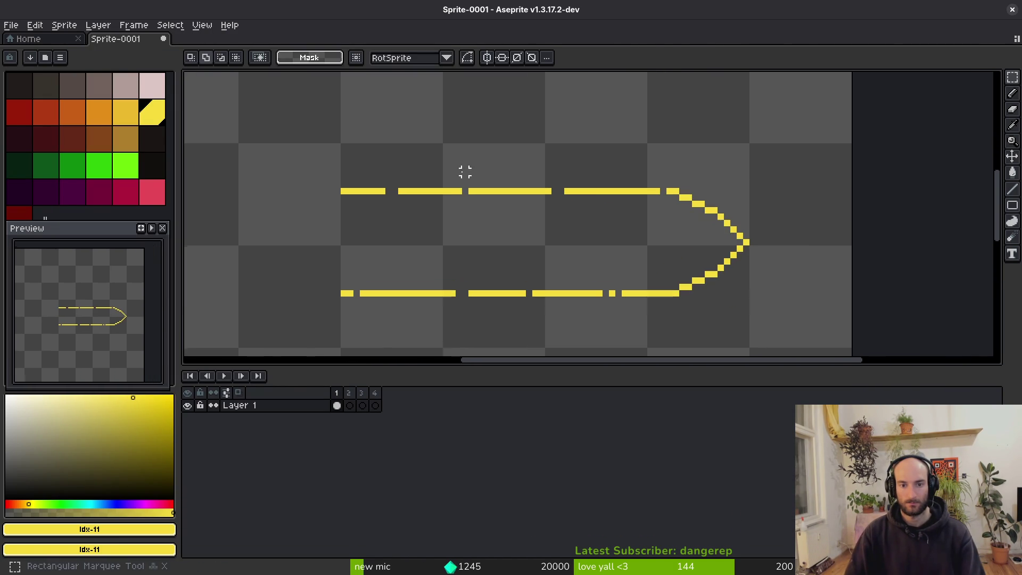
{"action": "mouse_move", "coordinate": [246, 152]}
{"action": "left_mouse_down"}
{"action": "mouse_move", "coordinate": [401, 196]}
{"action": "mouse_move", "coordinate": [675, 227]}
{"action": "mouse_move", "coordinate": [666, 206]}
{"action": "left_mouse_up"}
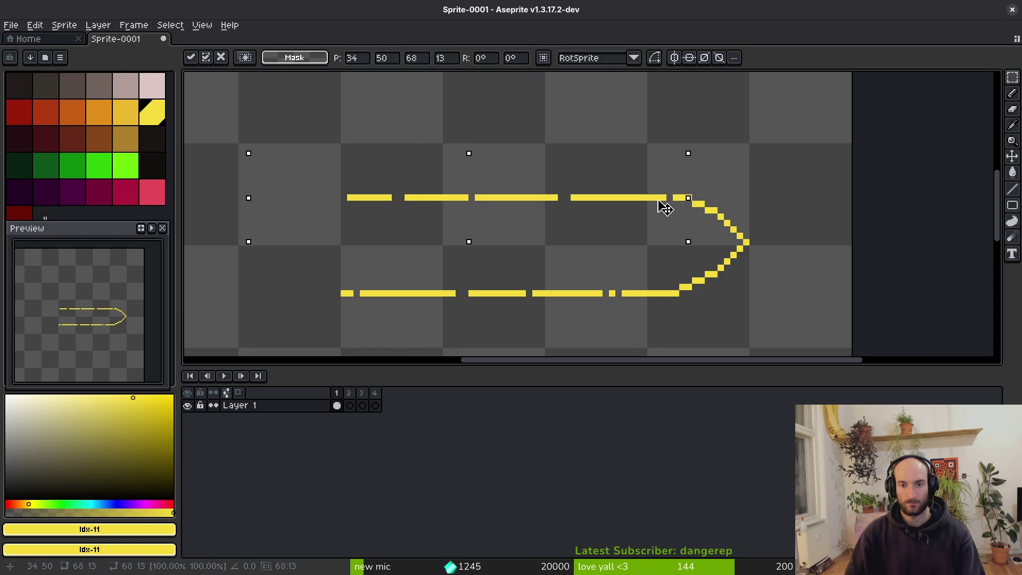
{"action": "key", "text": "ctrl+d"}
{"action": "left_click_drag", "start_coordinate": [666, 248], "coordinate": [253, 297]}
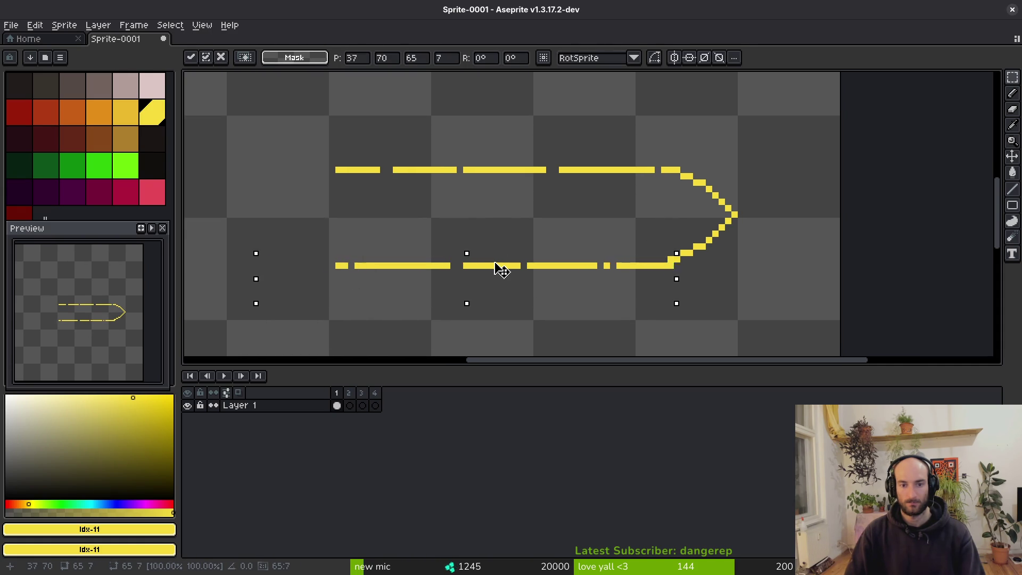
{"action": "mouse_move", "coordinate": [489, 273]}
{"action": "left_mouse_down"}
{"action": "mouse_move", "coordinate": [509, 268]}
{"action": "mouse_move", "coordinate": [499, 267]}
{"action": "left_mouse_up"}
{"action": "key", "text": "ctrl+d"}
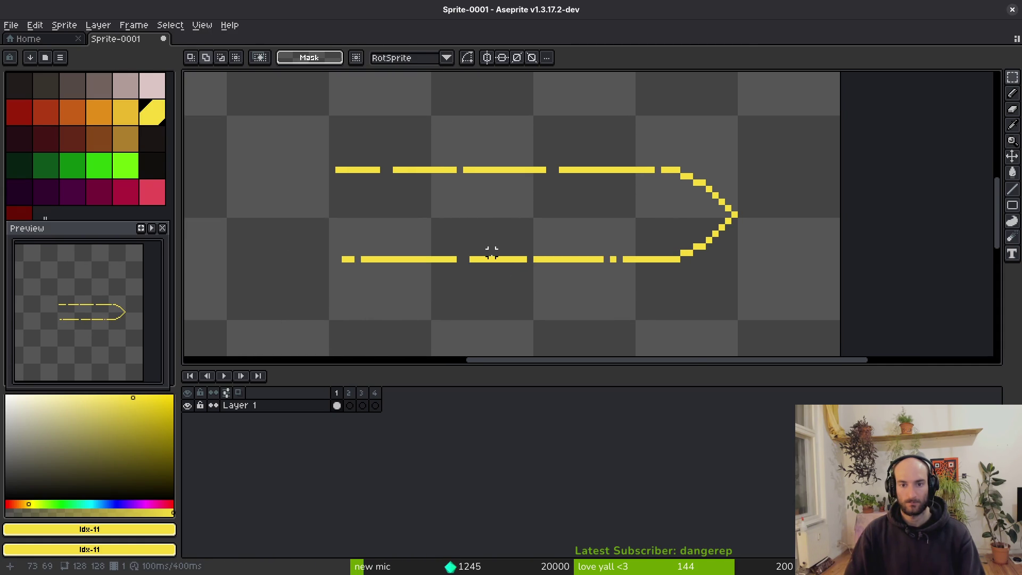
{"action": "key", "text": "ctrl+z"}
{"action": "key", "text": "ctrl+z"}
{"action": "key", "text": "ctrl+y"}
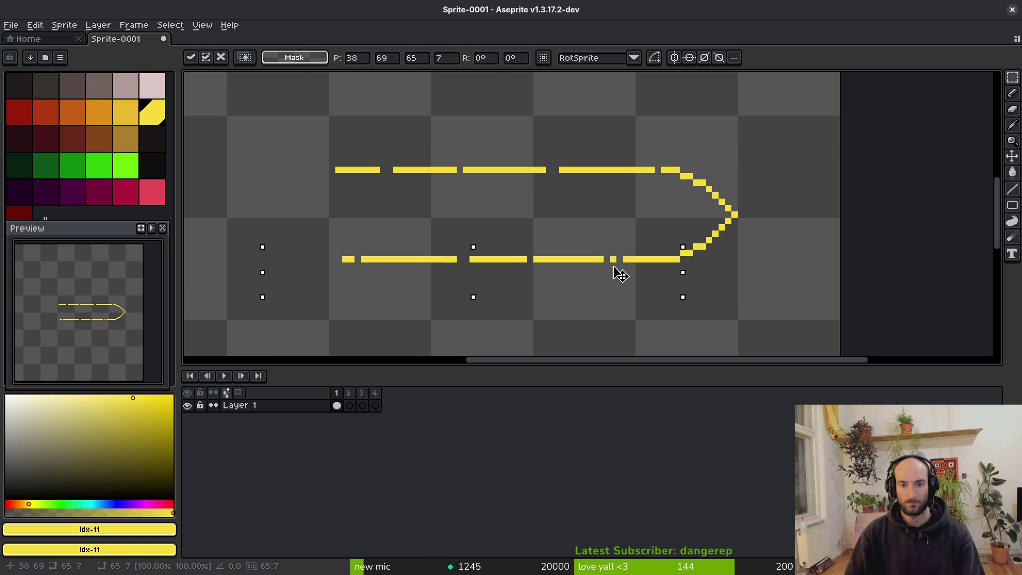
{"action": "key", "text": "ctrl+d"}
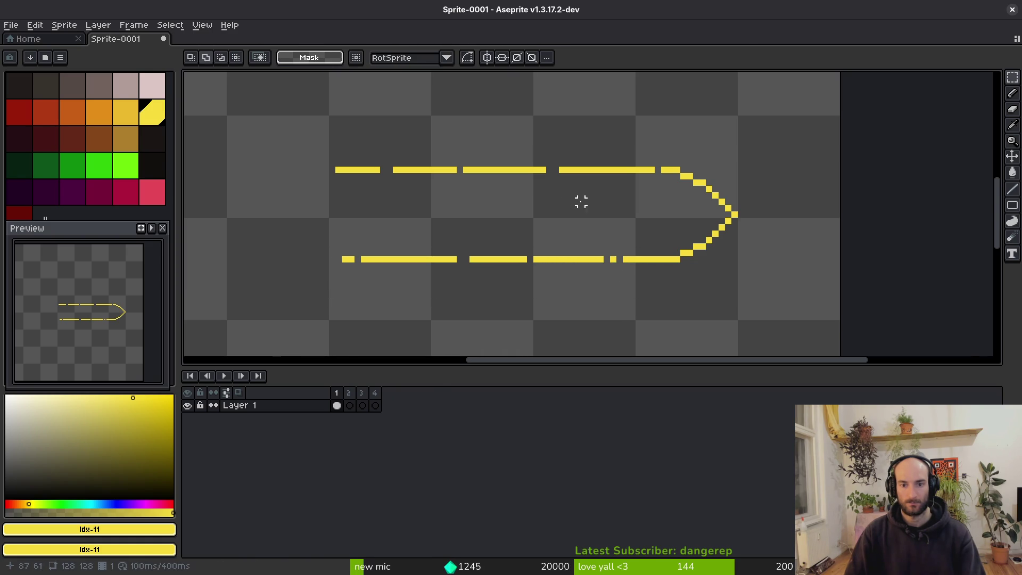
{"action": "key", "text": "ctrl+s"}
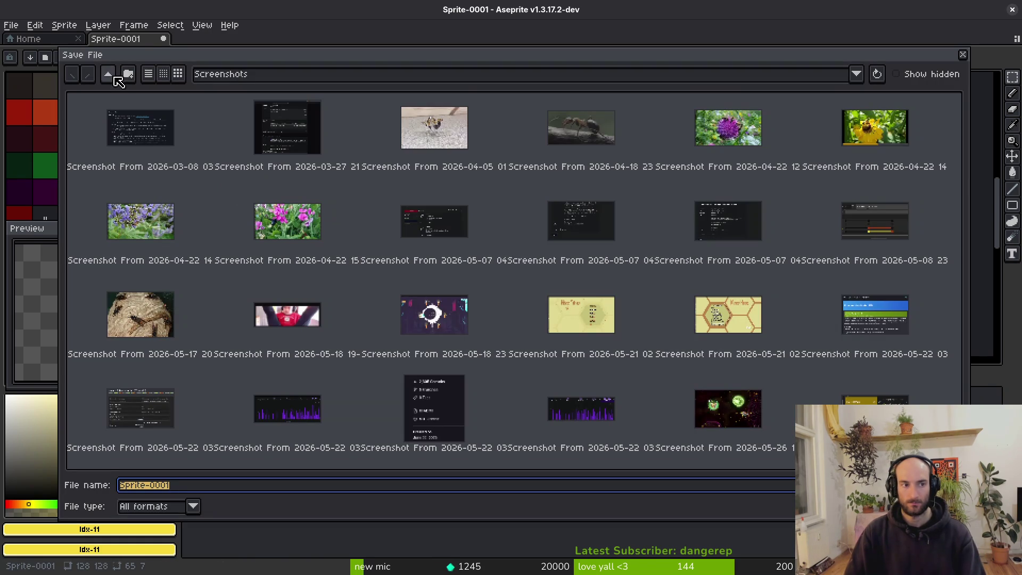
Save the sprite as dashTelegraph.aseprite in gamedev/pollinate-or-die/assets/aseprite
{"action": "left_click", "coordinate": [109, 74]}
{"action": "left_click", "coordinate": [107, 74]}
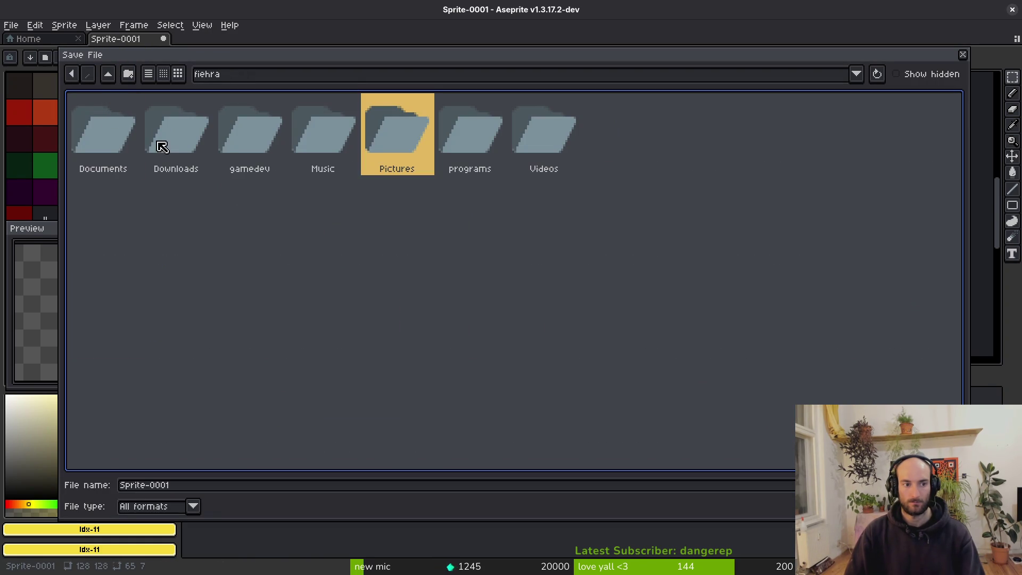
{"action": "left_click", "coordinate": [191, 130]}
{"action": "double_click", "coordinate": [262, 137]}
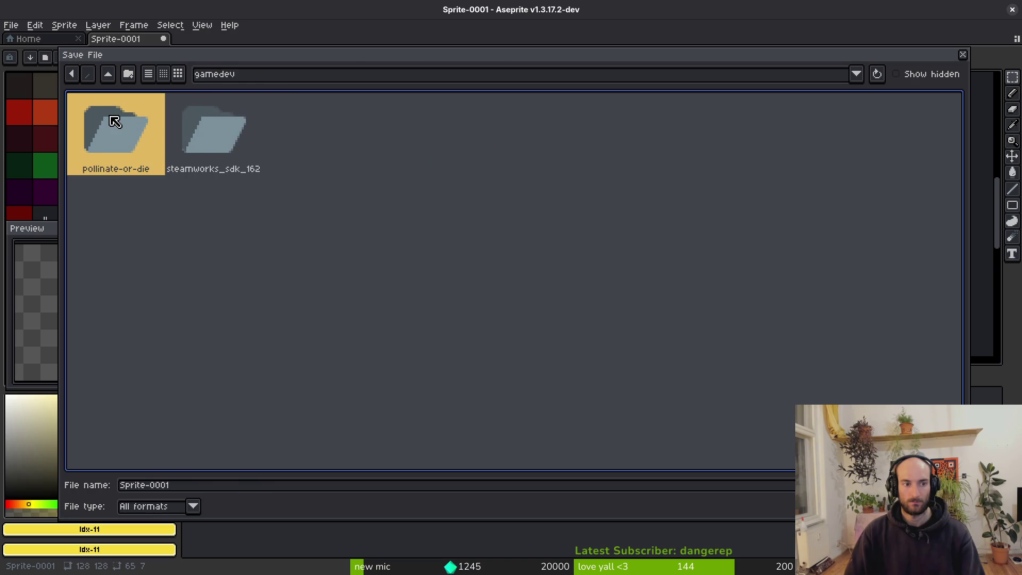
{"action": "double_click", "coordinate": [114, 118]}
{"action": "double_click", "coordinate": [186, 137]}
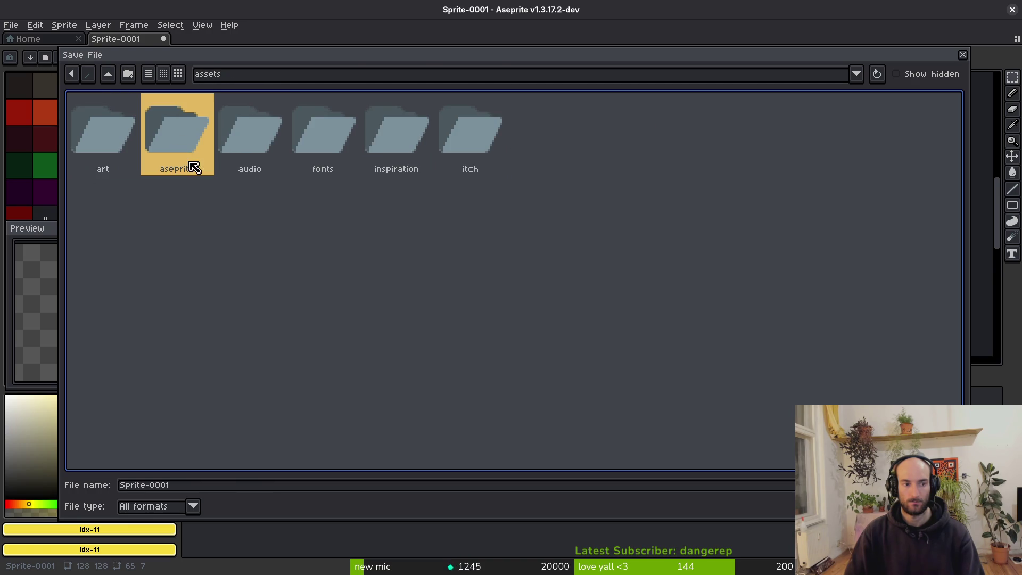
{"action": "double_click", "coordinate": [186, 157]}
{"action": "left_click", "coordinate": [200, 484]}
{"action": "type", "text": "da"}
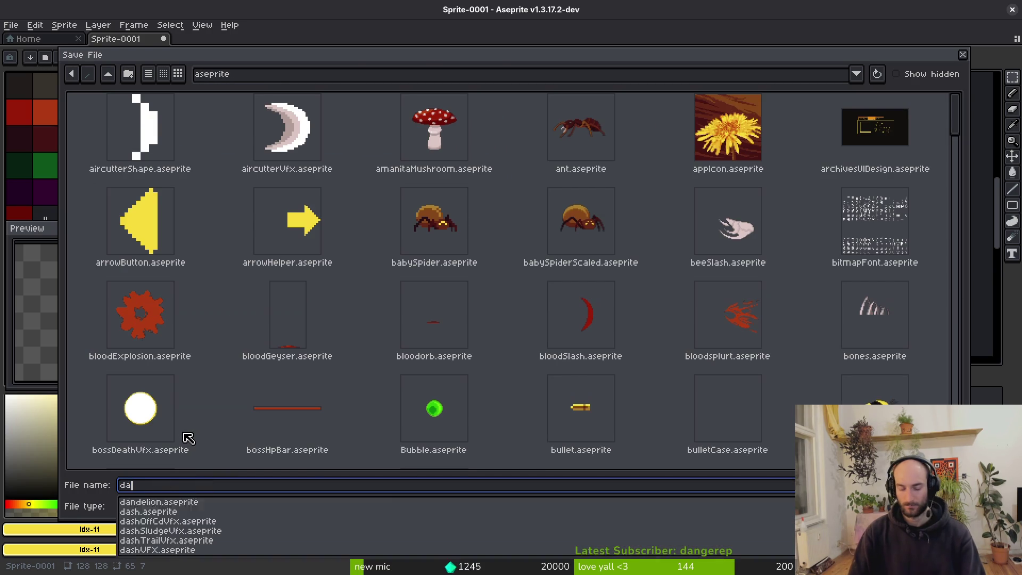
{"action": "type", "text": "shT"}
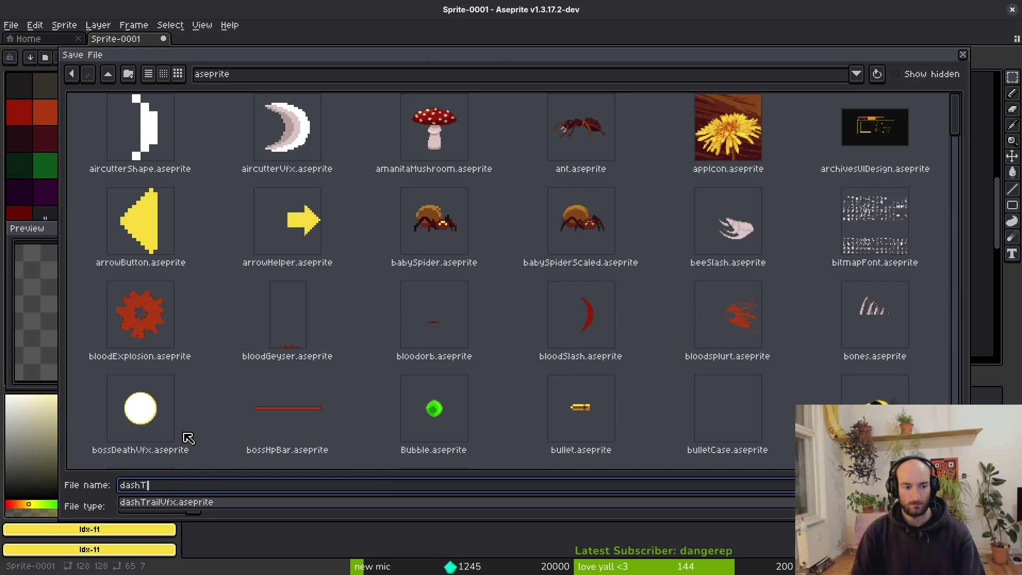
{"action": "type", "text": "elegrpap"}
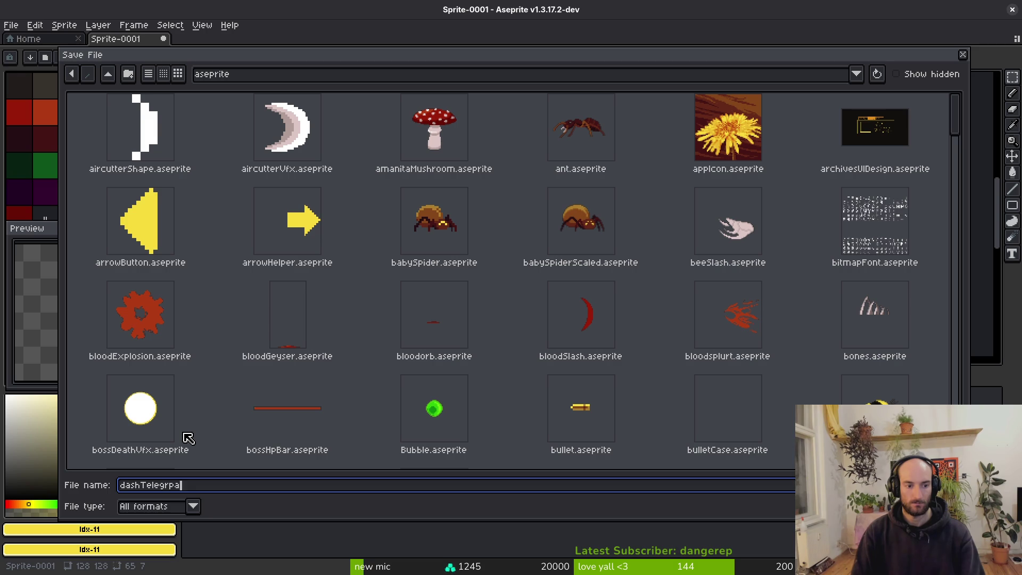
{"action": "key", "text": "Return"}
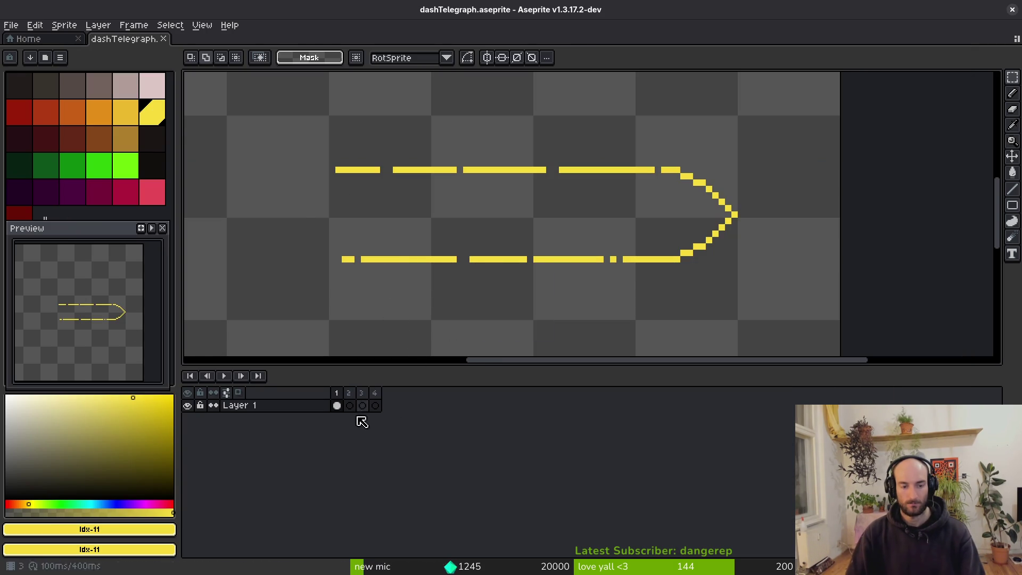
Add a second frame copying the chevron and recolour its yellow chevron to orange
{"action": "left_click", "coordinate": [337, 407]}
{"action": "key", "text": "ctrl+z"}
{"action": "left_click", "coordinate": [350, 407]}
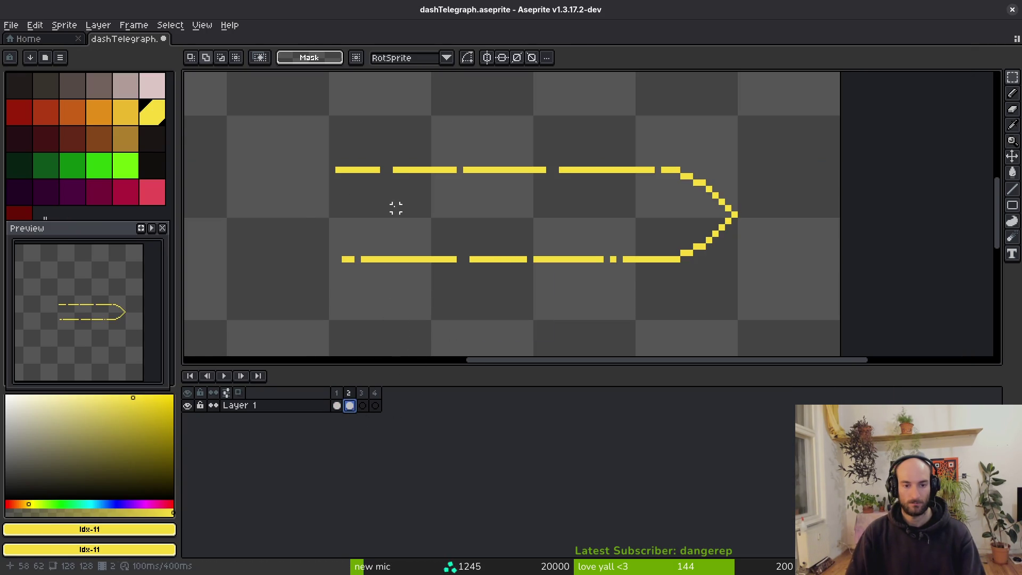
{"action": "left_click", "coordinate": [131, 114]}
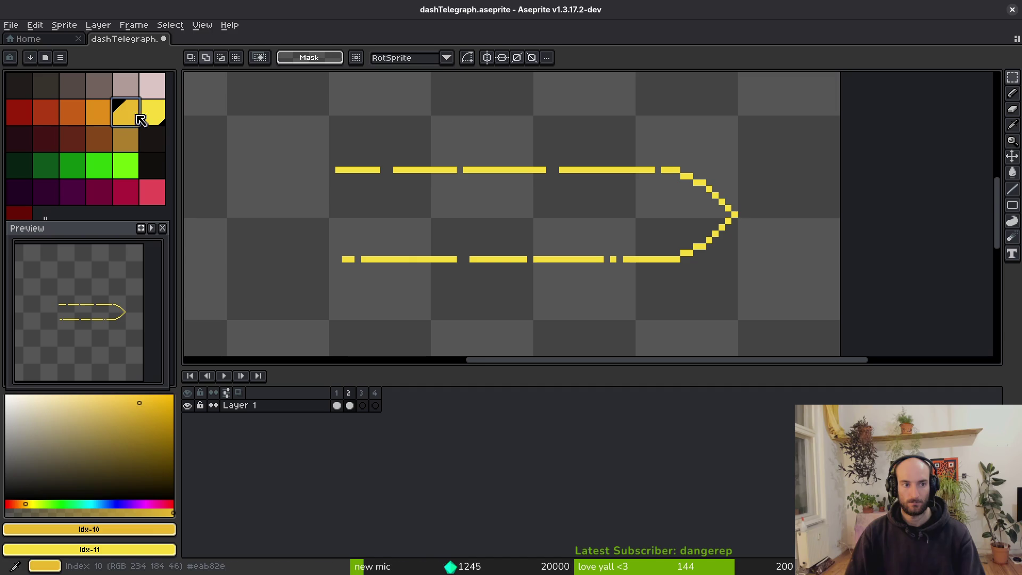
{"action": "left_click", "coordinate": [350, 406]}
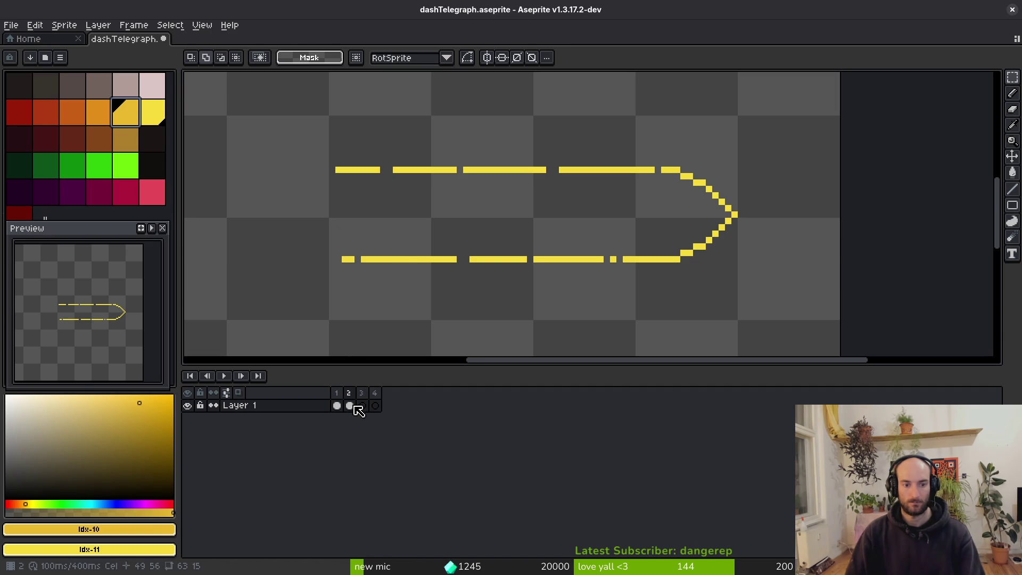
{"action": "key", "text": "i"}
{"action": "left_click", "coordinate": [514, 169]}
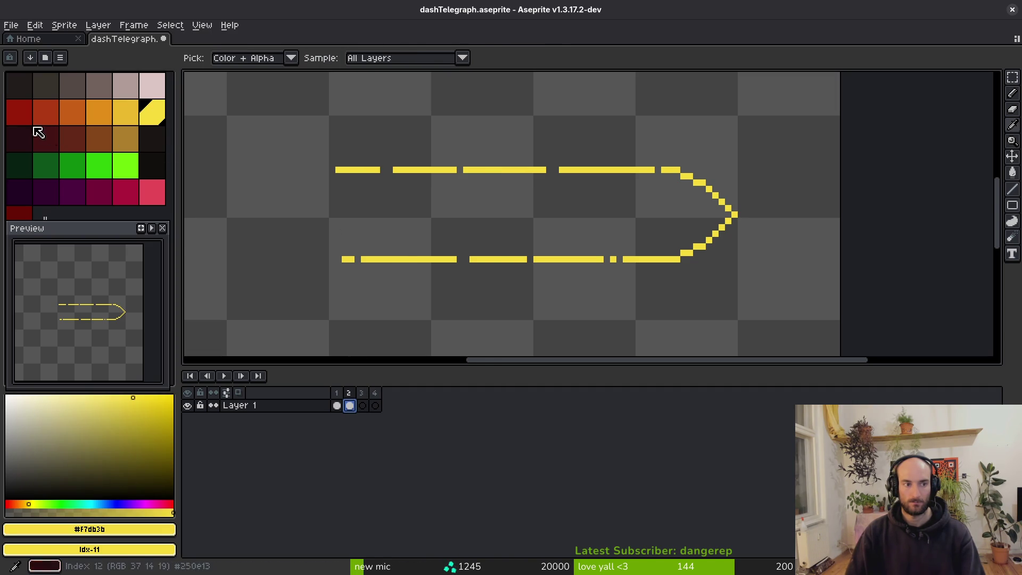
{"action": "right_click", "coordinate": [45, 112]}
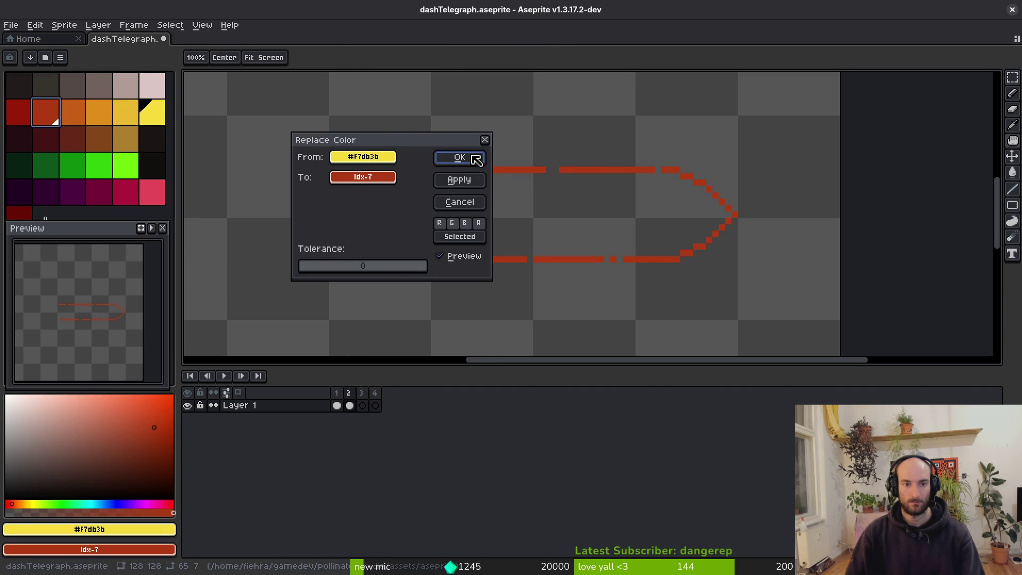
{"action": "left_click", "coordinate": [73, 112]}
{"action": "left_click", "coordinate": [442, 162]}
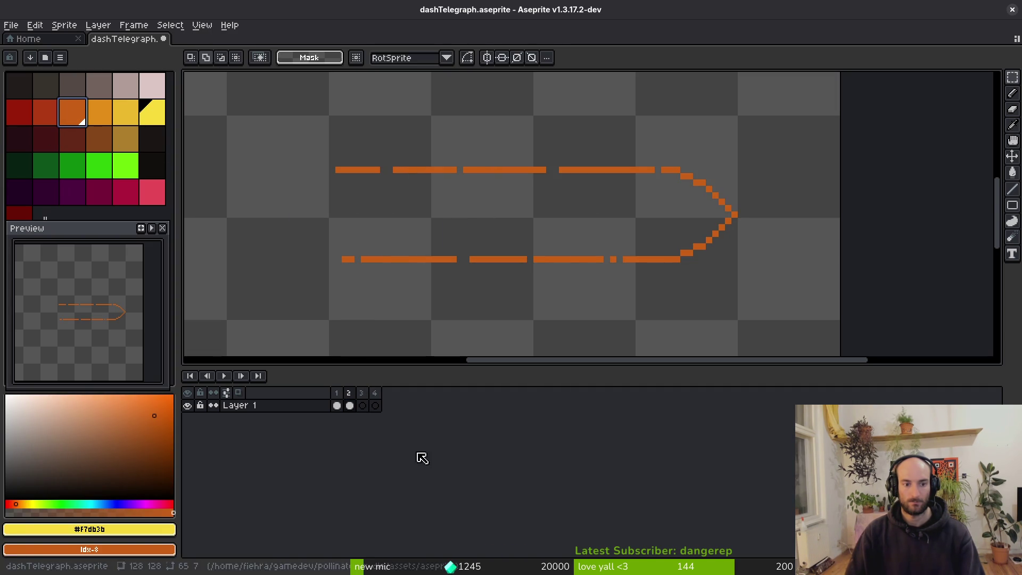
Copy the orange chevron into the following frames and recolour frame 4's chevron dark red
{"action": "mouse_move", "coordinate": [349, 405]}
{"action": "left_mouse_down"}
{"action": "mouse_move", "coordinate": [376, 411]}
{"action": "mouse_move", "coordinate": [363, 407]}
{"action": "left_mouse_up"}
{"action": "left_click", "coordinate": [447, 168], "text": "alt"}
{"action": "right_click", "coordinate": [21, 113]}
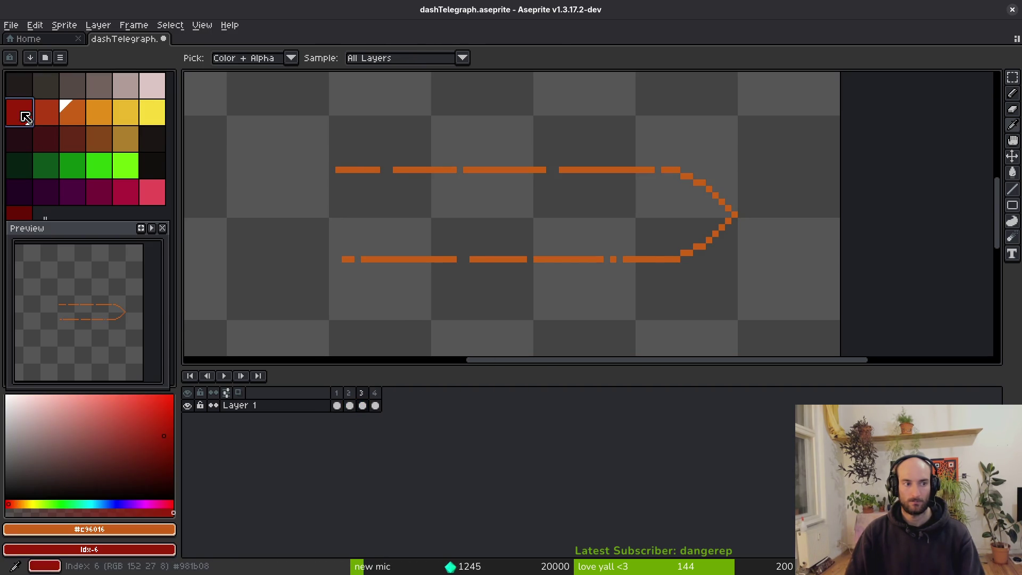
{"action": "key", "text": "shift+r"}
{"action": "left_click", "coordinate": [481, 163]}
{"action": "left_click", "coordinate": [377, 406]}
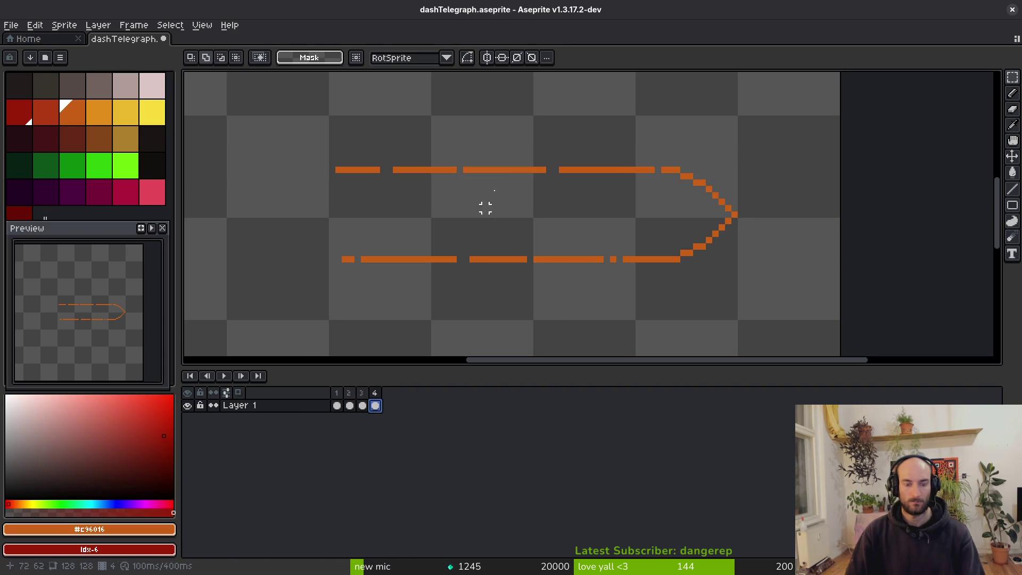
{"action": "key", "text": "m"}
{"action": "right_click", "coordinate": [17, 215]}
{"action": "key", "text": "shift+r"}
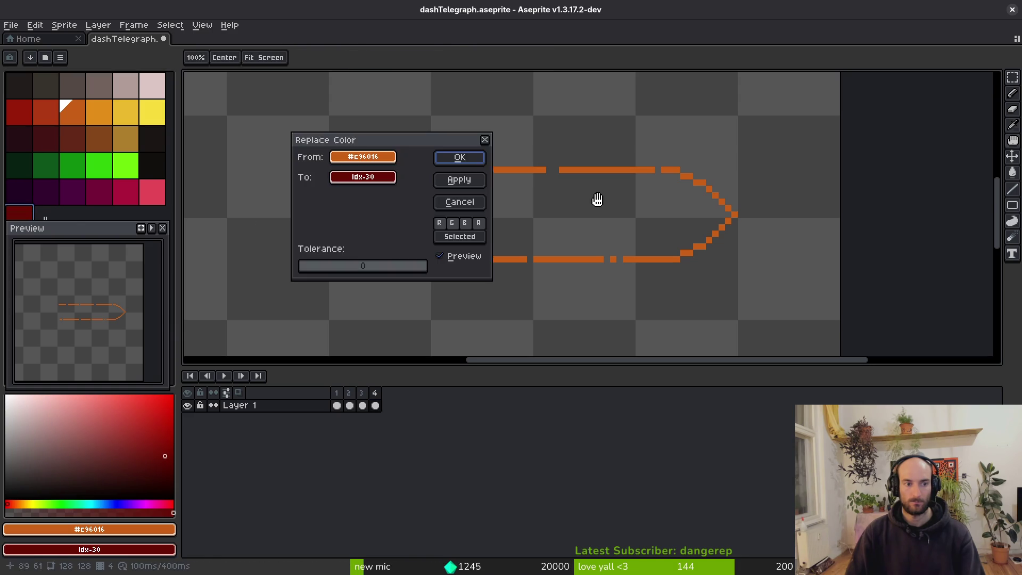
{"action": "left_click", "coordinate": [454, 155]}
Save the sprite, stop the animation preview, and pick the chevron's yellow for pixel drawing
{"action": "key", "text": "ctrl+s"}
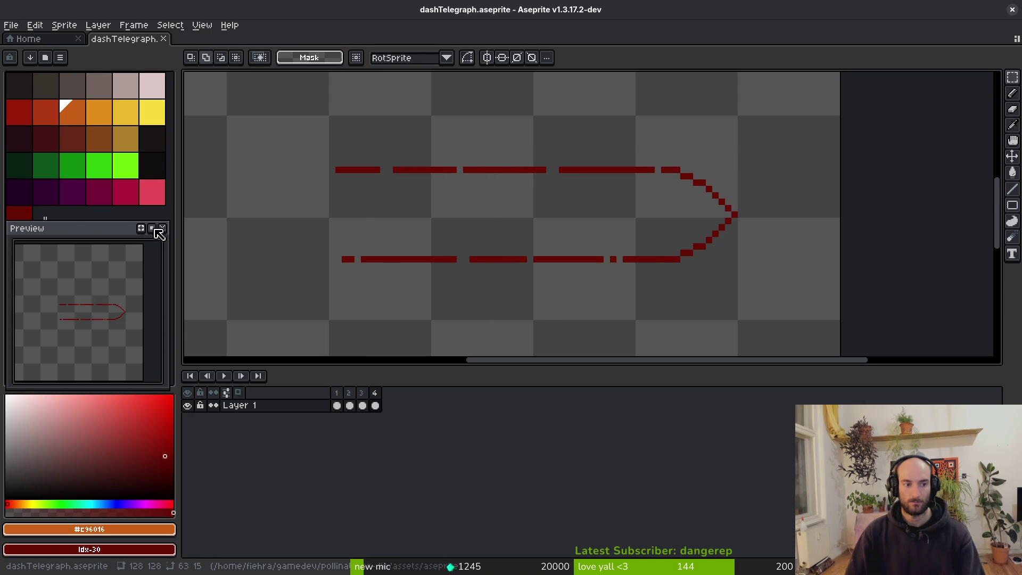
{"action": "key", "text": "ctrl+s"}
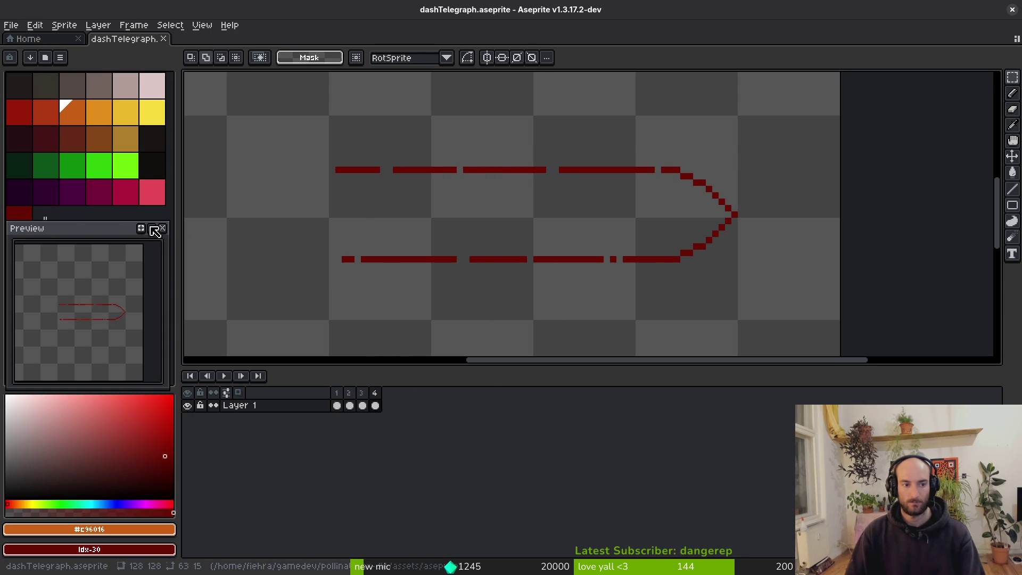
{"action": "key", "text": "ctrl+Return"}
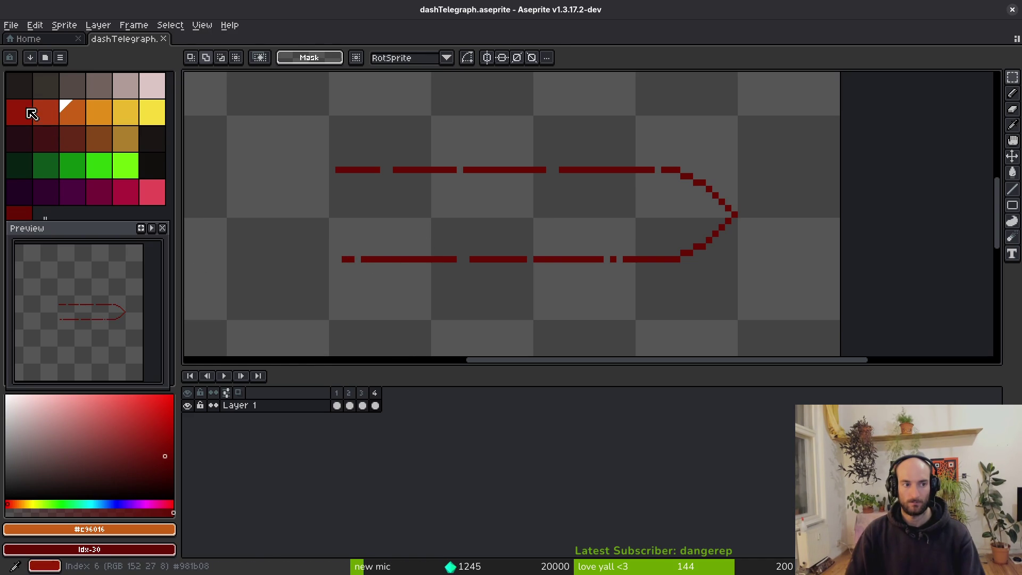
{"action": "key", "text": "i"}
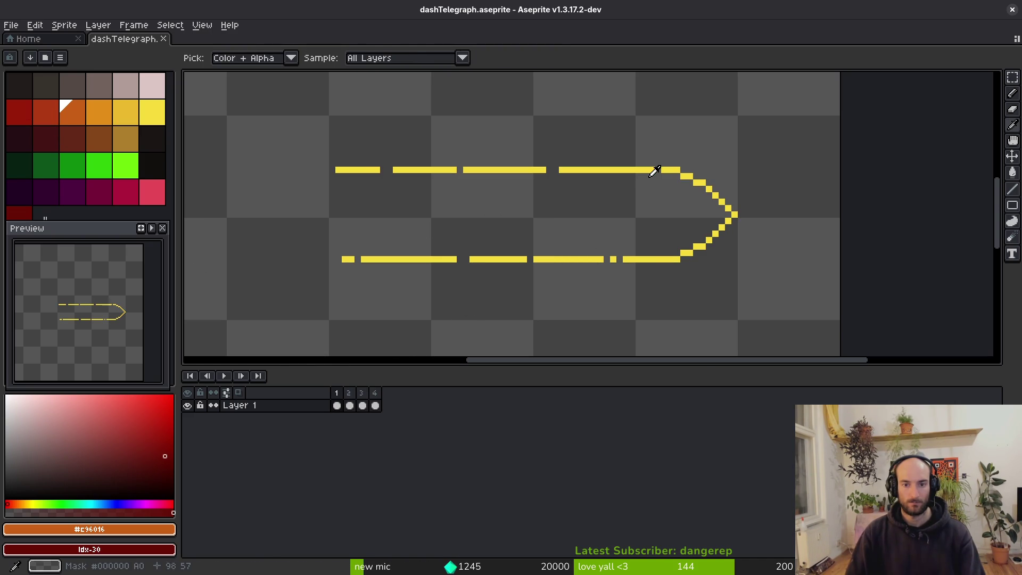
{"action": "left_click", "coordinate": [648, 170]}
{"action": "key", "text": "b"}
{"action": "scroll", "coordinate": [633, 195], "scroll_direction": "up", "scroll_amount": 3}
Draw the upper and lower diagonal arms of small yellow chevrons inside the dashed arrow
{"action": "mouse_move", "coordinate": [644, 183]}
{"action": "left_mouse_down"}
{"action": "mouse_move", "coordinate": [687, 222]}
{"action": "mouse_move", "coordinate": [644, 285]}
{"action": "left_mouse_up"}
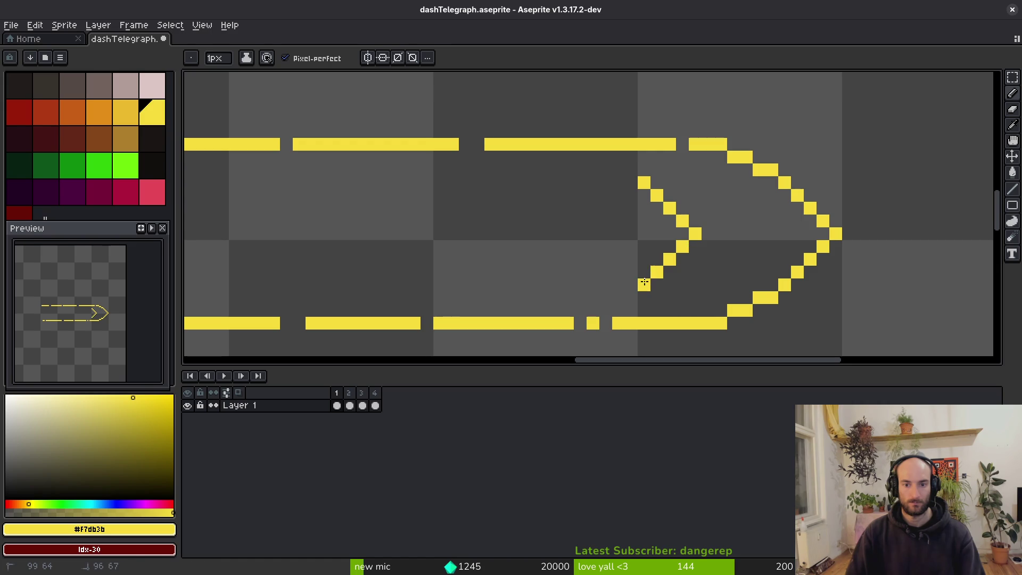
{"action": "left_click_drag", "start_coordinate": [527, 237], "coordinate": [464, 185]}
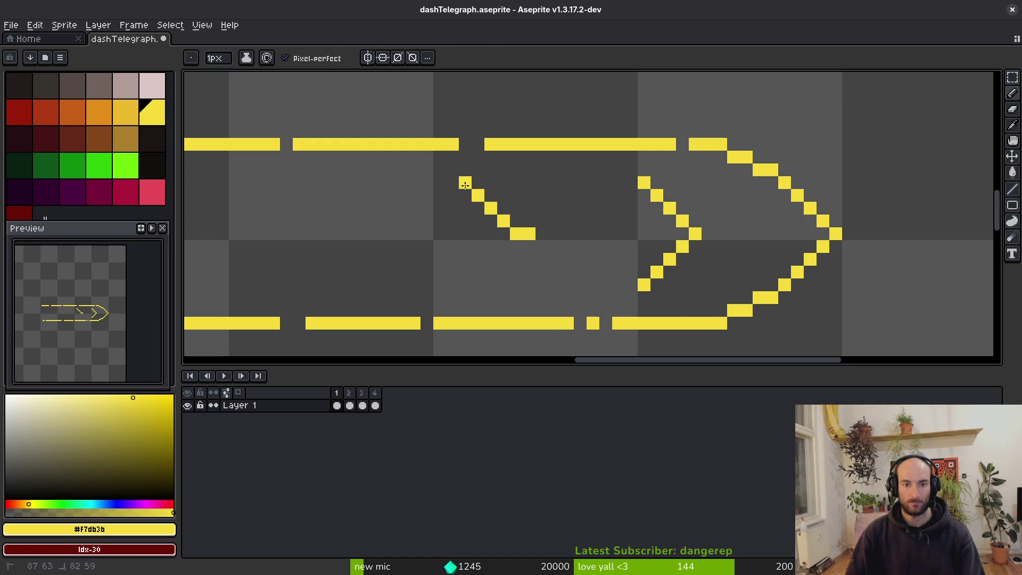
{"action": "right_click", "coordinate": [529, 233]}
{"action": "left_click_drag", "start_coordinate": [502, 244], "coordinate": [463, 283]}
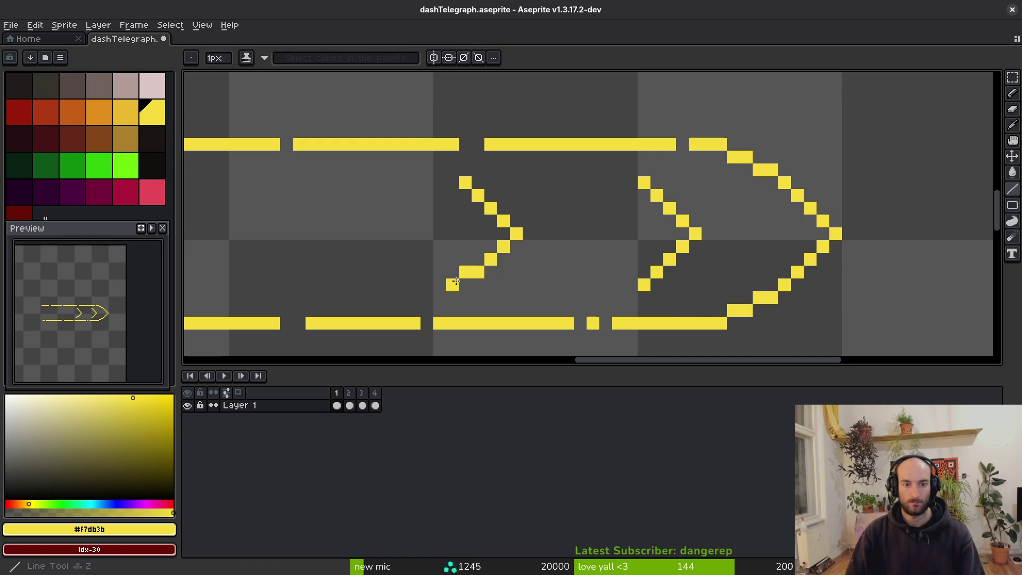
{"action": "scroll", "coordinate": [608, 224], "scroll_direction": "left", "scroll_amount": 5}
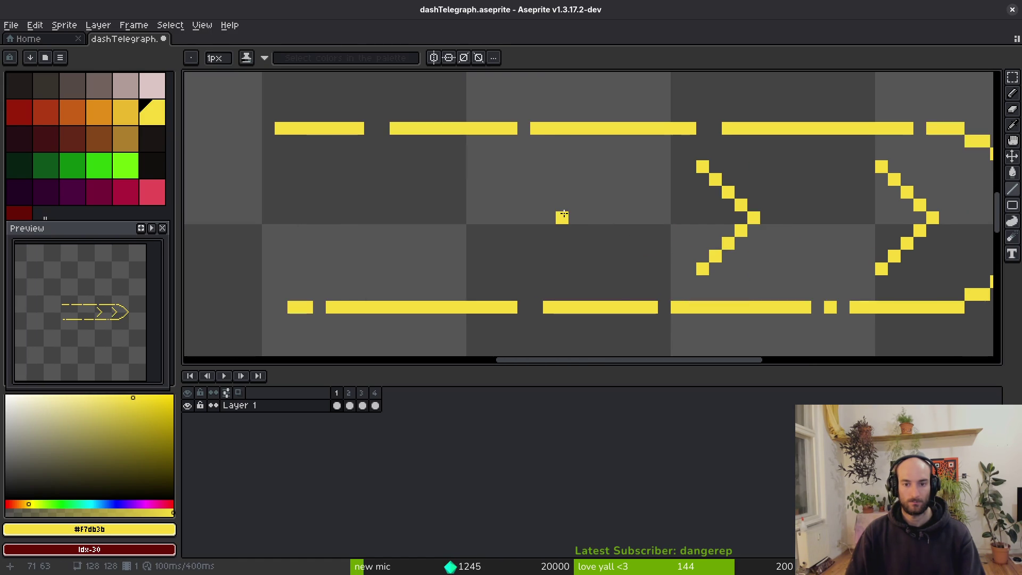
{"action": "left_click_drag", "start_coordinate": [553, 215], "coordinate": [497, 166]}
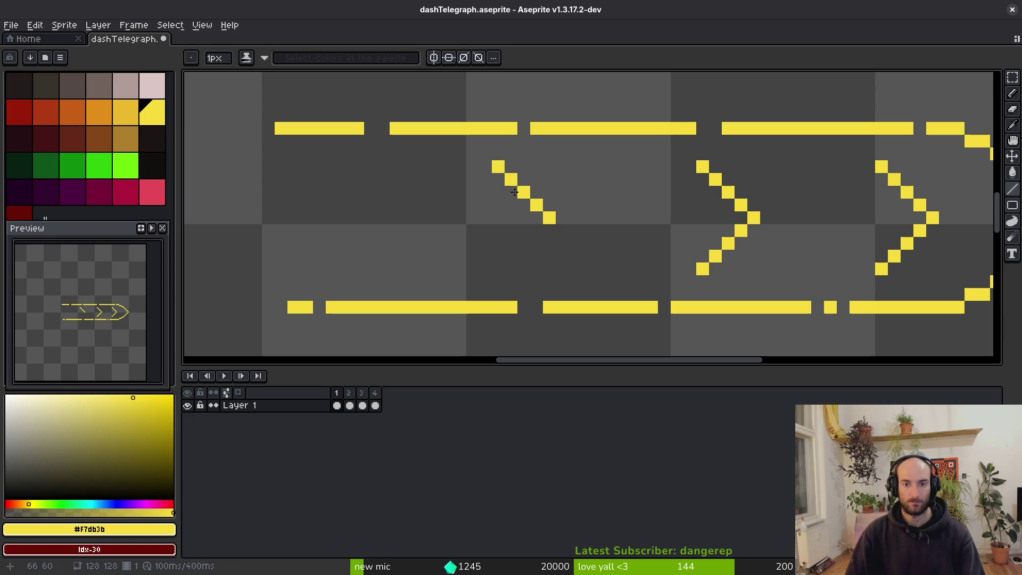
{"action": "left_click_drag", "start_coordinate": [537, 231], "coordinate": [503, 265]}
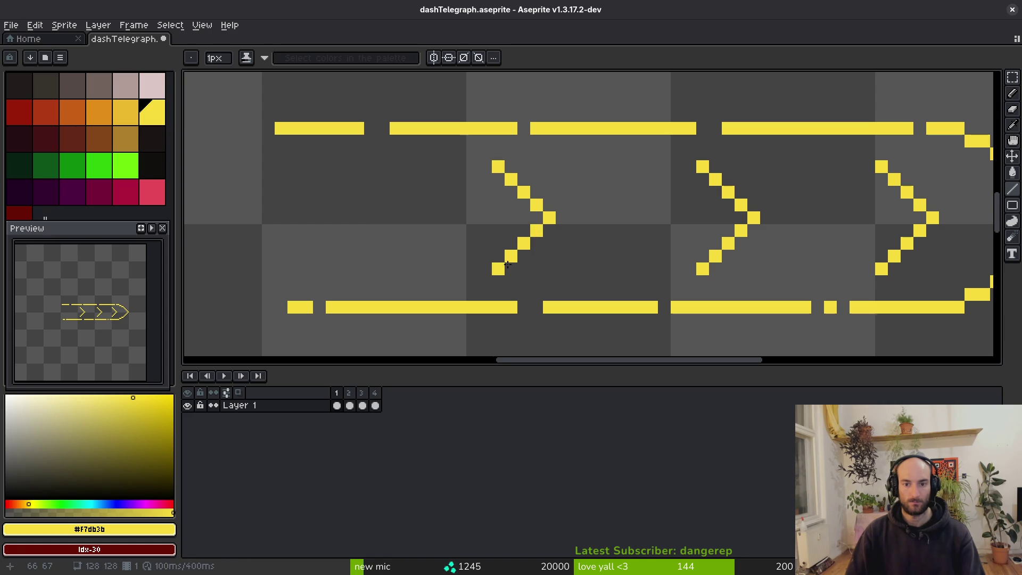
{"action": "scroll", "coordinate": [507, 265], "scroll_direction": "down", "scroll_amount": 2}
{"action": "scroll", "coordinate": [658, 198], "scroll_direction": "up", "scroll_amount": 3}
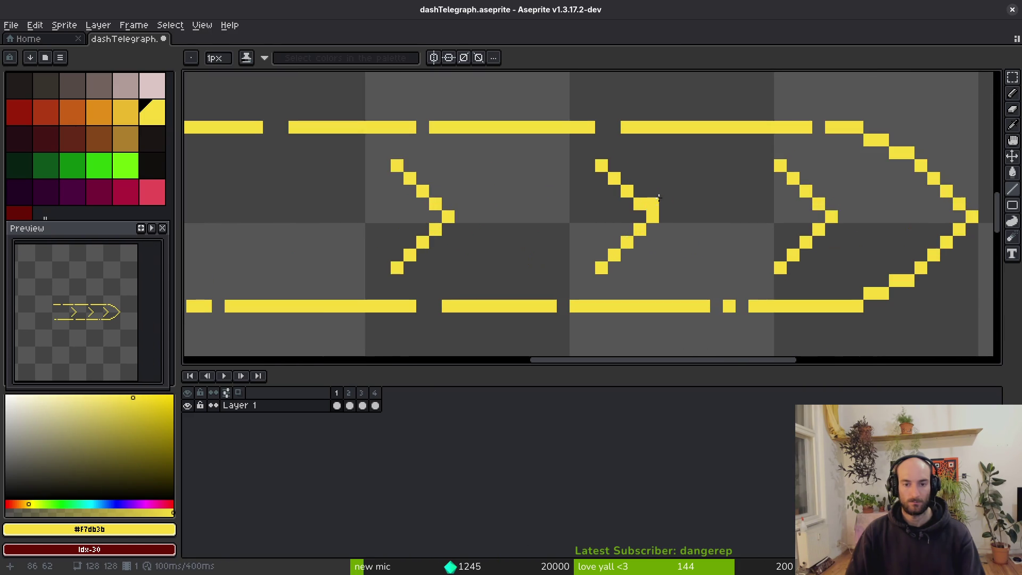
Touch up the middle and leftmost chevrons, erase stray pixels, and save the sprite
{"action": "key", "text": "z"}
{"action": "mouse_move", "coordinate": [587, 165]}
{"action": "left_mouse_down"}
{"action": "mouse_move", "coordinate": [645, 219]}
{"action": "mouse_move", "coordinate": [592, 268]}
{"action": "mouse_move", "coordinate": [640, 230]}
{"action": "mouse_move", "coordinate": [627, 178]}
{"action": "mouse_move", "coordinate": [600, 165]}
{"action": "left_mouse_up"}
{"action": "key", "text": "e"}
{"action": "scroll", "coordinate": [600, 165], "scroll_direction": "down", "scroll_amount": 4}
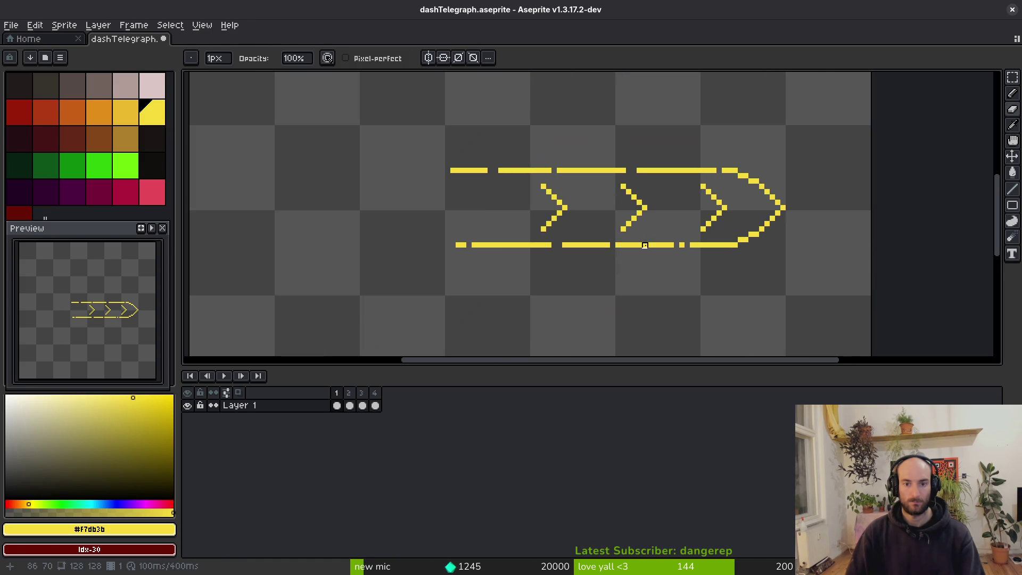
{"action": "key", "text": "l"}
{"action": "scroll", "coordinate": [463, 211], "scroll_direction": "up", "scroll_amount": 2}
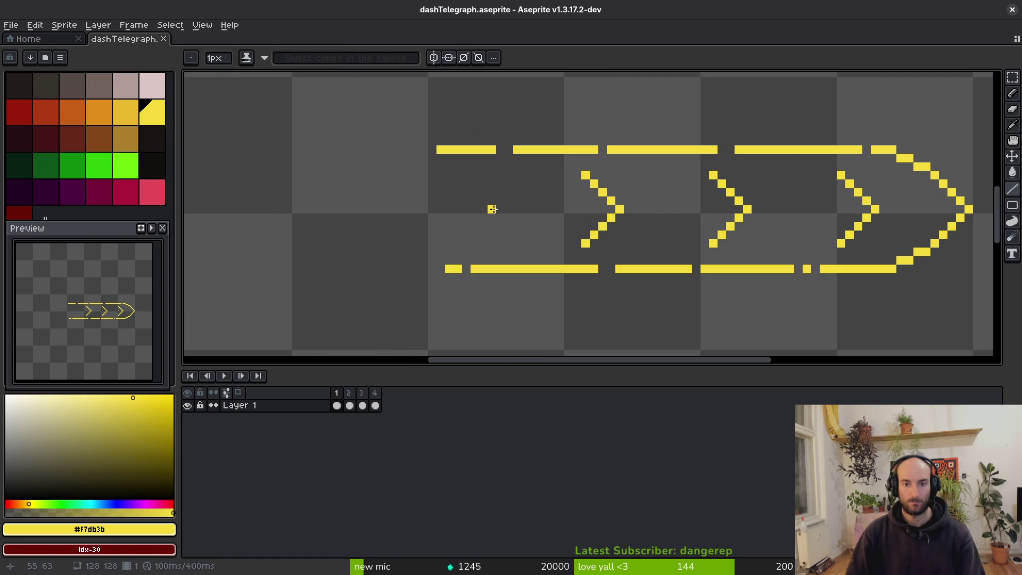
{"action": "left_click_drag", "start_coordinate": [492, 209], "coordinate": [490, 220]}
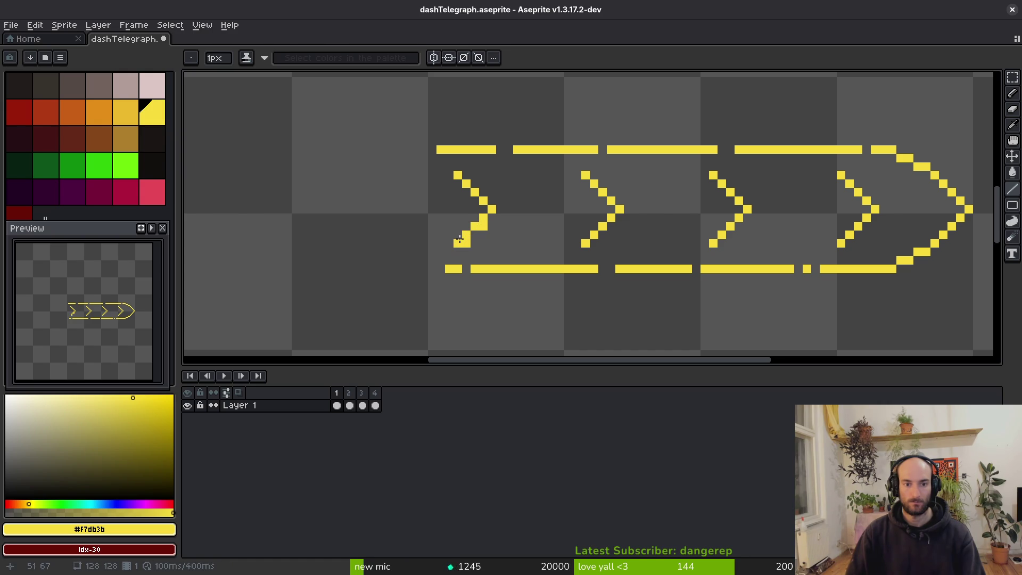
{"action": "key", "text": "e"}
{"action": "left_click", "coordinate": [467, 242]}
{"action": "key", "text": "ctrl+s"}
{"action": "scroll", "coordinate": [568, 242], "scroll_direction": "down", "scroll_amount": 3}
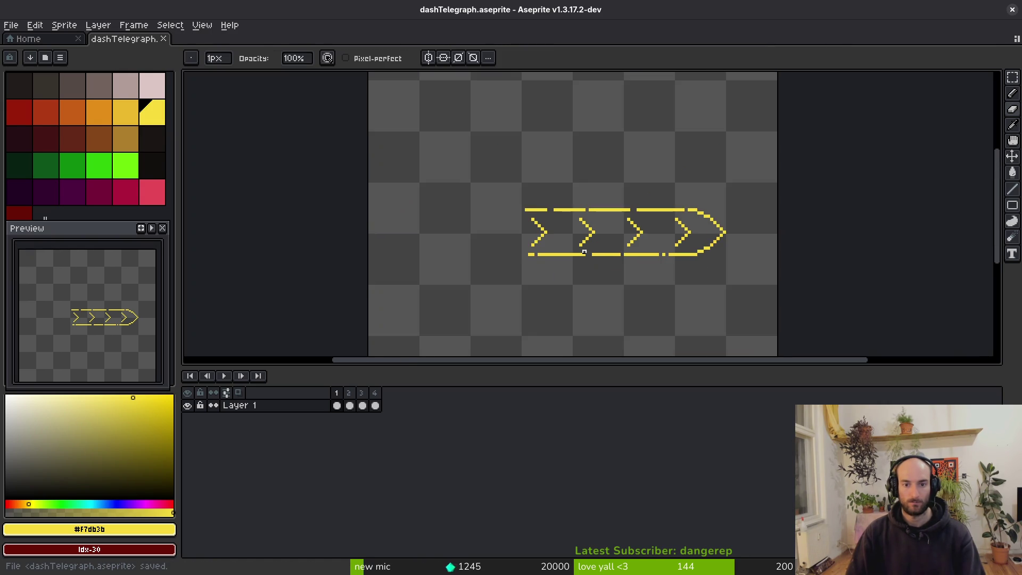
{"action": "scroll", "coordinate": [593, 240], "scroll_direction": "up", "scroll_amount": 2}
Shift the row of chevrons right by one pixel
{"action": "key", "text": "m"}
{"action": "mouse_move", "coordinate": [428, 176]}
{"action": "left_mouse_down"}
{"action": "mouse_move", "coordinate": [707, 259]}
{"action": "mouse_move", "coordinate": [695, 255]}
{"action": "left_mouse_up"}
{"action": "key", "text": "ctrl+d"}
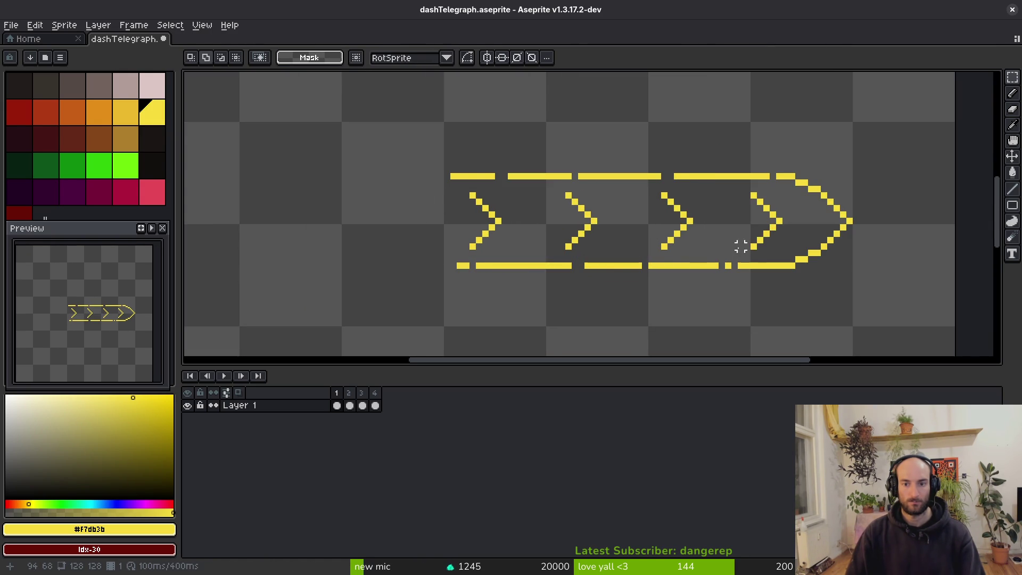
{"action": "scroll", "coordinate": [741, 246], "scroll_direction": "down", "scroll_amount": 3}
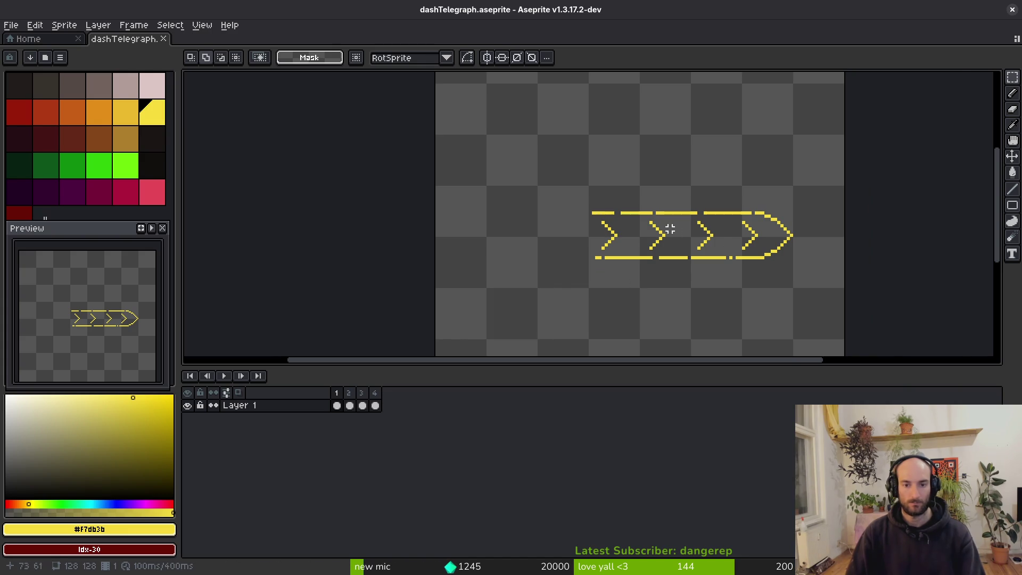
{"action": "scroll", "coordinate": [667, 229], "scroll_direction": "up", "scroll_amount": 2}
Copy the row of chevrons and paste it into frames 2 through 4
{"action": "mouse_move", "coordinate": [416, 198]}
{"action": "left_mouse_down"}
{"action": "mouse_move", "coordinate": [643, 270]}
{"action": "mouse_move", "coordinate": [722, 260]}
{"action": "left_mouse_up"}
{"action": "key", "text": "Right"}
{"action": "key", "text": "ctrl+v"}
{"action": "key", "text": "Right"}
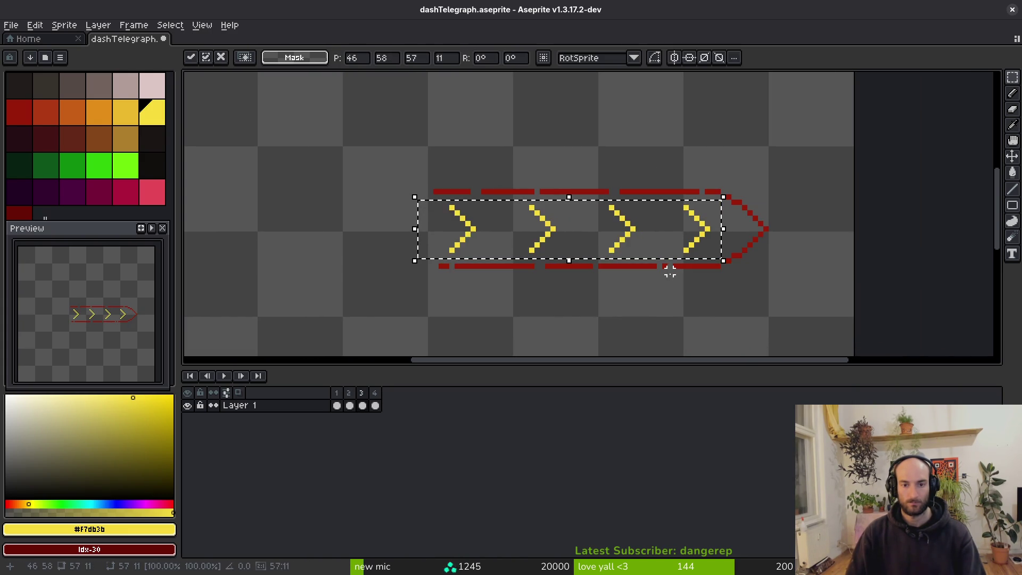
{"action": "key", "text": "Right"}
{"action": "key", "text": "ctrl+v"}
{"action": "key", "text": "b"}
Recolour frame 4's chevrons to match its dark red dashes
{"action": "key", "text": "alt"}
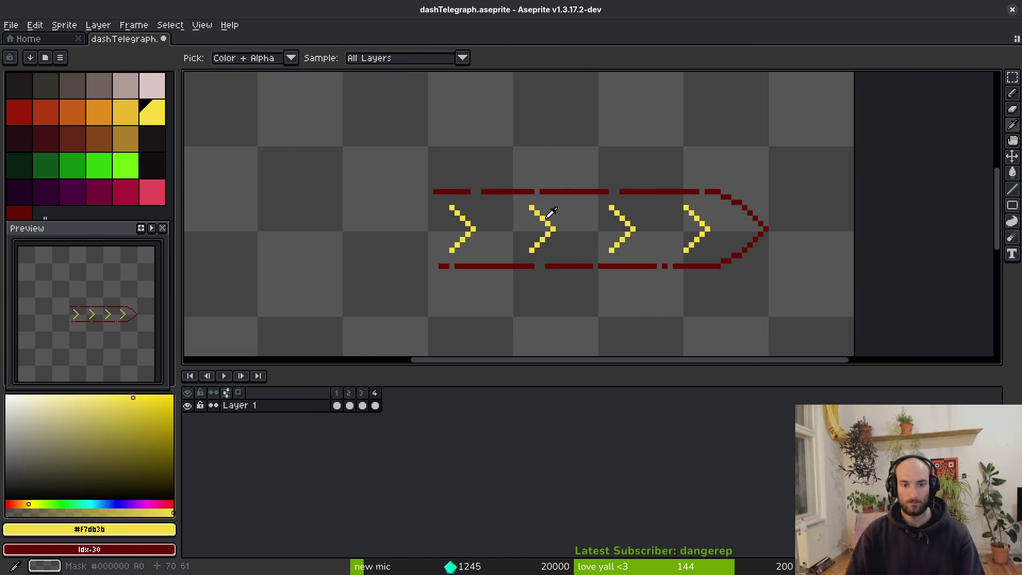
{"action": "right_click", "coordinate": [552, 191]}
{"action": "key", "text": "shift+r"}
{"action": "left_click", "coordinate": [476, 158]}
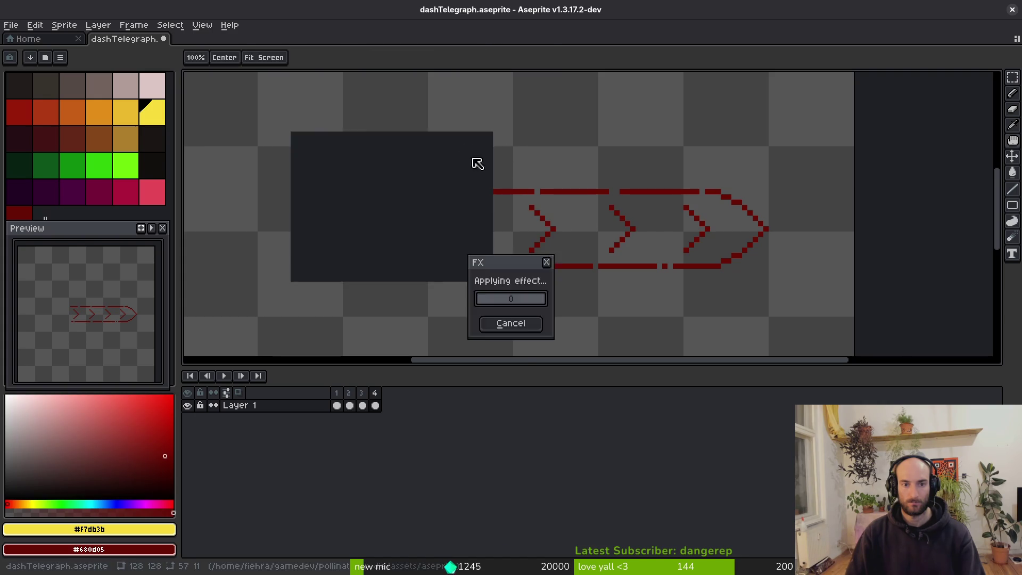
{"action": "key", "text": "Left"}
{"action": "scroll", "coordinate": [535, 249], "scroll_direction": "up", "scroll_amount": 2}
Recolour frame 3's chevrons red and frame 2's chevrons orange
{"action": "right_click", "coordinate": [477, 111]}
{"action": "key", "text": "shift+r"}
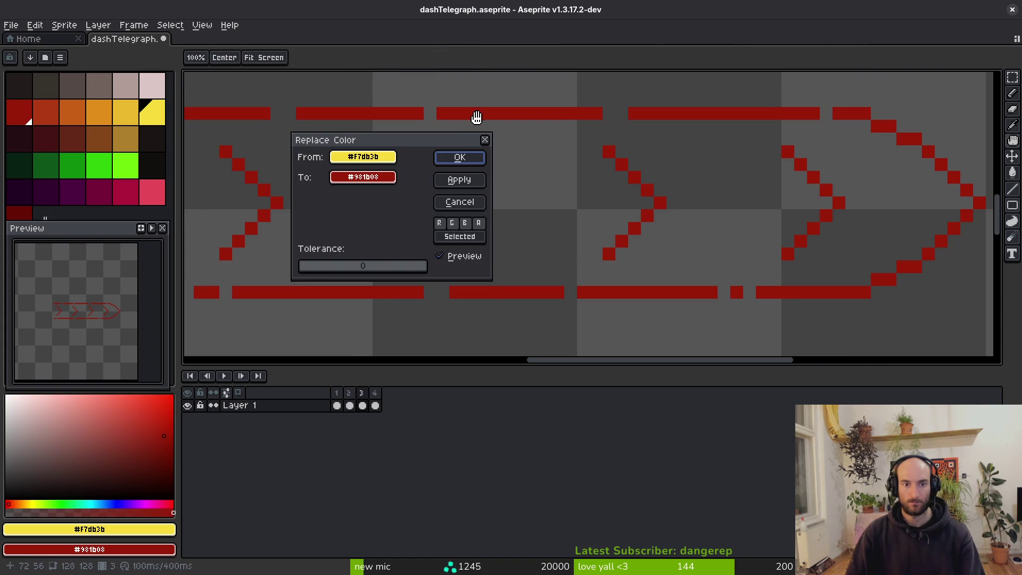
{"action": "left_click", "coordinate": [459, 160]}
{"action": "key", "text": "Left"}
{"action": "right_click", "coordinate": [483, 108]}
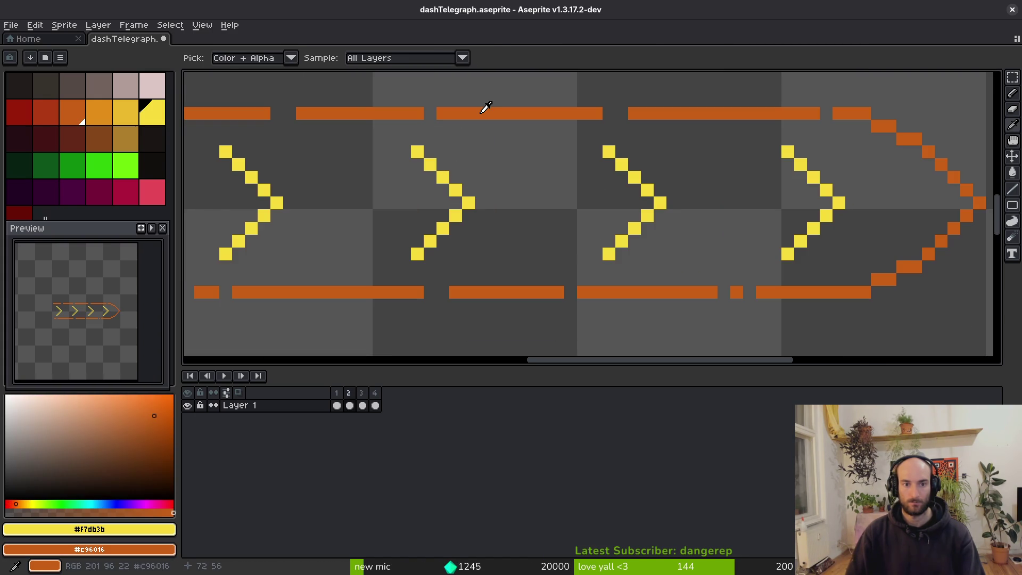
{"action": "key", "text": "shift+r"}
{"action": "left_click", "coordinate": [458, 158]}
Save the sprite after checking frames 3 and 4, then open Godot's quick resource search
{"action": "key", "text": "ctrl+s"}
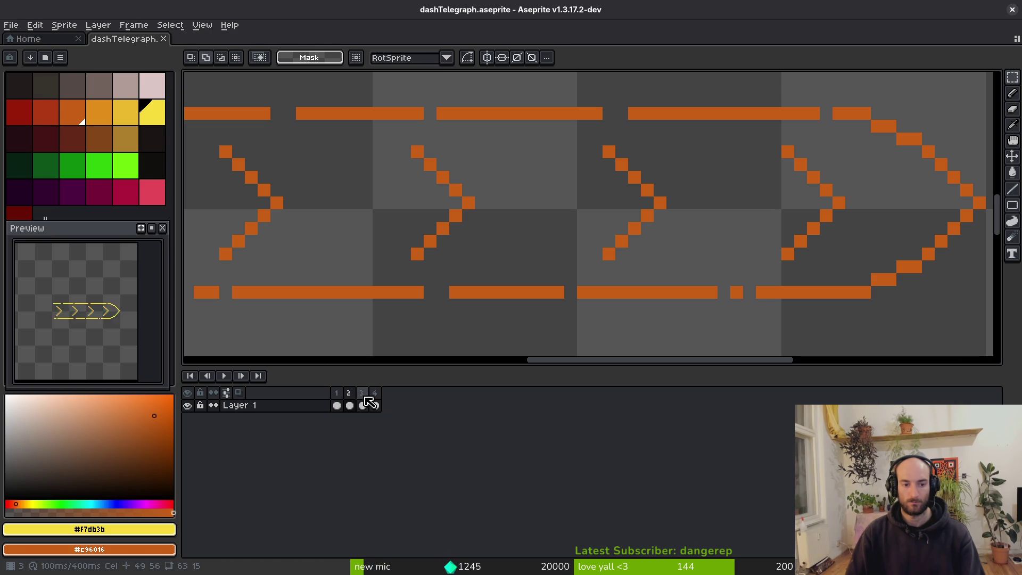
{"action": "left_click_drag", "start_coordinate": [367, 403], "coordinate": [338, 399]}
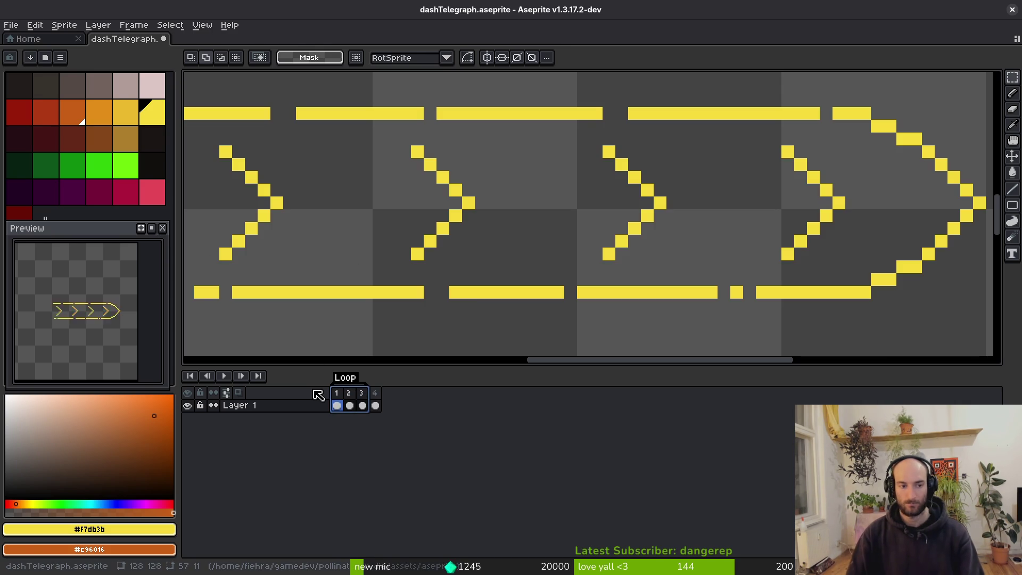
{"action": "left_click", "coordinate": [364, 405]}
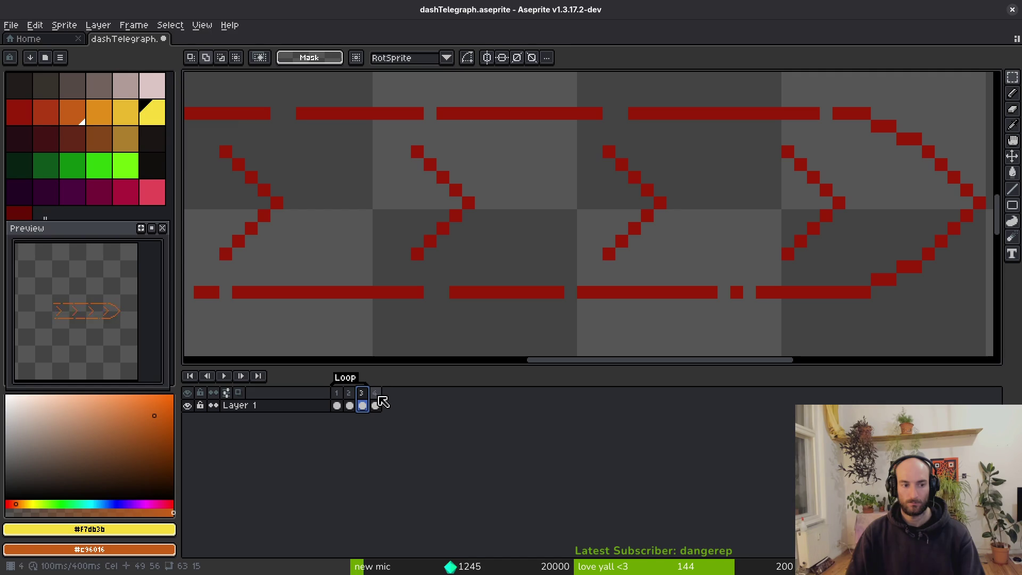
{"action": "left_click", "coordinate": [376, 404]}
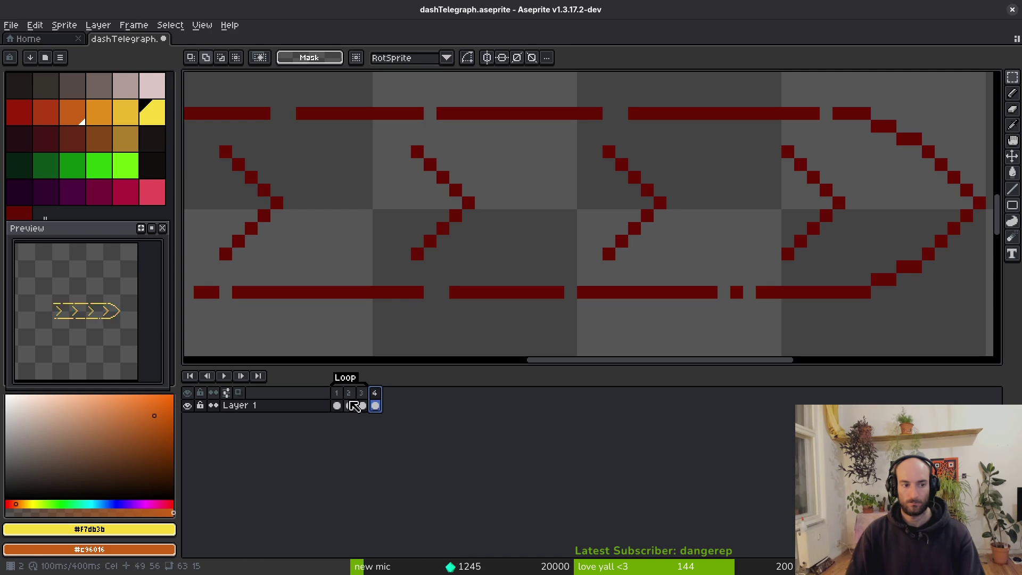
{"action": "key", "text": "ctrl+s"}
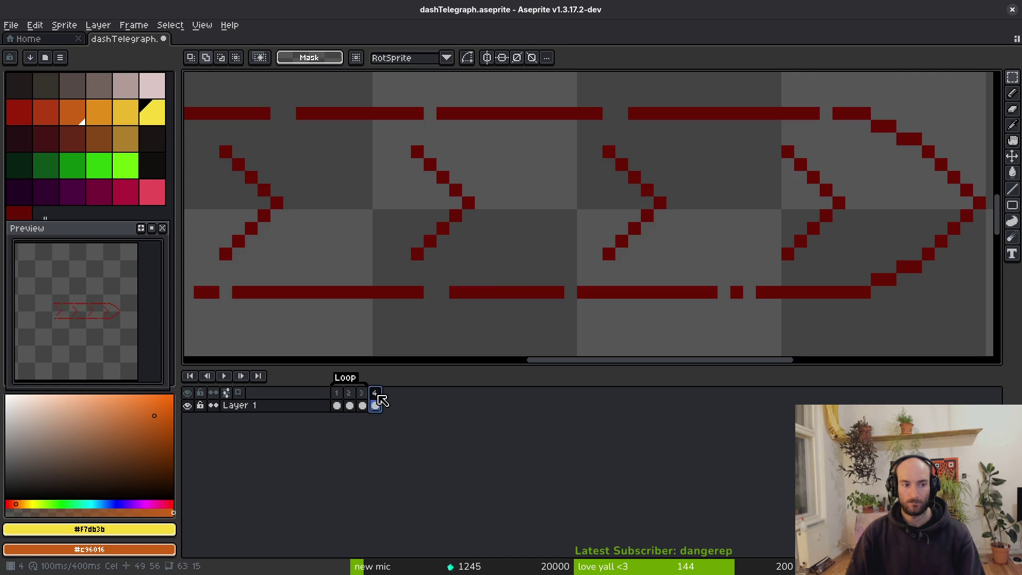
{"action": "scroll", "coordinate": [586, 298], "scroll_direction": "down", "scroll_amount": 3}
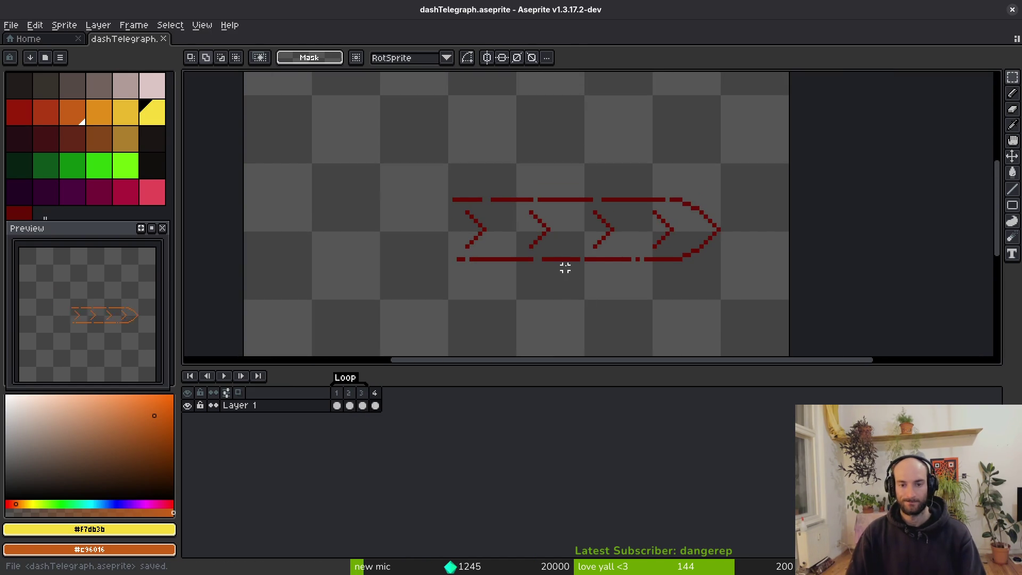
{"action": "key", "text": "i"}
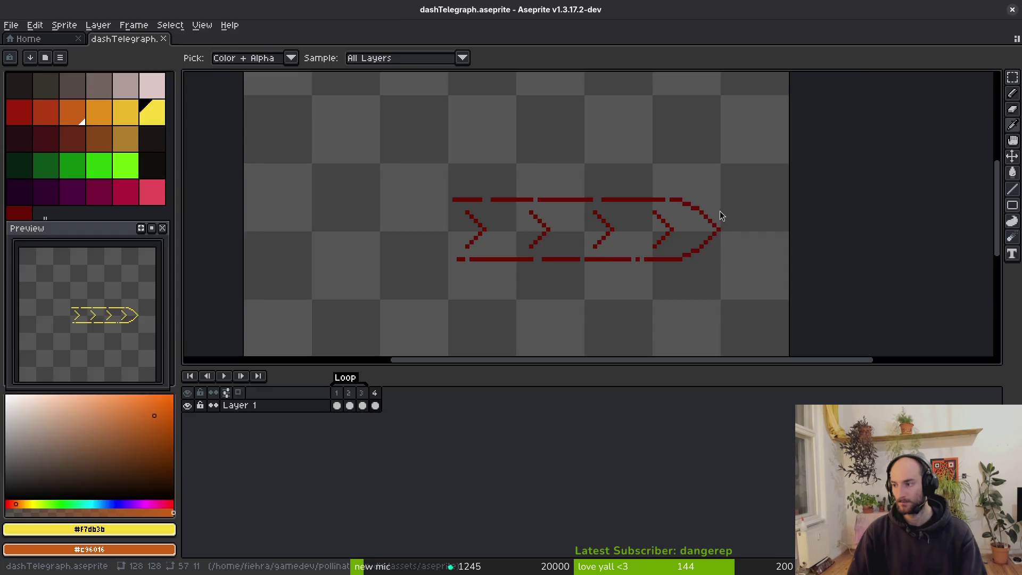
{"action": "key", "text": "alt+Tab"}
{"action": "key", "text": "shift+alt+o"}
Open fruitfly.tscn via a 'frui' search and display its AnimationPlayer's windup animation tracks
{"action": "type", "text": "frui"}
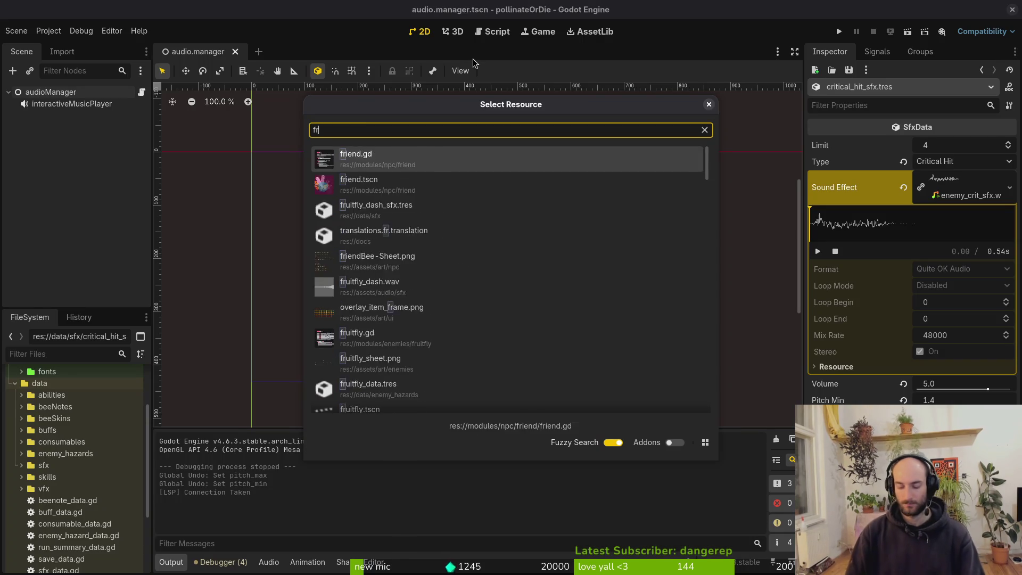
{"action": "key", "text": "Down"}
{"action": "key", "text": "Down"}
{"action": "key", "text": "Down"}
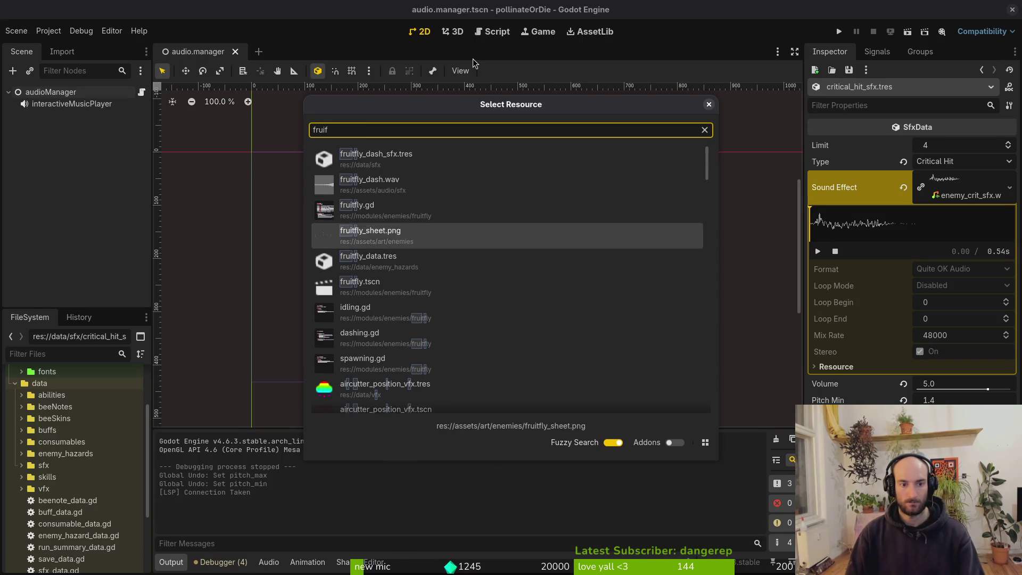
{"action": "key", "text": "Return"}
{"action": "left_click", "coordinate": [67, 151]}
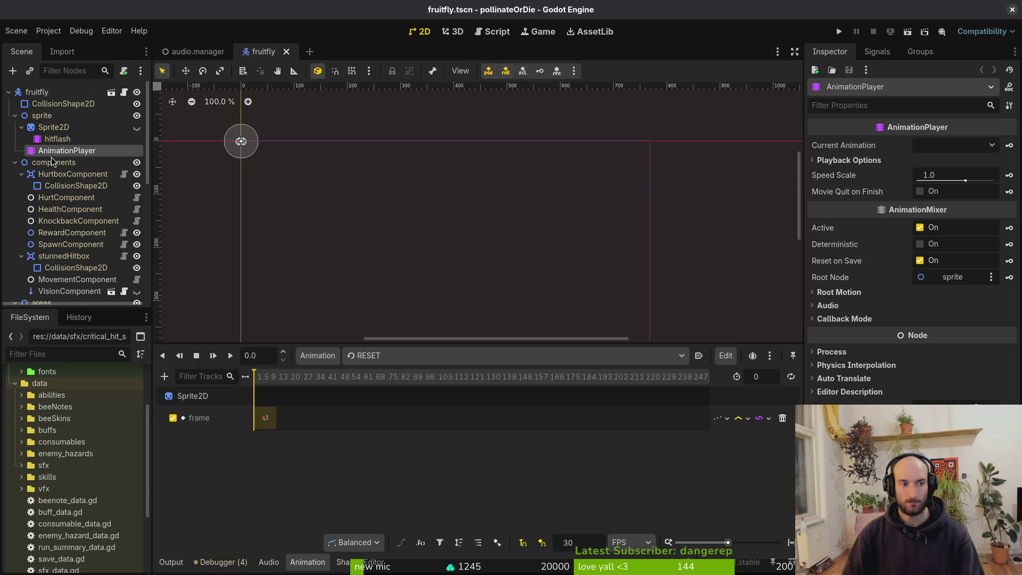
{"action": "left_click", "coordinate": [415, 360]}
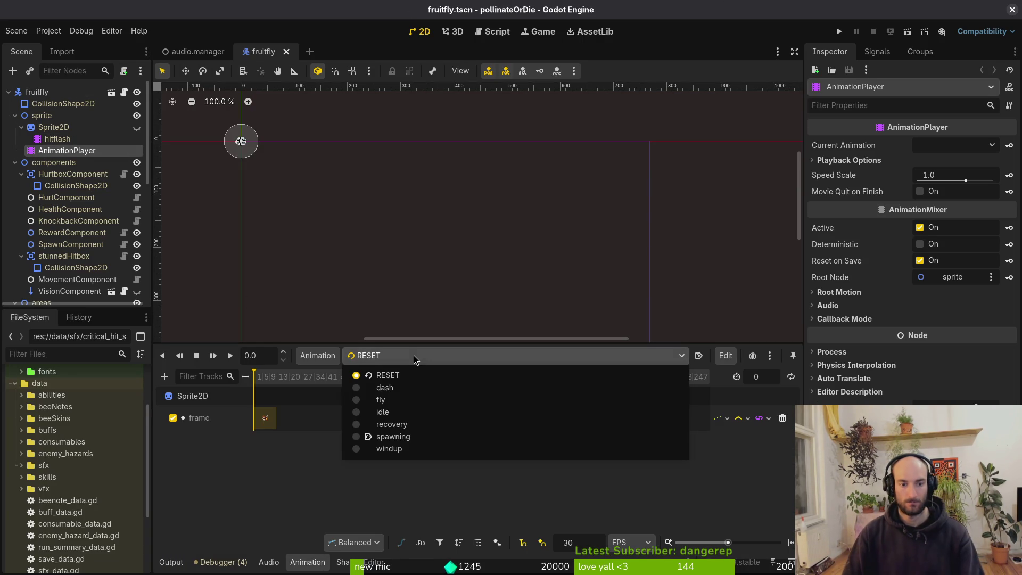
{"action": "left_click", "coordinate": [410, 448]}
{"action": "scroll", "coordinate": [335, 380], "scroll_direction": "up", "scroll_amount": 6}
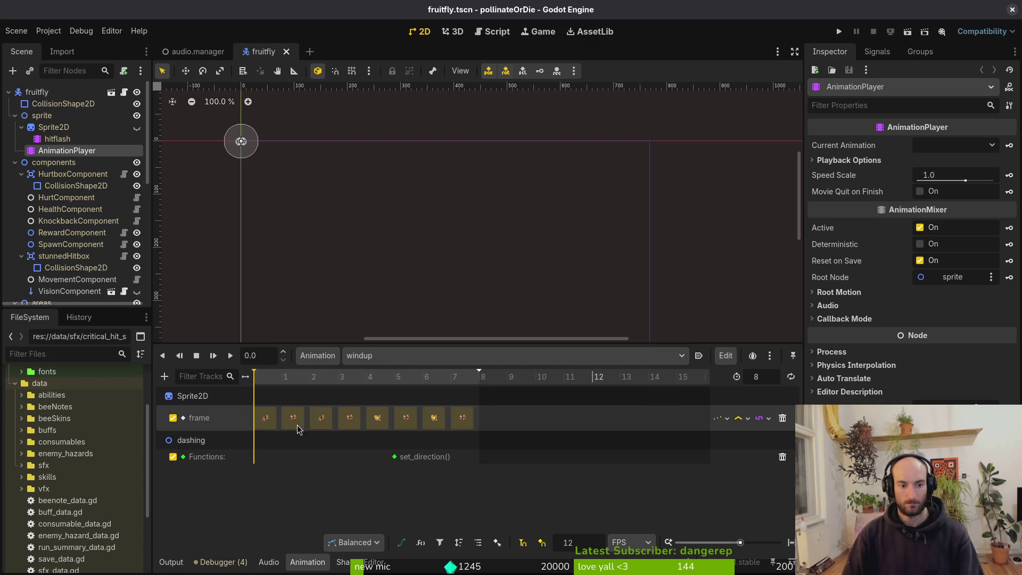
{"action": "scroll", "coordinate": [612, 413], "scroll_direction": "left", "scroll_amount": 3}
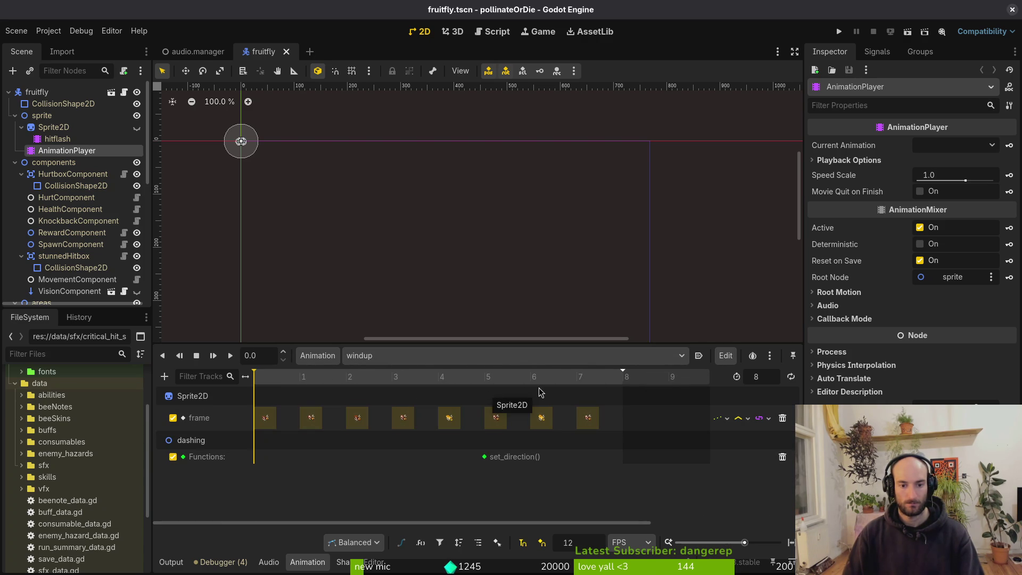
{"action": "key", "text": "alt+Tab"}
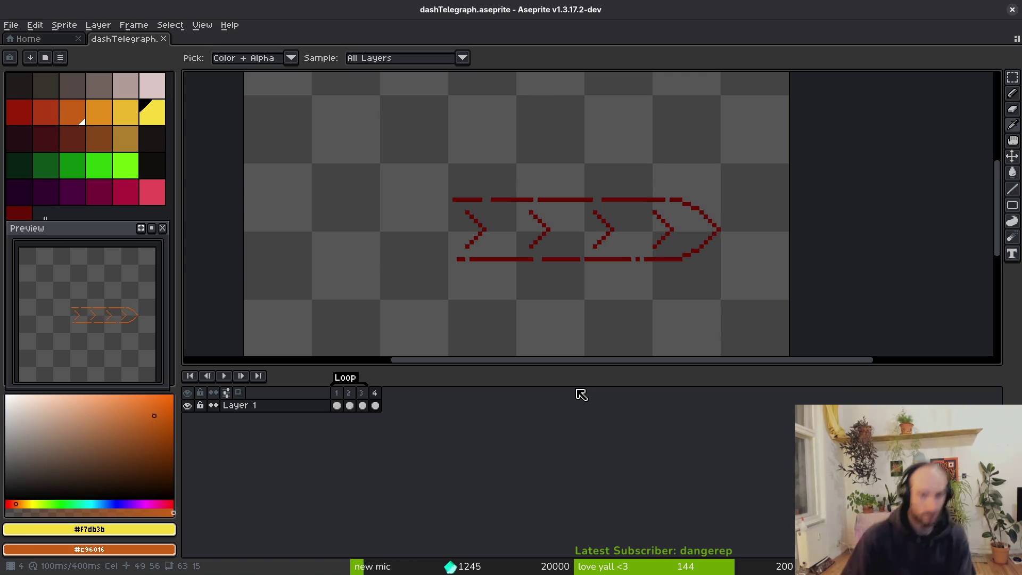
Delete frame 4, save the sprite, and preview the three-frame chevron cycle
{"action": "left_click", "coordinate": [375, 394]}
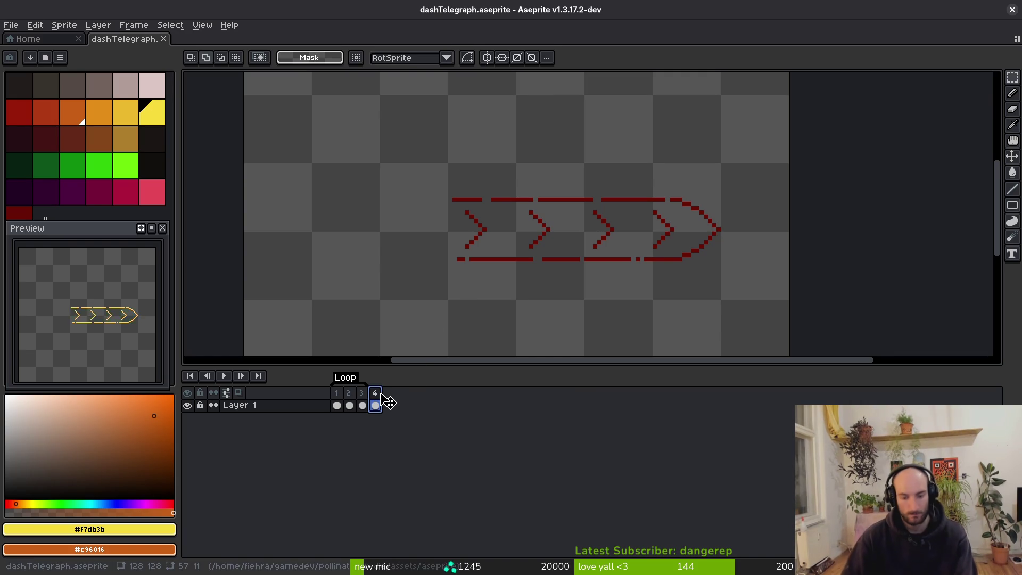
{"action": "key", "text": "alt+c"}
{"action": "key", "text": "ctrl+s"}
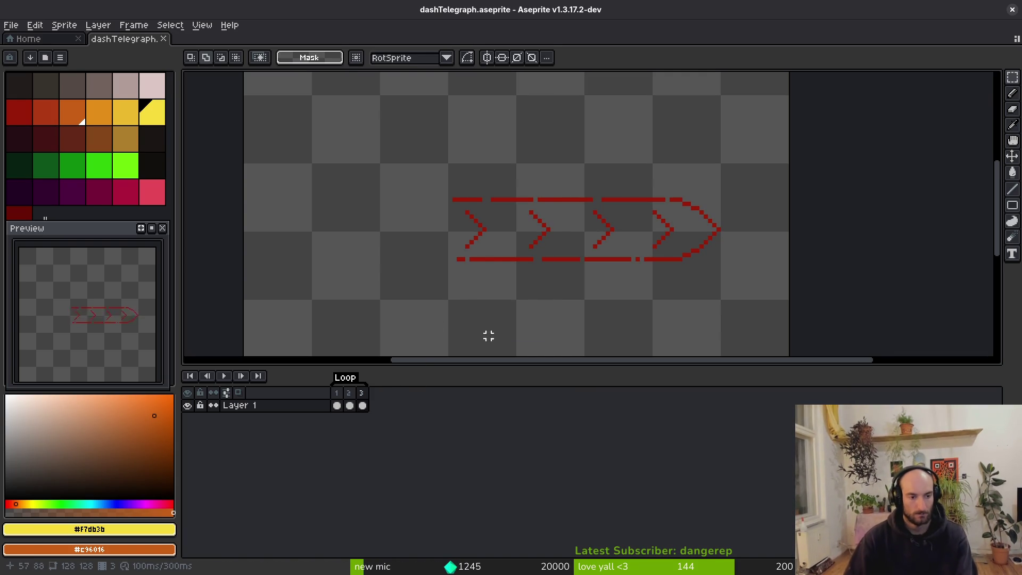
{"action": "key", "text": "i"}
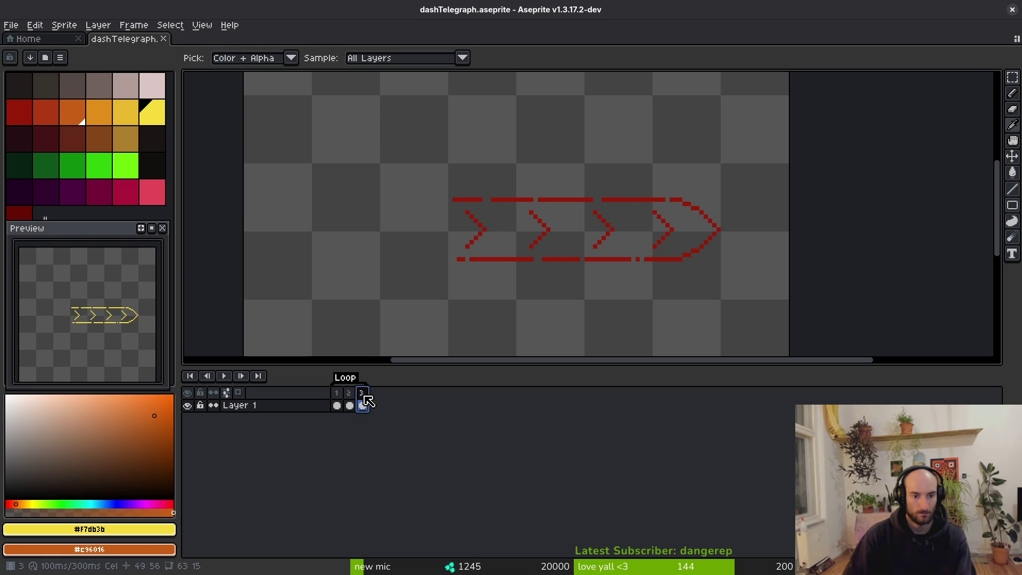
{"action": "left_click", "coordinate": [349, 405]}
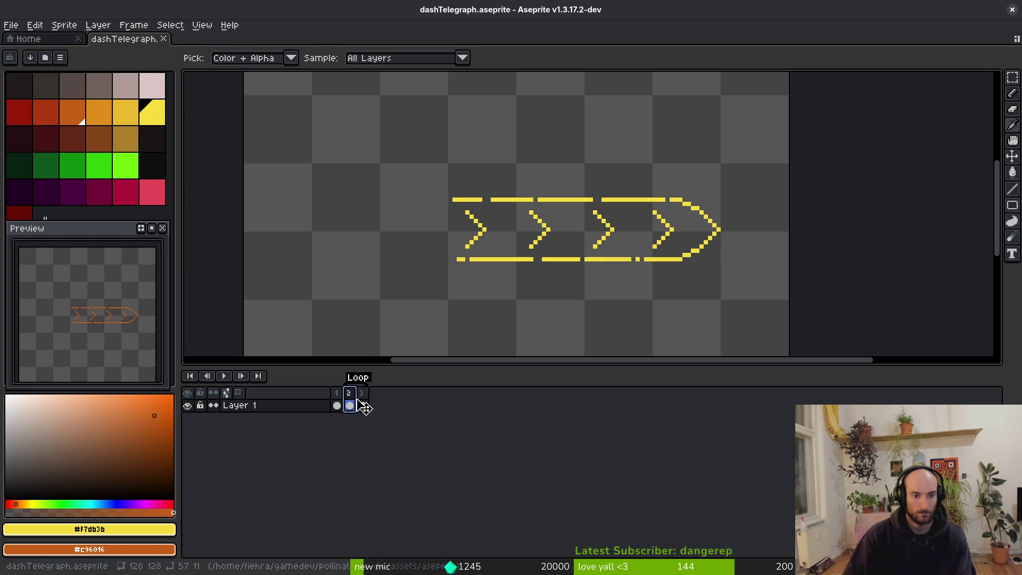
{"action": "left_click", "coordinate": [363, 406]}
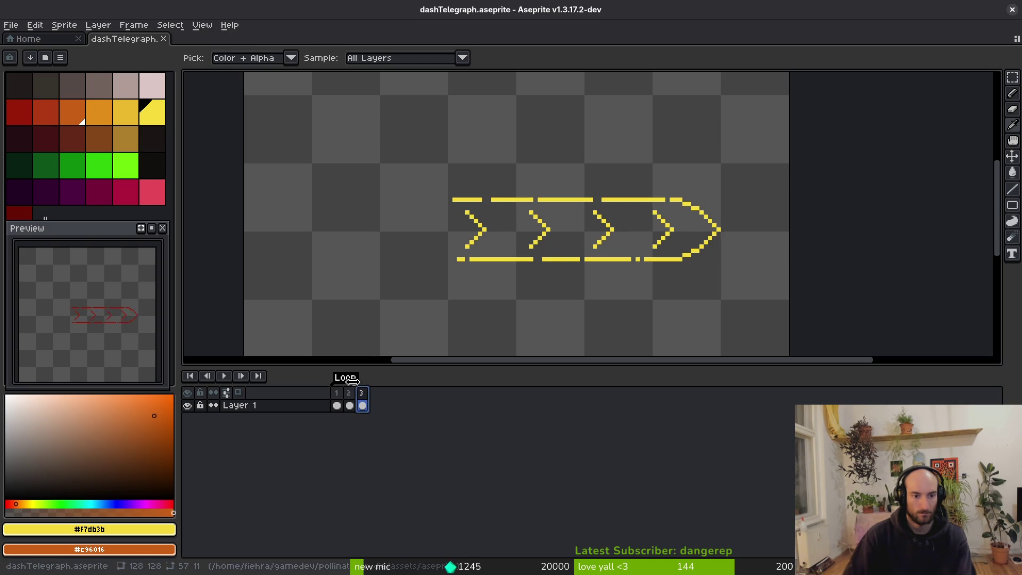
{"action": "left_click", "coordinate": [338, 404]}
{"action": "key", "text": "Return"}
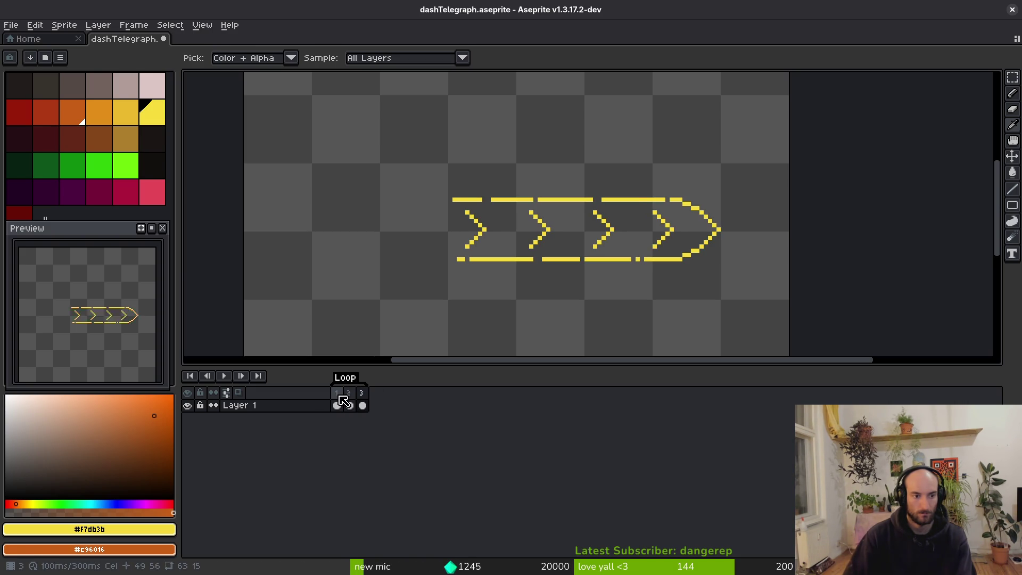
Save the Godot scene and return to Aseprite
{"action": "key", "text": "alt+Tab"}
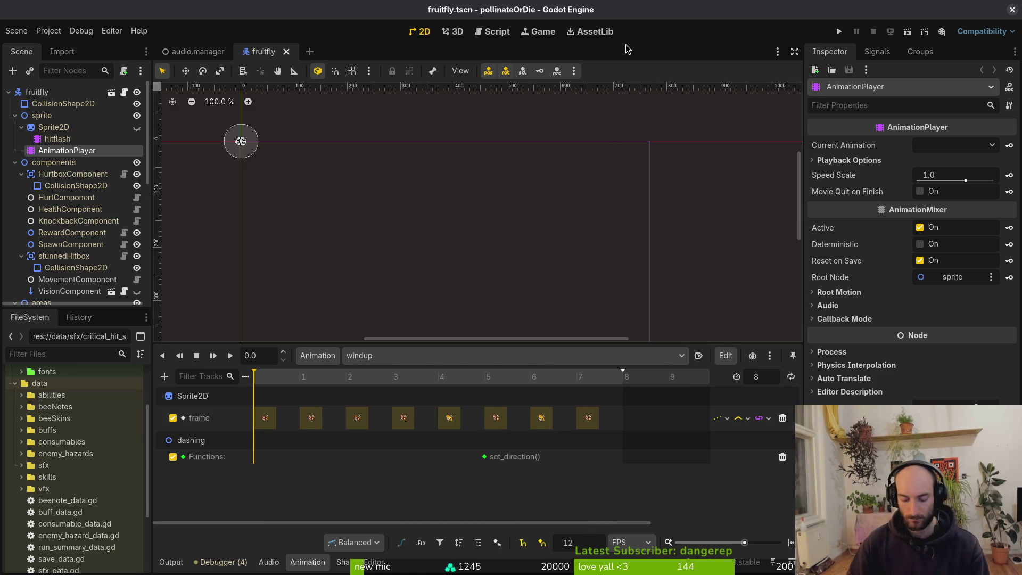
{"action": "key", "text": "ctrl+s"}
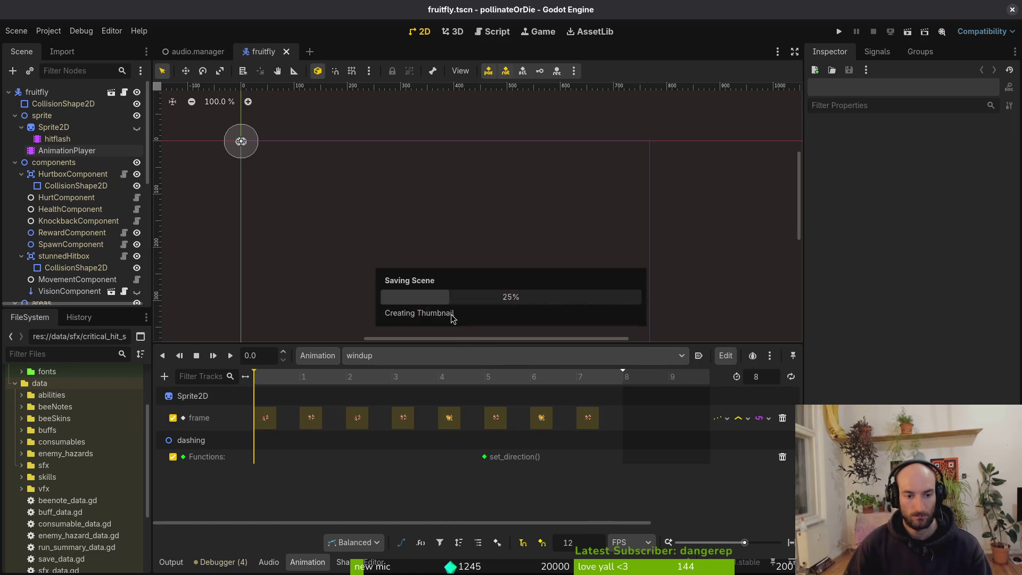
{"action": "key", "text": "alt+Tab"}
Nudge the yellow arrow's top dashed bar one pixel down and one pixel right
{"action": "scroll", "coordinate": [536, 277], "scroll_direction": "down", "scroll_amount": 2}
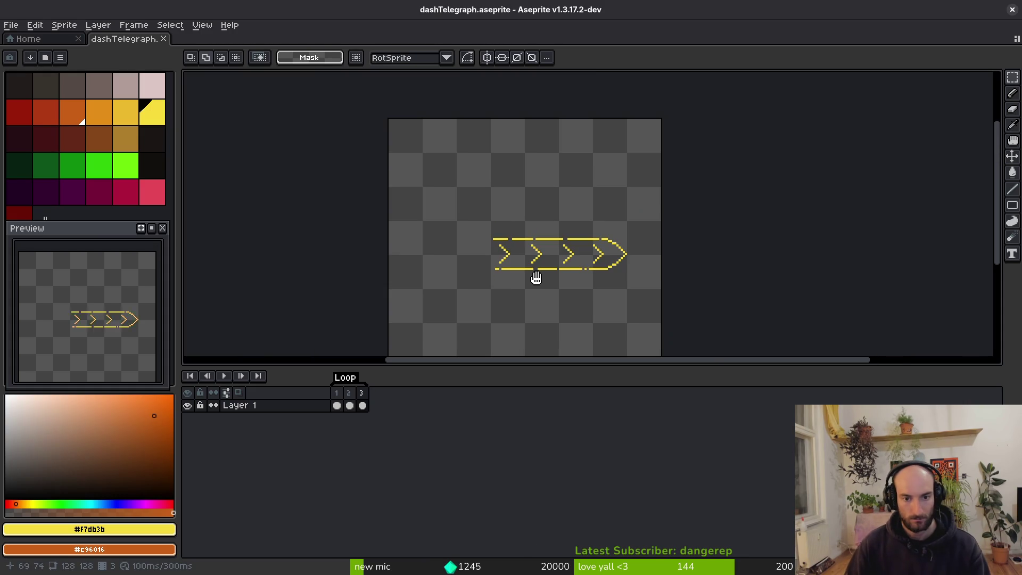
{"action": "scroll", "coordinate": [546, 265], "scroll_direction": "up", "scroll_amount": 2}
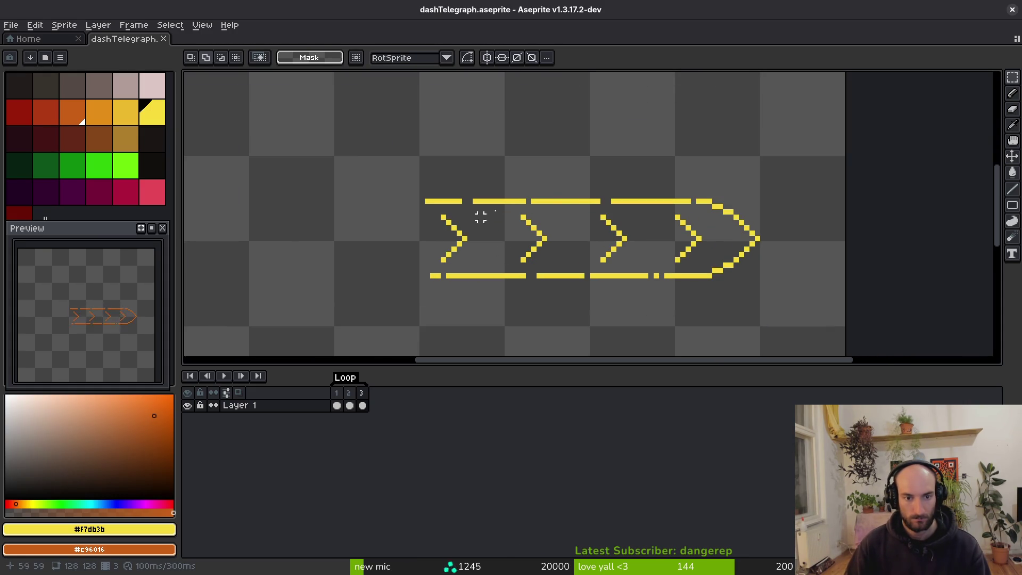
{"action": "scroll", "coordinate": [746, 201], "scroll_direction": "up", "scroll_amount": 1}
{"action": "left_click_drag", "start_coordinate": [304, 156], "coordinate": [736, 212]}
{"action": "scroll", "coordinate": [734, 213], "scroll_direction": "up", "scroll_amount": 3}
{"action": "key", "text": "Escape"}
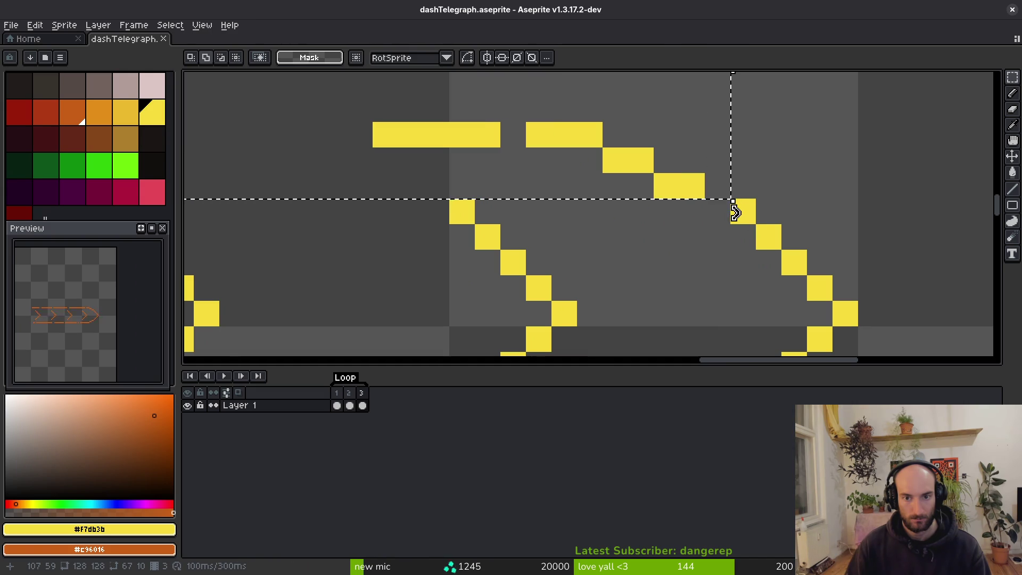
{"action": "scroll", "coordinate": [734, 213], "scroll_direction": "up", "scroll_amount": 4}
{"action": "scroll", "coordinate": [742, 214], "scroll_direction": "down", "scroll_amount": 1}
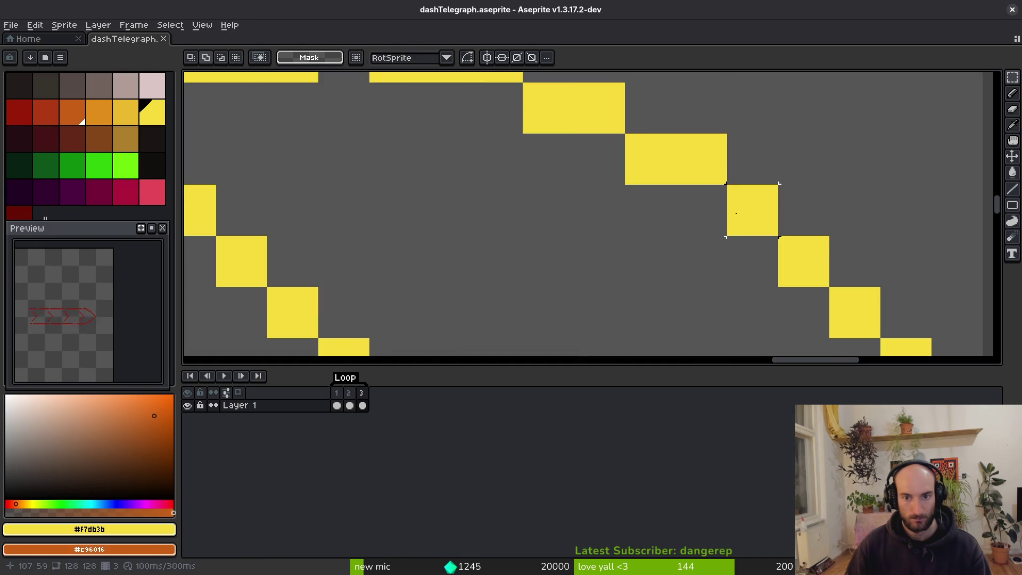
{"action": "left_click", "coordinate": [742, 213]}
{"action": "scroll", "coordinate": [742, 212], "scroll_direction": "down", "scroll_amount": 3}
{"action": "scroll", "coordinate": [766, 130], "scroll_direction": "down", "scroll_amount": 1}
{"action": "mouse_move", "coordinate": [691, 153]}
{"action": "left_mouse_down"}
{"action": "mouse_move", "coordinate": [531, 206]}
{"action": "mouse_move", "coordinate": [260, 189]}
{"action": "mouse_move", "coordinate": [341, 205]}
{"action": "mouse_move", "coordinate": [453, 208]}
{"action": "left_mouse_up"}
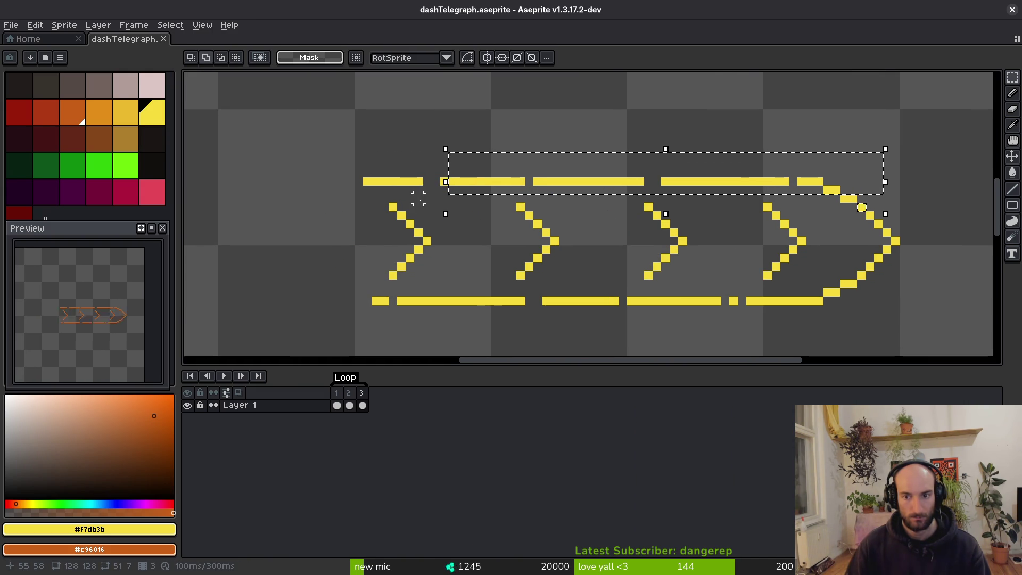
{"action": "mouse_move", "coordinate": [269, 118]}
{"action": "left_mouse_down"}
{"action": "mouse_move", "coordinate": [581, 175]}
{"action": "mouse_move", "coordinate": [963, 201]}
{"action": "left_mouse_up"}
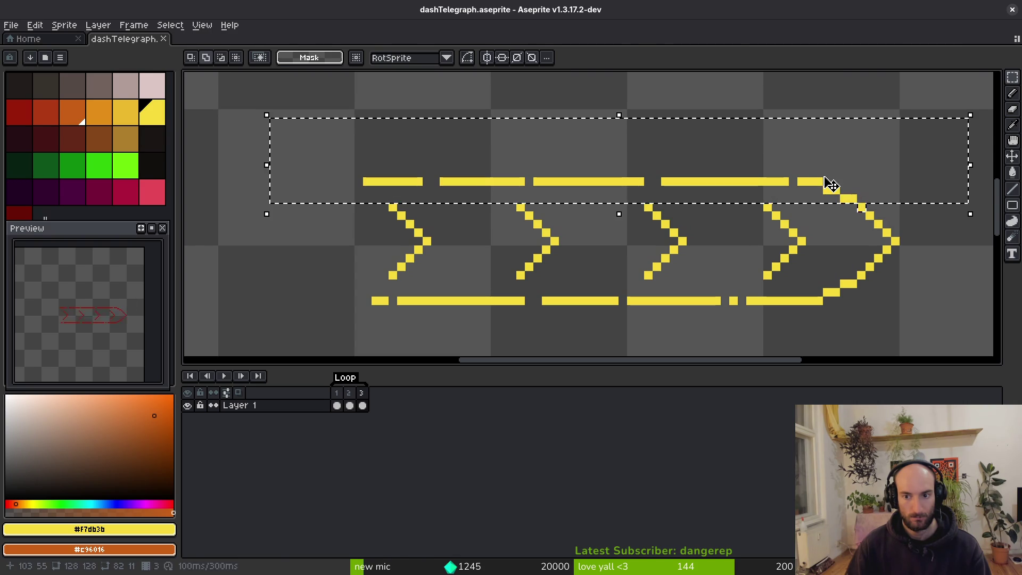
{"action": "key", "text": "Down"}
{"action": "key", "text": "Right"}
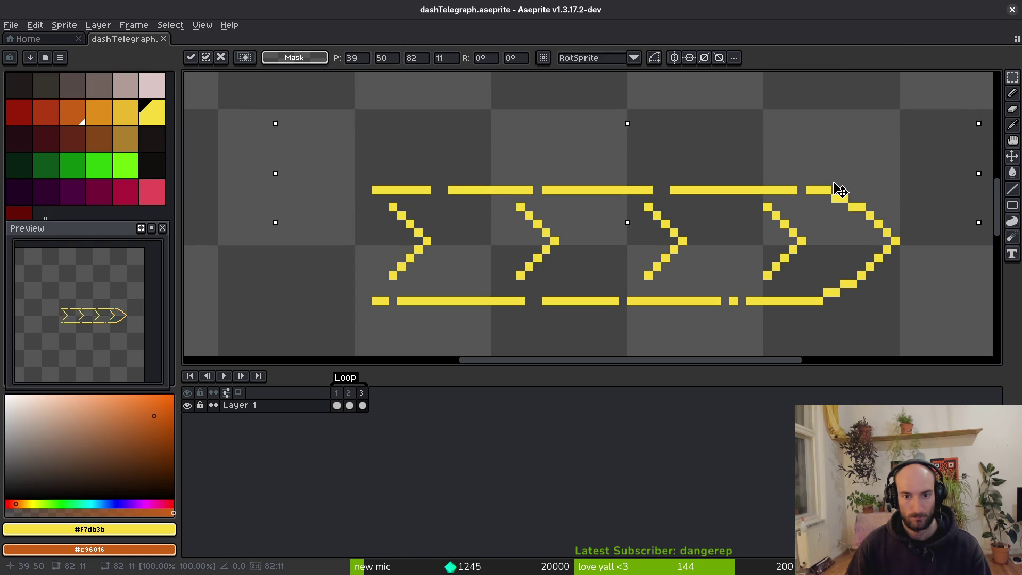
{"action": "left_click", "coordinate": [817, 273]}
Shift the bottom dashed bar one pixel up and right, then save
{"action": "scroll", "coordinate": [843, 254], "scroll_direction": "down", "scroll_amount": 2}
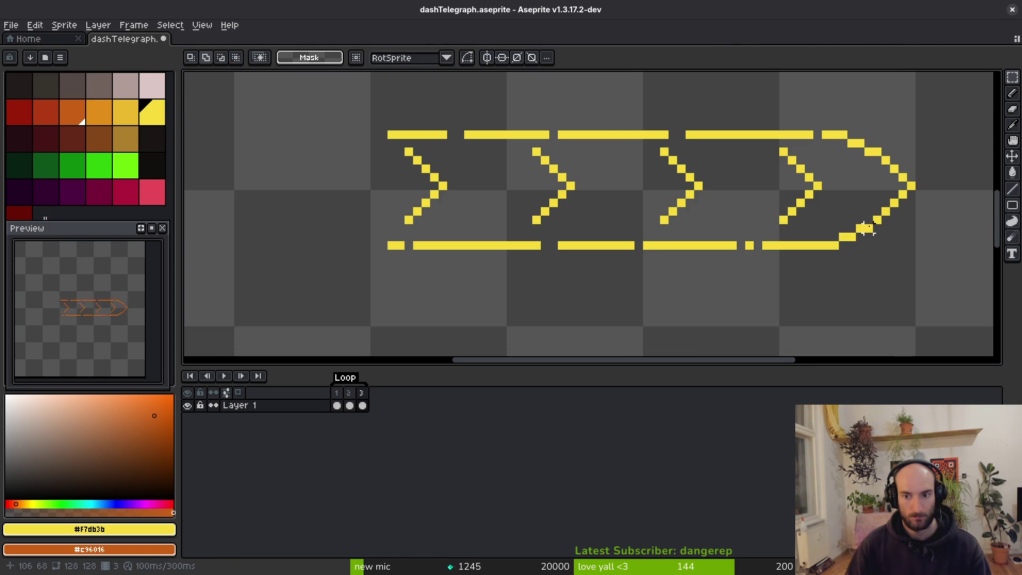
{"action": "left_click_drag", "start_coordinate": [871, 223], "coordinate": [292, 319]}
{"action": "left_click", "coordinate": [834, 250]}
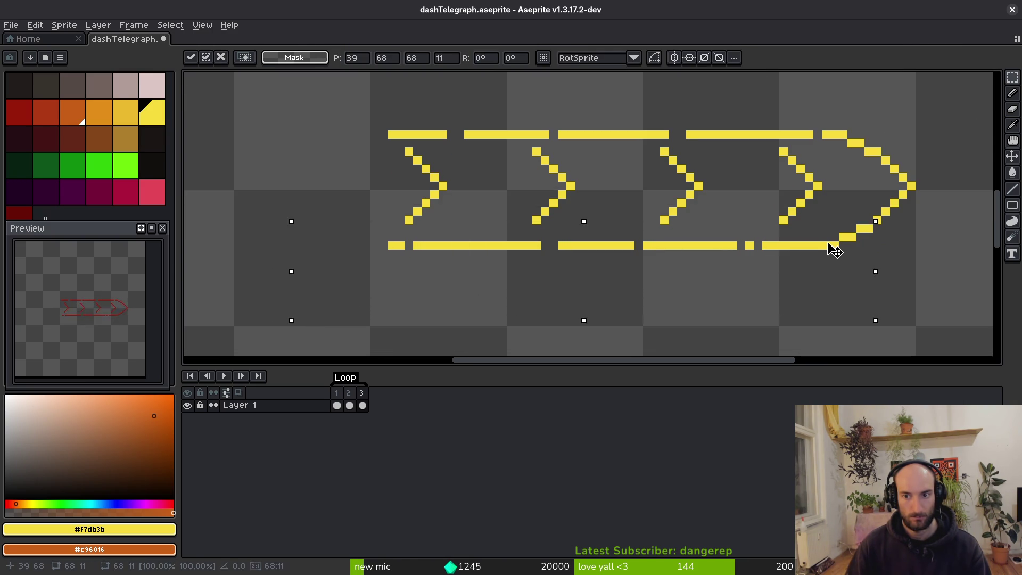
{"action": "left_click_drag", "start_coordinate": [834, 250], "coordinate": [839, 242]}
{"action": "key", "text": "ctrl+s"}
Pencil in the missing pixels at the dashed bars' left ends and save again
{"action": "scroll", "coordinate": [714, 240], "scroll_direction": "down", "scroll_amount": 6}
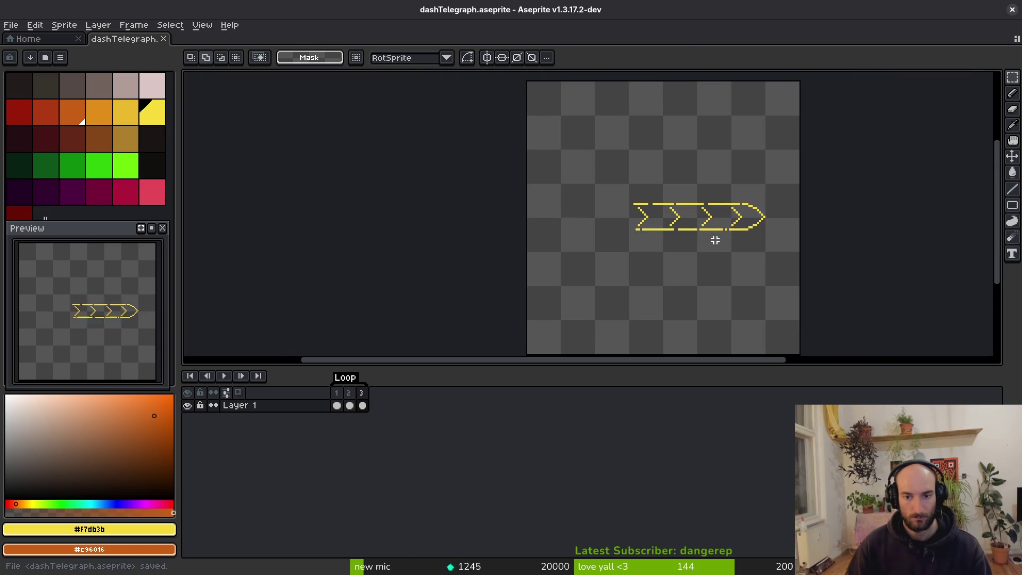
{"action": "scroll", "coordinate": [646, 236], "scroll_direction": "up", "scroll_amount": 4}
{"action": "key", "text": "b"}
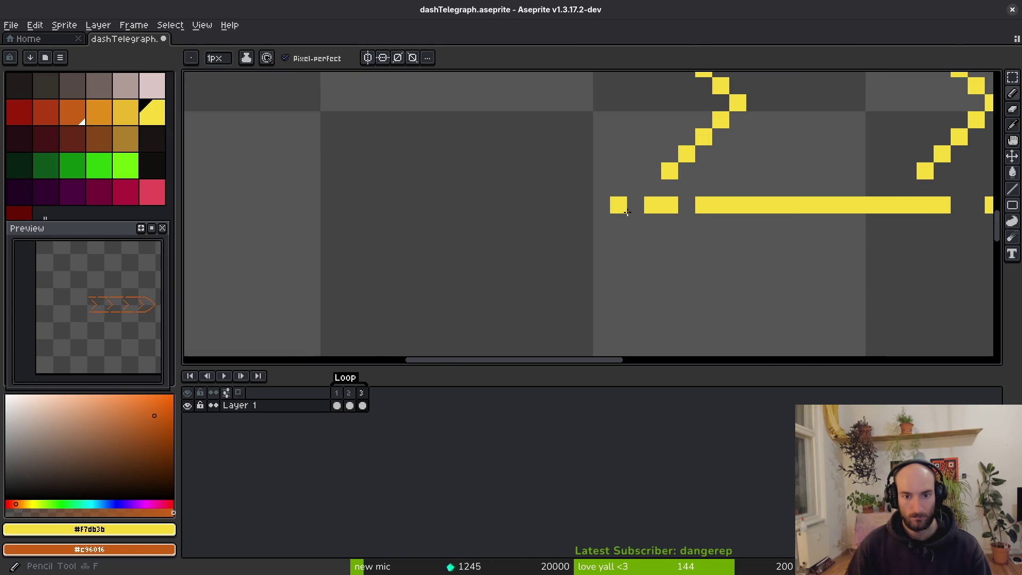
{"action": "left_click", "coordinate": [629, 205]}
{"action": "left_click_drag", "start_coordinate": [629, 204], "coordinate": [584, 297]}
{"action": "left_click", "coordinate": [556, 93]}
{"action": "left_click", "coordinate": [573, 93]}
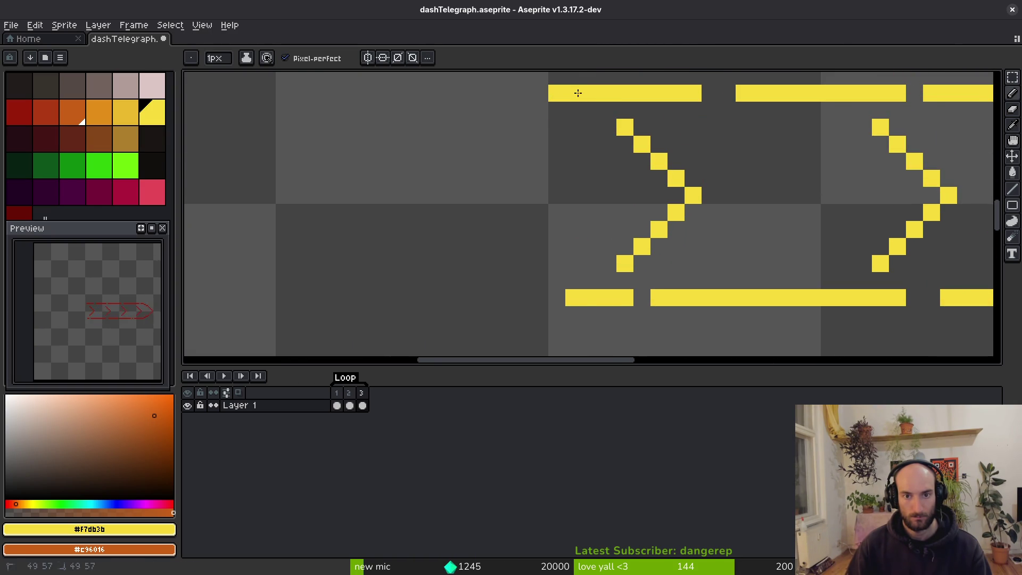
{"action": "left_click", "coordinate": [608, 280]}
{"action": "key", "text": "ctrl+z"}
{"action": "left_click", "coordinate": [557, 299]}
{"action": "scroll", "coordinate": [585, 301], "scroll_direction": "down", "scroll_amount": 3}
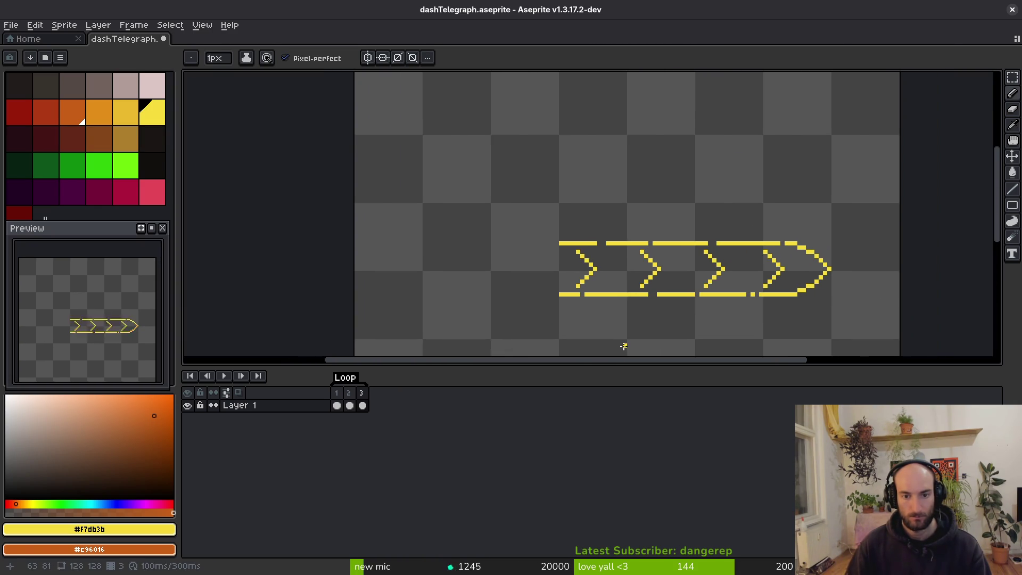
{"action": "key", "text": "v"}
{"action": "key", "text": "ctrl+s"}
Recentre the arrow on the canvas and step back to frame 1
{"action": "scroll", "coordinate": [620, 277], "scroll_direction": "down", "scroll_amount": 3}
{"action": "key", "text": "b"}
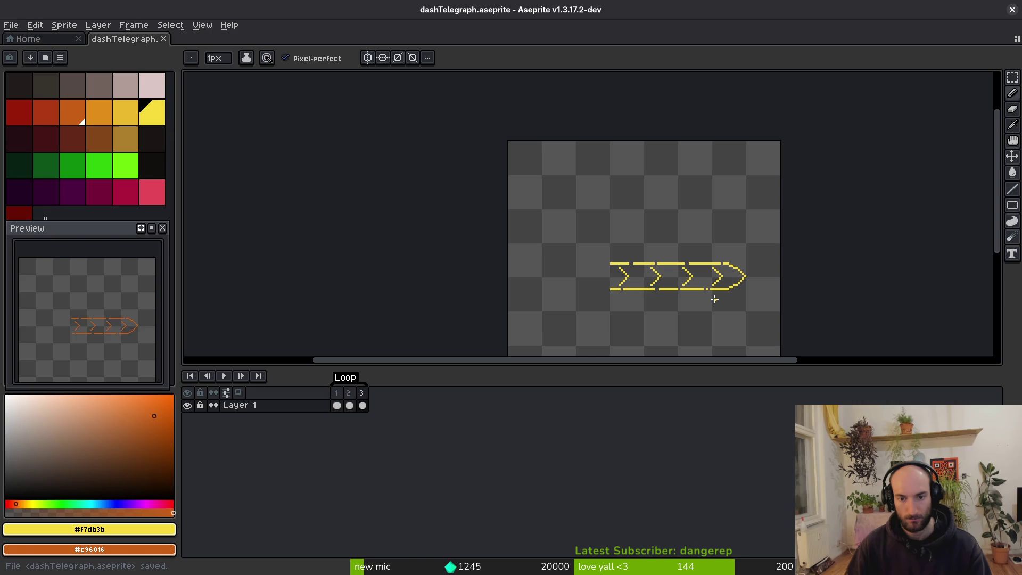
{"action": "left_click_drag", "start_coordinate": [709, 299], "coordinate": [648, 256]}
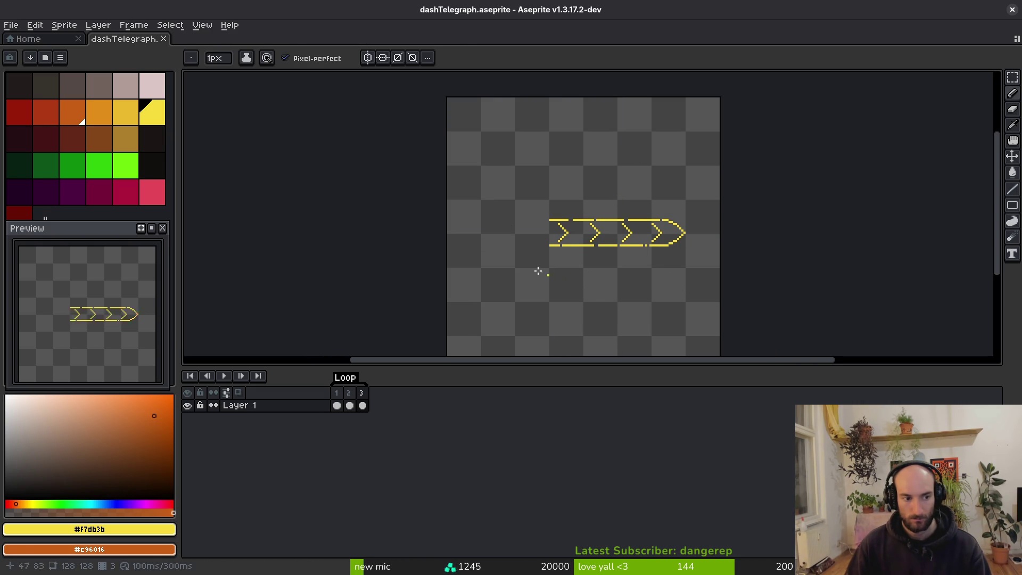
{"action": "key", "text": "alt"}
{"action": "key", "text": "Left"}
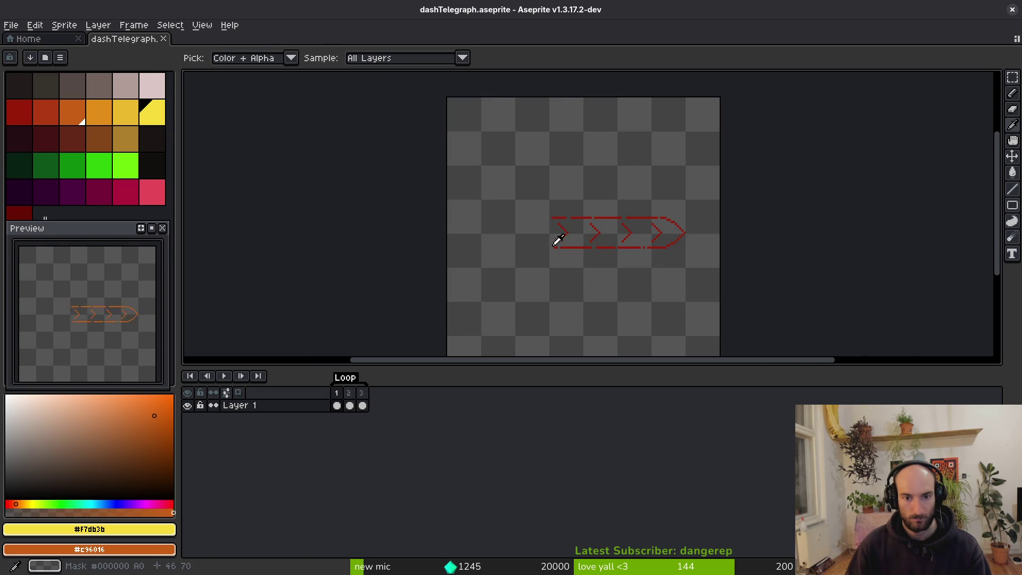
On frame 1, raise the red arrow's top dashed bar into line
{"action": "key", "text": "Right"}
{"action": "scroll", "coordinate": [554, 245], "scroll_direction": "up", "scroll_amount": 3}
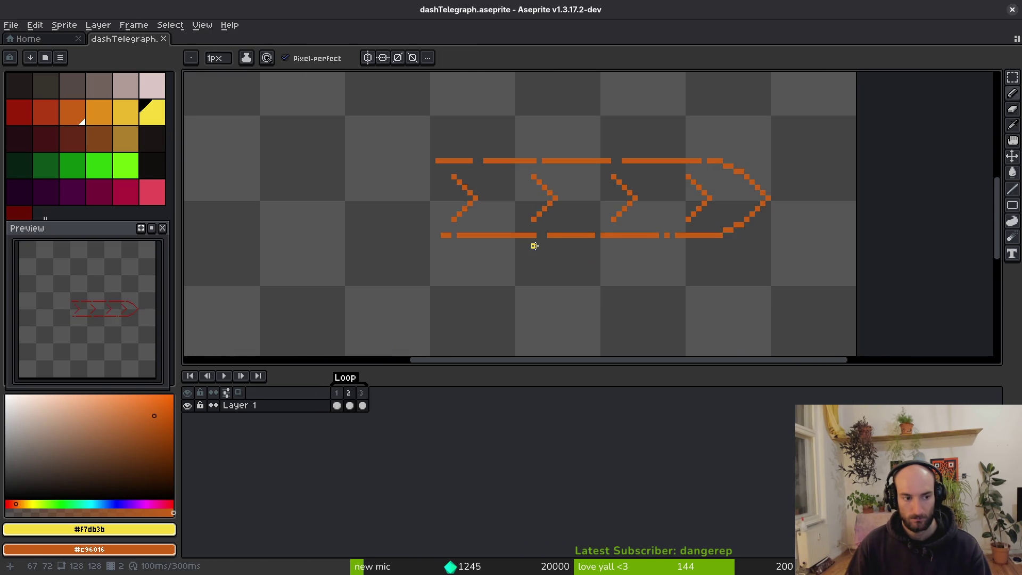
{"action": "scroll", "coordinate": [596, 236], "scroll_direction": "right", "scroll_amount": 1}
{"action": "key", "text": "Left"}
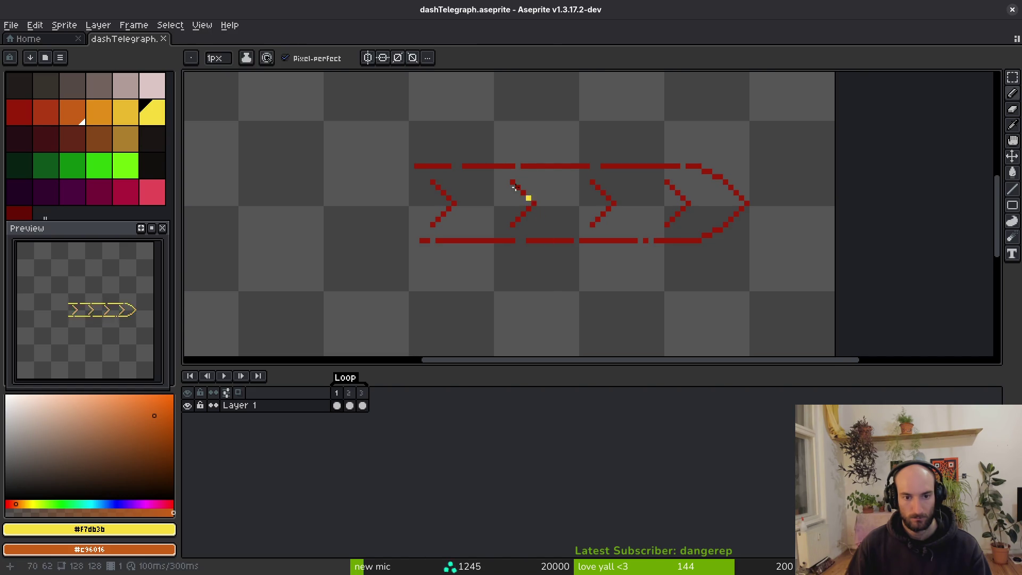
{"action": "key", "text": "m"}
{"action": "mouse_move", "coordinate": [372, 128]}
{"action": "left_mouse_down"}
{"action": "mouse_move", "coordinate": [569, 143]}
{"action": "mouse_move", "coordinate": [718, 174]}
{"action": "mouse_move", "coordinate": [657, 151]}
{"action": "left_mouse_up"}
{"action": "left_click", "coordinate": [680, 224]}
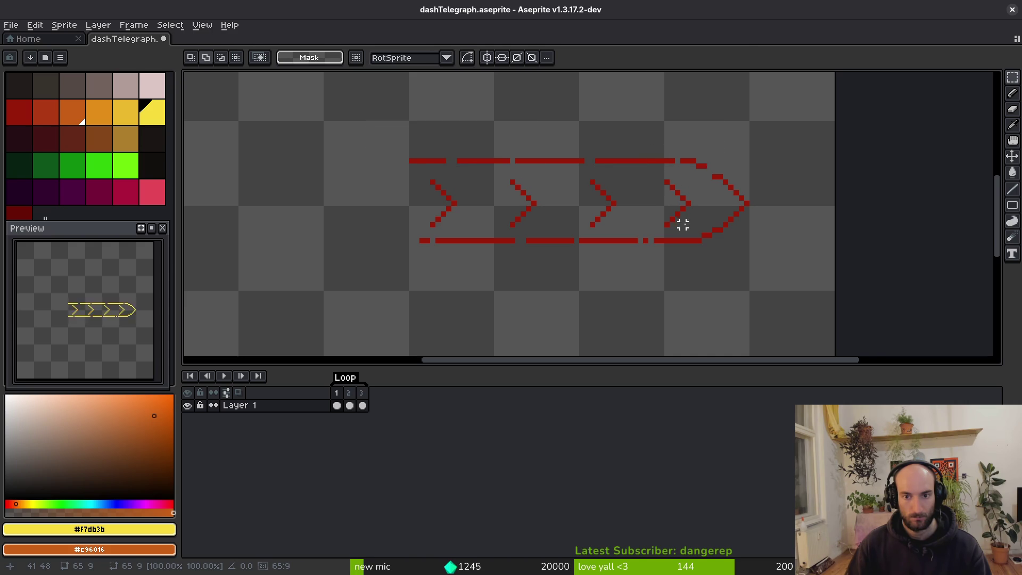
Move the red arrow's lower dashed bar down into place
{"action": "left_click_drag", "start_coordinate": [704, 225], "coordinate": [359, 293]}
{"action": "left_click_drag", "start_coordinate": [666, 242], "coordinate": [658, 245]}
{"action": "key", "text": "Escape"}
{"action": "left_click", "coordinate": [714, 230]}
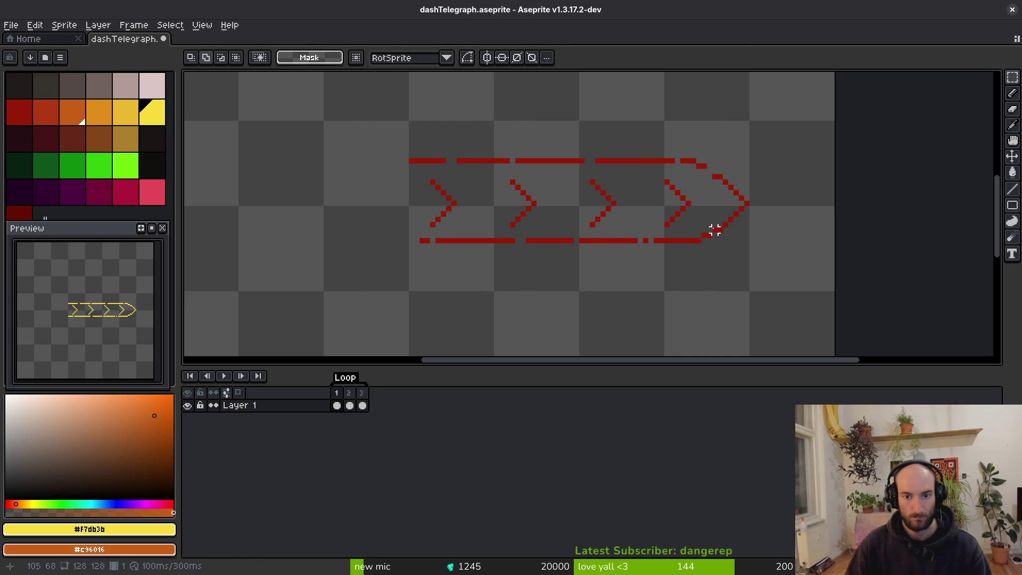
{"action": "left_click_drag", "start_coordinate": [355, 238], "coordinate": [718, 319]}
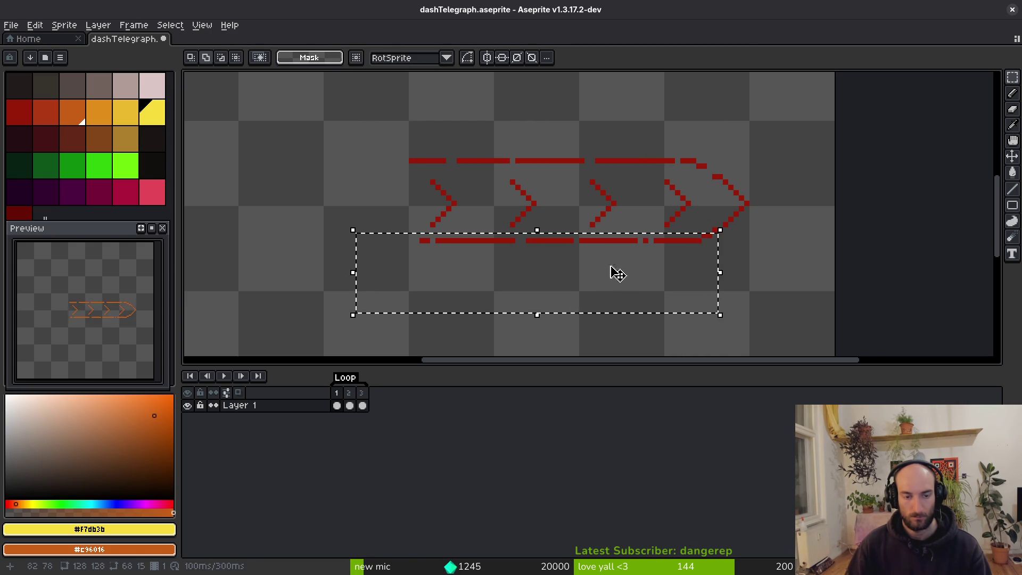
{"action": "left_click_drag", "start_coordinate": [658, 243], "coordinate": [664, 261]}
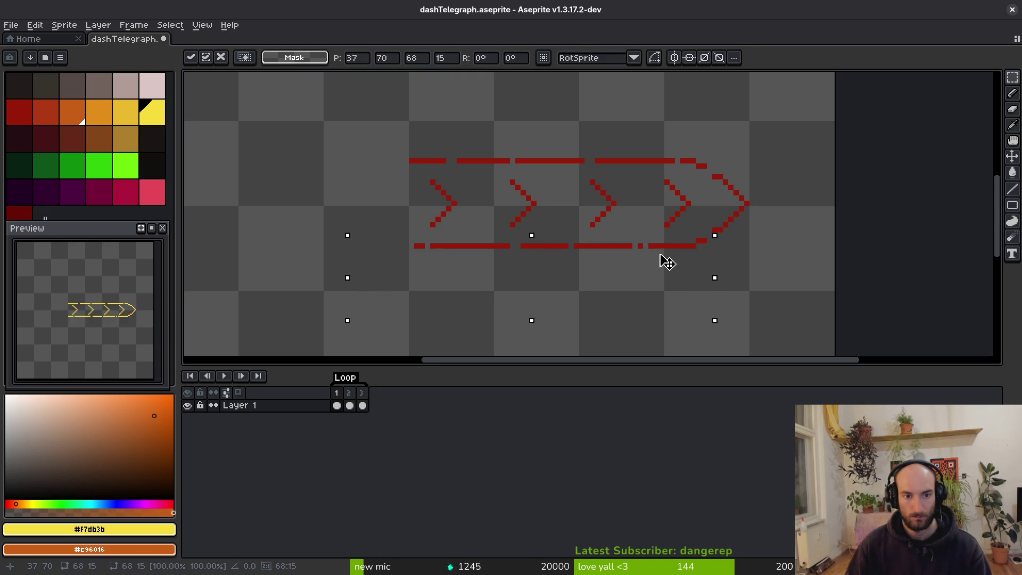
{"action": "key", "text": "Return"}
Sample the arrow's red, redraw the tip's upper diagonal, erase a stray pixel, and save
{"action": "scroll", "coordinate": [767, 191], "scroll_direction": "up", "scroll_amount": 2}
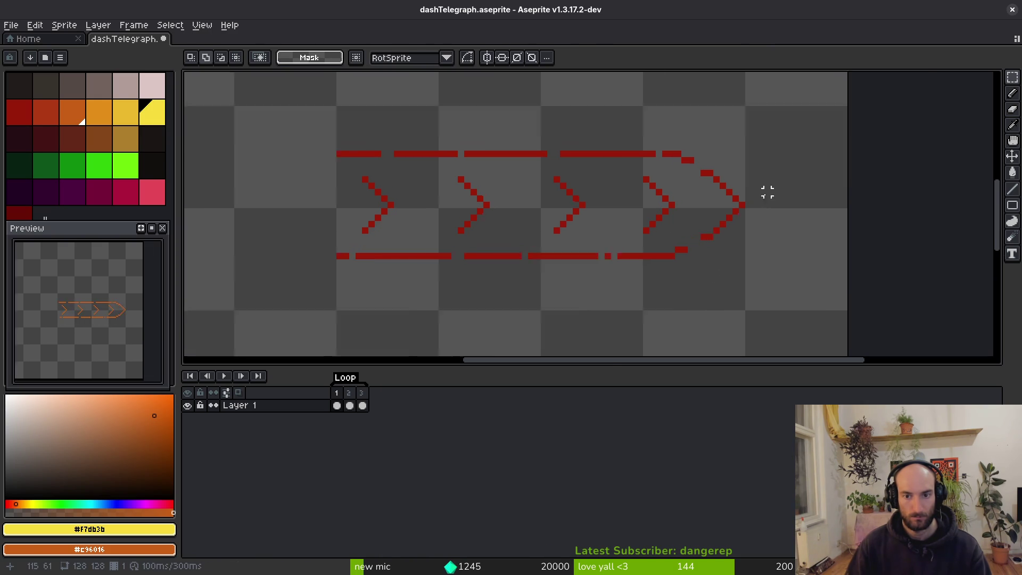
{"action": "scroll", "coordinate": [718, 226], "scroll_direction": "up", "scroll_amount": 2}
{"action": "key", "text": "f"}
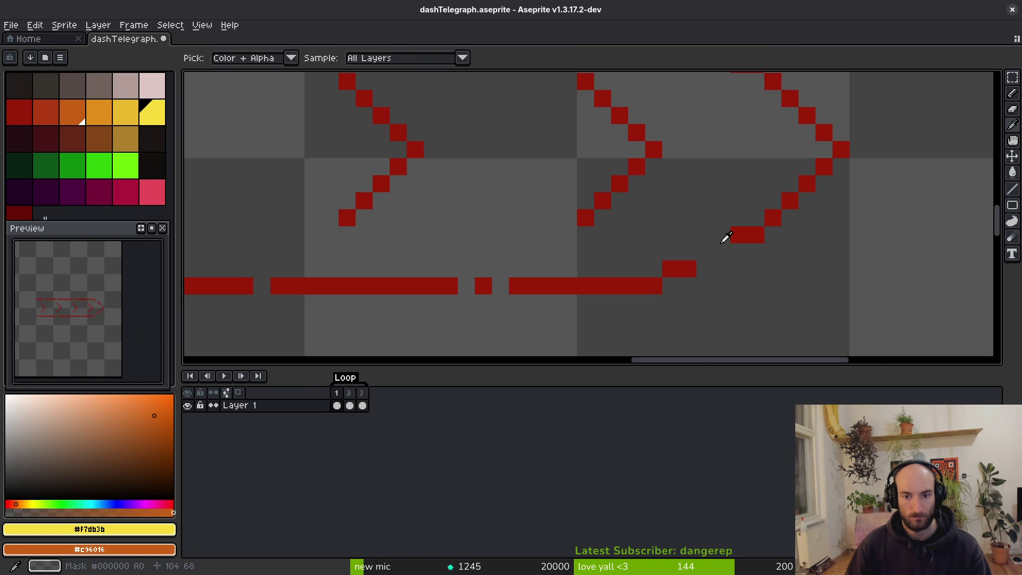
{"action": "left_click", "coordinate": [713, 248], "text": "alt"}
{"action": "scroll", "coordinate": [727, 228], "scroll_direction": "up", "scroll_amount": 4}
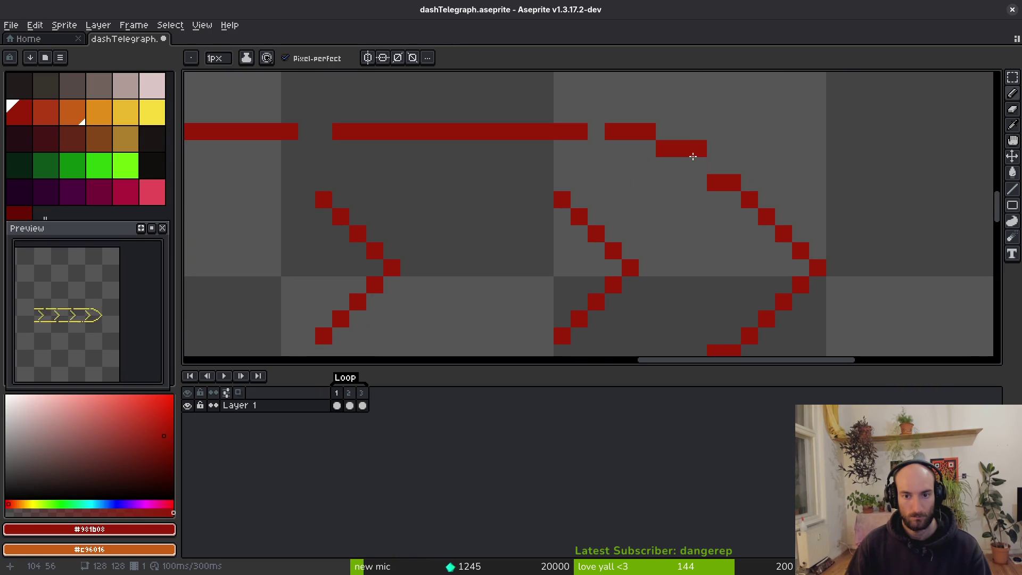
{"action": "left_click", "coordinate": [689, 167]}
{"action": "left_click_drag", "start_coordinate": [695, 166], "coordinate": [641, 144]}
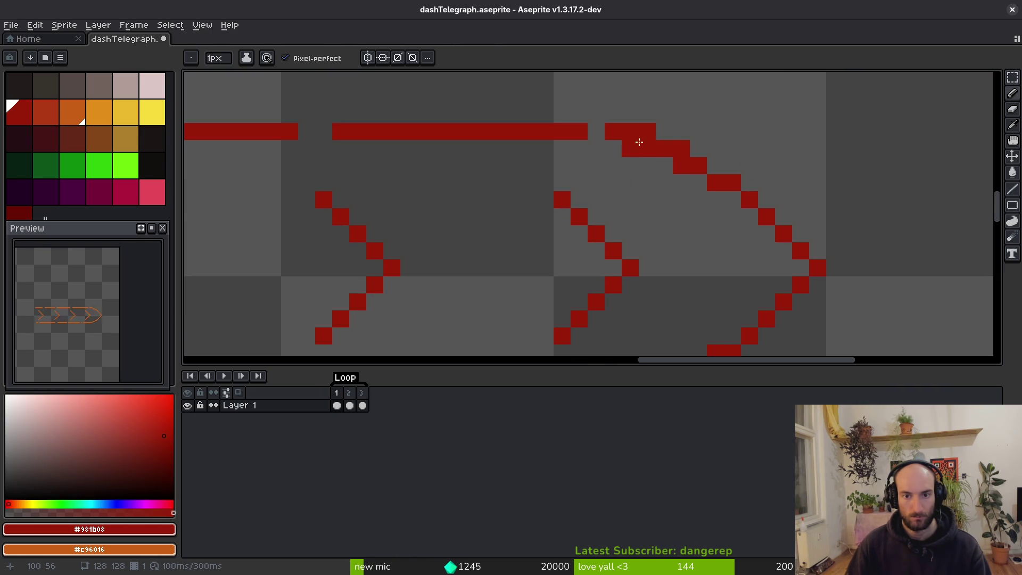
{"action": "key", "text": "e"}
{"action": "left_click", "coordinate": [681, 149]}
{"action": "left_click", "coordinate": [647, 131]}
{"action": "scroll", "coordinate": [674, 234], "scroll_direction": "down", "scroll_amount": 6}
{"action": "key", "text": "ctrl+s"}
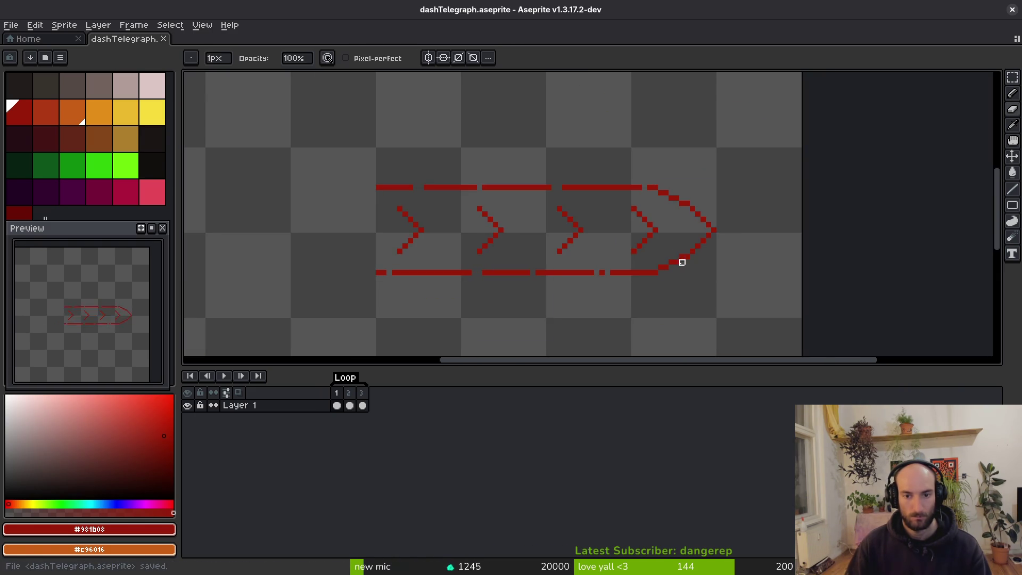
Step through the orange and yellow frames and return to the red first frame
{"action": "scroll", "coordinate": [628, 239], "scroll_direction": "down", "scroll_amount": 1}
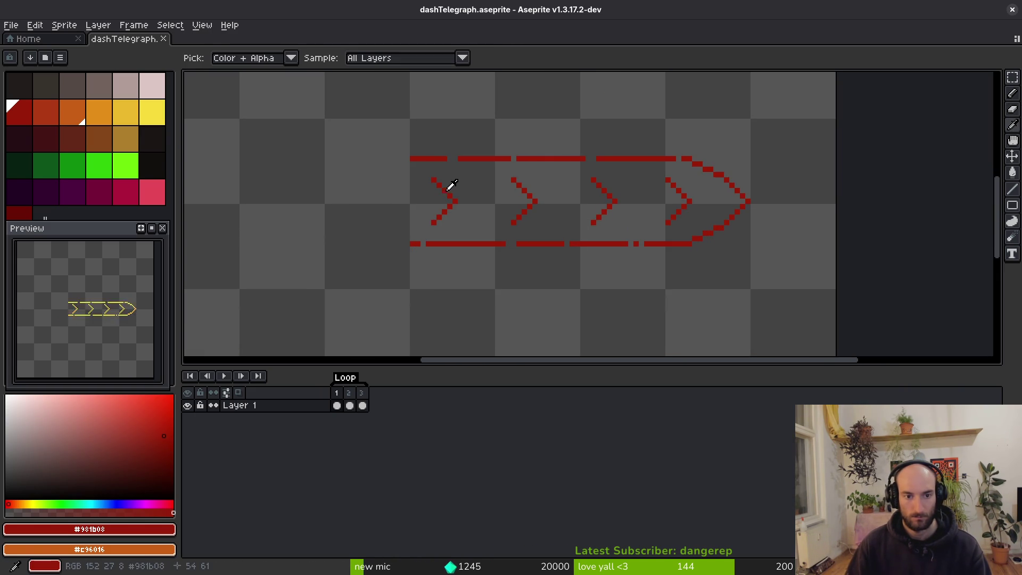
{"action": "key", "text": "b"}
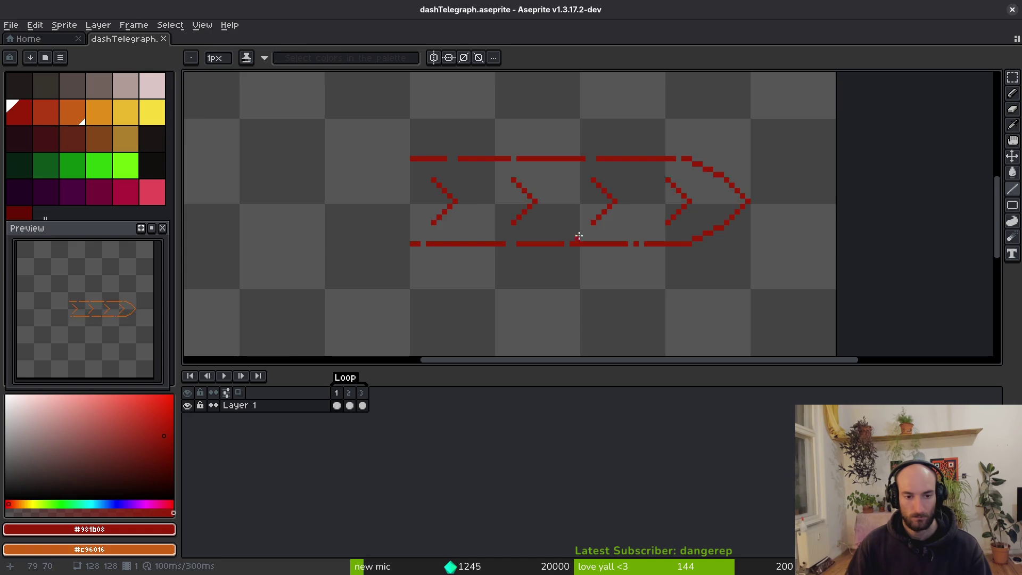
{"action": "key", "text": "Right"}
{"action": "key", "text": "i"}
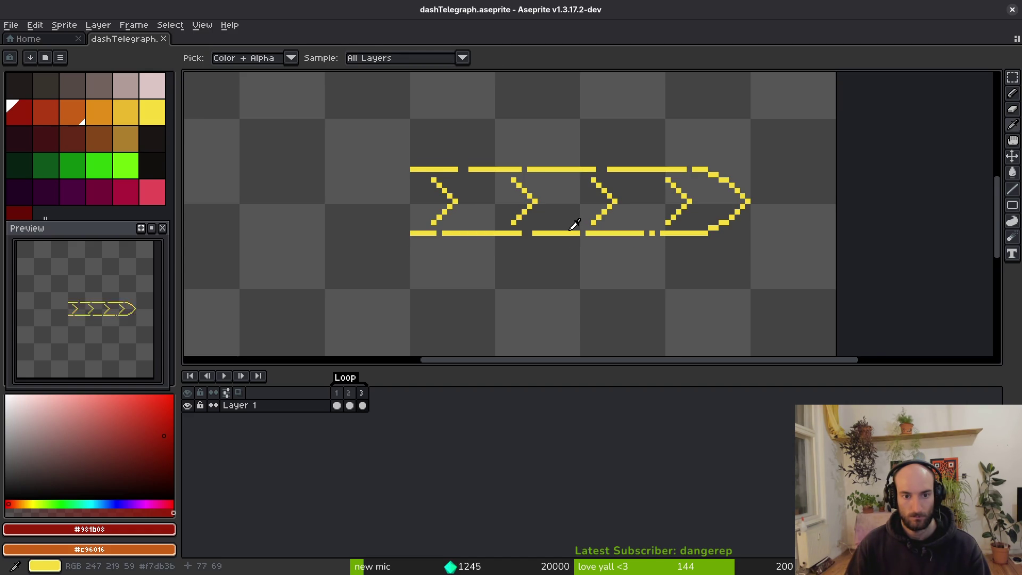
{"action": "key", "text": "Right"}
{"action": "key", "text": "b"}
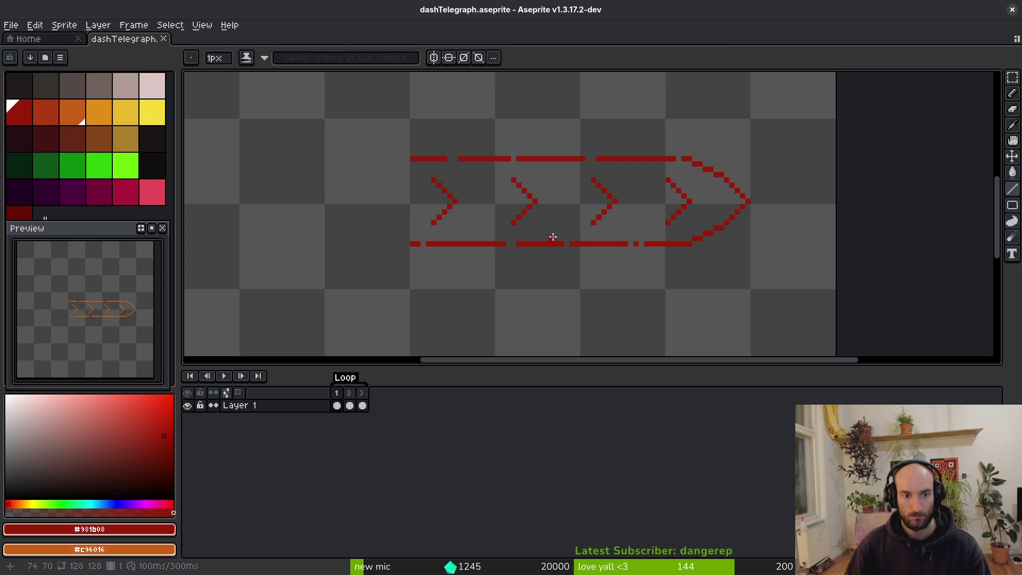
{"action": "scroll", "coordinate": [391, 183], "scroll_direction": "up", "scroll_amount": 2}
On the orange frame, sample orange and thicken the first three chevrons with the Pencil
{"action": "left_click", "coordinate": [418, 204]}
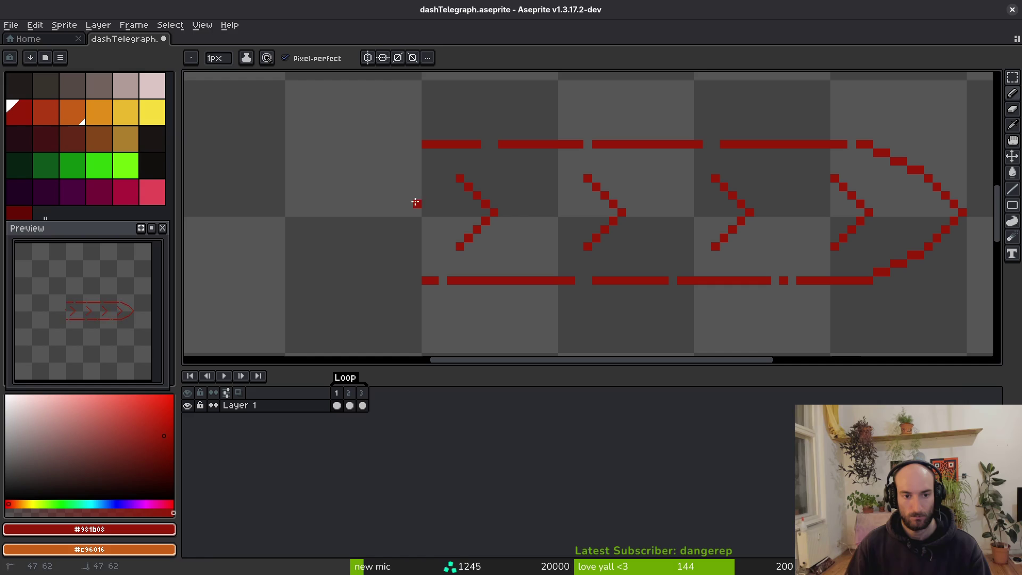
{"action": "key", "text": "Right"}
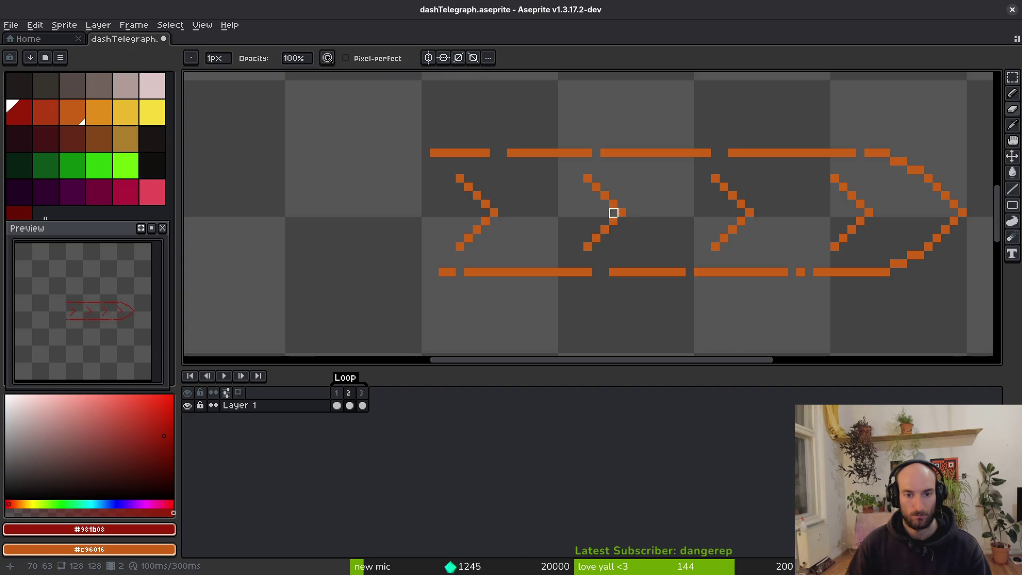
{"action": "left_click", "coordinate": [611, 193], "text": "alt"}
{"action": "left_click", "coordinate": [612, 199]}
{"action": "left_click_drag", "start_coordinate": [612, 199], "coordinate": [629, 213]}
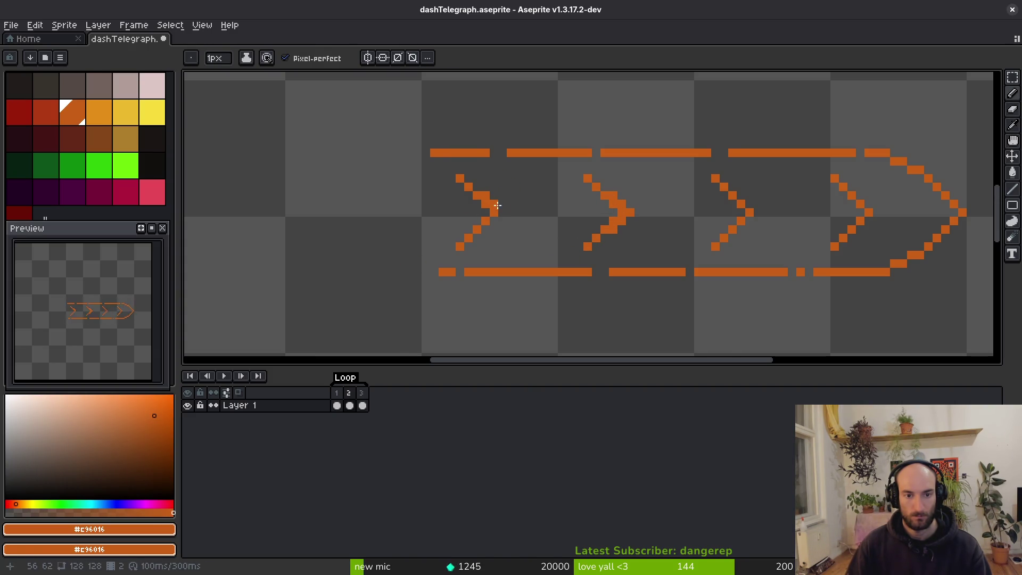
{"action": "left_click_drag", "start_coordinate": [498, 213], "coordinate": [481, 231]}
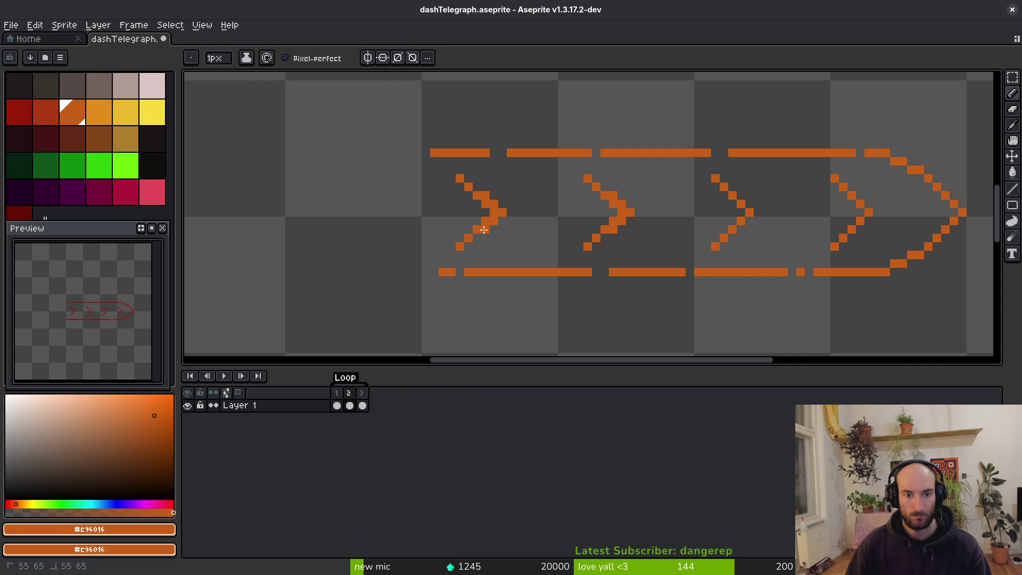
{"action": "mouse_move", "coordinate": [741, 195]}
{"action": "left_mouse_down"}
{"action": "mouse_move", "coordinate": [756, 213]}
{"action": "mouse_move", "coordinate": [751, 230]}
{"action": "mouse_move", "coordinate": [725, 242]}
{"action": "mouse_move", "coordinate": [731, 229]}
{"action": "left_mouse_up"}
{"action": "key", "text": "ctrl+z"}
Copy the thick third chevron over the fourth and first chevrons
{"action": "key", "text": "l"}
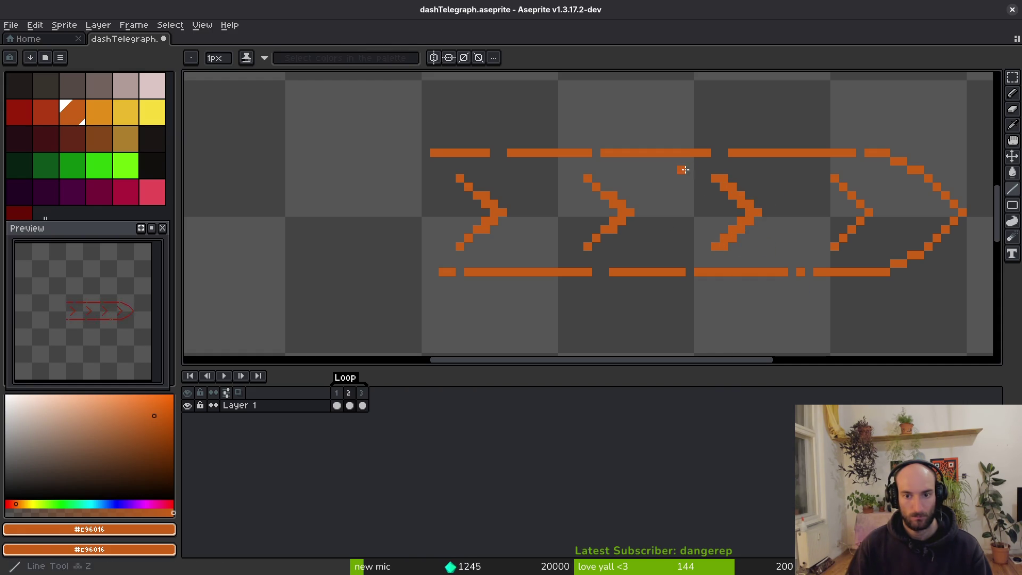
{"action": "key", "text": "m"}
{"action": "left_click_drag", "start_coordinate": [582, 75], "coordinate": [787, 265]}
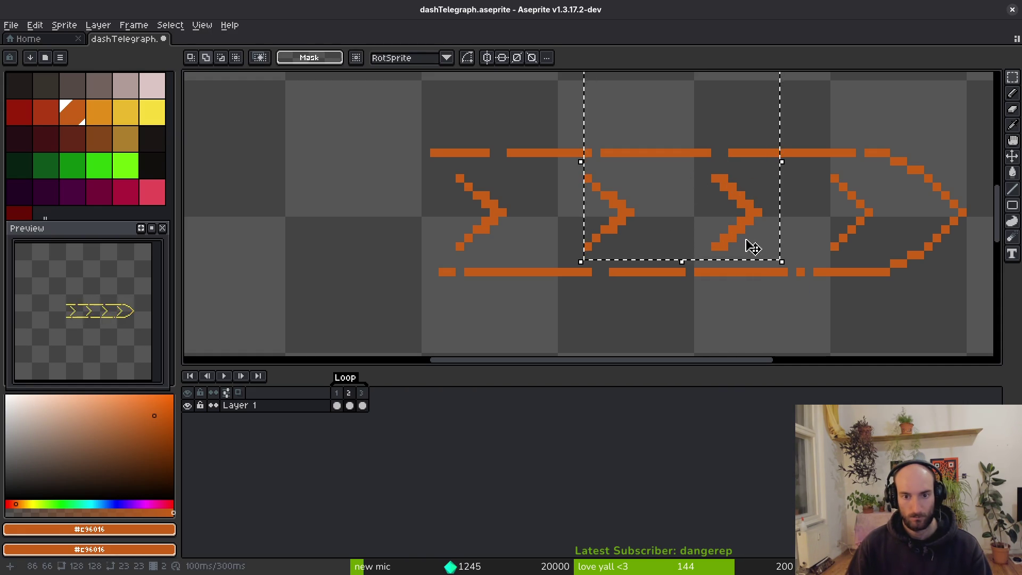
{"action": "mouse_move", "coordinate": [701, 173]}
{"action": "left_mouse_down"}
{"action": "mouse_move", "coordinate": [778, 253]}
{"action": "mouse_move", "coordinate": [607, 228]}
{"action": "mouse_move", "coordinate": [644, 231]}
{"action": "left_mouse_up"}
{"action": "key", "text": "ctrl+z"}
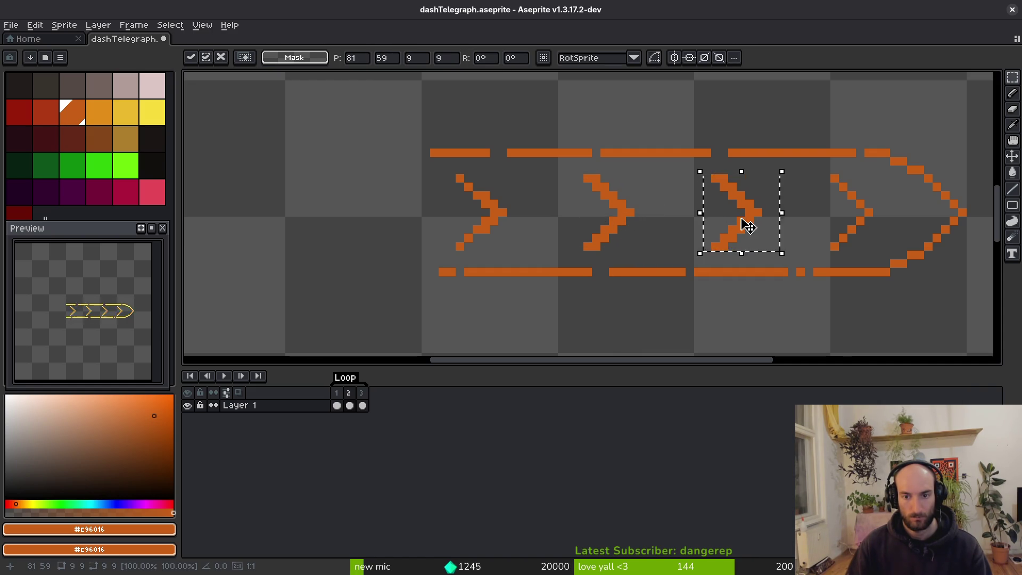
{"action": "left_click_drag", "start_coordinate": [748, 226], "coordinate": [866, 228]}
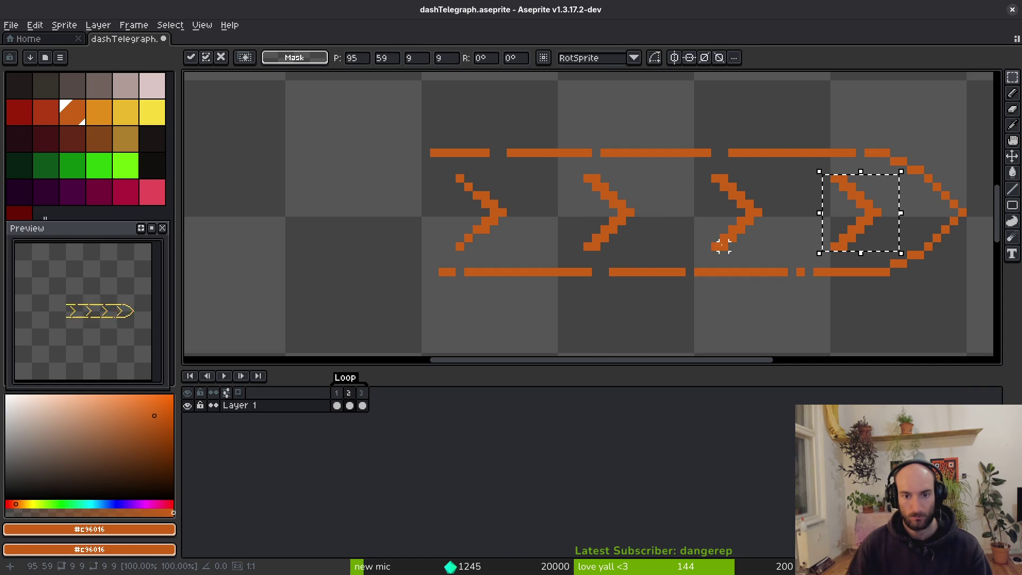
{"action": "key", "text": "ctrl+z"}
{"action": "left_click_drag", "start_coordinate": [730, 228], "coordinate": [495, 224]}
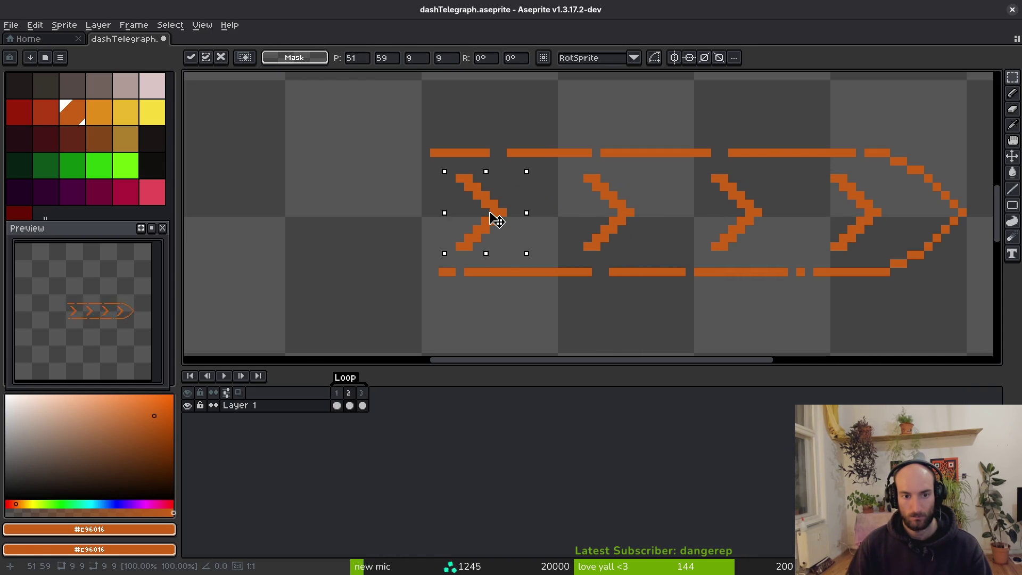
{"action": "key", "text": "Return"}
On the yellow third frame, thicken the first chevron with a one-pixel offset copy
{"action": "key", "text": "ctrl+d"}
{"action": "key", "text": "period"}
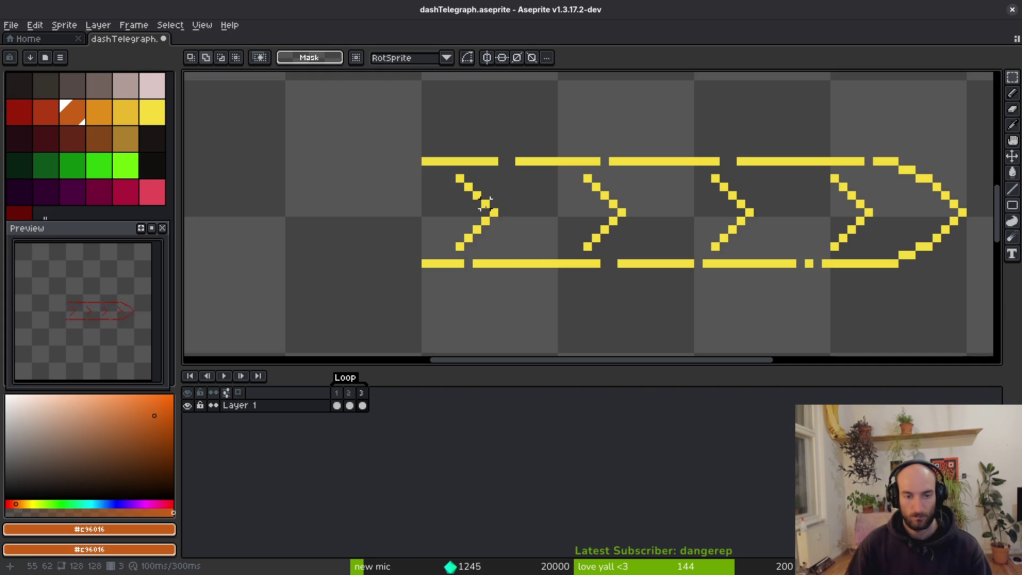
{"action": "left_click_drag", "start_coordinate": [437, 173], "coordinate": [516, 255]}
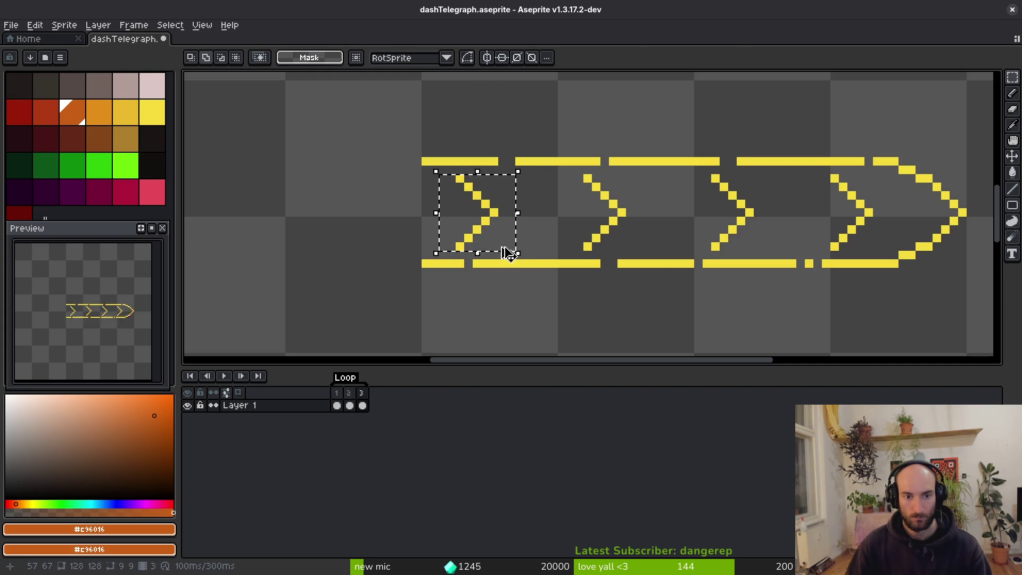
{"action": "key", "text": "Right"}
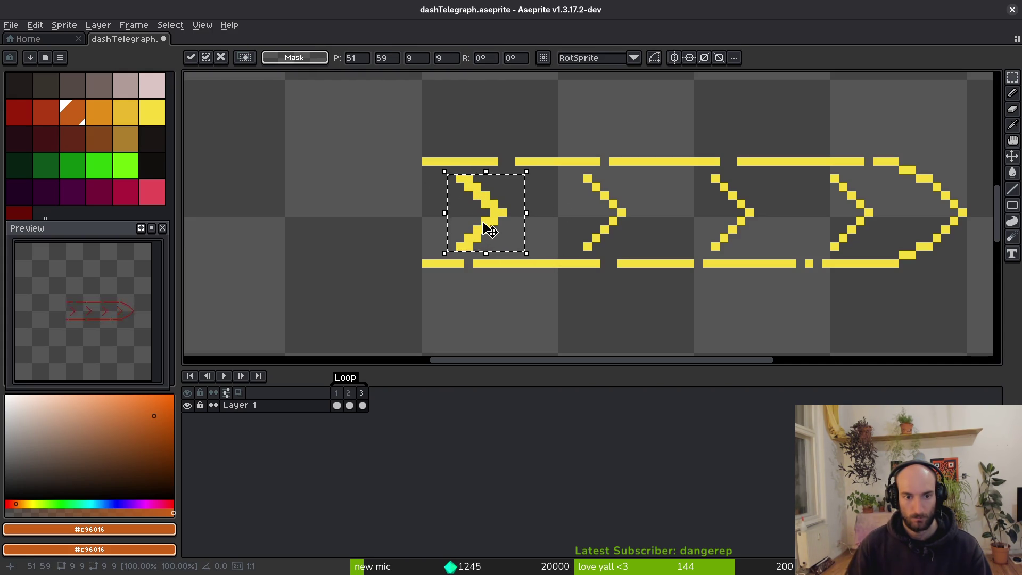
{"action": "key", "text": "Return"}
{"action": "left_click_drag", "start_coordinate": [449, 201], "coordinate": [463, 206]}
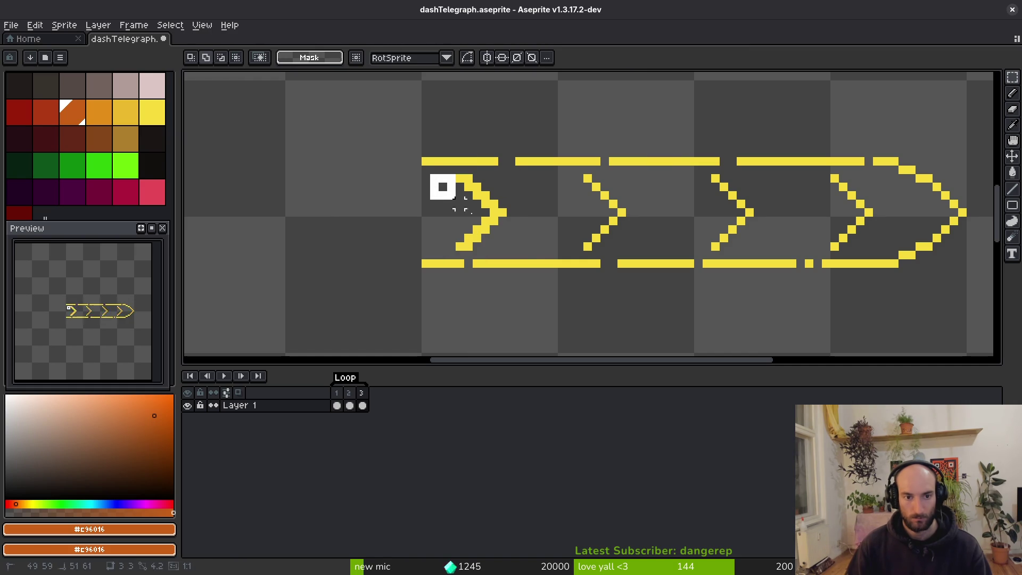
{"action": "mouse_move", "coordinate": [426, 166]}
{"action": "left_mouse_down"}
{"action": "mouse_move", "coordinate": [524, 257]}
{"action": "mouse_move", "coordinate": [477, 227]}
{"action": "left_mouse_up"}
{"action": "key", "text": "Return"}
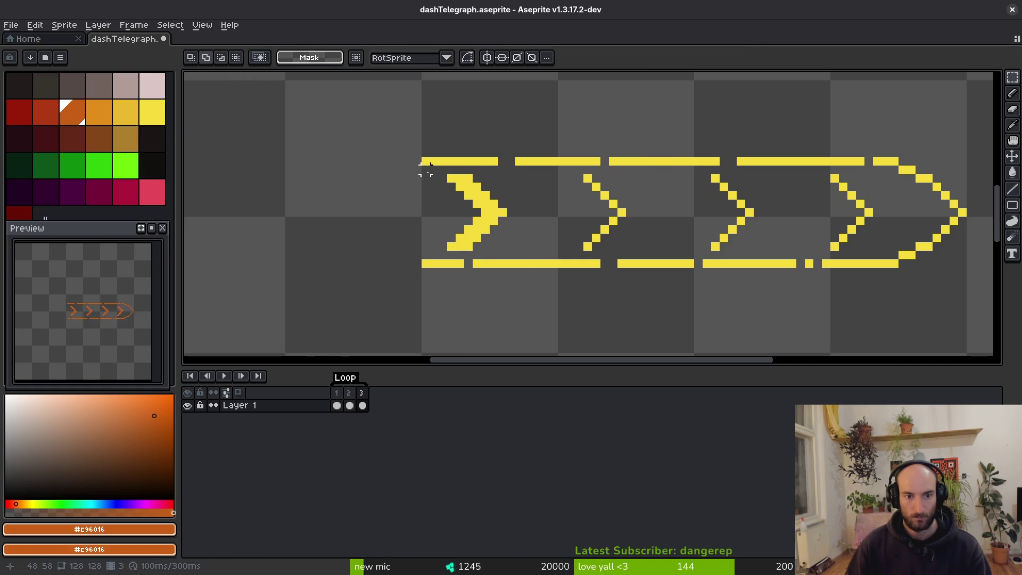
Stamp thick chevron copies over the second, third and fourth chevrons and save dashTelegraph.aseprite
{"action": "mouse_move", "coordinate": [426, 169]}
{"action": "left_mouse_down"}
{"action": "mouse_move", "coordinate": [533, 261]}
{"action": "mouse_move", "coordinate": [604, 229]}
{"action": "mouse_move", "coordinate": [643, 235]}
{"action": "mouse_move", "coordinate": [620, 234]}
{"action": "left_mouse_up"}
{"action": "key", "text": "Return"}
{"action": "key", "text": "ctrl+z"}
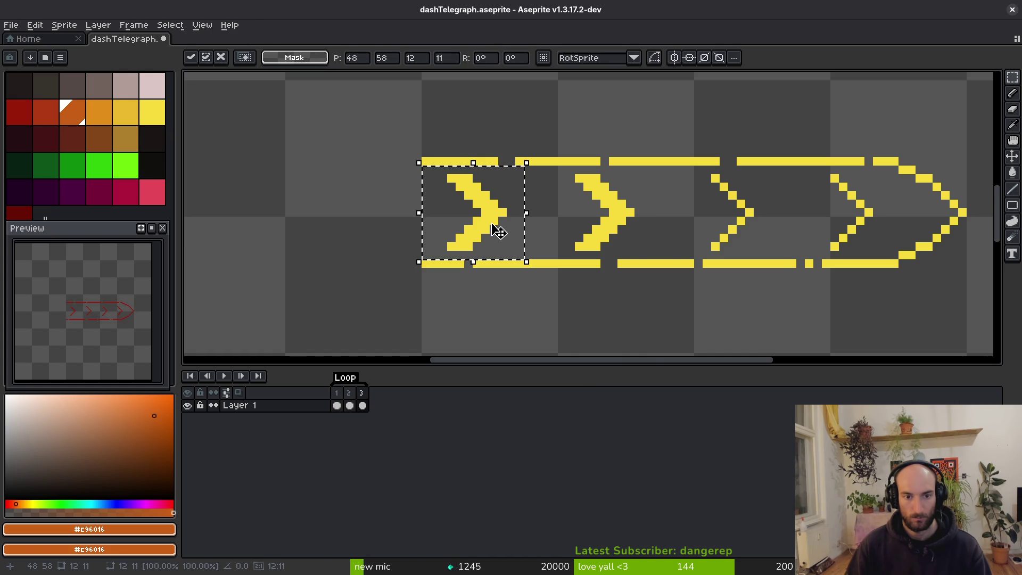
{"action": "left_click_drag", "start_coordinate": [497, 230], "coordinate": [752, 231]}
{"action": "key", "text": "Return"}
{"action": "key", "text": "ctrl+z"}
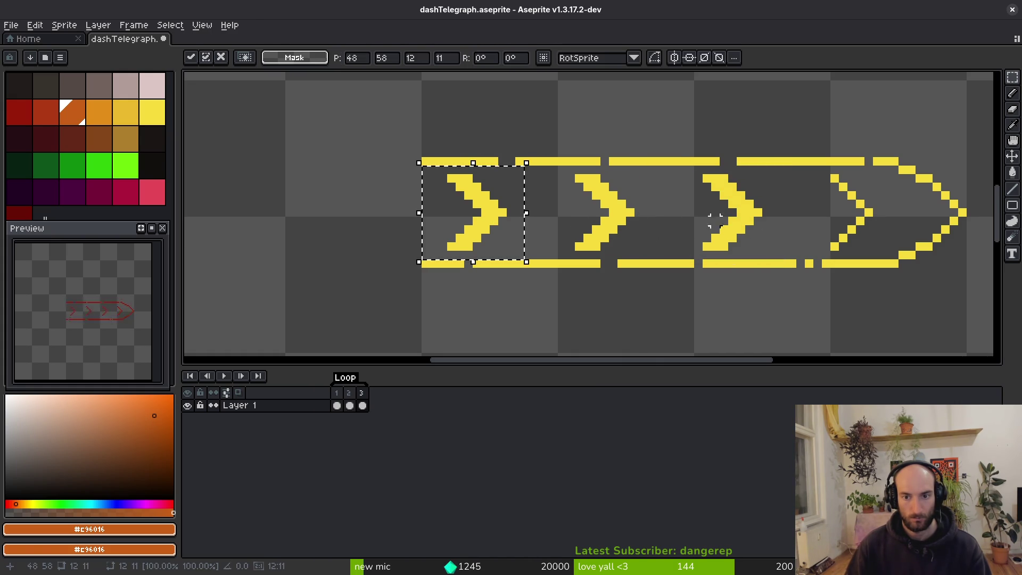
{"action": "mouse_move", "coordinate": [469, 250]}
{"action": "left_mouse_down"}
{"action": "mouse_move", "coordinate": [798, 213]}
{"action": "mouse_move", "coordinate": [869, 226]}
{"action": "left_mouse_up"}
{"action": "key", "text": "ctrl+s"}
{"action": "scroll", "coordinate": [735, 243], "scroll_direction": "down", "scroll_amount": 2}
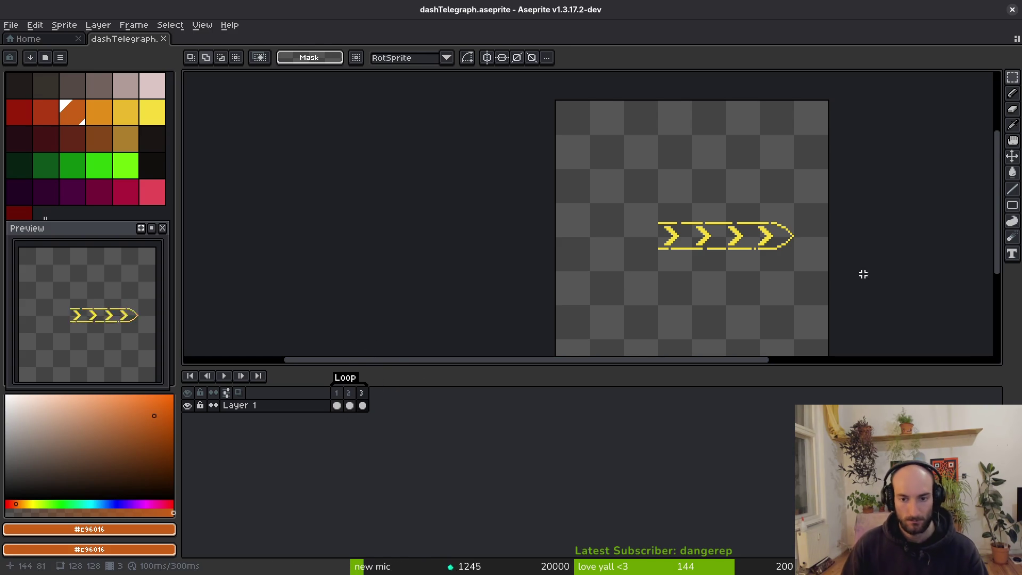
{"action": "key", "text": "ctrl+s"}
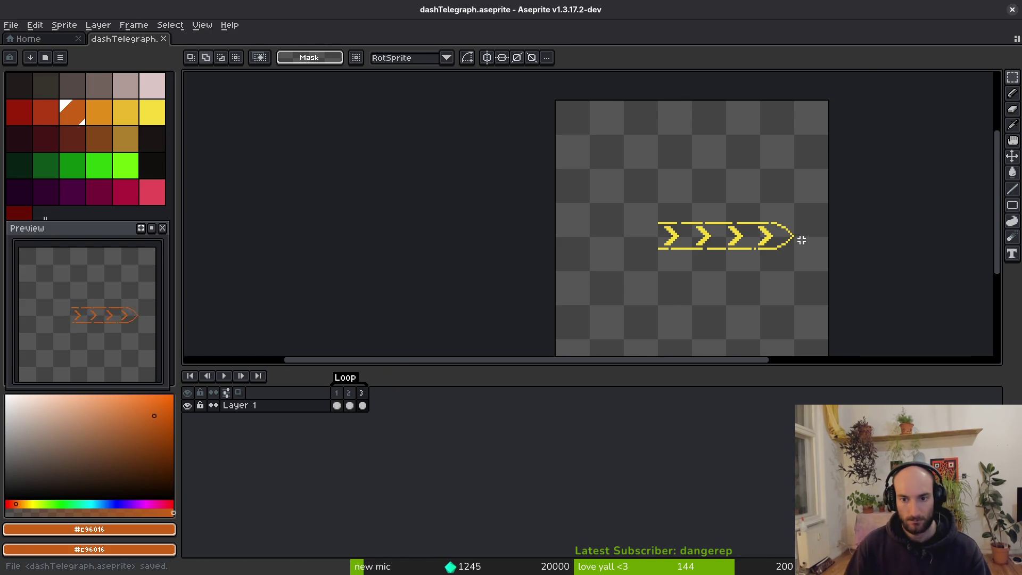
{"action": "scroll", "coordinate": [801, 240], "scroll_direction": "up", "scroll_amount": 4}
{"action": "scroll", "coordinate": [777, 245], "scroll_direction": "down", "scroll_amount": 4}
{"action": "key", "text": "ctrl+alt+c"}
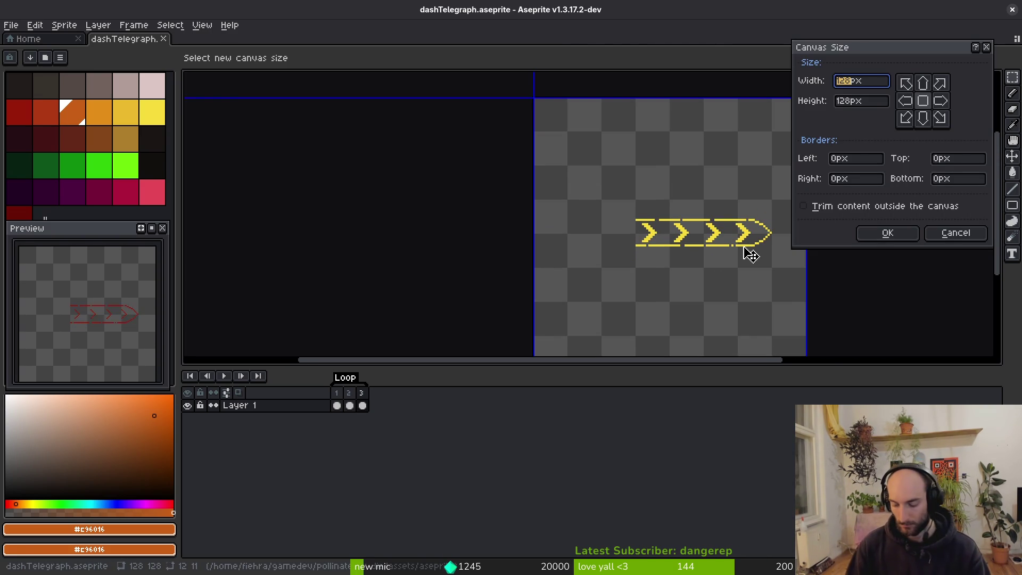
{"action": "type", "text": "96"}
{"action": "key", "text": "Return"}
{"action": "key", "text": "ctrl+z"}
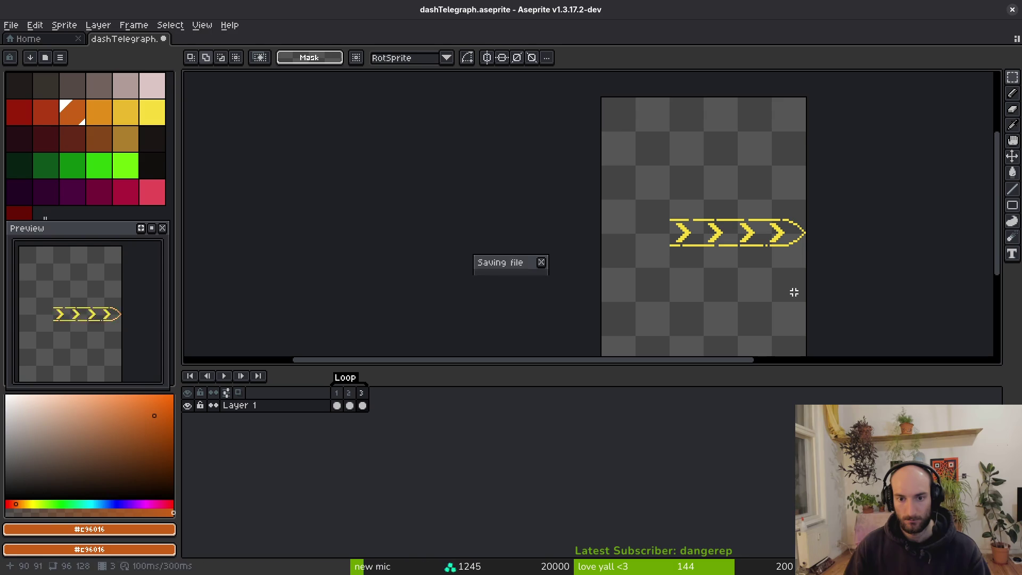
{"action": "key", "text": "ctrl+z"}
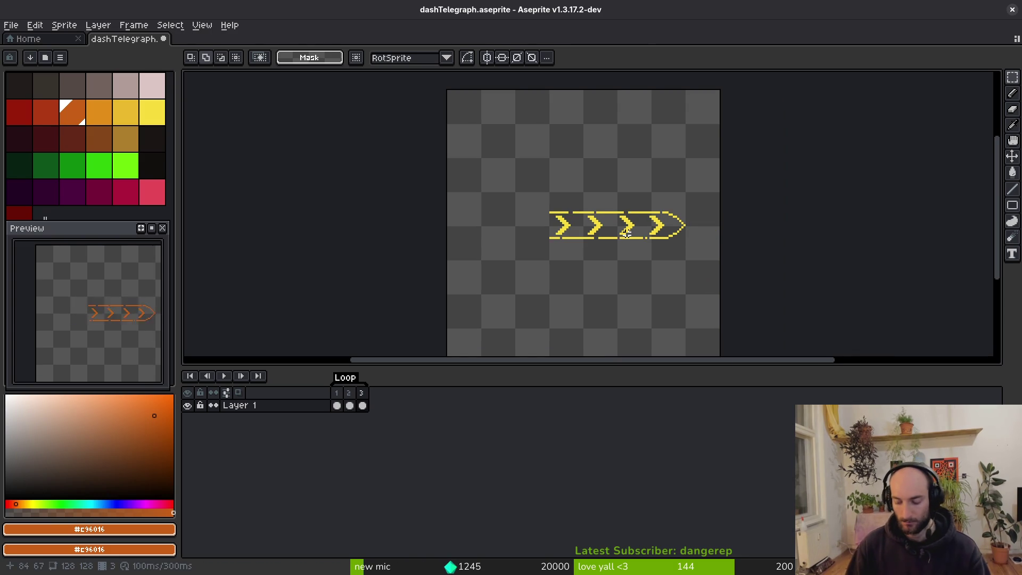
{"action": "key", "text": "ctrl+alt+c"}
{"action": "type", "text": "96"}
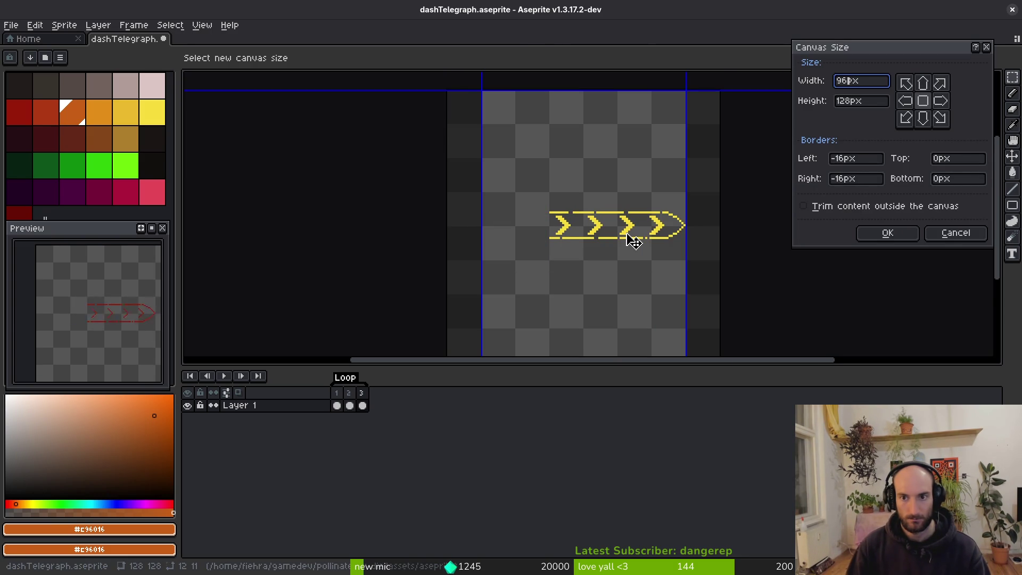
{"action": "key", "text": "Tab"}
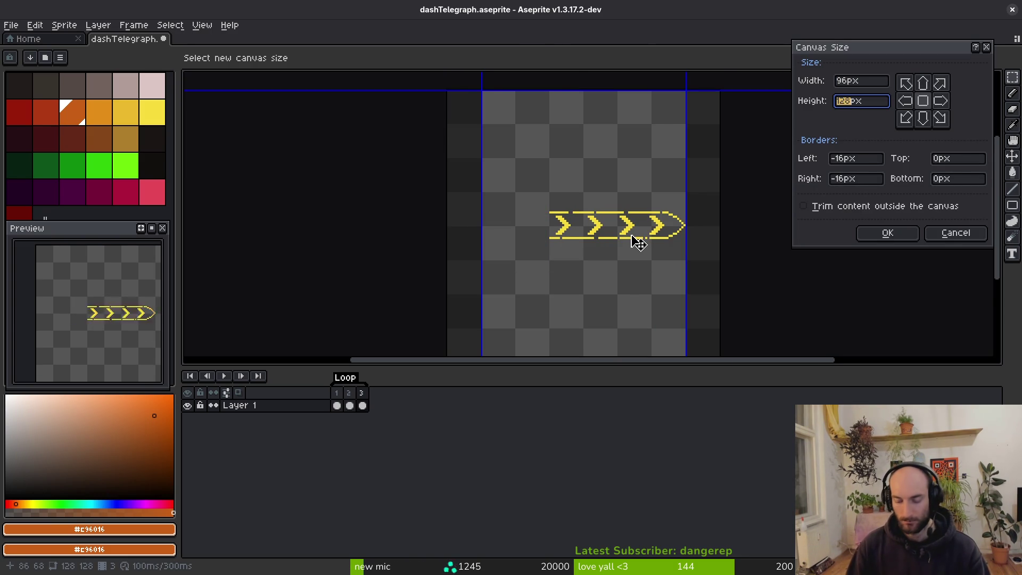
{"action": "type", "text": "32"}
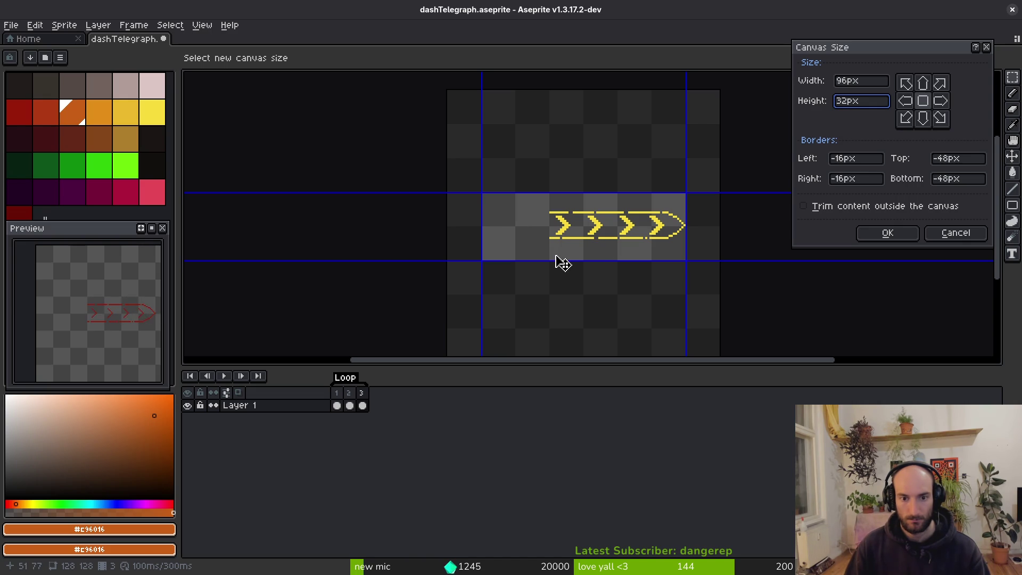
{"action": "key", "text": "Escape"}
Step through the red, orange and yellow frames to check the arrows
{"action": "scroll", "coordinate": [565, 253], "scroll_direction": "down", "scroll_amount": 3}
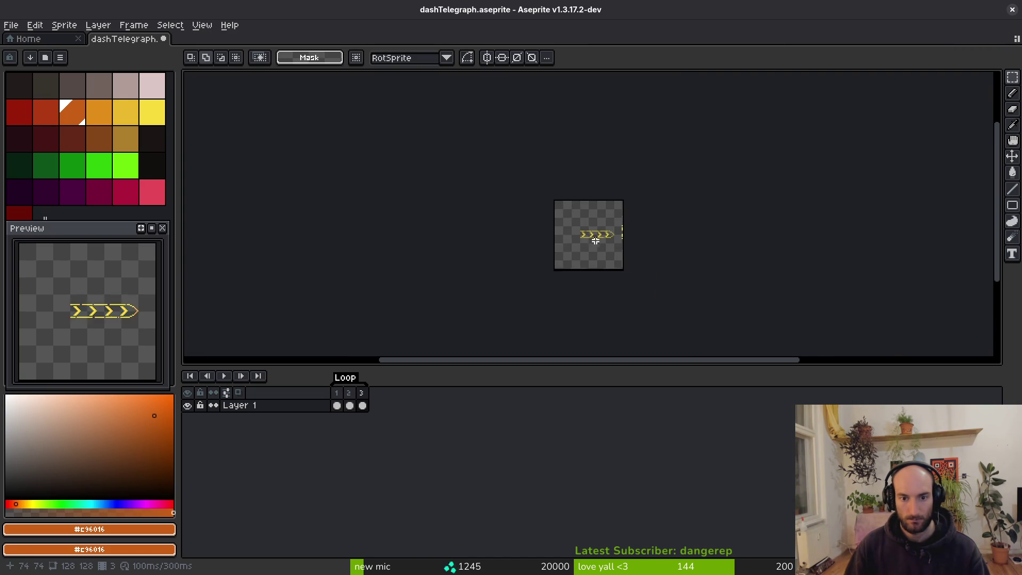
{"action": "scroll", "coordinate": [598, 239], "scroll_direction": "up", "scroll_amount": 4}
{"action": "scroll", "coordinate": [595, 247], "scroll_direction": "down", "scroll_amount": 1}
{"action": "key", "text": "Right"}
{"action": "key", "text": "i"}
{"action": "key", "text": "Right"}
{"action": "key", "text": "Right"}
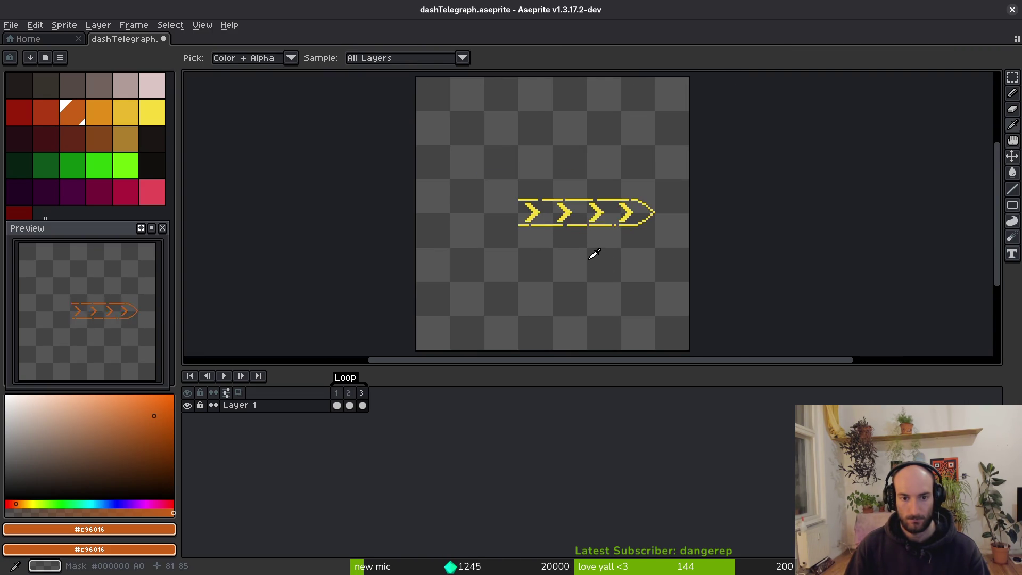
{"action": "key", "text": "m"}
{"action": "key", "text": "i"}
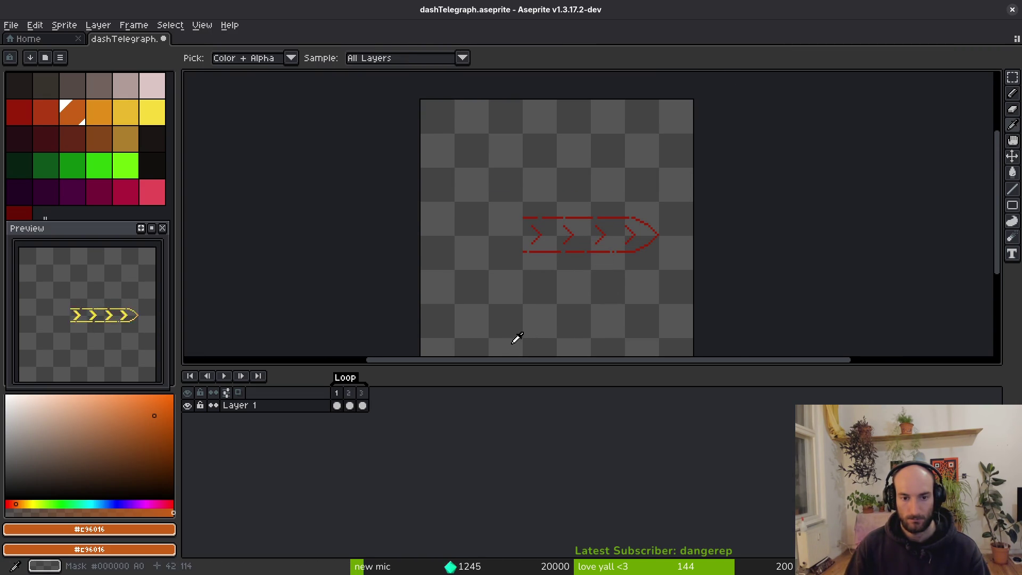
{"action": "key", "text": "Right"}
{"action": "key", "text": "Right"}
{"action": "key", "text": "m"}
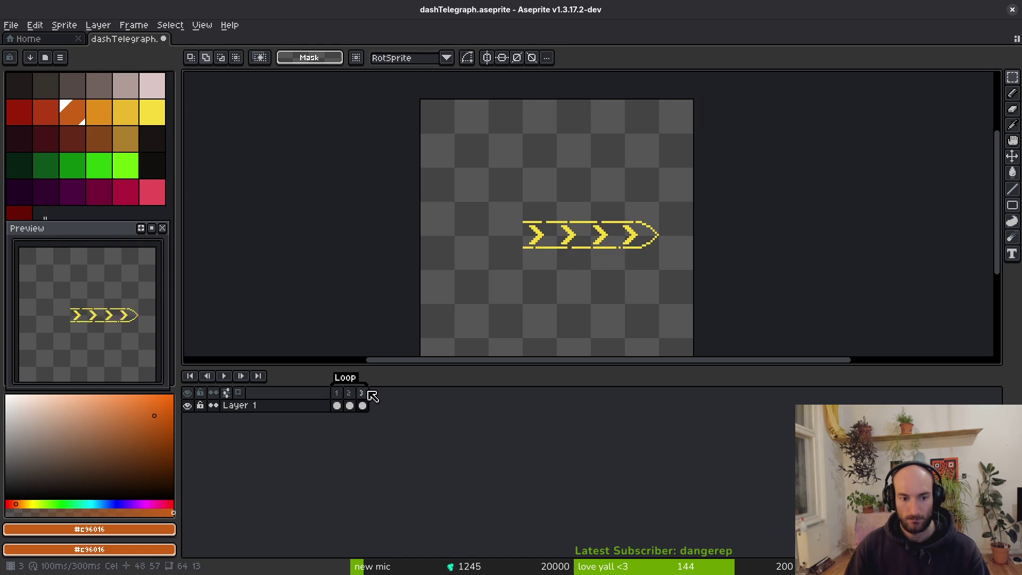
Move the arrows right to the canvas edge in all three frames, save, and open Canvas Size
{"action": "left_click_drag", "start_coordinate": [725, 137], "coordinate": [375, 343]}
{"action": "left_click_drag", "start_coordinate": [362, 392], "coordinate": [336, 392]}
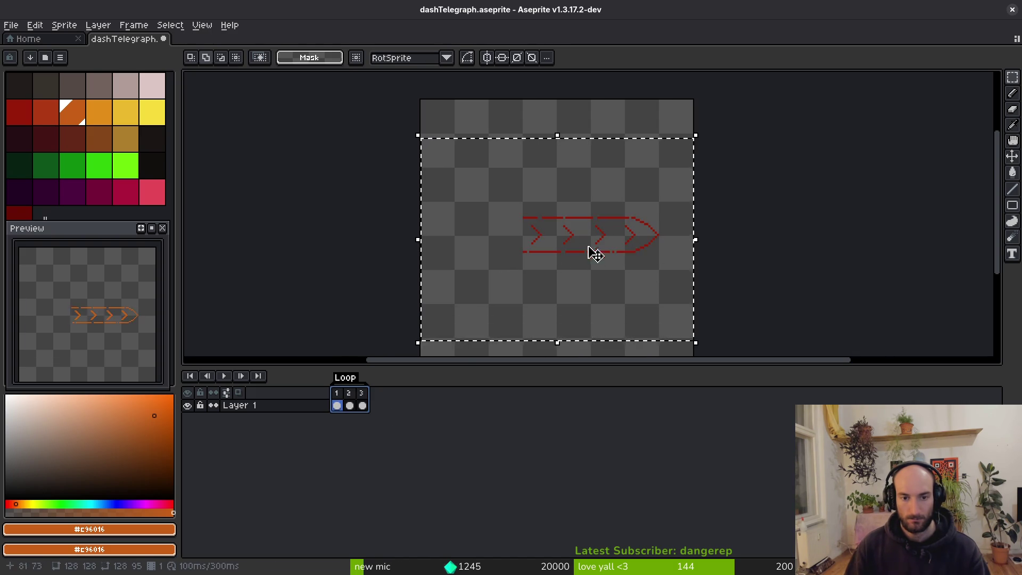
{"action": "scroll", "coordinate": [593, 251], "scroll_direction": "up", "scroll_amount": 2}
{"action": "left_click", "coordinate": [666, 252]}
{"action": "left_click_drag", "start_coordinate": [665, 252], "coordinate": [742, 251]}
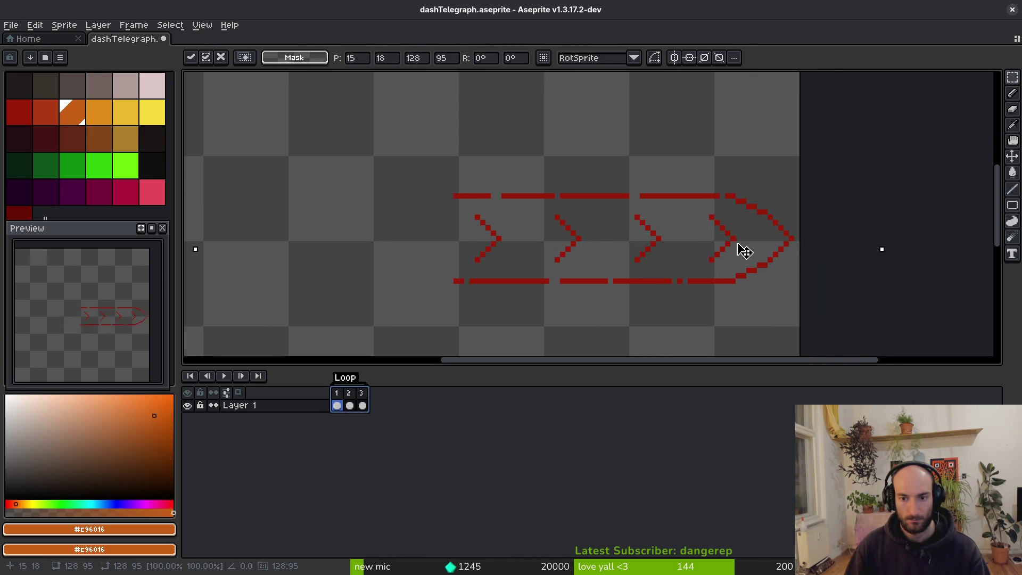
{"action": "key", "text": "ctrl+s"}
{"action": "key", "text": "Return"}
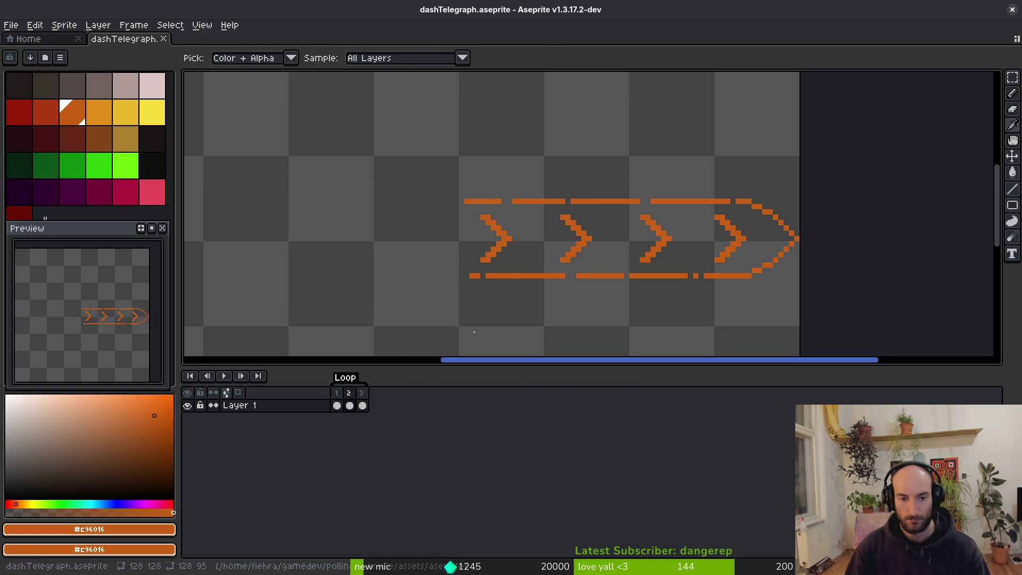
{"action": "key", "text": "ctrl+alt+c"}
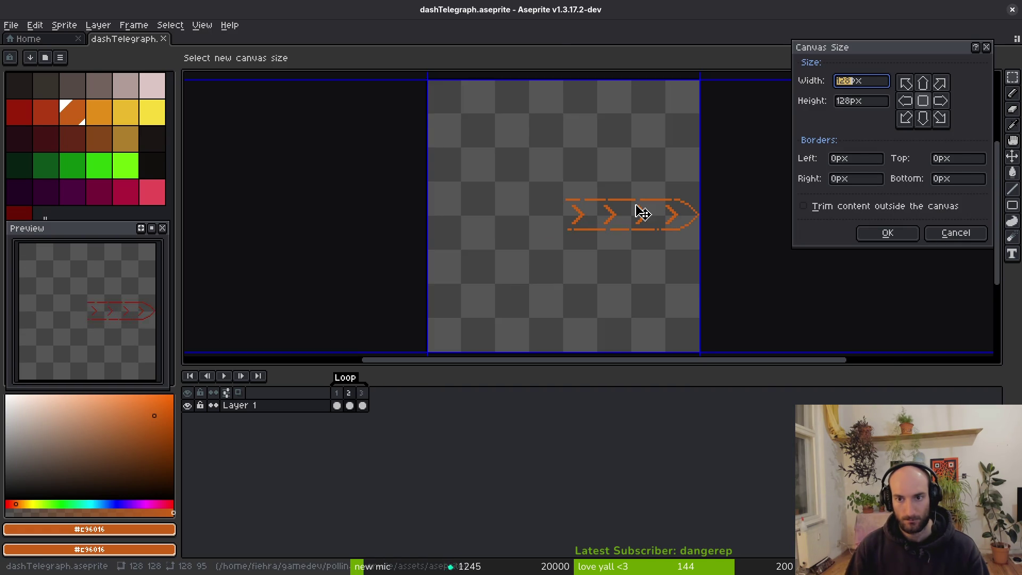
Crop the chevron canvas height to 32 px and save the sprite
{"action": "key", "text": "Tab"}
{"action": "type", "text": "32"}
{"action": "key", "text": "Return"}
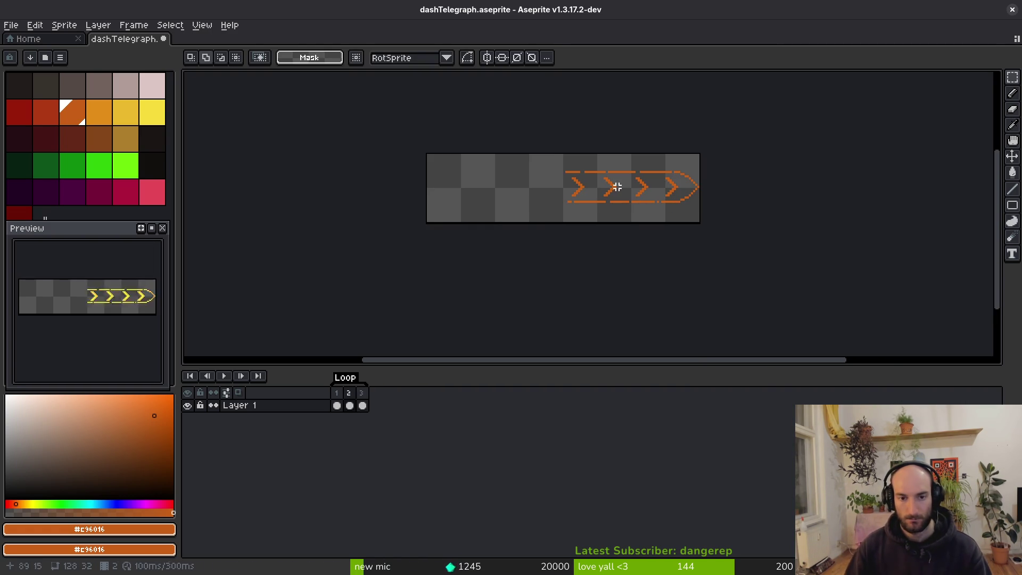
{"action": "key", "text": "ctrl+s"}
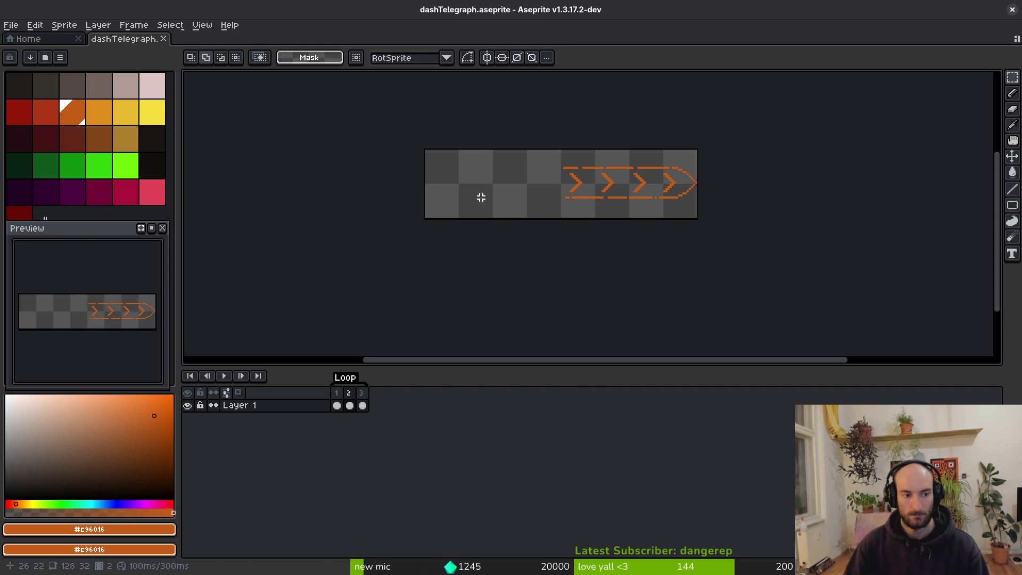
Crop the canvas width to 64 px, anchored right-middle so the arrows stay, and save
{"action": "key", "text": "ctrl+alt+c"}
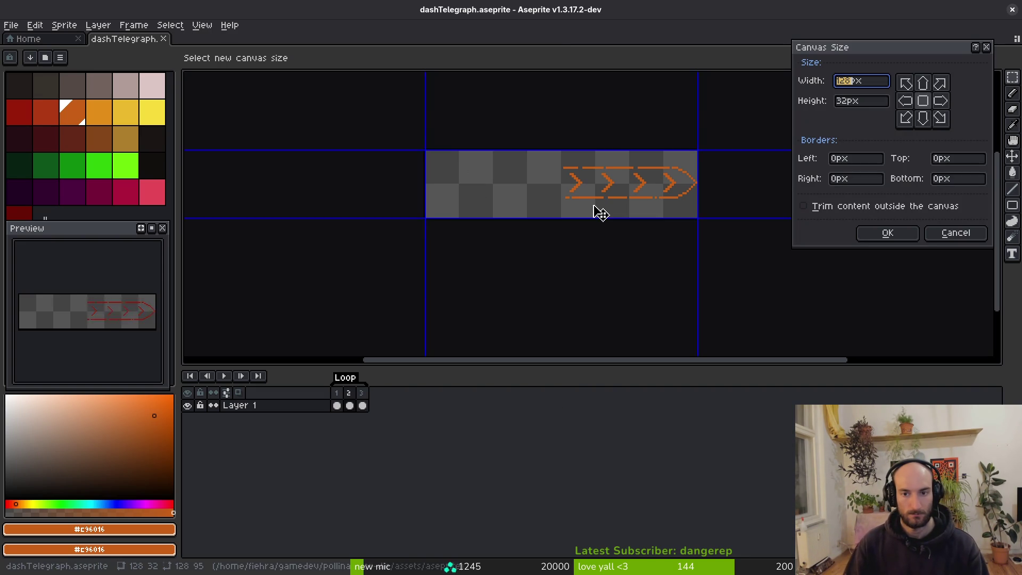
{"action": "type", "text": "64"}
{"action": "key", "text": "Return"}
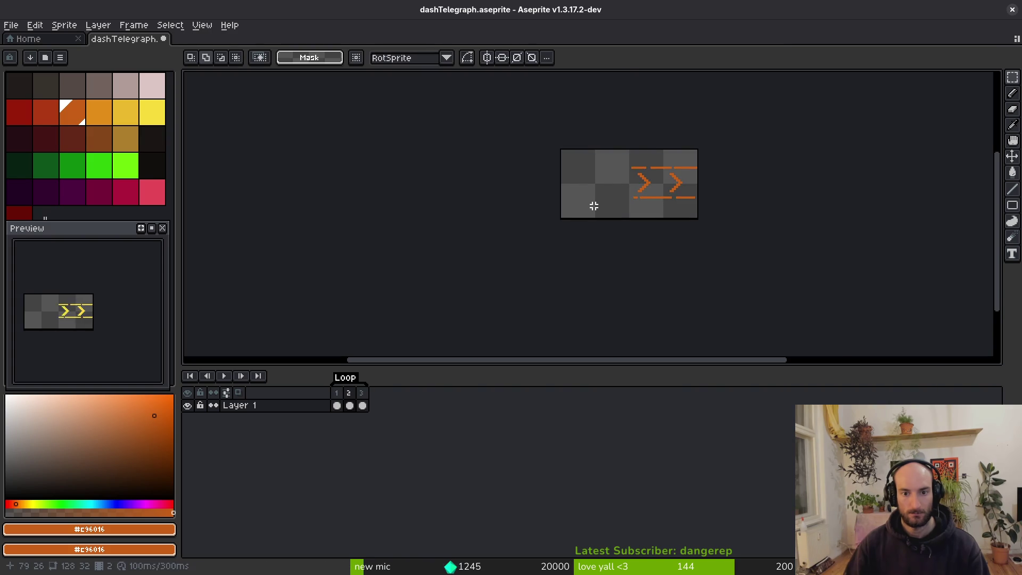
{"action": "key", "text": "ctrl+z"}
{"action": "key", "text": "ctrl+alt+c"}
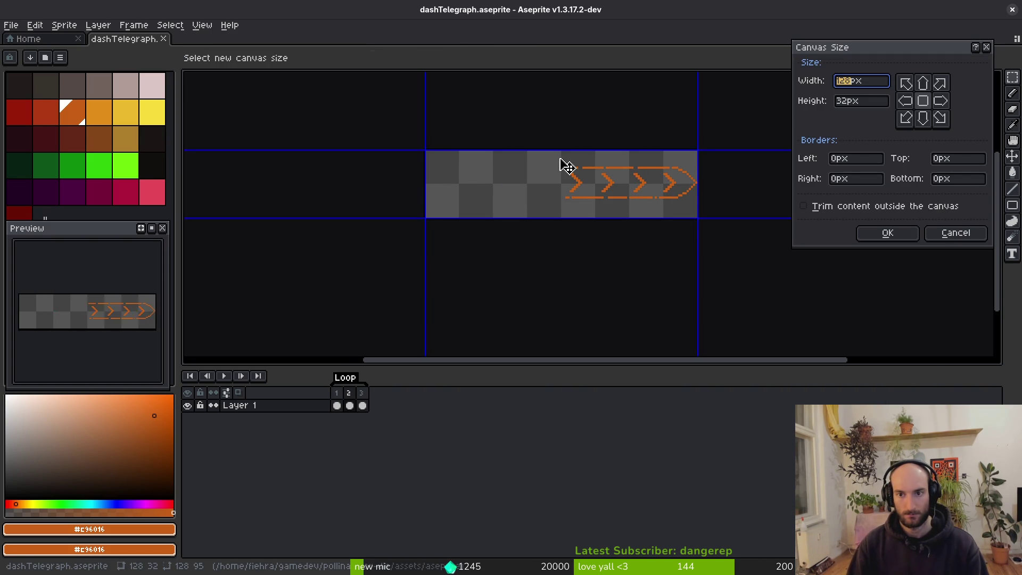
{"action": "type", "text": "64"}
{"action": "left_click", "coordinate": [947, 100]}
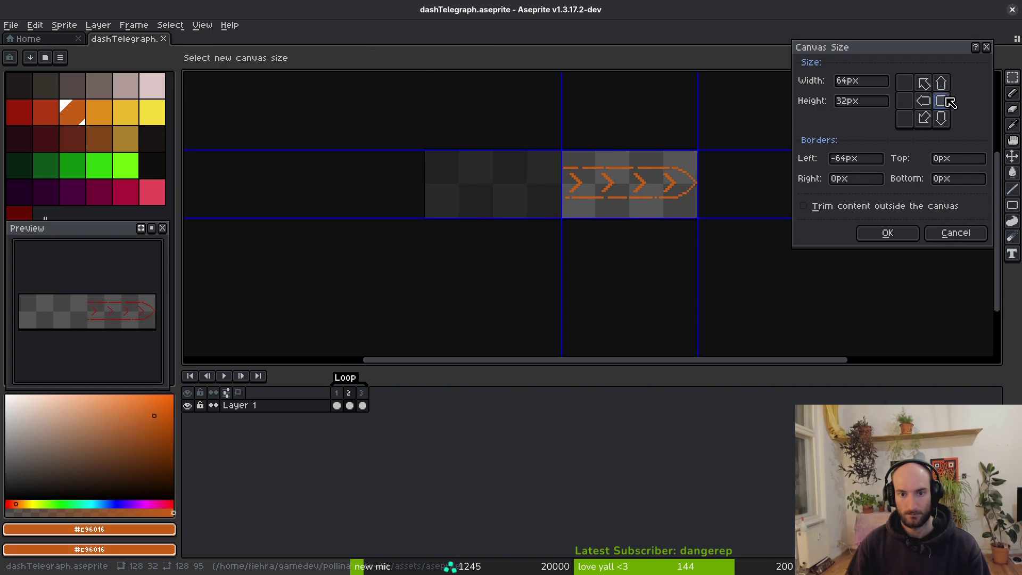
{"action": "left_click", "coordinate": [887, 232]}
{"action": "scroll", "coordinate": [609, 264], "scroll_direction": "up", "scroll_amount": 3}
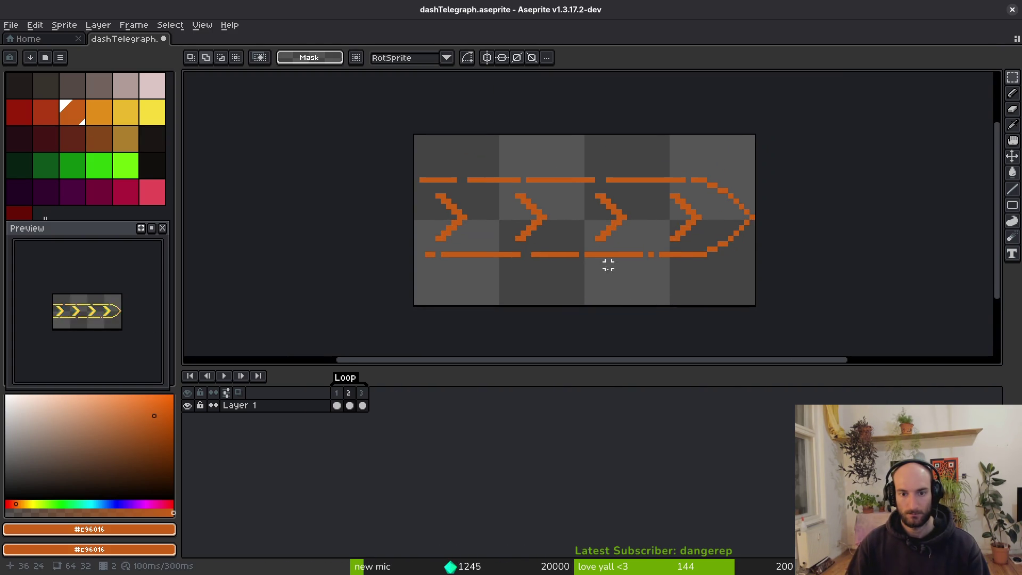
{"action": "key", "text": "ctrl+s"}
{"action": "key", "text": "Left"}
Review the orange and yellow chevron frames up close and save the sprite
{"action": "key", "text": "i"}
{"action": "key", "text": "Right"}
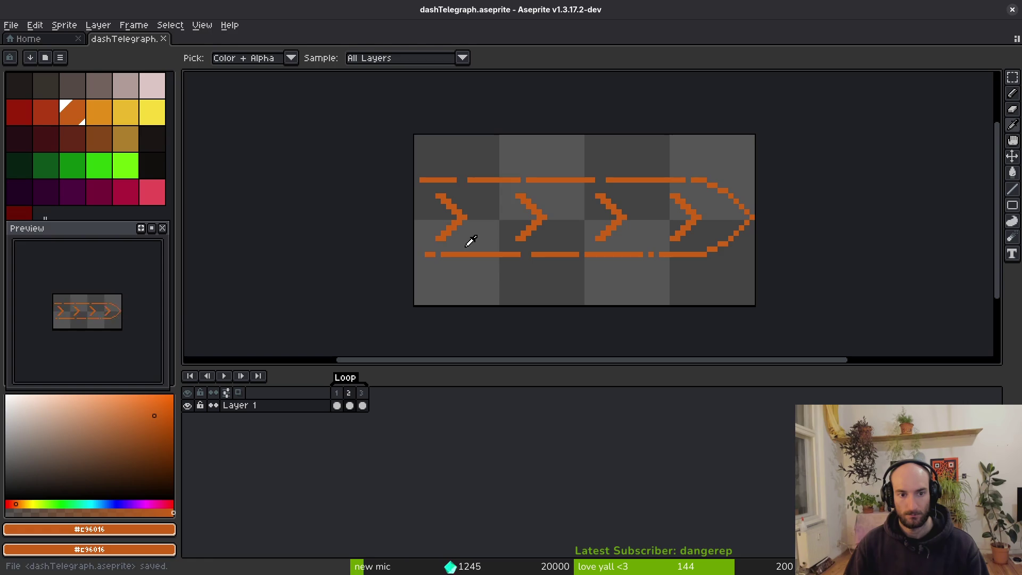
{"action": "key", "text": "Right"}
{"action": "key", "text": "Left"}
{"action": "key", "text": "b"}
{"action": "scroll", "coordinate": [440, 251], "scroll_direction": "up", "scroll_amount": 4}
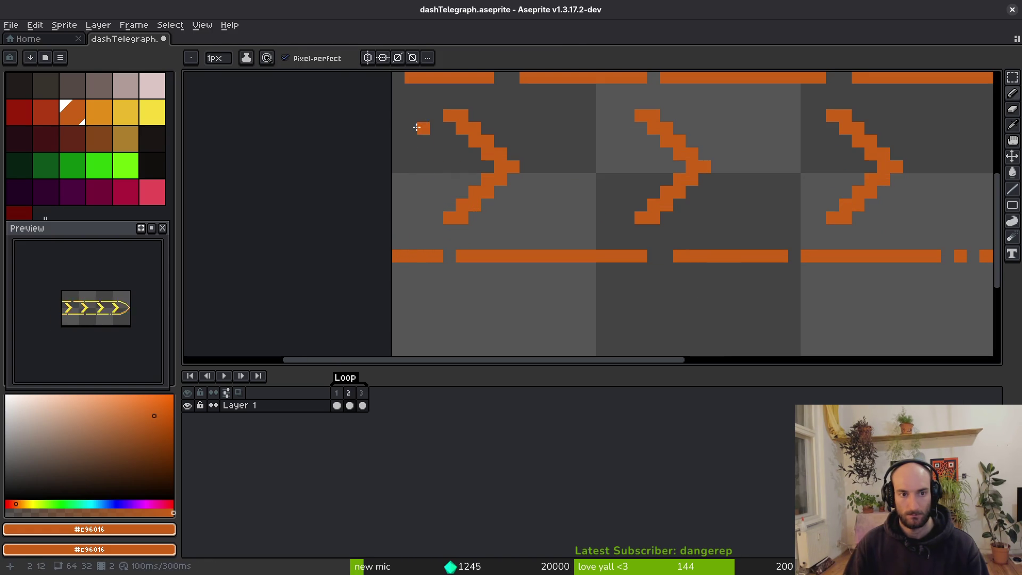
{"action": "scroll", "coordinate": [421, 133], "scroll_direction": "down", "scroll_amount": 3}
{"action": "scroll", "coordinate": [495, 209], "scroll_direction": "down", "scroll_amount": 1}
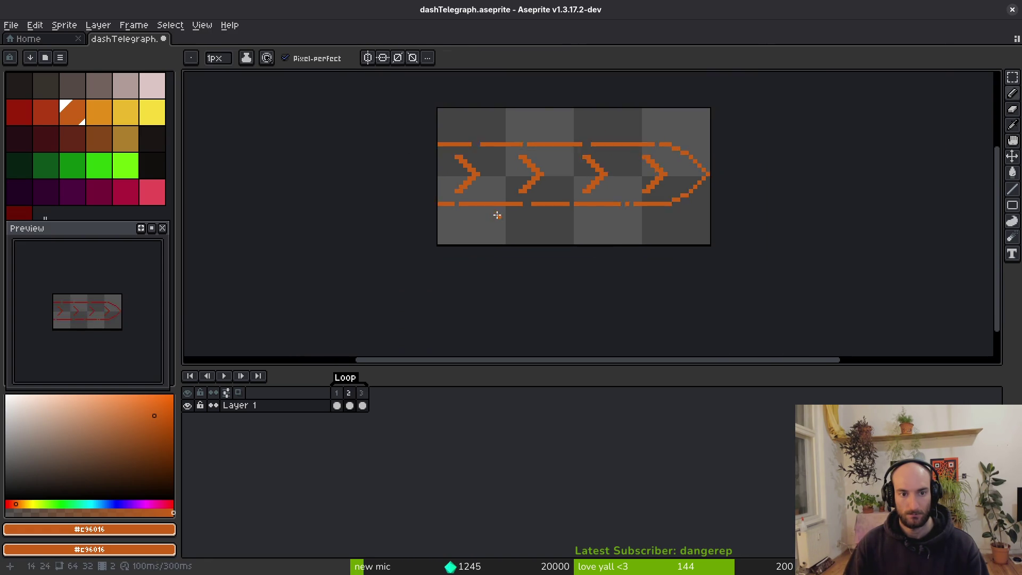
{"action": "key", "text": "i"}
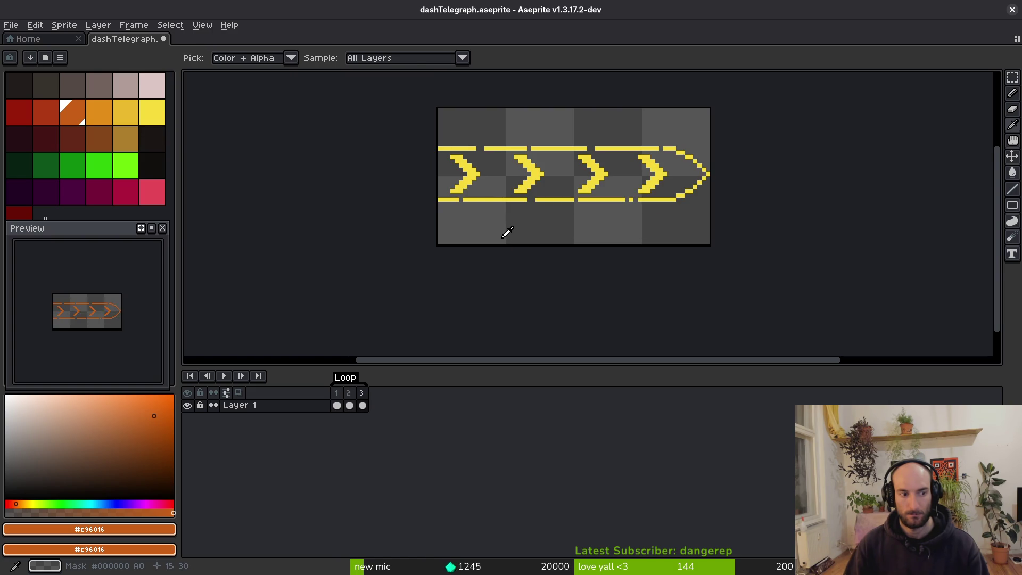
{"action": "key", "text": "ctrl+s"}
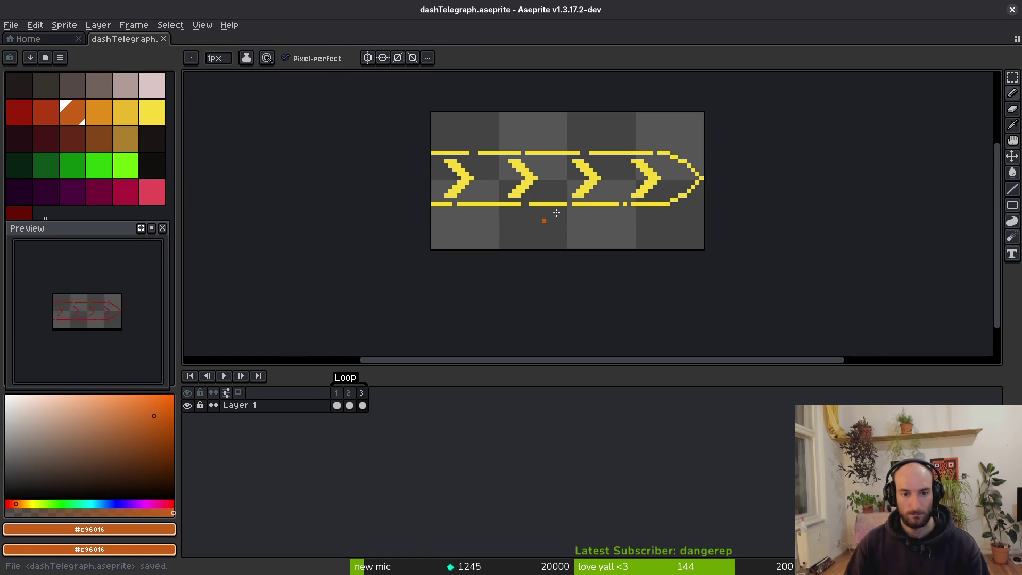
Eyedrop the chevron's yellow and pencil in missing pixels along the upper diagonal, tip and lower stroke
{"action": "scroll", "coordinate": [556, 213], "scroll_direction": "up", "scroll_amount": 1}
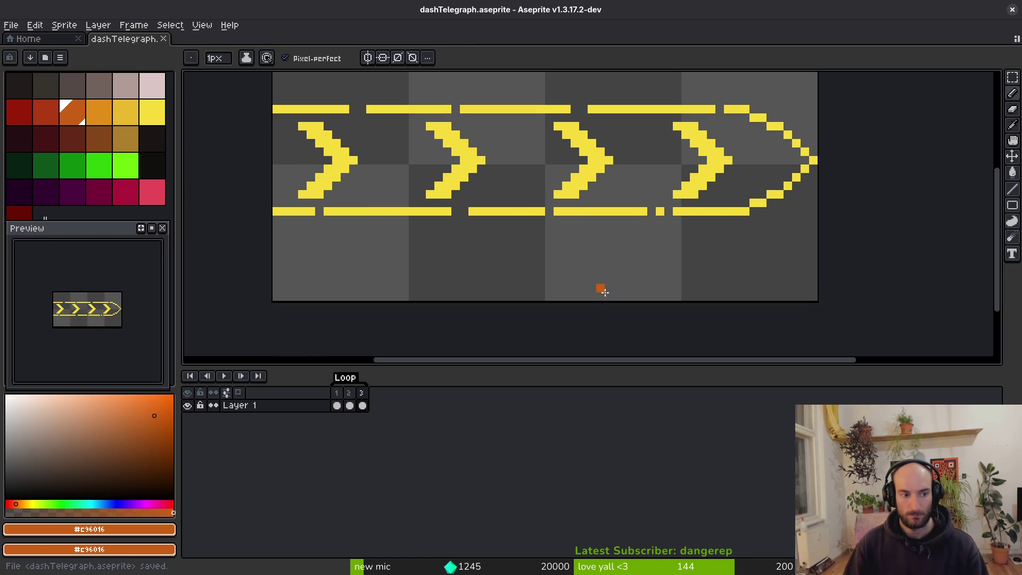
{"action": "key", "text": "alt"}
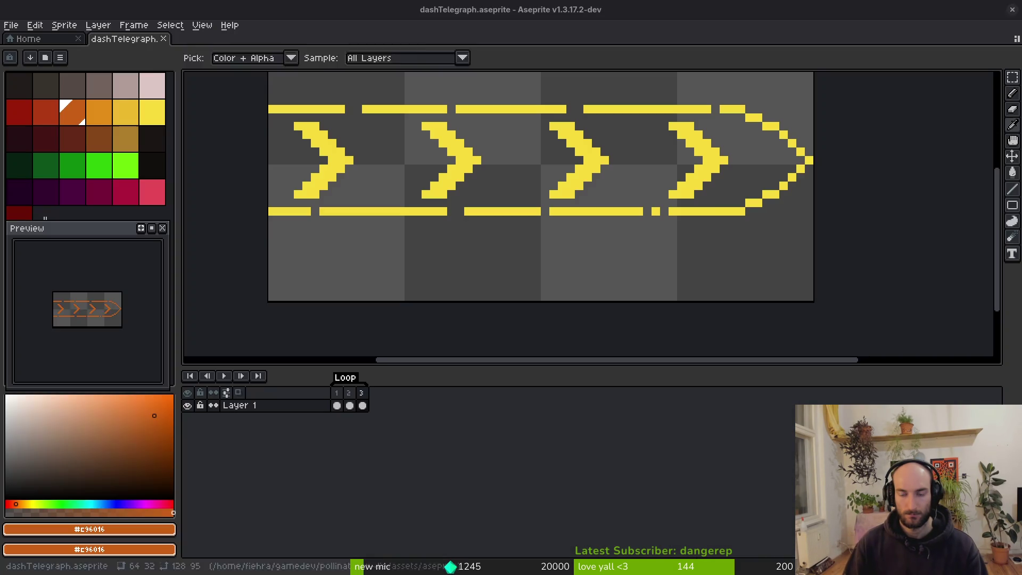
{"action": "left_click", "coordinate": [808, 161], "text": "alt"}
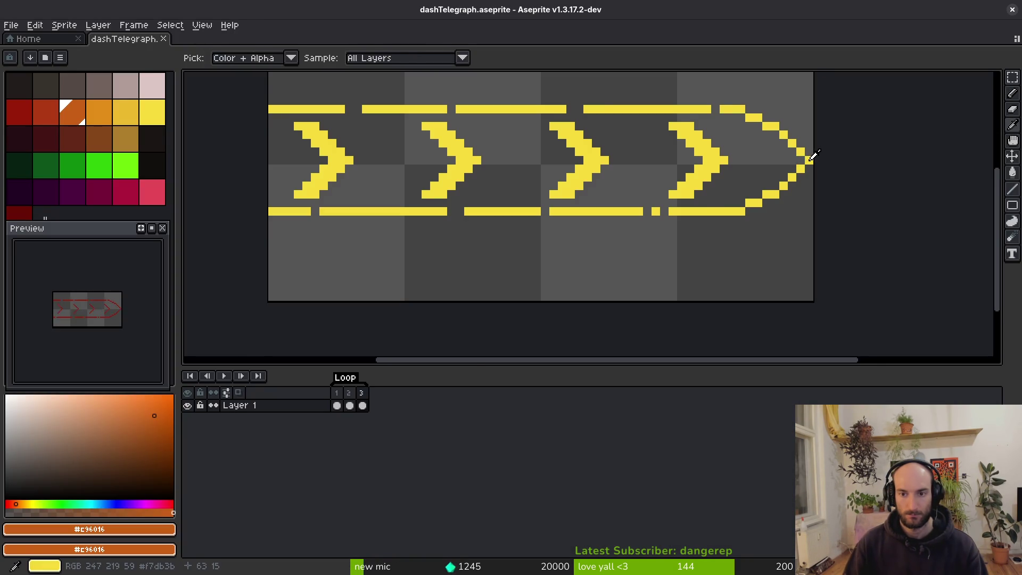
{"action": "scroll", "coordinate": [798, 165], "scroll_direction": "up", "scroll_amount": 1}
{"action": "left_click", "coordinate": [684, 241]}
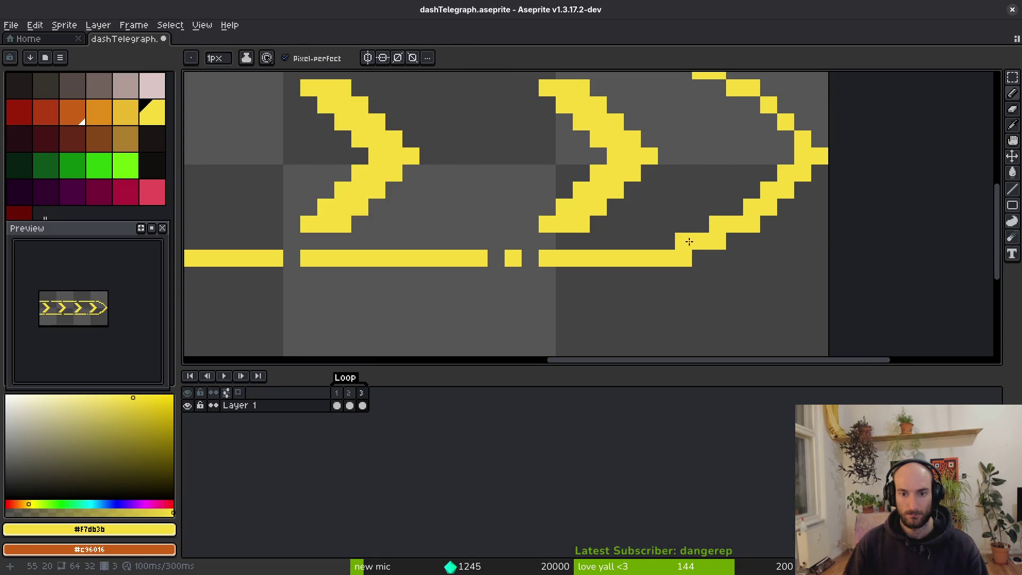
{"action": "scroll", "coordinate": [792, 201], "scroll_direction": "up", "scroll_amount": 2}
{"action": "left_click_drag", "start_coordinate": [783, 174], "coordinate": [739, 141]}
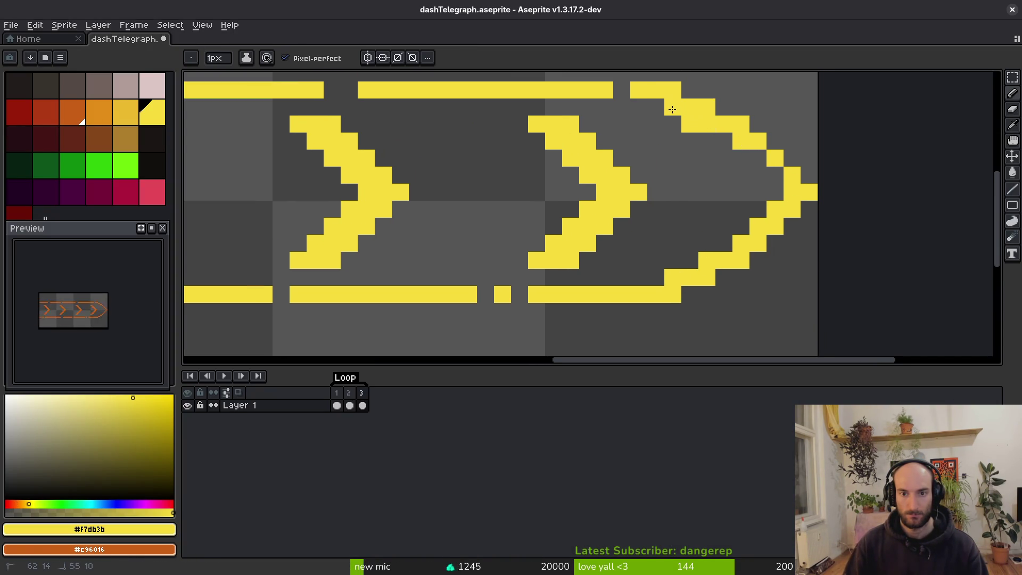
{"action": "left_click", "coordinate": [775, 176]}
{"action": "left_click", "coordinate": [758, 158]}
{"action": "left_click", "coordinate": [775, 193]}
{"action": "scroll", "coordinate": [766, 223], "scroll_direction": "down", "scroll_amount": 5}
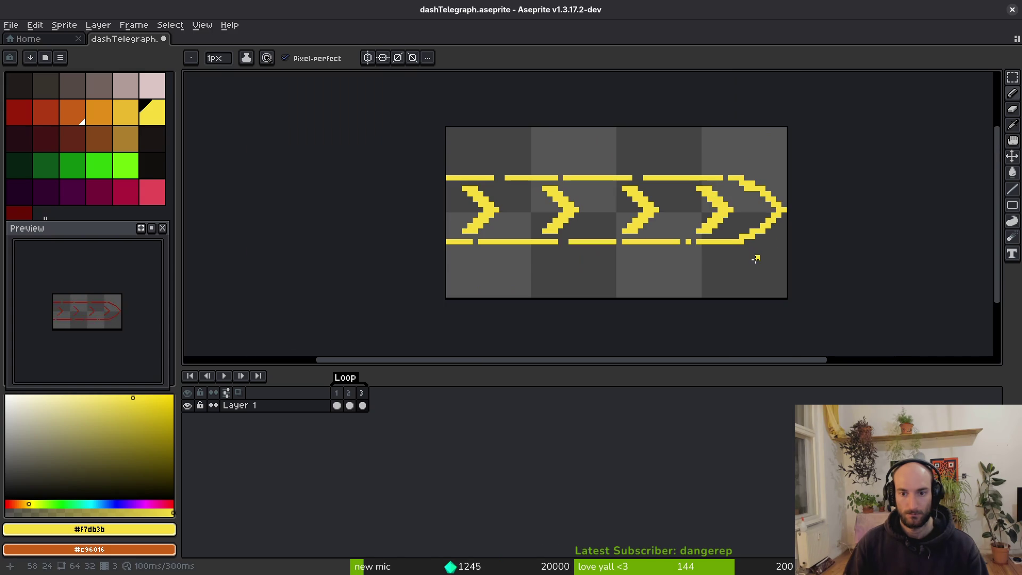
{"action": "scroll", "coordinate": [758, 253], "scroll_direction": "up", "scroll_amount": 4}
Erase the stray pixel inside the chevron, add one more yellow outline pixel, and save
{"action": "key", "text": "e"}
{"action": "left_click", "coordinate": [721, 149]}
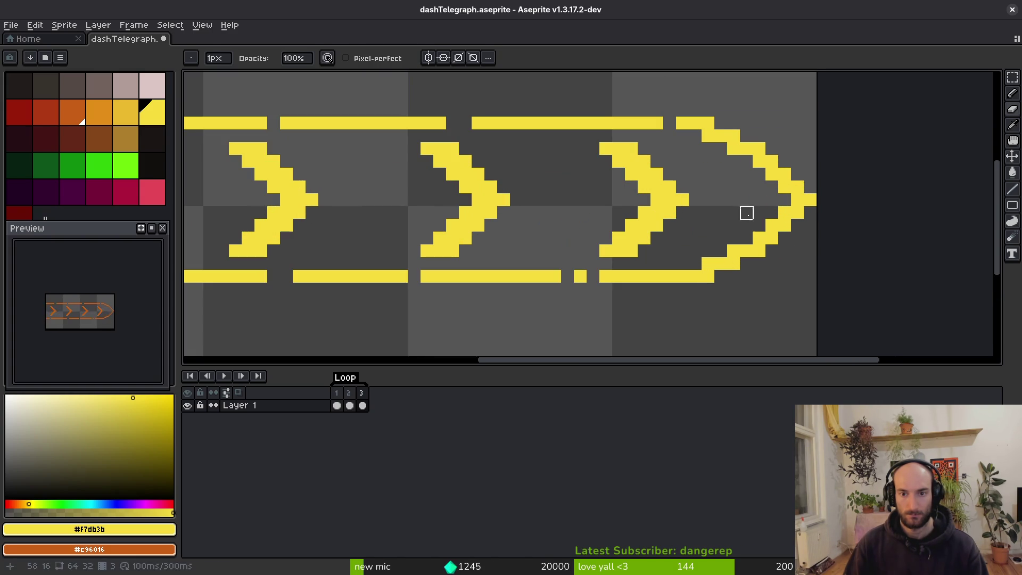
{"action": "key", "text": "f"}
{"action": "left_click", "coordinate": [721, 201]}
{"action": "key", "text": "ctrl+s"}
{"action": "scroll", "coordinate": [718, 229], "scroll_direction": "down", "scroll_amount": 5}
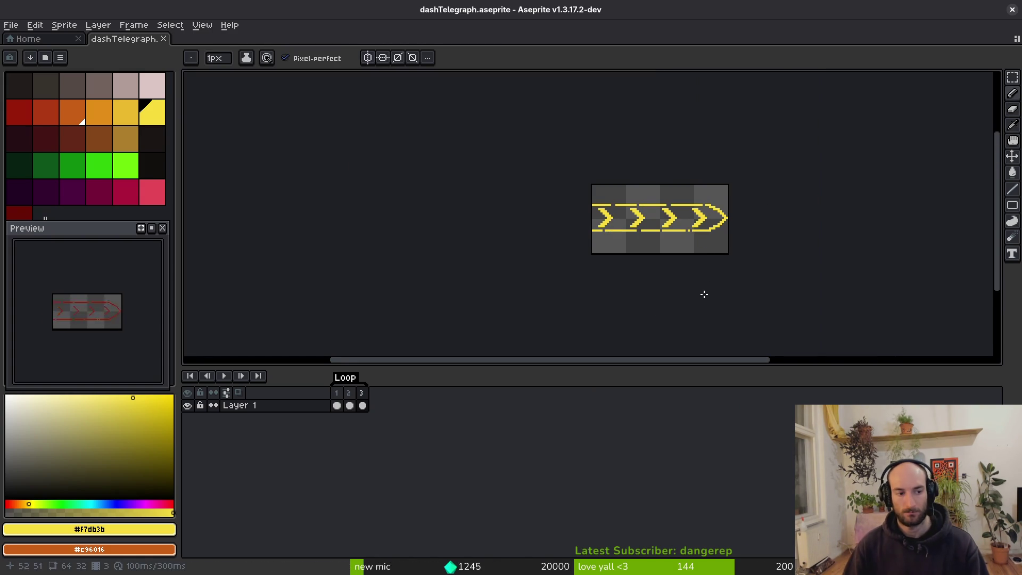
{"action": "key", "text": "ctrl+s"}
{"action": "key", "text": "Right"}
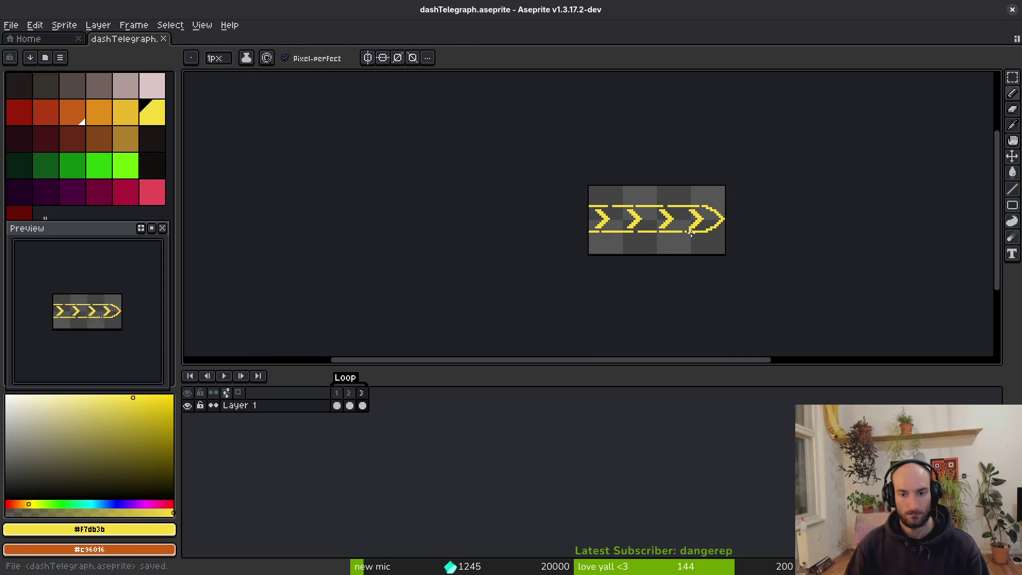
{"action": "key", "text": "i"}
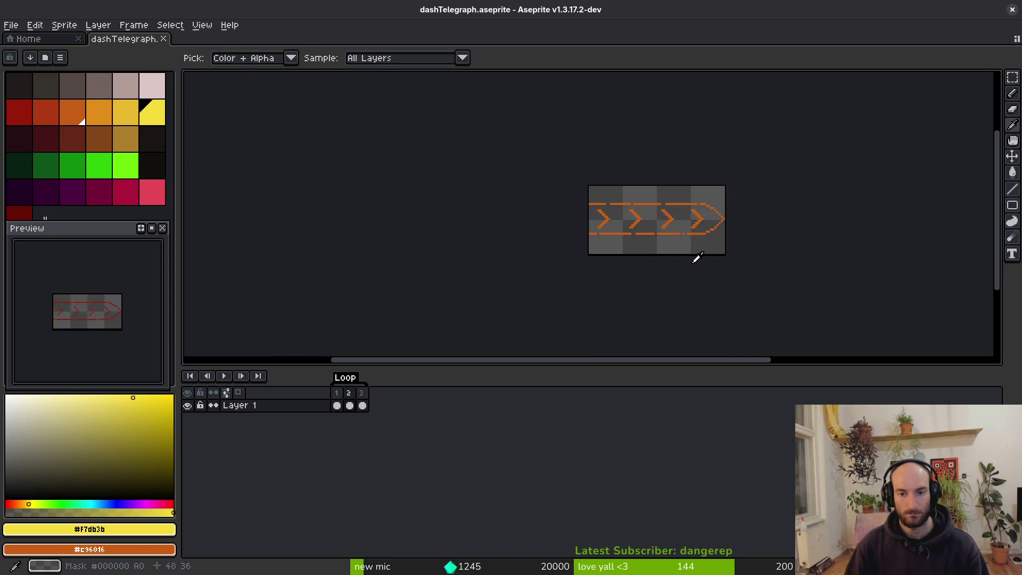
Export the three-frame sheet as dashTelegraph-Sheet.png into art/vfx and return to Godot
{"action": "key", "text": "b"}
{"action": "key", "text": "ctrl+e"}
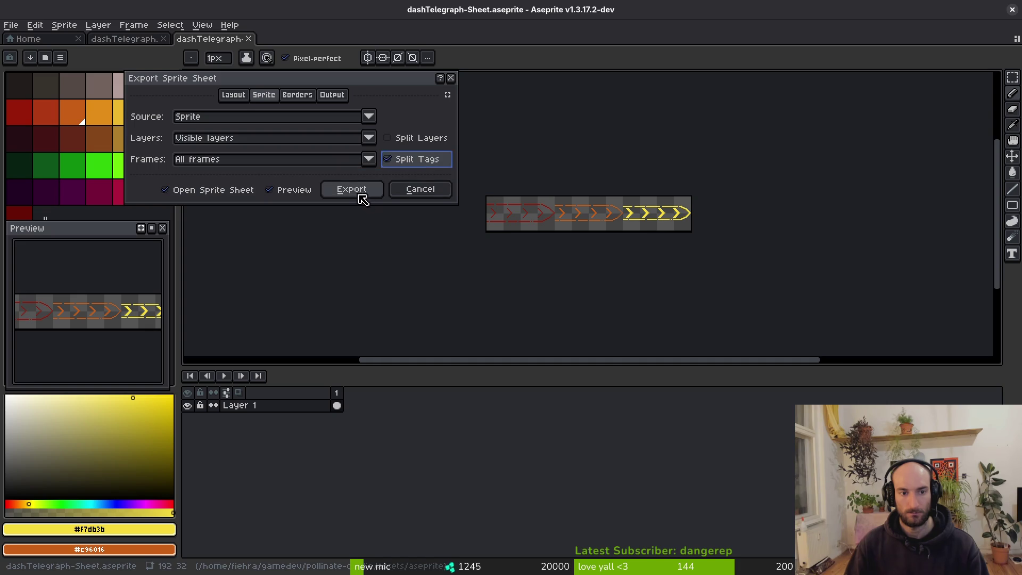
{"action": "left_click", "coordinate": [353, 192]}
{"action": "key", "text": "ctrl+alt+shift+s"}
{"action": "left_click", "coordinate": [258, 46]}
{"action": "left_click", "coordinate": [277, 64]}
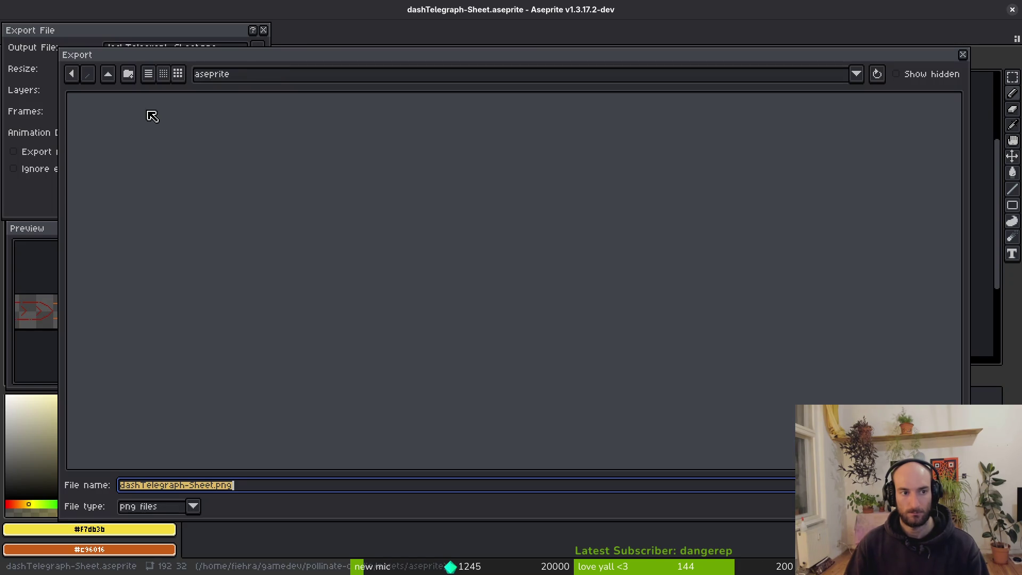
{"action": "double_click", "coordinate": [124, 116]}
{"action": "double_click", "coordinate": [527, 205]}
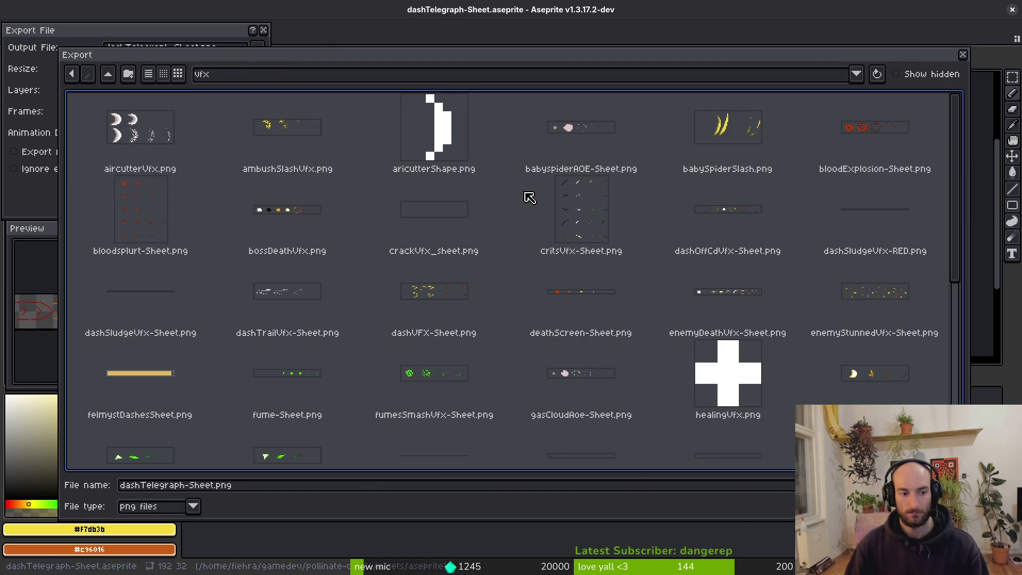
{"action": "key", "text": "Return"}
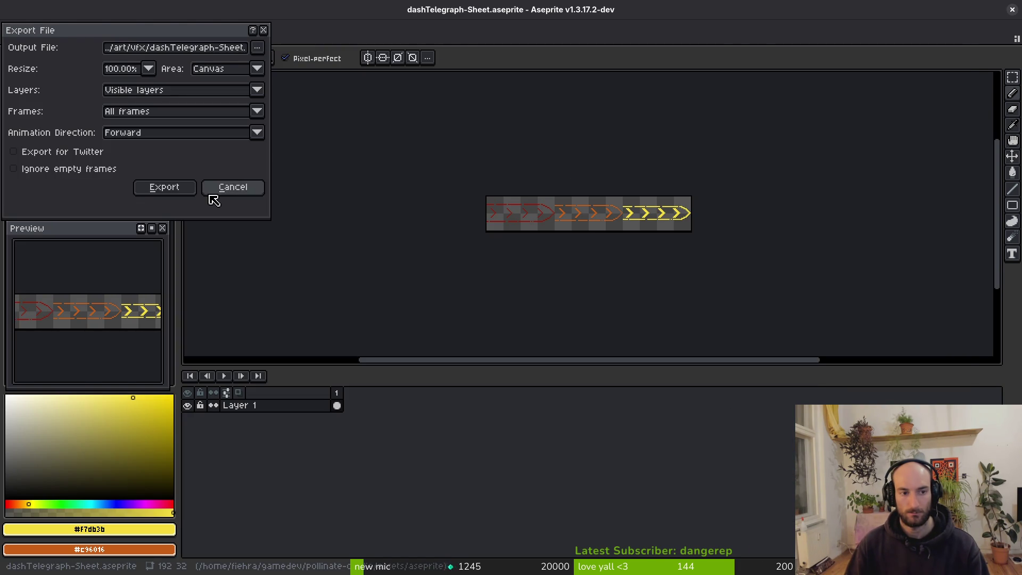
{"action": "left_click", "coordinate": [164, 185]}
{"action": "key", "text": "alt+Tab"}
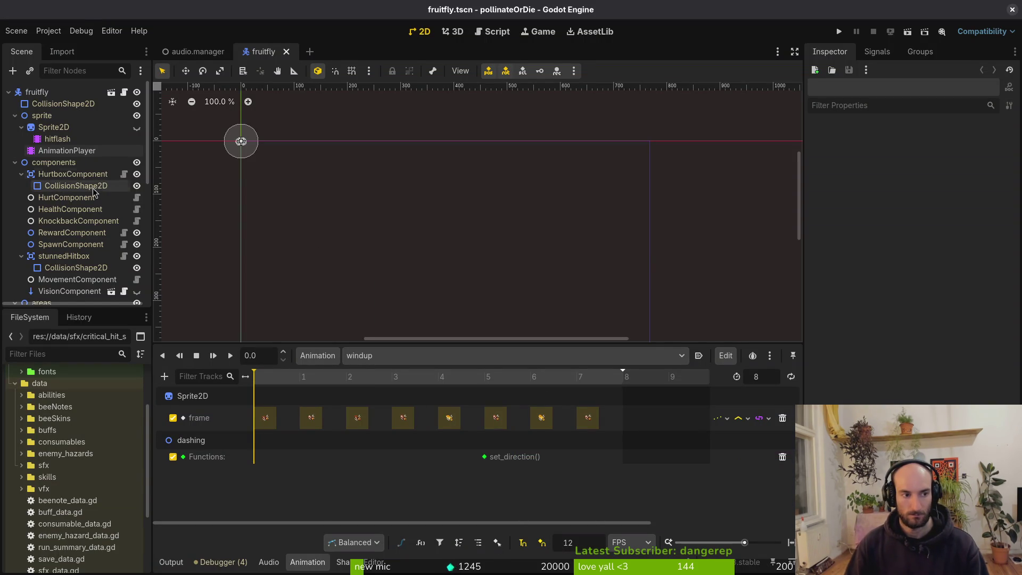
Collapse the sprite, components, areas, timers and finiteStateMachine branches of the fruitfly tree
{"action": "left_click", "coordinate": [15, 116]}
{"action": "left_click", "coordinate": [20, 138]}
{"action": "left_click", "coordinate": [15, 127]}
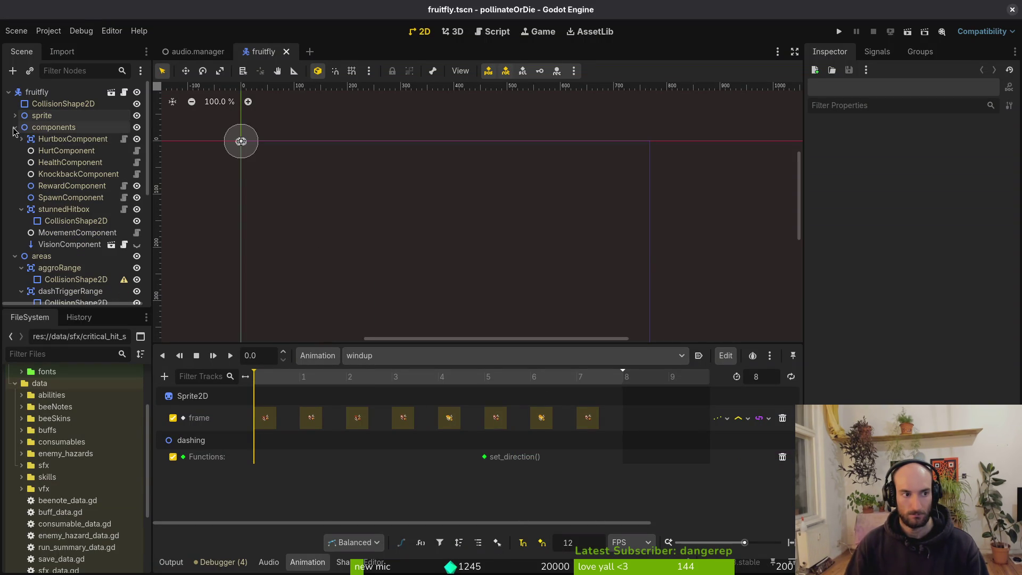
{"action": "left_click", "coordinate": [15, 139]}
{"action": "left_click", "coordinate": [15, 150]}
{"action": "left_click", "coordinate": [15, 162]}
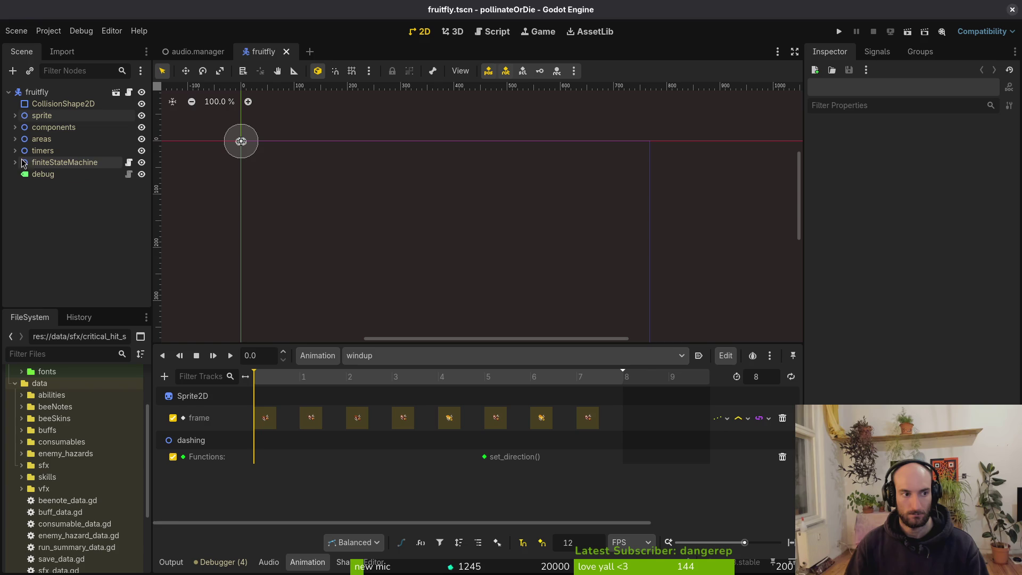
Create a new 2D scene and rename its root node to dashTelegraphVfx
{"action": "left_click", "coordinate": [17, 31]}
{"action": "left_click", "coordinate": [27, 46]}
{"action": "left_click", "coordinate": [126, 106]}
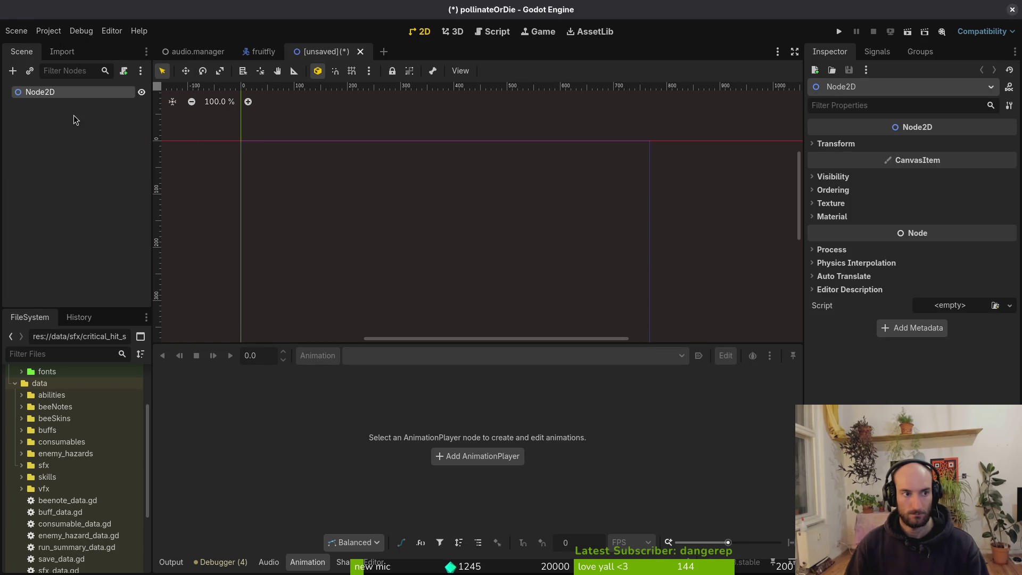
{"action": "key", "text": "F2"}
{"action": "type", "text": "dashTelegraphVfx"}
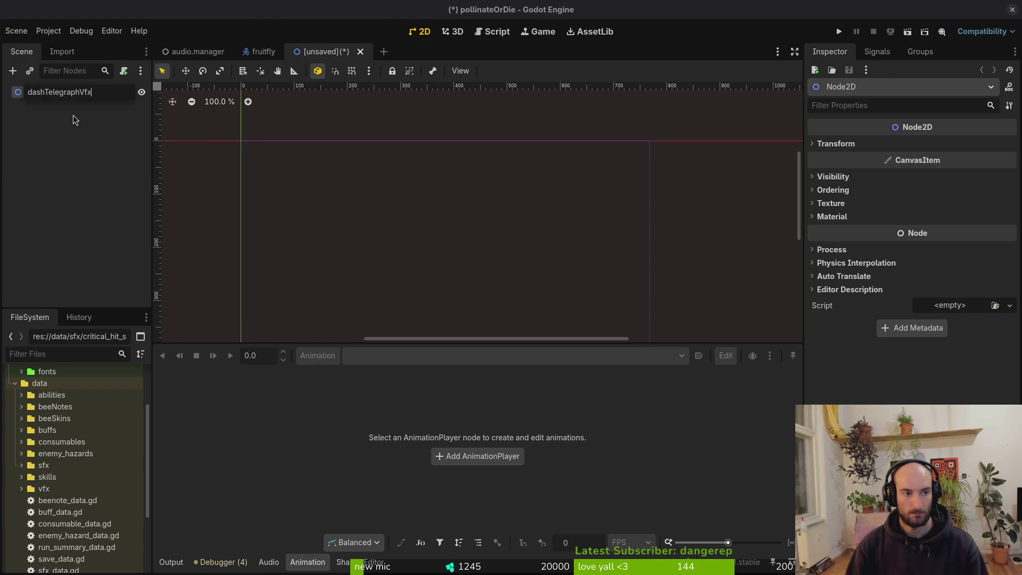
{"action": "key", "text": "Return"}
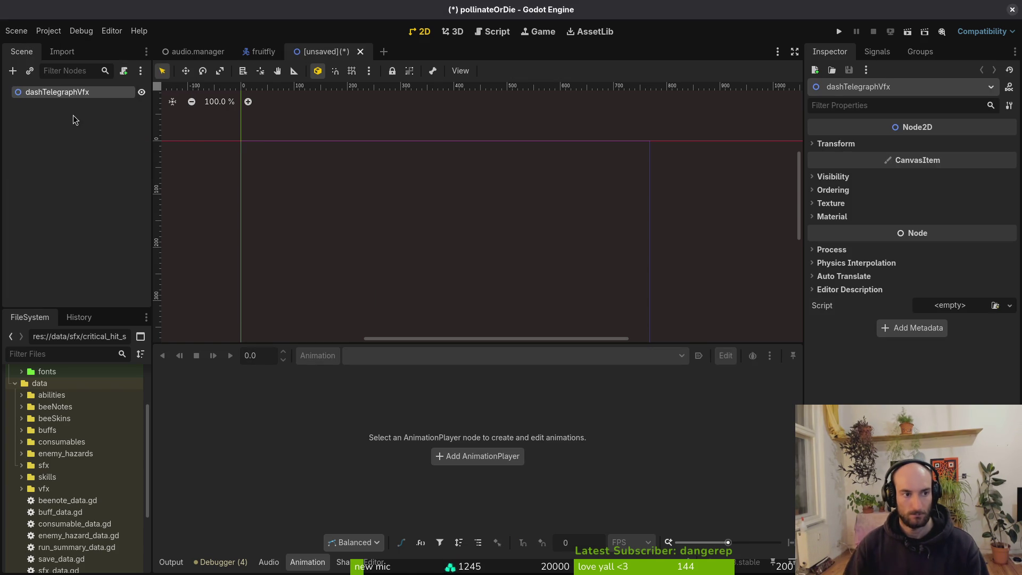
Attach the existing res://modules/vfx/vfx.gd script to the root node
{"action": "left_click", "coordinate": [124, 71]}
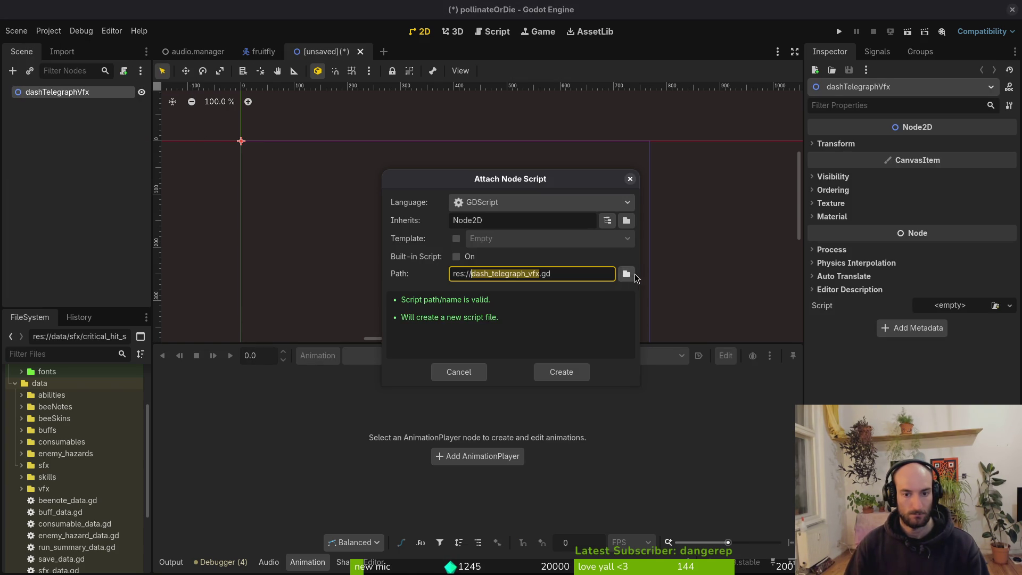
{"action": "left_click", "coordinate": [632, 273]}
{"action": "double_click", "coordinate": [616, 165]}
{"action": "double_click", "coordinate": [458, 223]}
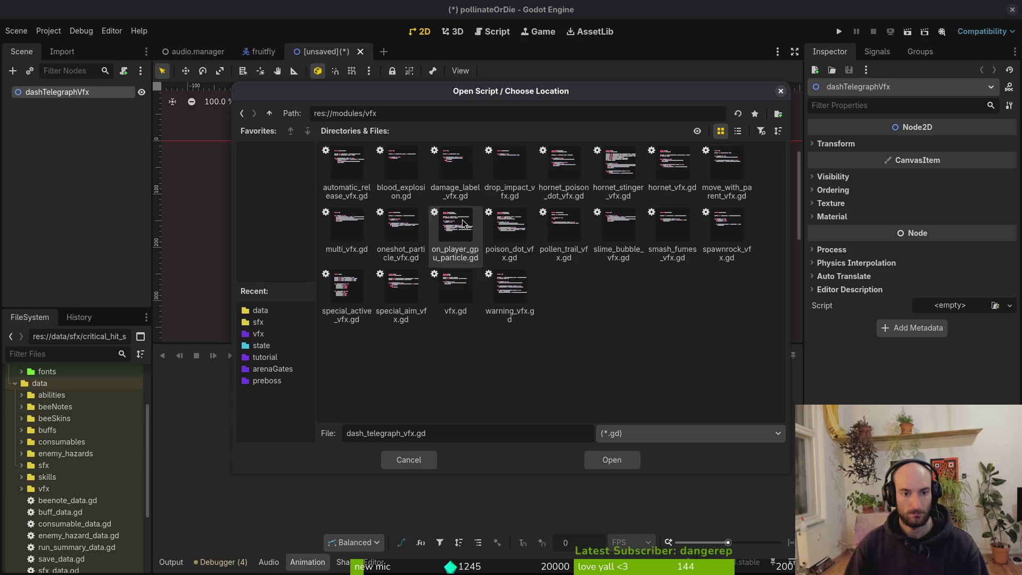
{"action": "left_click", "coordinate": [446, 283]}
{"action": "left_click", "coordinate": [618, 460]}
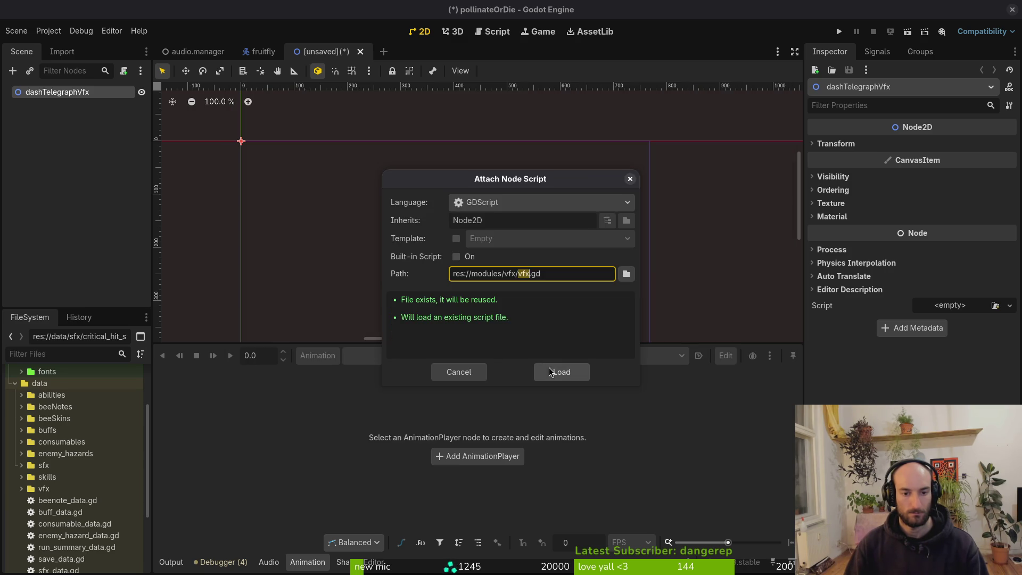
{"action": "left_click", "coordinate": [550, 371]}
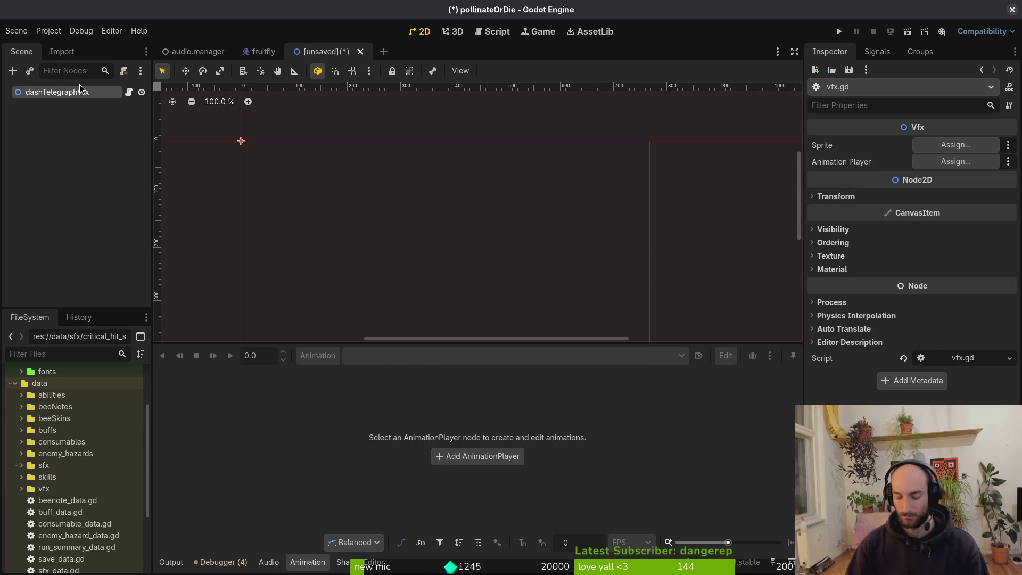
Add a Sprite2D and an AnimationPlayer as children of dashTelegraphVfx
{"action": "key", "text": "ctrl+a"}
{"action": "type", "text": "spire"}
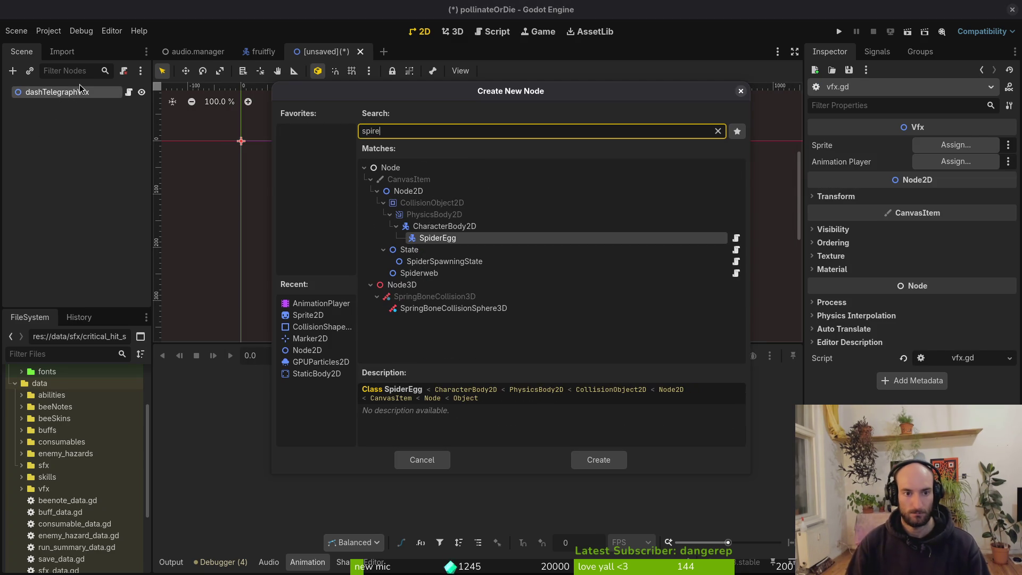
{"action": "key", "text": "BackSpace"}
{"action": "key", "text": "BackSpace"}
{"action": "key", "text": "BackSpace"}
{"action": "type", "text": "rite"}
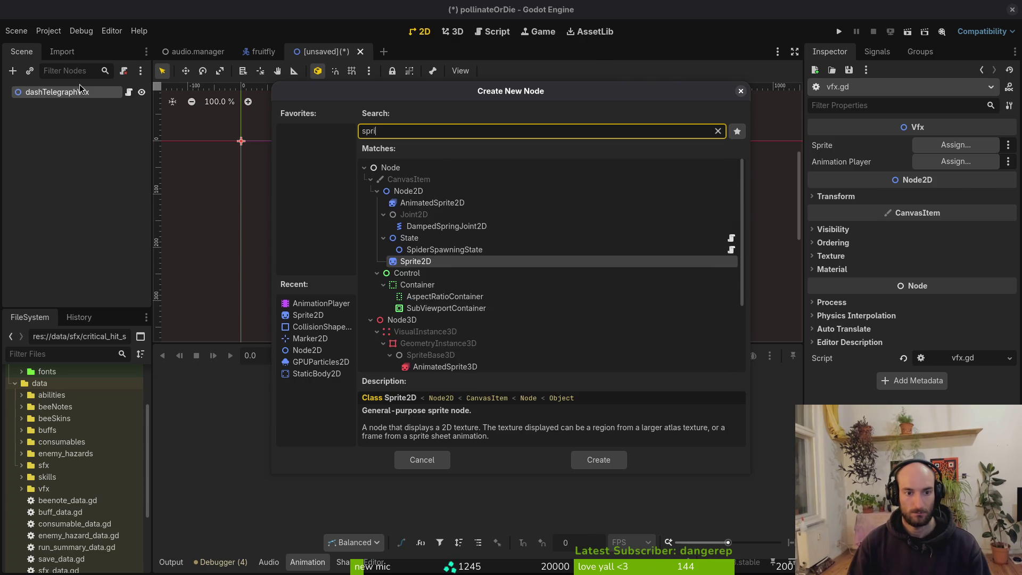
{"action": "key", "text": "Return"}
{"action": "key", "text": "ctrl+a"}
{"action": "type", "text": "animation"}
{"action": "key", "text": "Escape"}
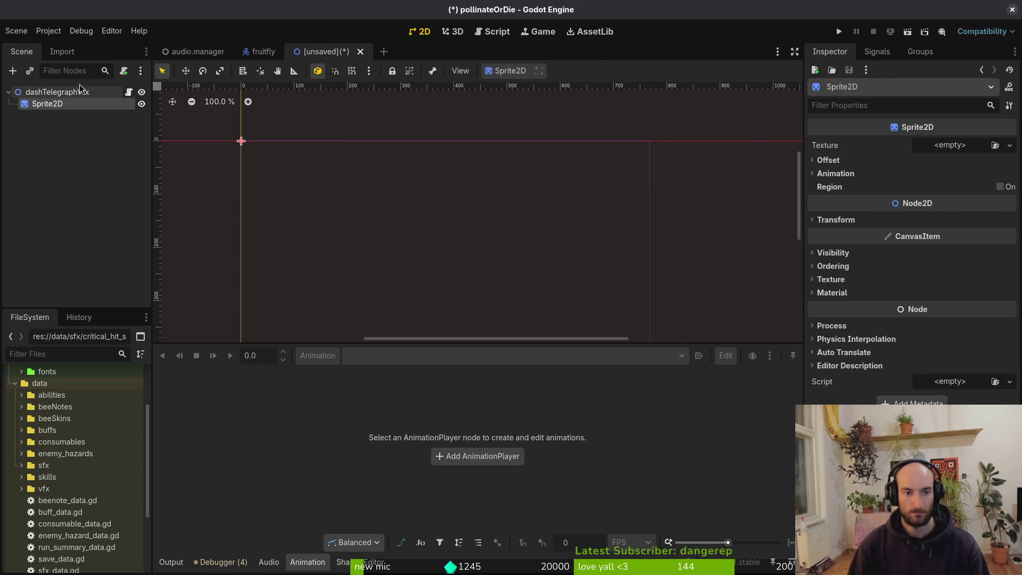
{"action": "left_click", "coordinate": [80, 88]}
{"action": "key", "text": "ctrl+a"}
{"action": "type", "text": "animation"}
{"action": "key", "text": "Return"}
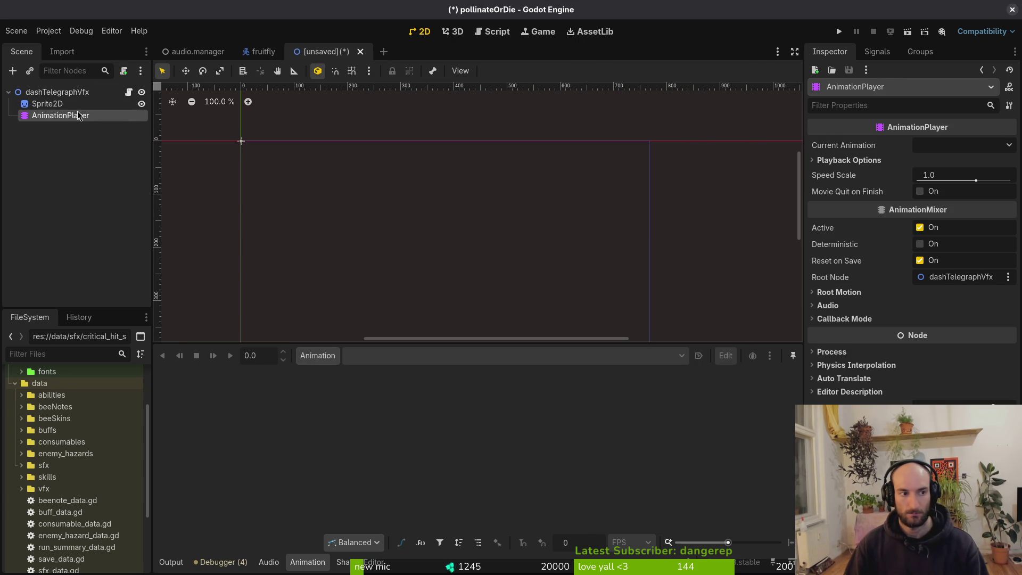
Quick Load the dashTelegraph sheet as the Sprite2D texture
{"action": "left_click_drag", "start_coordinate": [223, 122], "coordinate": [364, 312]}
{"action": "left_click", "coordinate": [958, 145]}
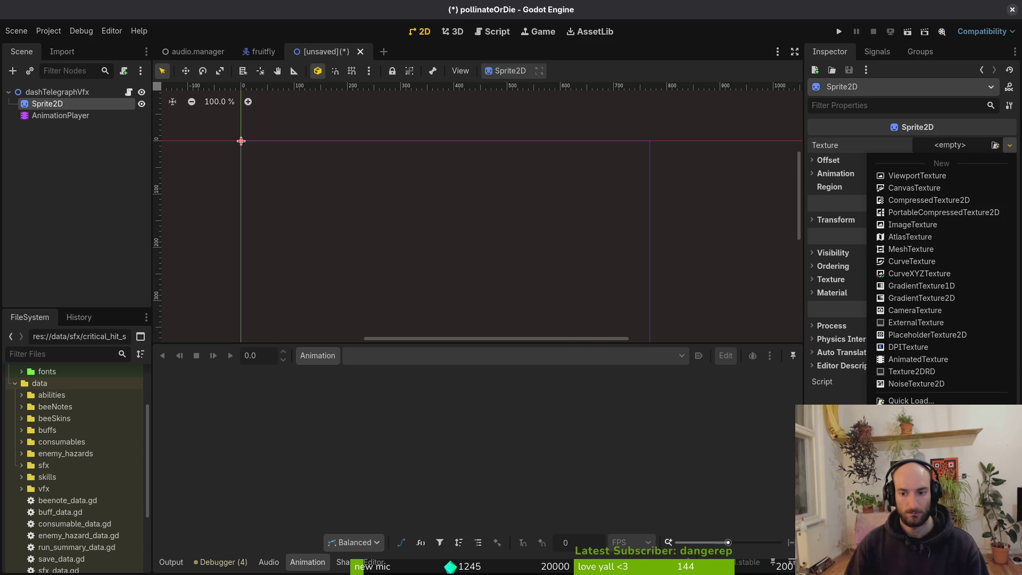
{"action": "left_click", "coordinate": [913, 400]}
{"action": "type", "text": "das"}
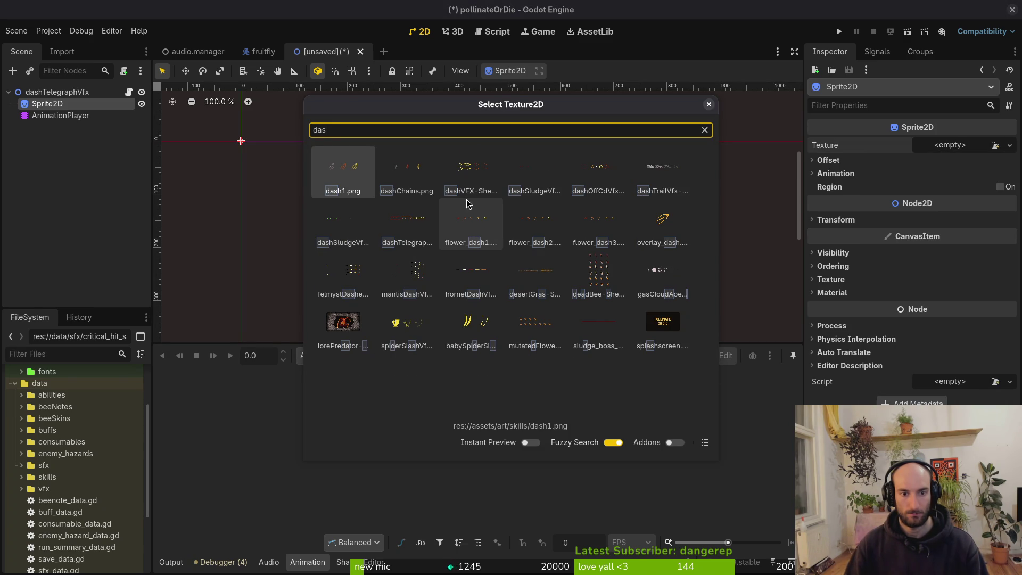
{"action": "double_click", "coordinate": [407, 220]}
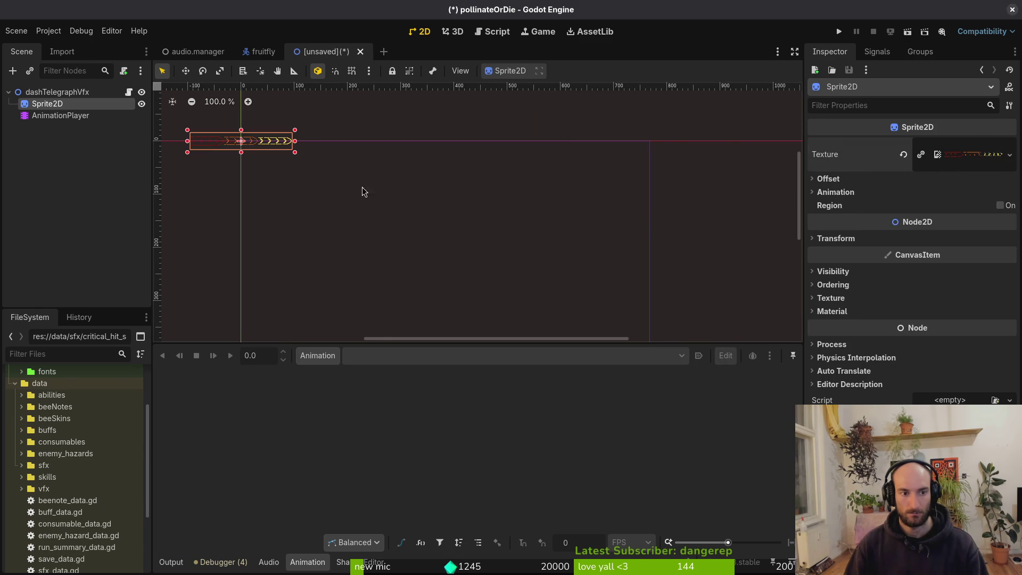
Set the Sprite2D's horizontal frame count to 3
{"action": "left_click", "coordinate": [869, 192]}
{"action": "left_click", "coordinate": [953, 209]}
{"action": "type", "text": "3"}
{"action": "key", "text": "Return"}
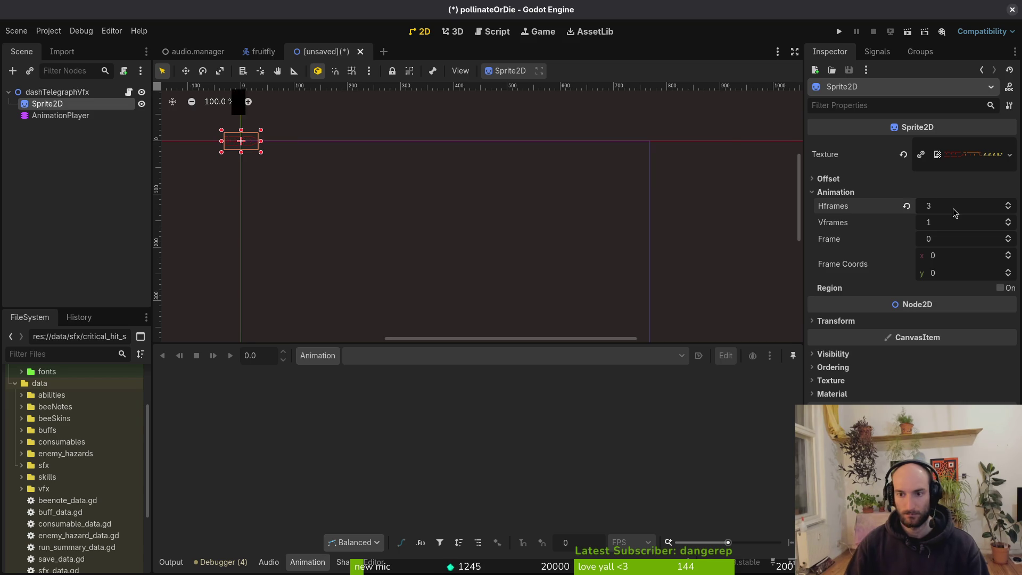
{"action": "key", "text": "ctrl+s"}
{"action": "key", "text": "Escape"}
{"action": "scroll", "coordinate": [688, 224], "scroll_direction": "up", "scroll_amount": 9}
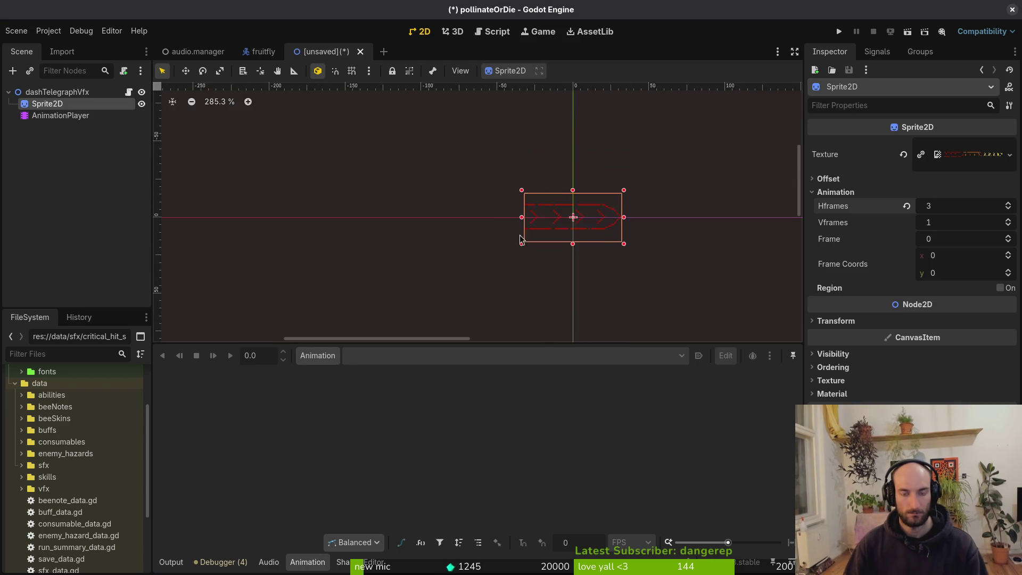
{"action": "left_click_drag", "start_coordinate": [589, 239], "coordinate": [561, 288]}
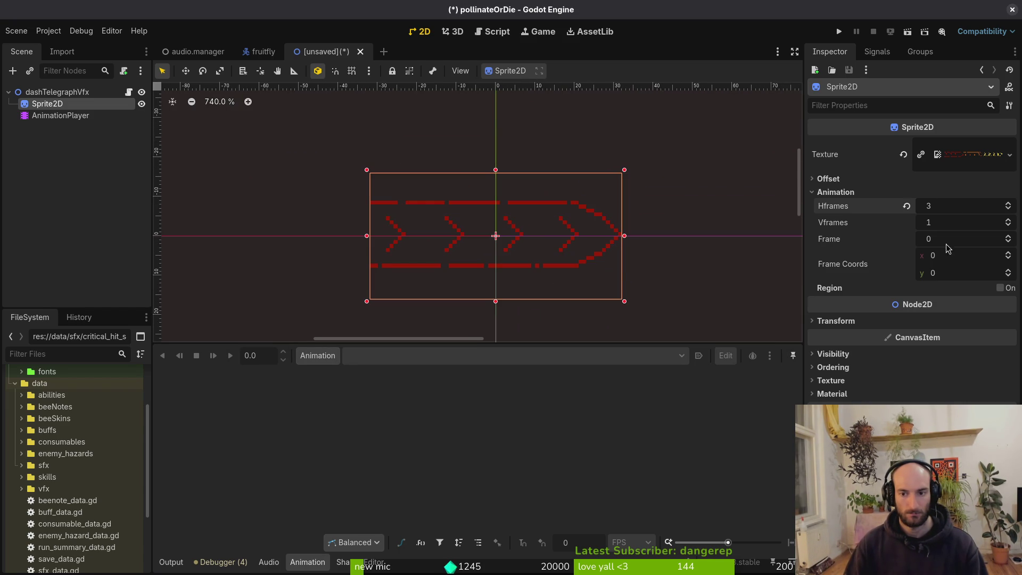
Turn off Centered on the Sprite2D and set its vertical offset to -16
{"action": "left_click", "coordinate": [828, 179]}
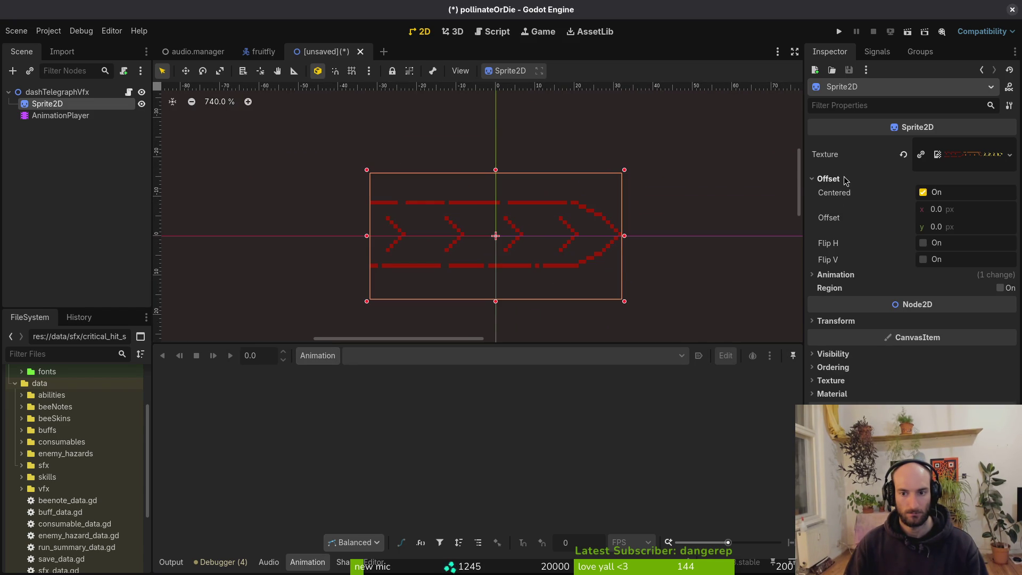
{"action": "left_click", "coordinate": [923, 192]}
{"action": "left_click", "coordinate": [982, 227]}
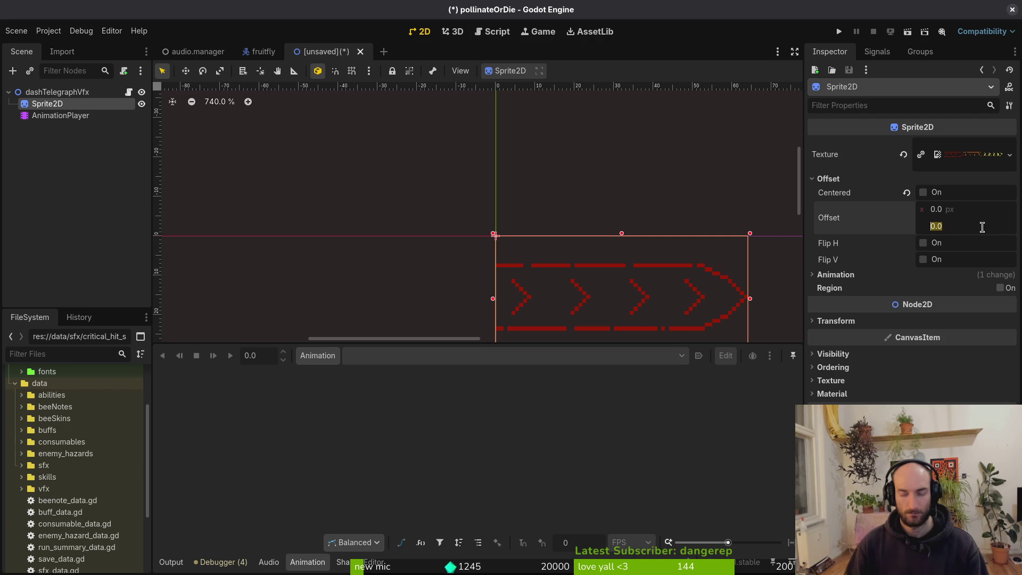
{"action": "type", "text": "-7"}
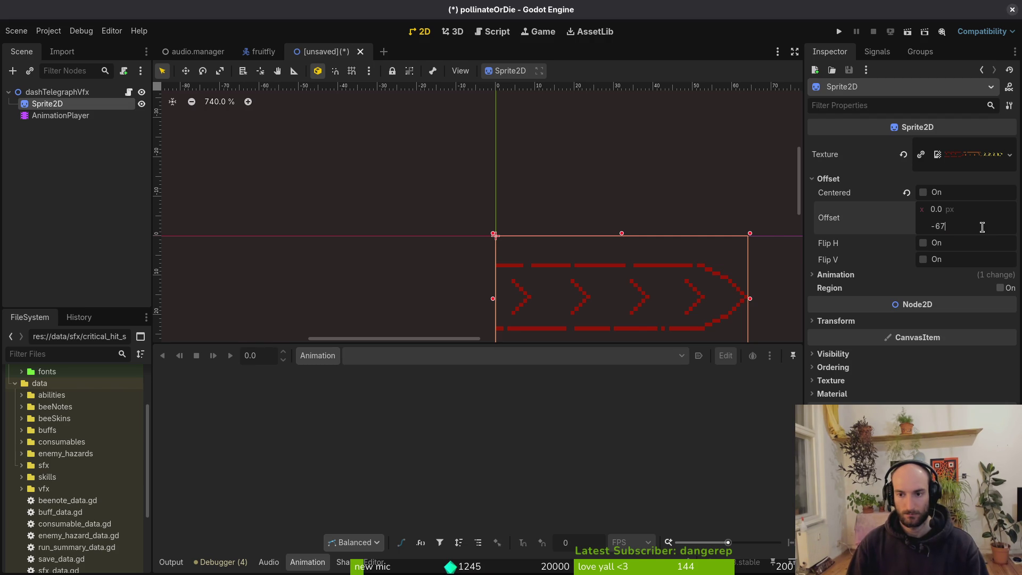
{"action": "key", "text": "Return"}
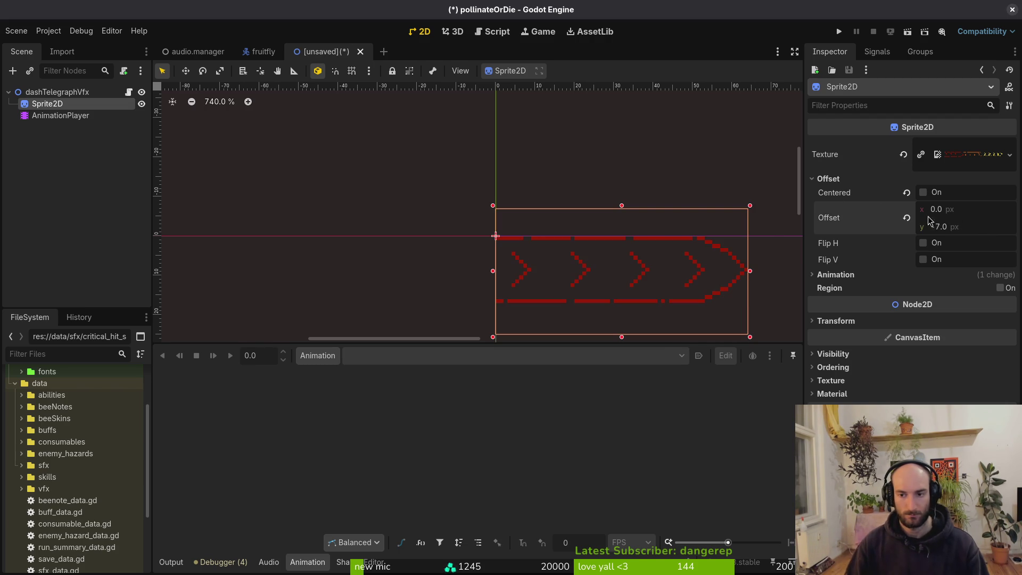
{"action": "left_click", "coordinate": [993, 226]}
{"action": "type", "text": "-16"}
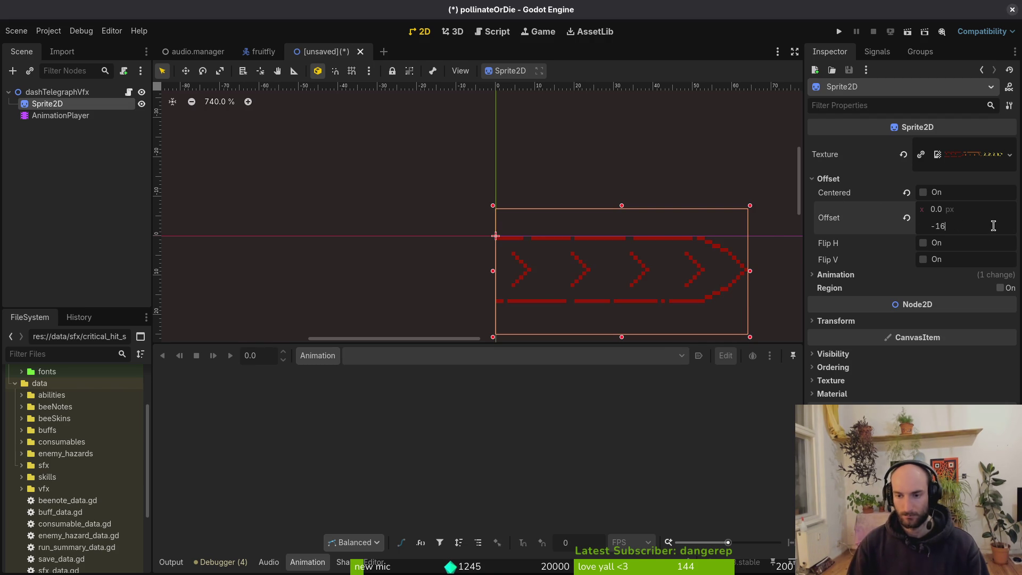
{"action": "key", "text": "Return"}
Save the scene as dash_telegraph_vfx.tscn in modules/vfx and select the AnimationPlayer
{"action": "key", "text": "ctrl+s"}
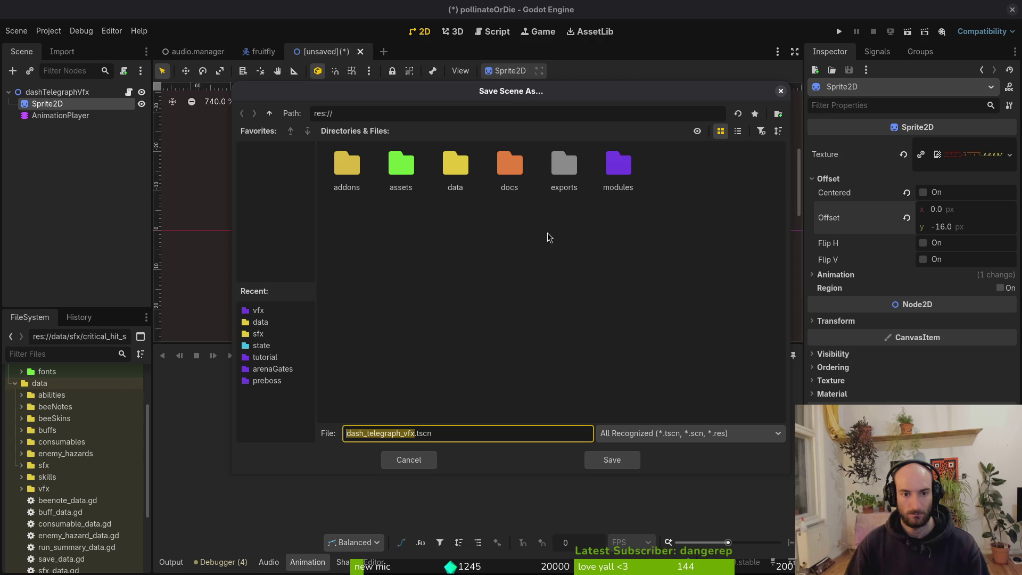
{"action": "double_click", "coordinate": [617, 166]}
{"action": "double_click", "coordinate": [437, 229]}
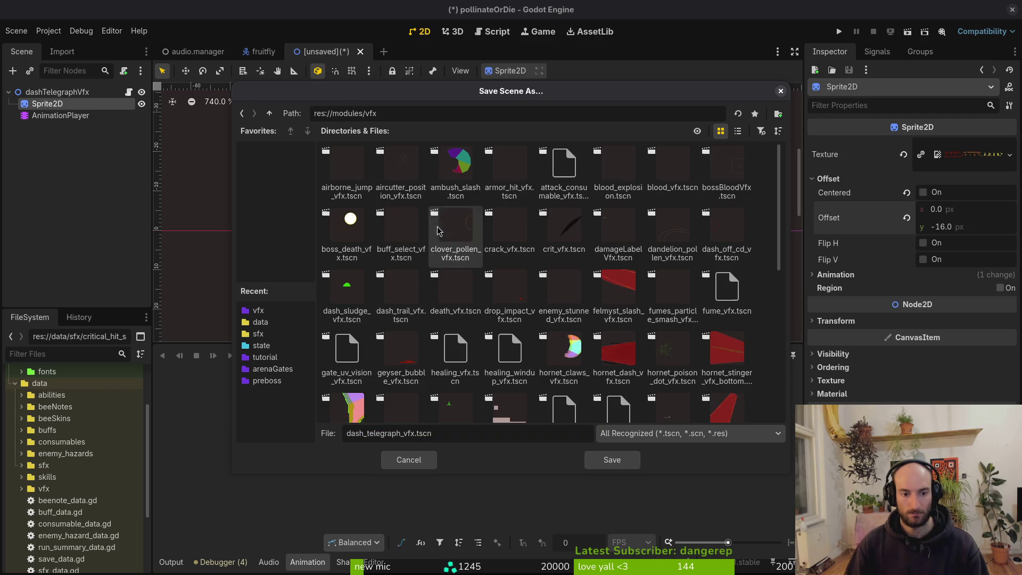
{"action": "left_click", "coordinate": [615, 465]}
{"action": "scroll", "coordinate": [512, 315], "scroll_direction": "down", "scroll_amount": 2}
{"action": "left_click_drag", "start_coordinate": [563, 258], "coordinate": [508, 263]}
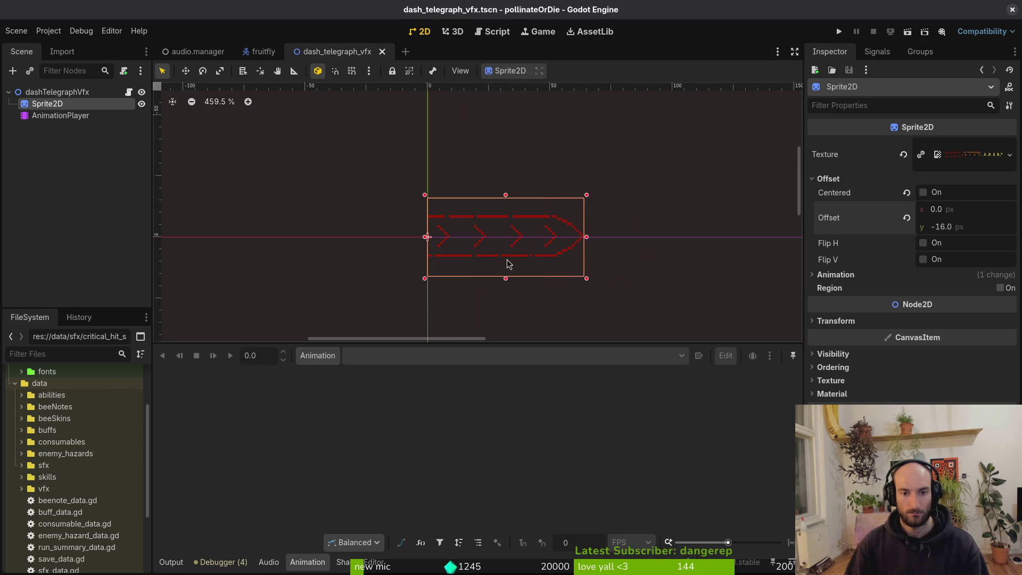
{"action": "left_click", "coordinate": [77, 160]}
{"action": "left_click", "coordinate": [48, 103]}
{"action": "left_click", "coordinate": [60, 115]}
Create a new animation named 1 with a length of 3
{"action": "left_click", "coordinate": [319, 356]}
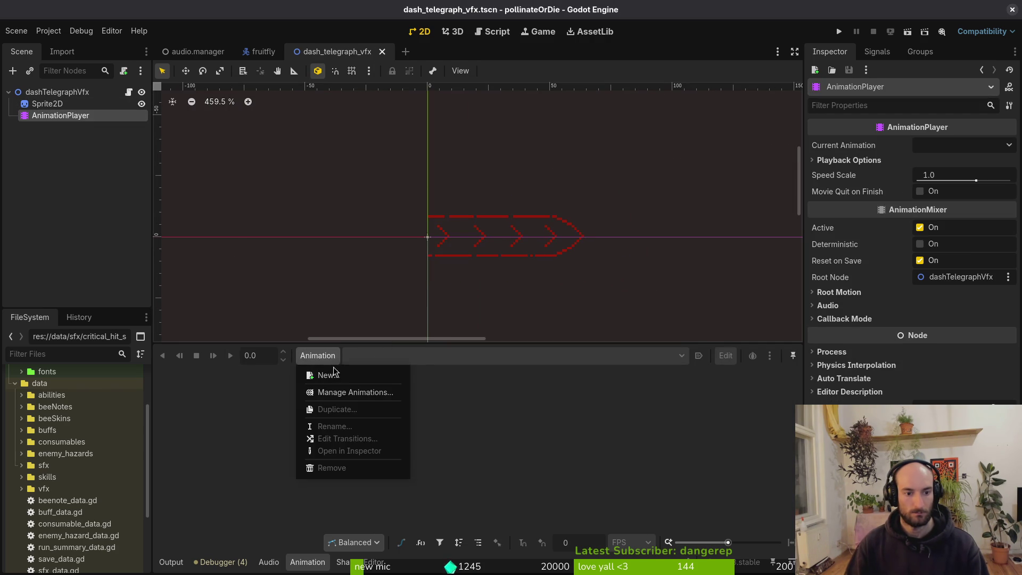
{"action": "left_click", "coordinate": [334, 373]}
{"action": "type", "text": "1"}
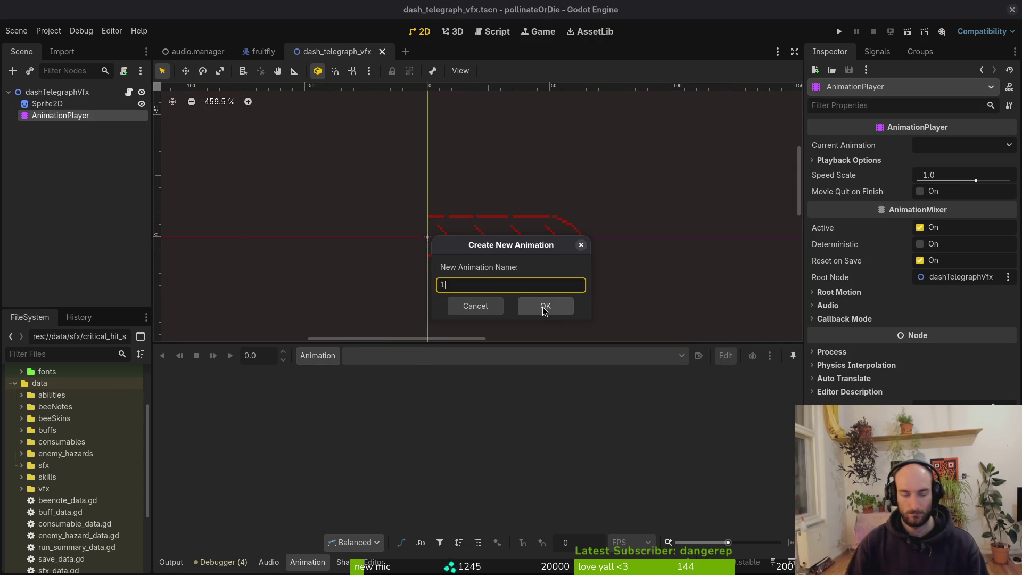
{"action": "left_click", "coordinate": [543, 308]}
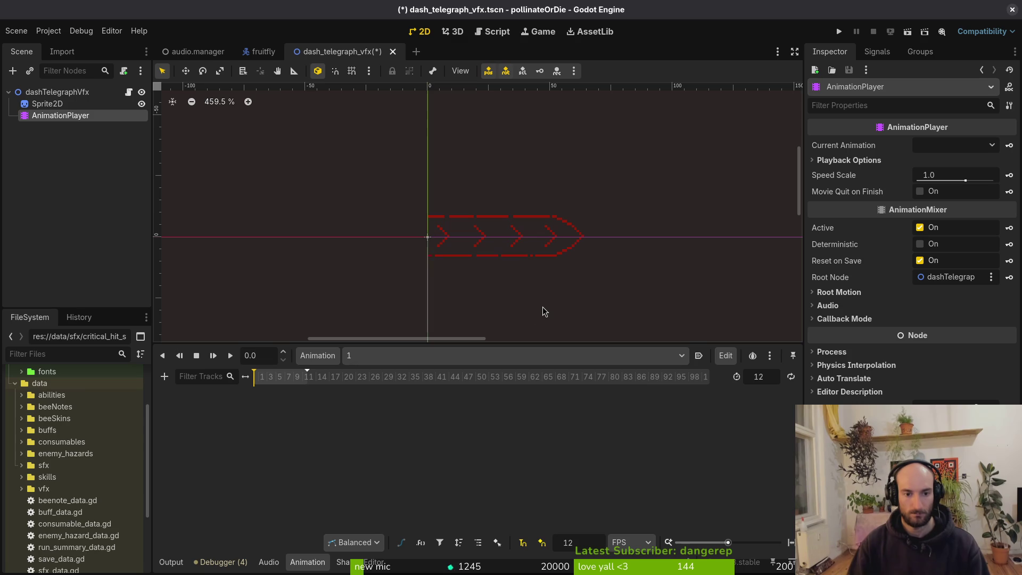
{"action": "left_click", "coordinate": [777, 379]}
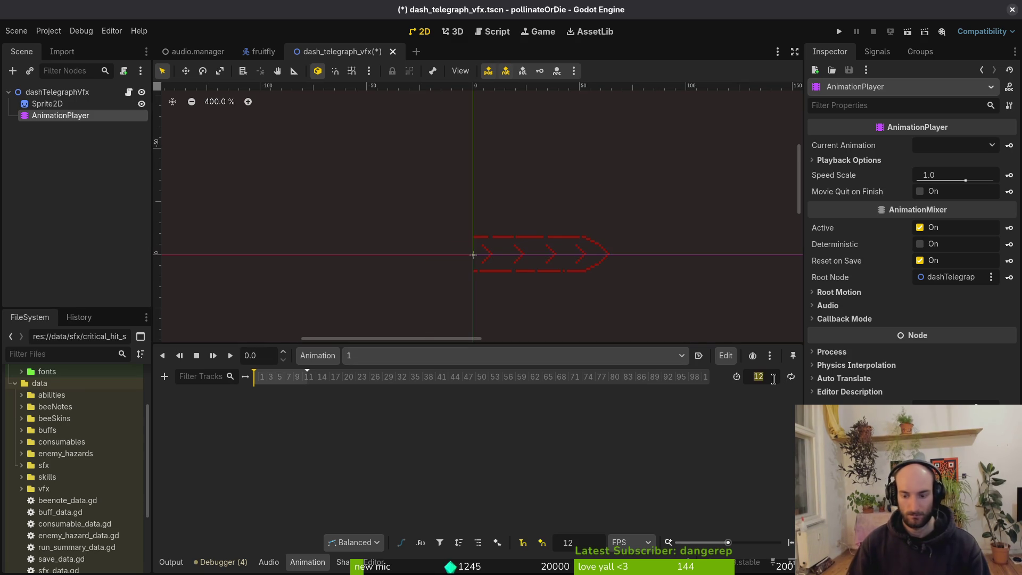
{"action": "type", "text": "3"}
{"action": "key", "text": "Return"}
{"action": "key", "text": "ctrl+s"}
Key the Sprite2D Frame property at frames 0, 1 and 2, then save the scene
{"action": "left_click", "coordinate": [47, 104]}
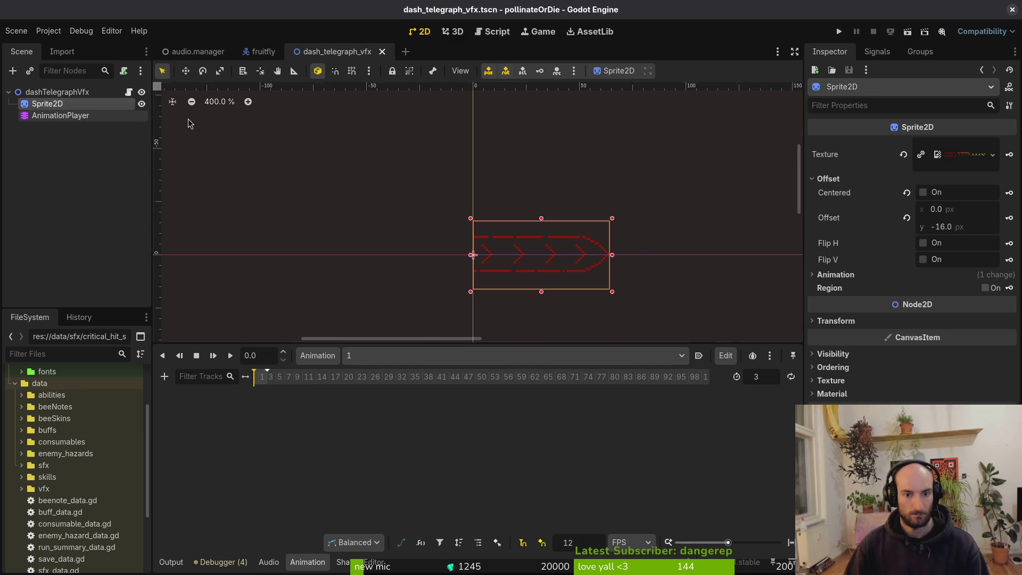
{"action": "left_click", "coordinate": [835, 274]}
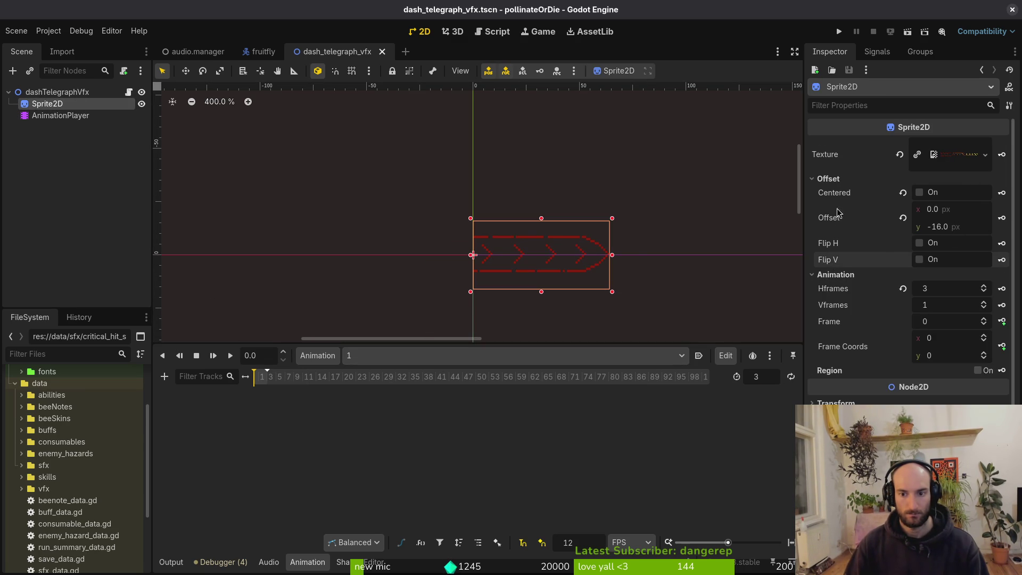
{"action": "left_click", "coordinate": [828, 178]}
{"action": "left_click", "coordinate": [1009, 238]}
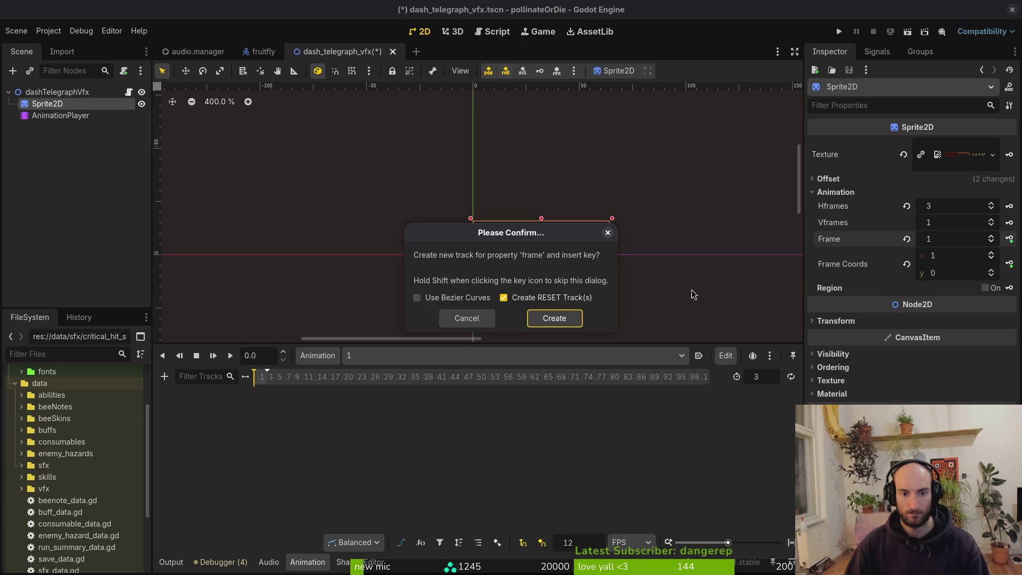
{"action": "left_click", "coordinate": [543, 319]}
{"action": "scroll", "coordinate": [320, 402], "scroll_direction": "up", "scroll_amount": 5}
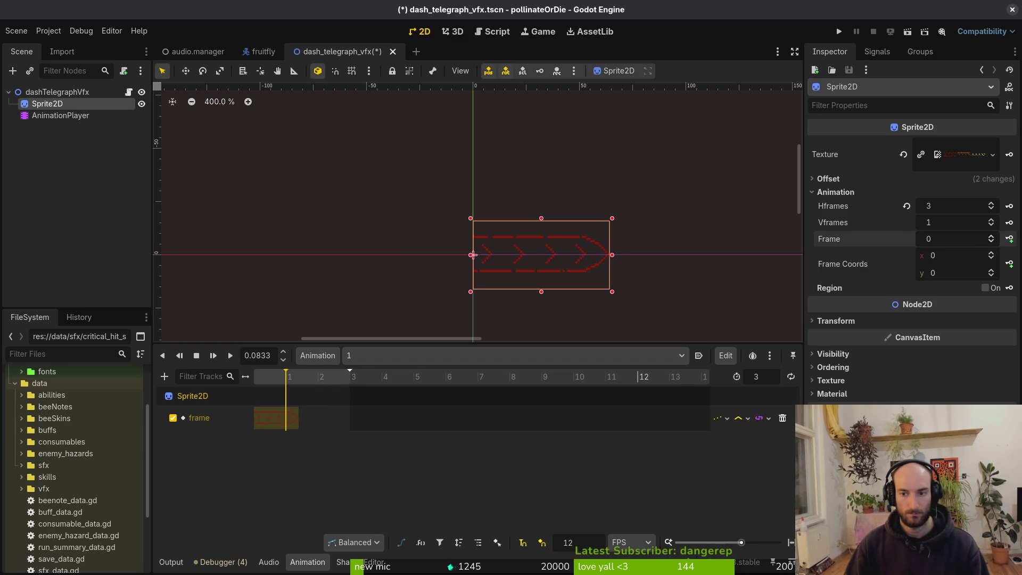
{"action": "left_click", "coordinate": [1009, 239]}
{"action": "left_click", "coordinate": [1009, 239]}
{"action": "key", "text": "ctrl+s"}
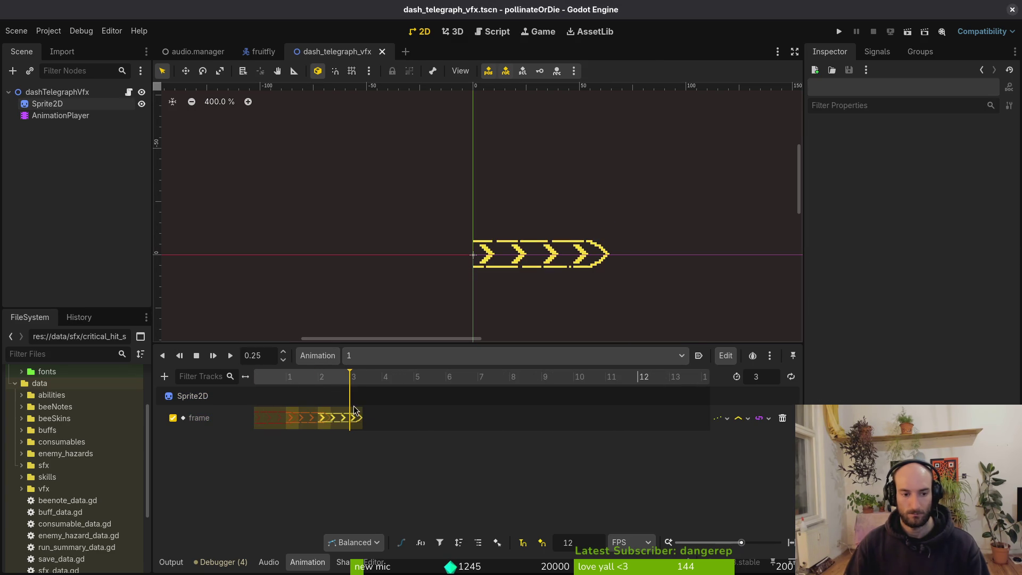
{"action": "scroll", "coordinate": [521, 258], "scroll_direction": "down", "scroll_amount": 1}
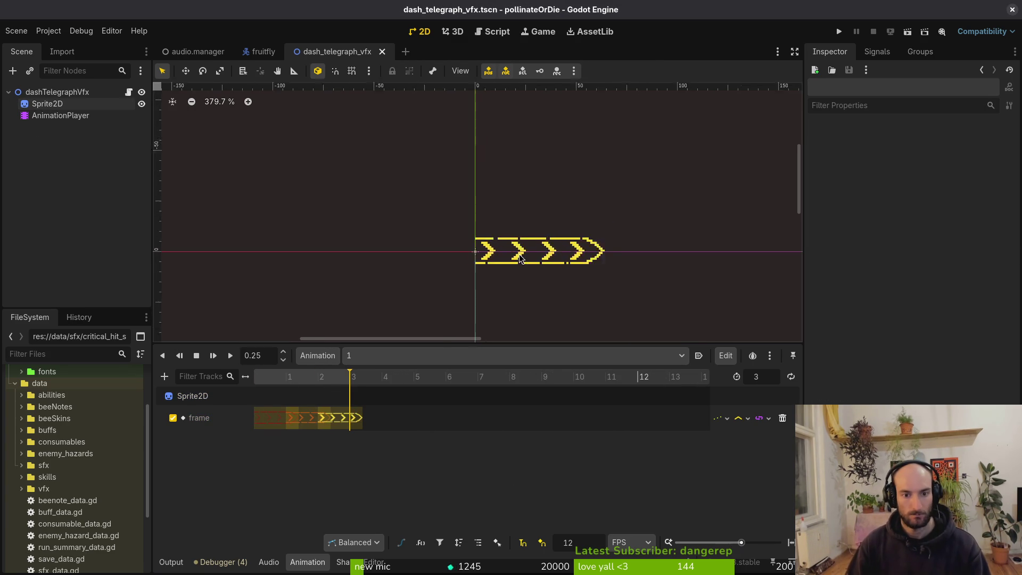
{"action": "scroll", "coordinate": [574, 273], "scroll_direction": "up", "scroll_amount": 1}
{"action": "scroll", "coordinate": [536, 296], "scroll_direction": "right", "scroll_amount": 3}
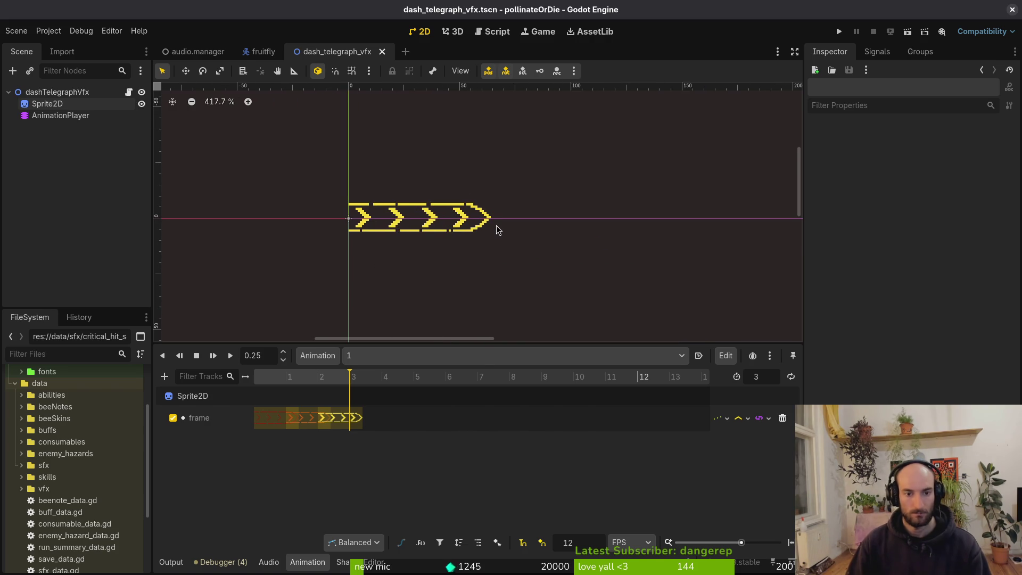
{"action": "key", "text": "alt+Tab"}
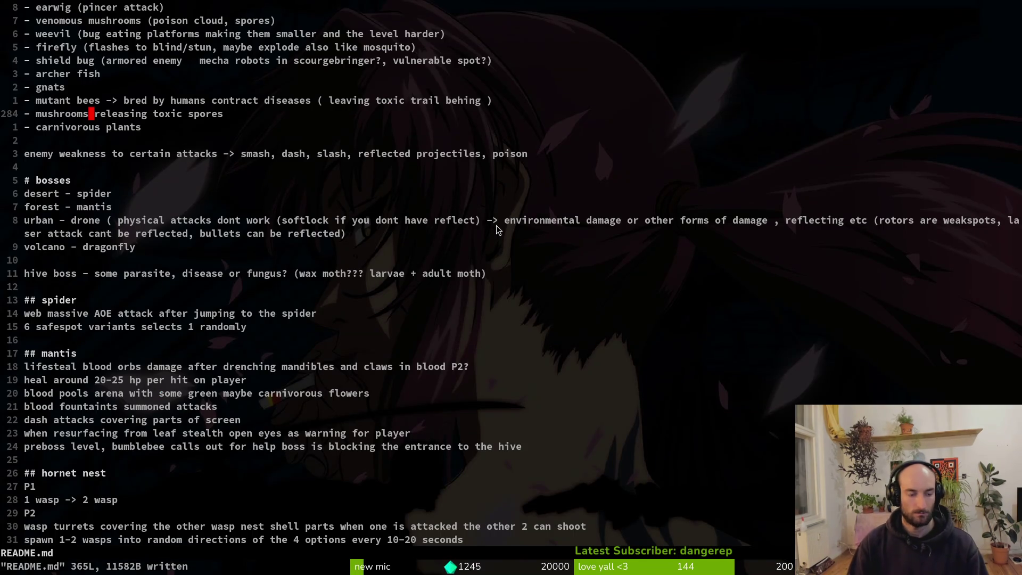
Check the fruitfly scene in the Godot editor, then return to Neovim
{"action": "key", "text": "alt+Tab"}
{"action": "left_click", "coordinate": [266, 51]}
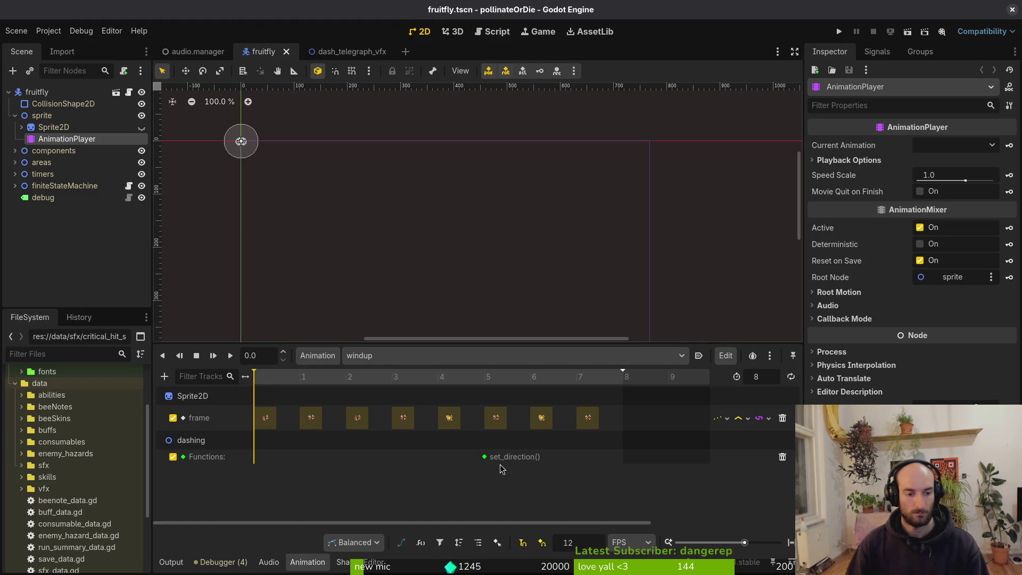
{"action": "key", "text": "alt+Tab"}
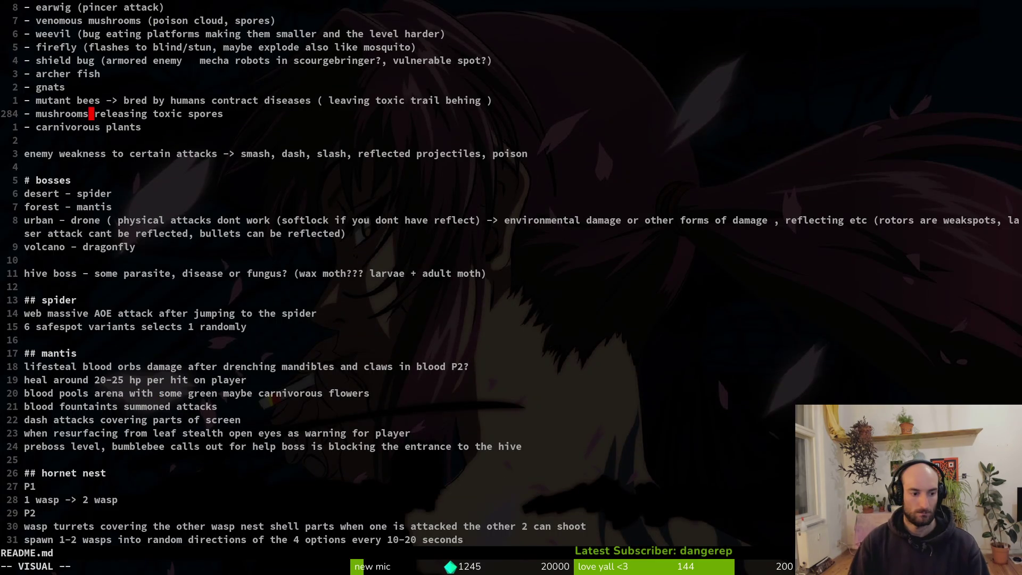
Open the fruitfly dashing script by fuzzy-searching 'fruitfly dash' in Telescope
{"action": "key", "text": "ctrl+p"}
{"action": "type", "text": "fruitfly dash"}
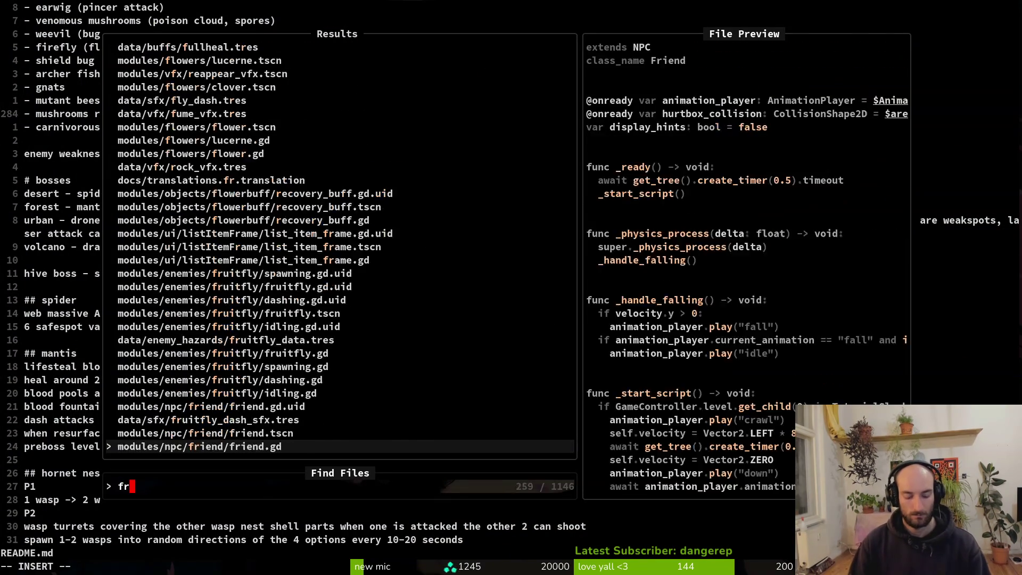
{"action": "key", "text": "Return"}
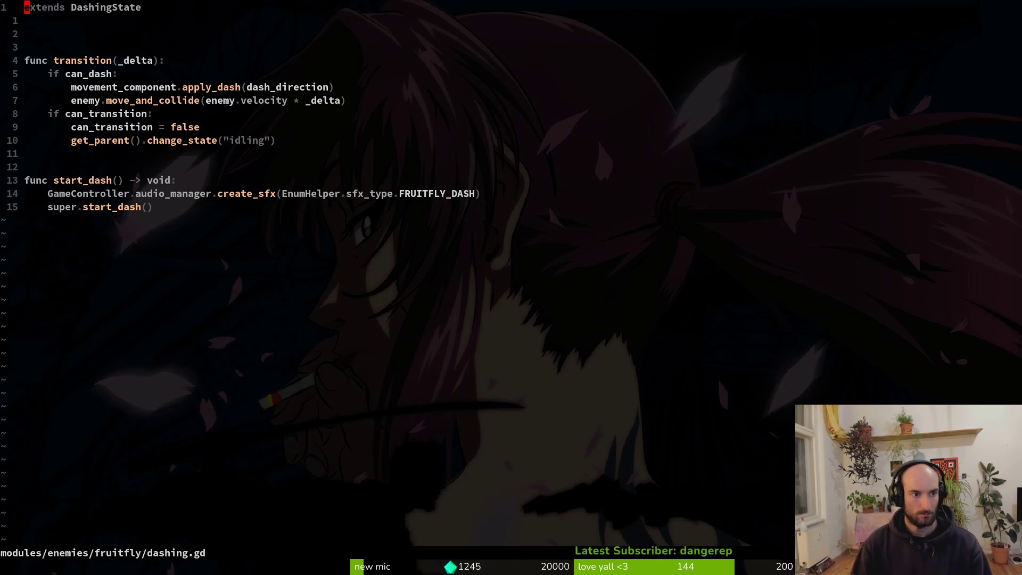
Open fruitfly.gd through a Telescope search for 'fruitfly' and scroll through it
{"action": "key", "text": "ctrl+p"}
{"action": "key", "text": "Escape"}
{"action": "key", "text": "Escape"}
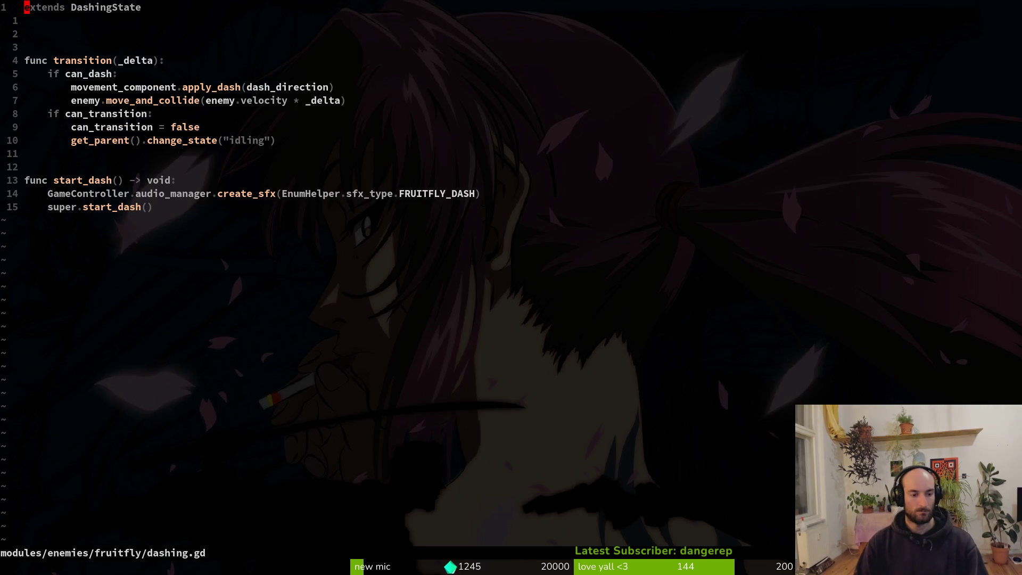
{"action": "key", "text": "ctrl+p"}
{"action": "type", "text": "fruitfly"}
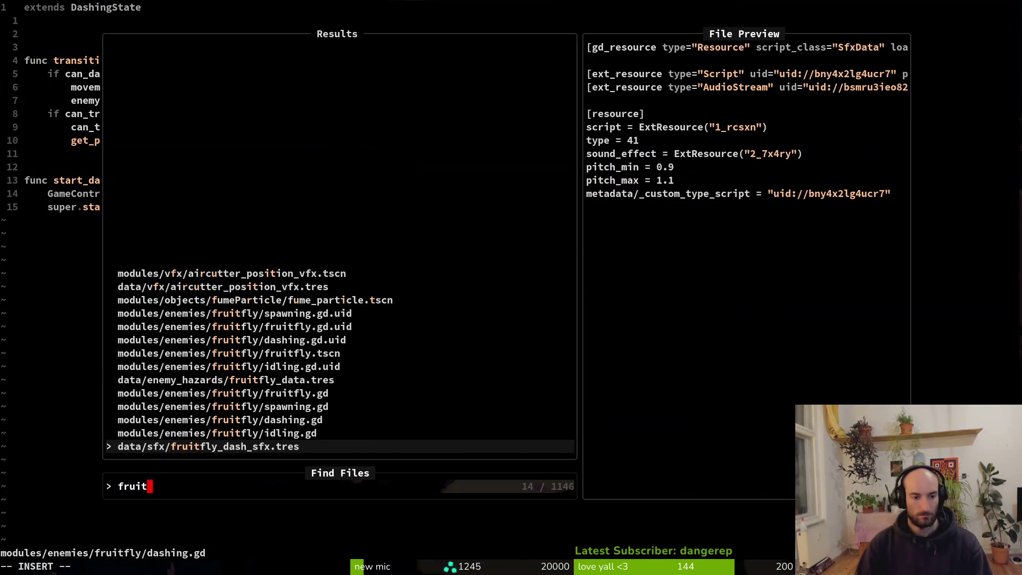
{"action": "key", "text": "Up"}
{"action": "key", "text": "Up"}
{"action": "key", "text": "Up"}
{"action": "key", "text": "Return"}
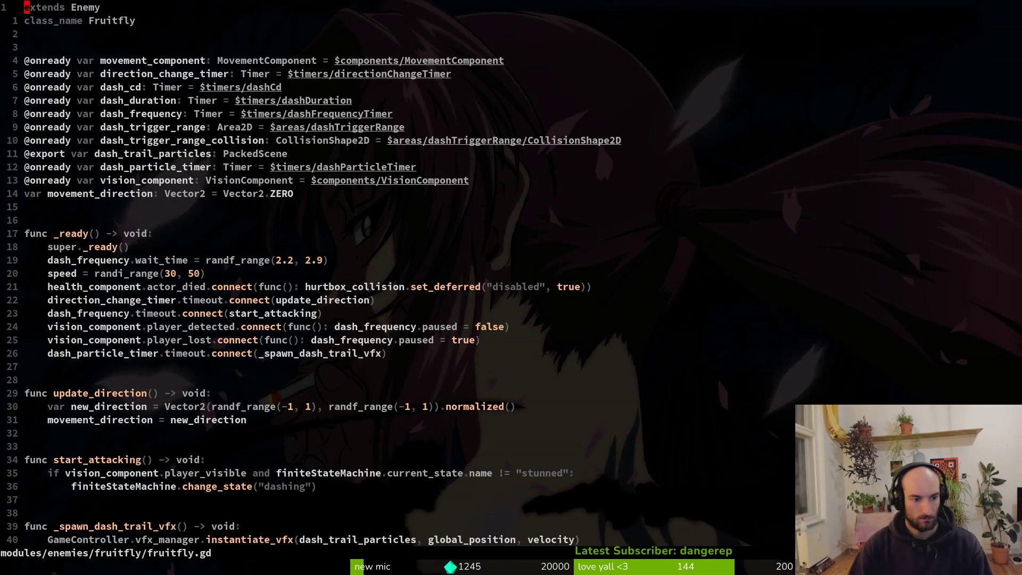
{"action": "key", "text": "ctrl+d"}
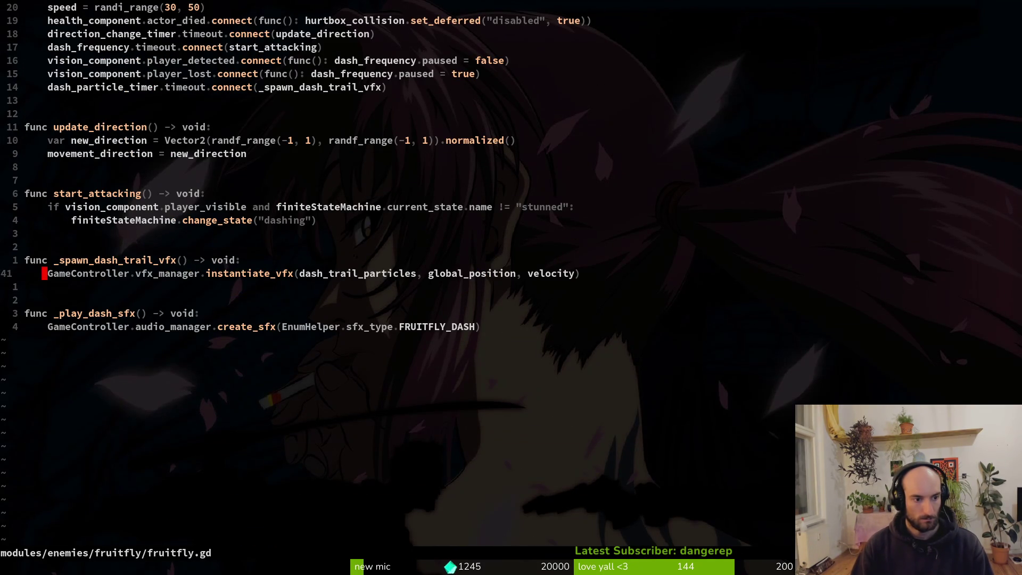
{"action": "key", "text": "ctrl+u"}
Live-grep the project for set_direction and open its definition in dashing.state.gd
{"action": "key", "text": "space"}
{"action": "type", "text": "g"}
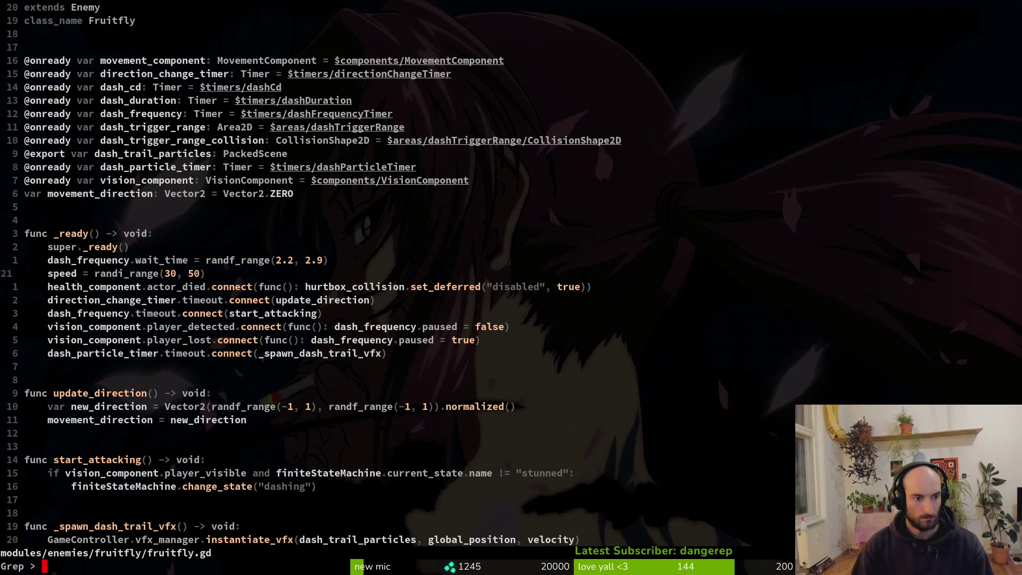
{"action": "type", "text": "set_direction"}
{"action": "key", "text": "Return"}
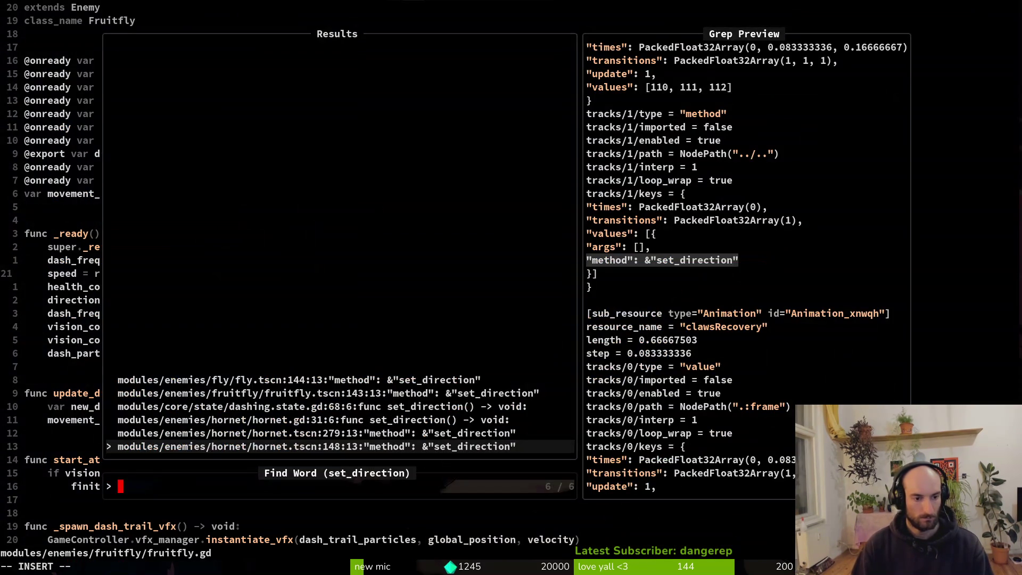
{"action": "key", "text": "Down"}
{"action": "key", "text": "Down"}
{"action": "key", "text": "Down"}
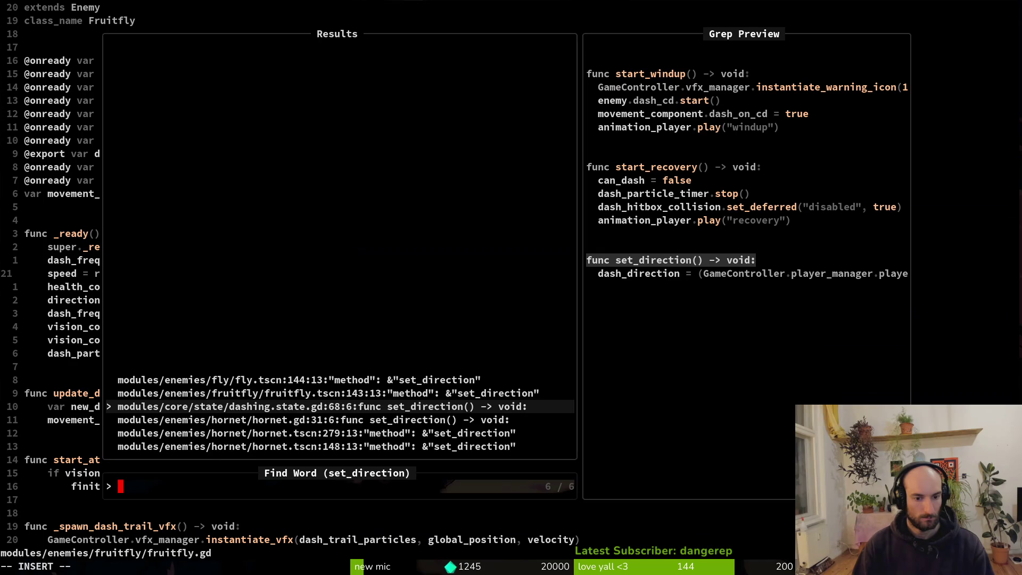
{"action": "key", "text": "Return"}
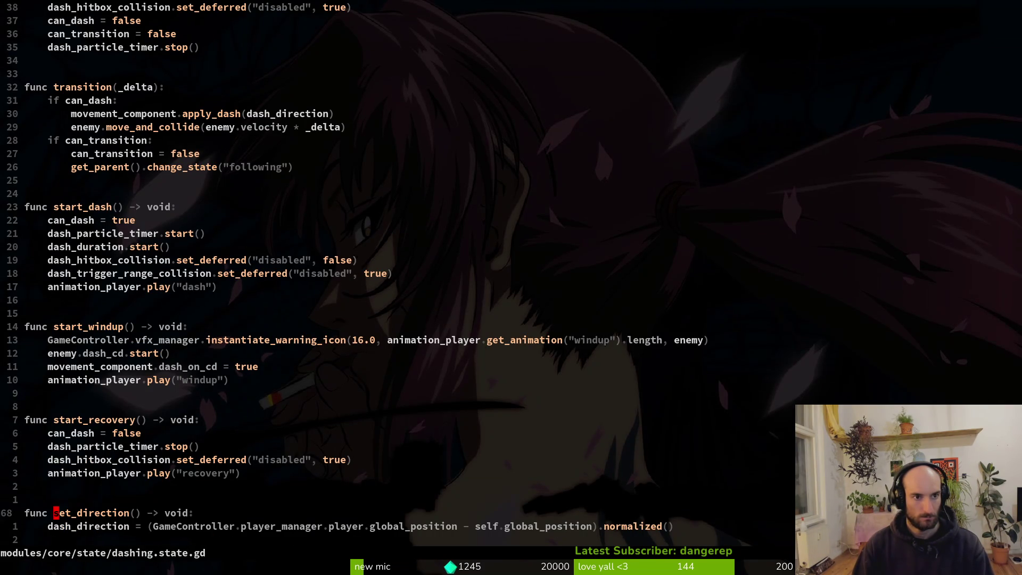
Return to the top of dashing.state.gd and save it with :w
{"action": "key", "text": "ctrl+u"}
{"action": "key", "text": "ctrl+u"}
{"action": "key", "text": "ctrl+u"}
{"action": "type", "text": ":w"}
{"action": "key", "text": "Return"}
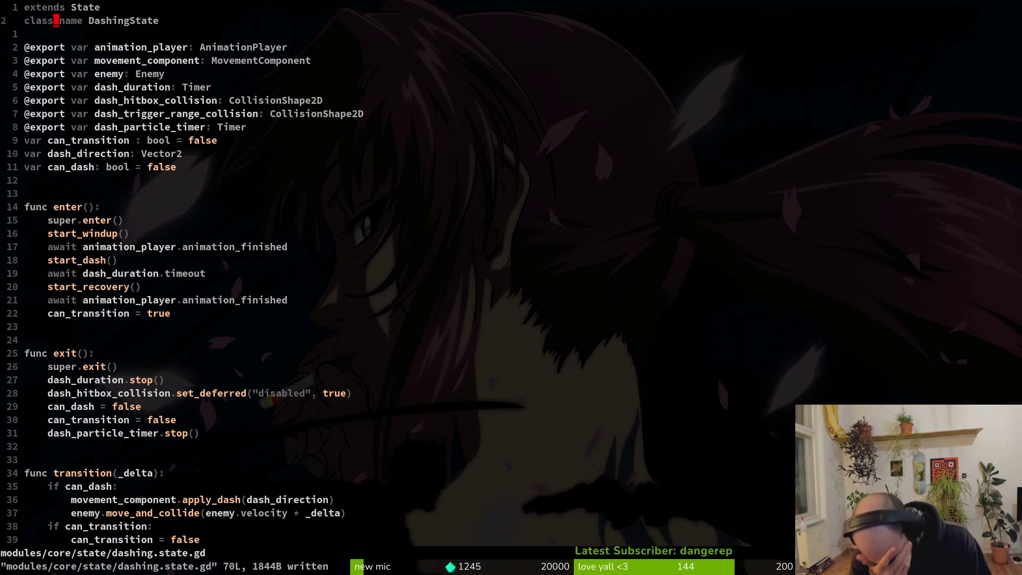
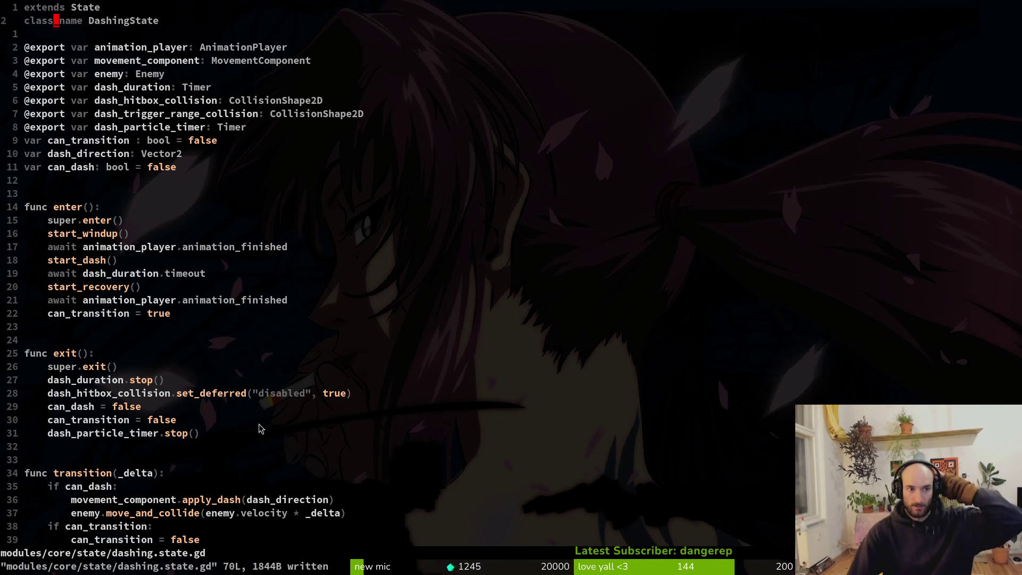
Open the fruitfly's dashing.gd in a vertical split beside the shared script and save it
{"action": "key", "text": "space"}
{"action": "key", "text": "f"}
{"action": "key", "text": "f"}
{"action": "type", "text": "fruifdas"}
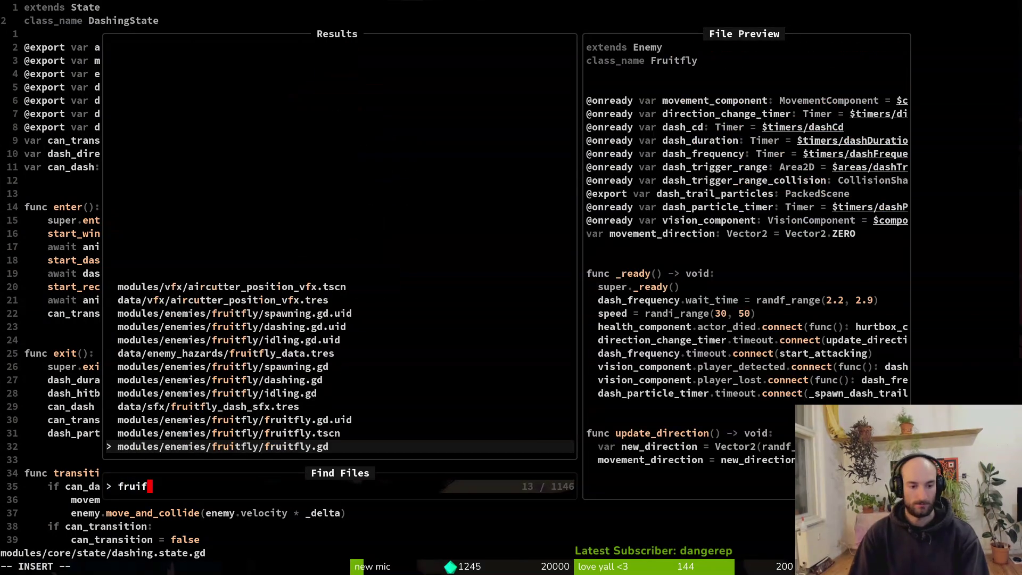
{"action": "key", "text": "ctrl+v"}
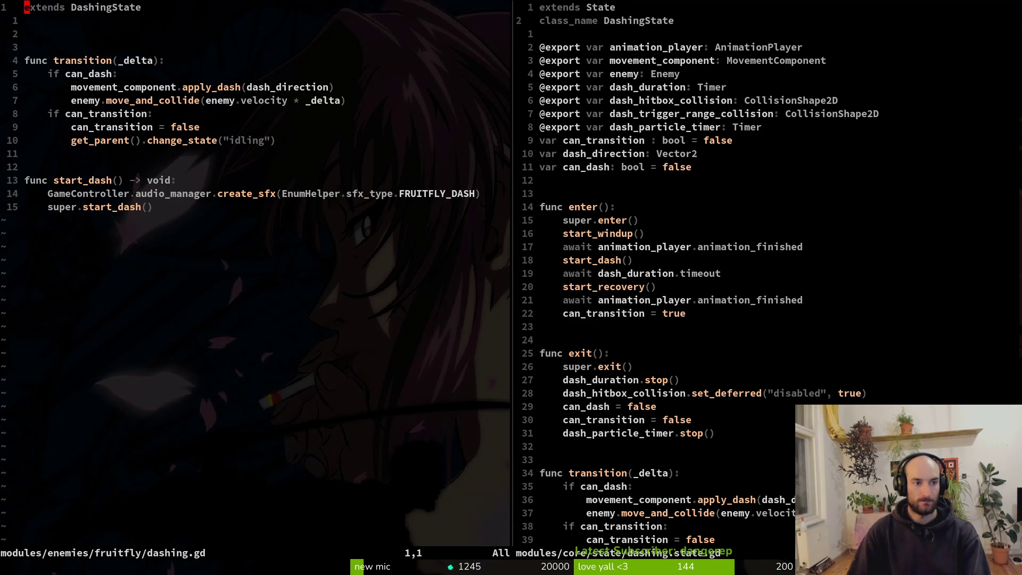
{"action": "type", "text": ":w"}
{"action": "key", "text": "Return"}
Yank the entire shared dashing.state.gd script with yG and save it
{"action": "key", "text": "ctrl+w"}
{"action": "key", "text": "l"}
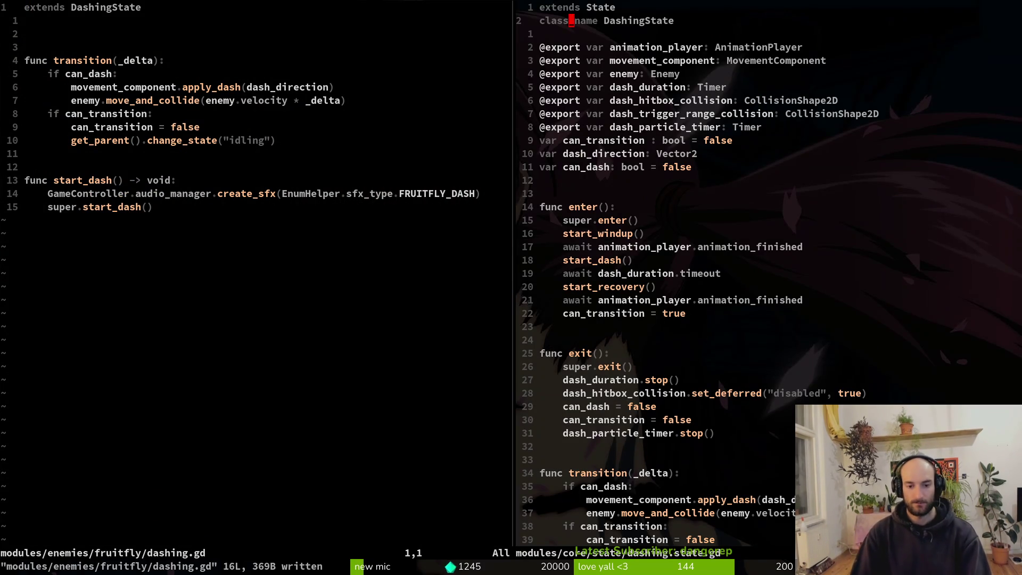
{"action": "key", "text": "g"}
{"action": "key", "text": "g"}
{"action": "type", "text": "yG:w"}
{"action": "key", "text": "Return"}
Paste the copied shared script below the existing code in fruitfly's dashing.gd
{"action": "key", "text": "ctrl+w"}
{"action": "key", "text": "h"}
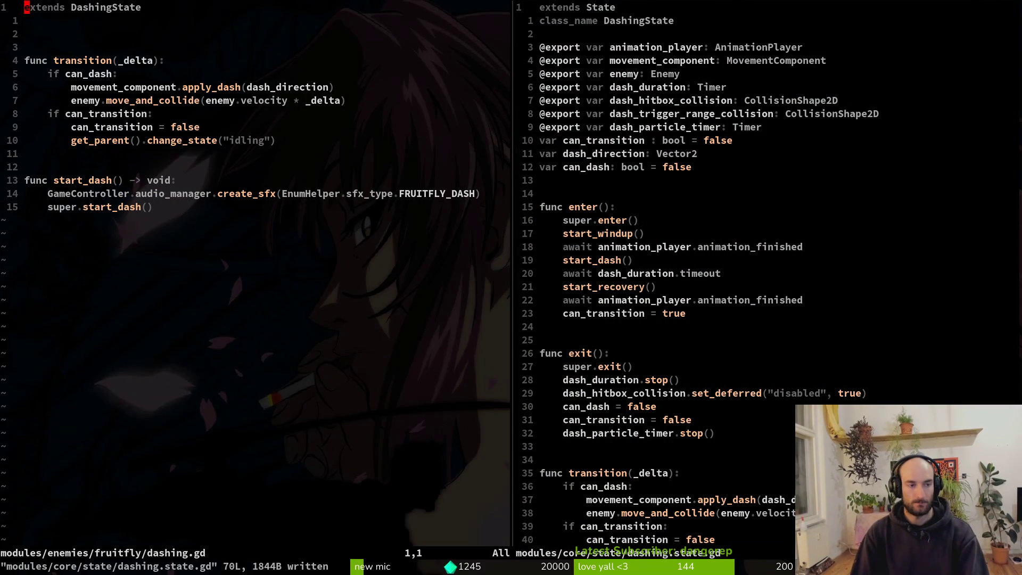
{"action": "key", "text": "G"}
{"action": "key", "text": "p"}
{"action": "key", "text": "O"}
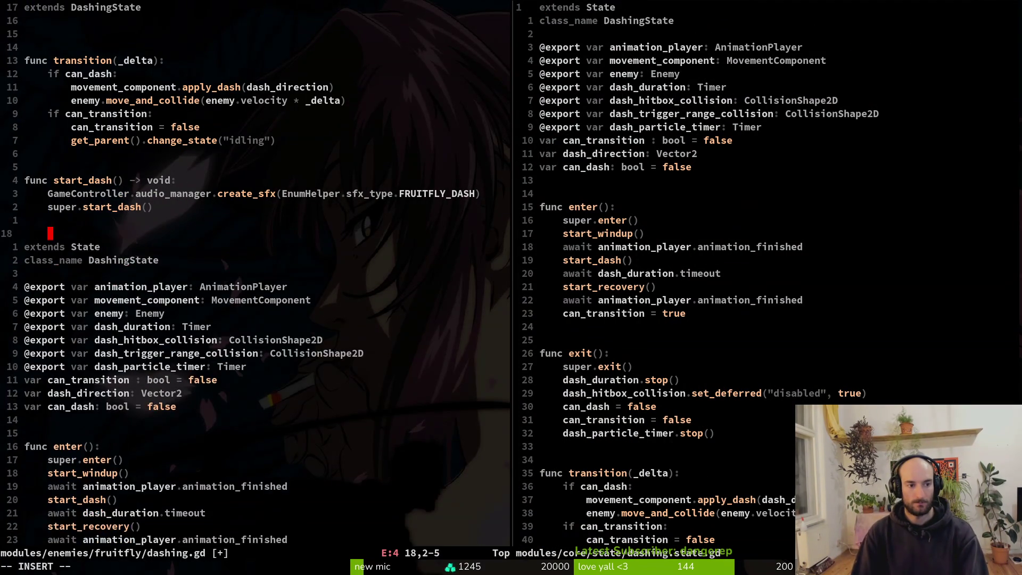
{"action": "key", "text": "Return"}
{"action": "key", "text": "Return"}
{"action": "key", "text": "Escape"}
Delete the old fruitfly code block above the pasted script and save
{"action": "key", "text": "k"}
{"action": "key", "text": "k"}
{"action": "key", "text": "V"}
{"action": "key", "text": "braceleft"}
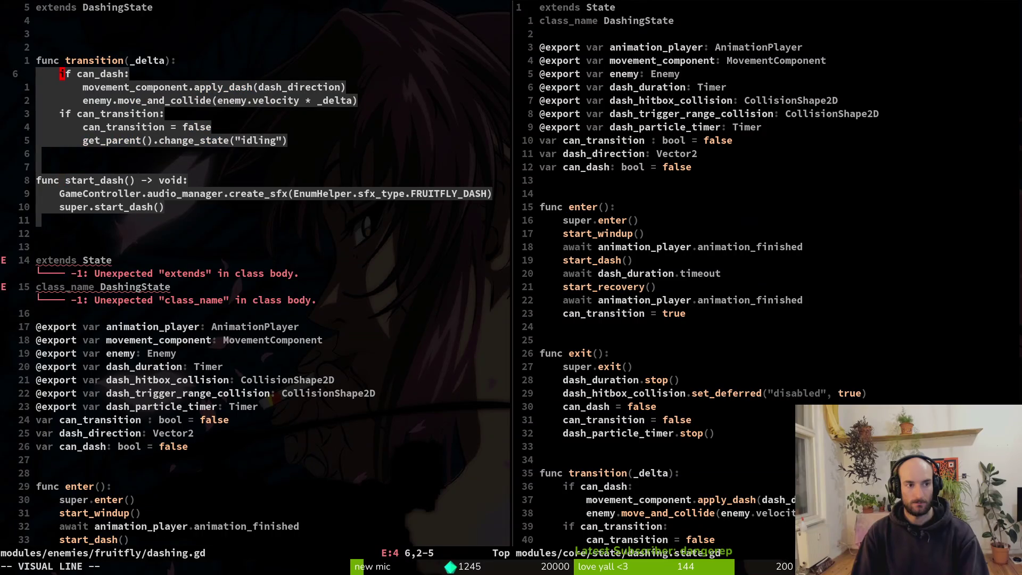
{"action": "key", "text": "braceleft"}
{"action": "key", "text": "k"}
{"action": "key", "text": "k"}
{"action": "key", "text": "k"}
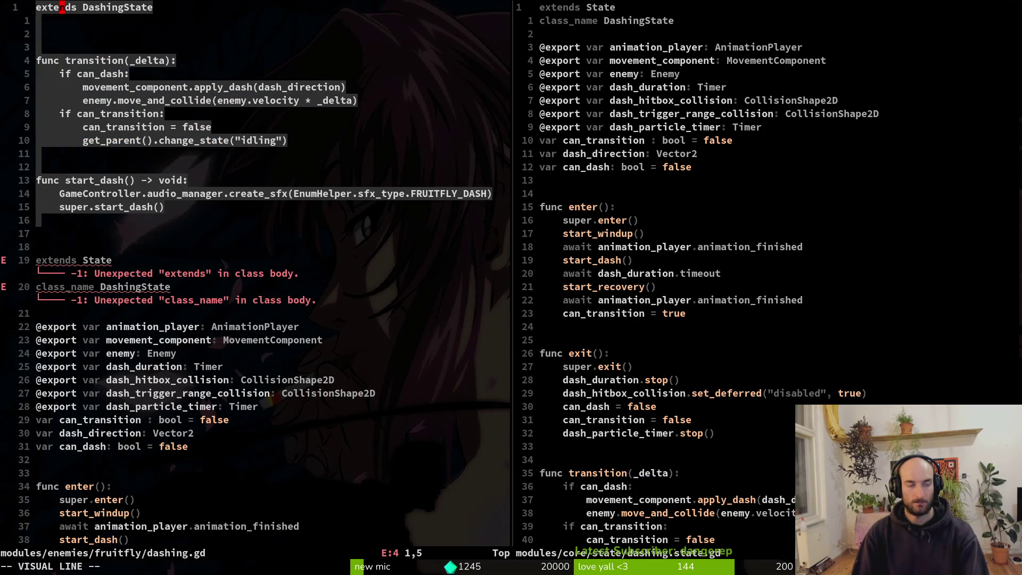
{"action": "key", "text": "d"}
{"action": "key", "text": "G"}
{"action": "key", "text": "p"}
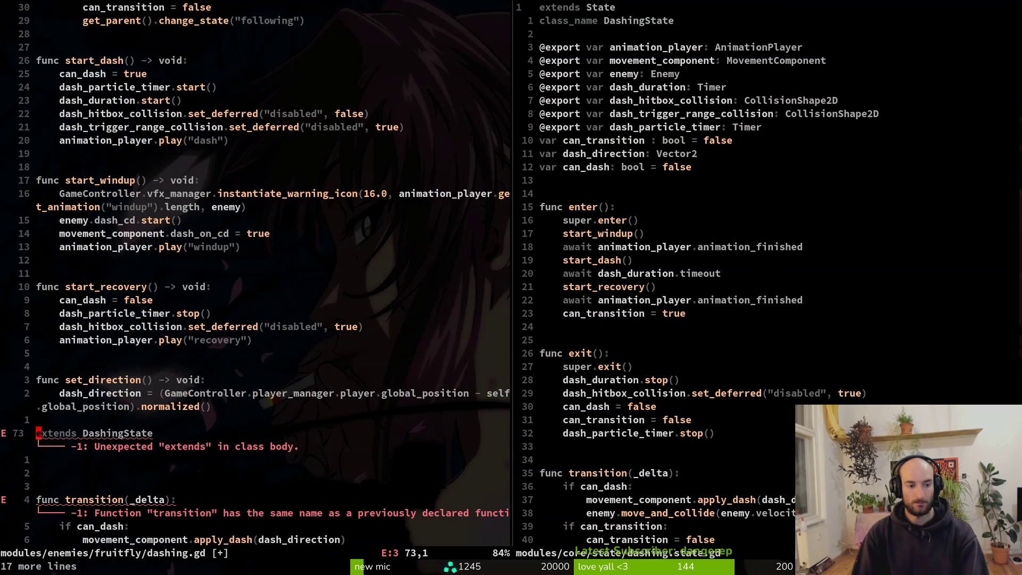
{"action": "key", "text": "u"}
{"action": "key", "text": "u"}
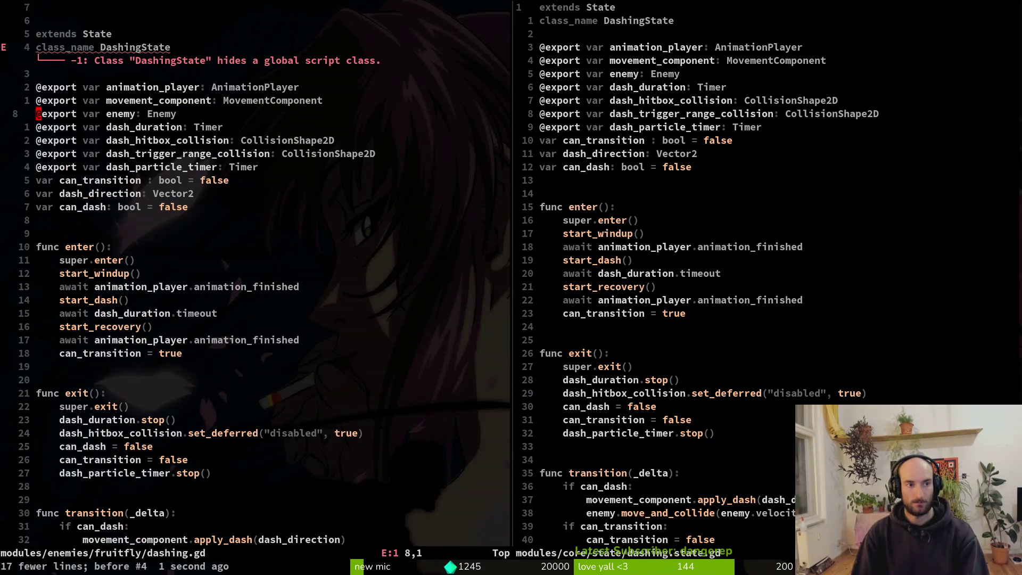
{"action": "key", "text": "ctrl+s"}
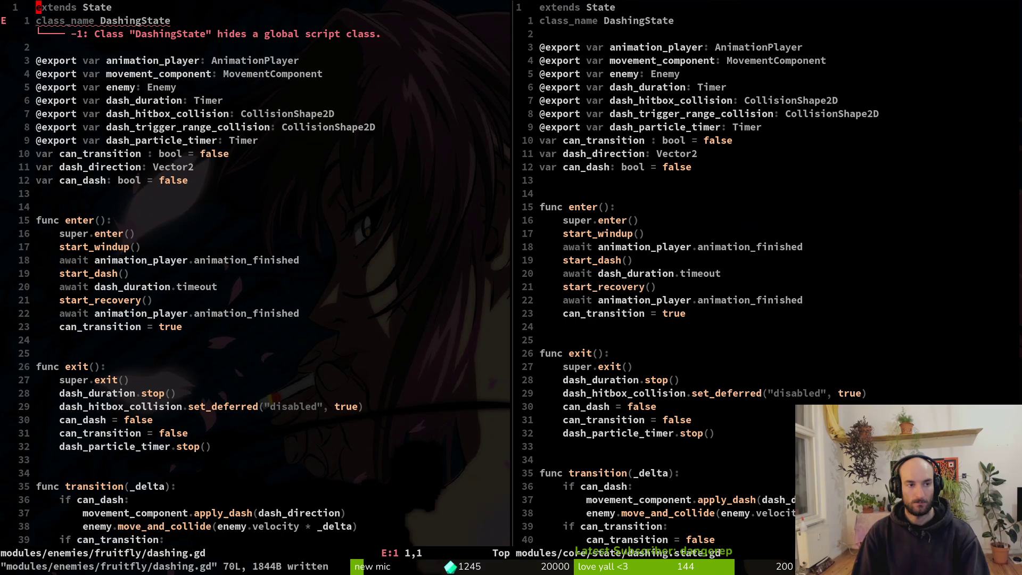
Remove the duplicate class_name line and save the fruitfly dashing script again
{"action": "key", "text": "j"}
{"action": "key", "text": "d"}
{"action": "key", "text": "d"}
{"action": "key", "text": "ctrl+s"}
{"action": "key", "text": "ctrl+o"}
{"action": "key", "text": "ctrl+o"}
{"action": "key", "text": "ctrl+o"}
{"action": "key", "text": "ctrl+o"}
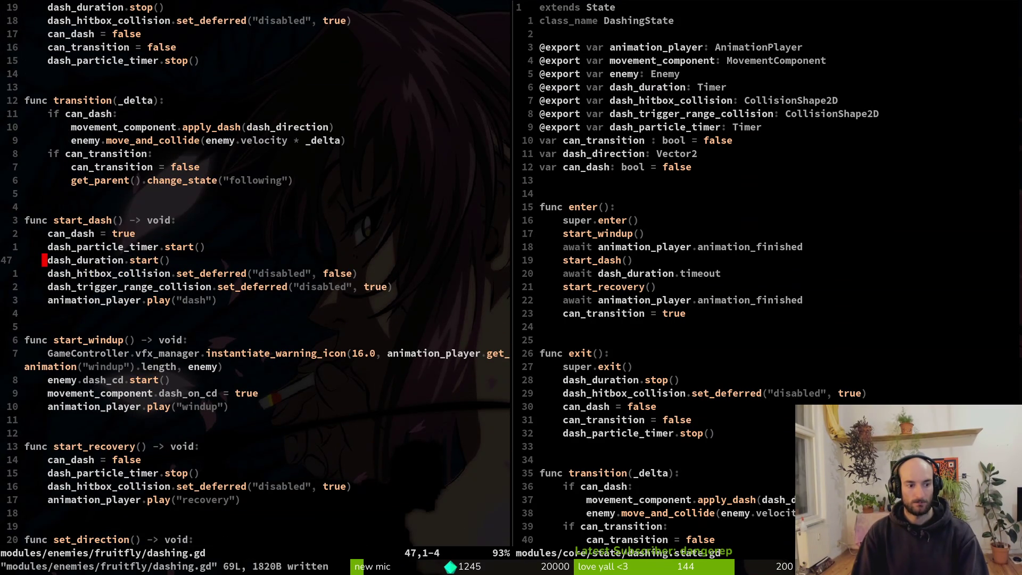
Compare the fruitfly copy's start_dash function against the shared script's start_dash code
{"action": "key", "text": "ctrl+o"}
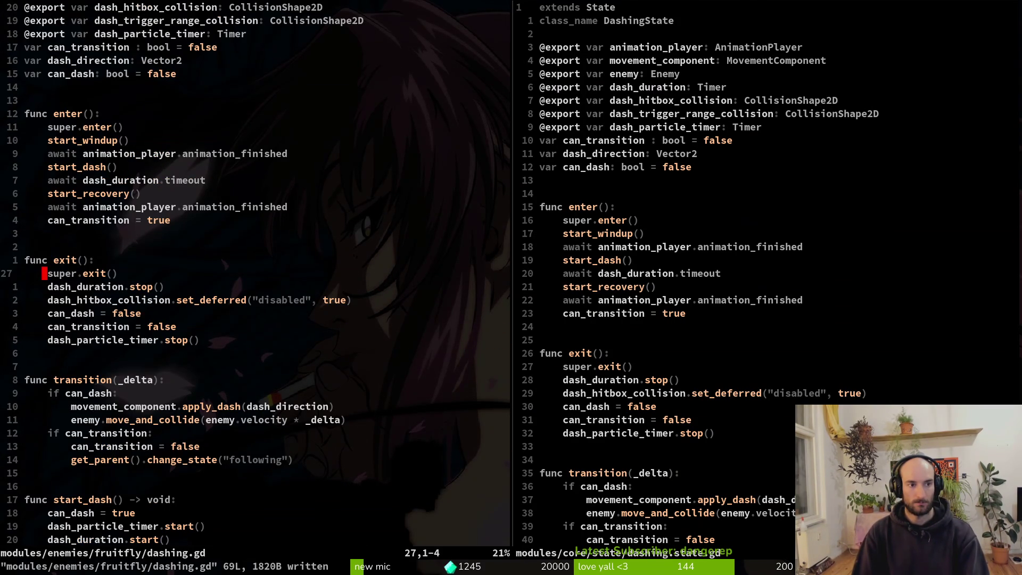
{"action": "key", "text": "ctrl+i"}
{"action": "key", "text": "ctrl+i"}
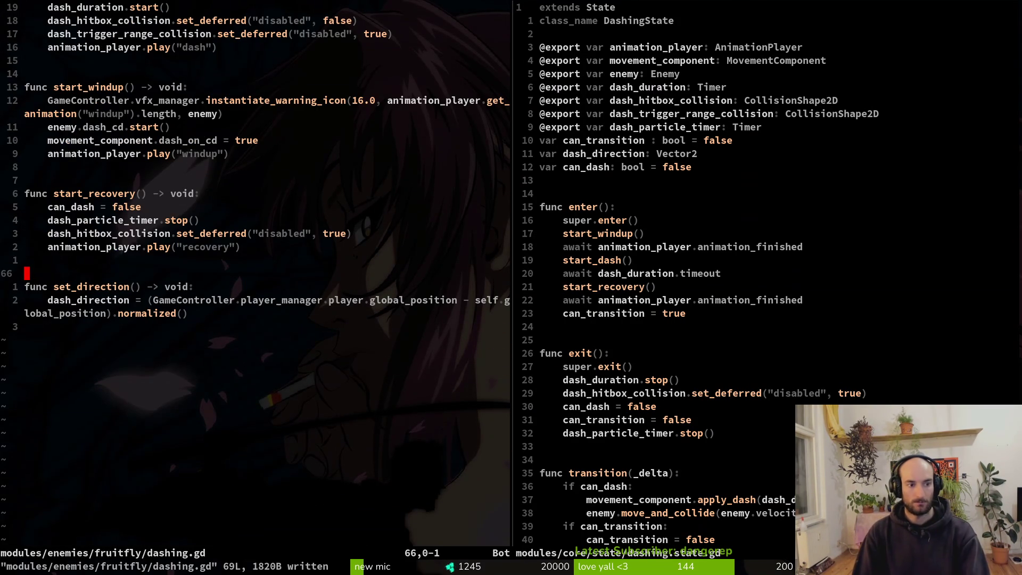
{"action": "key", "text": "k"}
{"action": "key", "text": "k"}
{"action": "key", "text": "k"}
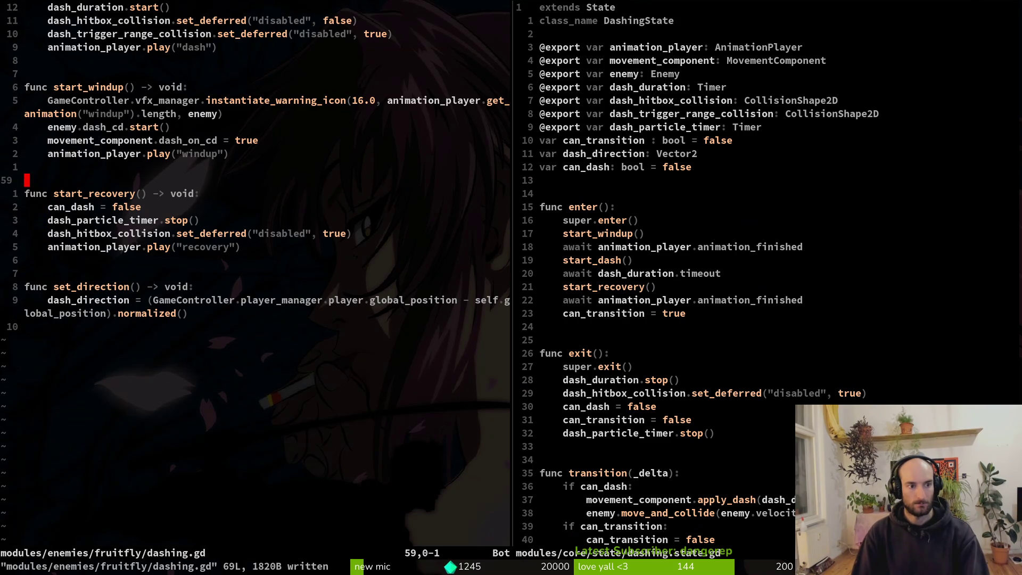
{"action": "key", "text": "k"}
{"action": "key", "text": "k"}
{"action": "key", "text": "k"}
{"action": "key", "text": "ctrl+w"}
{"action": "key", "text": "l"}
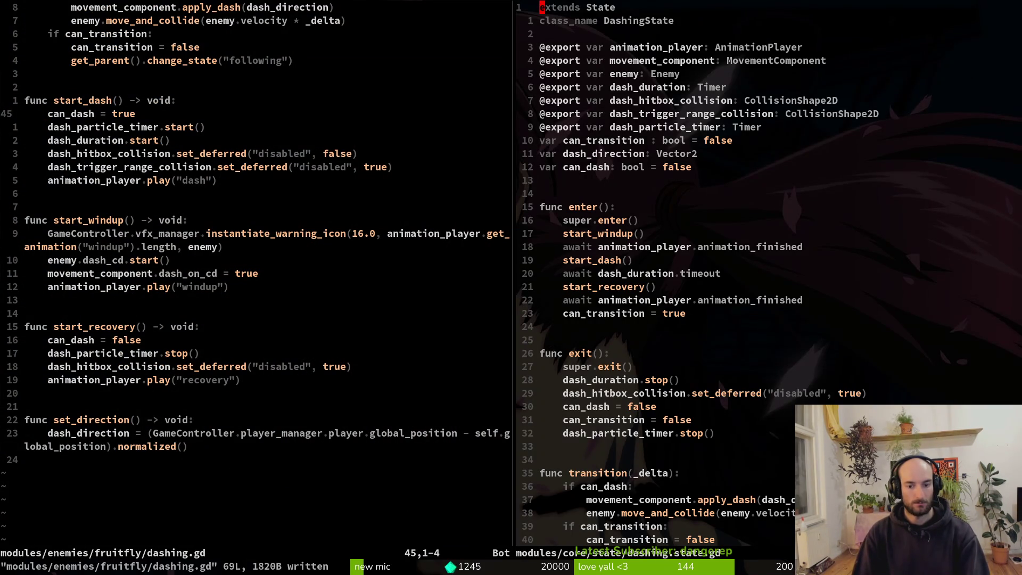
{"action": "key", "text": "j"}
{"action": "key", "text": "j"}
{"action": "key", "text": "j"}
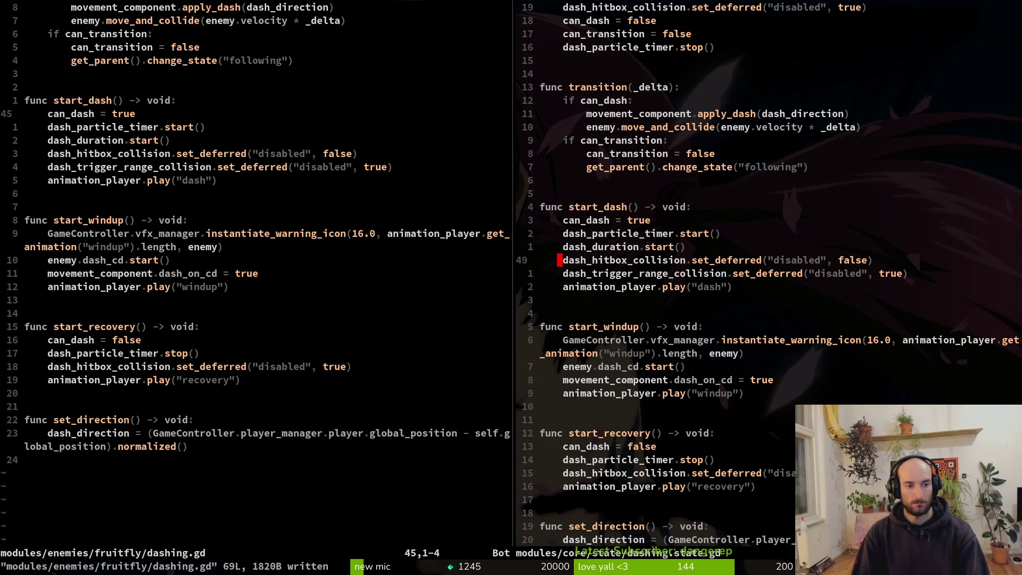
Step through exit, start_dash, start_recovery and set_direction in the fruitfly copy, then switch to Godot
{"action": "key", "text": "ctrl+w"}
{"action": "key", "text": "h"}
{"action": "key", "text": "k"}
{"action": "key", "text": "k"}
{"action": "key", "text": "k"}
{"action": "key", "text": "j"}
{"action": "key", "text": "j"}
{"action": "key", "text": "j"}
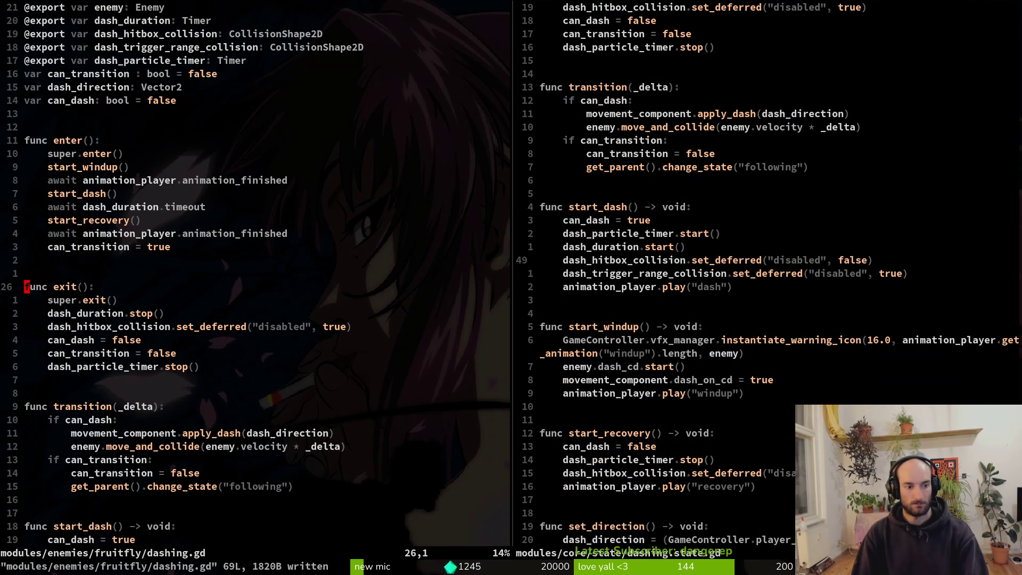
{"action": "key", "text": "j"}
{"action": "key", "text": "j"}
{"action": "key", "text": "j"}
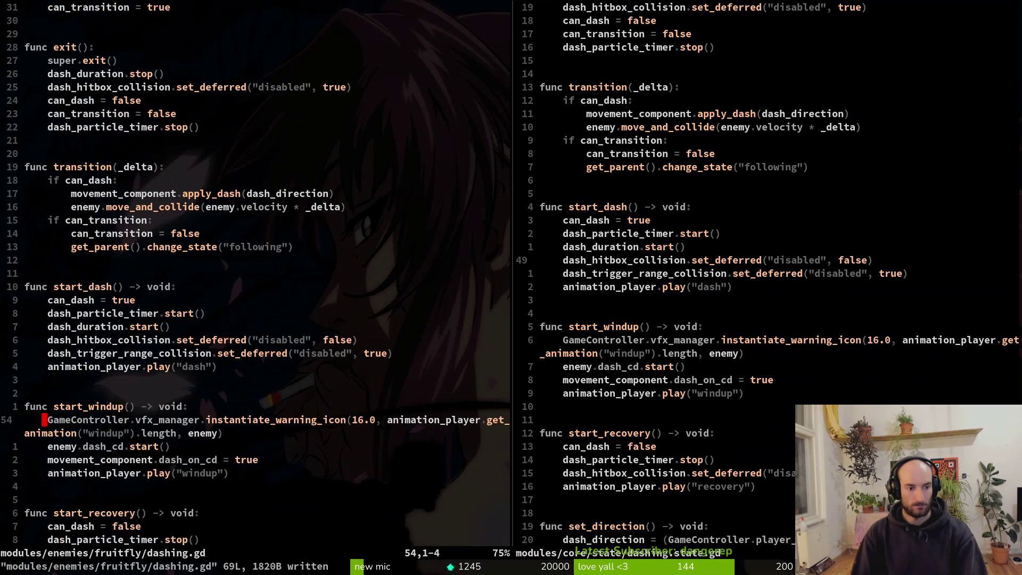
{"action": "key", "text": "j"}
{"action": "key", "text": "j"}
{"action": "key", "text": "j"}
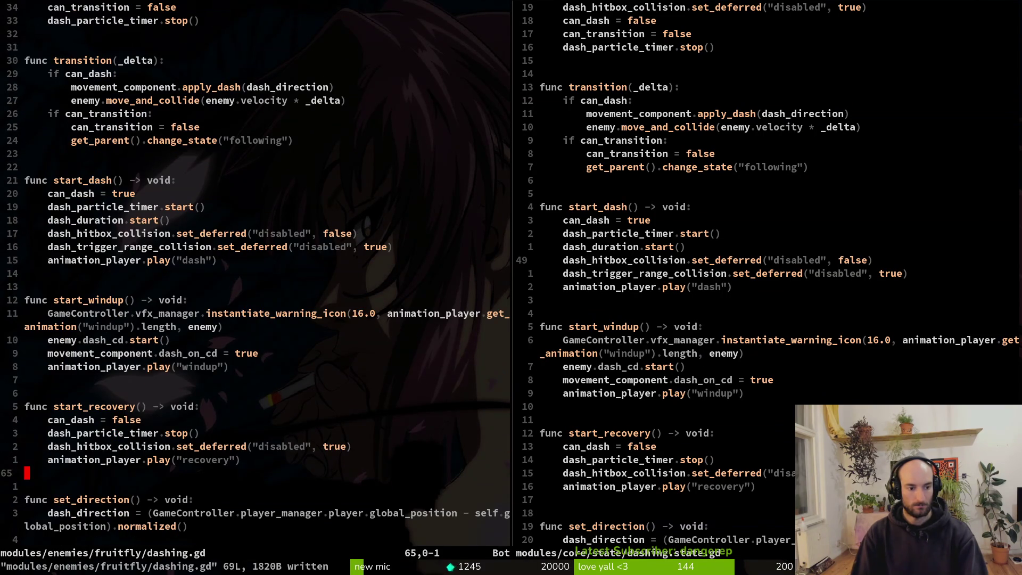
{"action": "key", "text": "alt+Tab"}
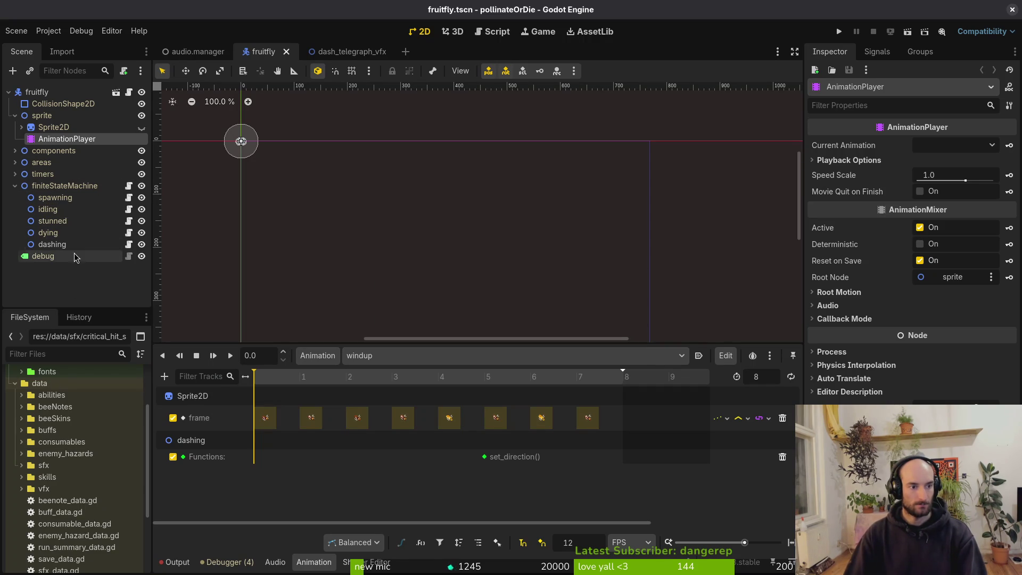
Detach the dashing node's script and attach the base core/state/state.gd script instead
{"action": "left_click", "coordinate": [96, 246]}
{"action": "right_click", "coordinate": [97, 246]}
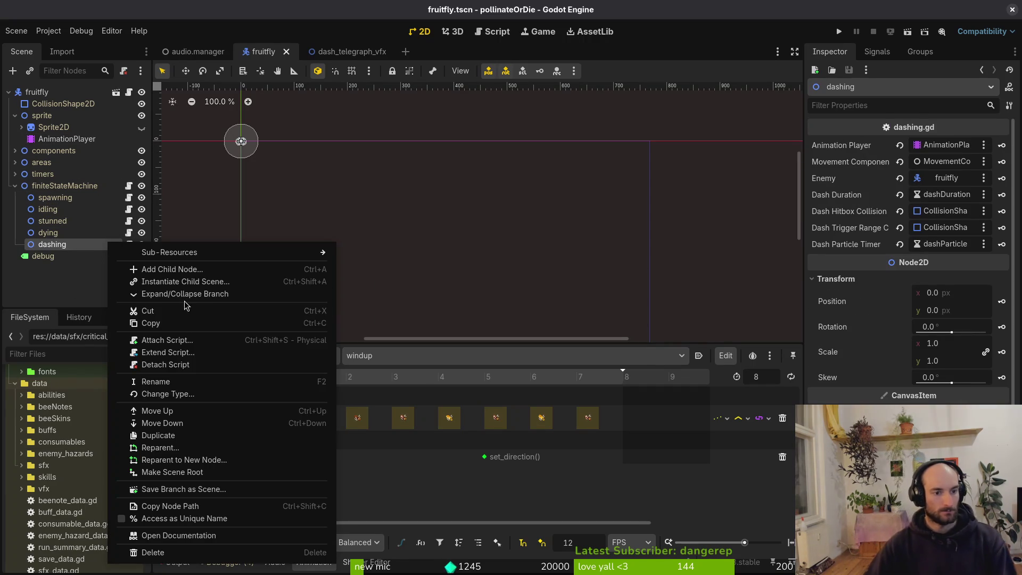
{"action": "left_click", "coordinate": [159, 362]}
{"action": "right_click", "coordinate": [87, 245]}
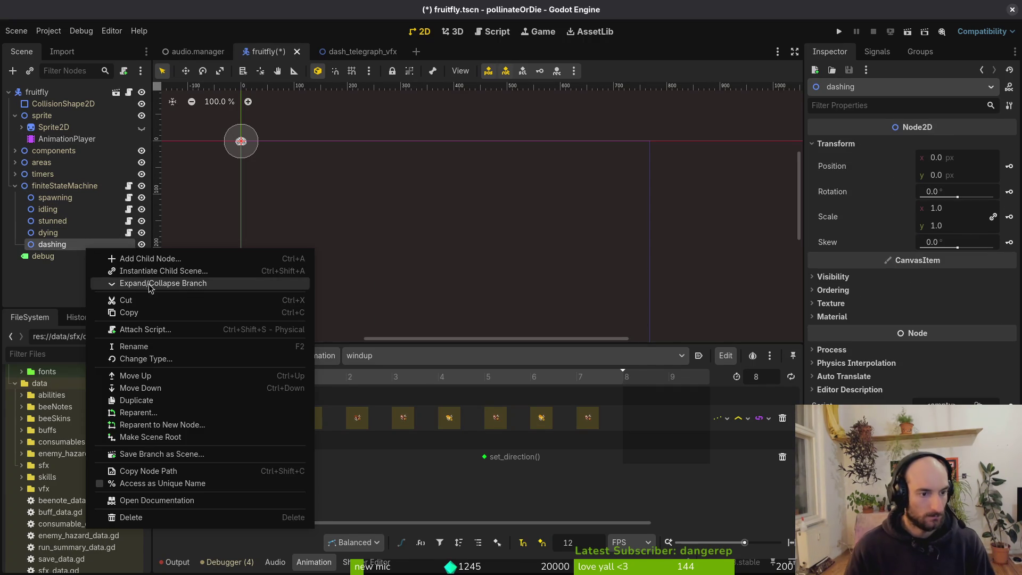
{"action": "left_click", "coordinate": [104, 284]}
{"action": "left_click", "coordinate": [626, 274]}
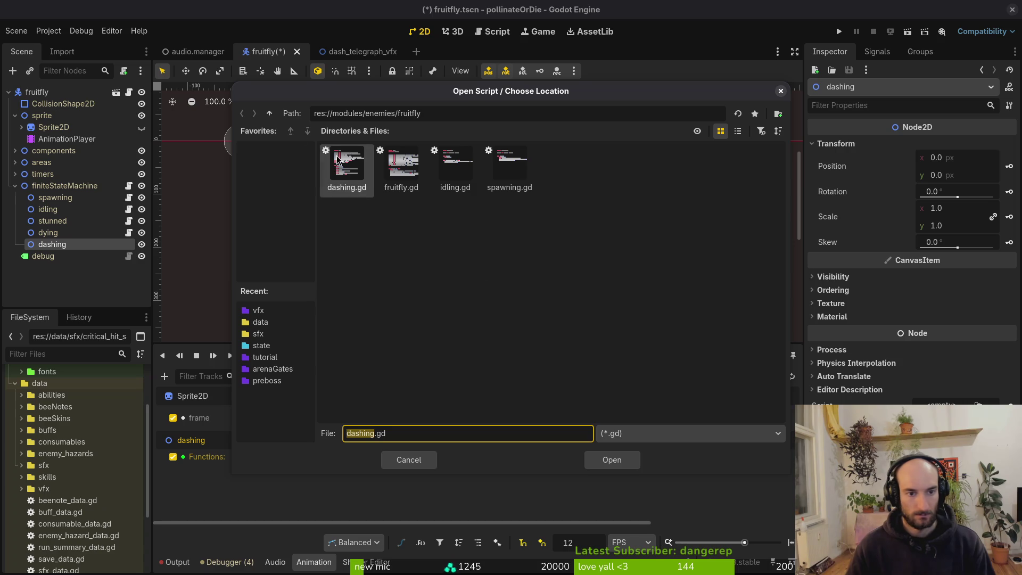
{"action": "left_click", "coordinate": [269, 113]}
{"action": "left_click", "coordinate": [269, 113]}
{"action": "double_click", "coordinate": [346, 168]}
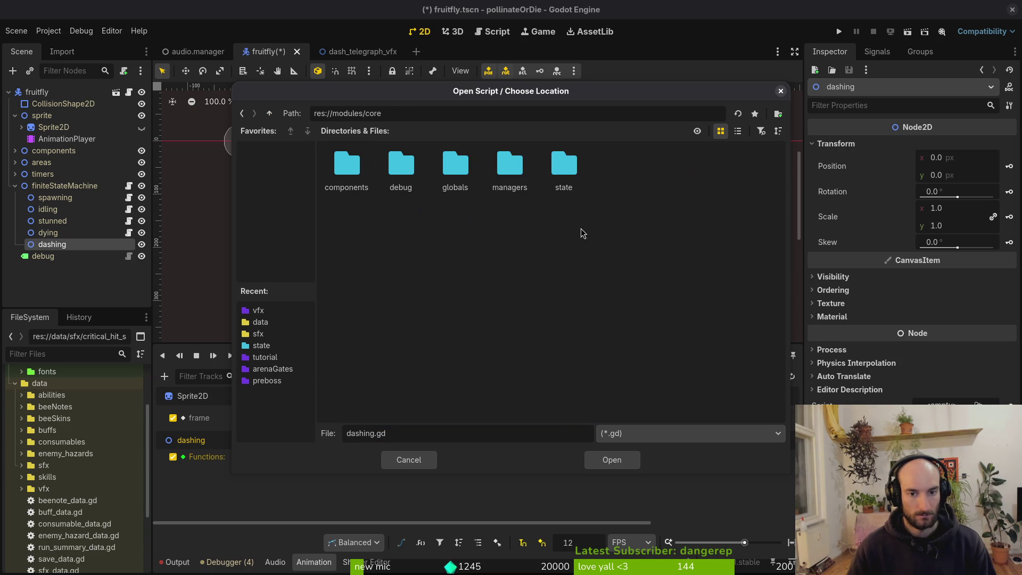
{"action": "double_click", "coordinate": [564, 167]}
{"action": "left_click", "coordinate": [672, 167]}
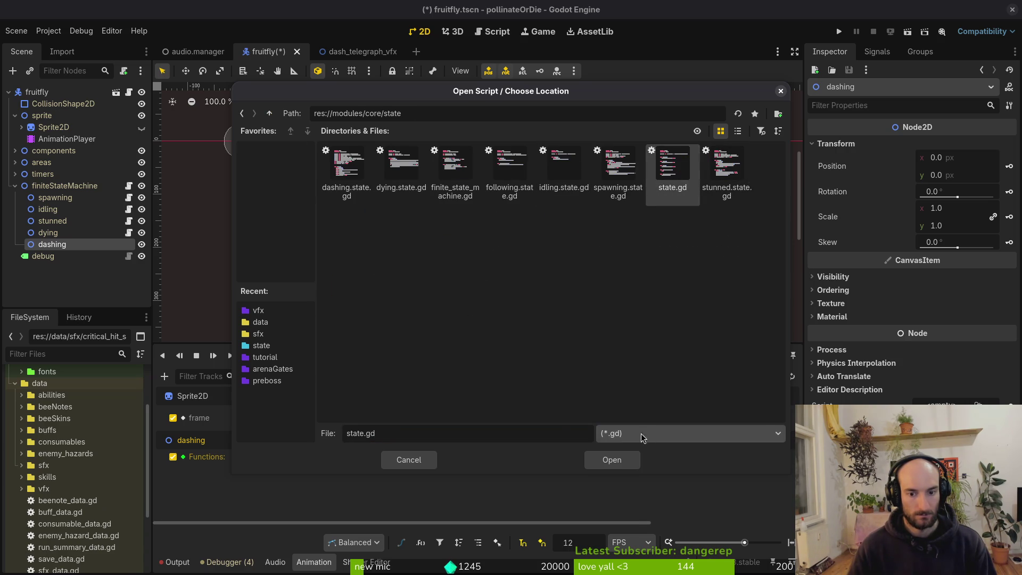
{"action": "left_click", "coordinate": [612, 460]}
Load the fruitfly's existing dashing.gd onto the dashing node and save fruitfly.tscn
{"action": "right_click", "coordinate": [76, 244]}
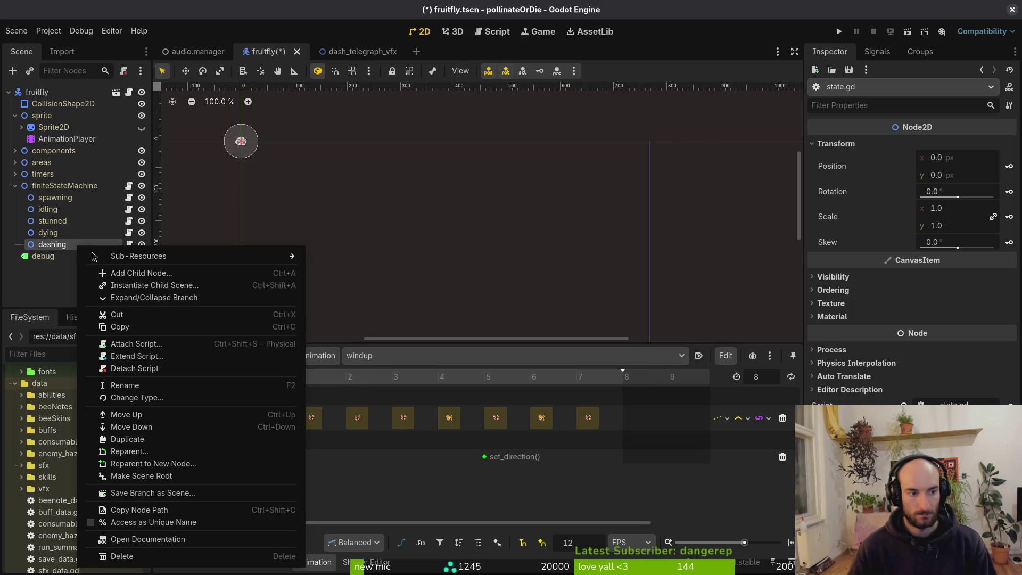
{"action": "left_click", "coordinate": [133, 346]}
{"action": "left_click", "coordinate": [627, 273]}
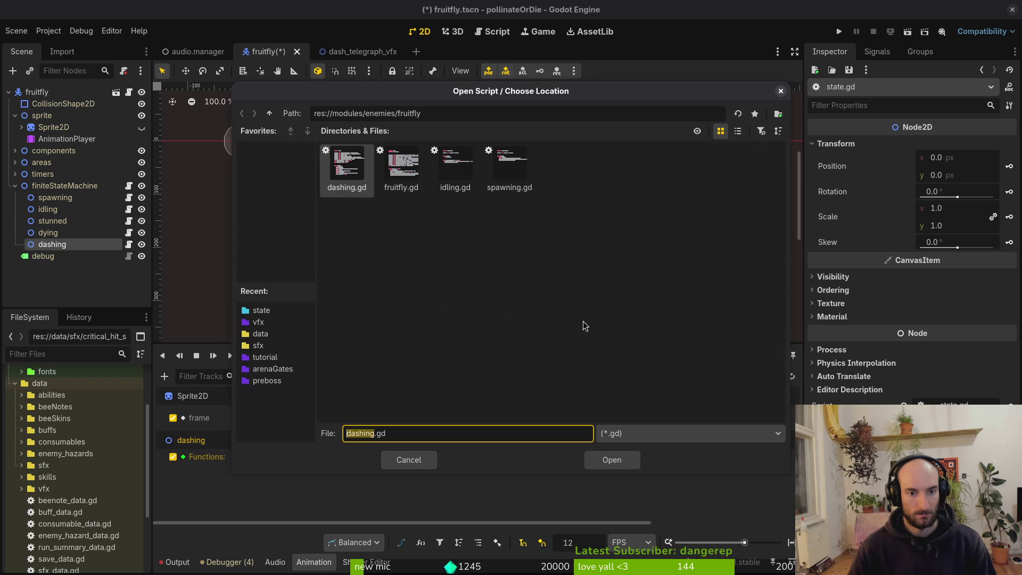
{"action": "left_click", "coordinate": [605, 458]}
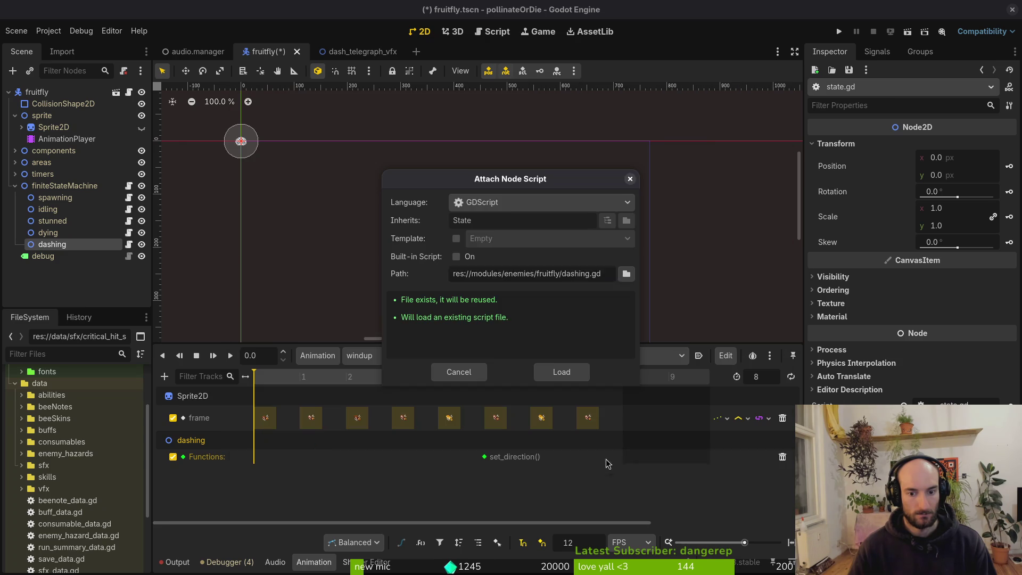
{"action": "left_click", "coordinate": [554, 370]}
{"action": "key", "text": "ctrl+s"}
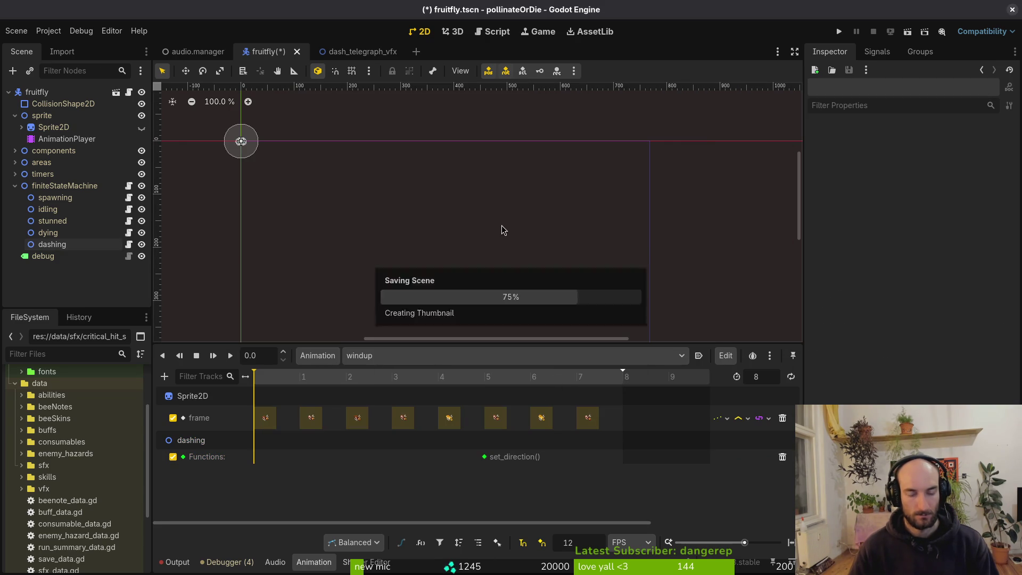
{"action": "key", "text": "alt+Tab"}
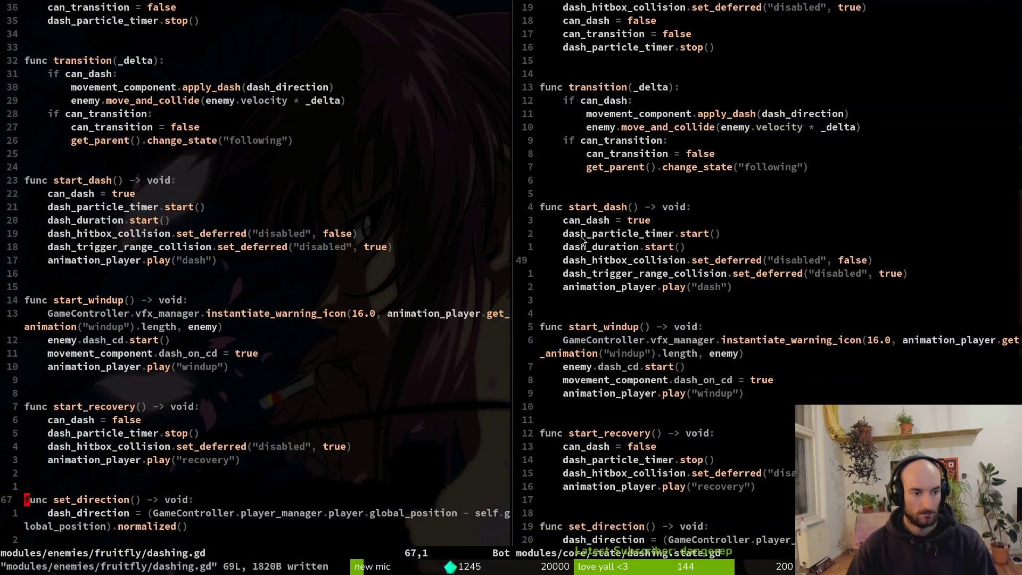
{"action": "key", "text": "j"}
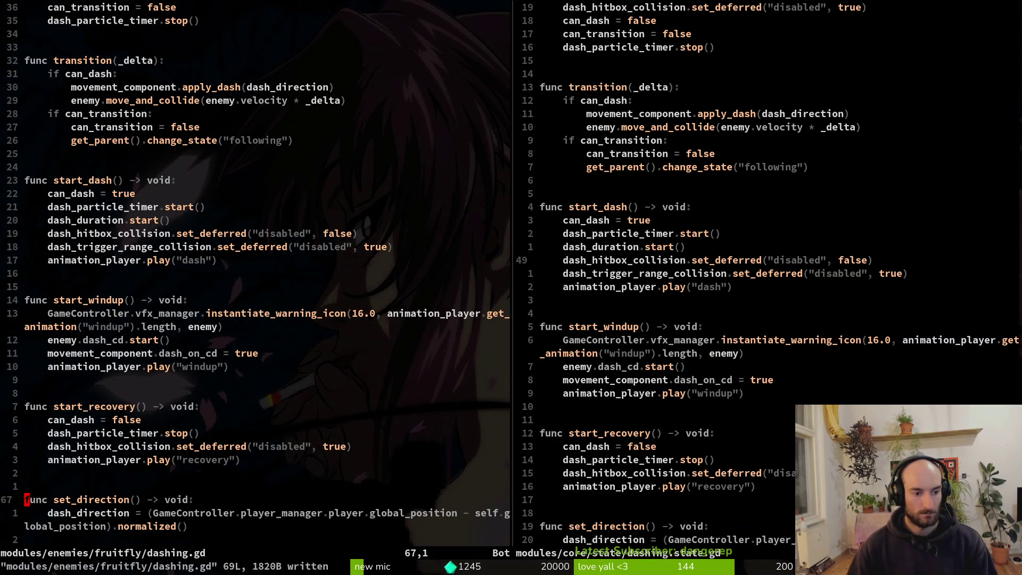
{"action": "key", "text": "y"}
{"action": "key", "text": "y"}
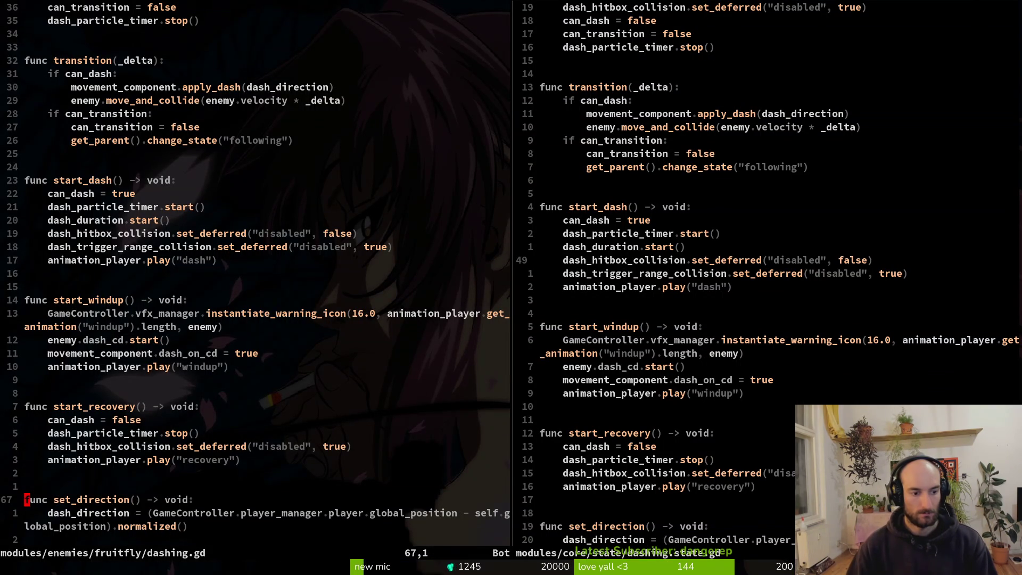
{"action": "key", "text": "j"}
{"action": "key", "text": "j"}
{"action": "key", "text": "k"}
{"action": "key", "text": "k"}
{"action": "key", "text": "k"}
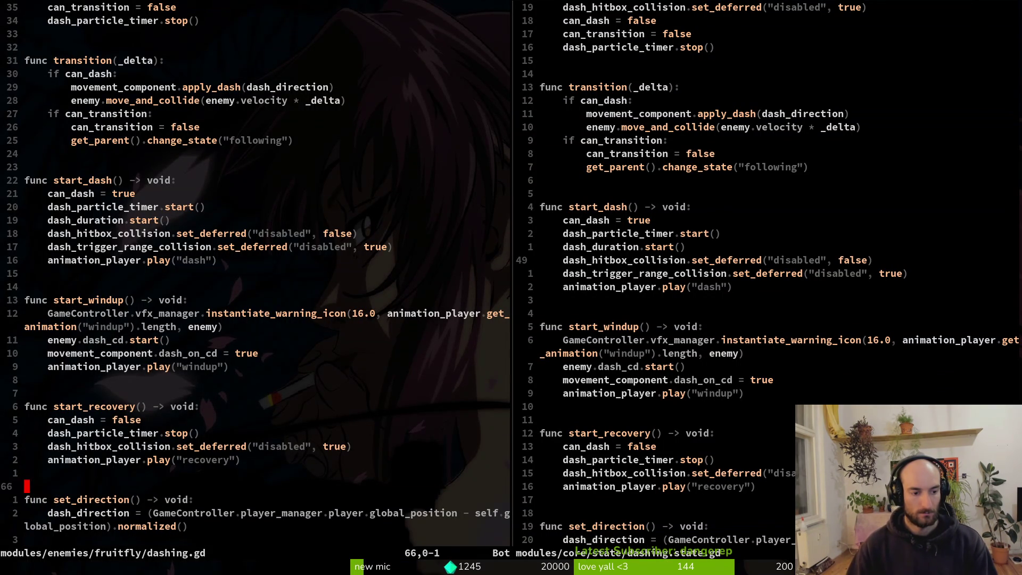
{"action": "key", "text": "j"}
{"action": "key", "text": "j"}
{"action": "key", "text": "k"}
{"action": "key", "text": "j"}
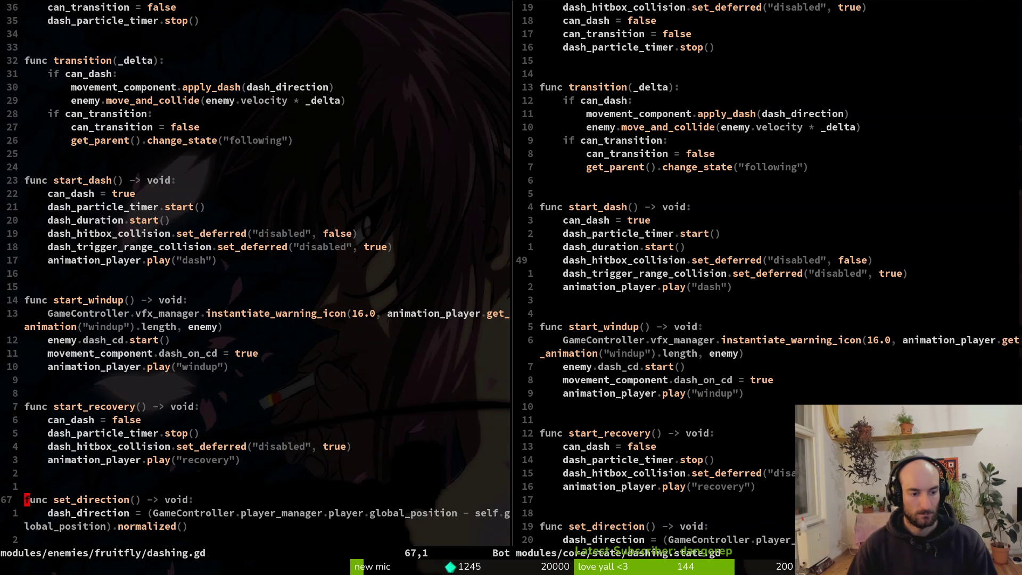
{"action": "key", "text": "j"}
{"action": "key", "text": "k"}
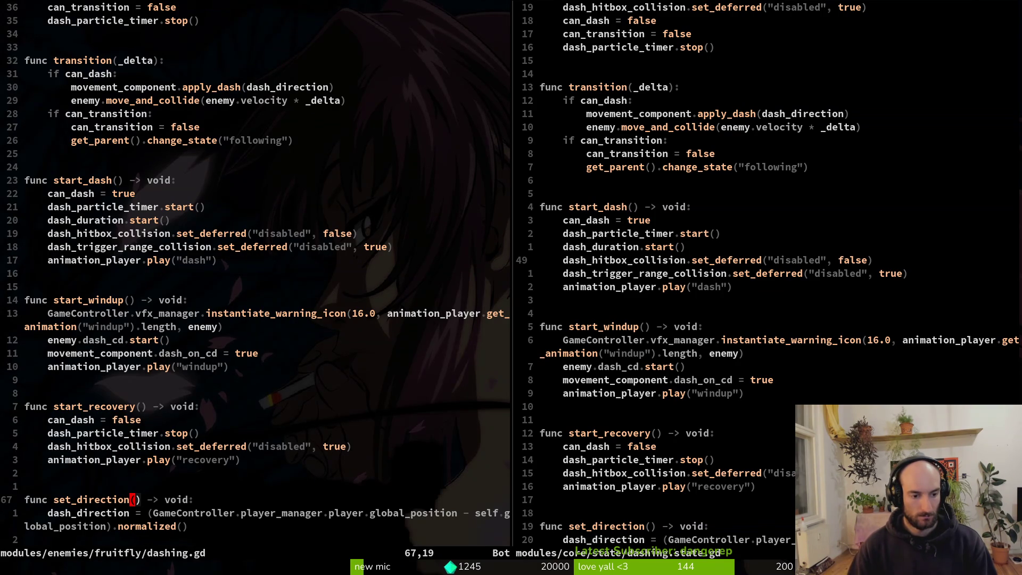
{"action": "type", "text": ":w"}
{"action": "key", "text": "Return"}
{"action": "key", "text": "j"}
{"action": "key", "text": "j"}
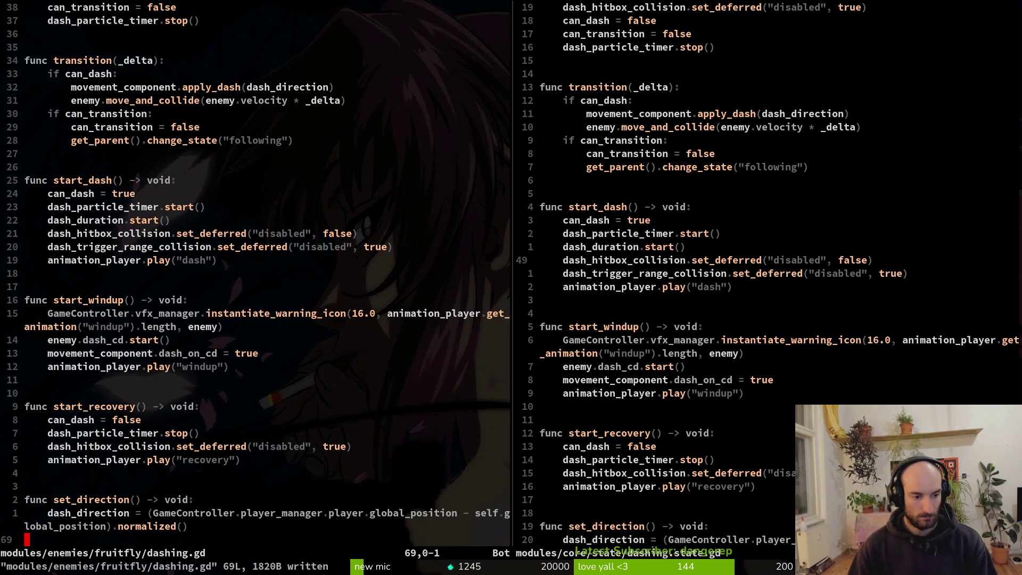
{"action": "key", "text": "k"}
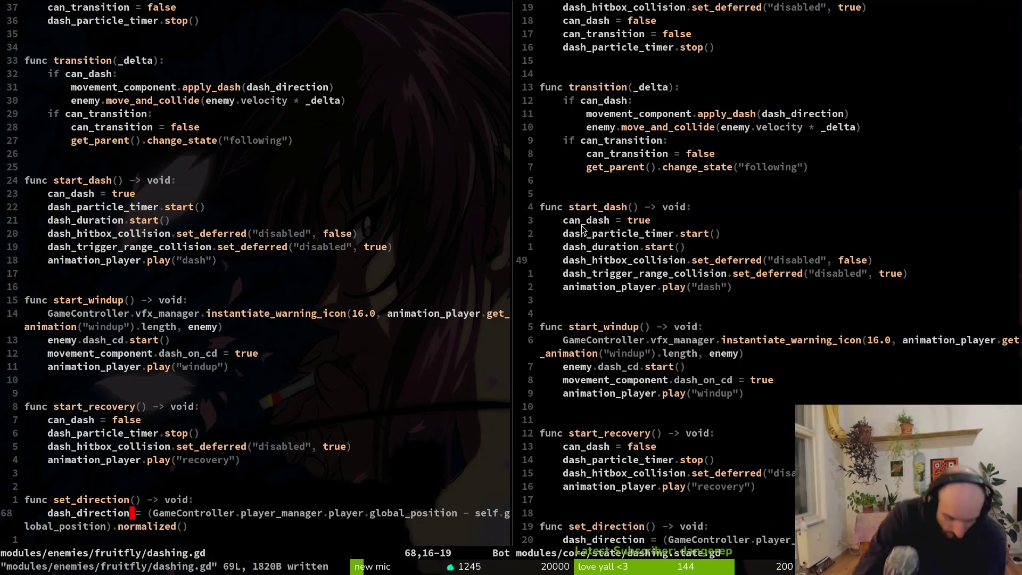
Finish renaming the function to set_direction_and_instantiate_telegraph and save
{"action": "type", "text": "k"}
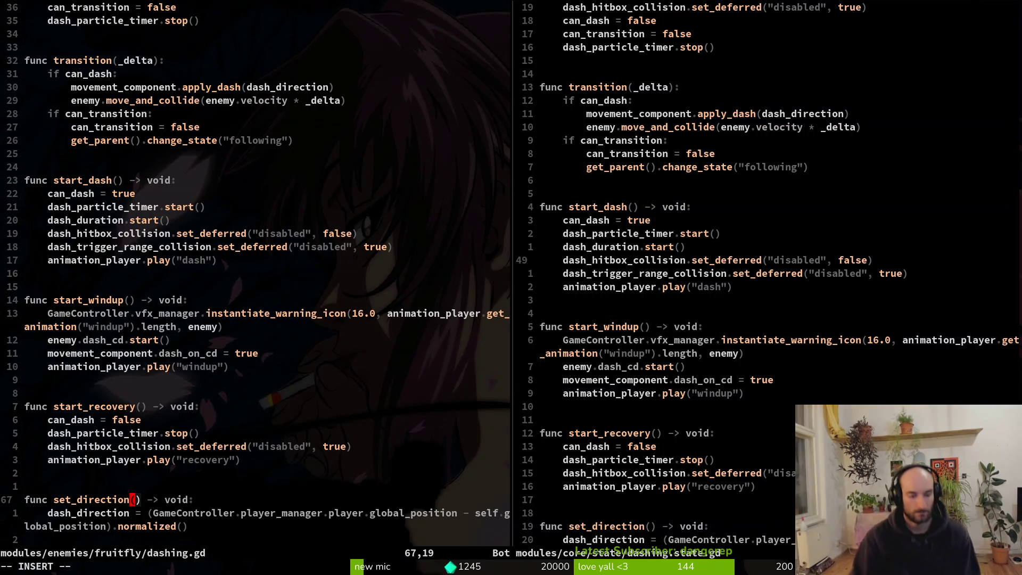
{"action": "type", "text": "i_"}
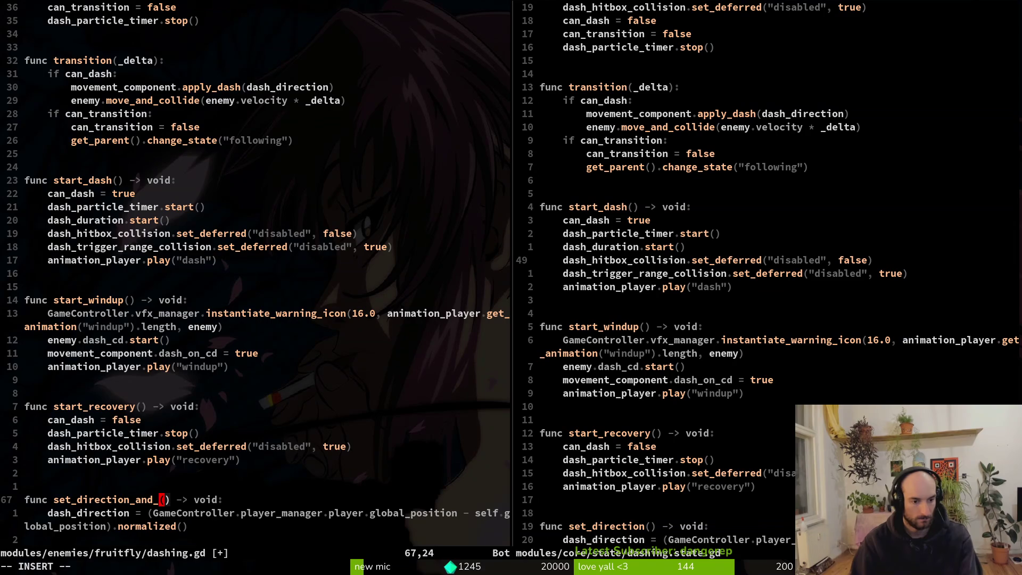
{"action": "type", "text": "isnt"}
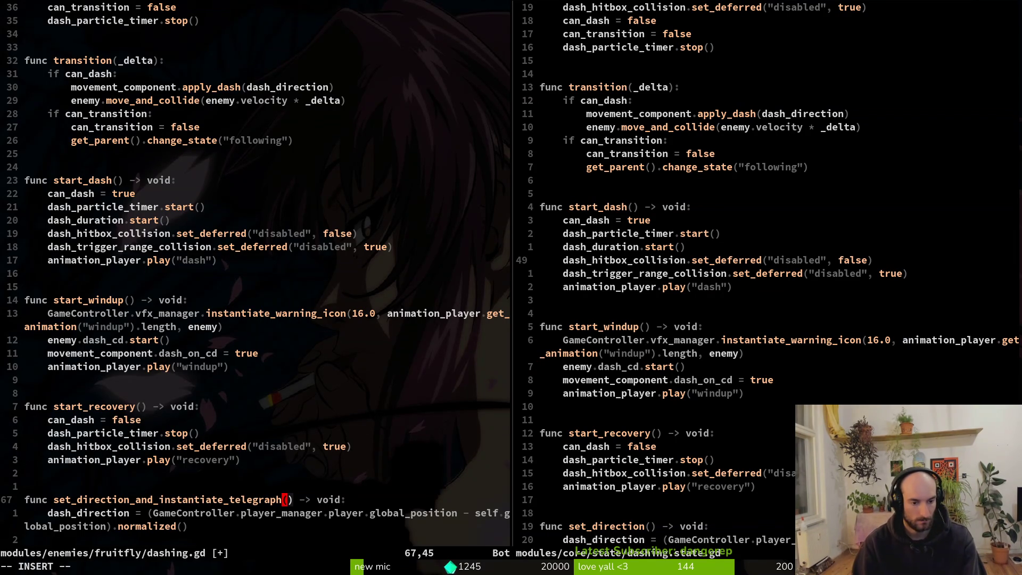
{"action": "key", "text": "Escape"}
{"action": "type", "text": ":w"}
{"action": "key", "text": "Return"}
Start a GameController.vfx_manager.instantiate_vfx call on line 70 of the telegraph function
{"action": "key", "text": "j"}
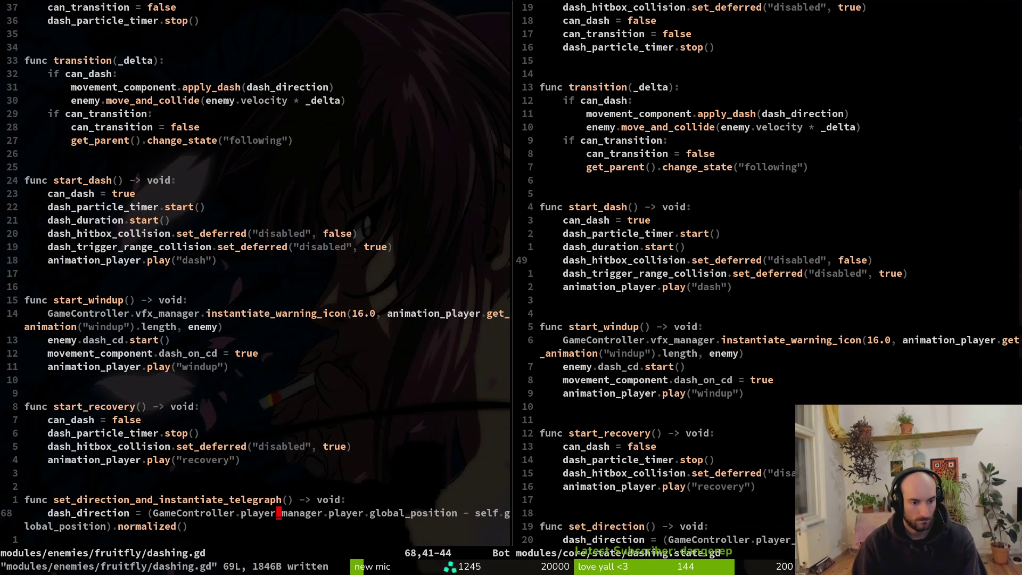
{"action": "type", "text": "joVfxManager"}
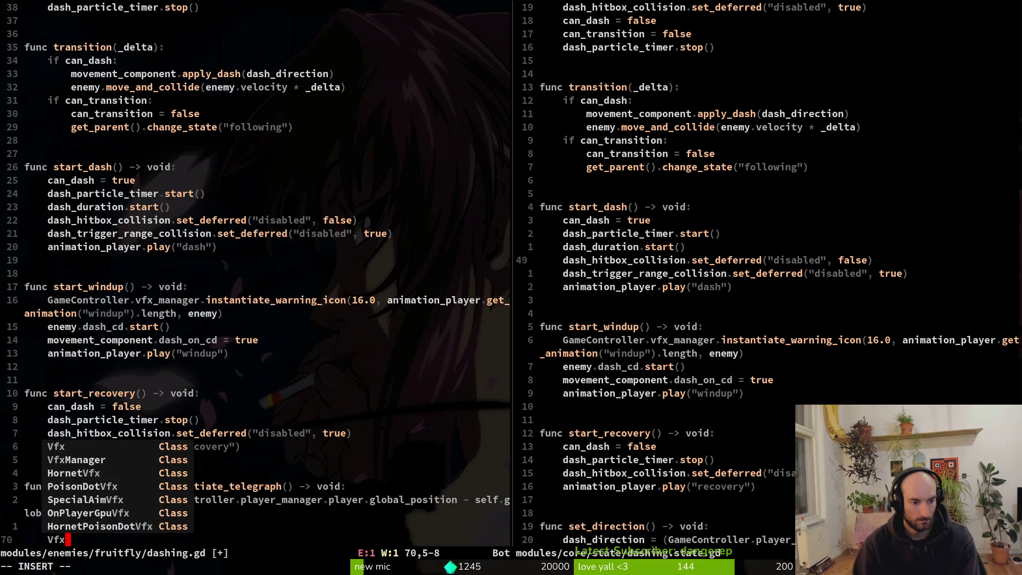
{"action": "type", "text": "."}
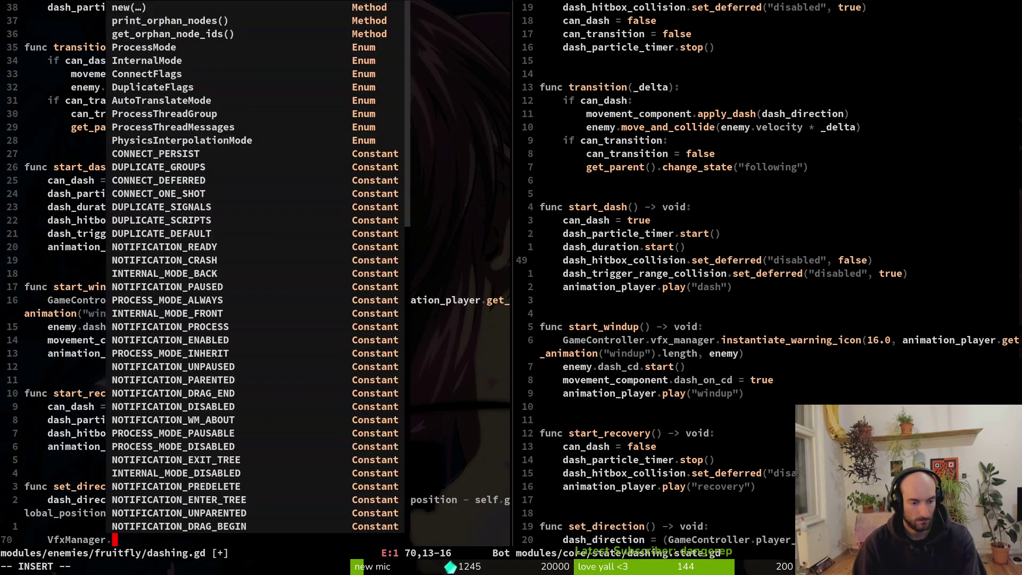
{"action": "type", "text": "nsta"}
{"action": "key", "text": "BackSpace"}
{"action": "key", "text": "BackSpace"}
{"action": "key", "text": "BackSpace"}
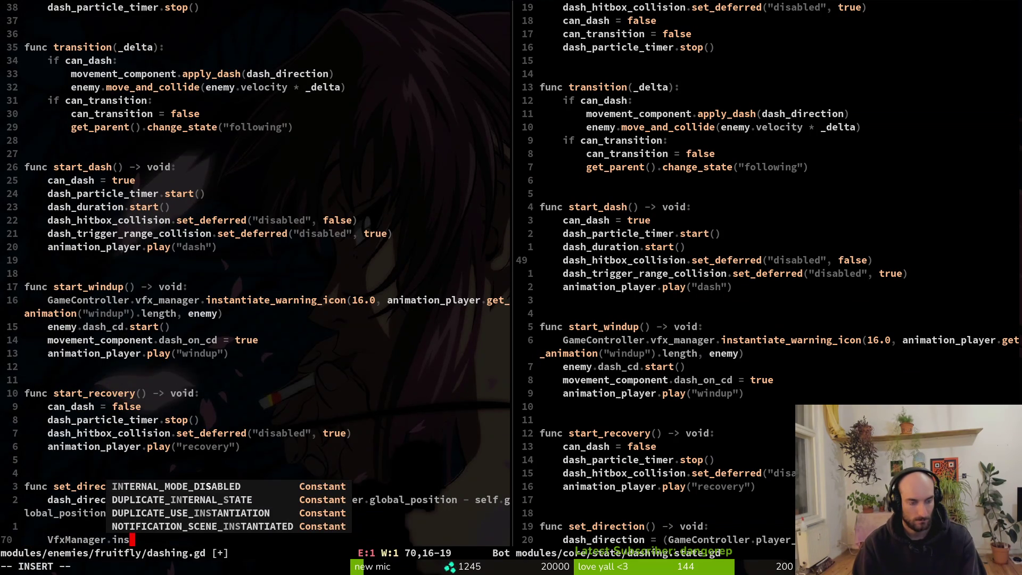
{"action": "type", "text": "Game"}
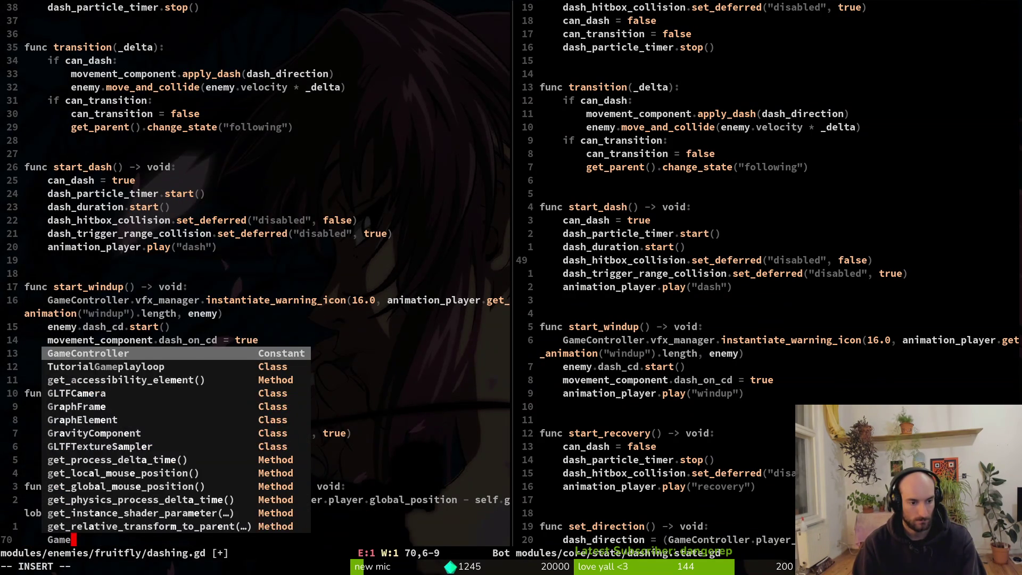
{"action": "type", "text": "Controller.vfx_manager.i"}
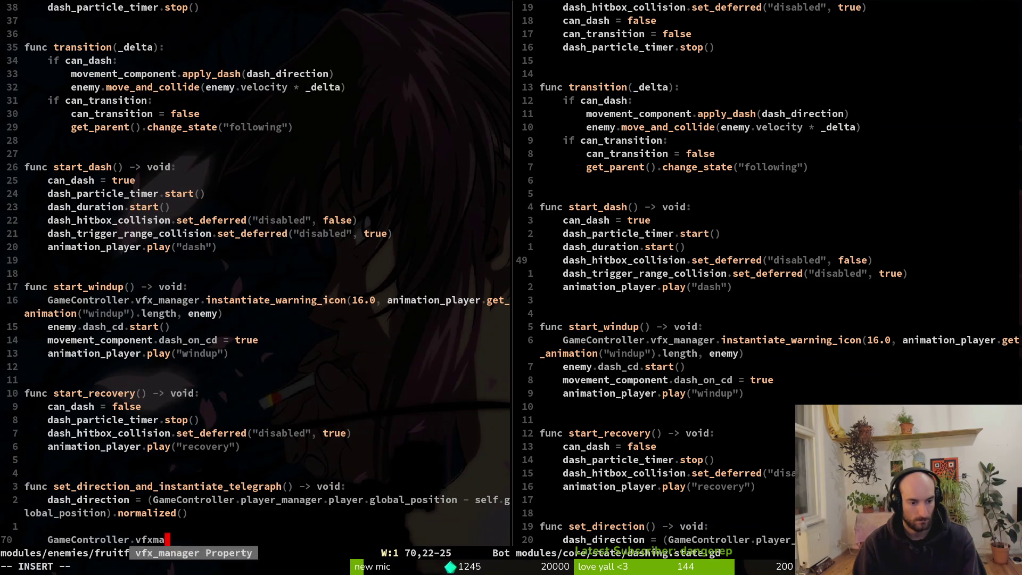
{"action": "type", "text": "nsta"}
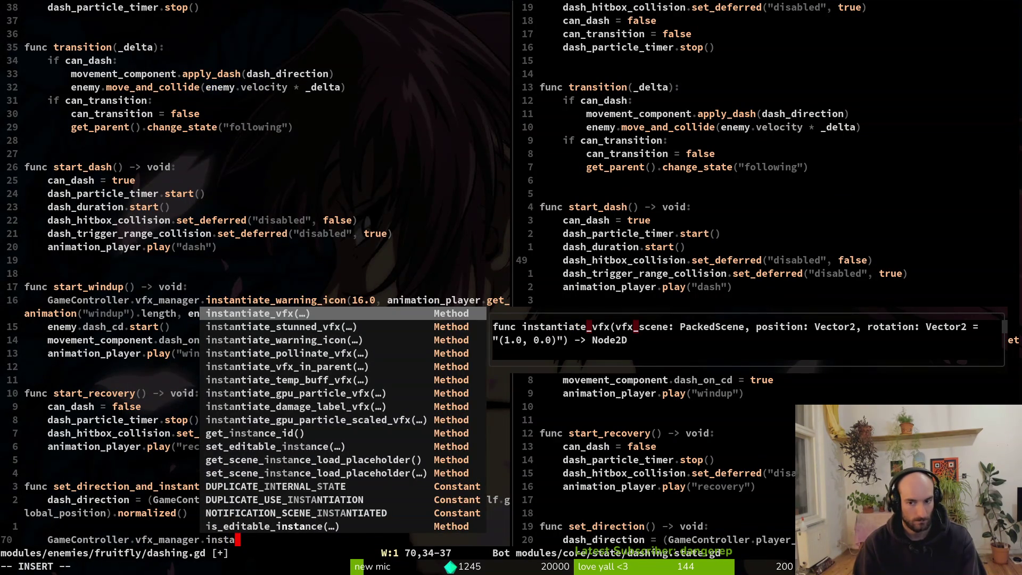
{"action": "key", "text": "Return"}
{"action": "key", "text": "Escape"}
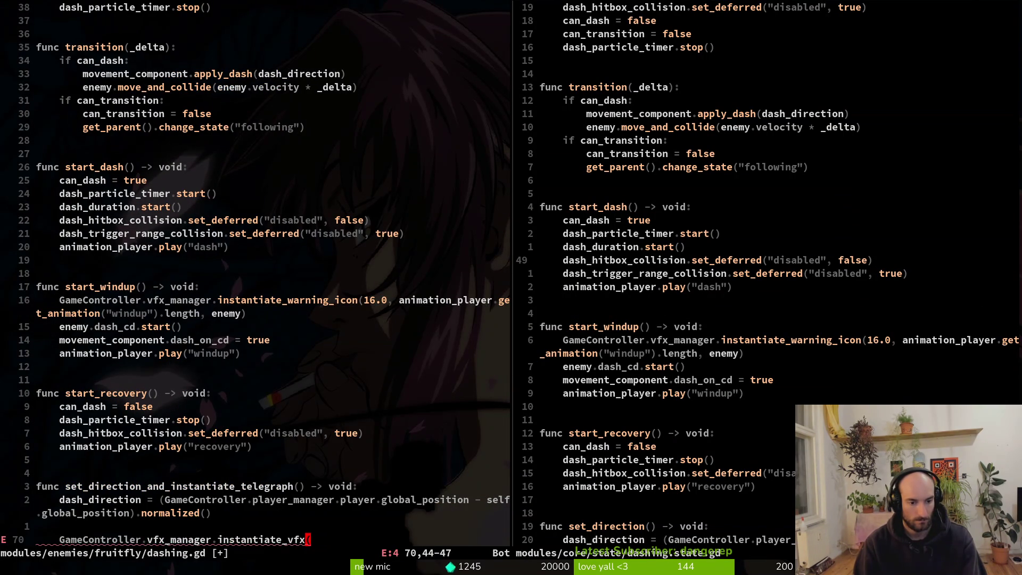
{"action": "key", "text": "ctrl+space"}
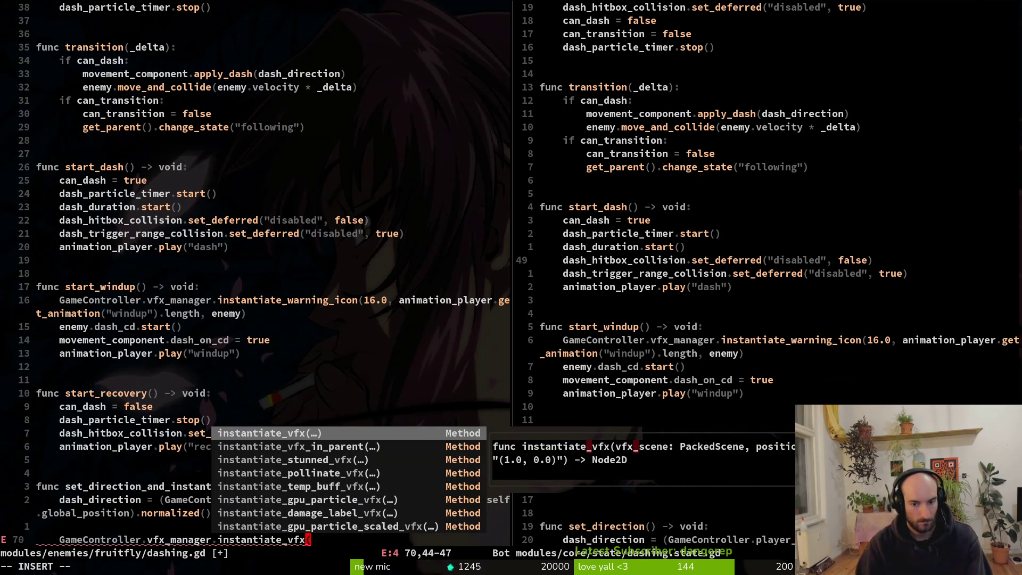
{"action": "key", "text": "Escape"}
Add an exported dash_telegraph_vfx PackedScene variable by duplicating the dash_particle_timer export line
{"action": "key", "text": "g"}
{"action": "key", "text": "g"}
{"action": "key", "text": "j"}
{"action": "key", "text": "j"}
{"action": "key", "text": "j"}
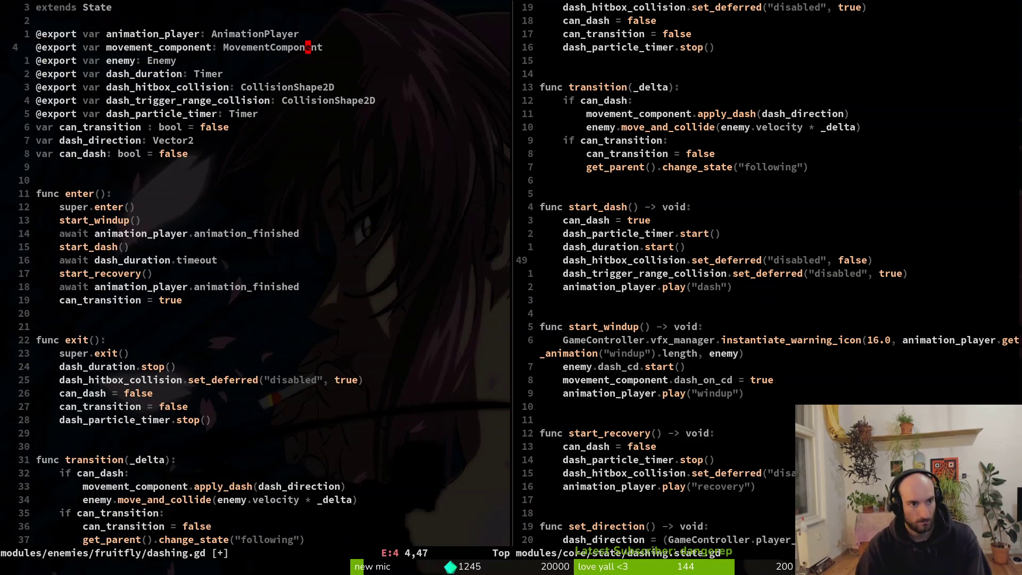
{"action": "key", "text": "k"}
{"action": "key", "text": "j"}
{"action": "key", "text": "y"}
{"action": "key", "text": "y"}
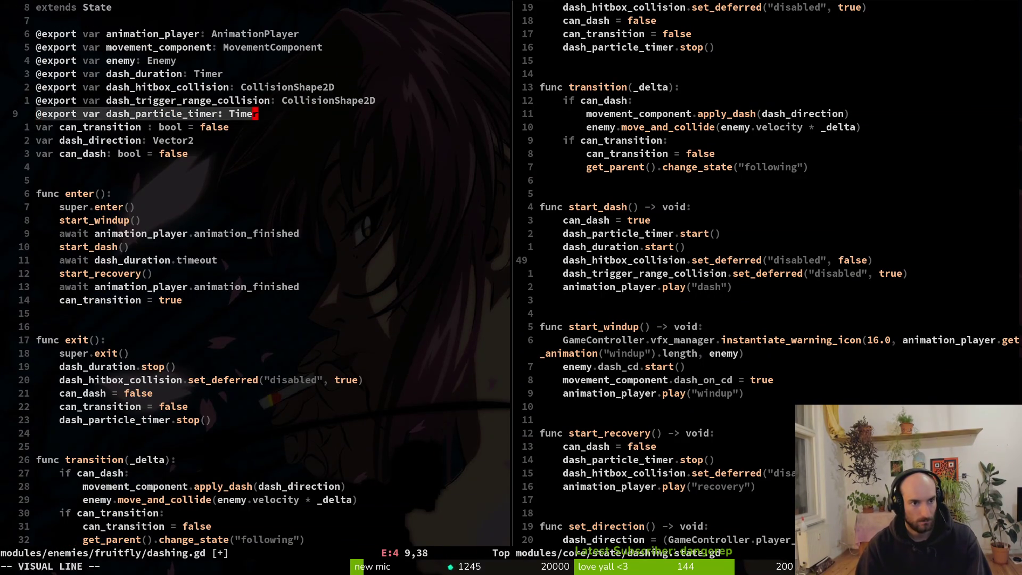
{"action": "type", "text": "p"}
{"action": "type", "text": "ciwdash_teelrga"}
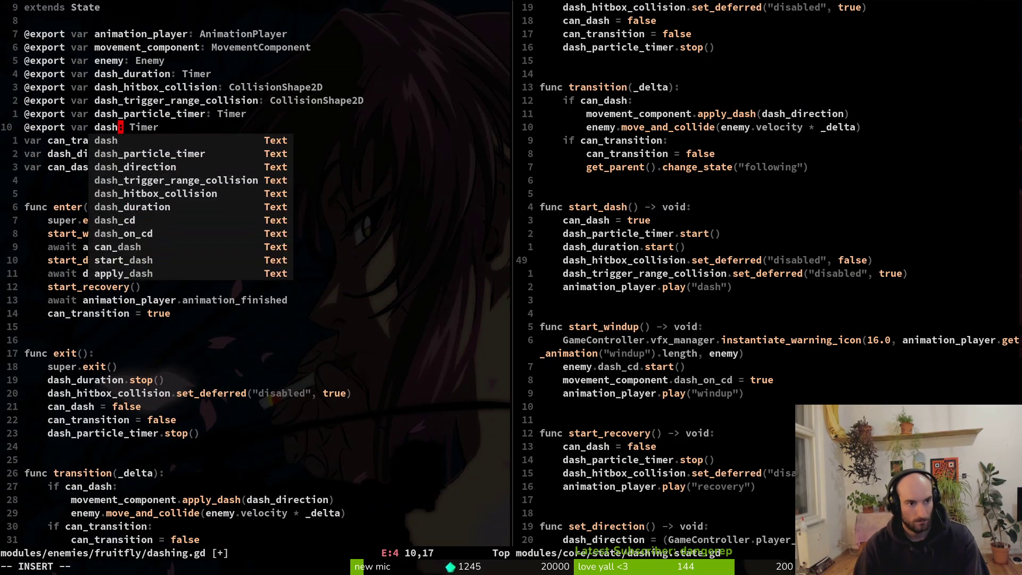
{"action": "key", "text": "BackSpace"}
{"action": "key", "text": "BackSpace"}
{"action": "key", "text": "BackSpace"}
{"action": "type", "text": "le"}
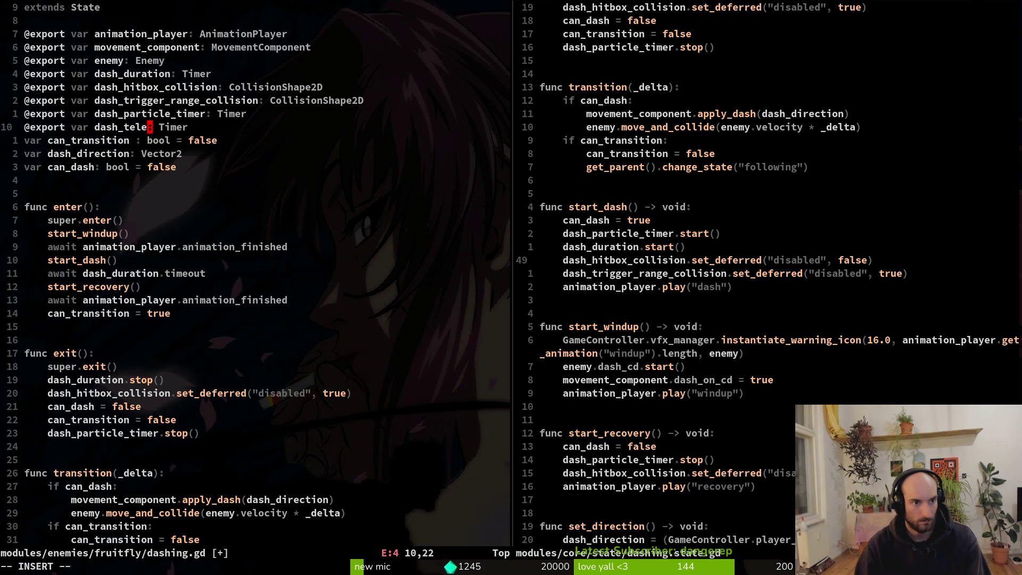
{"action": "type", "text": "wciw"}
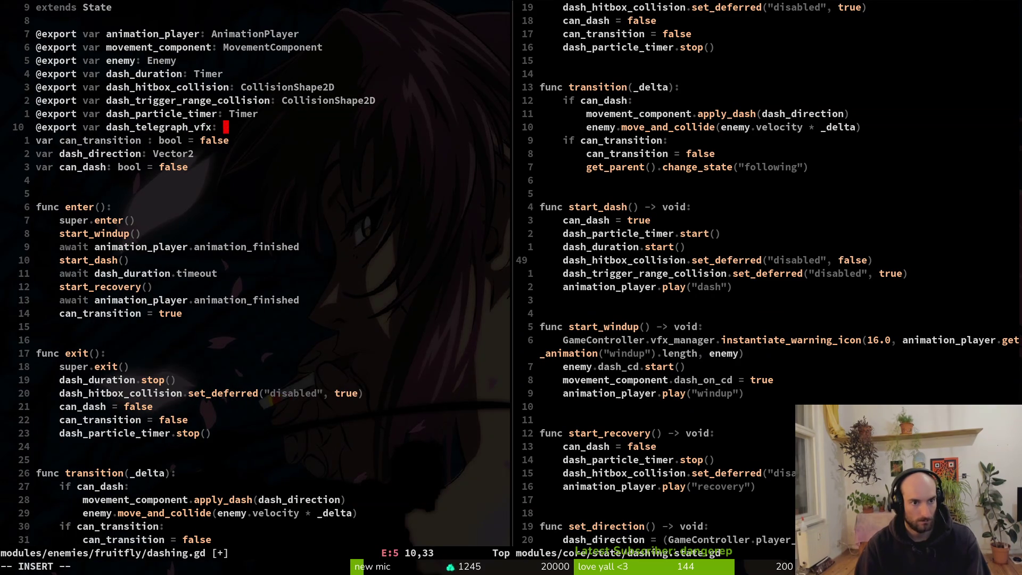
{"action": "type", "text": "PackedScene"}
{"action": "key", "text": "Escape"}
{"action": "type", "text": ":w"}
{"action": "key", "text": "Return"}
{"action": "key", "text": "ctrl+o"}
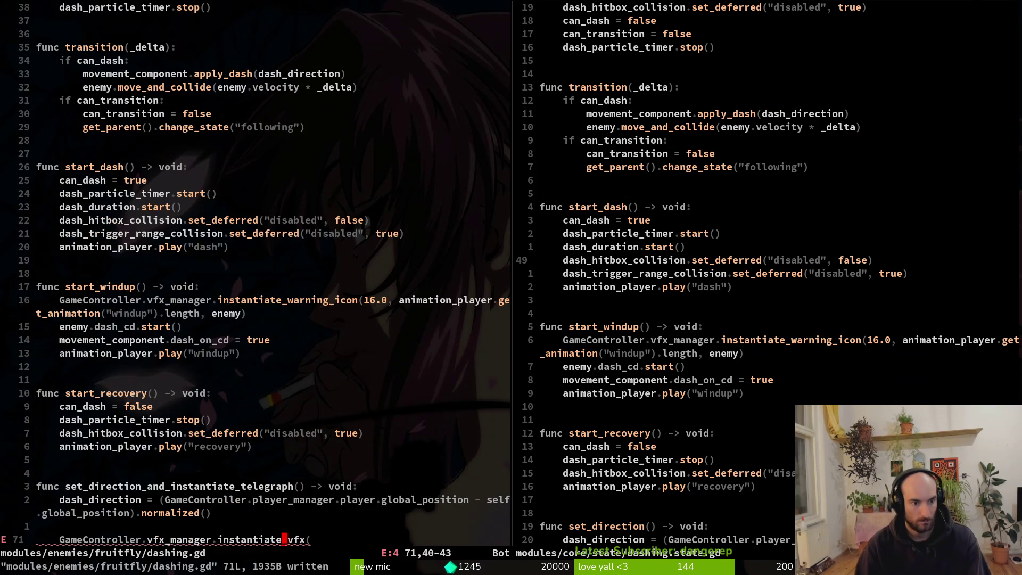
Rename the export to dash_telegraph_vfx_scene and pass it into the instantiate_vfx call
{"action": "type", "text": "Adas"}
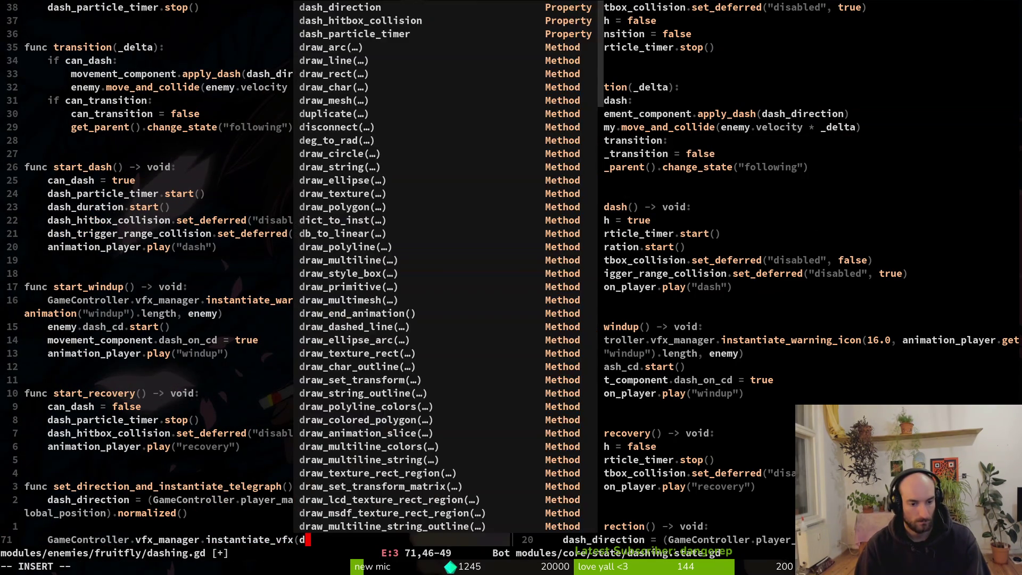
{"action": "type", "text": "tel"}
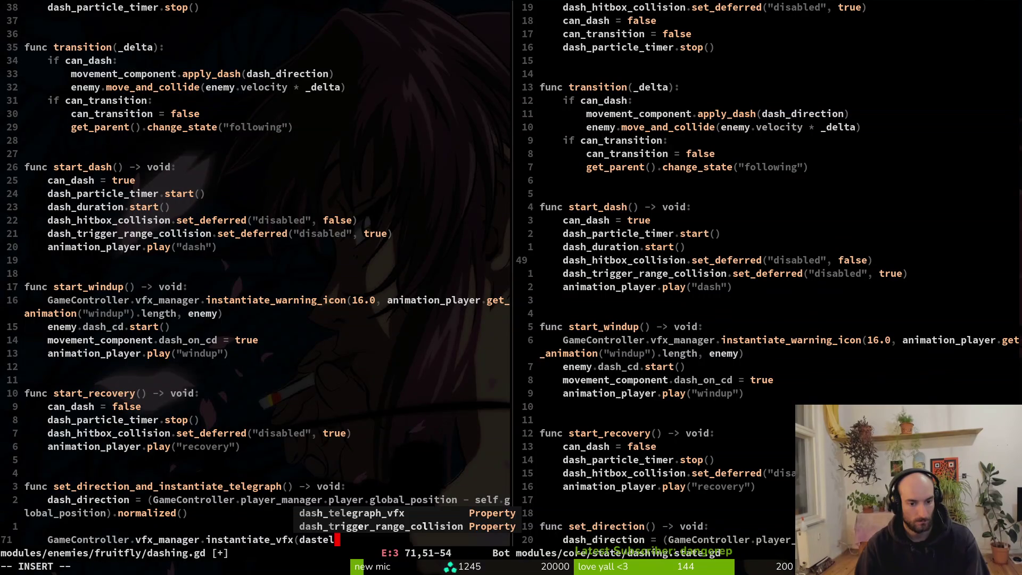
{"action": "key", "text": "Return"}
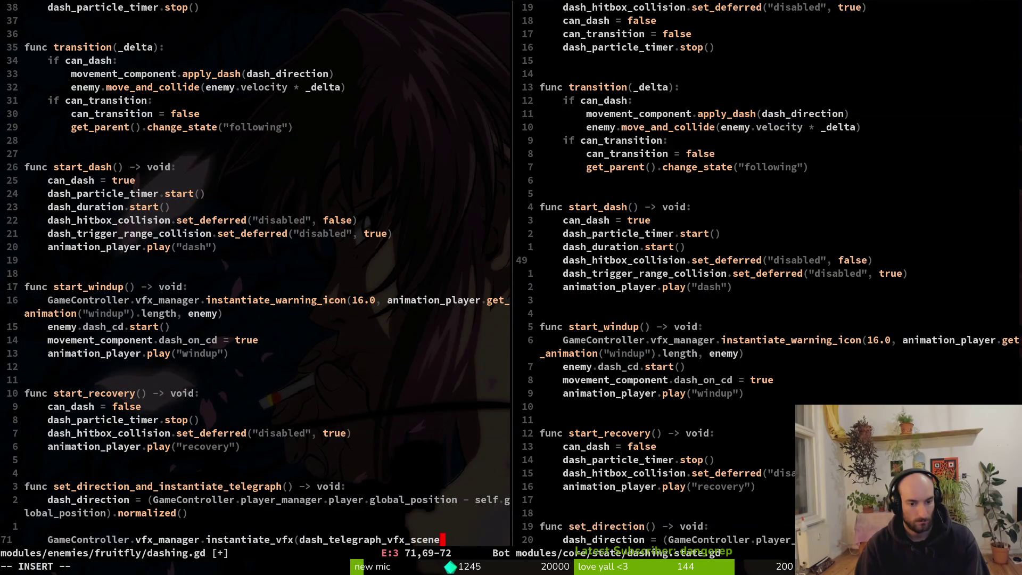
{"action": "key", "text": "Escape"}
{"action": "key", "text": "g"}
{"action": "key", "text": "g"}
{"action": "key", "text": "j"}
{"action": "key", "text": "j"}
{"action": "key", "text": "j"}
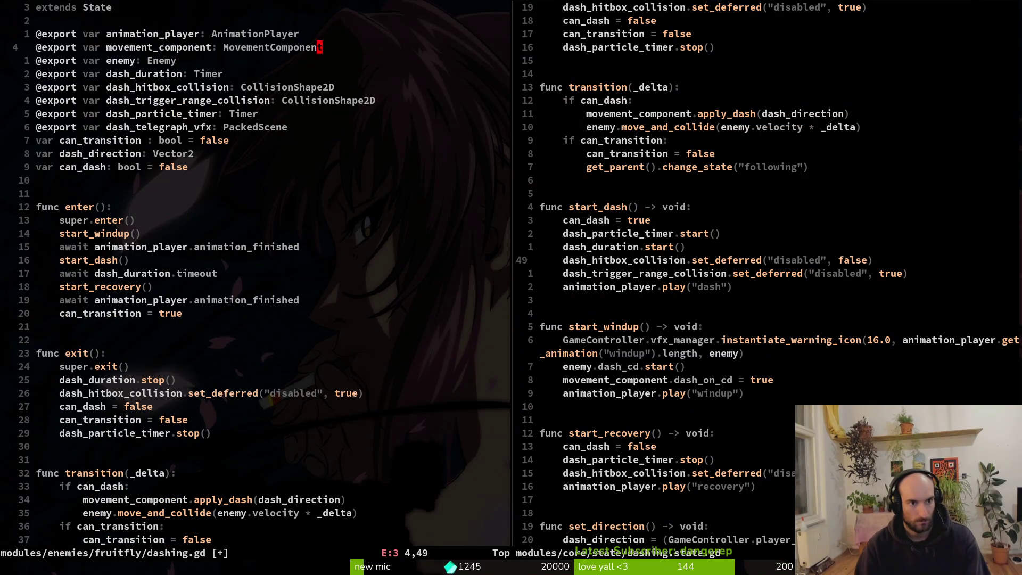
{"action": "key", "text": "j"}
{"action": "key", "text": "j"}
{"action": "key", "text": "j"}
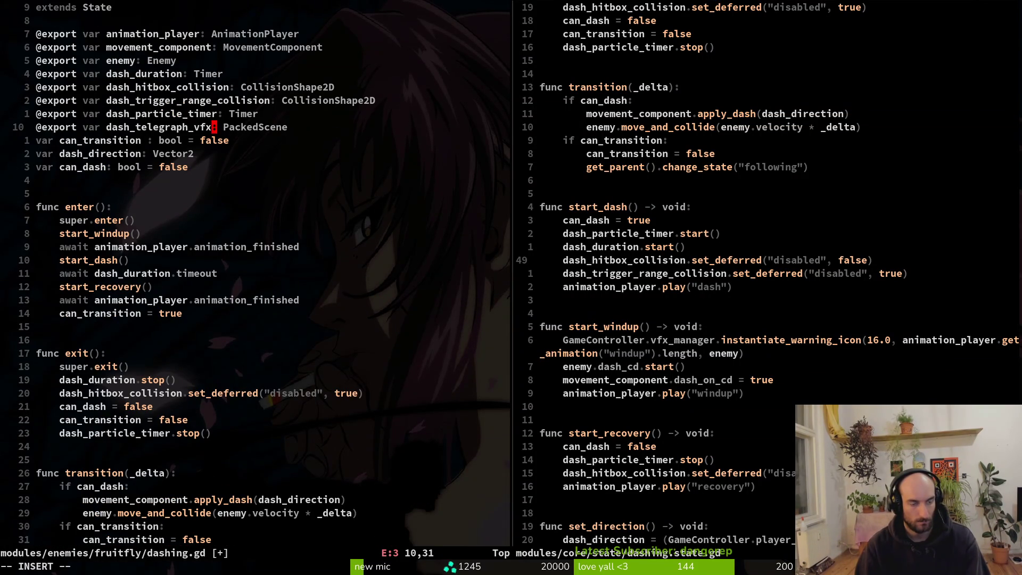
{"action": "type", "text": "_scene"}
{"action": "key", "text": "Escape"}
{"action": "type", "text": ":w"}
{"action": "key", "text": "Return"}
{"action": "key", "text": "ctrl+o"}
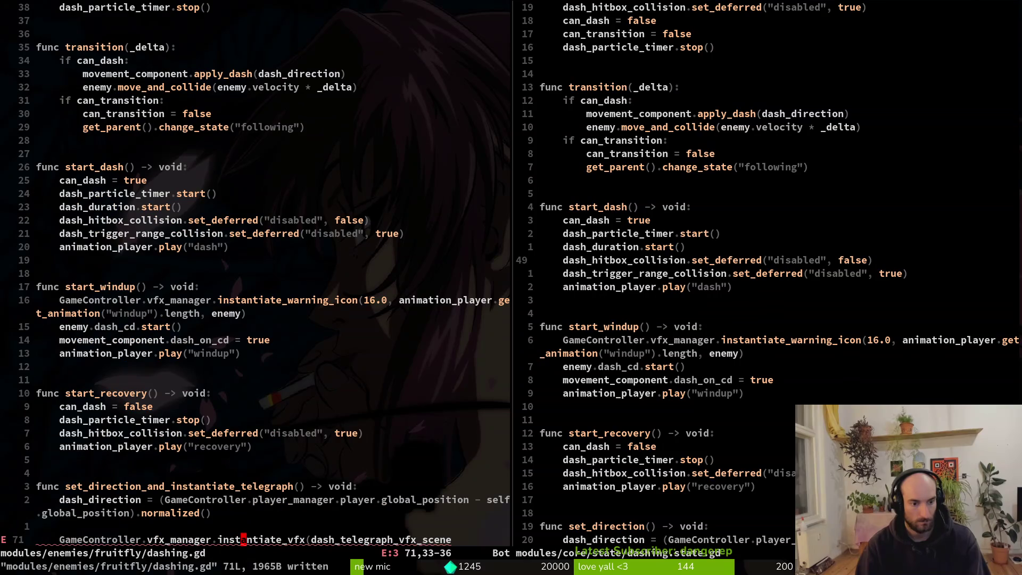
{"action": "type", "text": "A, "}
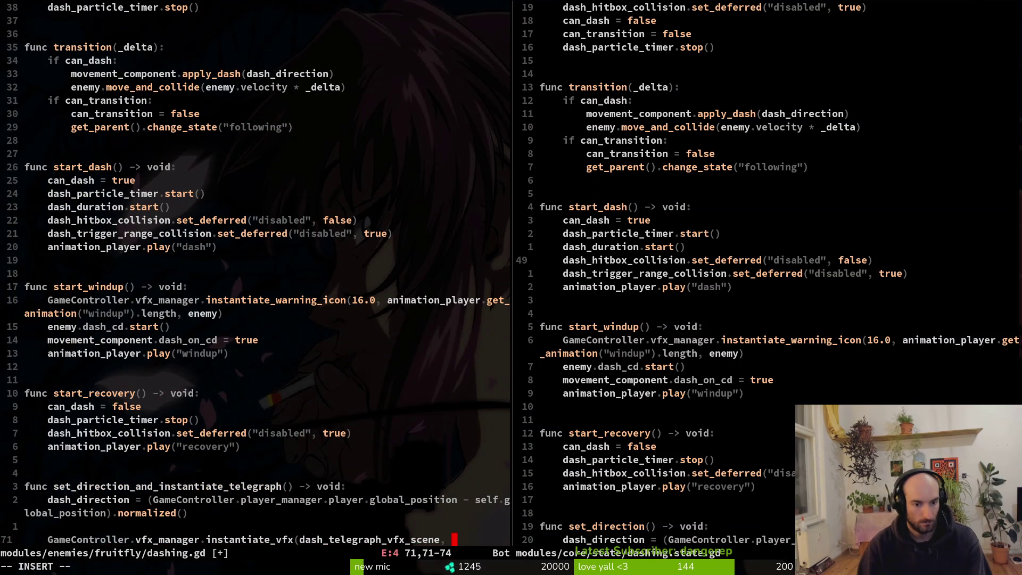
{"action": "type", "text": "f"}
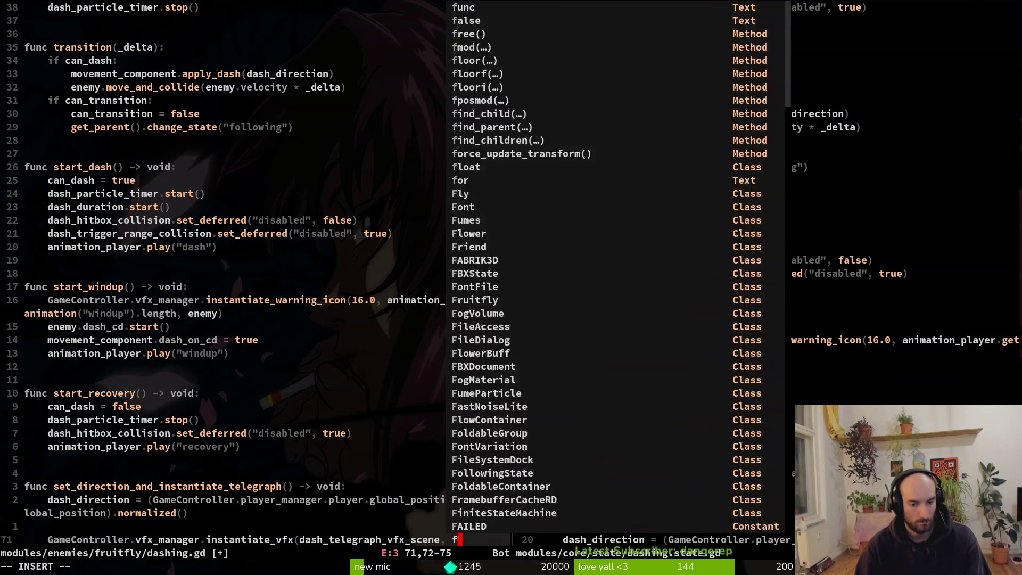
{"action": "key", "text": "Escape"}
Change the line 5 export from enemy: Enemy to fruitfly: Fruitfly and save
{"action": "key", "text": "ctrl+u"}
{"action": "key", "text": "ctrl+u"}
{"action": "key", "text": "ctrl+u"}
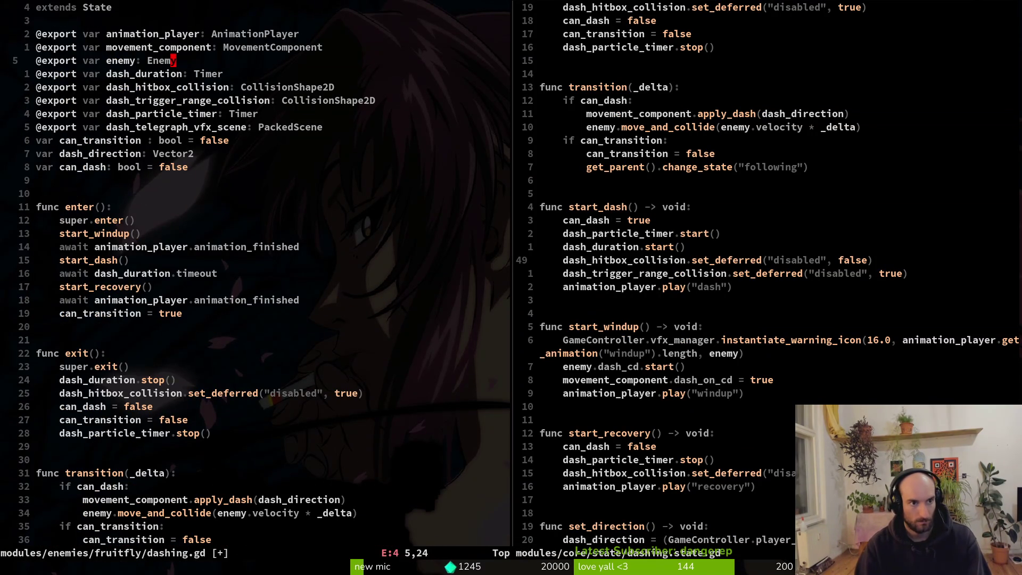
{"action": "type", "text": "fruitfl"}
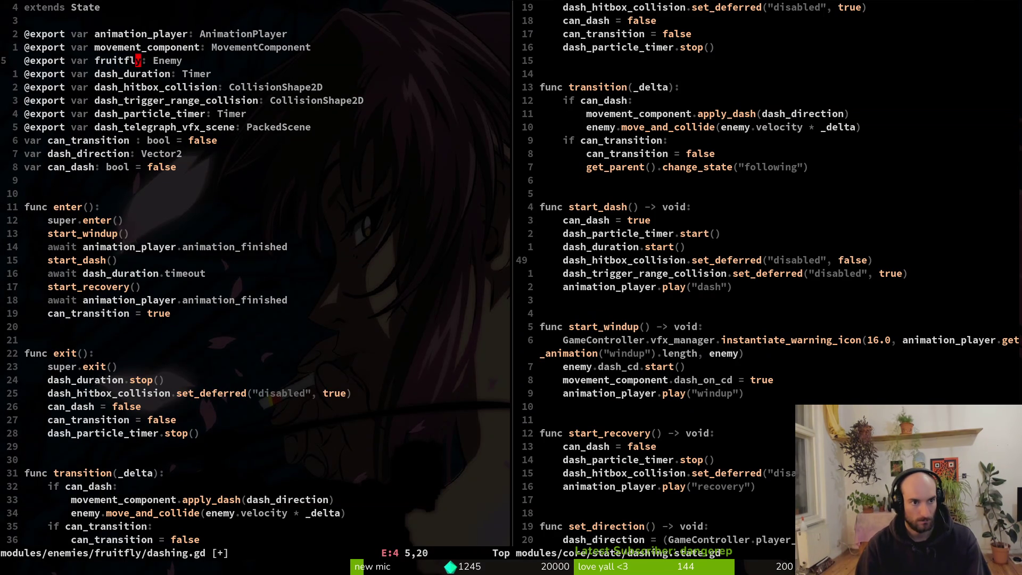
{"action": "type", "text": "ciwFruitfly"}
{"action": "key", "text": "Escape"}
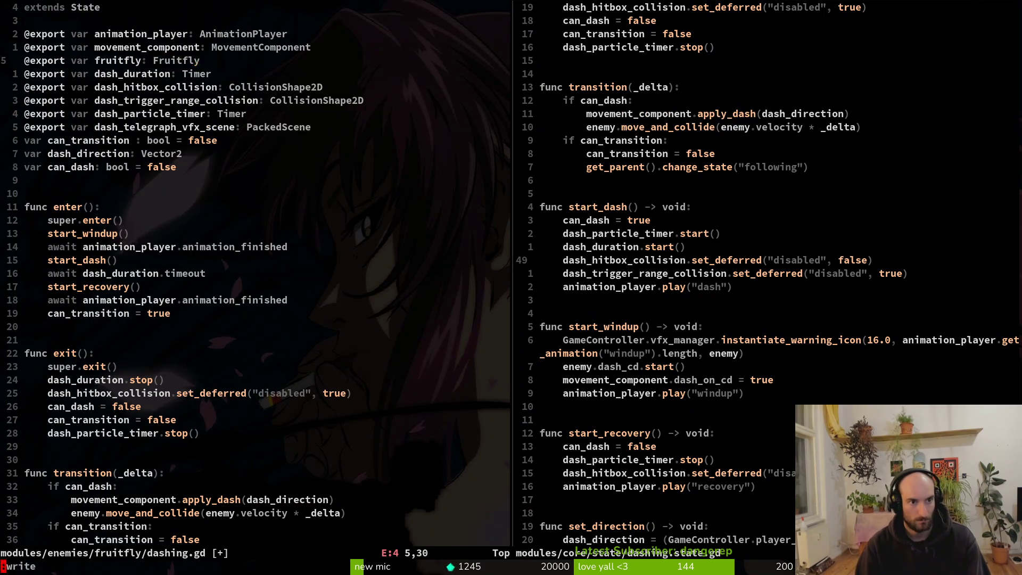
{"action": "type", "text": ":w"}
{"action": "key", "text": "Return"}
{"action": "key", "text": "ctrl+o"}
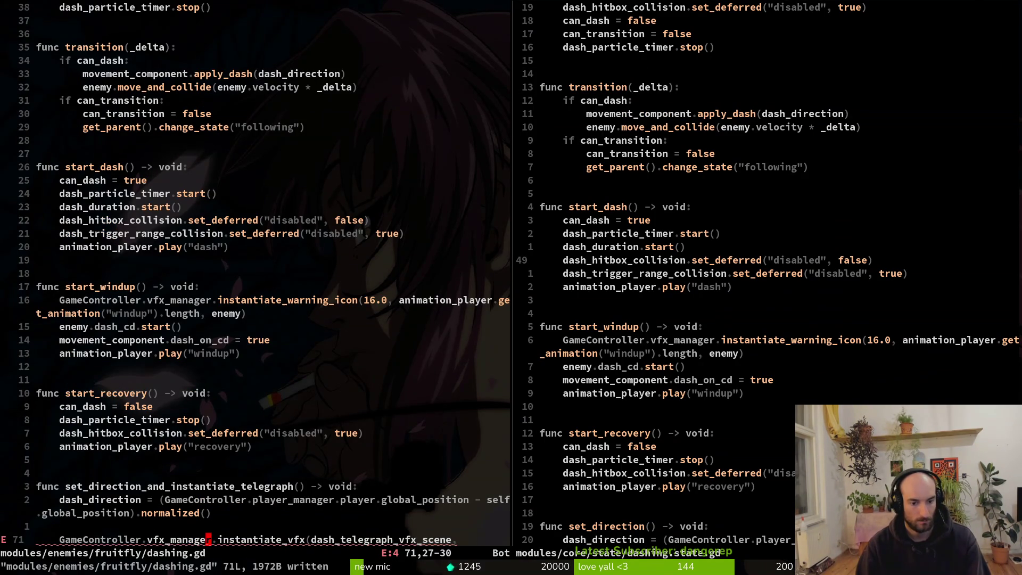
Complete instantiate_vfx with fruitfly.global_position and dash_direction, save, and close the dashing.state.gd split
{"action": "type", "text": "aph_vfx_scene, f"}
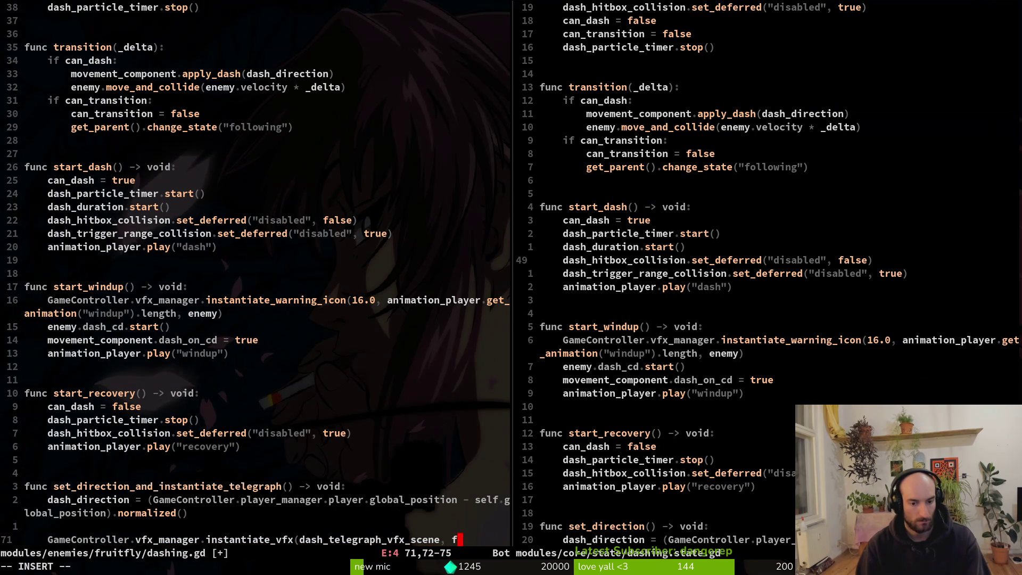
{"action": "type", "text": "ruitfly.global_position, "}
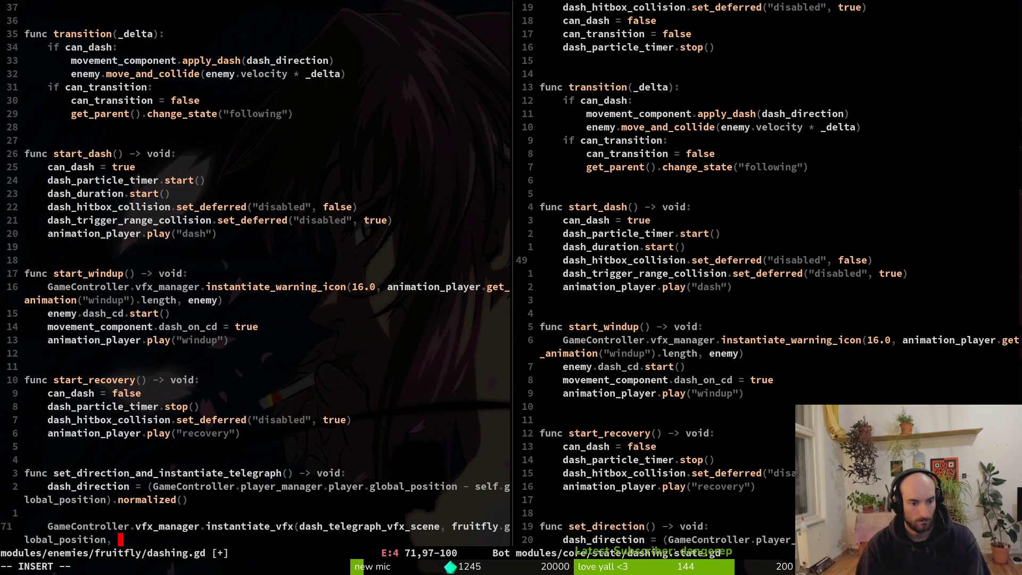
{"action": "type", "text": "dash"}
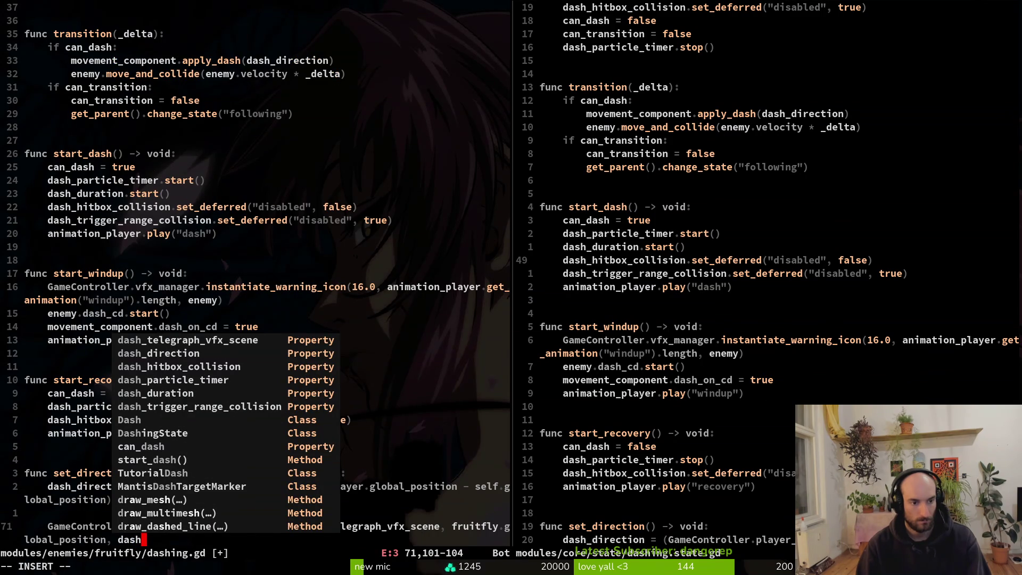
{"action": "type", "text": "_direction)"}
{"action": "key", "text": "Escape"}
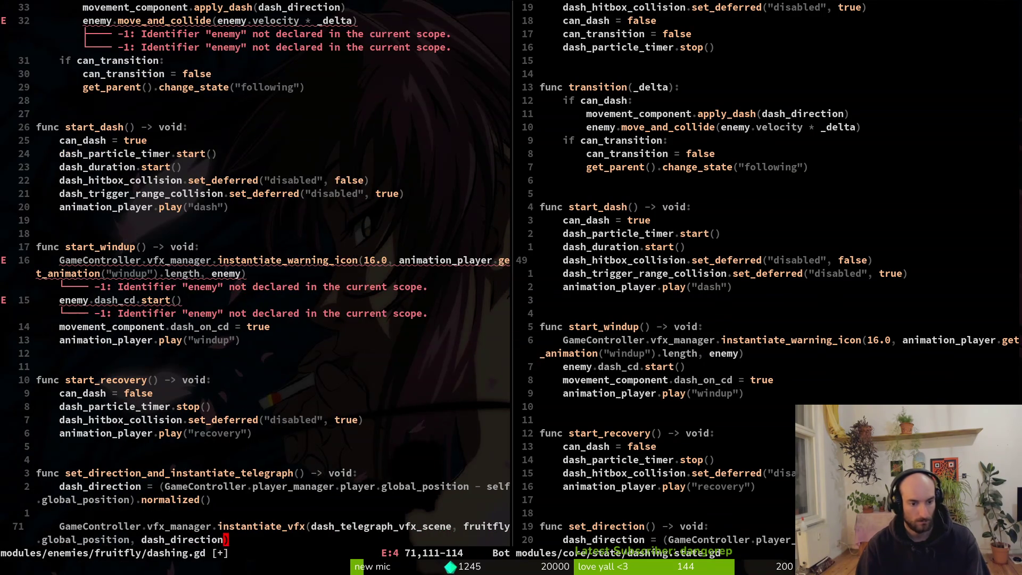
{"action": "type", "text": ":w"}
{"action": "key", "text": "ctrl+w"}
{"action": "type", "text": "l:wq "}
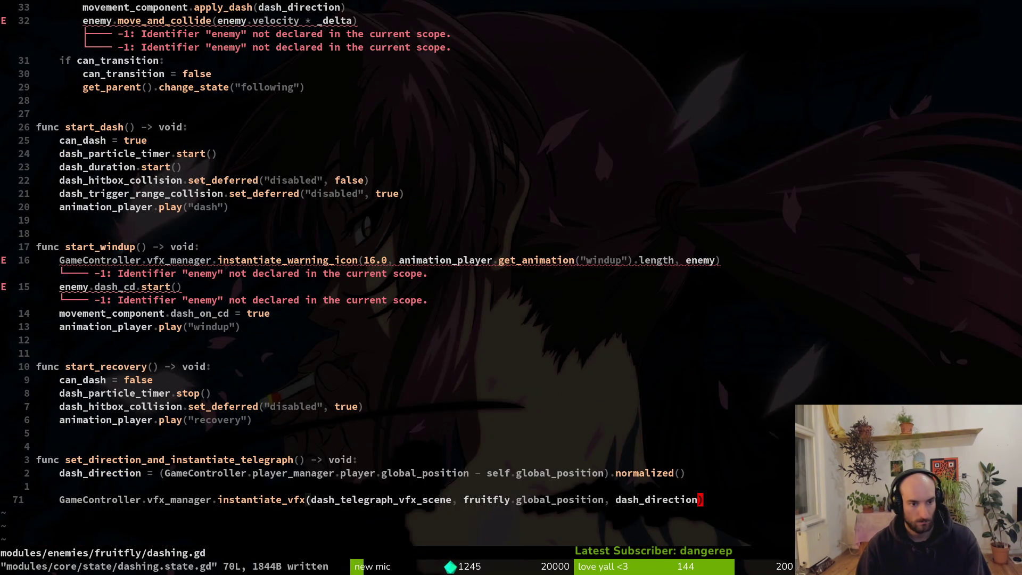
{"action": "type", "text": "16k"}
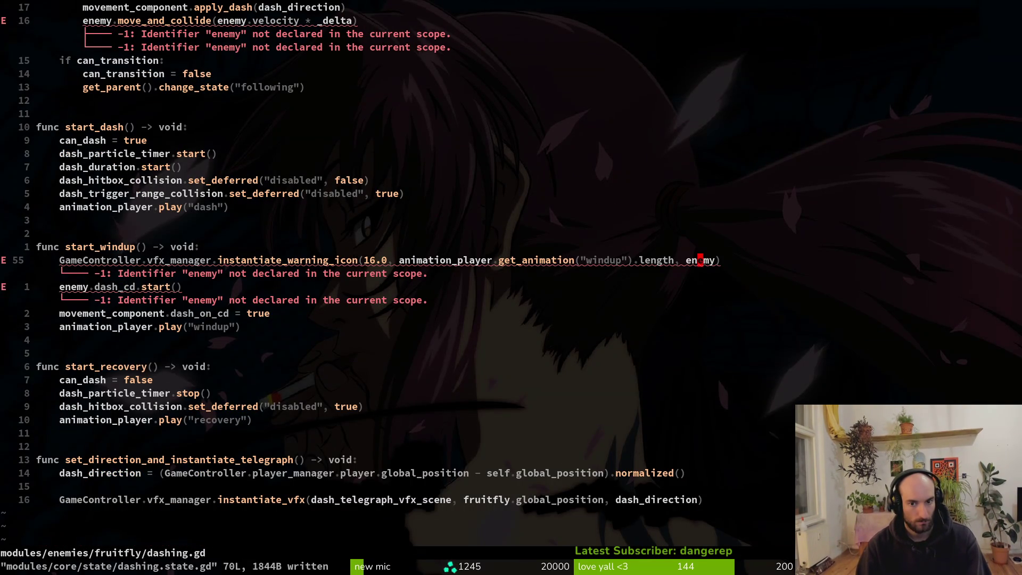
{"action": "type", "text": "ciwfruitfly"}
Replace enemy with fruitfly in the warning icon, dash_cd, move_and_collide and velocity lines, then return to Godot
{"action": "key", "text": "Escape"}
{"action": "type", "text": ":w "}
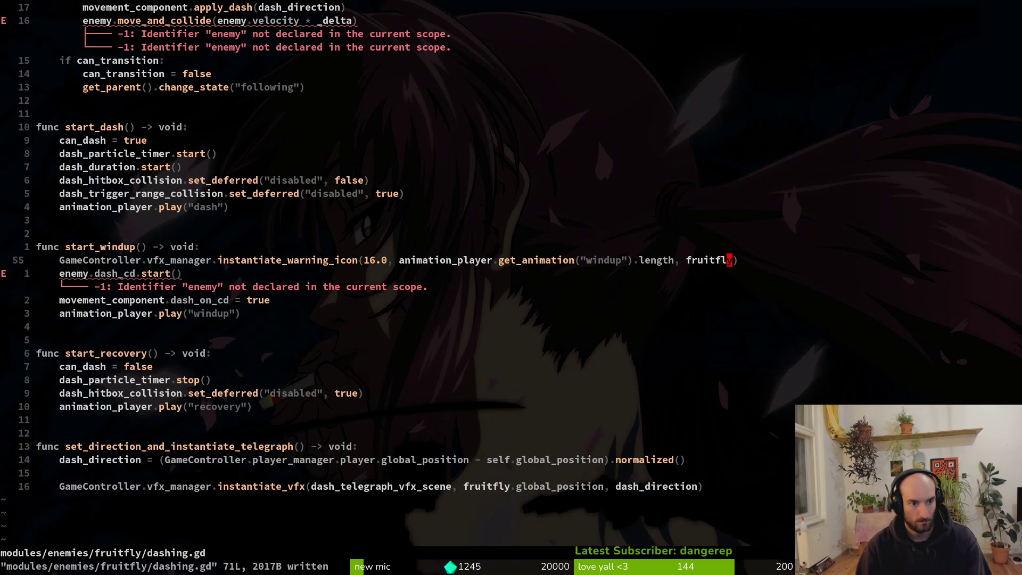
{"action": "type", "text": "j"}
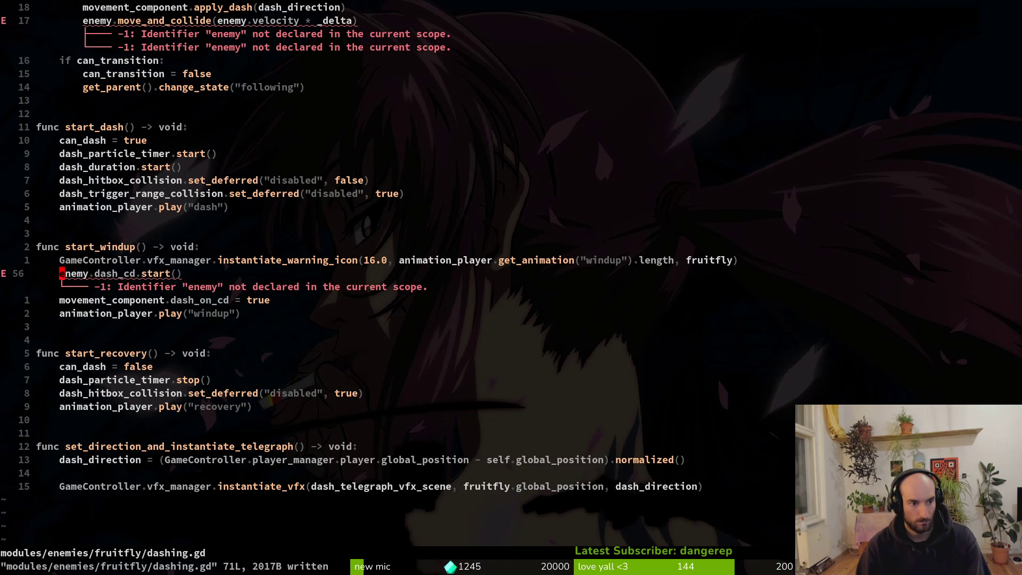
{"action": "type", "text": "ciwfruitfly"}
{"action": "key", "text": "Escape"}
{"action": "type", "text": ":w 20k"}
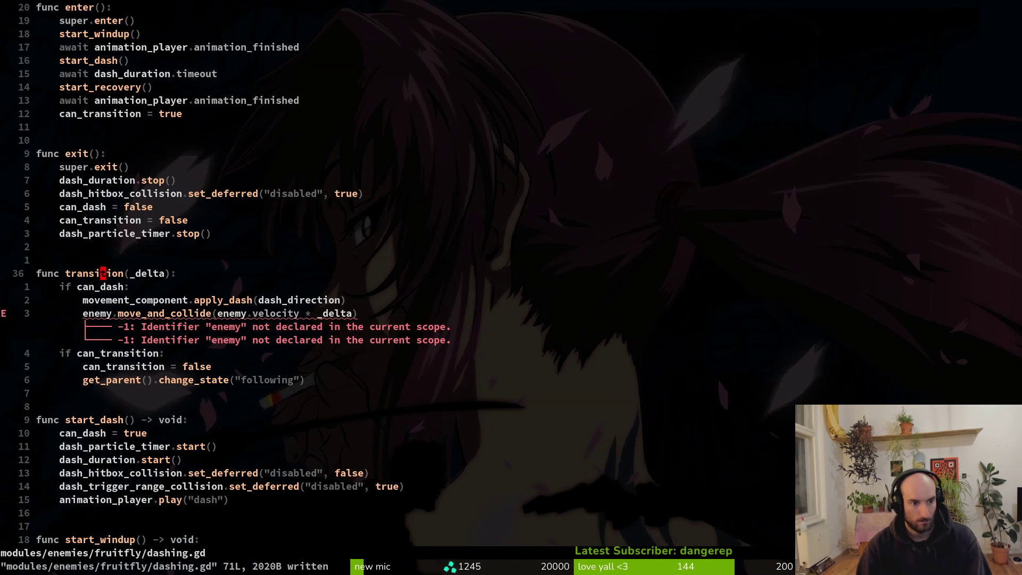
{"action": "key", "text": "j"}
{"action": "key", "text": "j"}
{"action": "key", "text": "j"}
{"action": "type", "text": "ciwfruitfly"}
{"action": "key", "text": "Escape"}
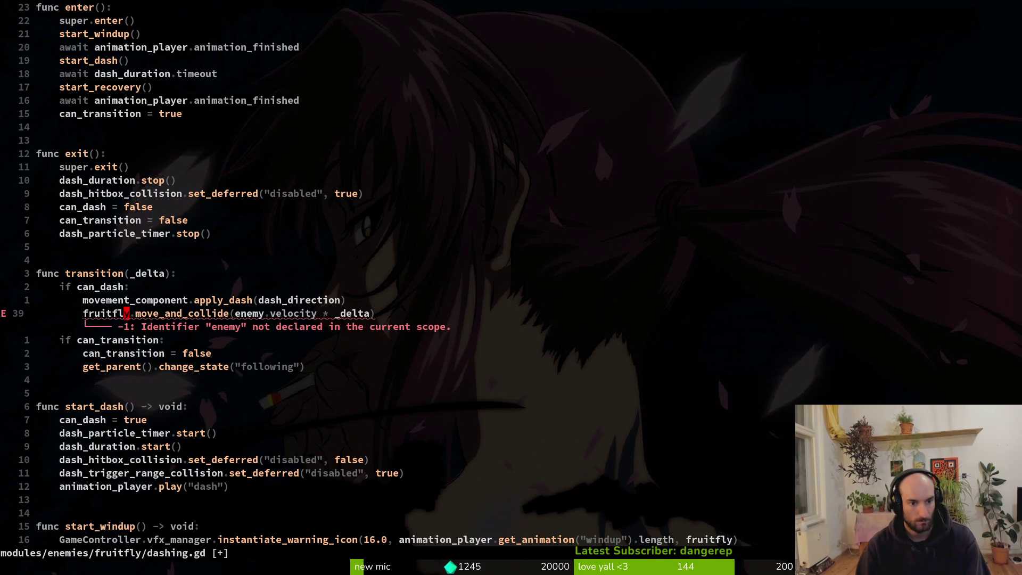
{"action": "type", "text": ":w ciwfr"}
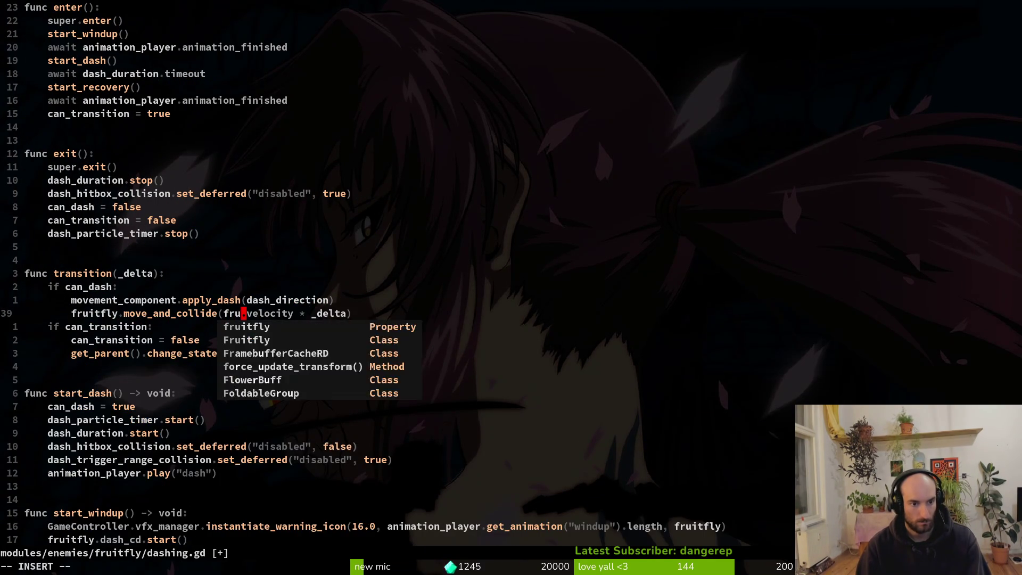
{"action": "type", "text": "uitfly"}
{"action": "key", "text": "Escape"}
{"action": "type", "text": ":w "}
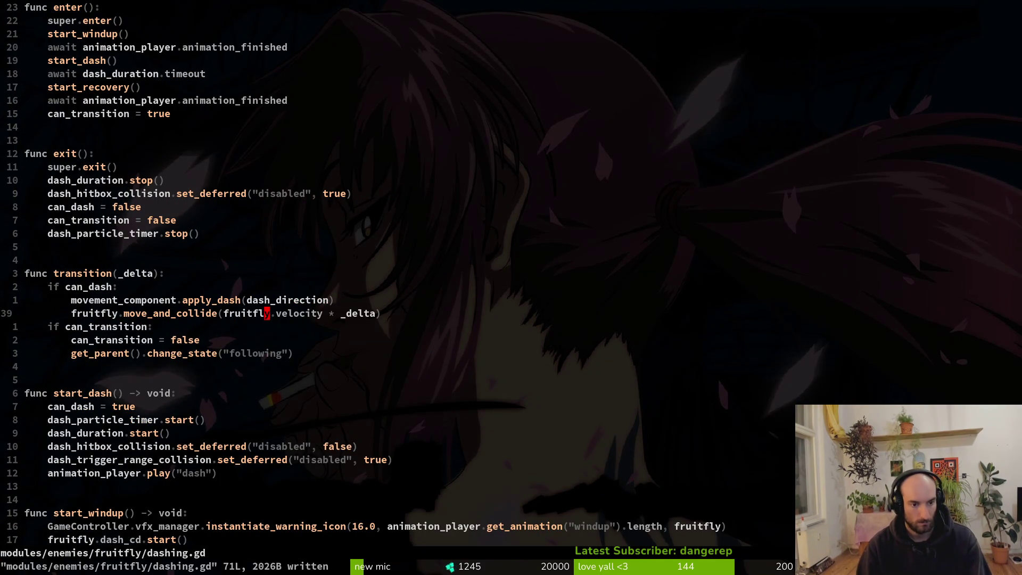
{"action": "type", "text": ":q"}
{"action": "key", "text": "alt+Tab"}
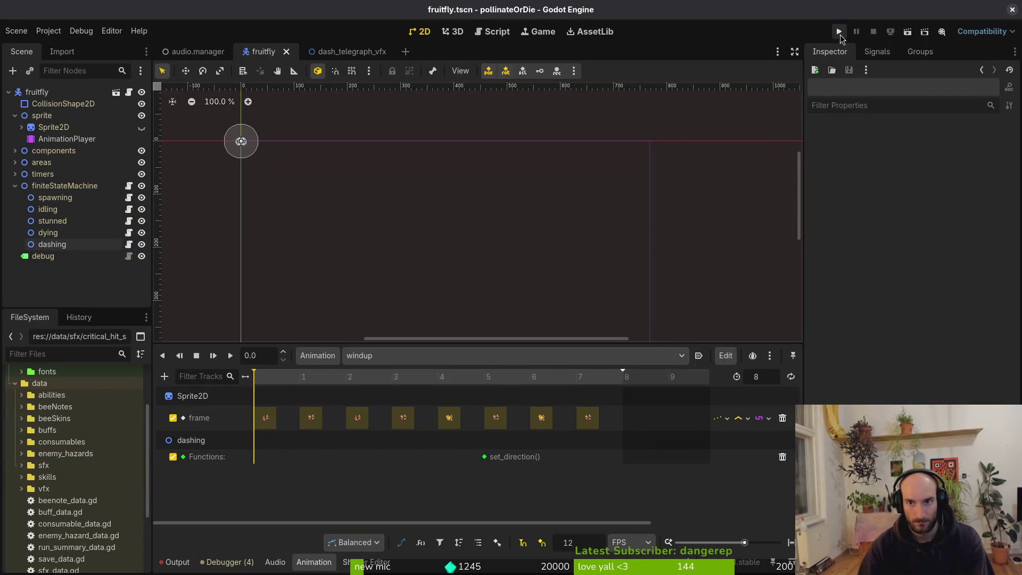
Test-run the game, then delete the old set_direction() call track from the fruitfly animation
{"action": "left_click", "coordinate": [838, 32]}
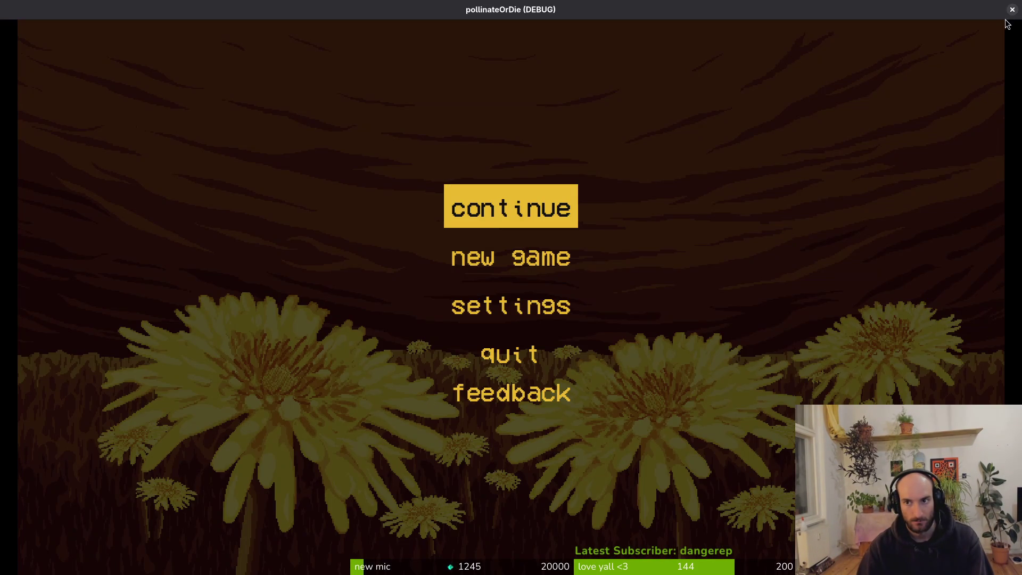
{"action": "left_click", "coordinate": [1011, 10]}
{"action": "left_click", "coordinate": [66, 139]}
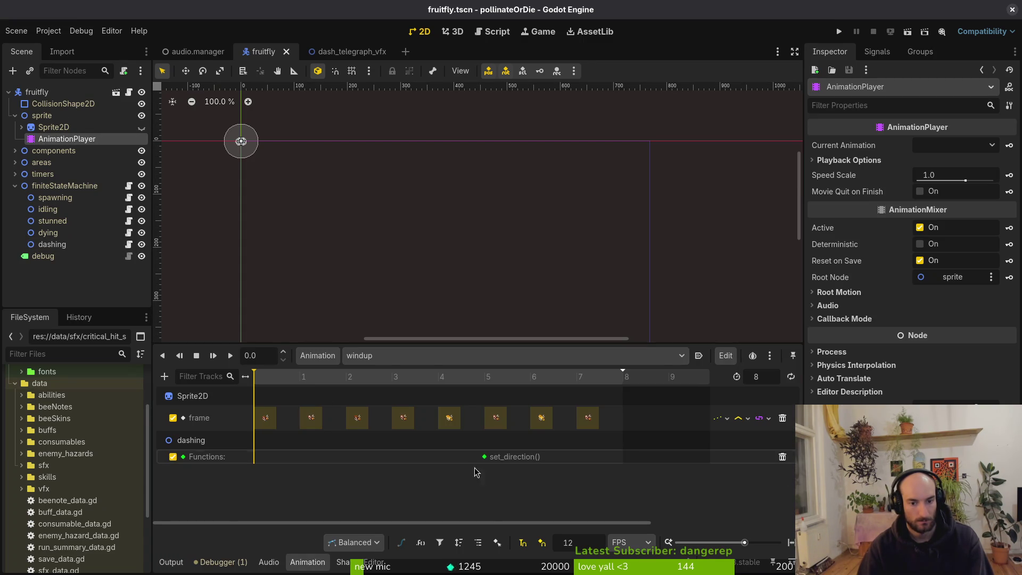
{"action": "left_click", "coordinate": [782, 458]}
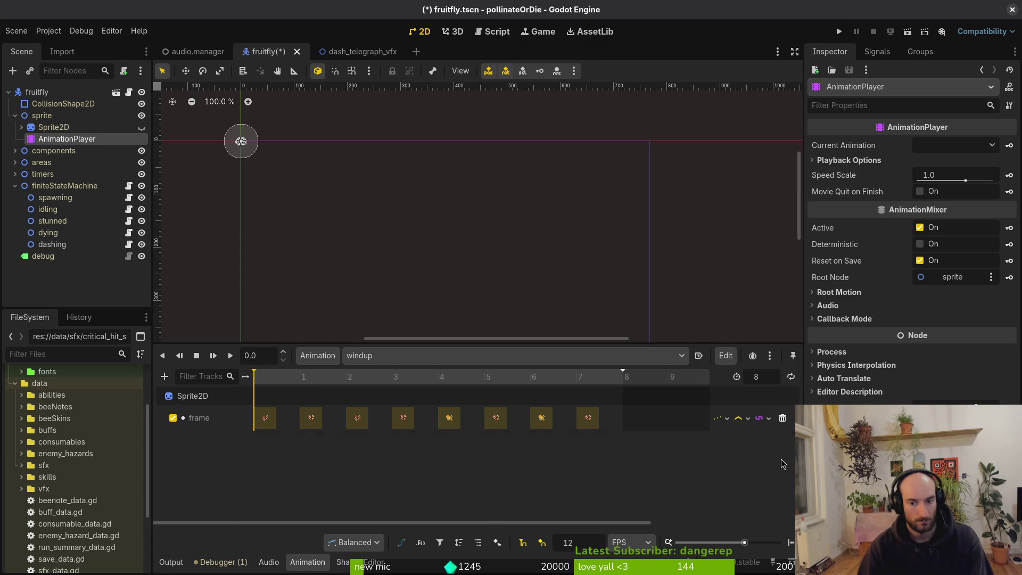
Add a Call Method track targeting the fruitfly's dashing state node
{"action": "left_click", "coordinate": [165, 376]}
{"action": "left_click", "coordinate": [210, 457]}
{"action": "key", "text": "Escape"}
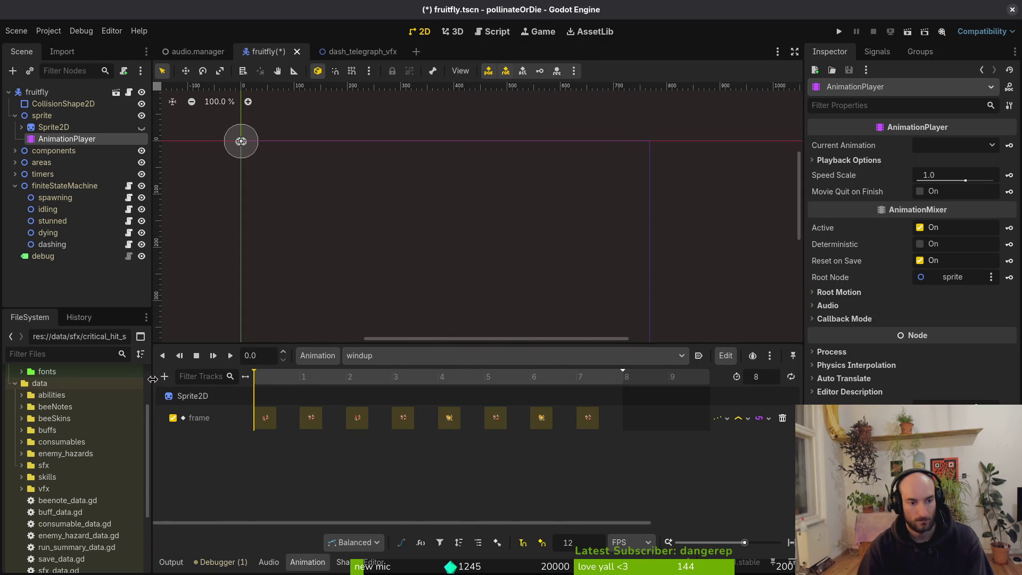
{"action": "left_click", "coordinate": [164, 376]}
{"action": "left_click", "coordinate": [219, 456]}
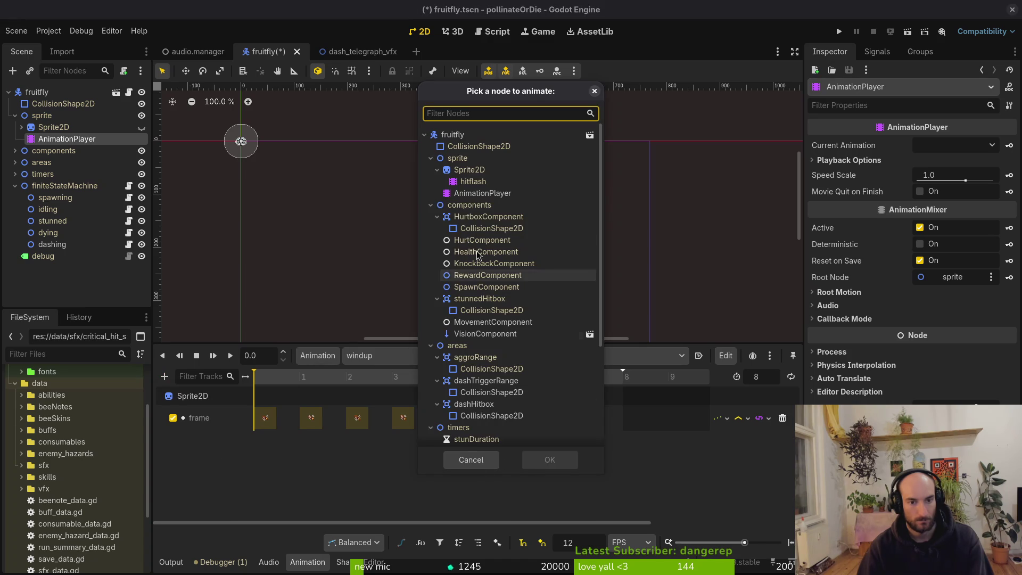
{"action": "scroll", "coordinate": [495, 359], "scroll_direction": "down", "scroll_amount": 3}
{"action": "left_click", "coordinate": [500, 424]}
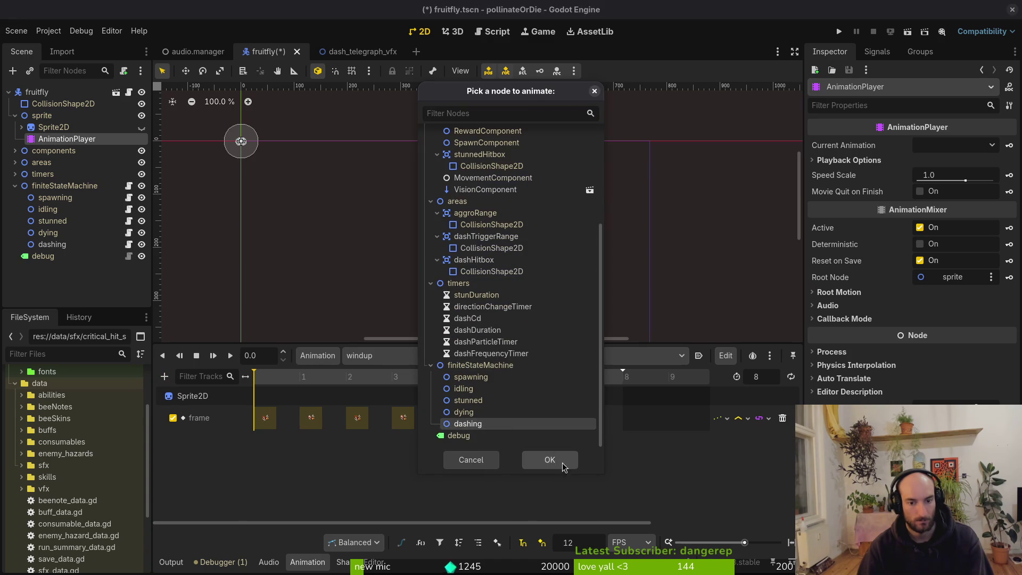
{"action": "left_click", "coordinate": [548, 458]}
Key the dashing track to call set_direction_and_instantiate_telegraph(), then test-run the game
{"action": "right_click", "coordinate": [476, 460]}
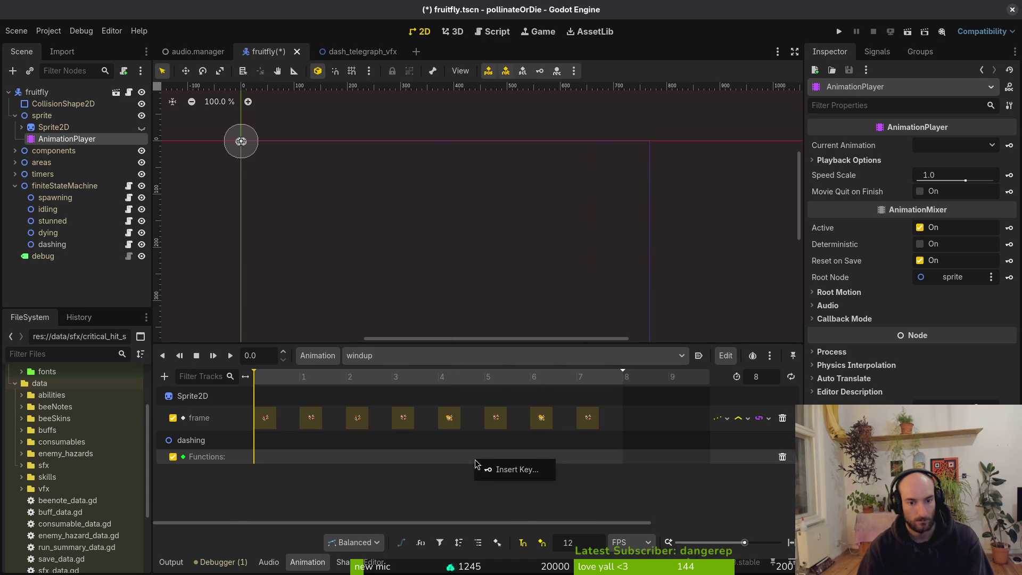
{"action": "left_click", "coordinate": [519, 472]}
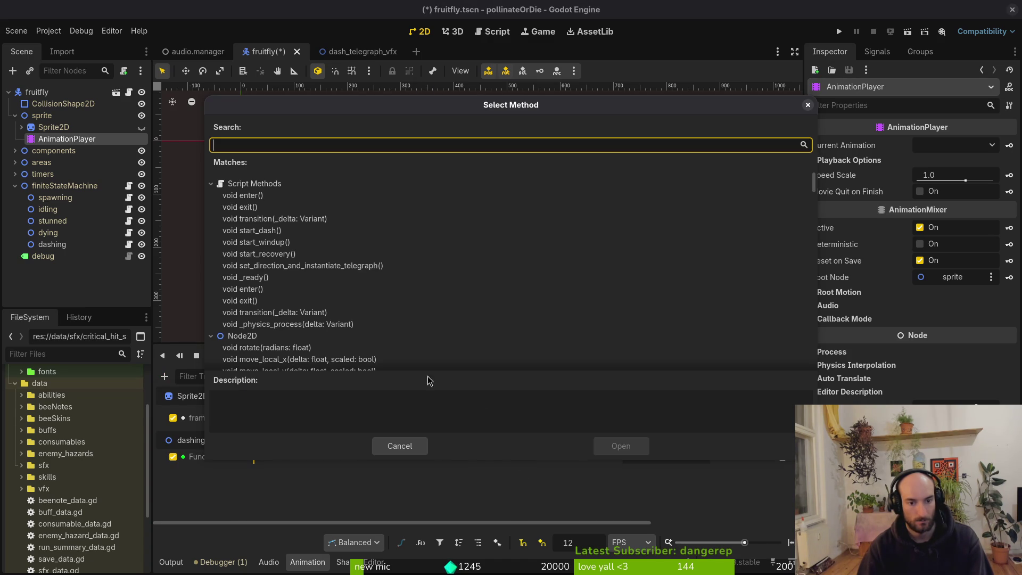
{"action": "left_click", "coordinate": [302, 268]}
{"action": "left_click", "coordinate": [620, 445]}
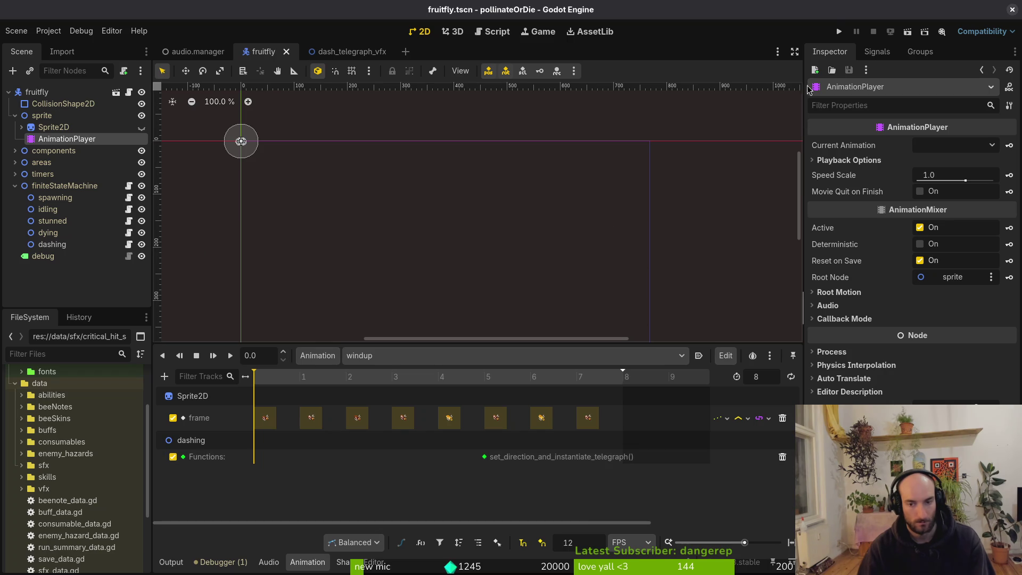
{"action": "left_click", "coordinate": [843, 33]}
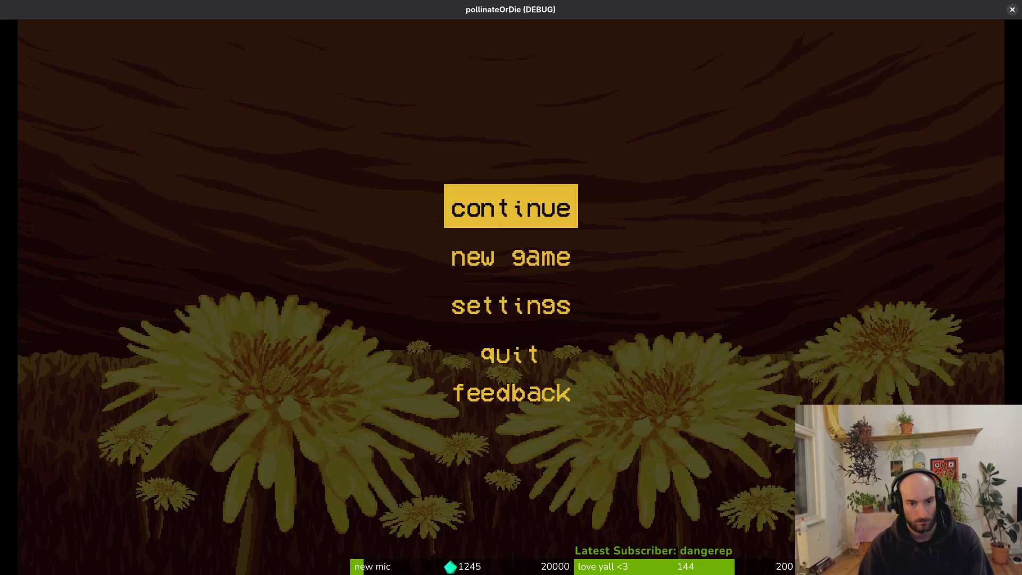
{"action": "key", "text": "Return"}
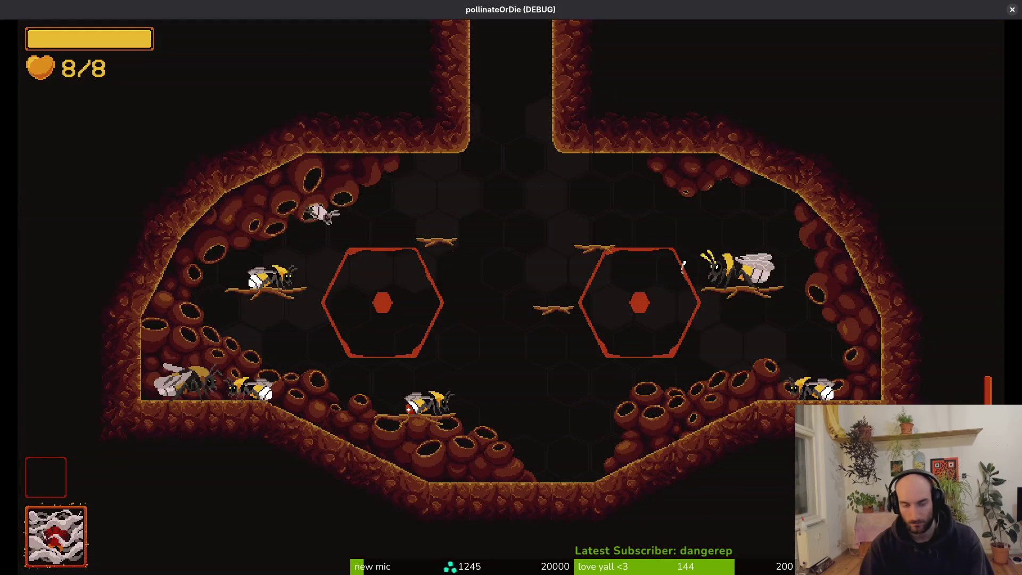
{"action": "key", "text": "alt+Tab"}
Open the dash_telegraph_vfx scene and select its AnimationPlayer
{"action": "left_click", "coordinate": [340, 55]}
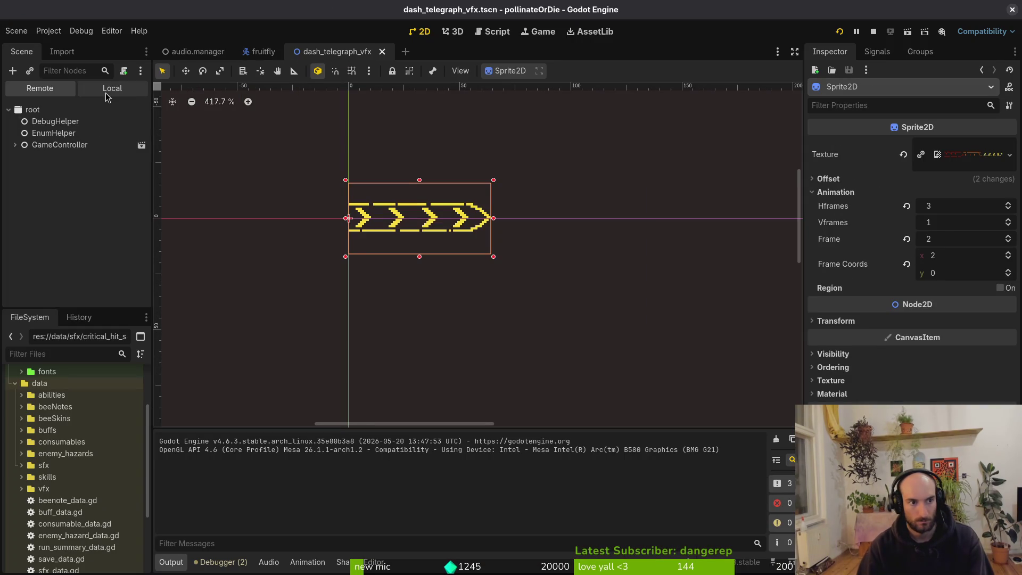
{"action": "left_click", "coordinate": [110, 88]}
{"action": "left_click", "coordinate": [68, 133]}
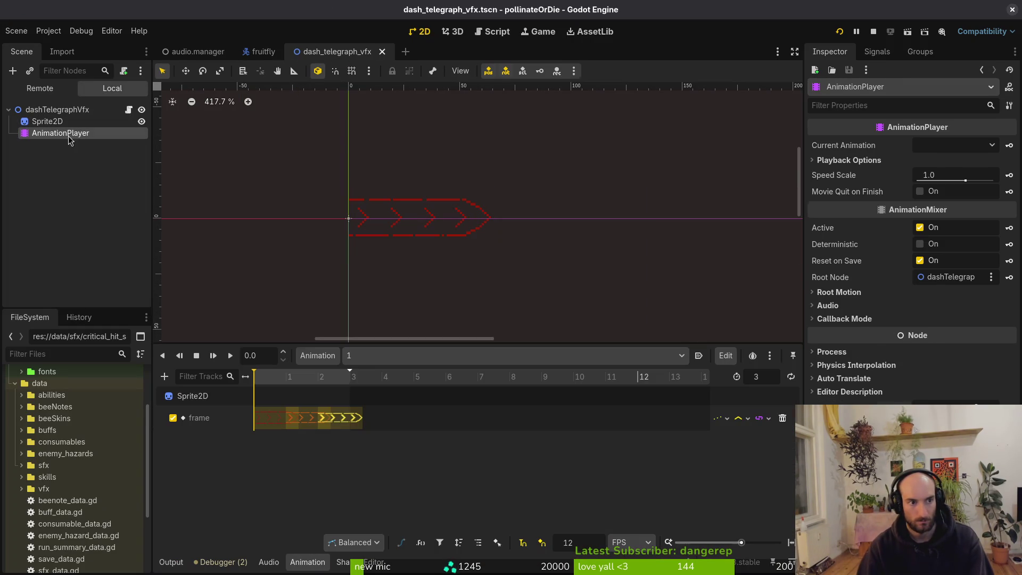
Stop the running game and set animation 1 to autoplay on load
{"action": "left_click", "coordinate": [699, 356]}
{"action": "left_click", "coordinate": [717, 155]}
{"action": "left_click", "coordinate": [873, 31]}
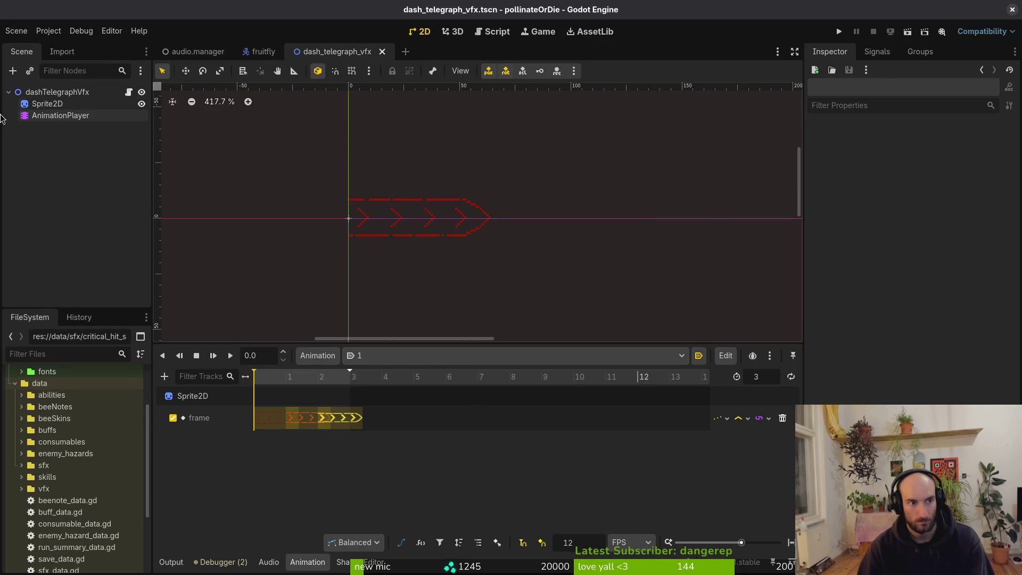
Assign Sprite2D and AnimationPlayer to dashTelegraphVfx's fields, then save and test-run the game
{"action": "left_click", "coordinate": [57, 92]}
{"action": "left_click", "coordinate": [947, 145]}
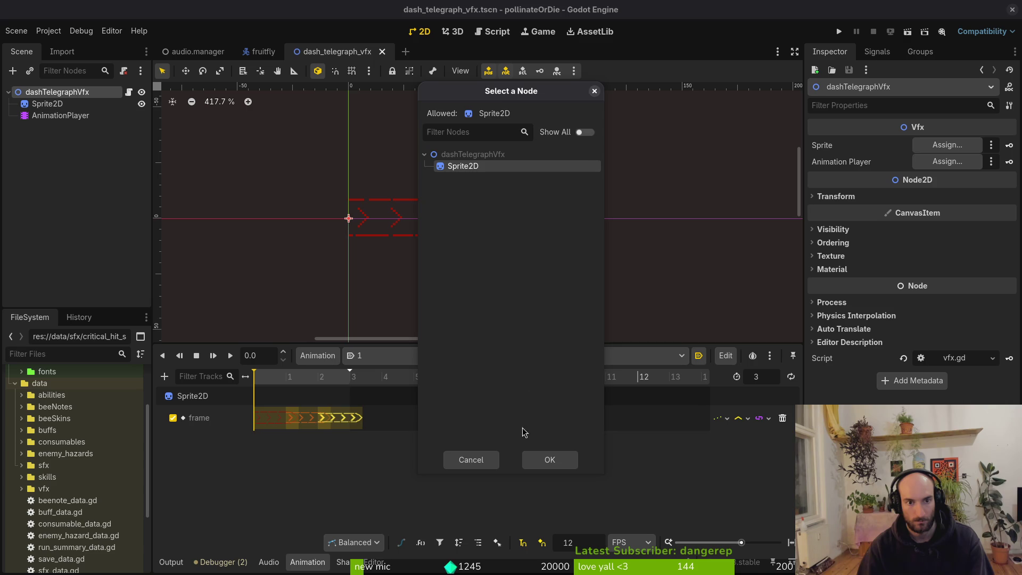
{"action": "left_click", "coordinate": [550, 460]}
{"action": "left_click", "coordinate": [946, 161]}
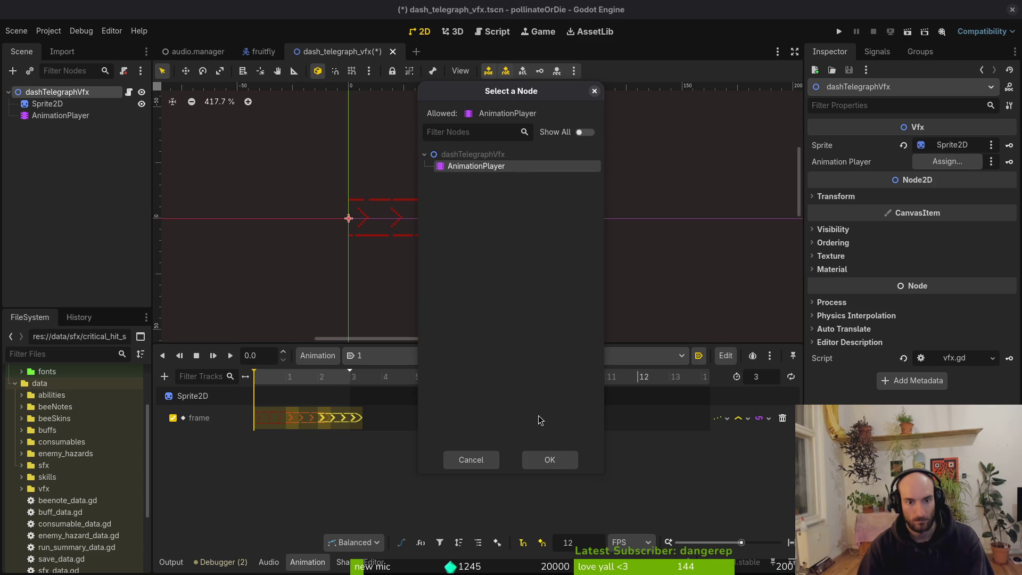
{"action": "left_click", "coordinate": [540, 460]}
{"action": "left_click", "coordinate": [838, 31]}
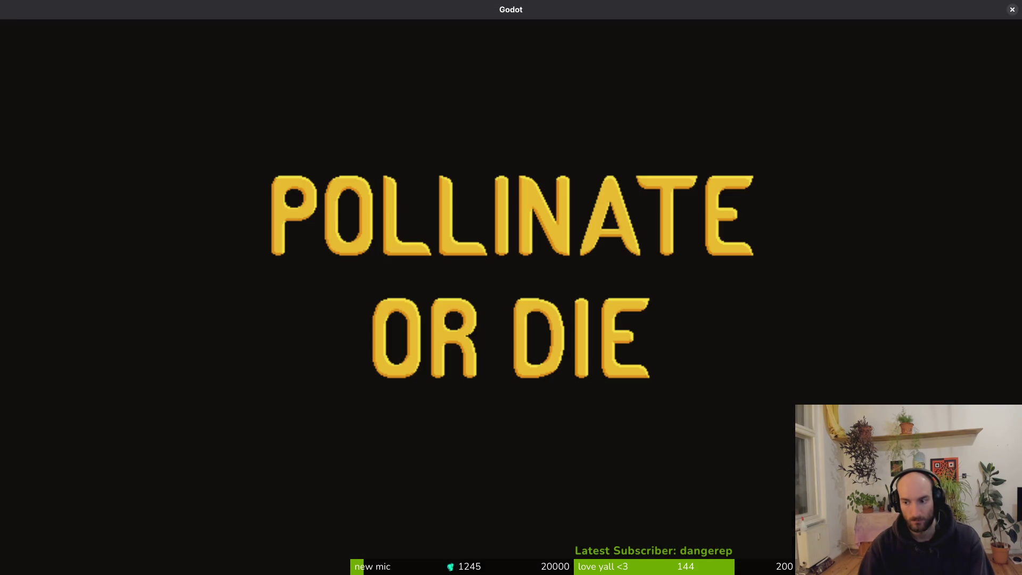
{"action": "key", "text": "Return"}
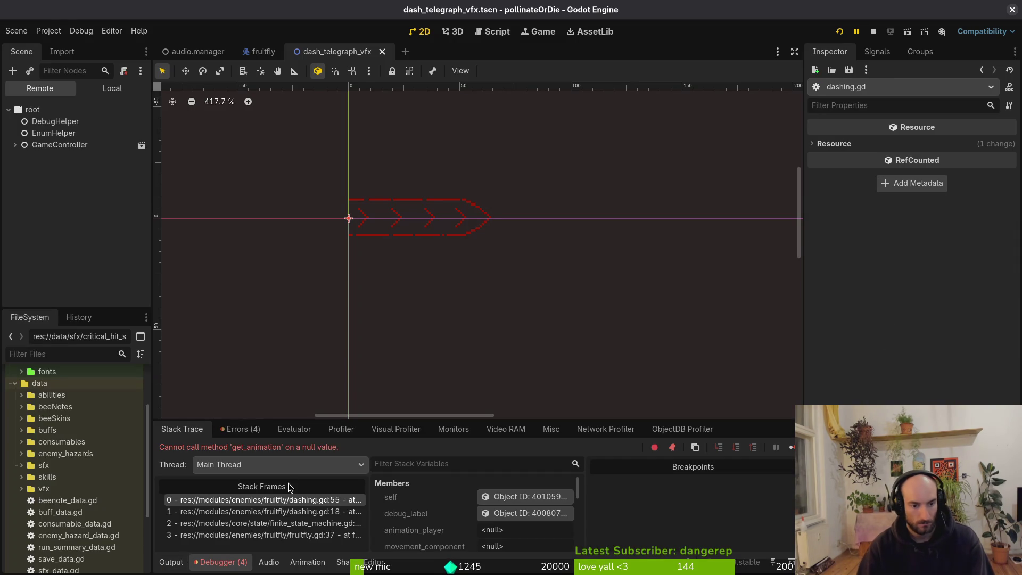
In the fruitfly scene, link the dashing state's AnimationPlayer and MovementComponent references
{"action": "left_click", "coordinate": [94, 91]}
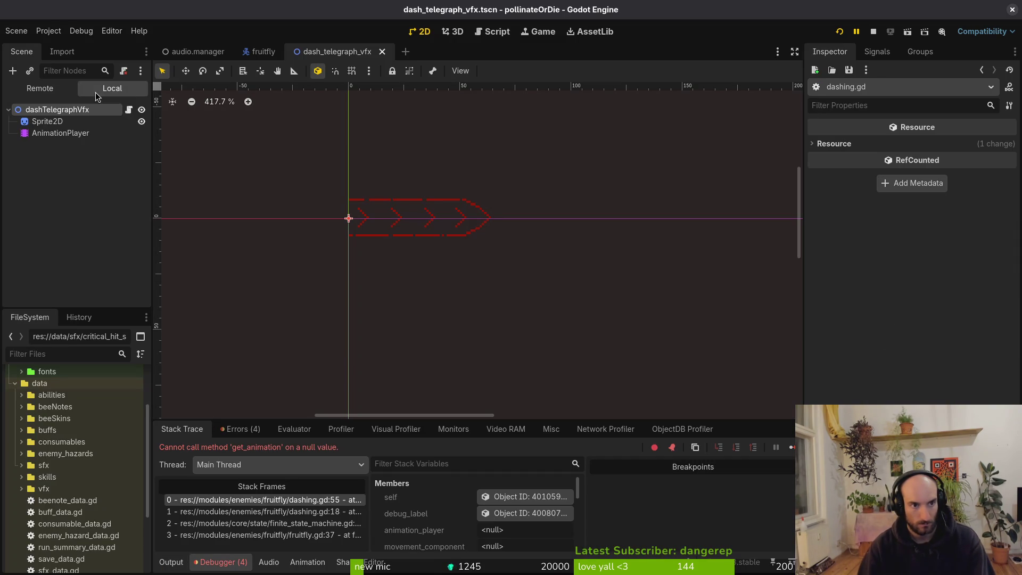
{"action": "left_click", "coordinate": [259, 51]}
{"action": "left_click", "coordinate": [48, 250]}
{"action": "left_click", "coordinate": [52, 262]}
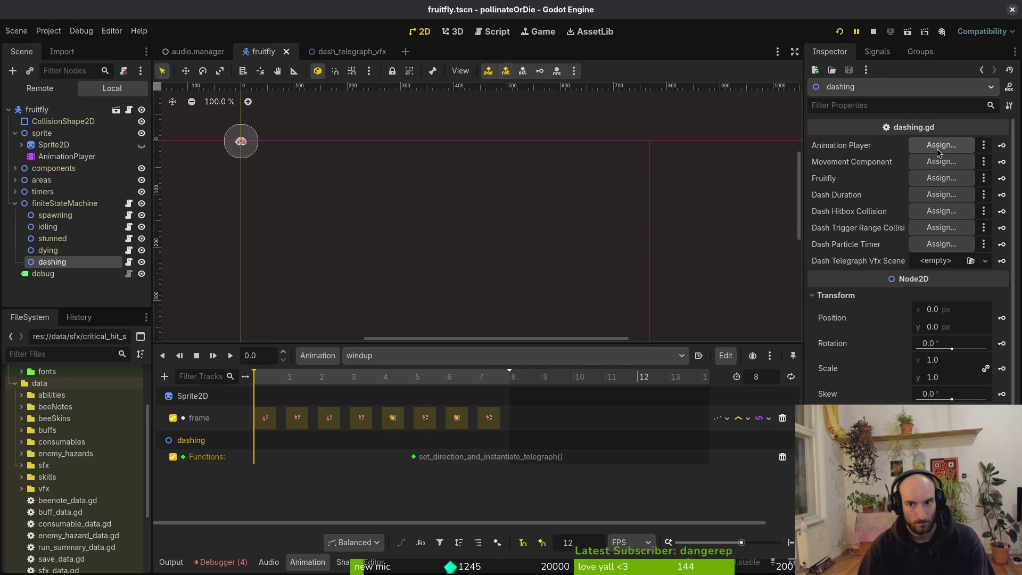
{"action": "left_click", "coordinate": [941, 145]}
{"action": "left_click", "coordinate": [482, 201]}
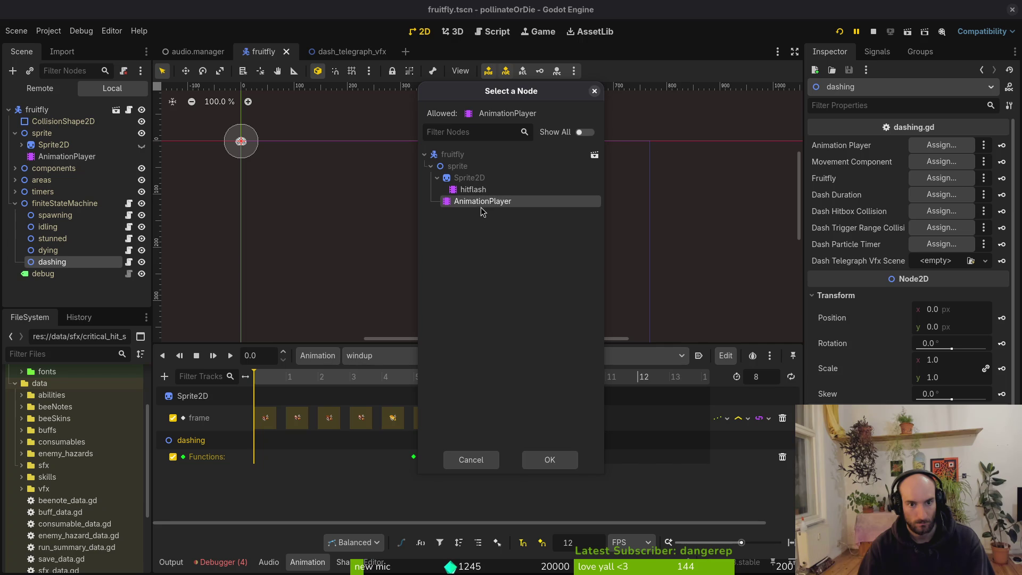
{"action": "left_click", "coordinate": [548, 461]}
{"action": "left_click", "coordinate": [940, 162]}
{"action": "left_click", "coordinate": [493, 178]}
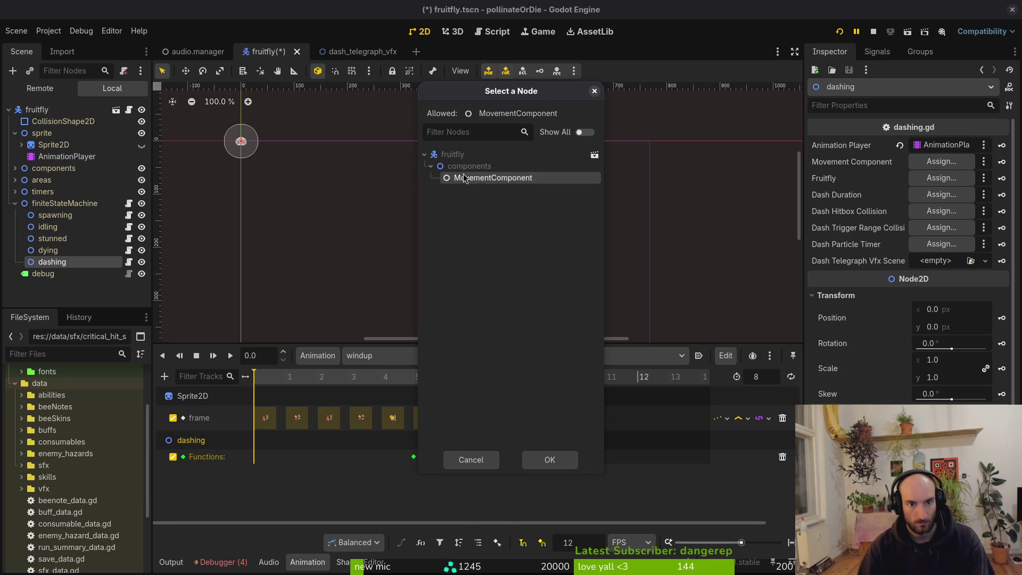
{"action": "left_click", "coordinate": [549, 460]}
Set the dashing state's Fruitfly reference to the root node and Dash Duration to dashDuration
{"action": "left_click", "coordinate": [940, 178]}
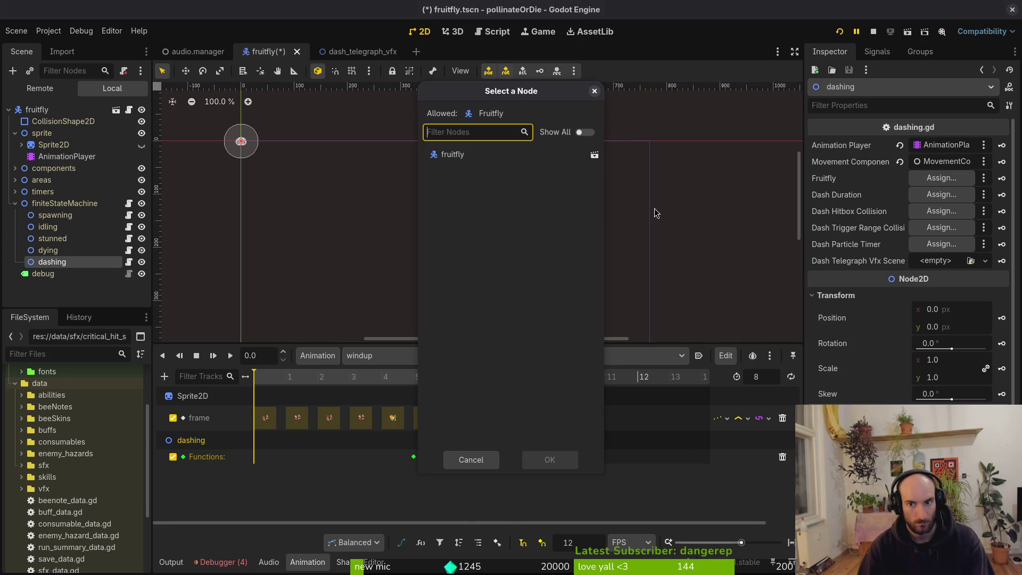
{"action": "left_click", "coordinate": [479, 155]}
{"action": "left_click", "coordinate": [549, 459]}
{"action": "left_click", "coordinate": [940, 194]}
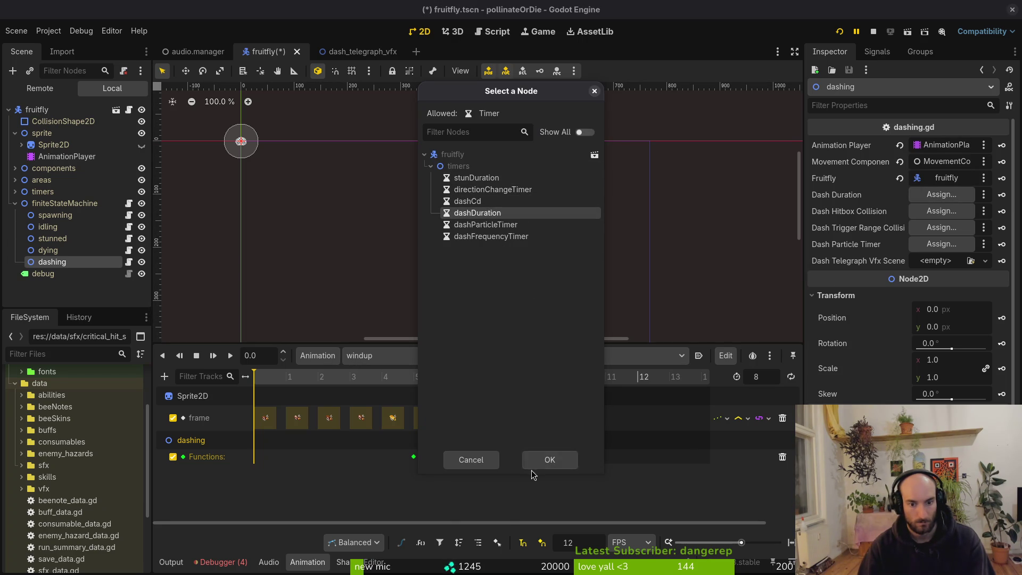
{"action": "left_click", "coordinate": [534, 462]}
Link the dashHitbox and dashTriggerRange collision shapes and the dashParticleTimer to the dashing state
{"action": "left_click", "coordinate": [941, 211]}
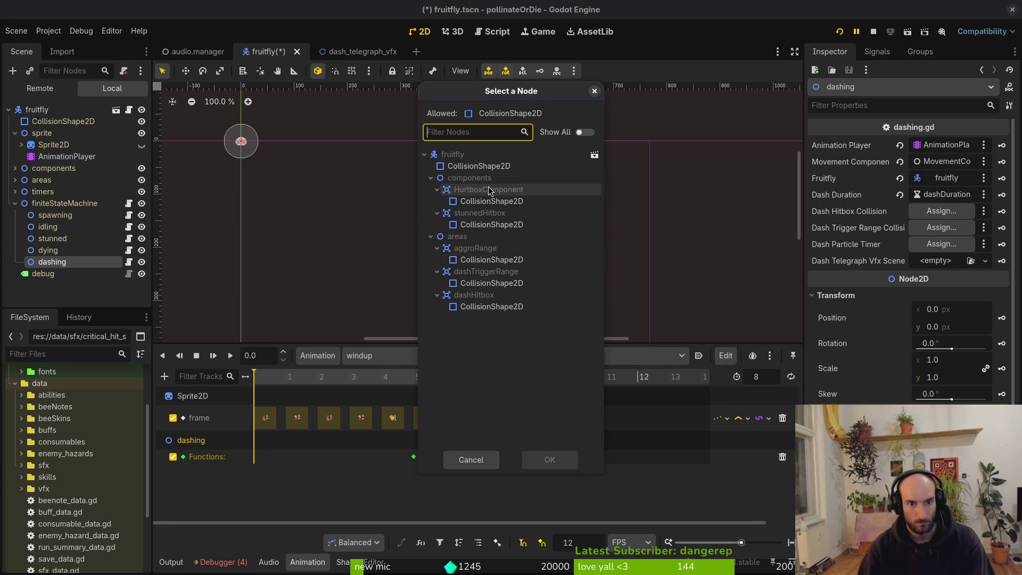
{"action": "left_click", "coordinate": [506, 307]}
{"action": "left_click", "coordinate": [538, 459]}
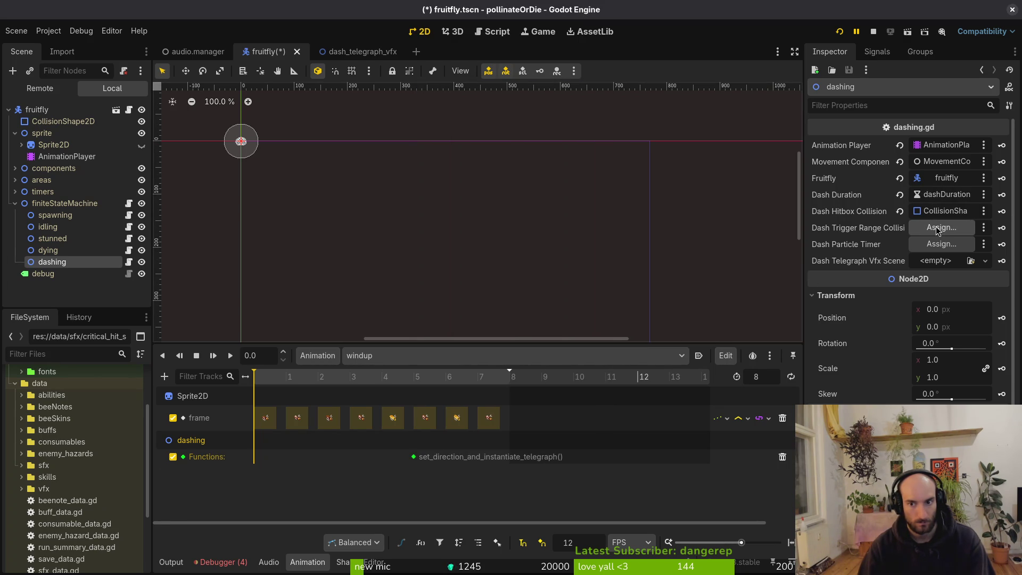
{"action": "left_click", "coordinate": [937, 228]}
{"action": "left_click", "coordinate": [476, 284]}
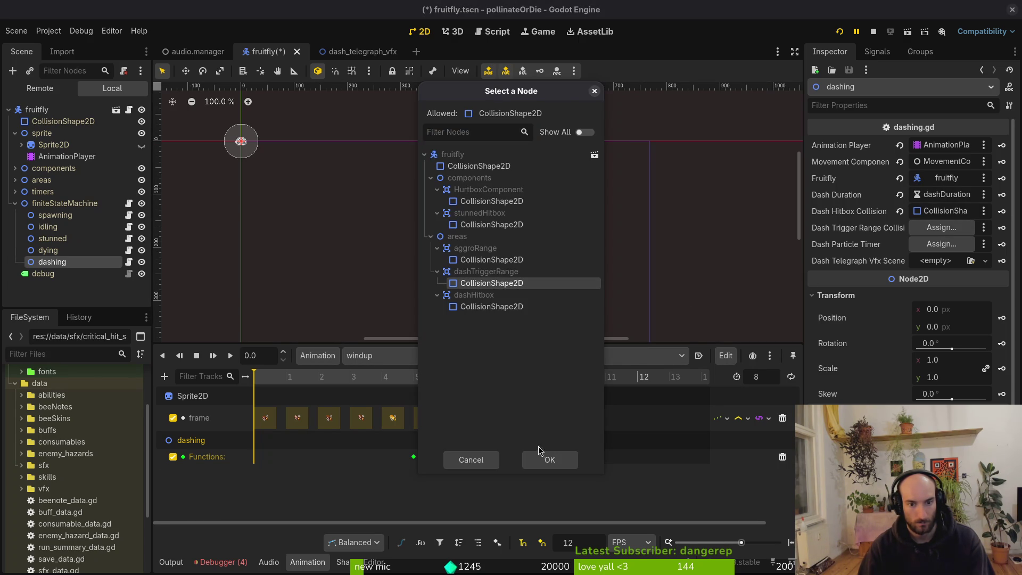
{"action": "left_click", "coordinate": [543, 457]}
{"action": "left_click", "coordinate": [941, 243]}
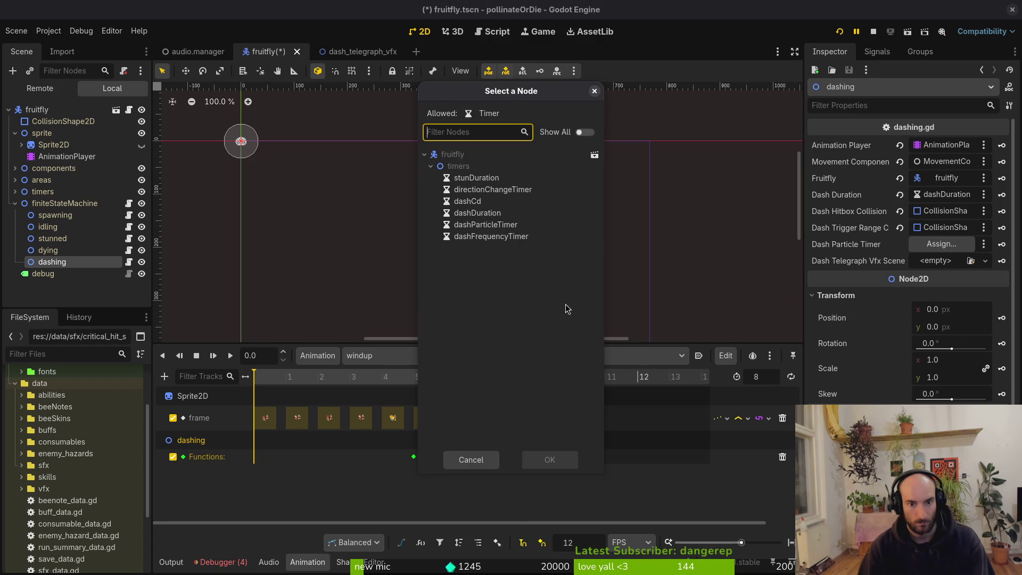
{"action": "left_click", "coordinate": [488, 225]}
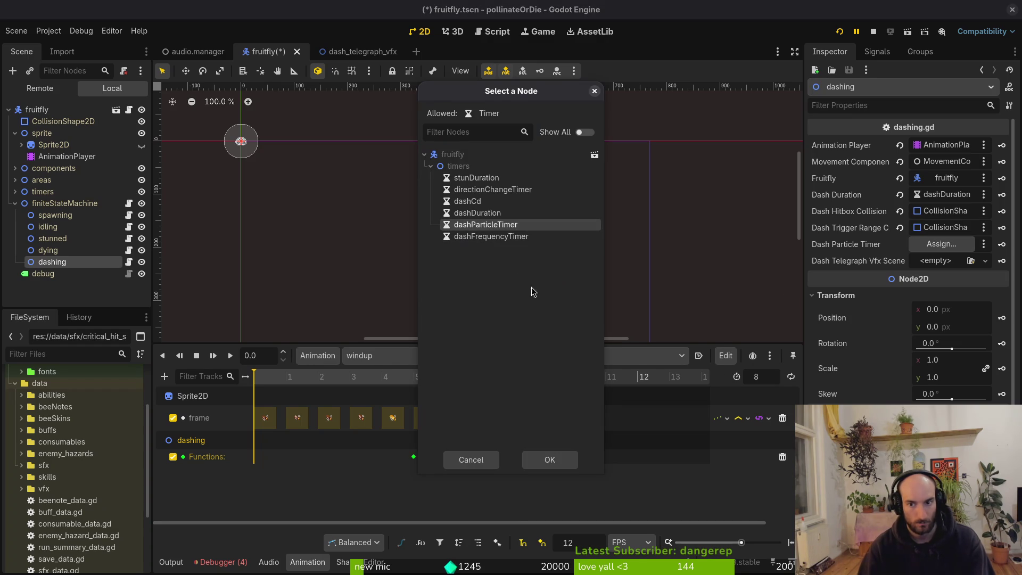
{"action": "left_click", "coordinate": [549, 459]}
Save, run the game, load level 1-4, and fly the bee toward the fruitflies
{"action": "key", "text": "ctrl+s"}
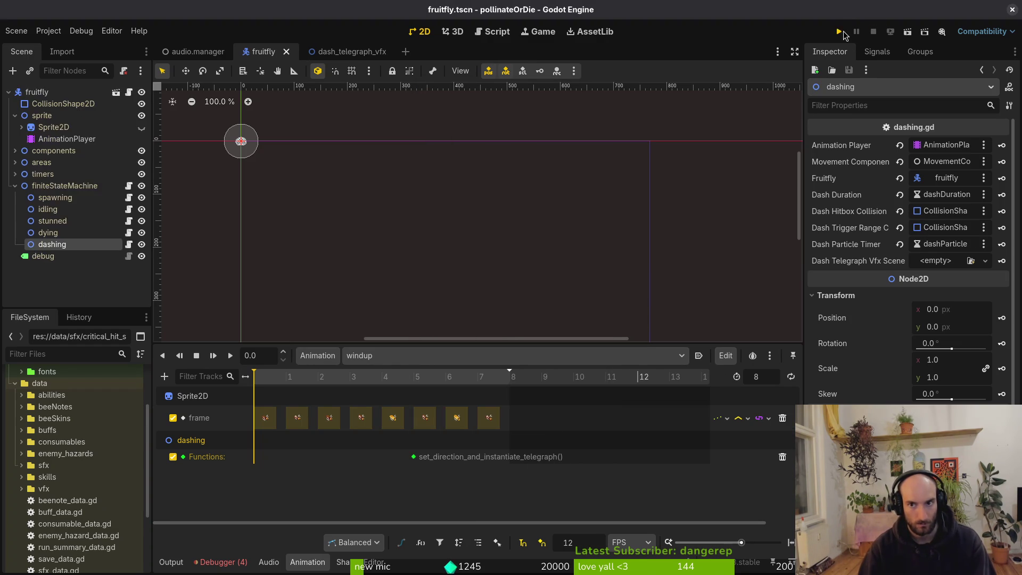
{"action": "key", "text": "Return"}
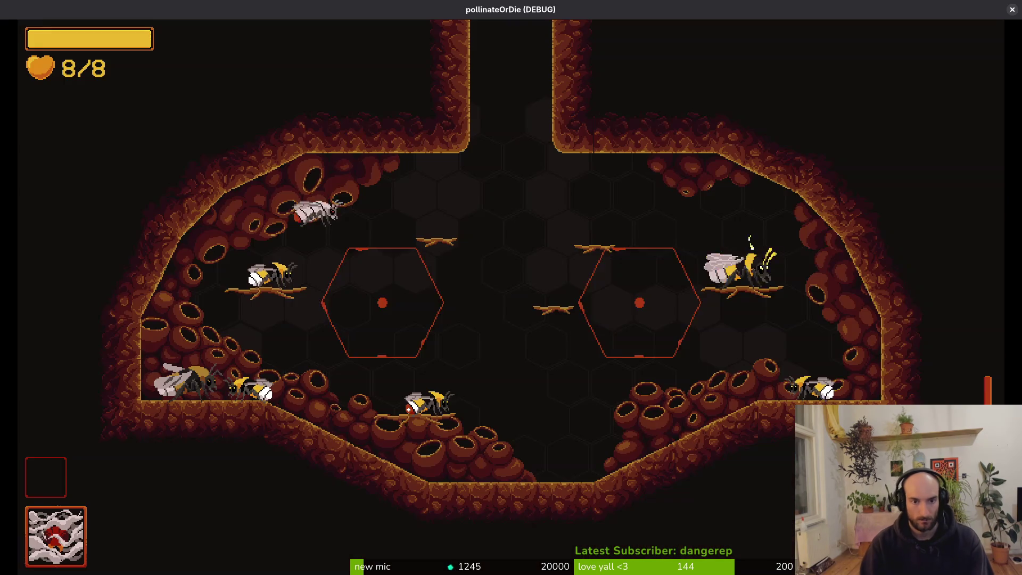
{"action": "key", "text": "Escape"}
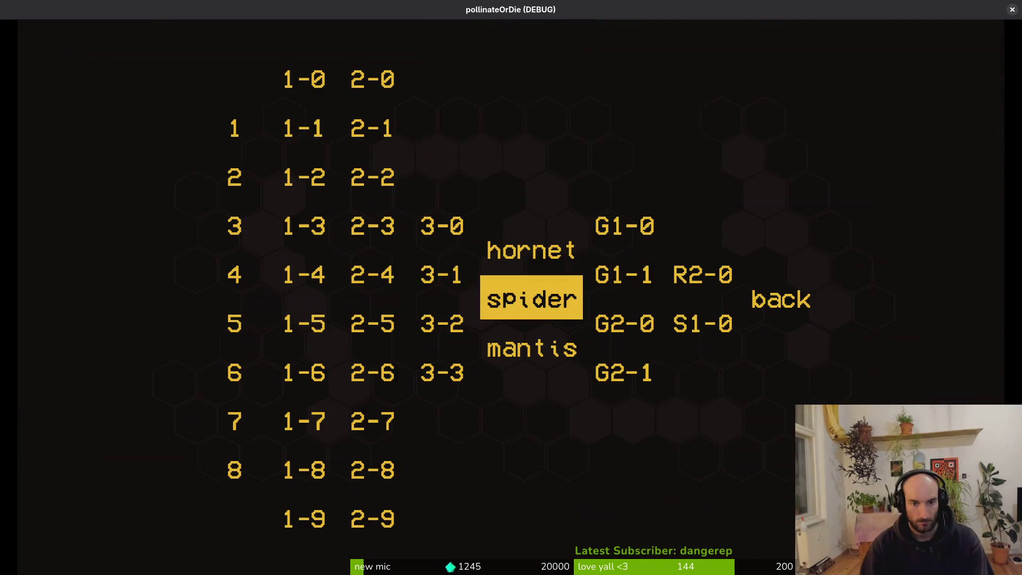
{"action": "key", "text": "Left"}
{"action": "key", "text": "Left"}
{"action": "key", "text": "Left"}
{"action": "key", "text": "Return"}
{"action": "key", "text": "Left"}
{"action": "key", "text": "Down"}
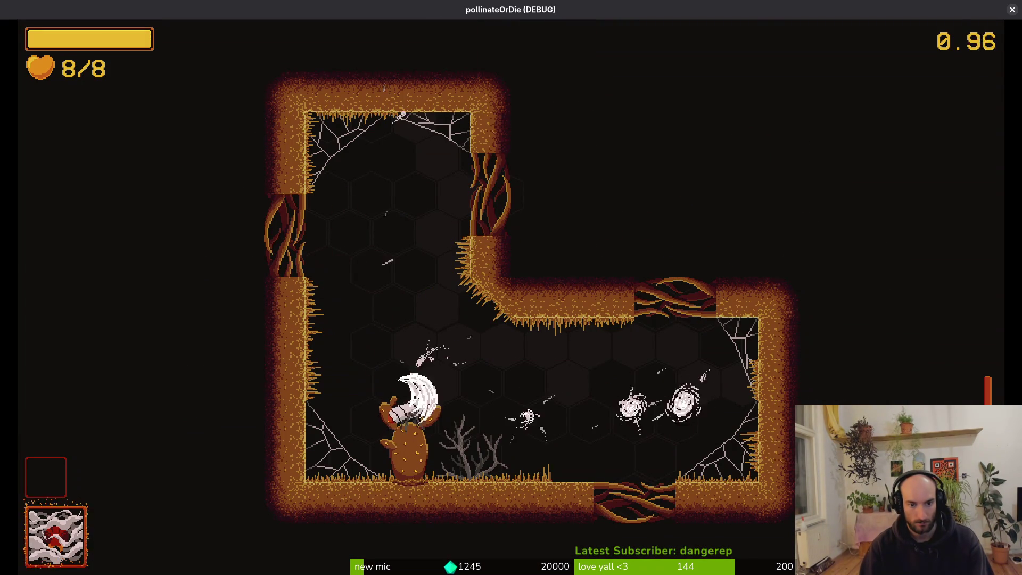
{"action": "key", "text": "Left"}
{"action": "key", "text": "Down"}
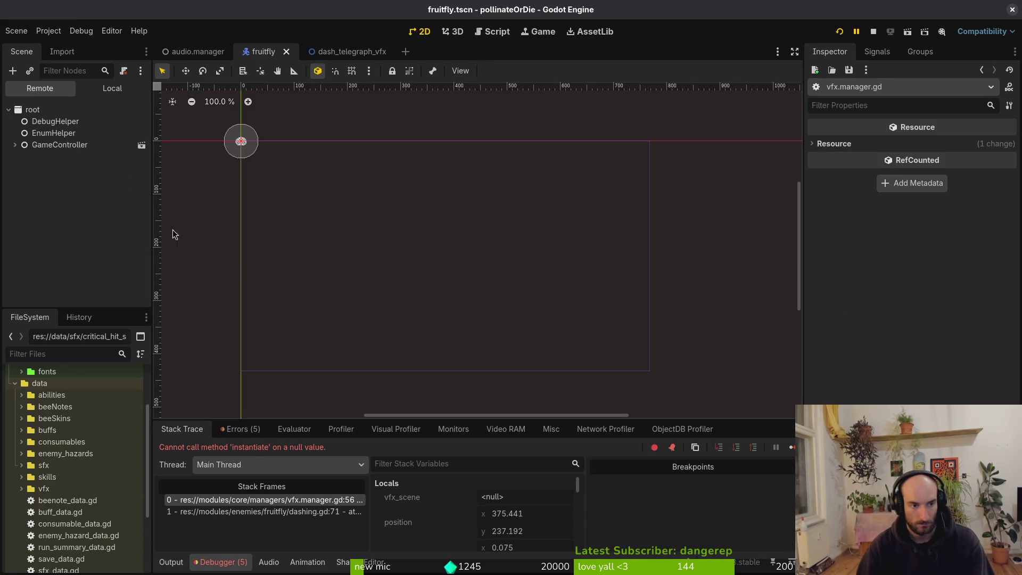
Quick-load the dash telegraph scene, searched by 'dash', into the dashing state's Dash Telegraph Vfx Scene field
{"action": "left_click", "coordinate": [112, 89]}
{"action": "left_click", "coordinate": [52, 260]}
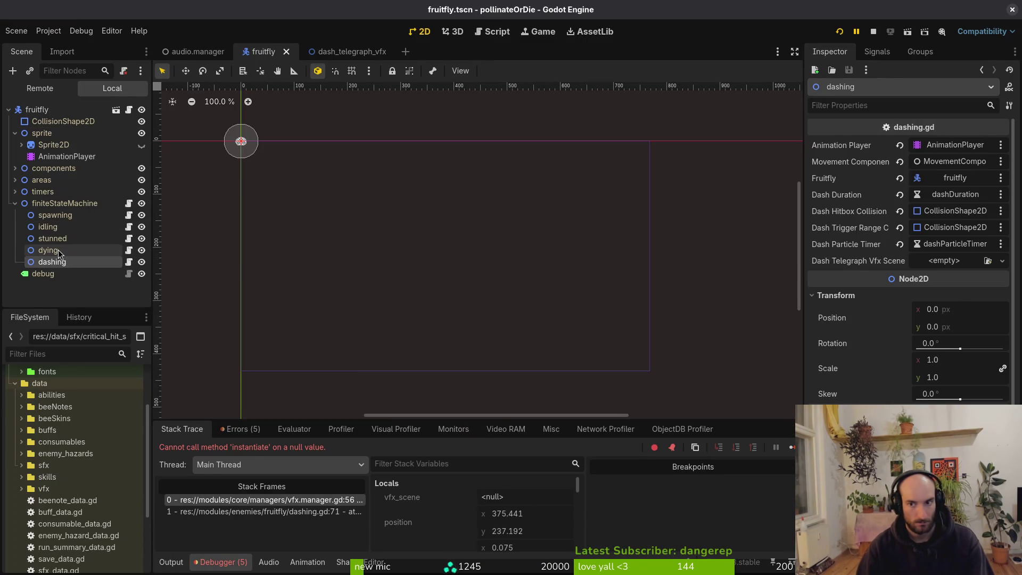
{"action": "left_click", "coordinate": [1002, 261]}
{"action": "left_click", "coordinate": [968, 308]}
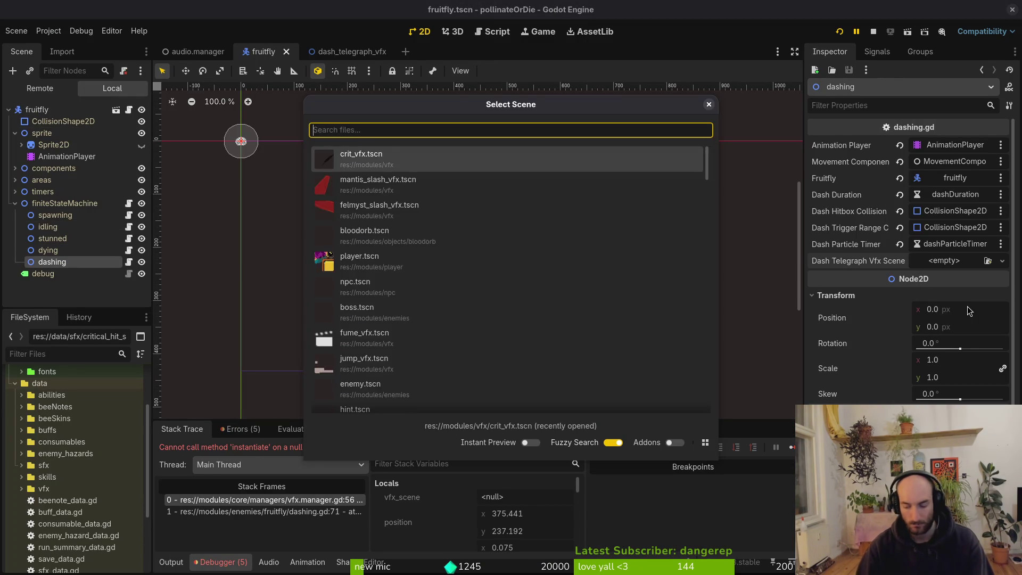
{"action": "type", "text": "dash"}
{"action": "key", "text": "Return"}
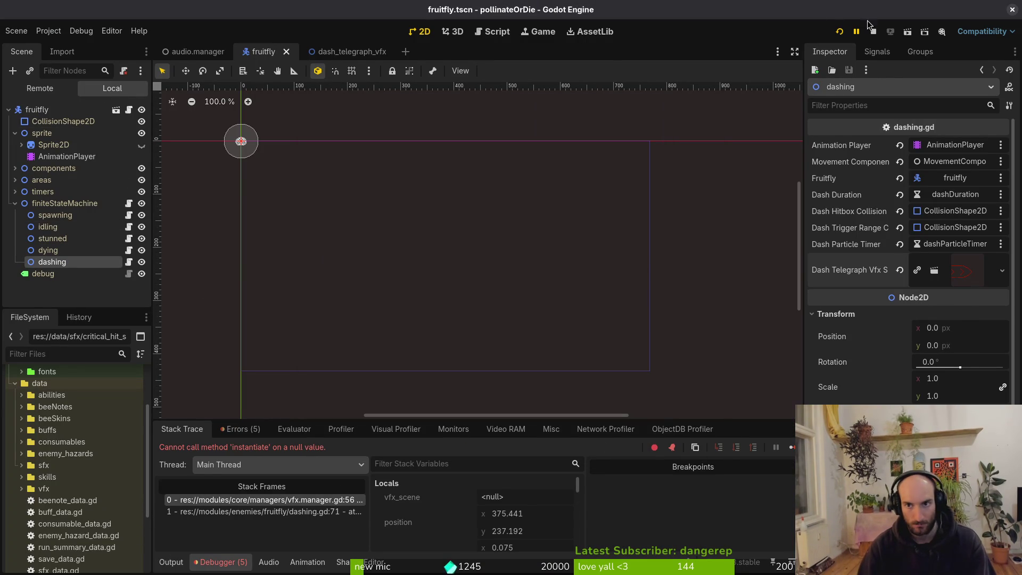
Restart the game and load level 8 from the debug level-select menu
{"action": "left_click", "coordinate": [873, 31]}
{"action": "left_click", "coordinate": [840, 31]}
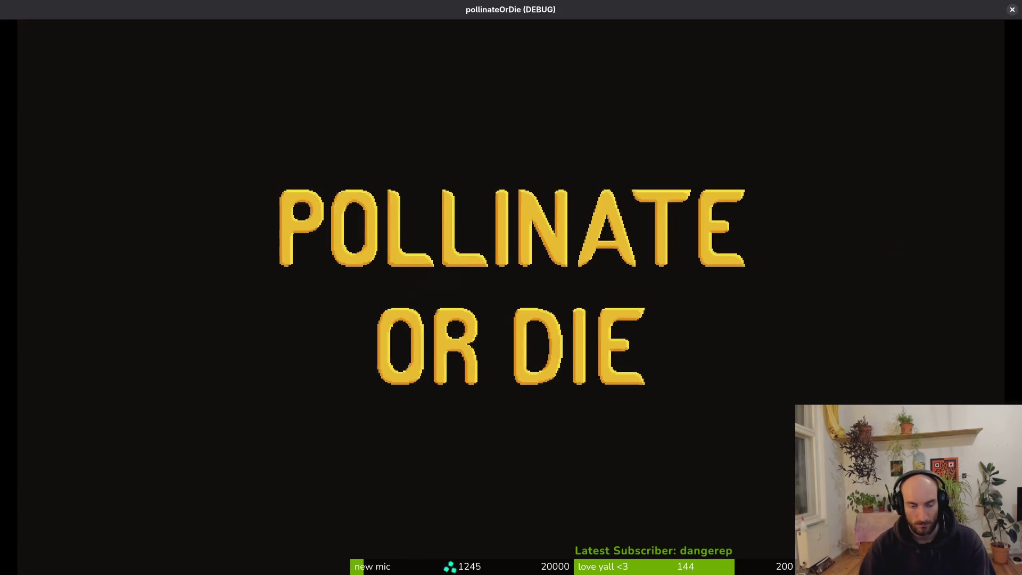
{"action": "key", "text": "Return"}
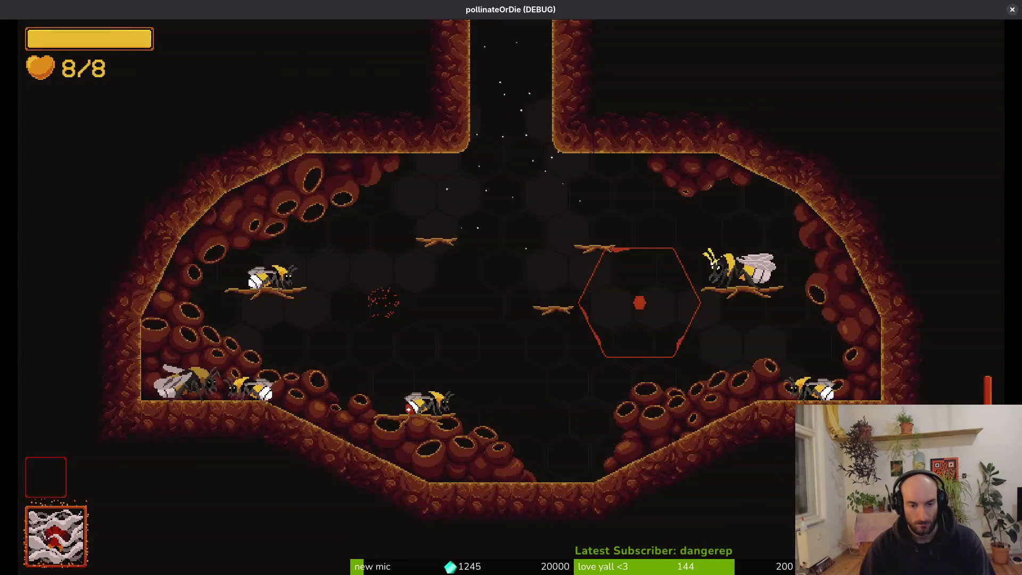
{"action": "key", "text": "Escape"}
{"action": "key", "text": "Left"}
{"action": "key", "text": "Left"}
{"action": "key", "text": "Left"}
{"action": "key", "text": "Down"}
{"action": "key", "text": "Left"}
{"action": "key", "text": "Down"}
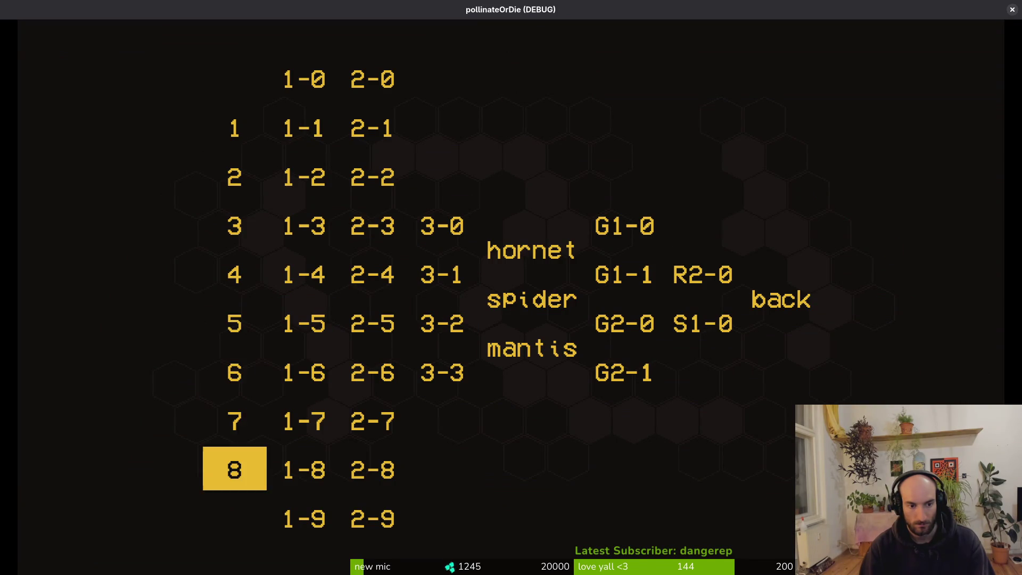
{"action": "key", "text": "Return"}
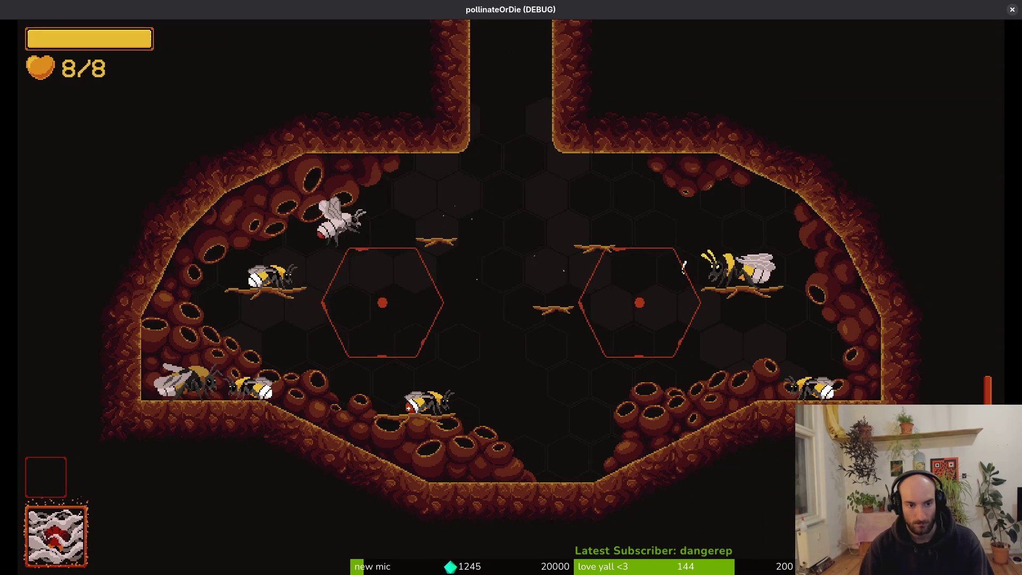
Load level 1-4, review the logged errors, resume, and restart the editor from the terminal
{"action": "key", "text": "Escape"}
{"action": "key", "text": "Left"}
{"action": "key", "text": "Left"}
{"action": "key", "text": "Return"}
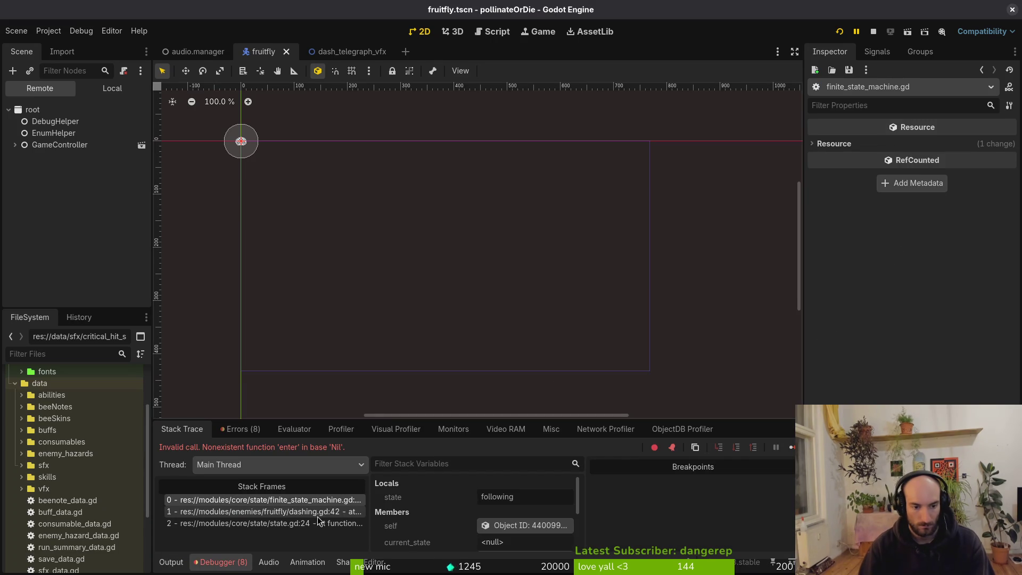
{"action": "left_click", "coordinate": [236, 430]}
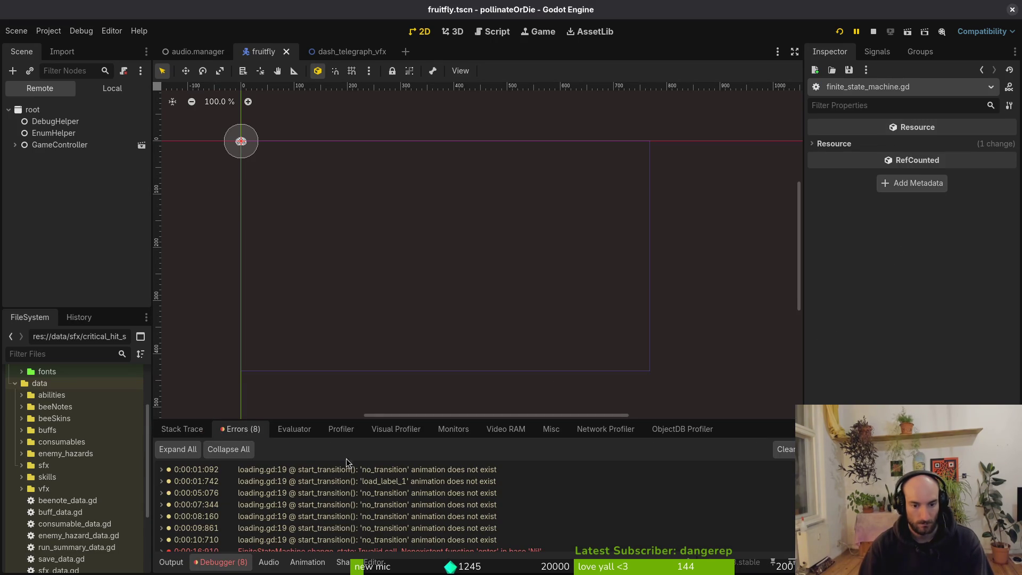
{"action": "left_click", "coordinate": [186, 435]}
{"action": "key", "text": "F12"}
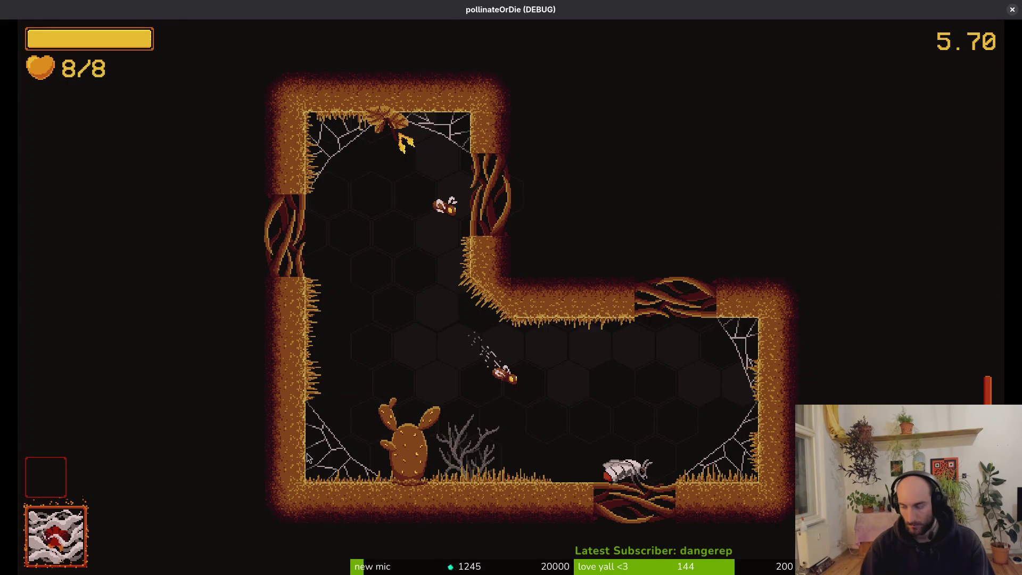
{"action": "key", "text": "alt+Tab"}
{"action": "key", "text": "Return"}
Open the fruitfly dashing.gd script through the project file finder, searching 'ashin'
{"action": "key", "text": "space"}
{"action": "key", "text": "f"}
{"action": "key", "text": "f"}
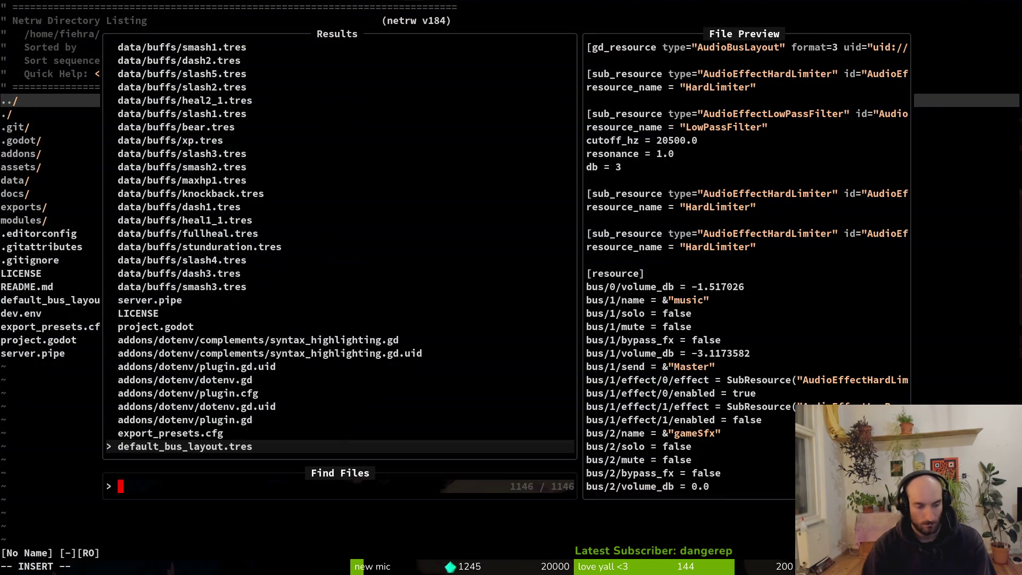
{"action": "type", "text": "ashin"}
{"action": "key", "text": "Up"}
{"action": "key", "text": "Up"}
{"action": "key", "text": "Up"}
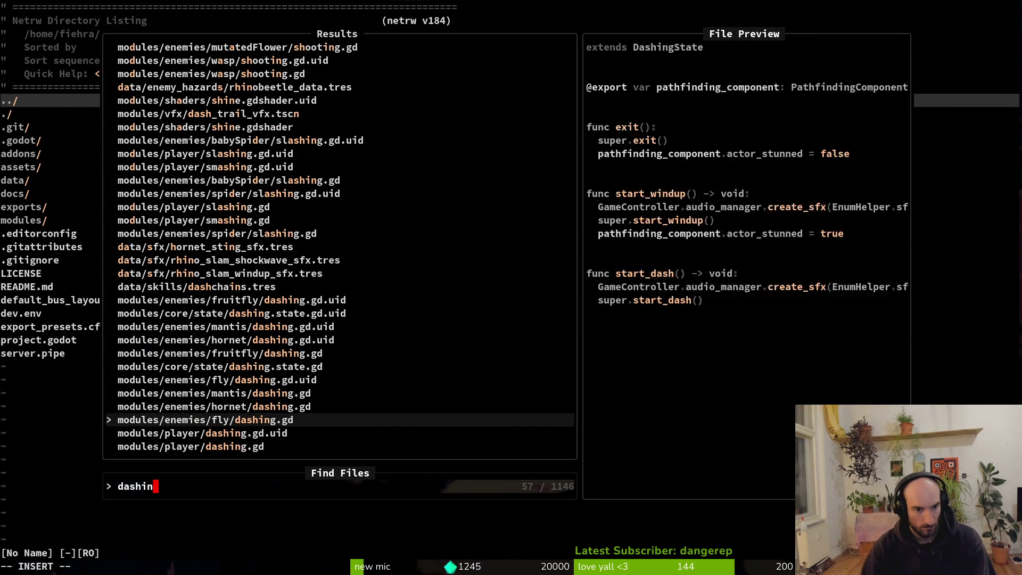
{"action": "key", "text": "Return"}
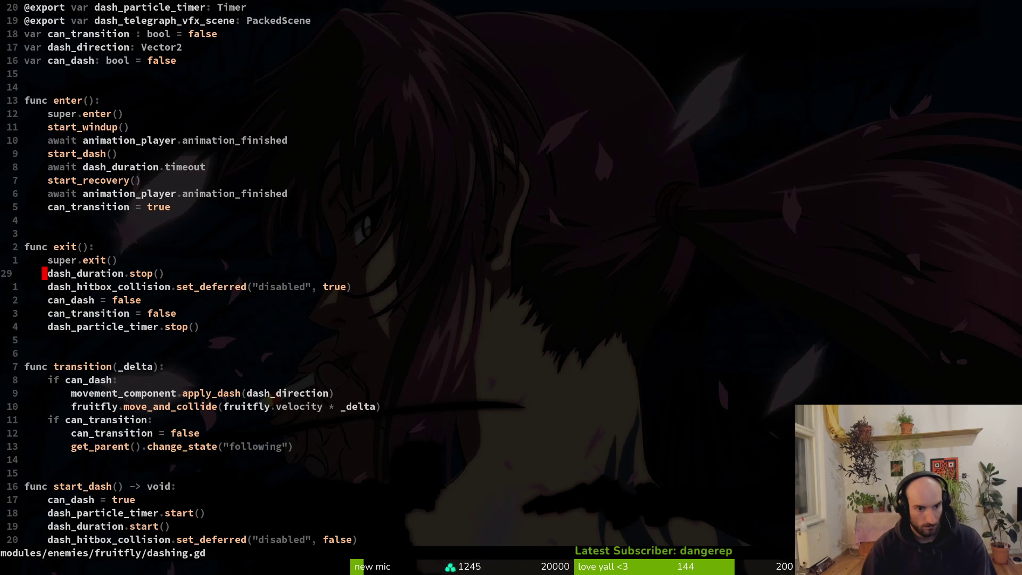
Delete the stray blank line near the telegraph function and save the file
{"action": "key", "text": "ctrl+d"}
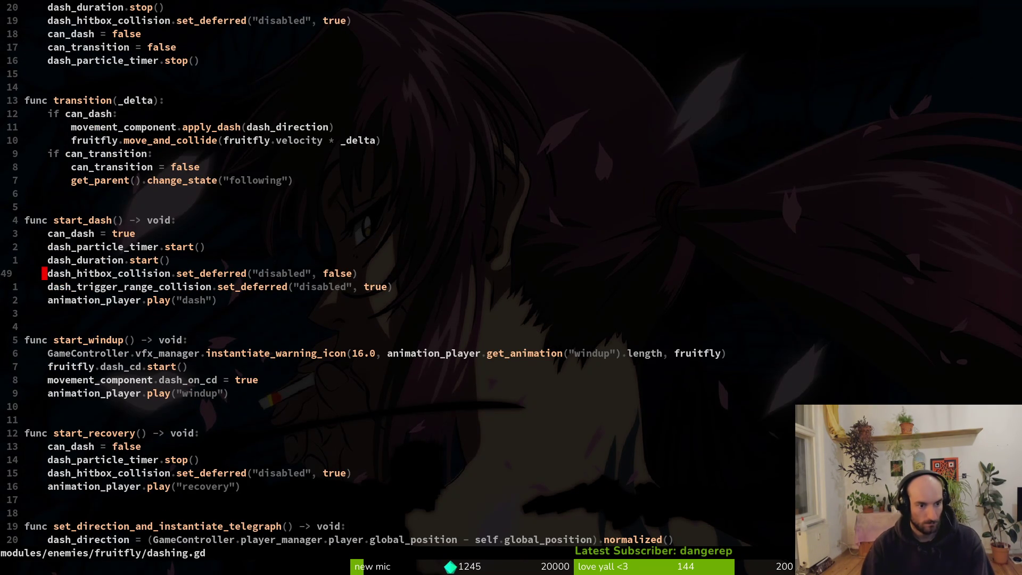
{"action": "key", "text": "j"}
{"action": "key", "text": "j"}
{"action": "key", "text": "j"}
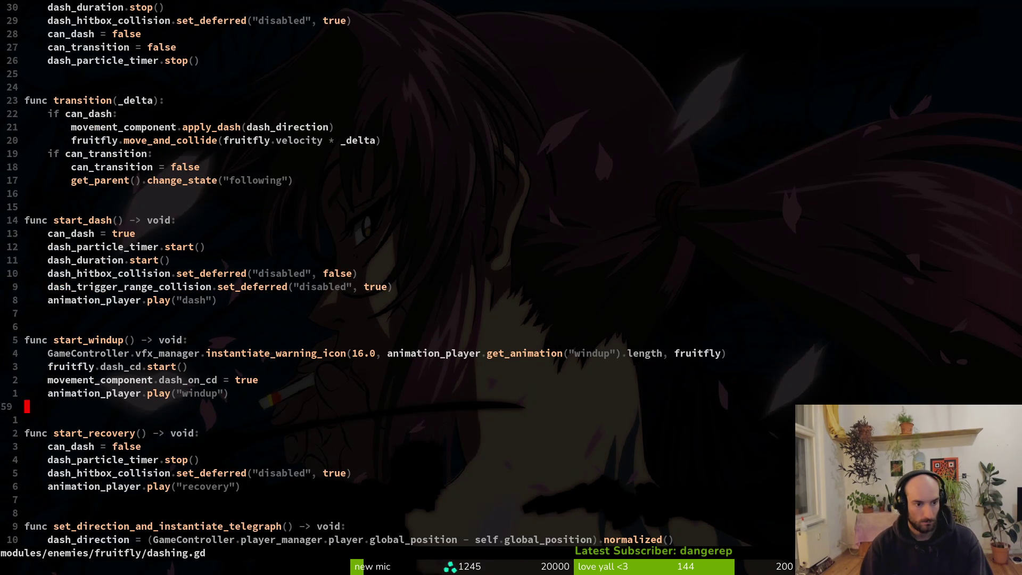
{"action": "key", "text": "k"}
{"action": "key", "text": "d"}
{"action": "key", "text": "d"}
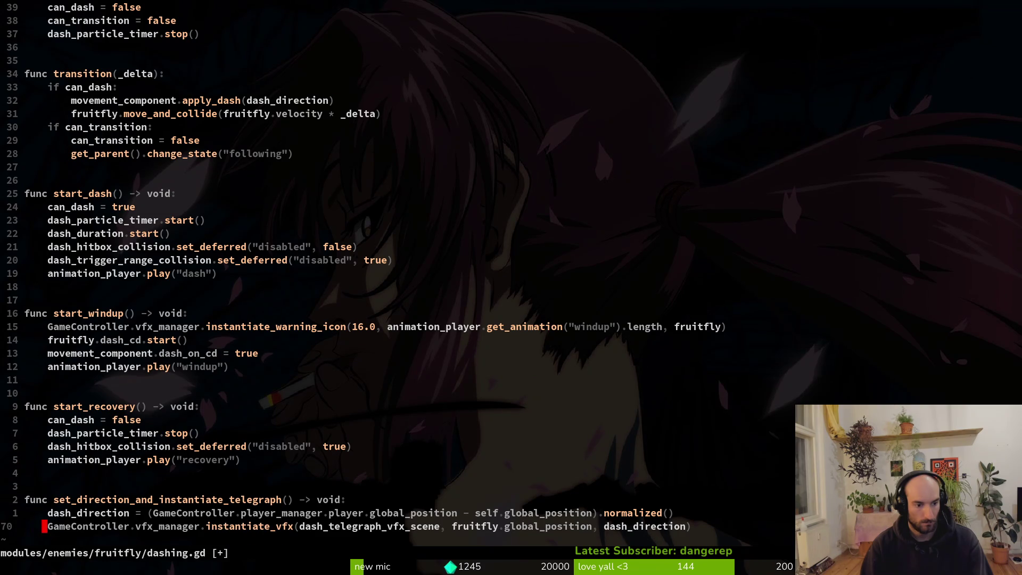
{"action": "type", "text": ":w"}
{"action": "key", "text": "Return"}
Go to the top of dashing.gd and undo back to the file's oldest version
{"action": "key", "text": "k"}
{"action": "key", "text": "k"}
{"action": "key", "text": "k"}
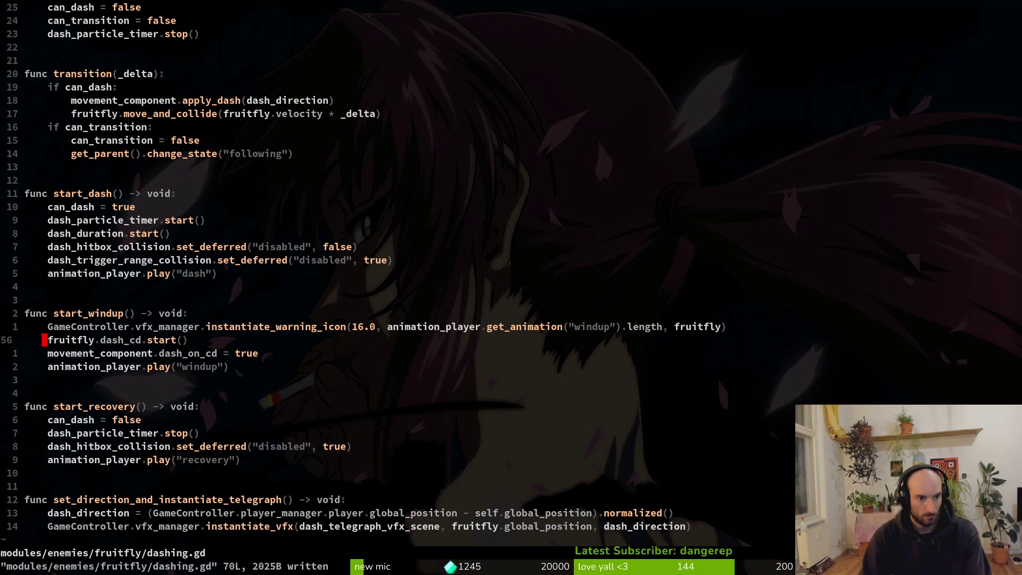
{"action": "key", "text": "k"}
{"action": "key", "text": "k"}
{"action": "key", "text": "k"}
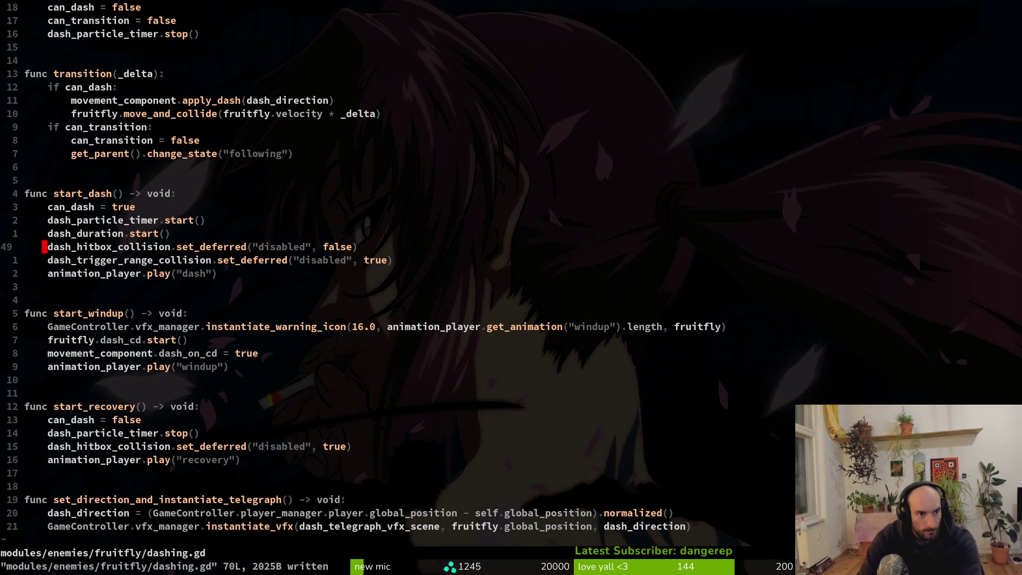
{"action": "key", "text": "k"}
{"action": "key", "text": "k"}
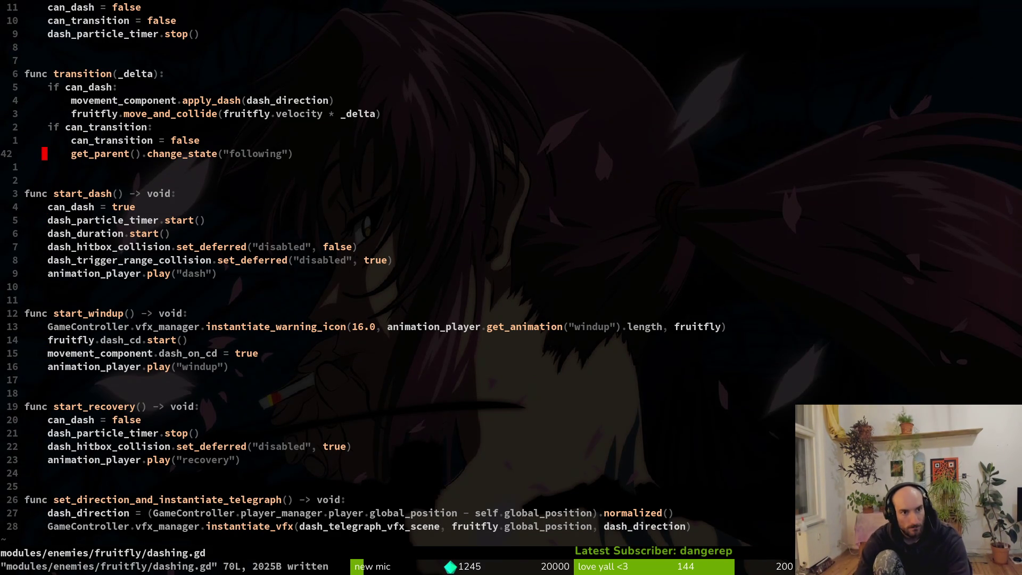
{"action": "key", "text": "2"}
{"action": "key", "text": "0"}
{"action": "key", "text": "k"}
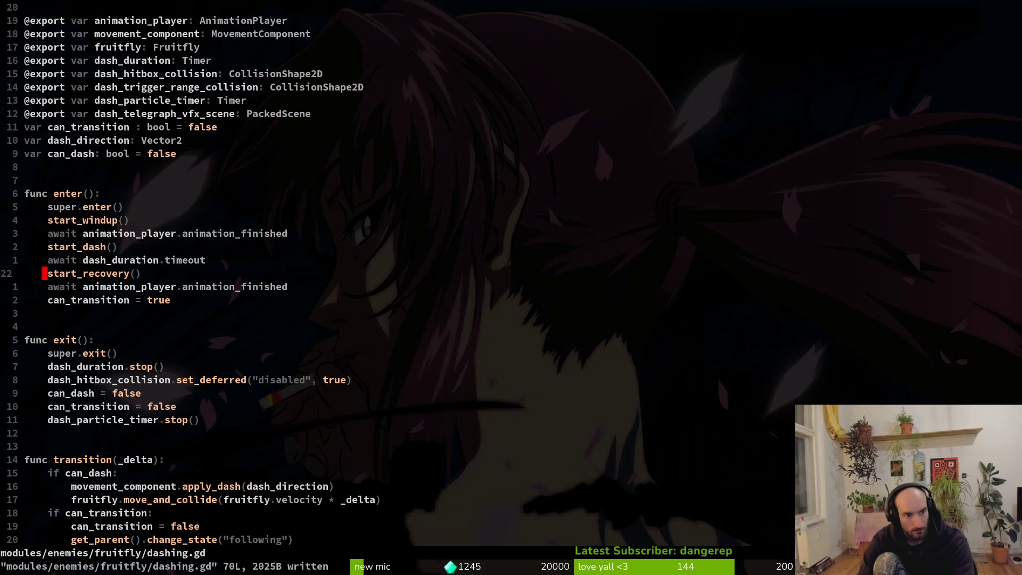
{"action": "key", "text": "2"}
{"action": "key", "text": "0"}
{"action": "key", "text": "k"}
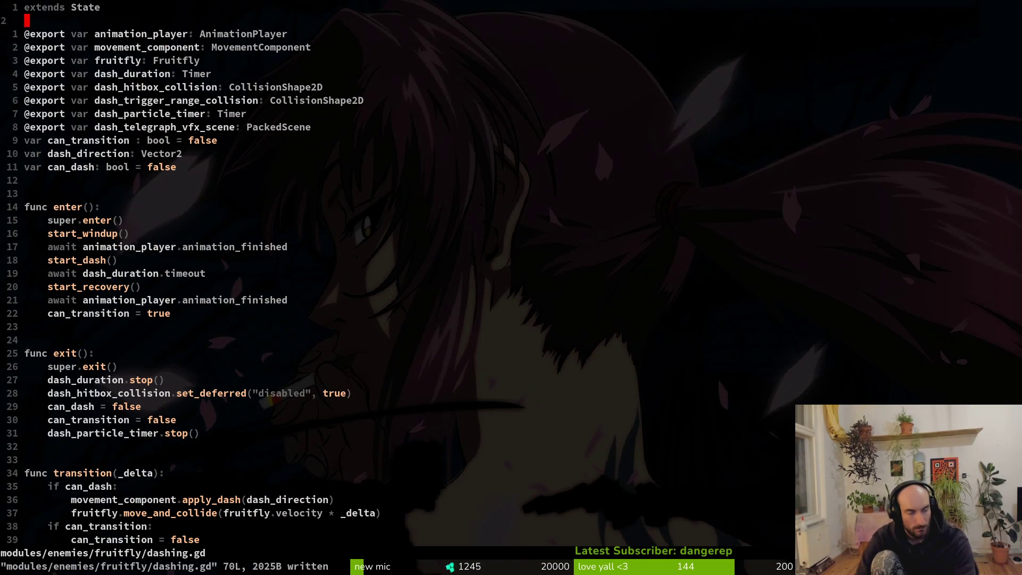
{"action": "key", "text": "u"}
{"action": "key", "text": "u"}
{"action": "key", "text": "u"}
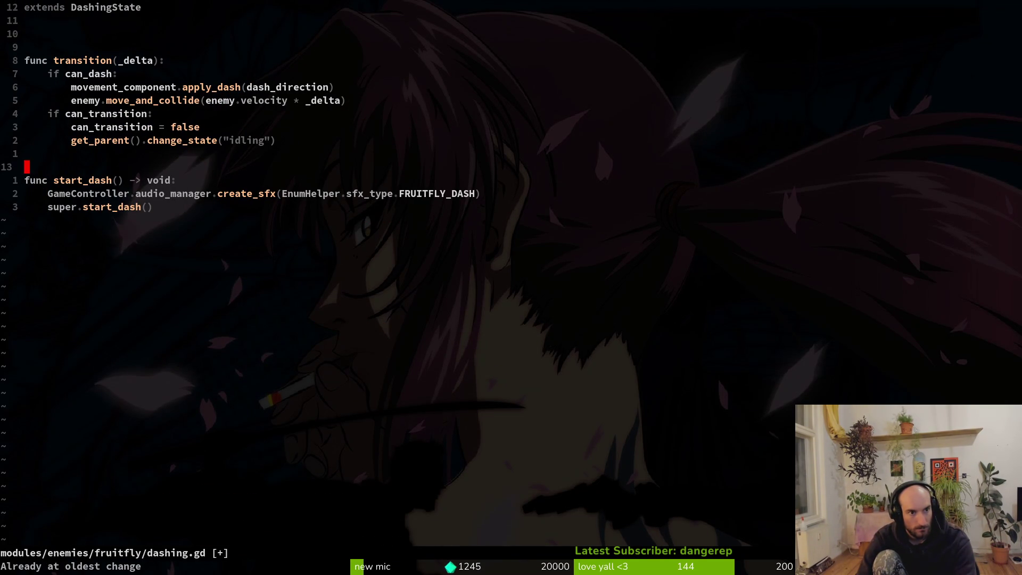
Copy the old transition and start_dash functions, then save
{"action": "key", "text": "V"}
{"action": "key", "text": "k"}
{"action": "key", "text": "k"}
{"action": "key", "text": "k"}
{"action": "key", "text": "y"}
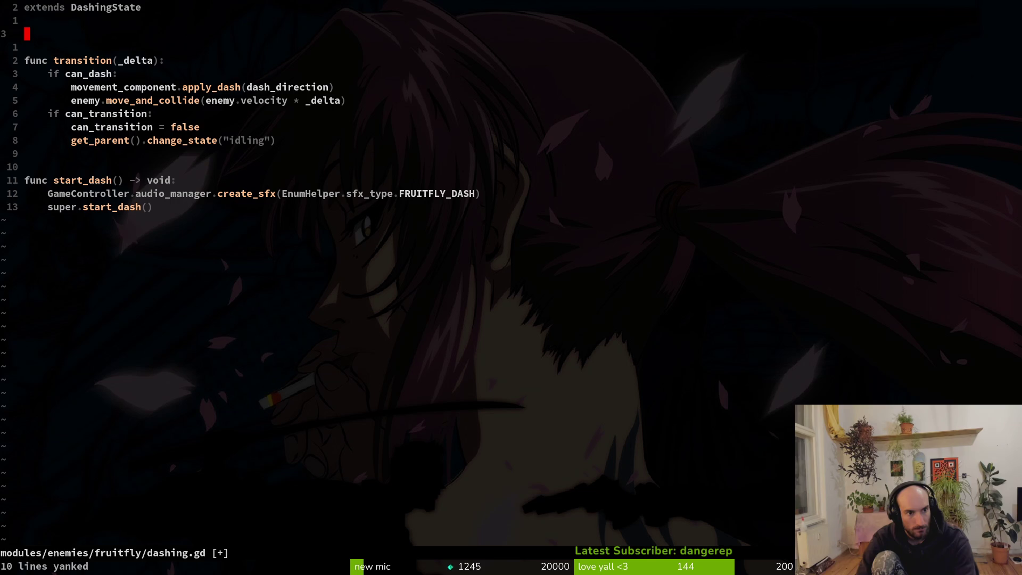
{"action": "key", "text": "j"}
{"action": "key", "text": "j"}
{"action": "key", "text": "j"}
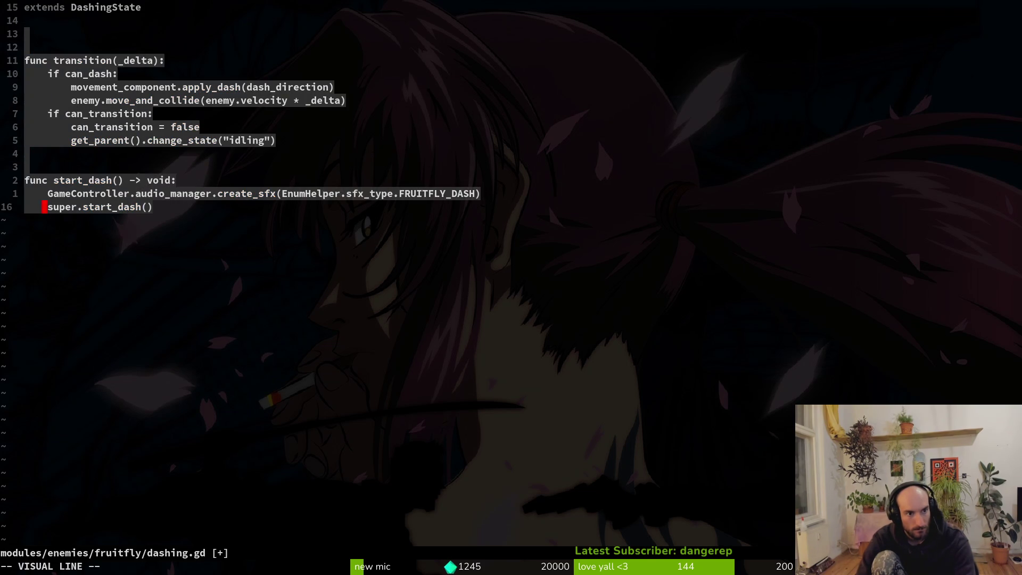
{"action": "type", "text": "y:w"}
{"action": "key", "text": "Return"}
Return to the newest version and paste the old functions above start_dash
{"action": "key", "text": "ctrl+r"}
{"action": "key", "text": "u"}
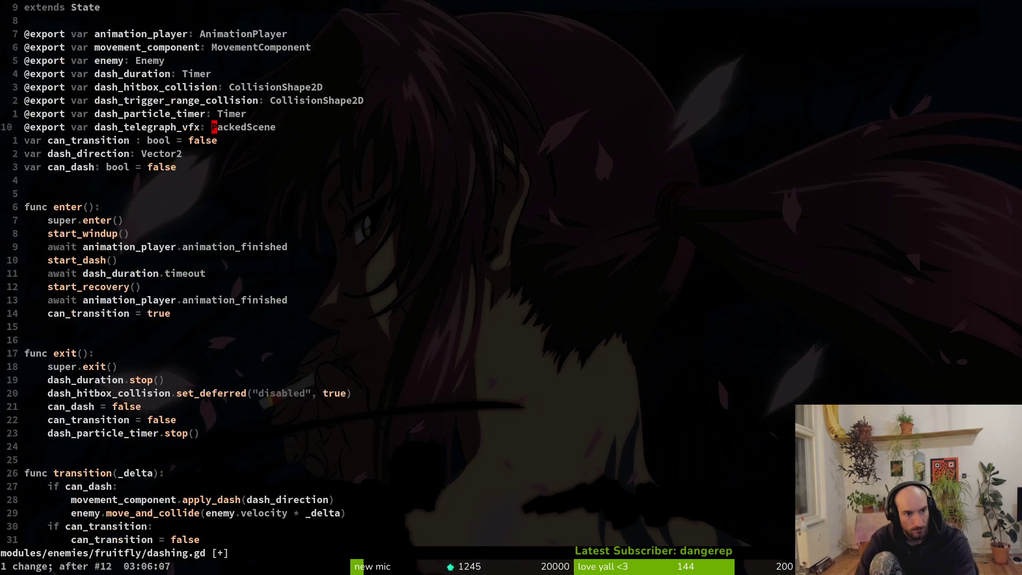
{"action": "key", "text": "ctrl+r"}
{"action": "key", "text": "k"}
{"action": "key", "text": "k"}
{"action": "key", "text": "k"}
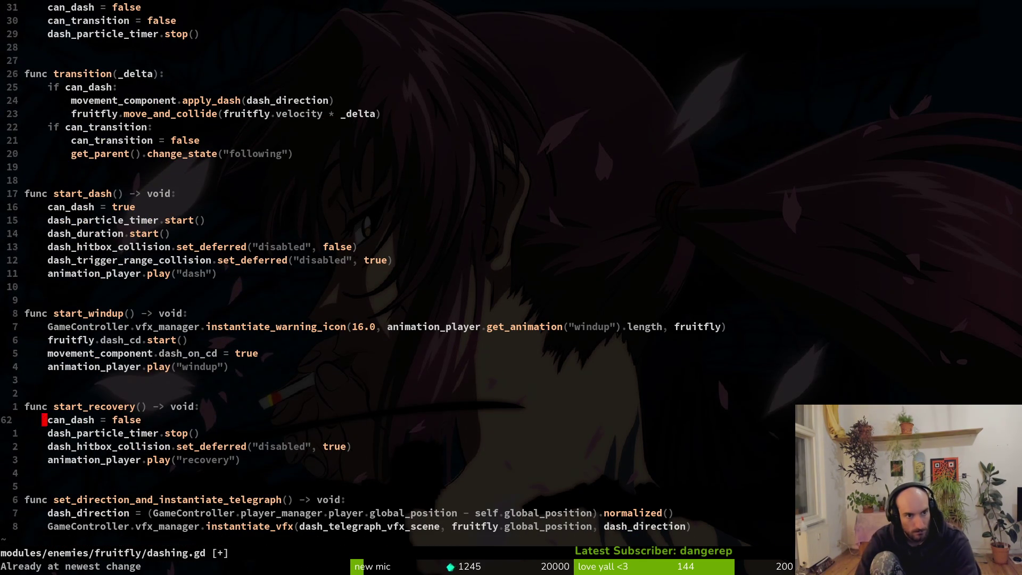
{"action": "key", "text": "p"}
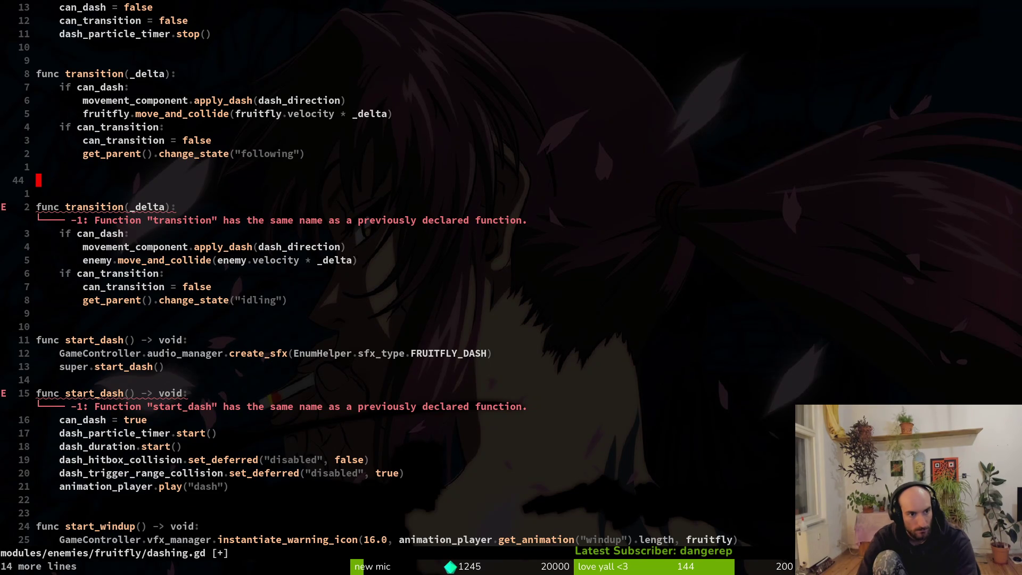
Delete the newer transition function and its leftover blank lines, then save
{"action": "key", "text": "k"}
{"action": "key", "text": "V"}
{"action": "key", "text": "k"}
{"action": "key", "text": "k"}
{"action": "key", "text": "k"}
{"action": "key", "text": "k"}
{"action": "key", "text": "k"}
{"action": "key", "text": "k"}
{"action": "key", "text": "k"}
{"action": "key", "text": "d"}
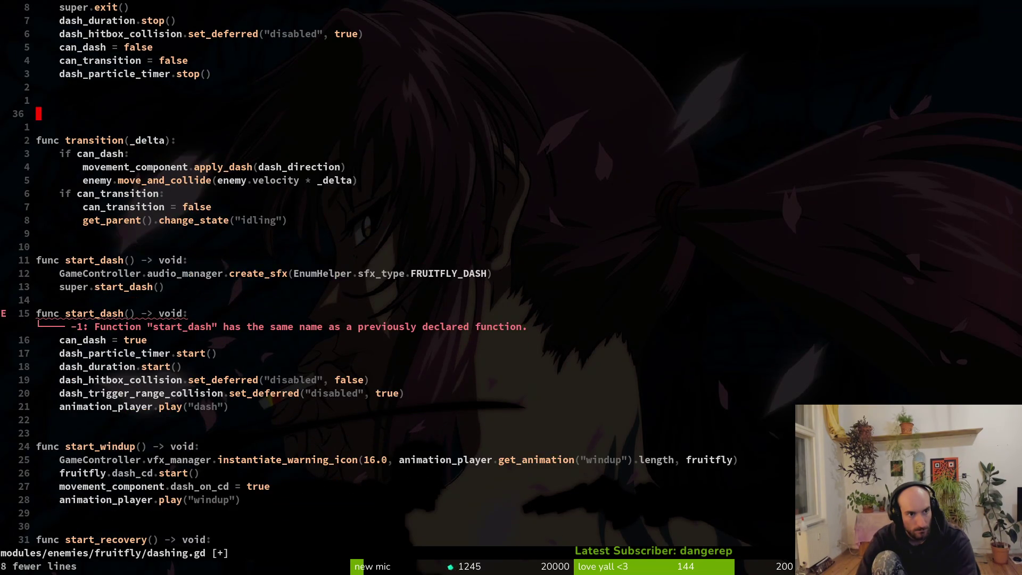
{"action": "key", "text": "d"}
{"action": "key", "text": "d"}
{"action": "key", "text": "d"}
{"action": "type", "text": ":w"}
{"action": "key", "text": "Return"}
{"action": "key", "text": "j"}
{"action": "key", "text": "j"}
{"action": "key", "text": "j"}
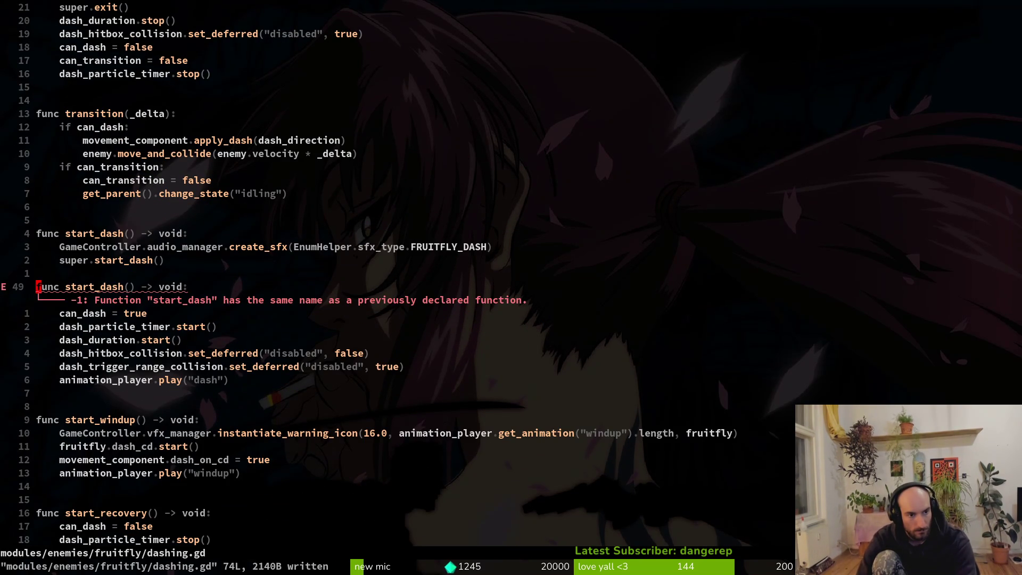
Compare versions by undoing two edits around the sound-effect line, then redoing them
{"action": "key", "text": "k"}
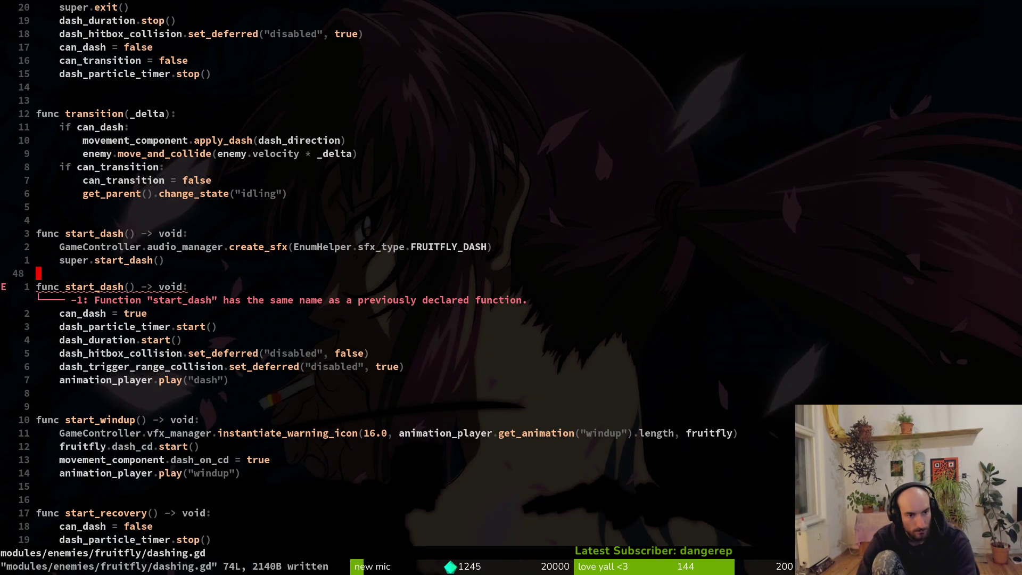
{"action": "key", "text": "k"}
{"action": "key", "text": "k"}
{"action": "key", "text": "j"}
{"action": "key", "text": "j"}
{"action": "key", "text": "j"}
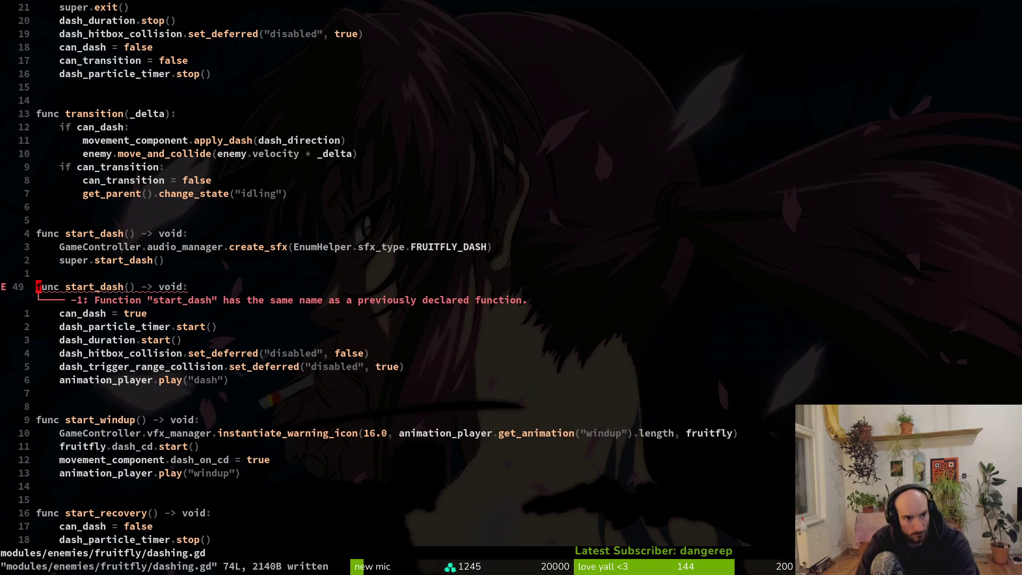
{"action": "key", "text": "j"}
{"action": "key", "text": "k"}
{"action": "key", "text": "k"}
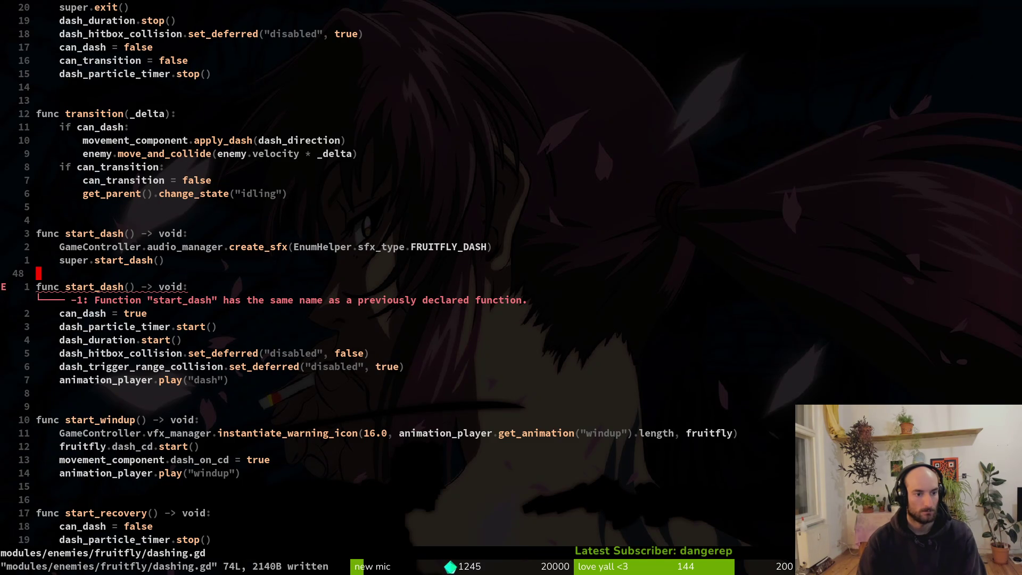
{"action": "key", "text": "u"}
{"action": "key", "text": "u"}
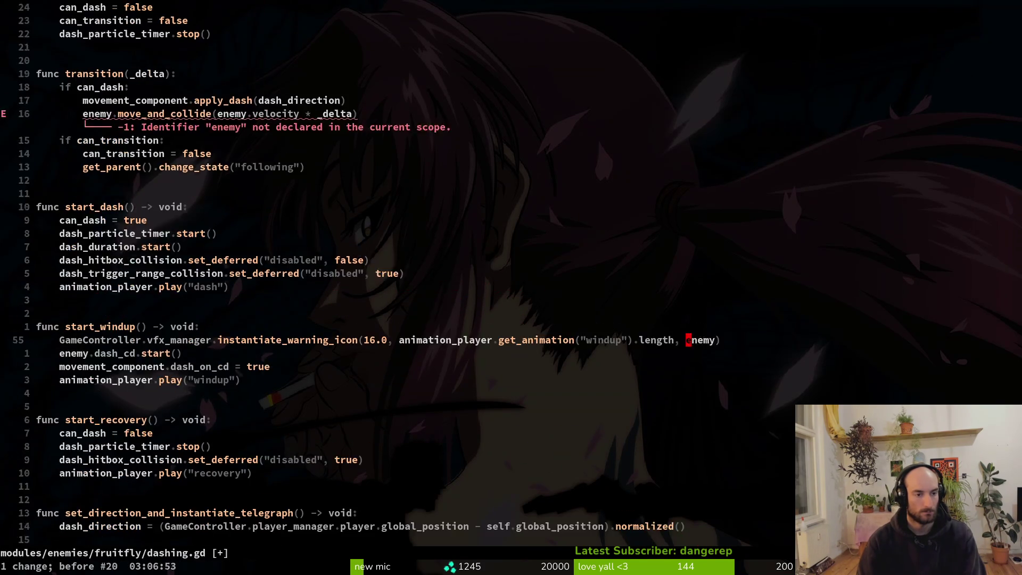
{"action": "key", "text": "u"}
{"action": "key", "text": "u"}
{"action": "key", "text": "u"}
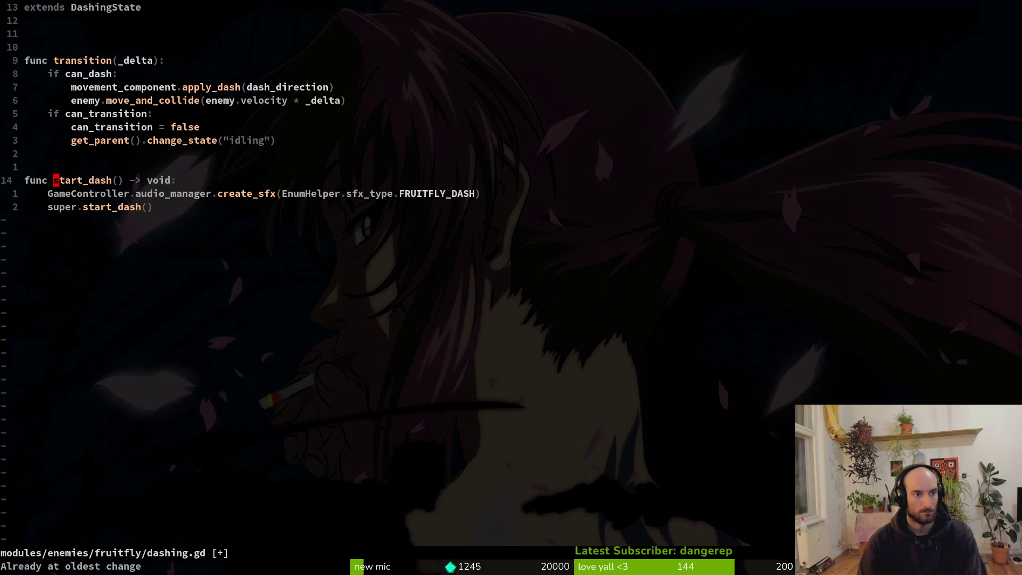
{"action": "key", "text": "ctrl+r"}
{"action": "key", "text": "ctrl+r"}
{"action": "key", "text": "ctrl+r"}
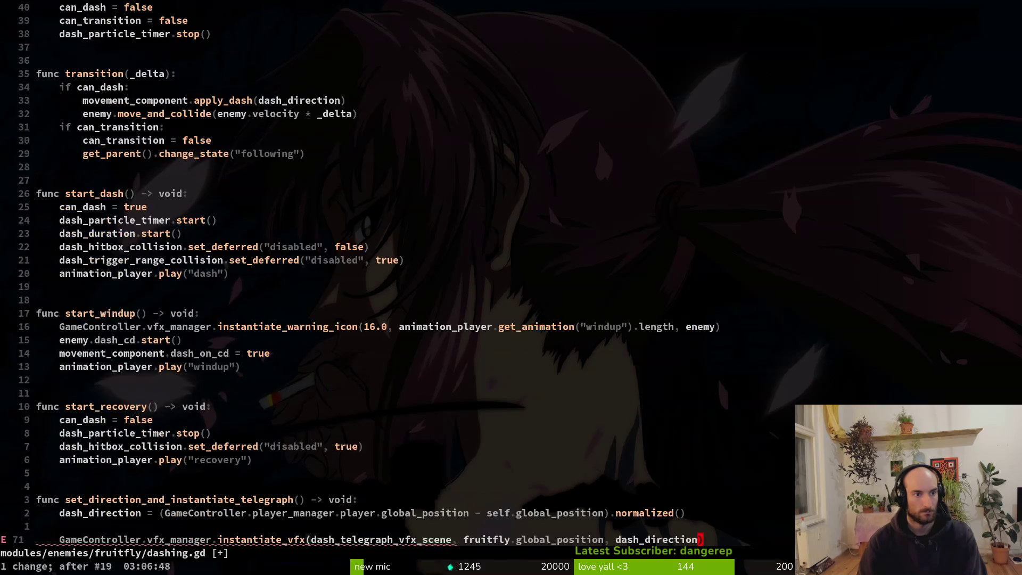
Search the whole project for every 'can_dash = true' line from the duplicate start_dash
{"action": "key", "text": "j"}
{"action": "key", "text": "braceright"}
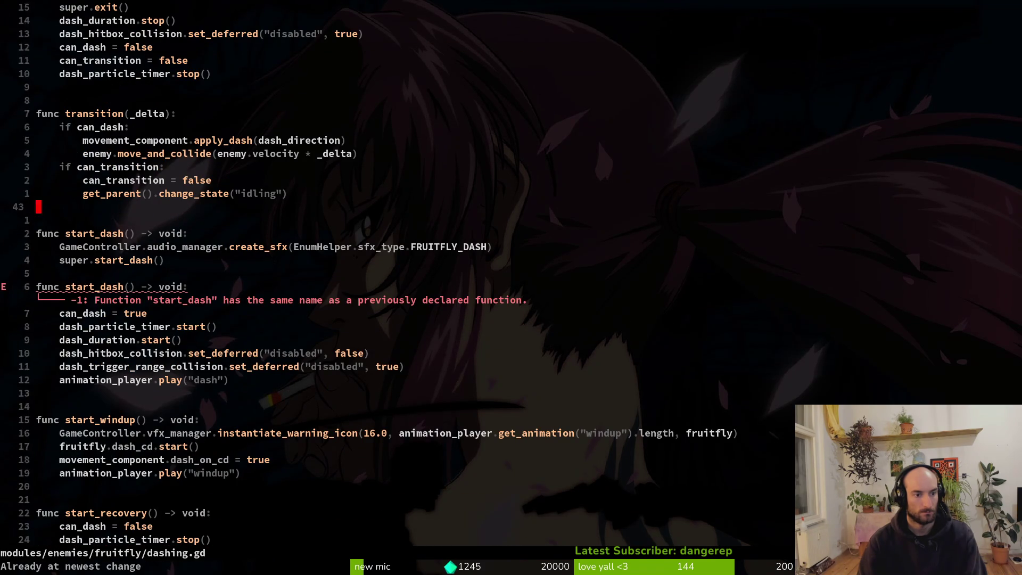
{"action": "key", "text": "7"}
{"action": "key", "text": "j"}
{"action": "key", "text": "k"}
{"action": "key", "text": "Return"}
{"action": "key", "text": "Return"}
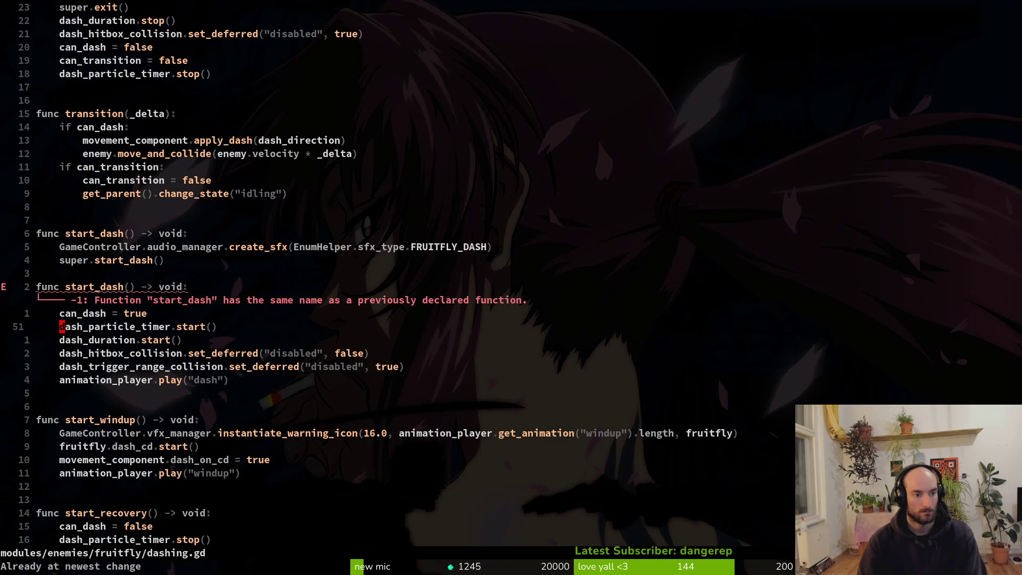
{"action": "key", "text": "k"}
{"action": "key", "text": "V"}
{"action": "key", "text": "space"}
{"action": "key", "text": "s"}
{"action": "key", "text": "w"}
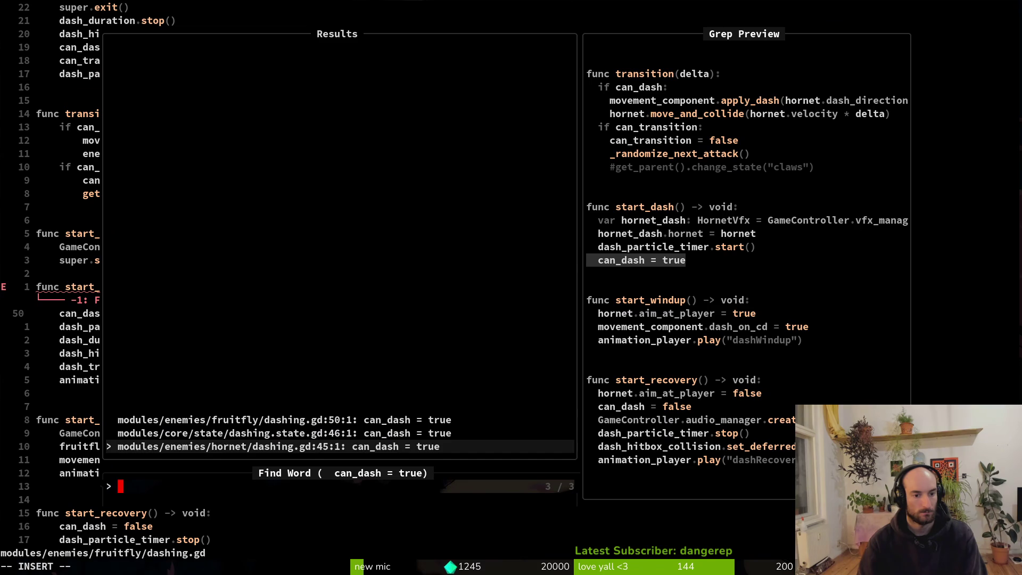
Preview the core dashing state and fruitfly dashing.gd 'can_dash = true' matches, then close the search
{"action": "key", "text": "ctrl+p"}
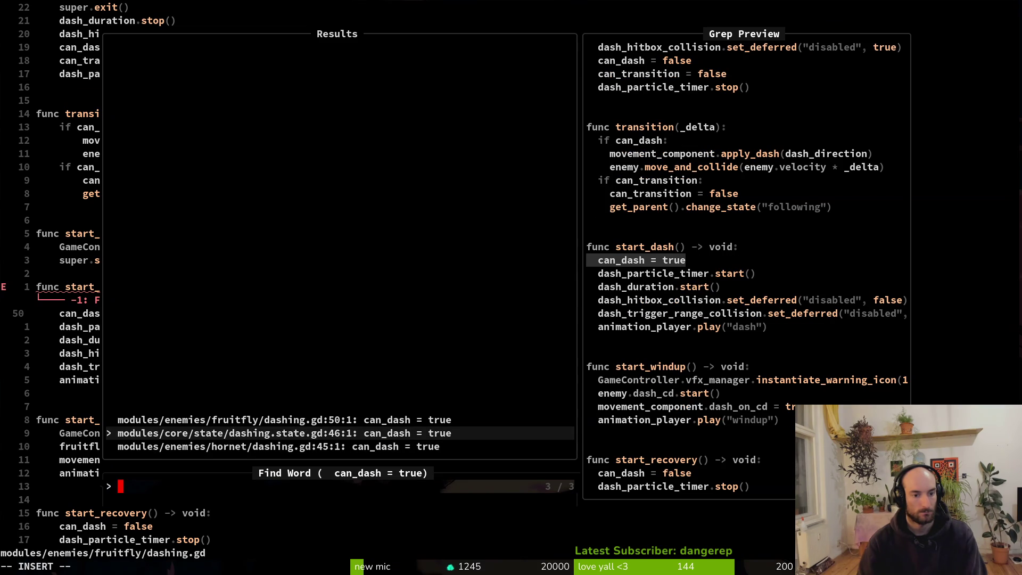
{"action": "key", "text": "ctrl+p"}
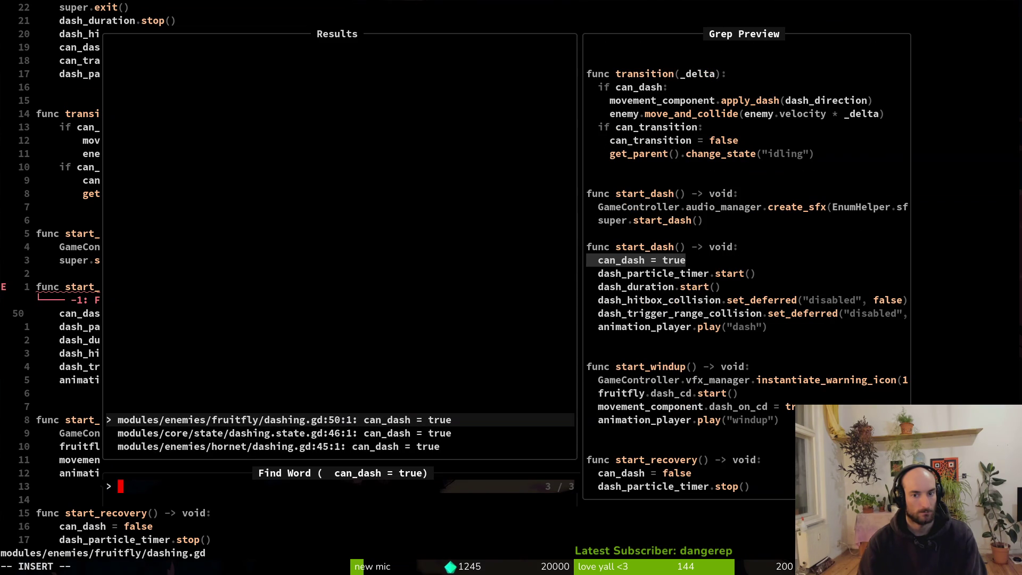
{"action": "key", "text": "ctrl+n"}
{"action": "key", "text": "Escape"}
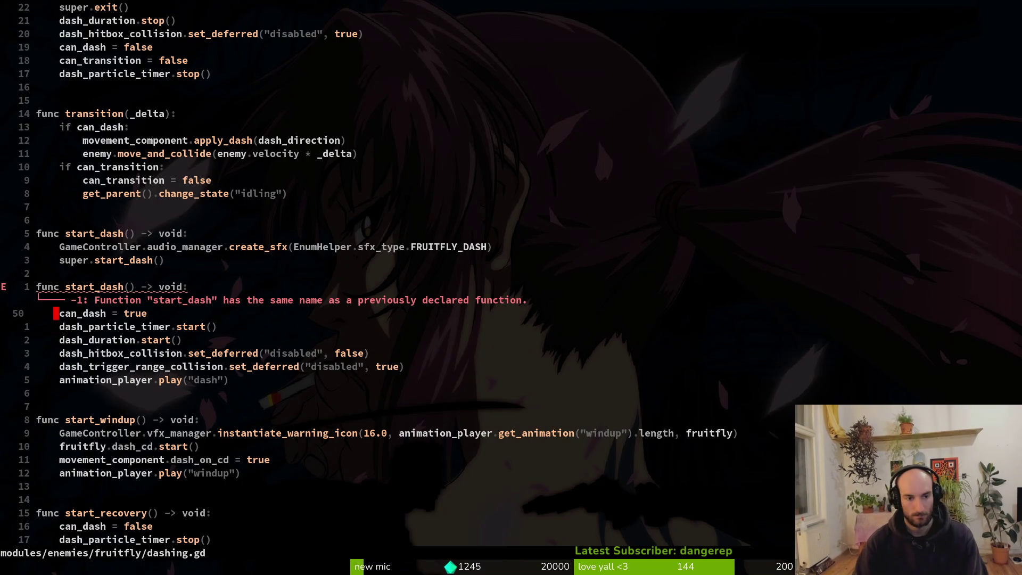
Move the dash sound call into the second start_dash, after can_dash = true
{"action": "key", "text": "4"}
{"action": "key", "text": "k"}
{"action": "key", "text": "V"}
{"action": "key", "text": "J"}
{"action": "key", "text": "J"}
{"action": "key", "text": "J"}
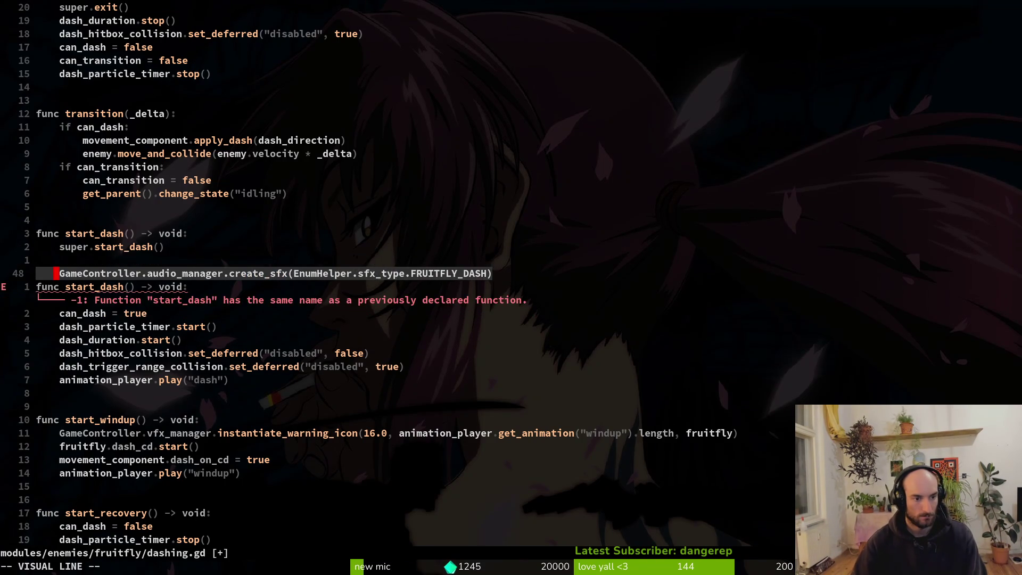
{"action": "key", "text": "Escape"}
{"action": "key", "text": "d"}
{"action": "key", "text": "d"}
{"action": "key", "text": "p"}
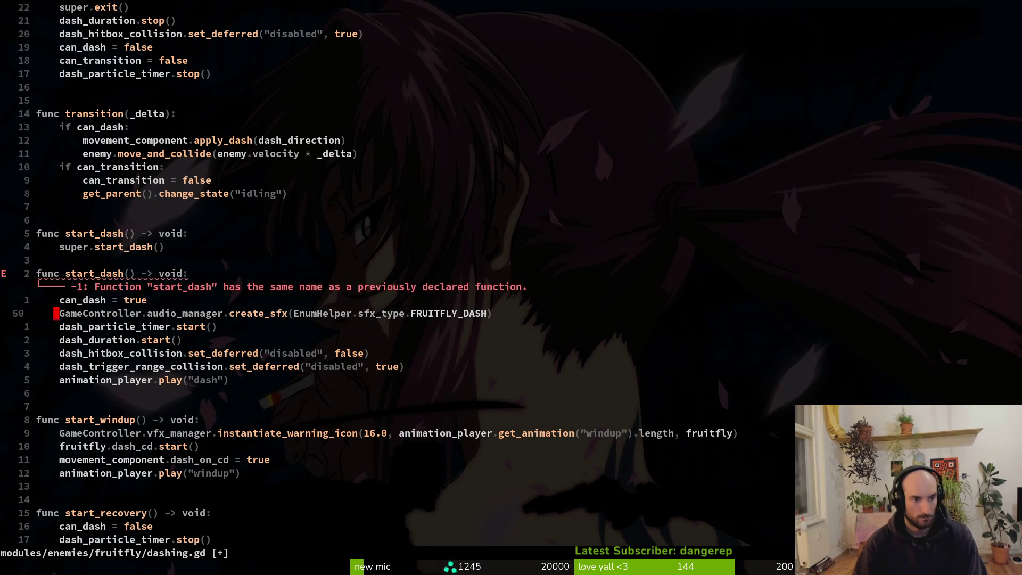
{"action": "key", "text": "k"}
Try removing the can_dash = true line, then undo and restore the sound-call placement
{"action": "key", "text": "d"}
{"action": "key", "text": "d"}
{"action": "key", "text": "k"}
{"action": "key", "text": "k"}
{"action": "key", "text": "k"}
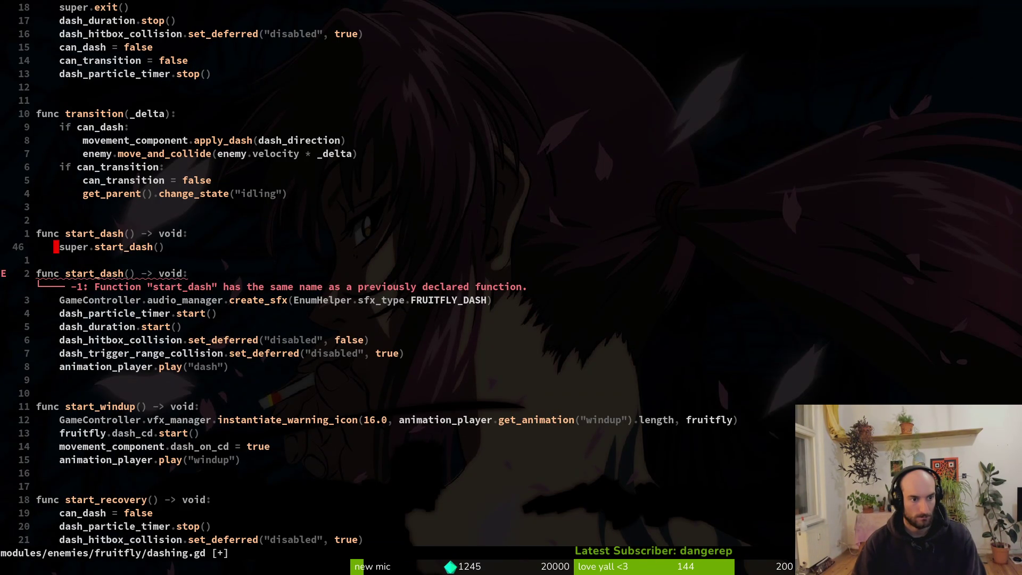
{"action": "key", "text": "V"}
{"action": "key", "text": "k"}
{"action": "key", "text": "d"}
{"action": "key", "text": "u"}
{"action": "key", "text": "u"}
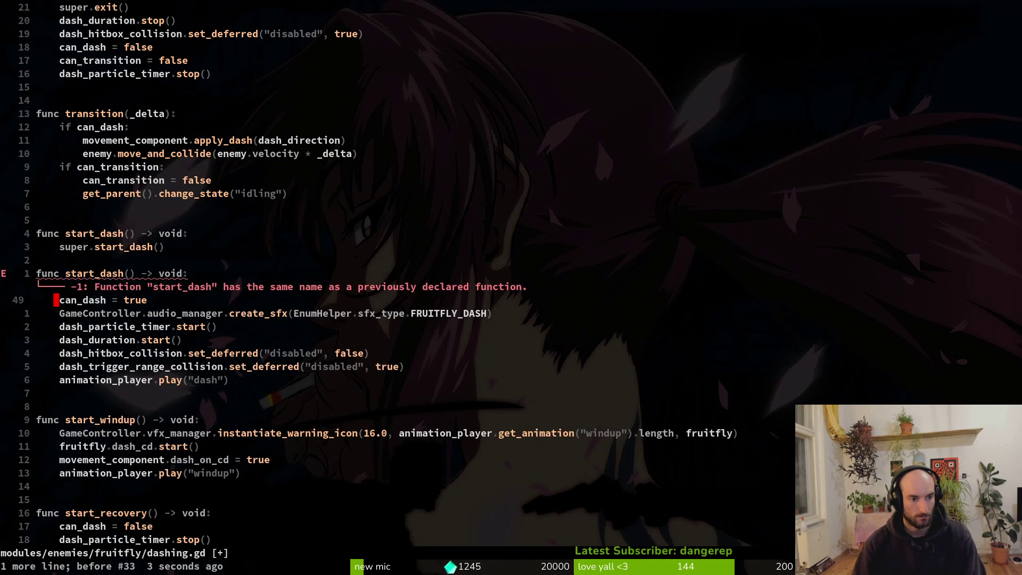
{"action": "key", "text": "u"}
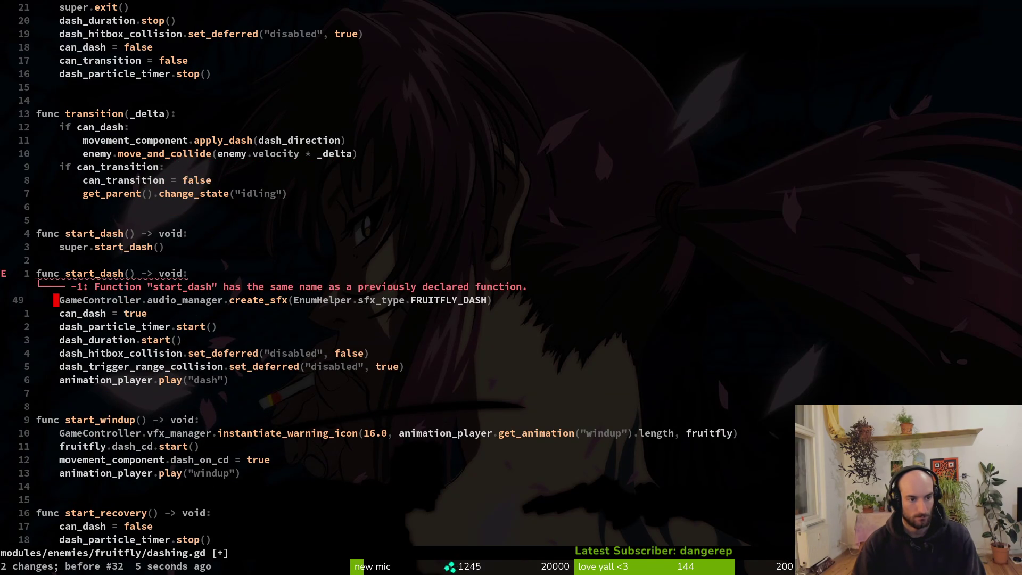
{"action": "key", "text": "ctrl+r"}
Place the dash sound call after dash_duration.start() and save the script
{"action": "key", "text": "j"}
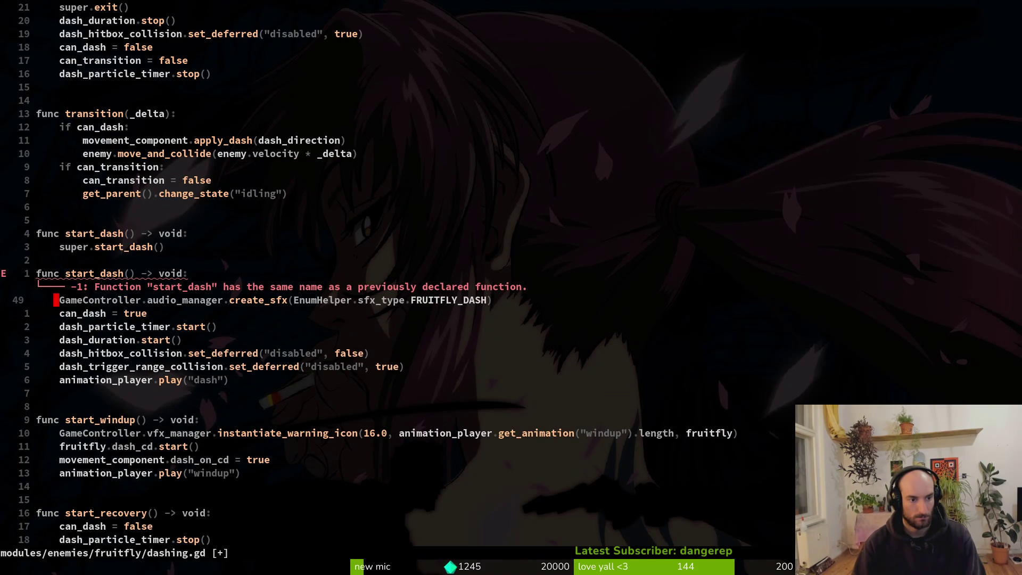
{"action": "key", "text": "shift+v"}
{"action": "key", "text": "Escape"}
{"action": "key", "text": "j"}
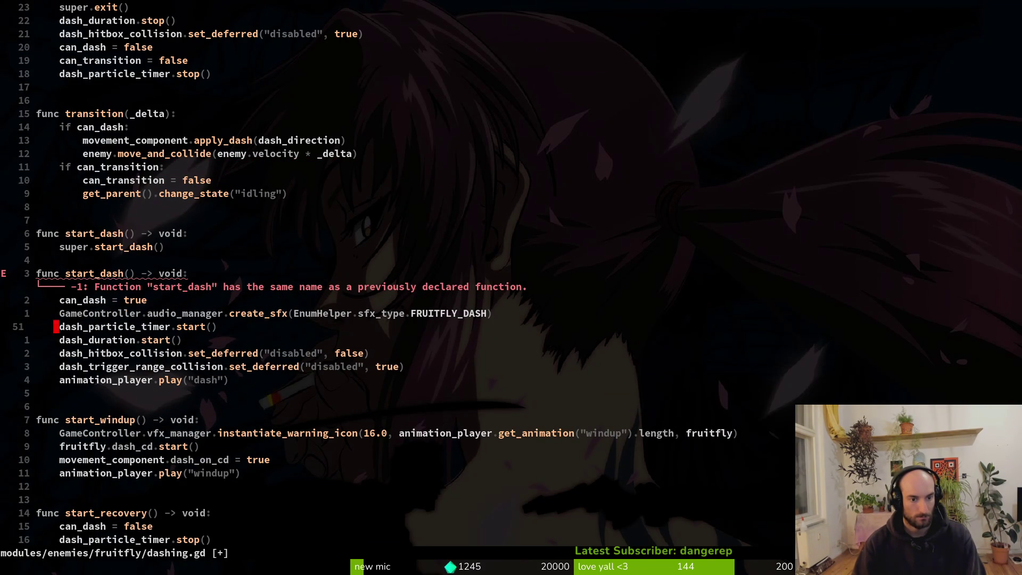
{"action": "key", "text": "k"}
{"action": "key", "text": "shift+v"}
{"action": "key", "text": "J"}
{"action": "key", "text": "J"}
{"action": "key", "text": "Escape"}
{"action": "type", "text": ":w"}
{"action": "key", "text": "Return"}
{"action": "key", "text": "k"}
{"action": "key", "text": "k"}
{"action": "key", "text": "k"}
Delete the stub start_dash that only calls super, then review enter and start_windup
{"action": "key", "text": "k"}
{"action": "key", "text": "k"}
{"action": "key", "text": "k"}
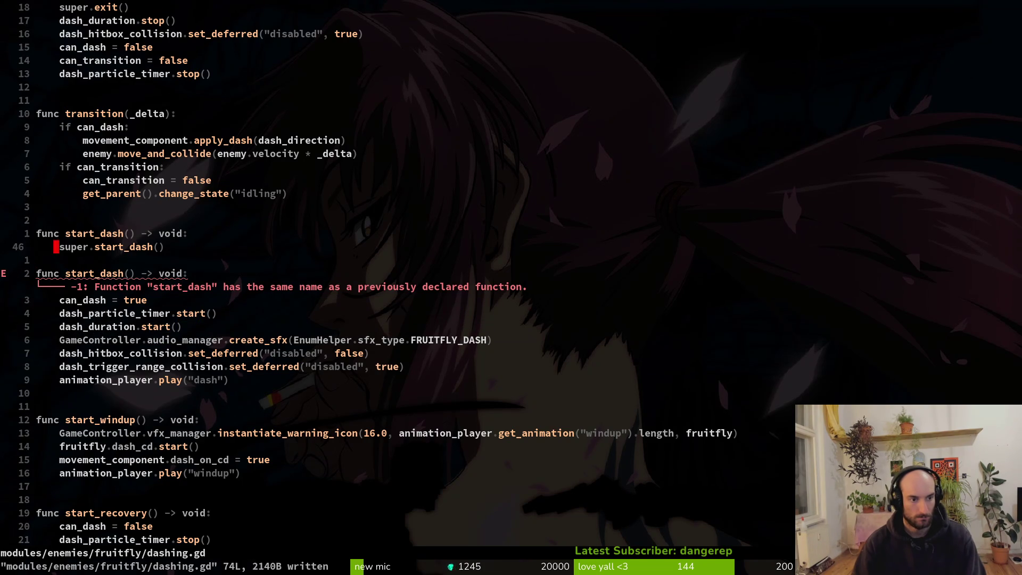
{"action": "key", "text": "shift+v"}
{"action": "key", "text": "k"}
{"action": "key", "text": "k"}
{"action": "key", "text": "d"}
{"action": "key", "text": "k"}
{"action": "key", "text": "k"}
{"action": "key", "text": "k"}
{"action": "key", "text": "k"}
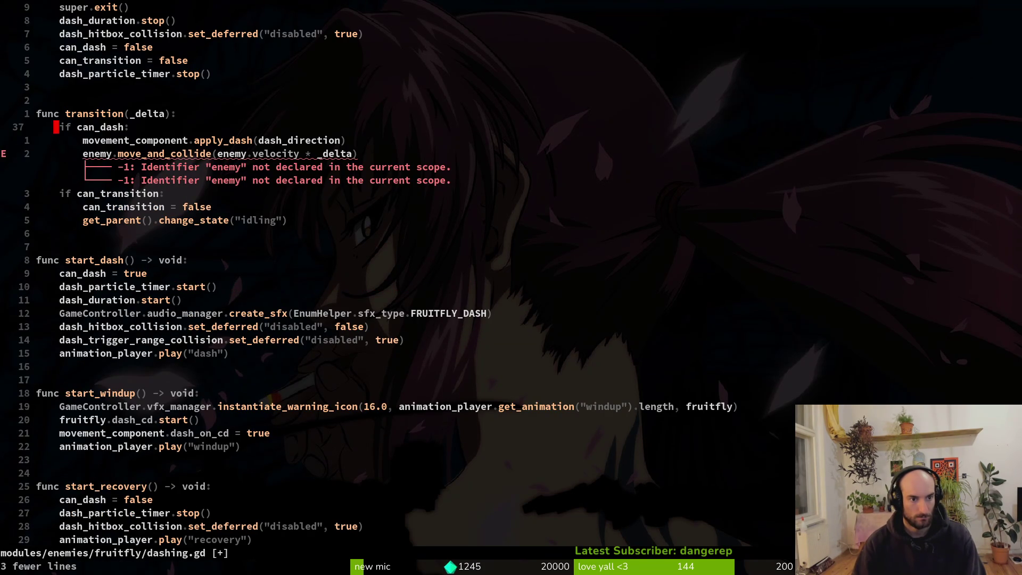
{"action": "key", "text": "k"}
{"action": "key", "text": "2"}
{"action": "key", "text": "0"}
{"action": "key", "text": "k"}
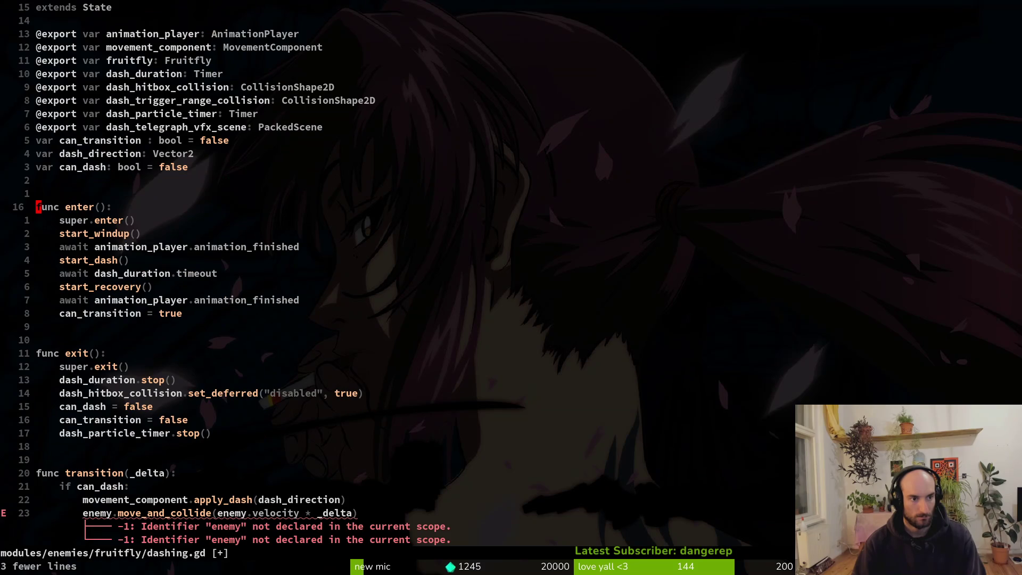
{"action": "key", "text": "2"}
{"action": "key", "text": "0"}
{"action": "key", "text": "j"}
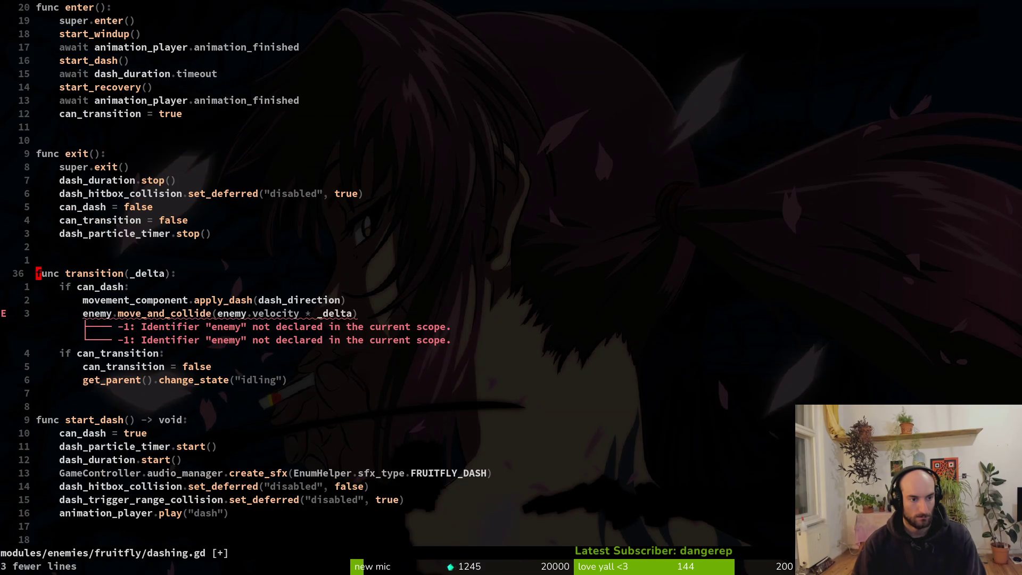
{"action": "key", "text": "2"}
{"action": "key", "text": "0"}
{"action": "key", "text": "j"}
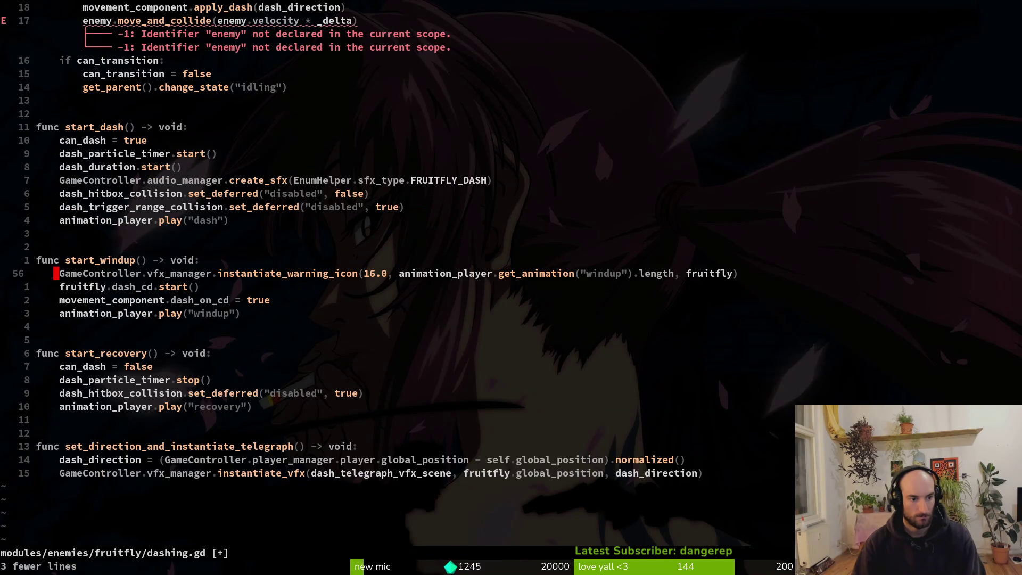
Undo back through earlier versions, then redo all changes to the newest state
{"action": "key", "text": "u"}
{"action": "key", "text": "u"}
{"action": "key", "text": "u"}
{"action": "key", "text": "u"}
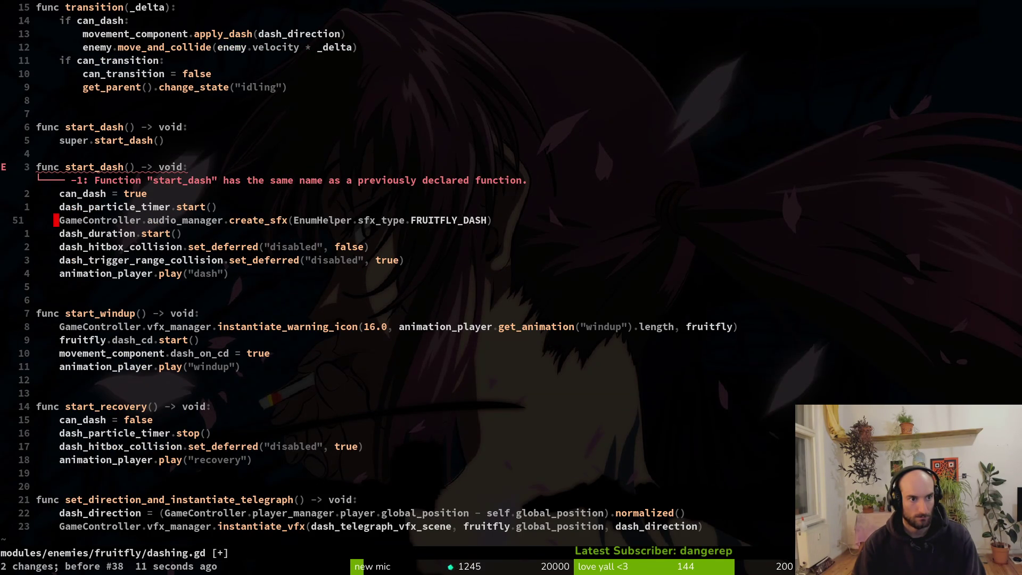
{"action": "key", "text": "u"}
{"action": "key", "text": "u"}
{"action": "key", "text": "u"}
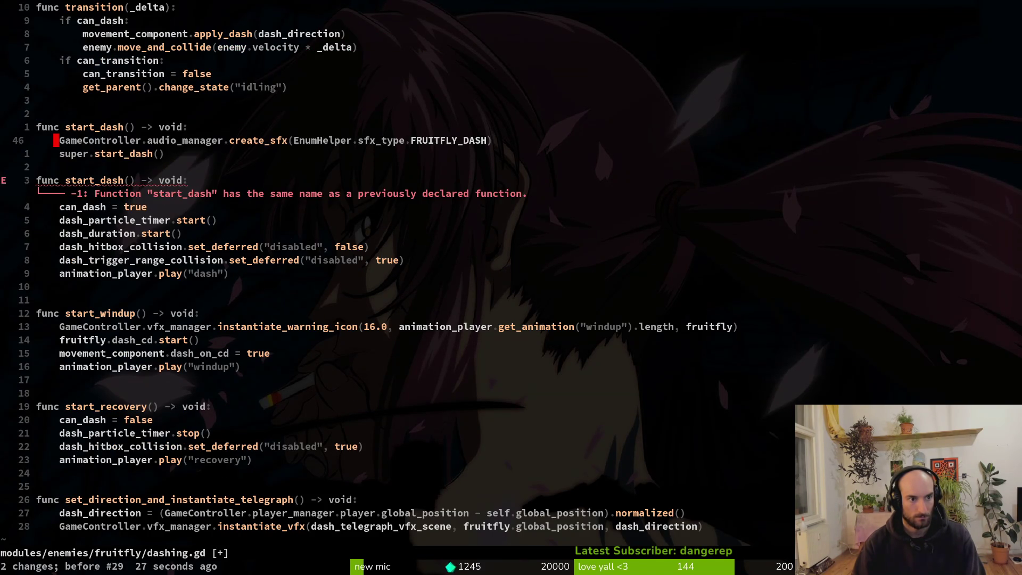
{"action": "key", "text": "u"}
{"action": "key", "text": "u"}
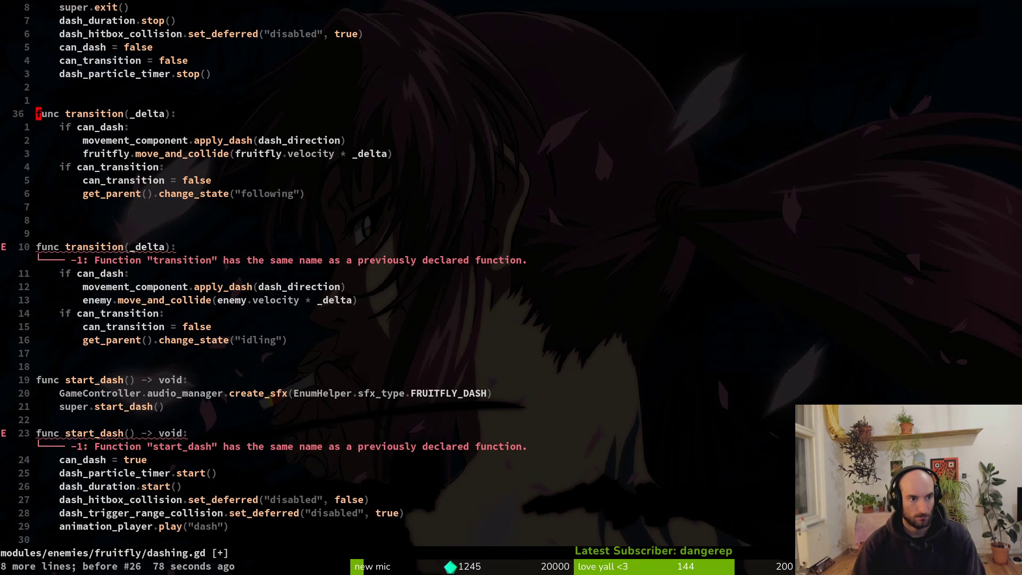
{"action": "key", "text": "ctrl+r"}
{"action": "key", "text": "ctrl+r"}
{"action": "key", "text": "ctrl+r"}
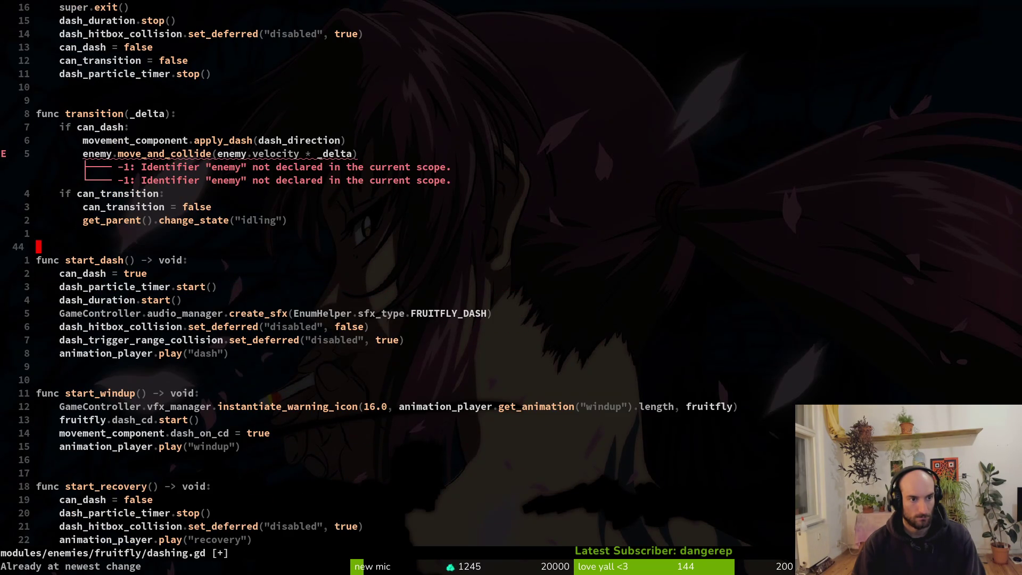
Pick an earlier transition code snippet from the CopyQ clipboard history
{"action": "key", "text": "super+v"}
{"action": "key", "text": "Down"}
{"action": "key", "text": "Down"}
{"action": "key", "text": "Down"}
{"action": "key", "text": "Return"}
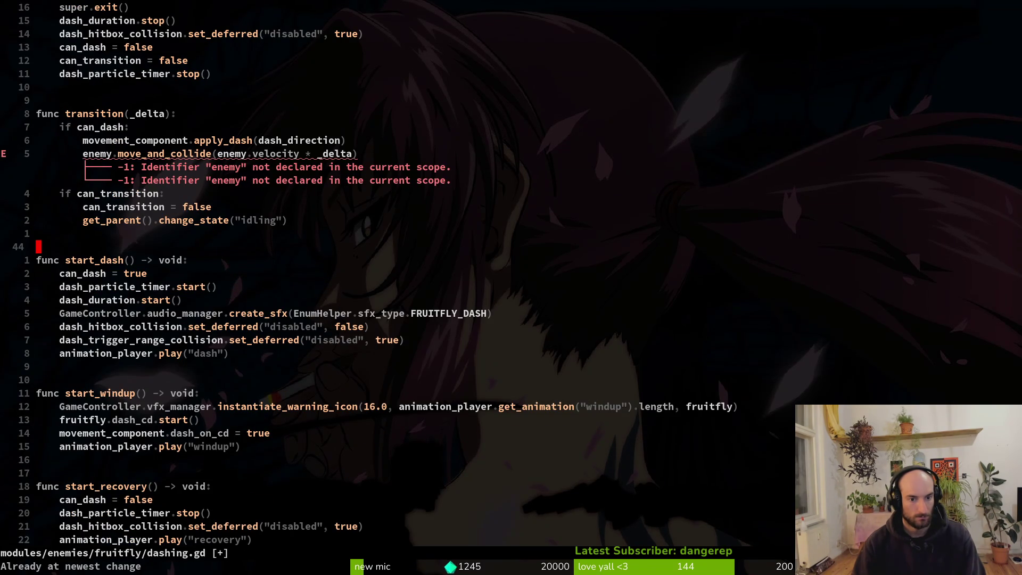
Replace the transition function with the older transition and start_dash snippet from CopyQ
{"action": "key", "text": "V"}
{"action": "key", "text": "k"}
{"action": "key", "text": "k"}
{"action": "key", "text": "k"}
{"action": "key", "text": "p"}
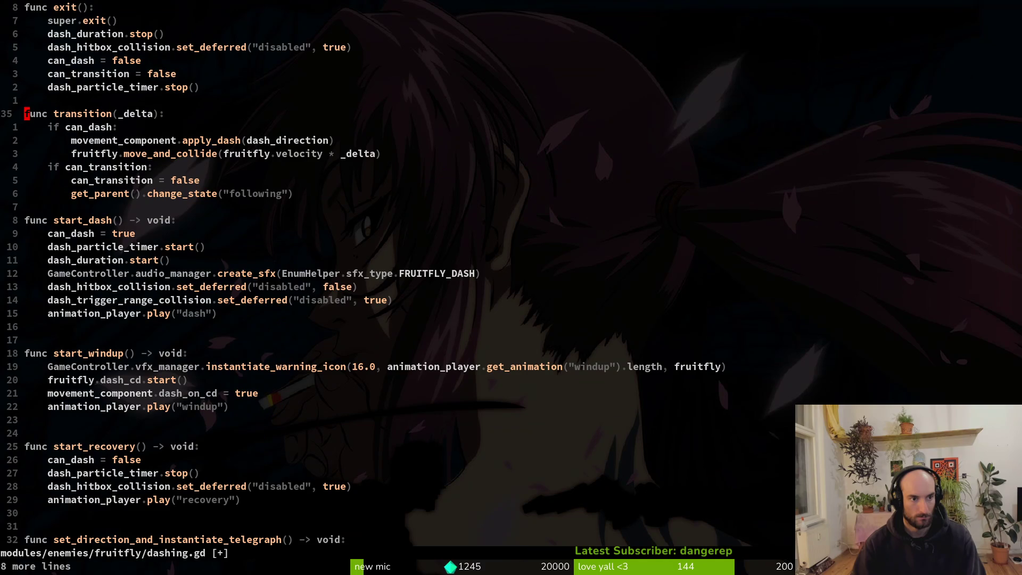
{"action": "key", "text": "O"}
{"action": "key", "text": "Escape"}
{"action": "key", "text": "super+v"}
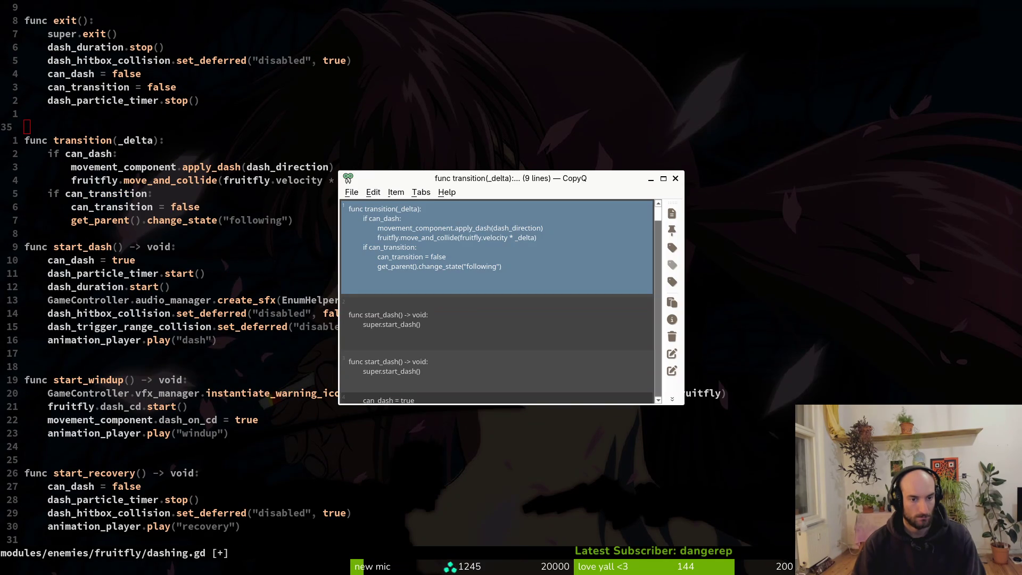
{"action": "key", "text": "Down"}
{"action": "key", "text": "Down"}
{"action": "key", "text": "Down"}
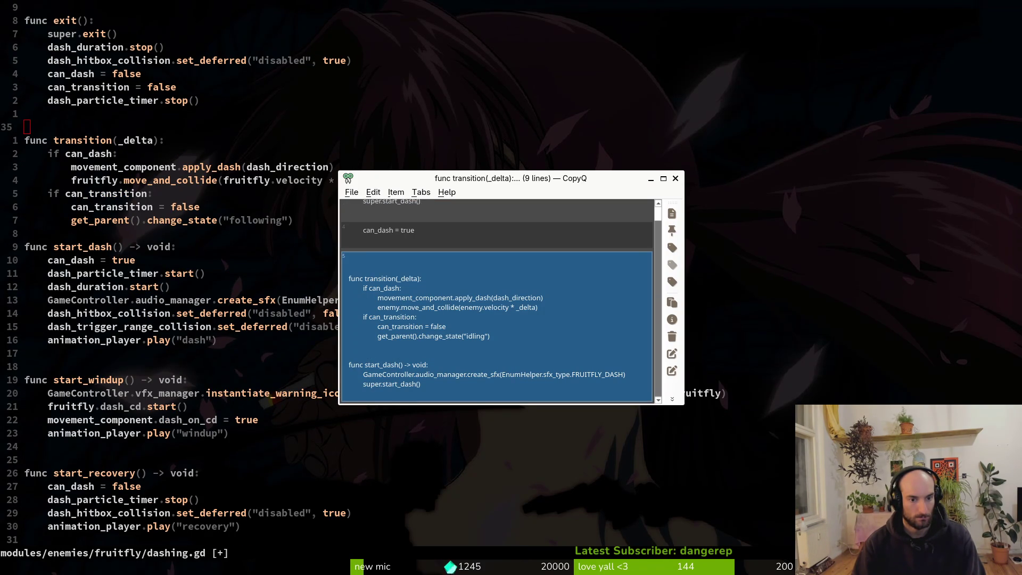
{"action": "key", "text": "Return"}
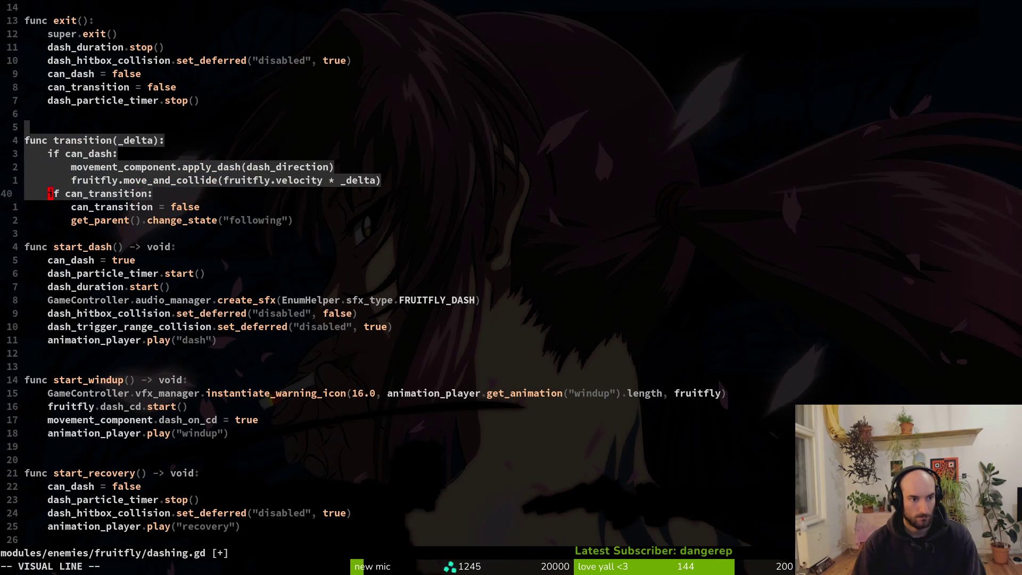
Delete the duplicate start_dash stub
{"action": "key", "text": "1"}
{"action": "key", "text": "1"}
{"action": "key", "text": "j"}
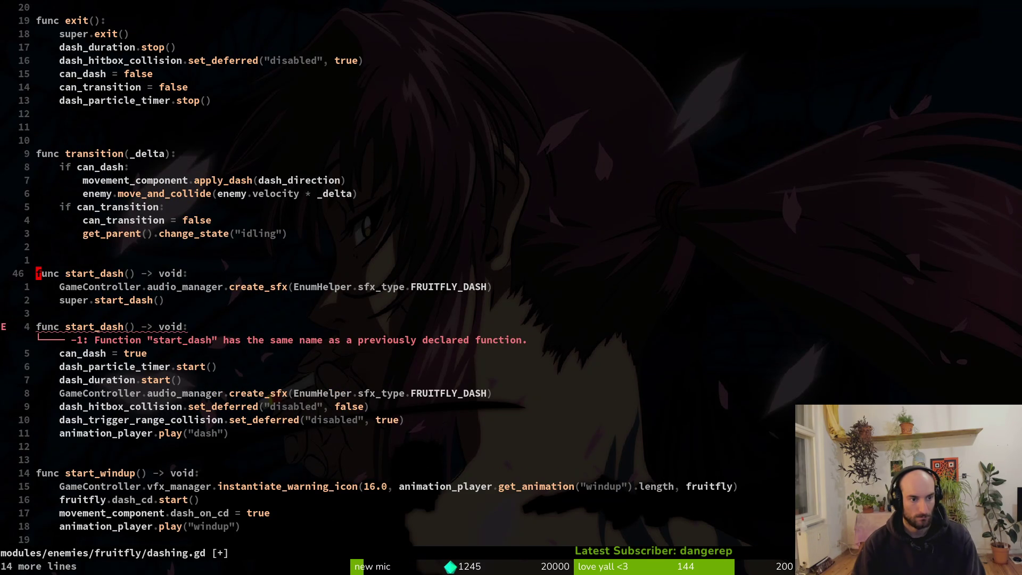
{"action": "key", "text": "3"}
{"action": "key", "text": "d"}
{"action": "key", "text": "d"}
Change both 'enemy' references in the move_and_collide line to 'fruitfly'
{"action": "key", "text": "k"}
{"action": "key", "text": "k"}
{"action": "key", "text": "k"}
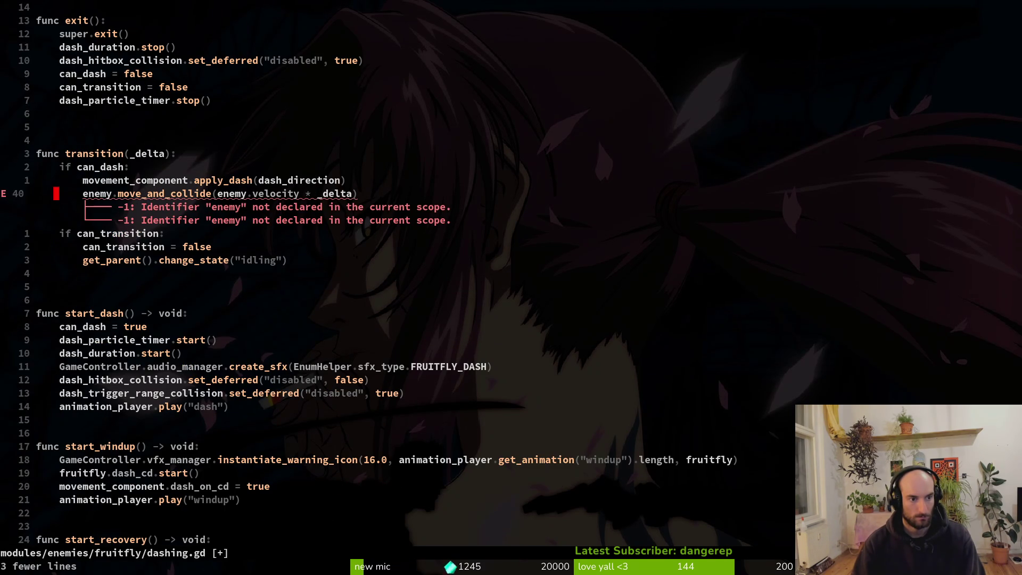
{"action": "key", "text": "Return"}
{"action": "type", "text": "cwf"}
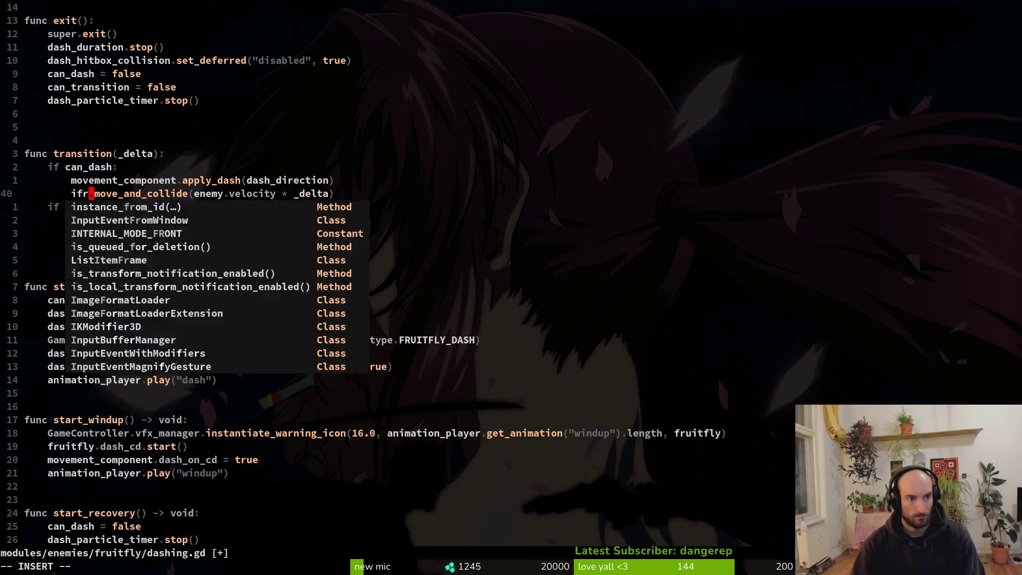
{"action": "type", "text": "ruitfly"}
{"action": "key", "text": "Escape"}
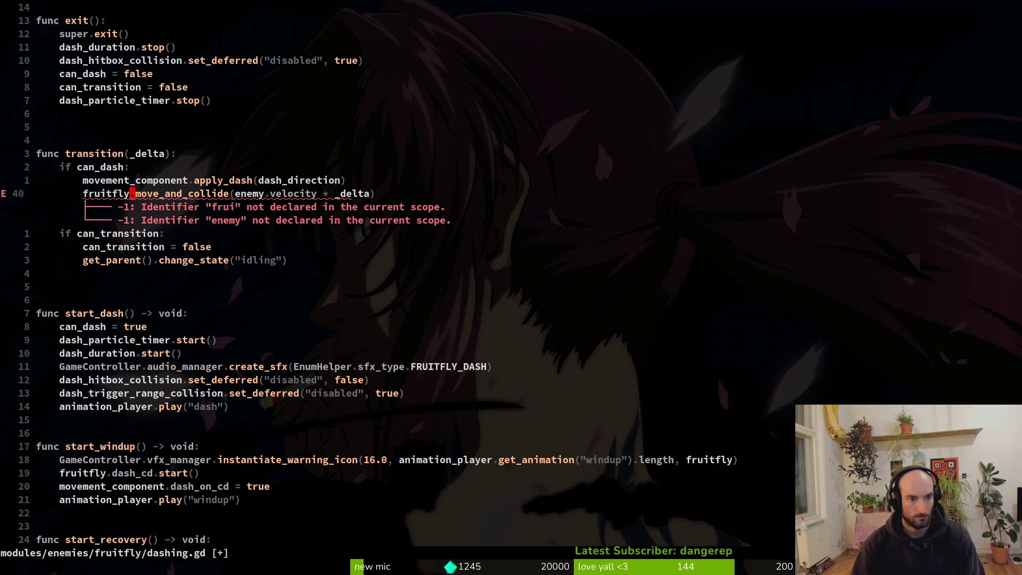
{"action": "key", "text": "w"}
{"action": "key", "text": "w"}
{"action": "key", "text": "w"}
{"action": "type", "text": "cwfruitfly"}
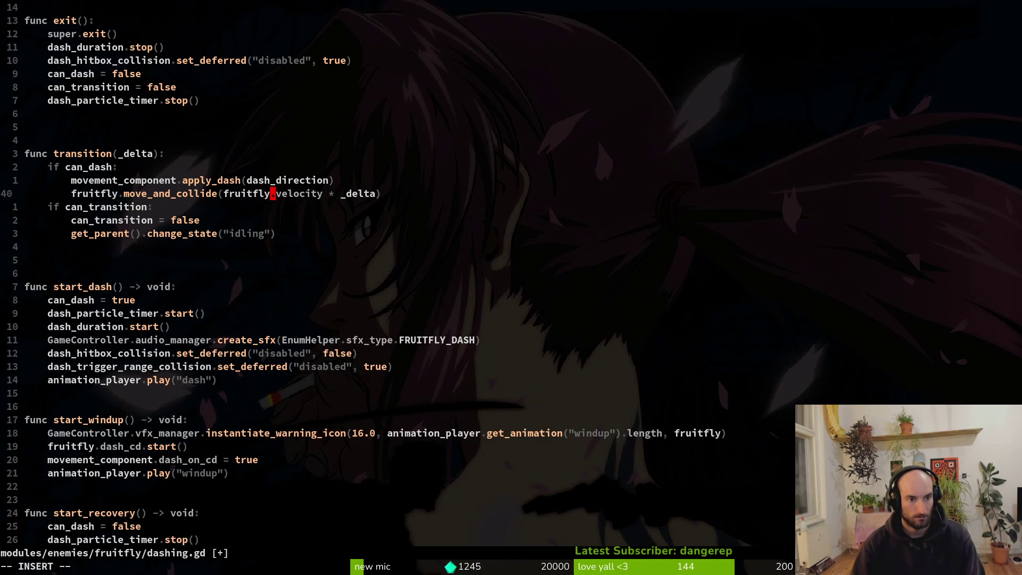
{"action": "key", "text": "Escape"}
{"action": "key", "text": "k"}
Remove the extra blank lines around transition and start_dash, then save the script
{"action": "key", "text": "u"}
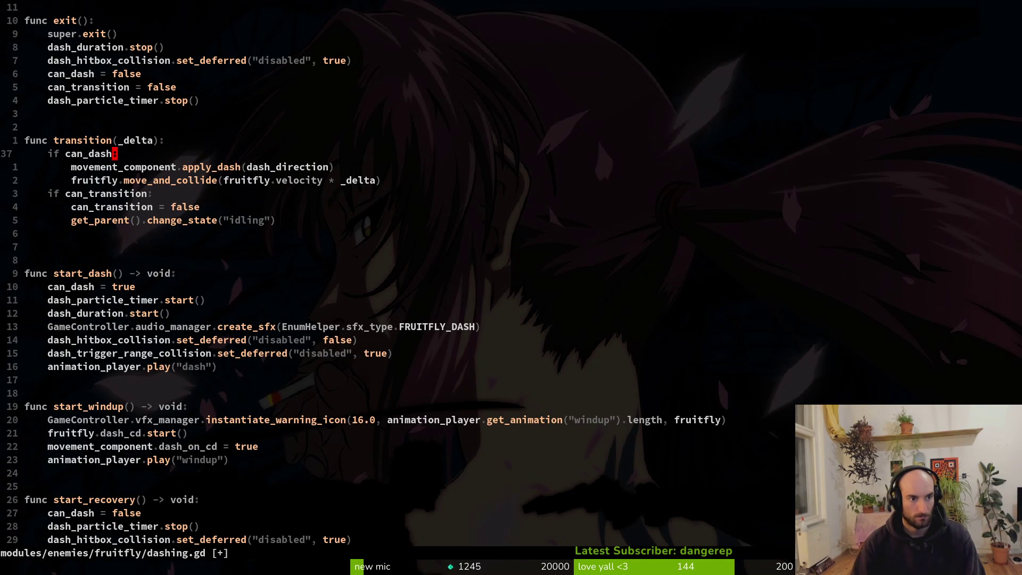
{"action": "key", "text": "7"}
{"action": "key", "text": "j"}
{"action": "key", "text": "d"}
{"action": "key", "text": "d"}
{"action": "type", "text": ":w"}
{"action": "key", "text": "Return"}
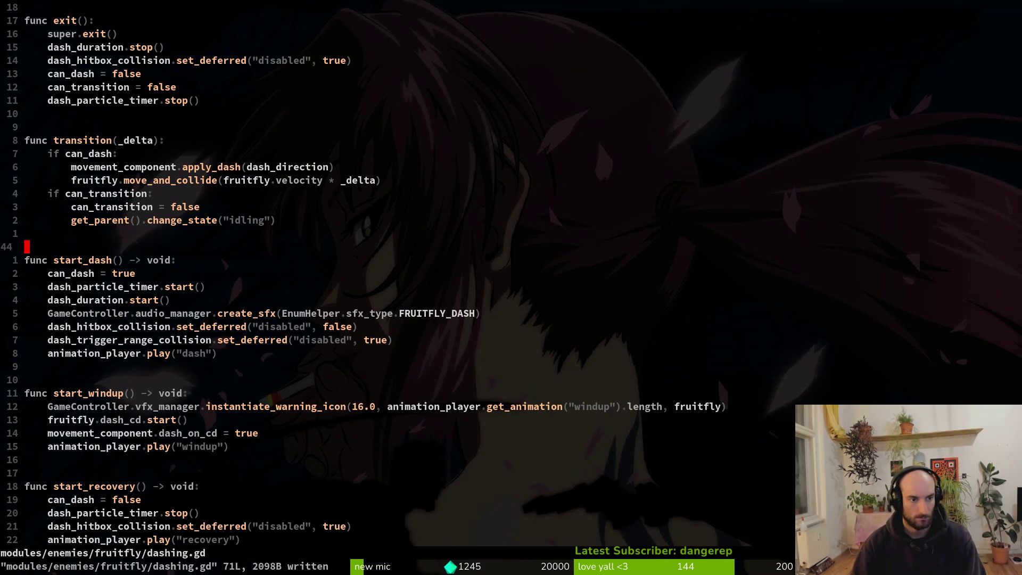
Select the start_dash function in dashing.gd, shift it down below start_windup's first line, and save
{"action": "key", "text": "j"}
{"action": "key", "text": "j"}
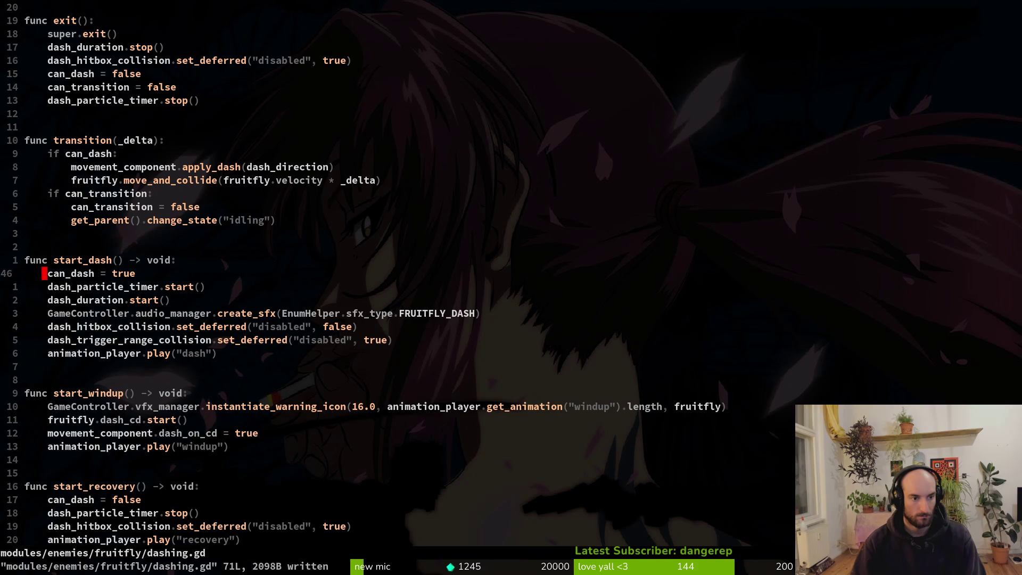
{"action": "key", "text": "k"}
{"action": "key", "text": "V"}
{"action": "key", "text": "j"}
{"action": "key", "text": "j"}
{"action": "key", "text": "j"}
{"action": "key", "text": "j"}
{"action": "key", "text": "j"}
{"action": "key", "text": "d"}
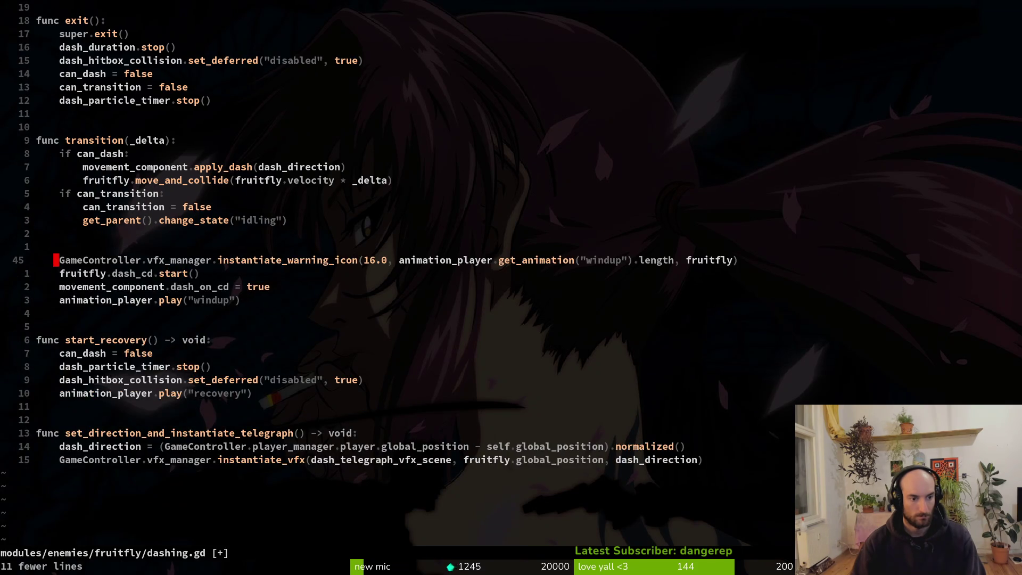
{"action": "key", "text": "u"}
{"action": "key", "text": "shift+v"}
{"action": "key", "text": "j"}
{"action": "key", "text": "j"}
{"action": "key", "text": "j"}
{"action": "key", "text": "j"}
{"action": "key", "text": "j"}
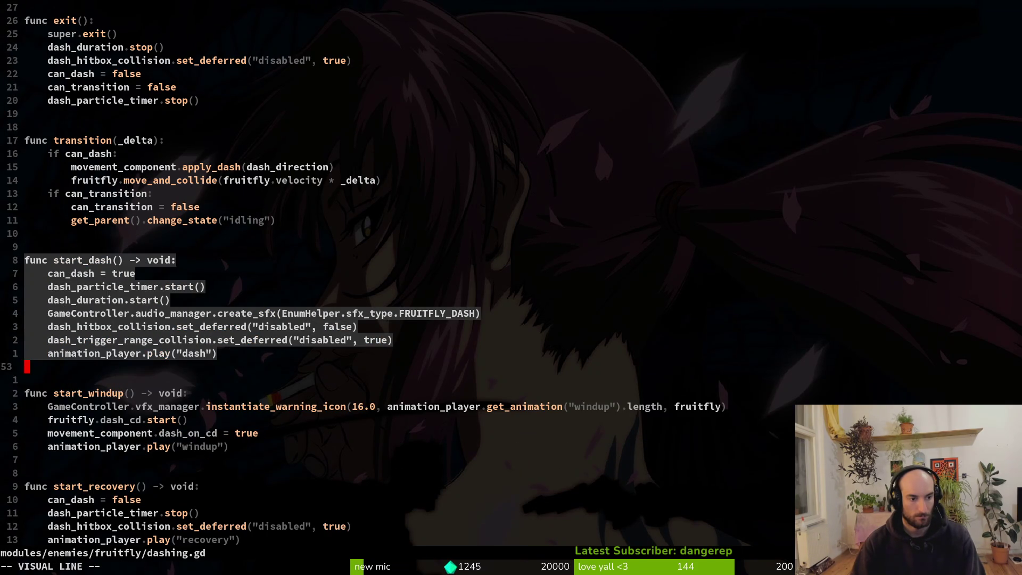
{"action": "key", "text": "shift+j"}
{"action": "key", "text": "shift+j"}
{"action": "key", "text": "shift+j"}
{"action": "key", "text": "shift+j"}
{"action": "key", "text": "shift+j"}
{"action": "key", "text": "shift+j"}
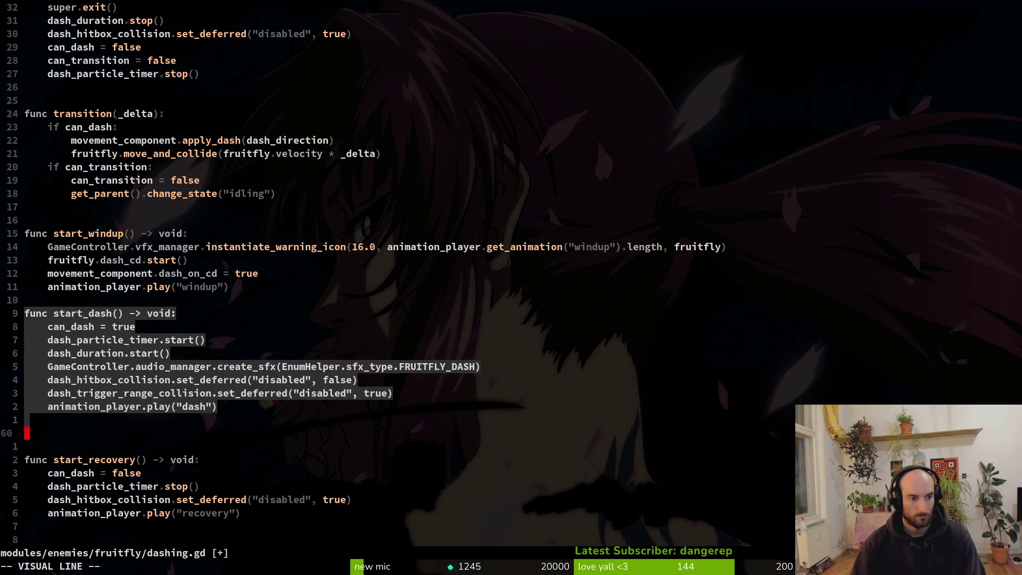
{"action": "key", "text": "Escape"}
{"action": "type", "text": ":write"}
{"action": "key", "text": "Return"}
Cut the set_direction_and_instantiate_telegraph function from the end of dashing.gd and save
{"action": "key", "text": "shift+g"}
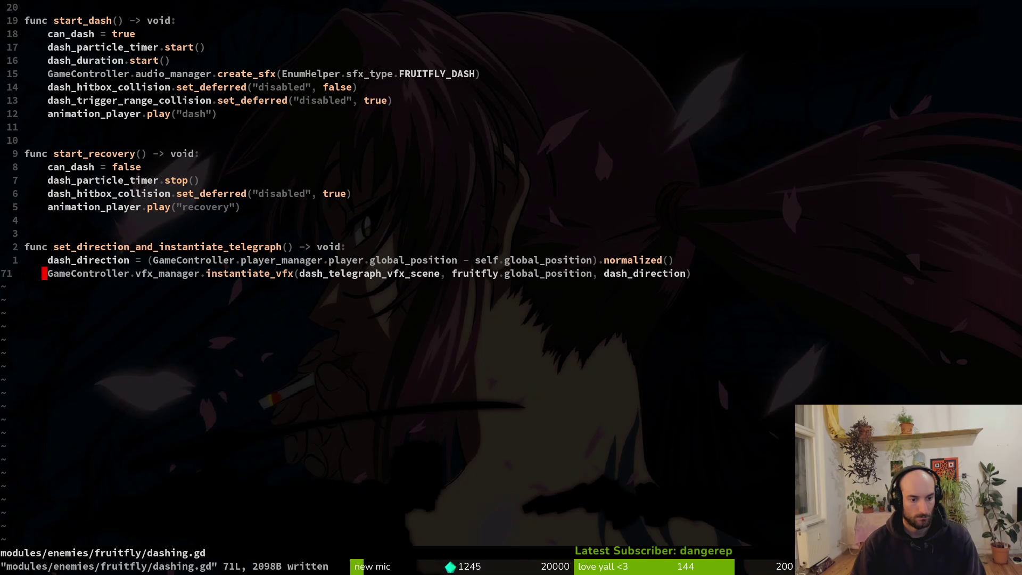
{"action": "key", "text": "shift+v"}
{"action": "key", "text": "k"}
{"action": "key", "text": "k"}
{"action": "key", "text": "k"}
{"action": "type", "text": "d:w"}
{"action": "key", "text": "Return"}
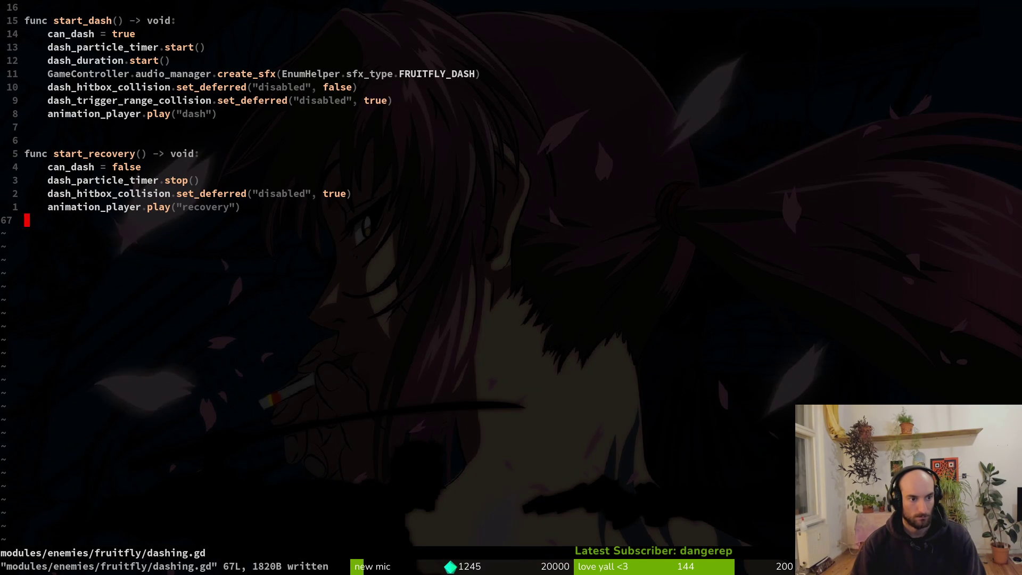
{"action": "key", "text": "ctrl+o"}
{"action": "key", "text": "k"}
{"action": "key", "text": "k"}
{"action": "key", "text": "k"}
Paste the telegraph function above start_windup with a blank line after it, then save and quit
{"action": "key", "text": "P"}
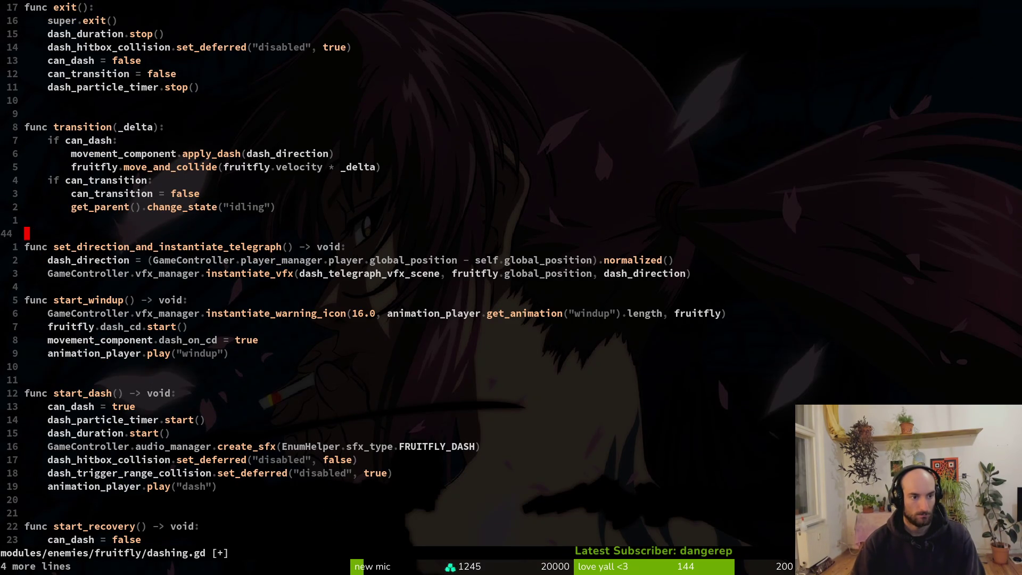
{"action": "key", "text": "j"}
{"action": "key", "text": "j"}
{"action": "key", "text": "j"}
{"action": "key", "text": "o"}
{"action": "key", "text": "Escape"}
{"action": "type", "text": ":w"}
{"action": "key", "text": "Return"}
{"action": "type", "text": ":q"}
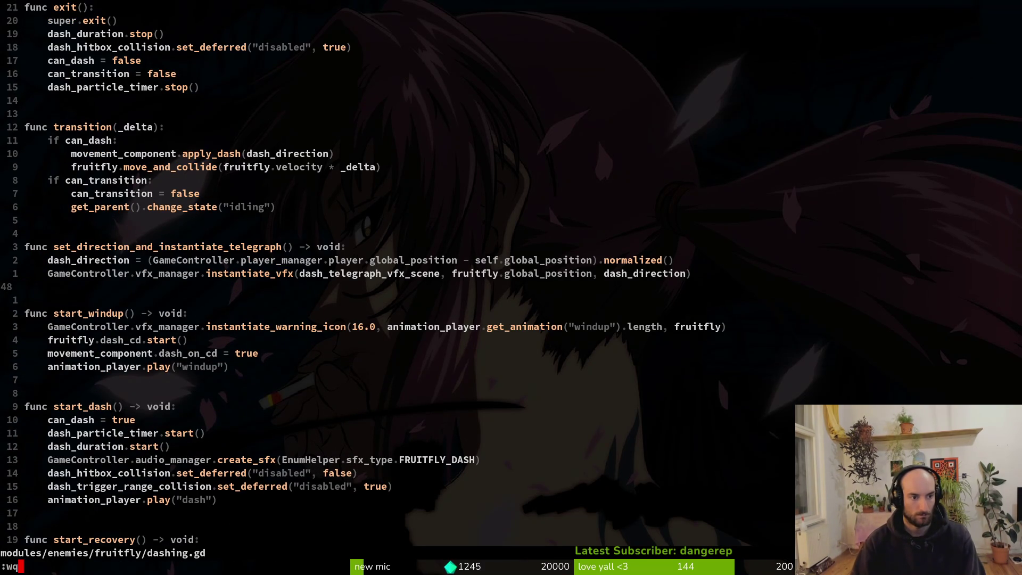
{"action": "key", "text": "Return"}
{"action": "type", "text": "tig status"}
{"action": "key", "text": "Return"}
Stage dashing.gd, fruitfly.tscn, sludge.gd, README.md and the vfx scene; commit as 'added dash telegraph to fruit flies'
{"action": "key", "text": "j"}
{"action": "key", "text": "j"}
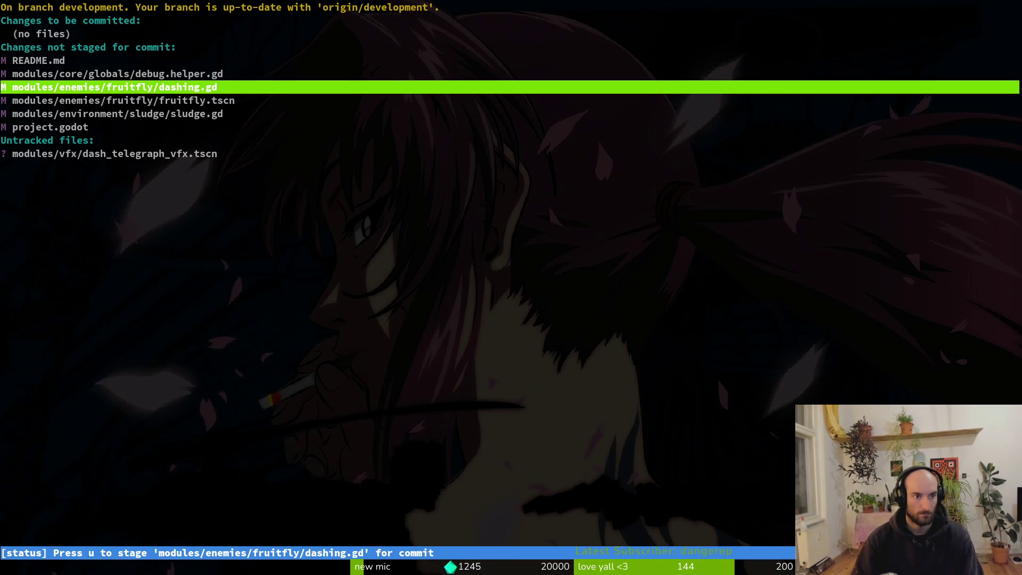
{"action": "key", "text": "u"}
{"action": "key", "text": "u"}
{"action": "key", "text": "Return"}
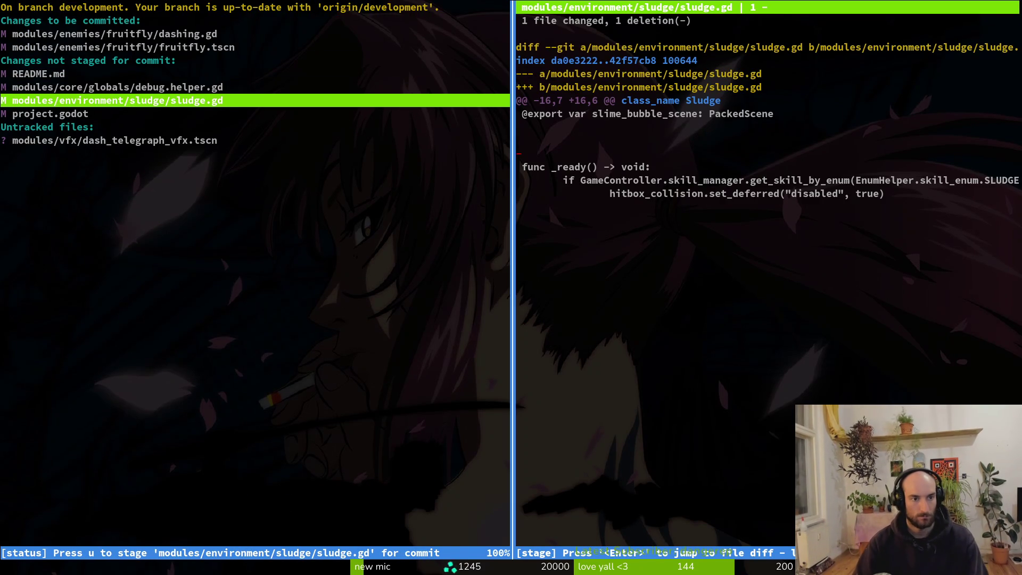
{"action": "key", "text": "u"}
{"action": "key", "text": "k"}
{"action": "type", "text": "uj"}
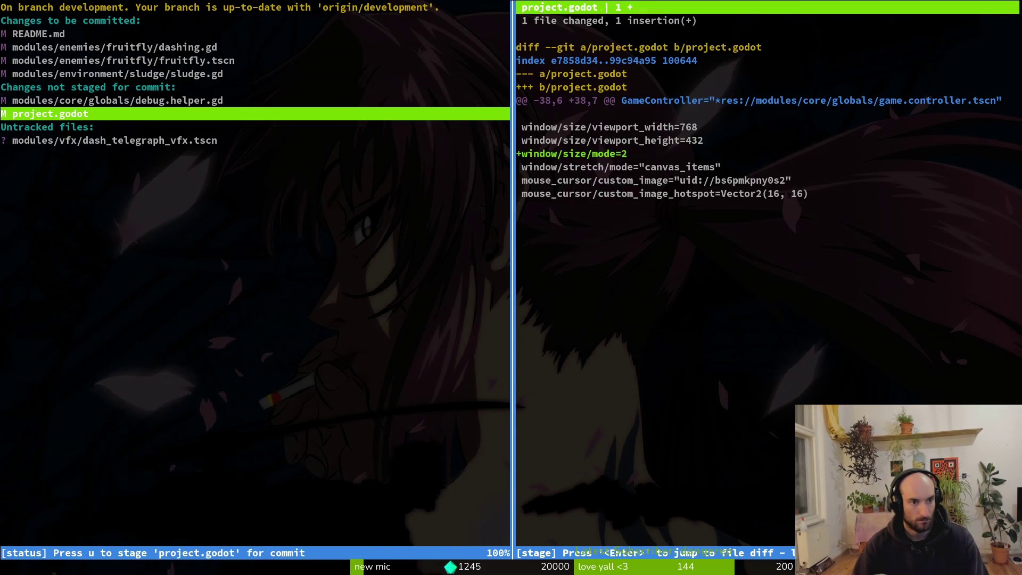
{"action": "type", "text": "juqgit"}
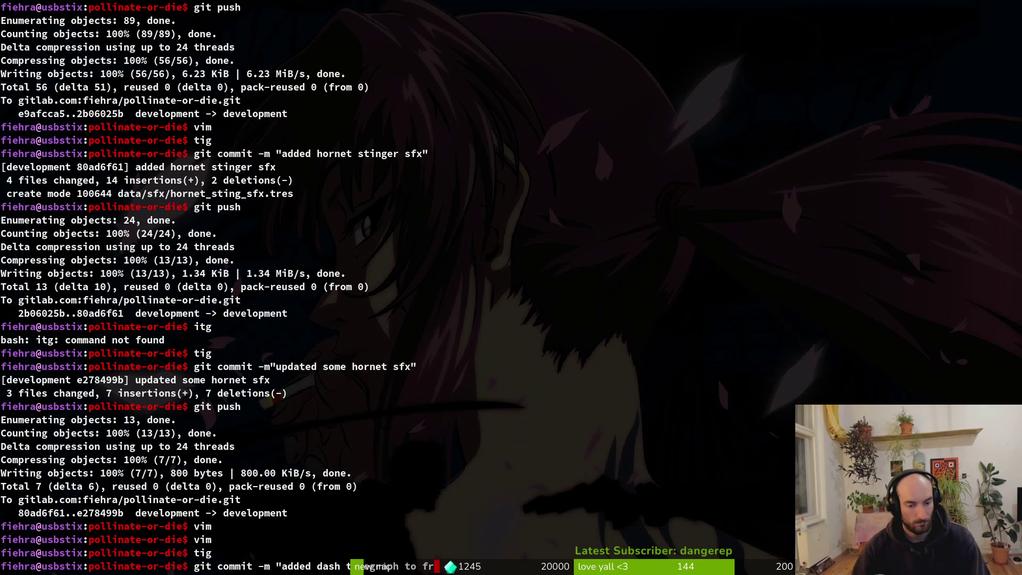
{"action": "key", "text": "Return"}
Push the new commit with git push
{"action": "type", "text": "git "}
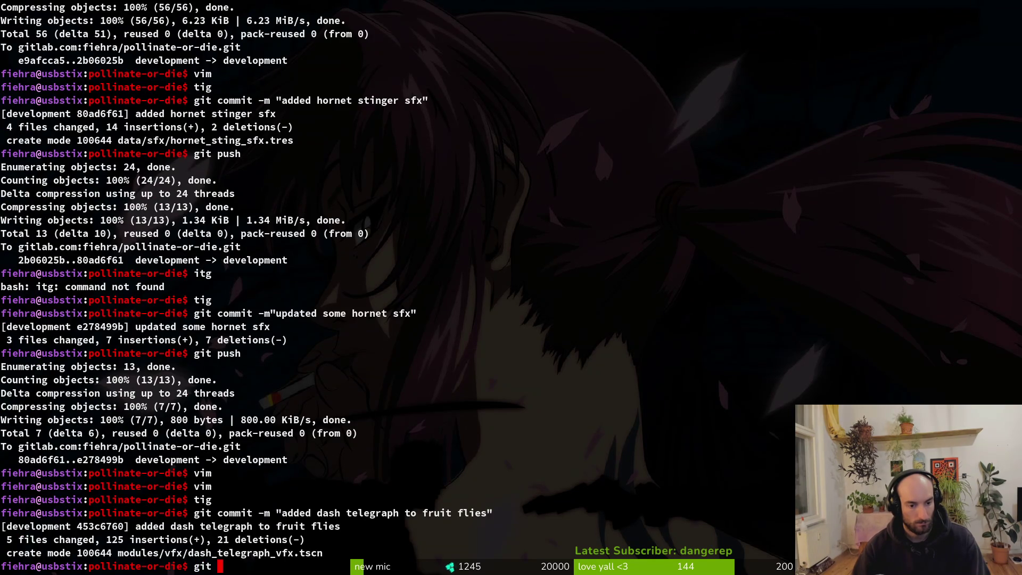
{"action": "type", "text": "push"}
{"action": "key", "text": "Return"}
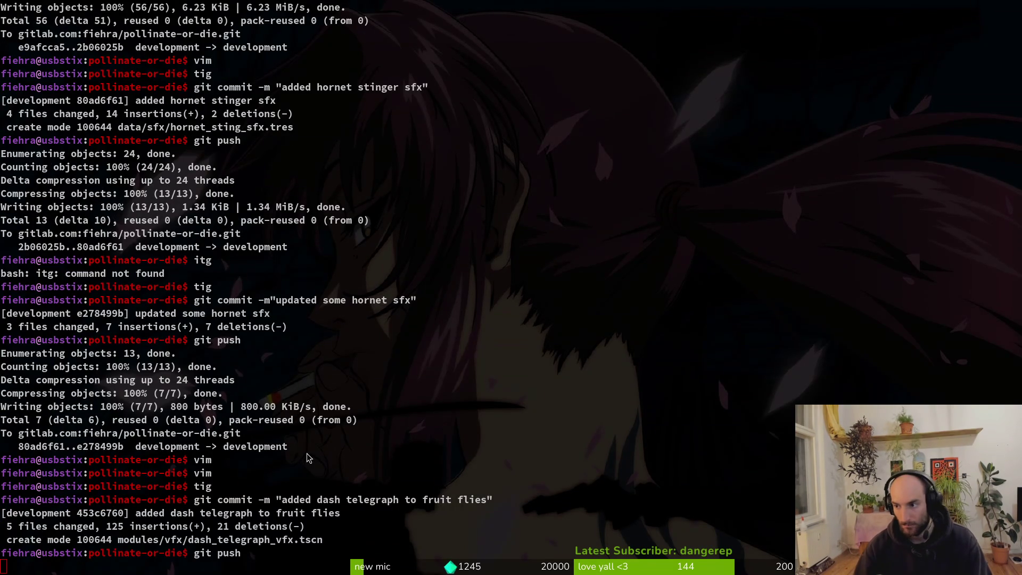
{"action": "key", "text": "alt+Tab"}
{"action": "key", "text": "F5"}
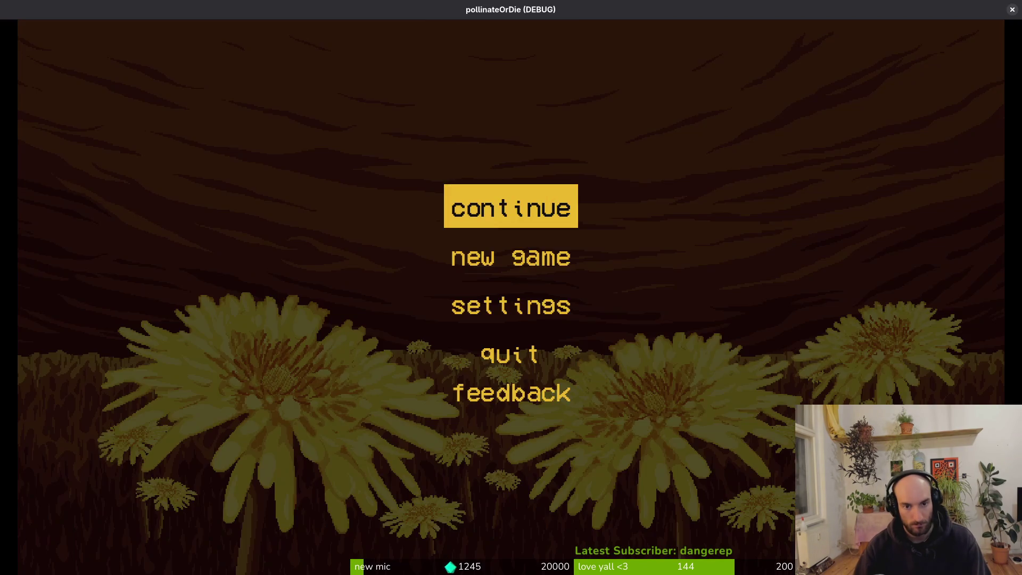
Continue the saved game and load level 1-4, the web-filled cave, from the debug level select
{"action": "key", "text": "Return"}
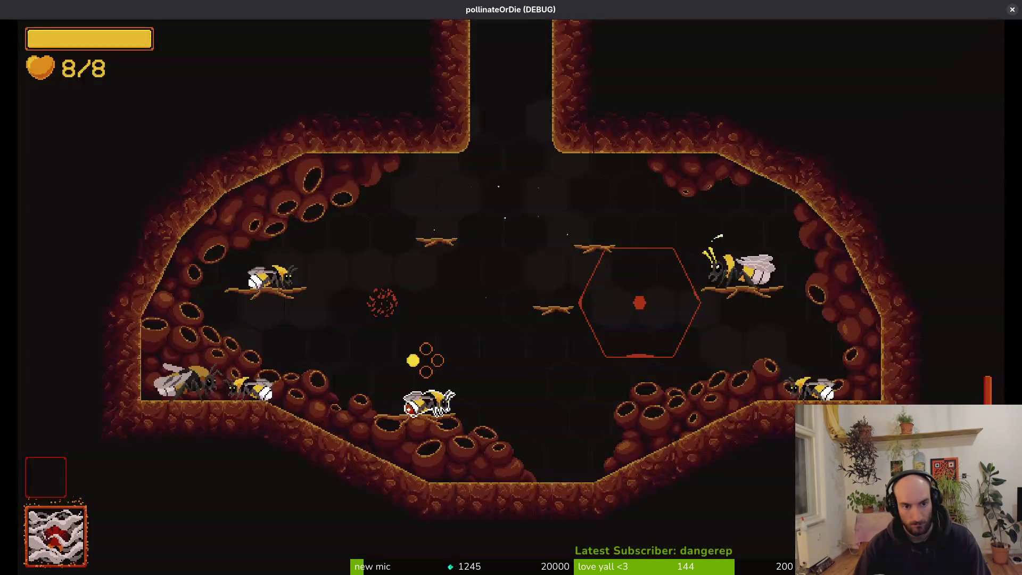
{"action": "key", "text": "Escape"}
{"action": "key", "text": "Left"}
{"action": "key", "text": "Left"}
{"action": "key", "text": "Left"}
{"action": "key", "text": "Return"}
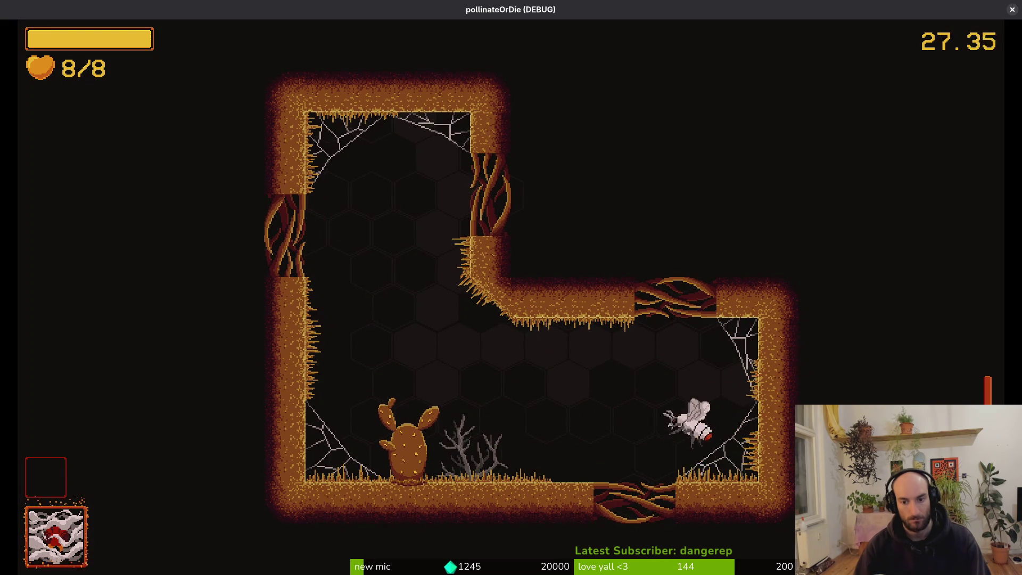
Close the running game and bring up the dash_telegraph_vfx scene in Godot
{"action": "left_click", "coordinate": [1013, 11]}
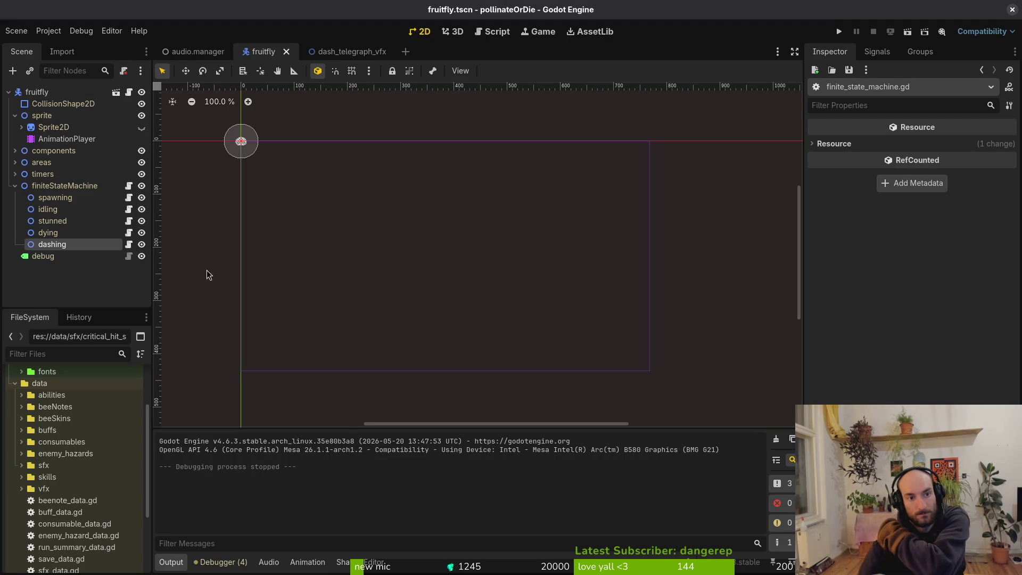
{"action": "left_click", "coordinate": [340, 51]}
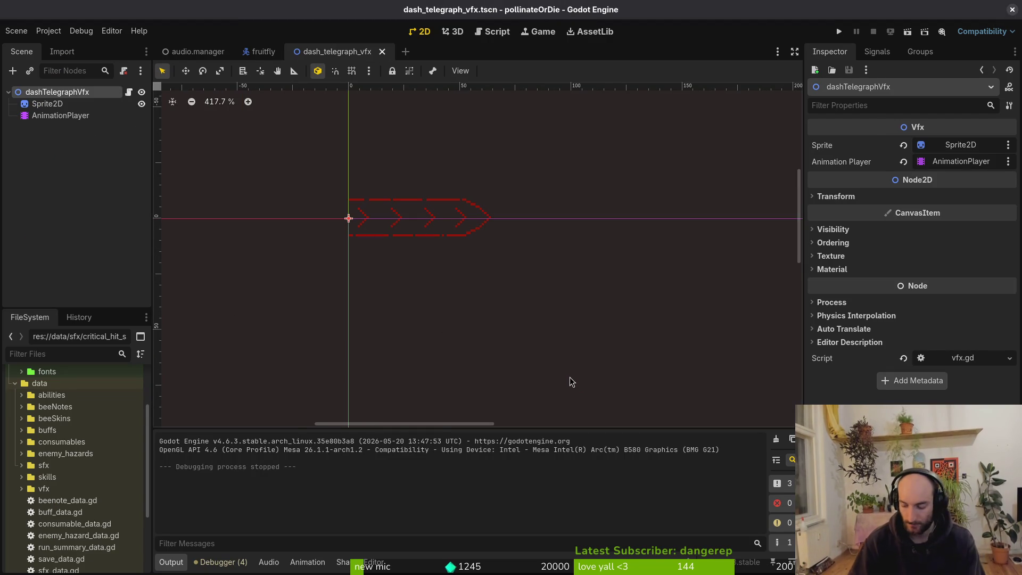
{"action": "key", "text": "super+f"}
{"action": "key", "text": "super+f"}
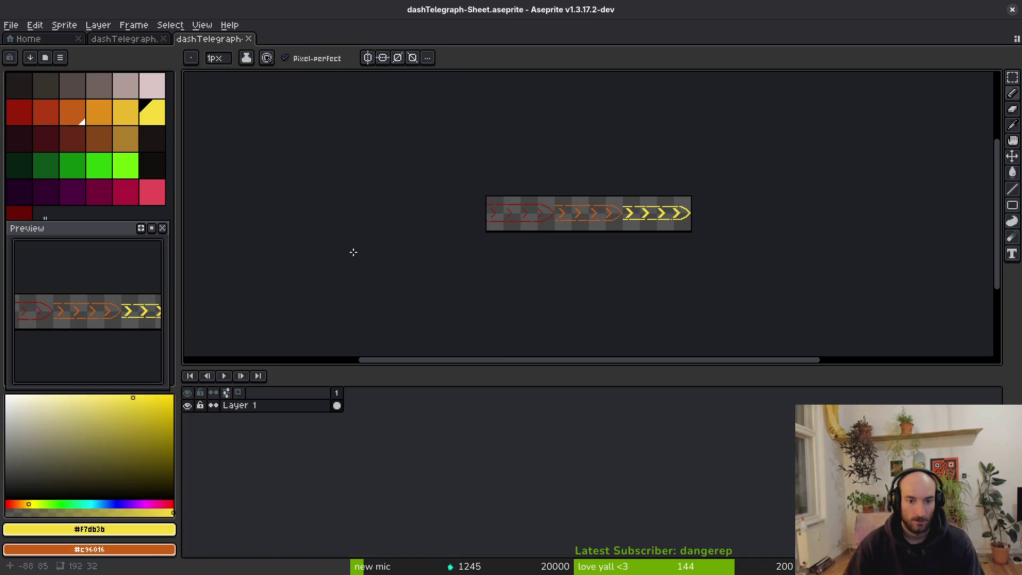
Maximize Aseprite, switch to dashTelegraph.aseprite and view its yellow-chevron frame 3
{"action": "left_click", "coordinate": [123, 38]}
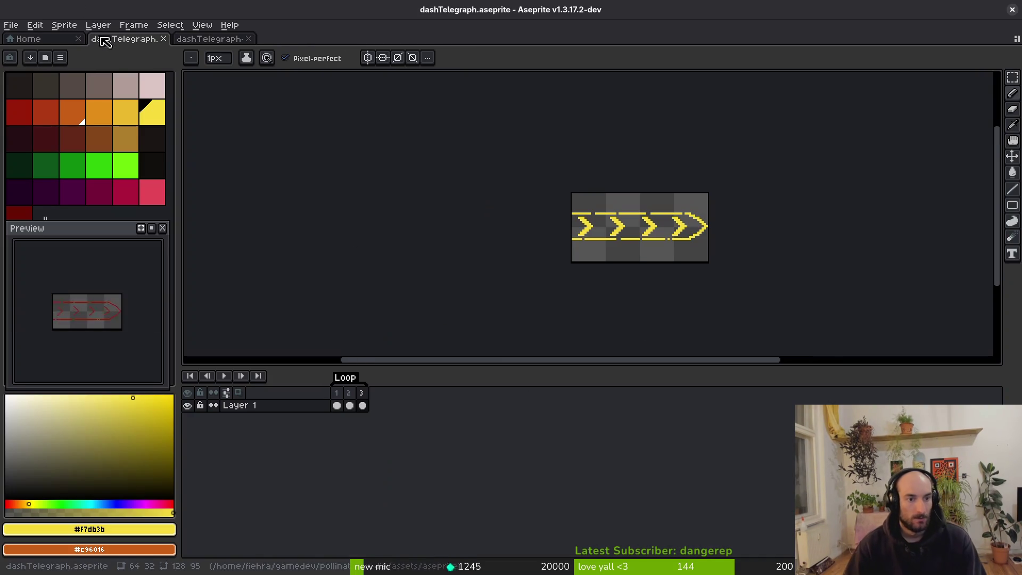
{"action": "left_click", "coordinate": [362, 406]}
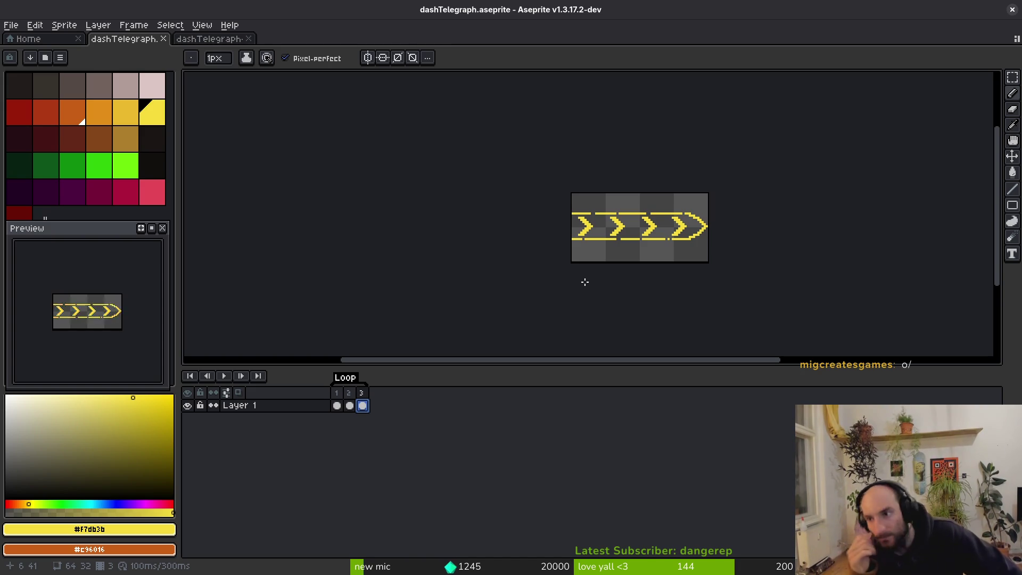
{"action": "key", "text": "alt+Tab"}
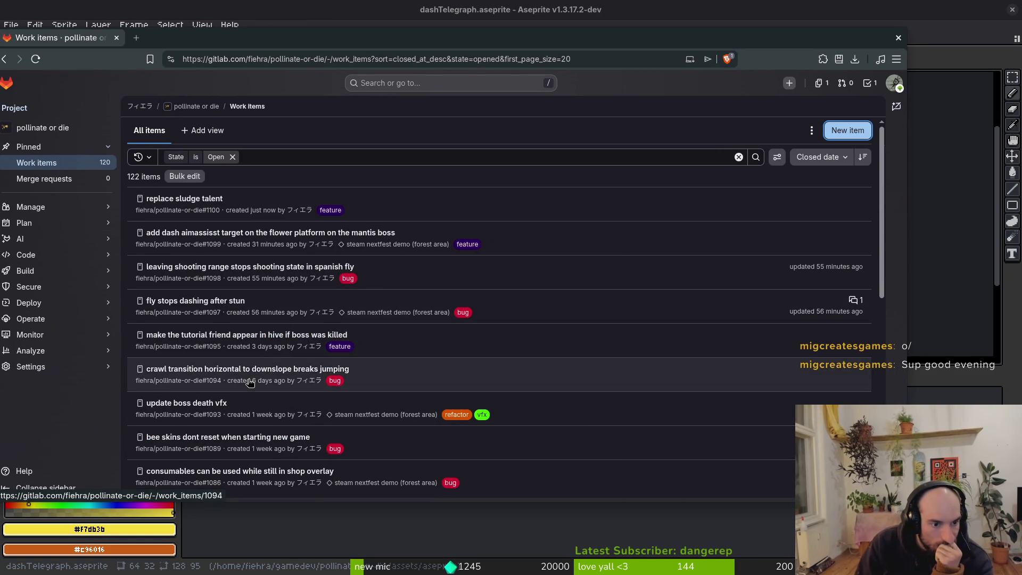
Maximize the browser and open the steam nextfest demo (forest area) milestone
{"action": "left_click_drag", "start_coordinate": [215, 39], "coordinate": [246, 45]}
{"action": "double_click", "coordinate": [246, 46]}
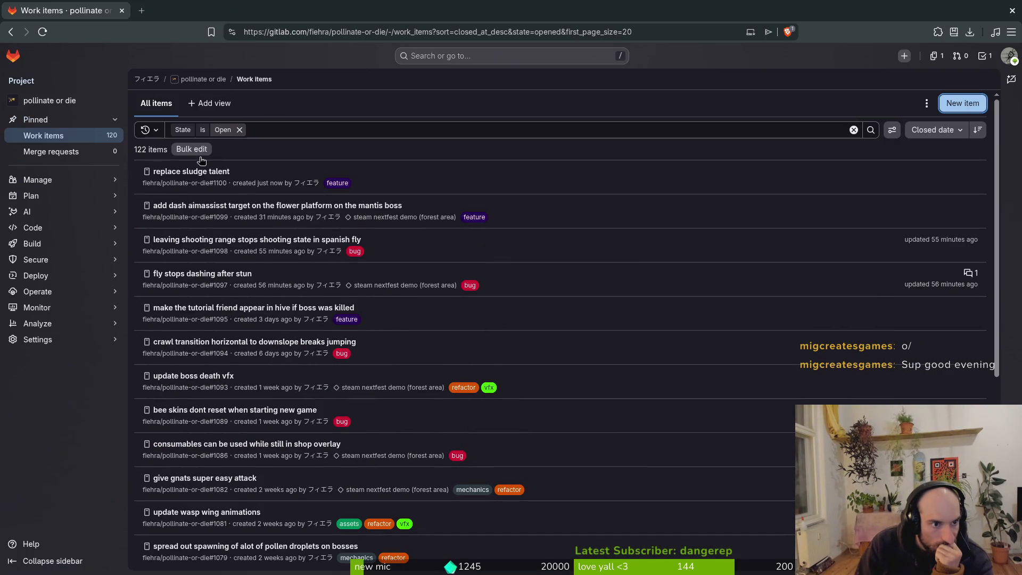
{"action": "mouse_move", "coordinate": [57, 197]}
{"action": "left_click", "coordinate": [165, 230]}
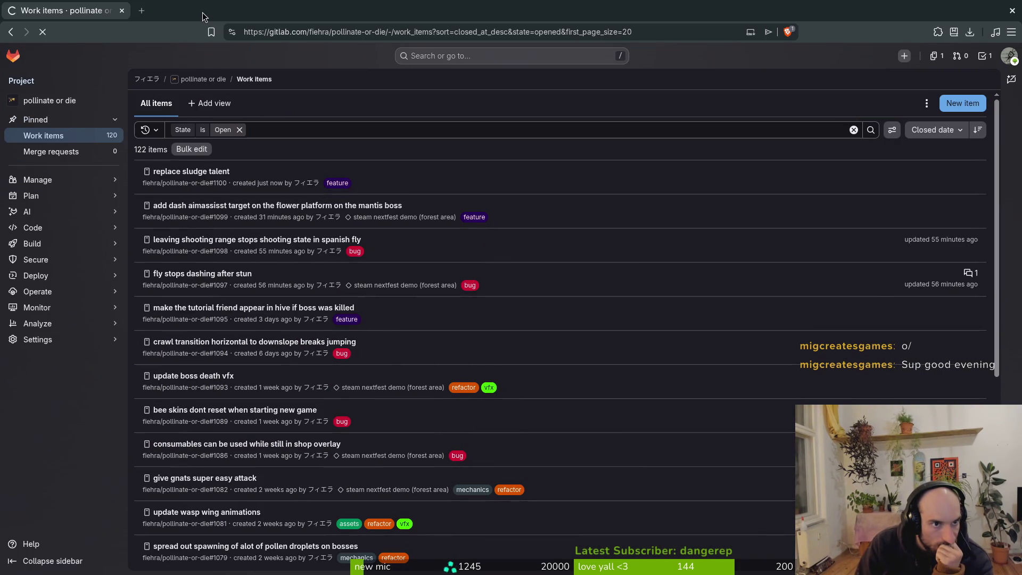
{"action": "left_click", "coordinate": [290, 128]}
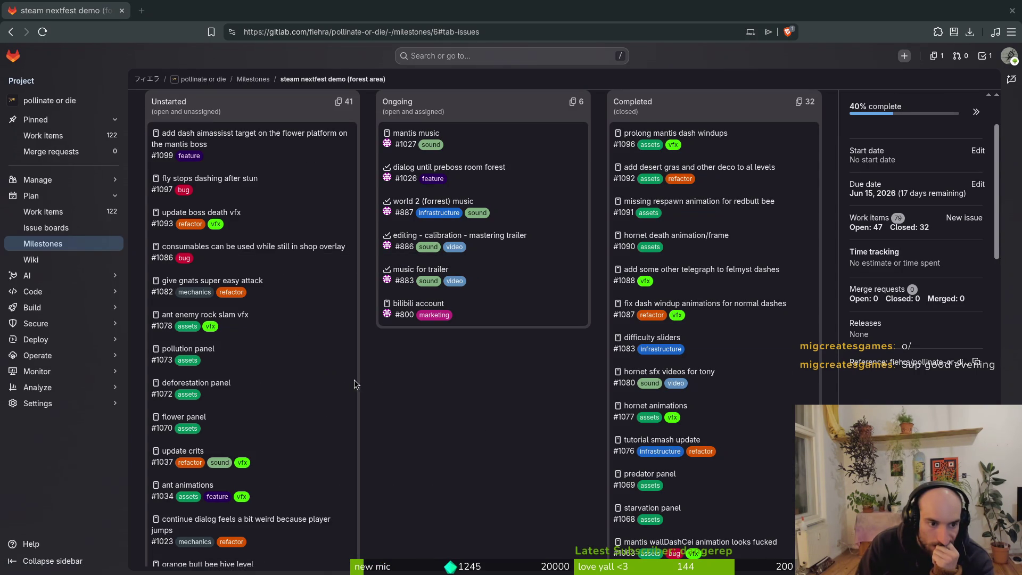
Close issue #1037 'update crits' in its own tab and return to the milestone
{"action": "middle_click", "coordinate": [188, 451]}
{"action": "left_click", "coordinate": [194, 8]}
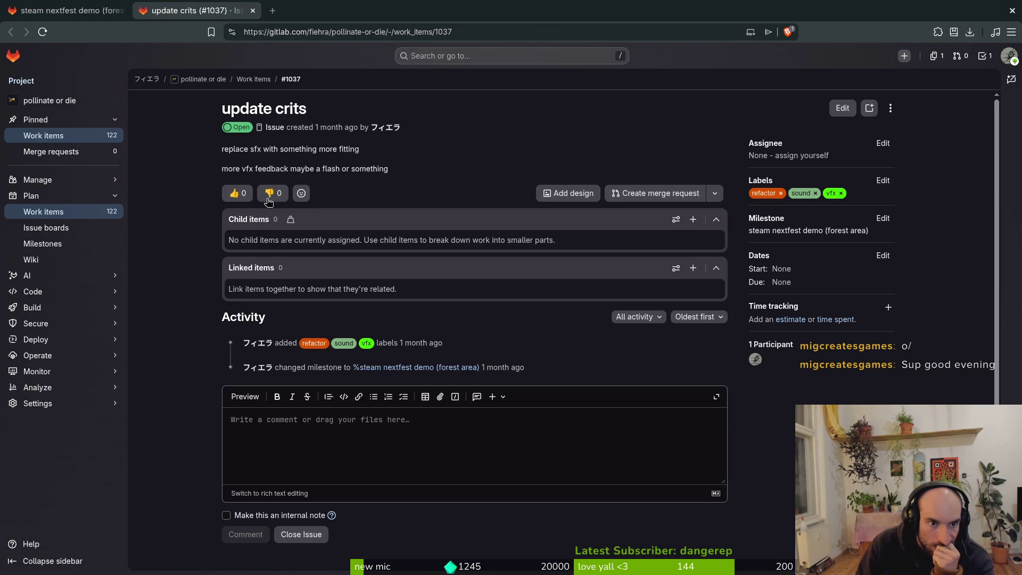
{"action": "left_click", "coordinate": [309, 543]}
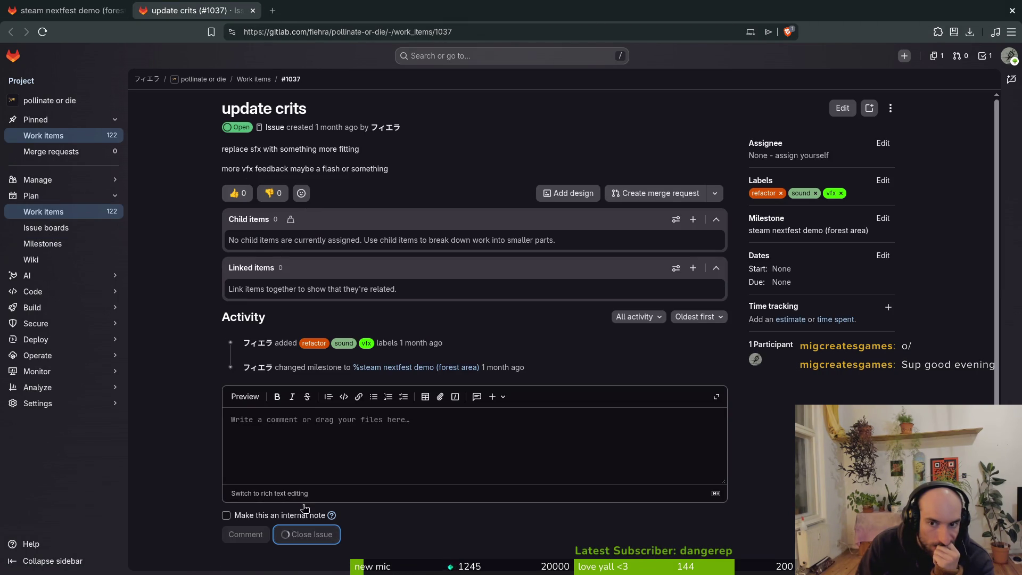
{"action": "left_click", "coordinate": [252, 12]}
{"action": "scroll", "coordinate": [299, 477], "scroll_direction": "down", "scroll_amount": 2}
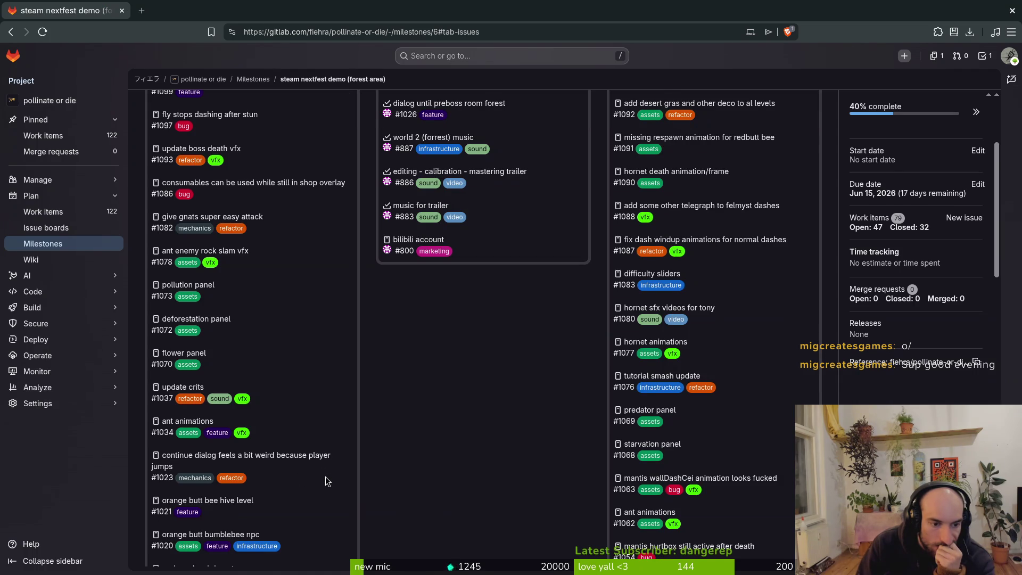
Scroll down the steam nextfest demo milestone's issue lists to reach the 'crit vfx' issue #819
{"action": "scroll", "coordinate": [327, 480], "scroll_direction": "down", "scroll_amount": 2}
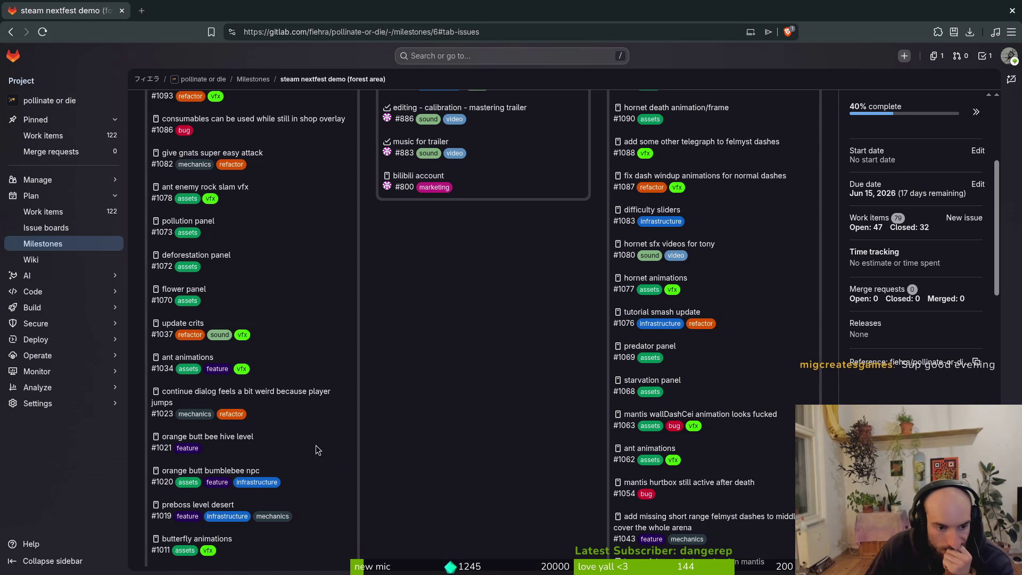
{"action": "scroll", "coordinate": [313, 458], "scroll_direction": "down", "scroll_amount": 1}
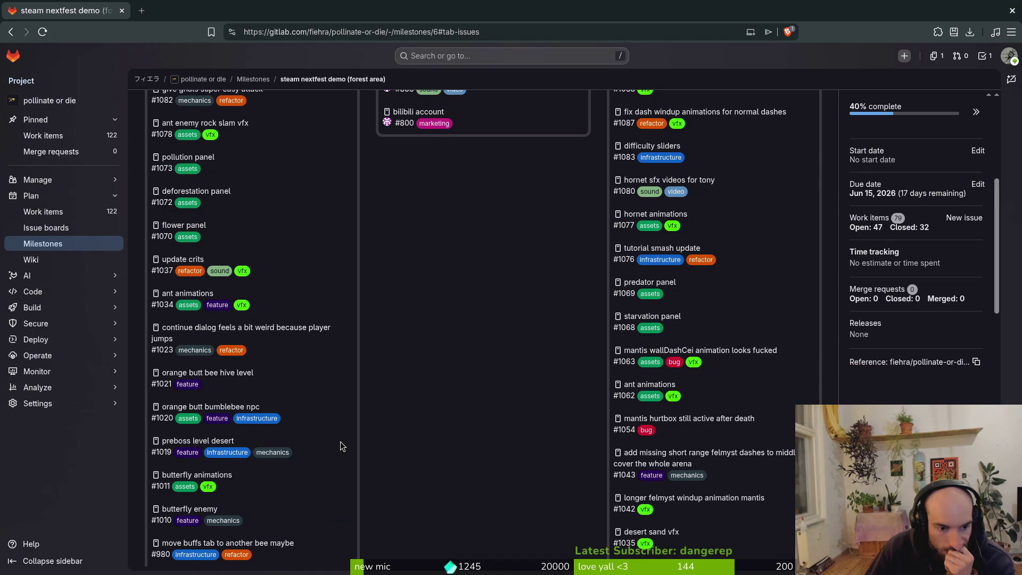
{"action": "scroll", "coordinate": [341, 446], "scroll_direction": "down", "scroll_amount": 1}
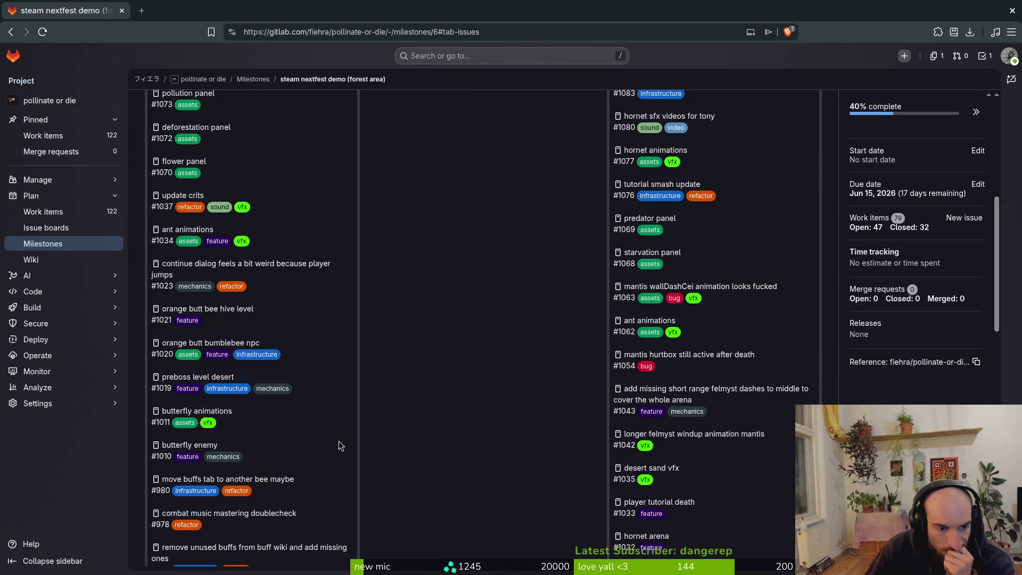
{"action": "scroll", "coordinate": [341, 446], "scroll_direction": "down", "scroll_amount": 1}
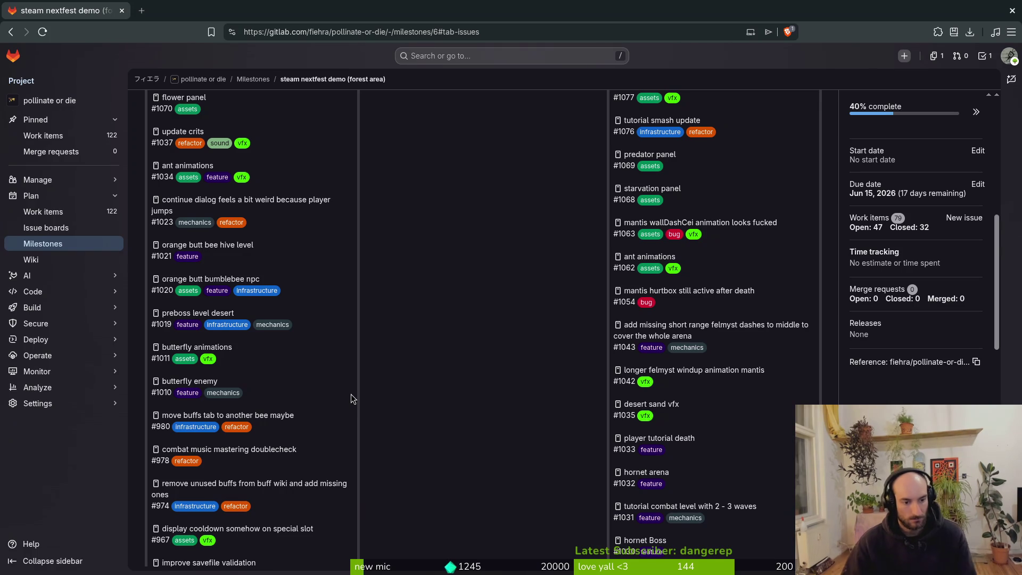
{"action": "scroll", "coordinate": [351, 418], "scroll_direction": "down", "scroll_amount": 2}
{"action": "scroll", "coordinate": [351, 419], "scroll_direction": "down", "scroll_amount": 2}
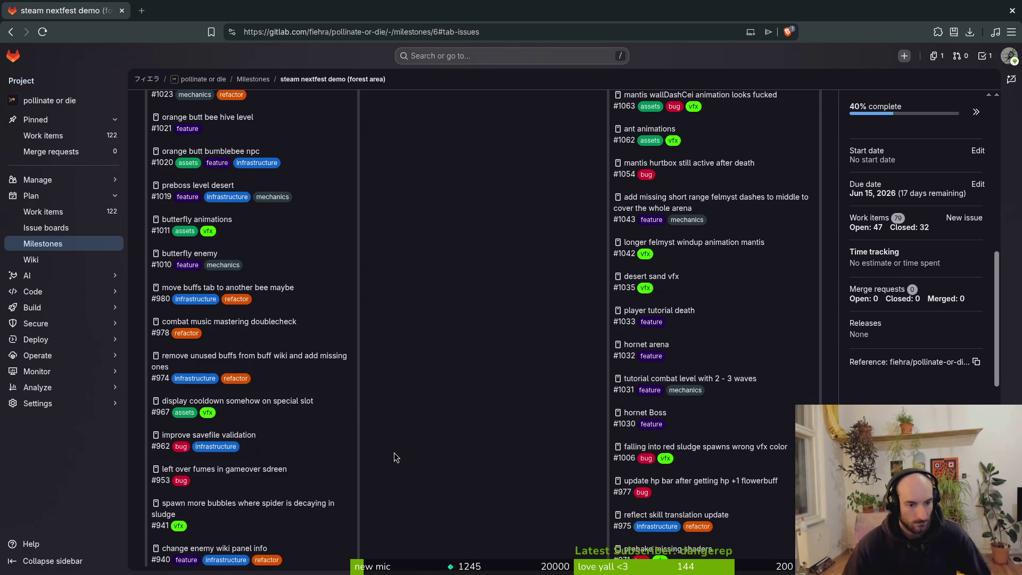
{"action": "scroll", "coordinate": [324, 468], "scroll_direction": "down", "scroll_amount": 2}
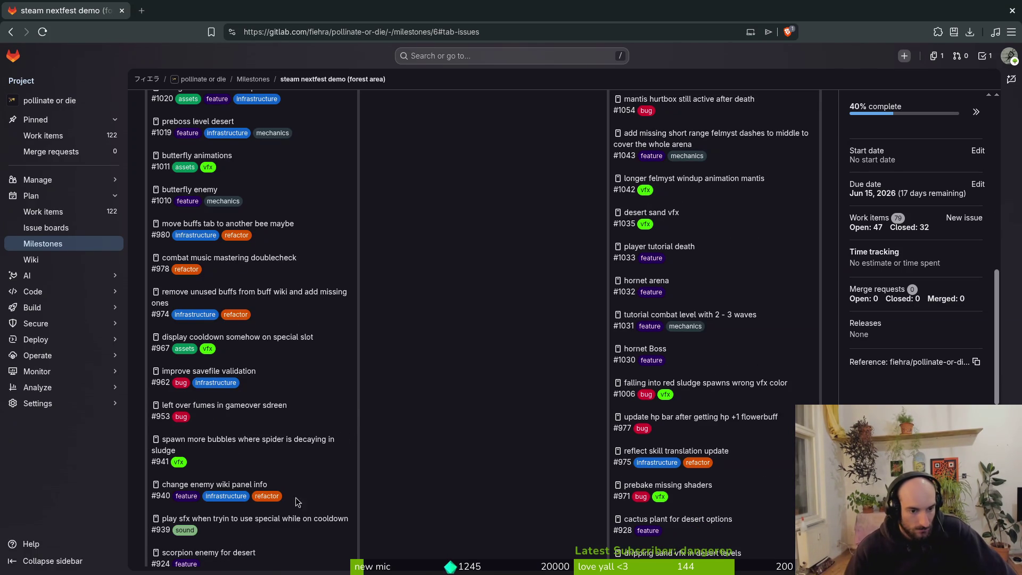
{"action": "scroll", "coordinate": [362, 485], "scroll_direction": "down", "scroll_amount": 2}
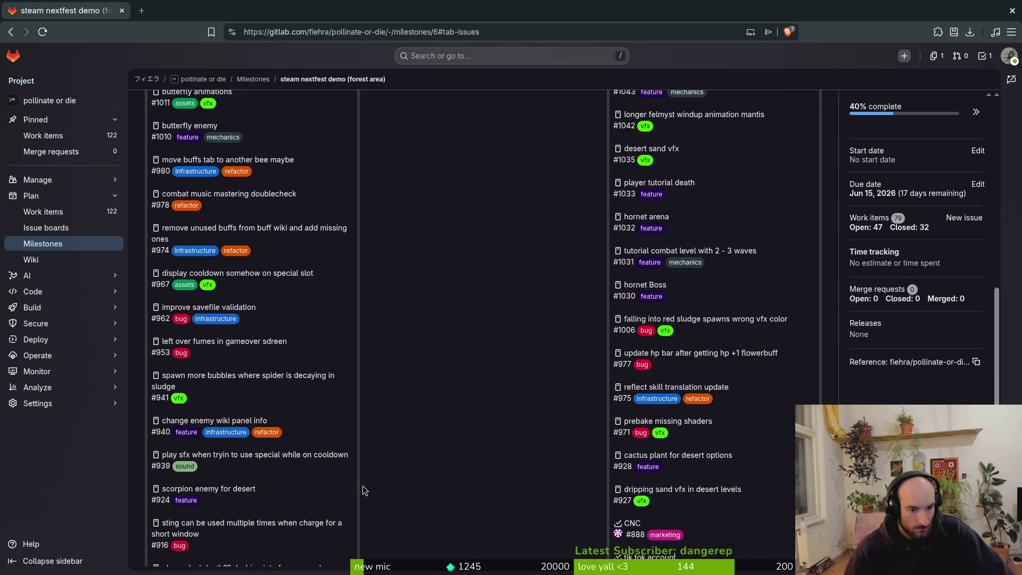
{"action": "scroll", "coordinate": [366, 481], "scroll_direction": "down", "scroll_amount": 2}
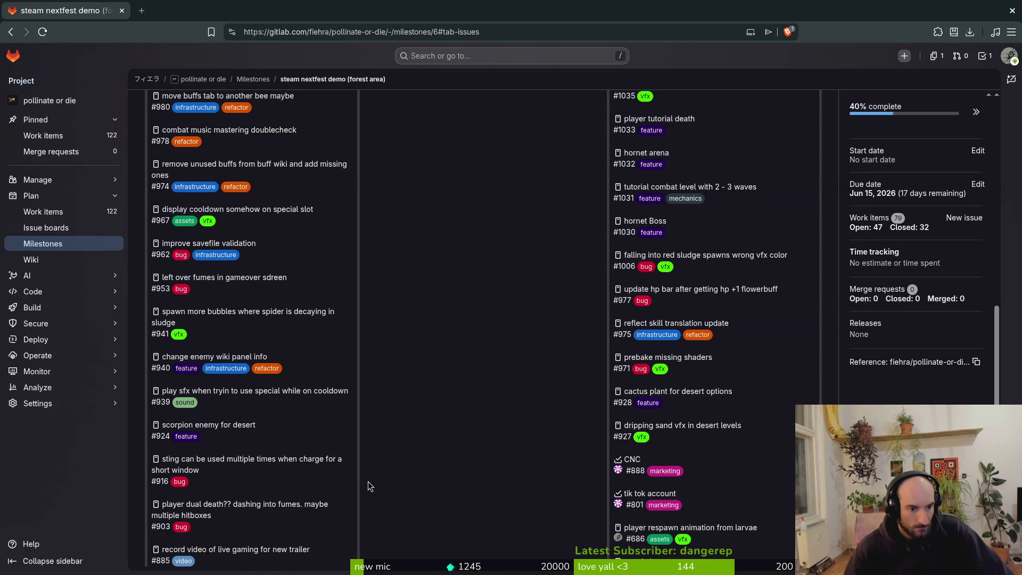
{"action": "scroll", "coordinate": [369, 481], "scroll_direction": "down", "scroll_amount": 2}
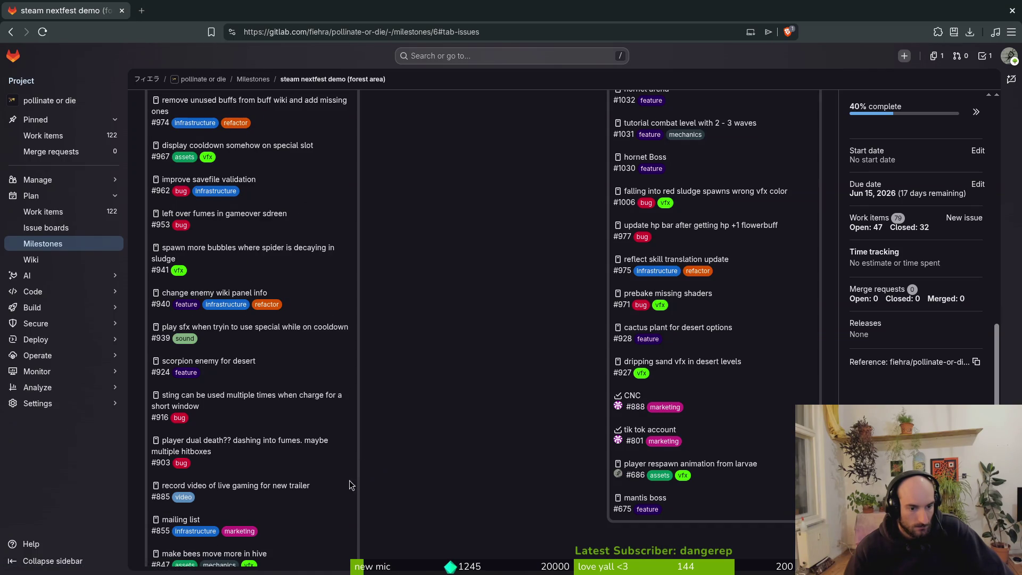
{"action": "scroll", "coordinate": [379, 464], "scroll_direction": "down", "scroll_amount": 2}
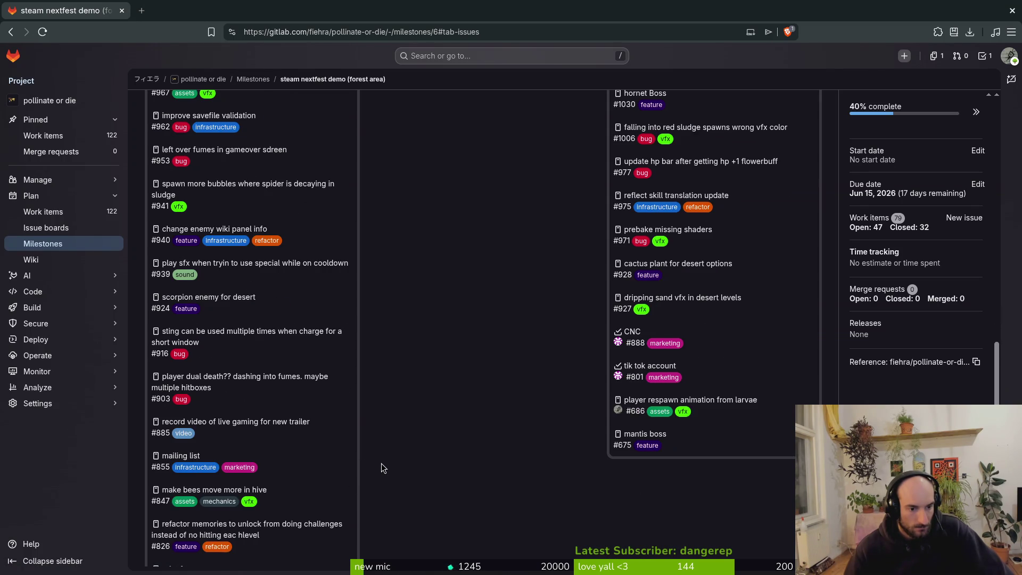
{"action": "scroll", "coordinate": [381, 464], "scroll_direction": "down", "scroll_amount": 2}
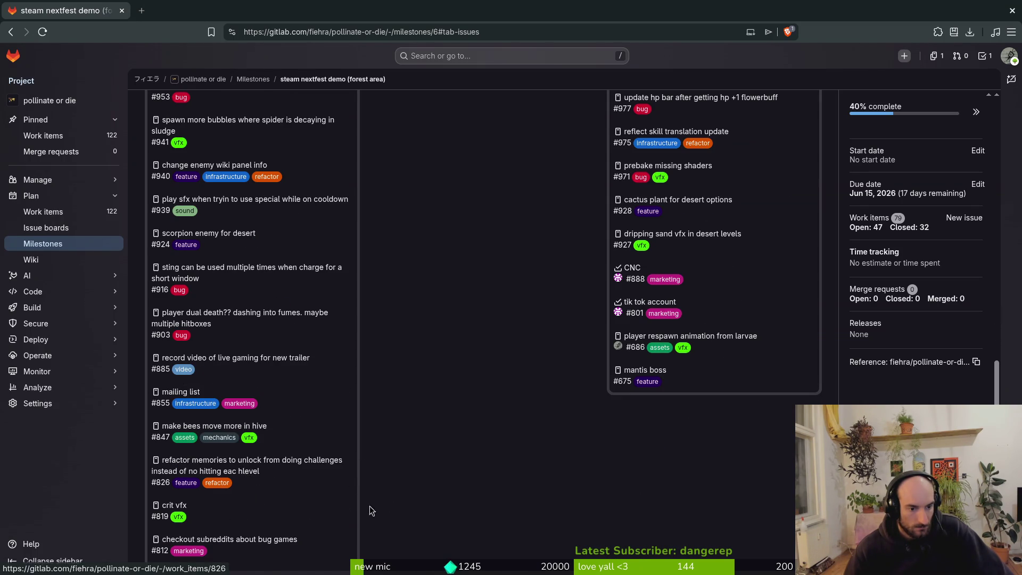
{"action": "scroll", "coordinate": [390, 503], "scroll_direction": "down", "scroll_amount": 2}
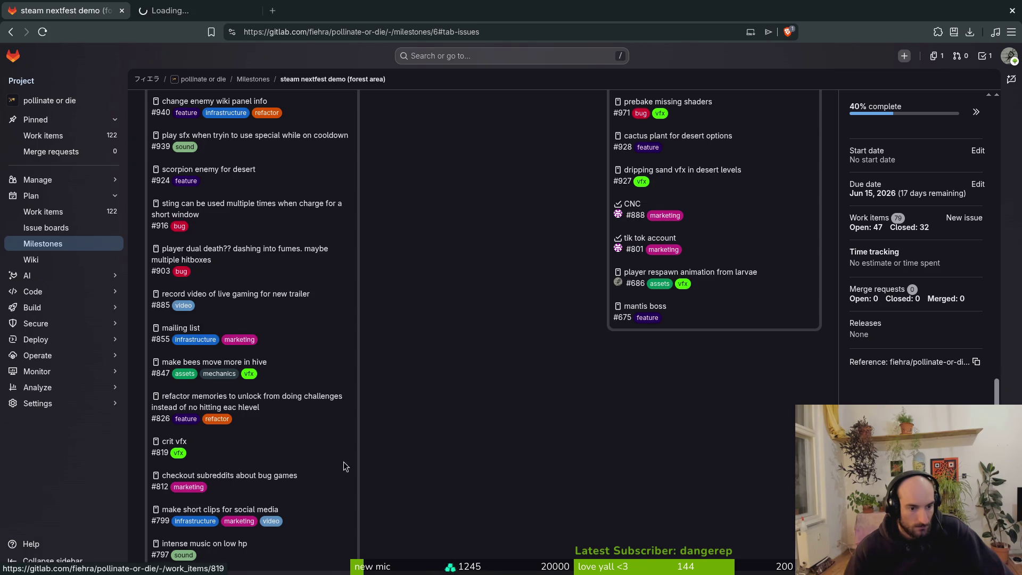
{"action": "scroll", "coordinate": [311, 474], "scroll_direction": "down", "scroll_amount": 2}
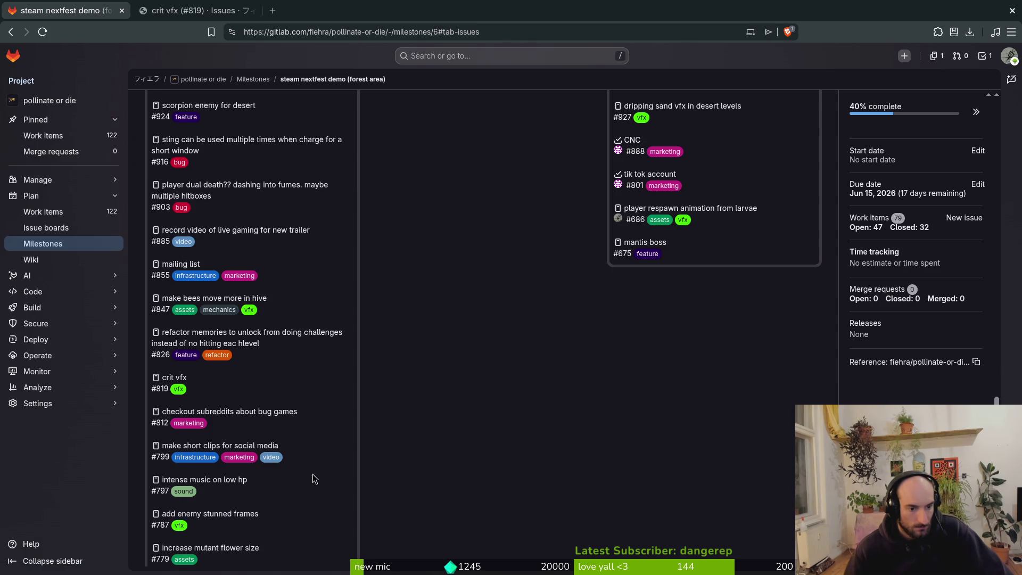
Open the checkout subreddits issue in the background, then close both the crit vfx and checkout subreddits tabs
{"action": "middle_click", "coordinate": [253, 413]}
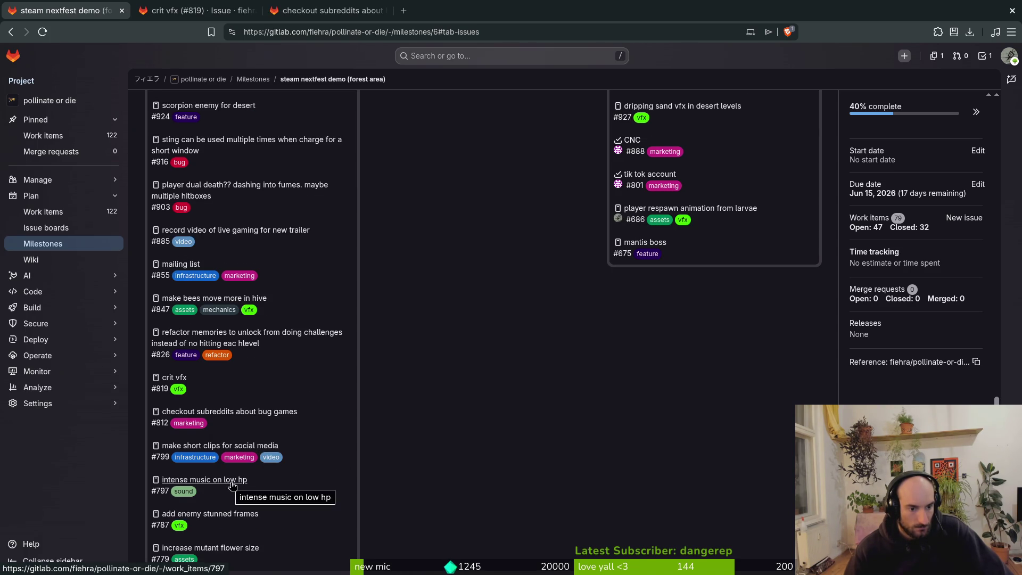
{"action": "scroll", "coordinate": [330, 477], "scroll_direction": "down", "scroll_amount": 2}
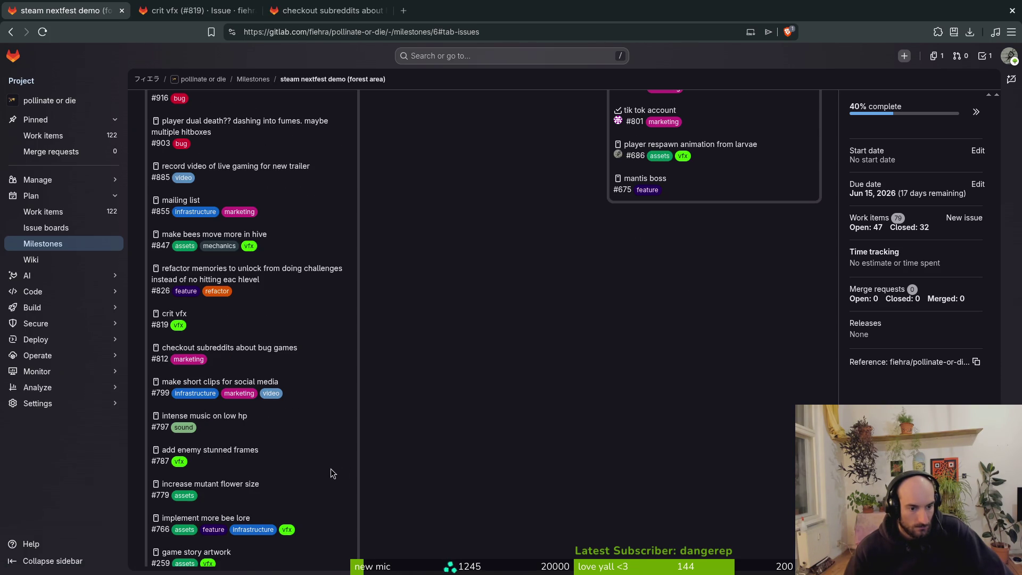
{"action": "scroll", "coordinate": [330, 467], "scroll_direction": "down", "scroll_amount": 1}
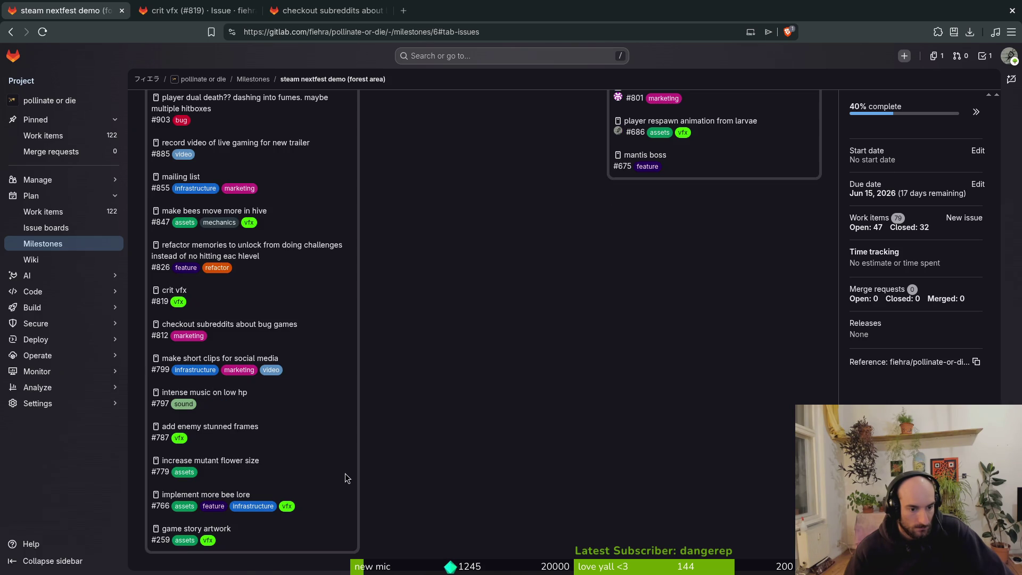
{"action": "left_click", "coordinate": [191, 10]}
{"action": "left_click", "coordinate": [252, 10]}
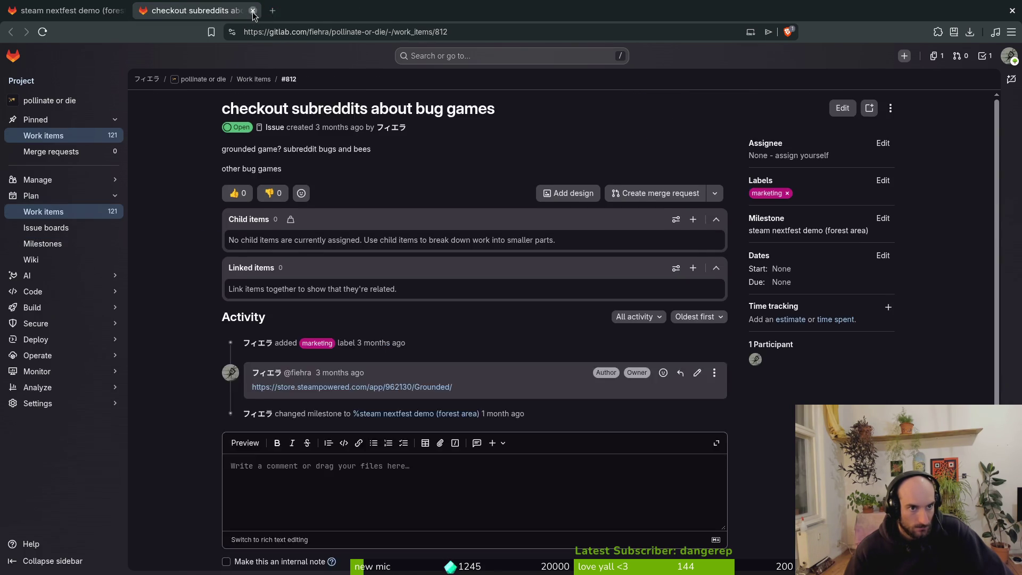
{"action": "left_click", "coordinate": [253, 11]}
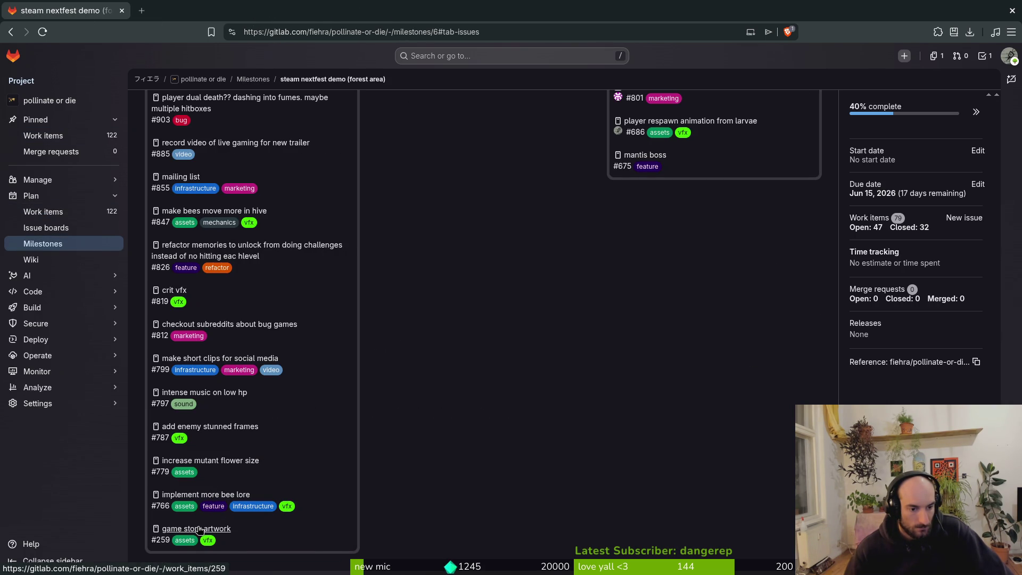
Reload the milestone page so it shows 33 closed items and 41% complete
{"action": "scroll", "coordinate": [327, 383], "scroll_direction": "up", "scroll_amount": 15}
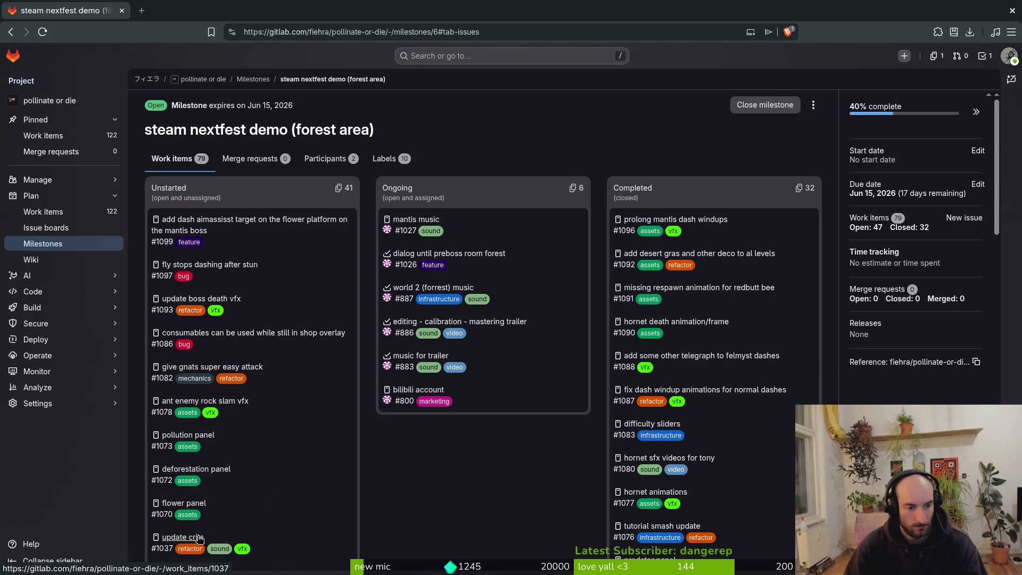
{"action": "left_click", "coordinate": [229, 453]}
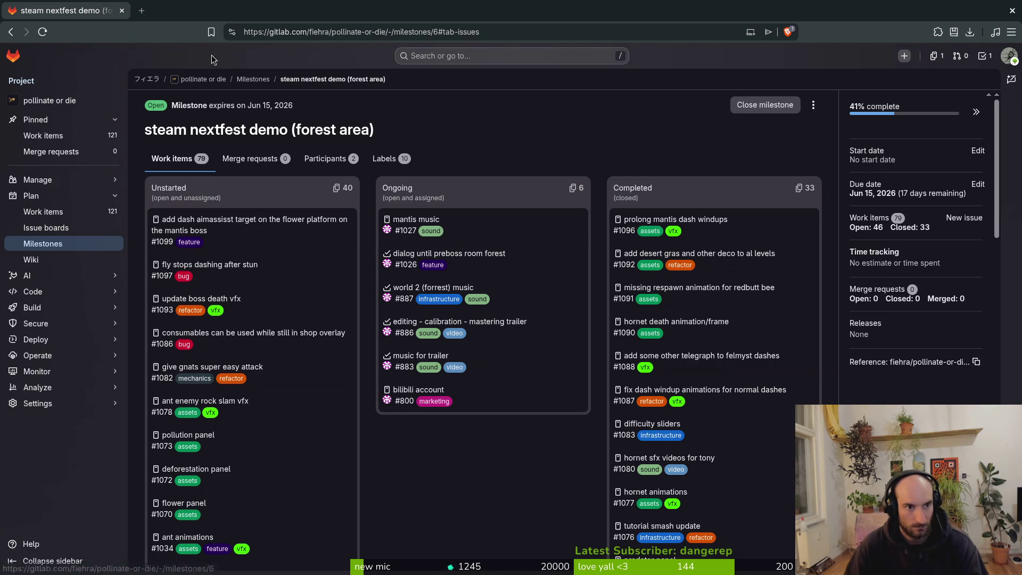
{"action": "key", "text": "alt+Tab"}
{"action": "key", "text": "alt+Tab"}
Launch Neovim in the project and open aim_assist_component.gd by fuzzy-searching 'aimass'
{"action": "key", "text": "Tab"}
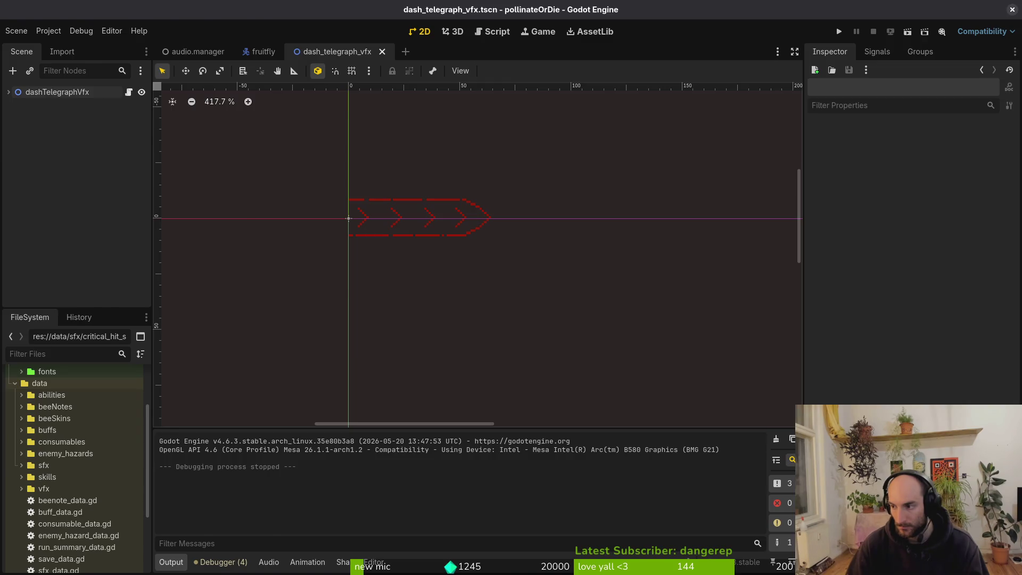
{"action": "type", "text": "vim"}
{"action": "key", "text": "Return"}
{"action": "key", "text": "ctrl+p"}
{"action": "type", "text": "aimass"}
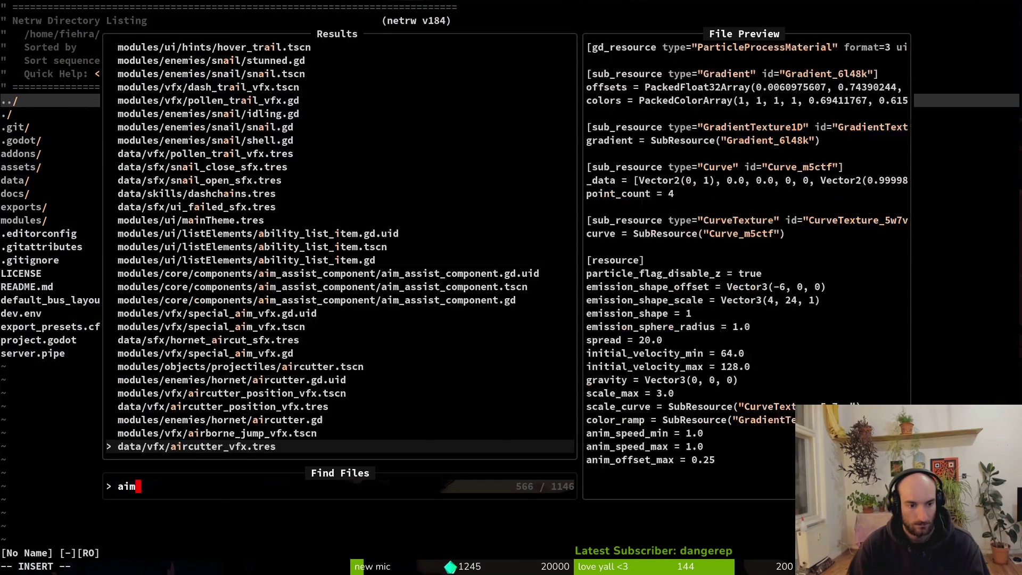
{"action": "key", "text": "Return"}
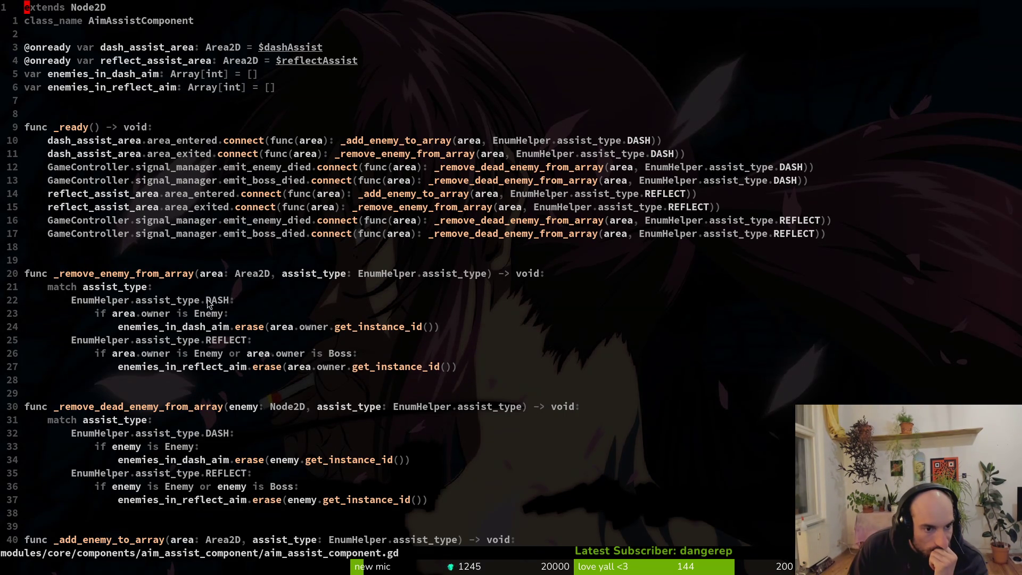
Scroll through aim_assist_component.gd to read its dash and reflect aim-assist logic
{"action": "scroll", "coordinate": [358, 341], "scroll_direction": "down", "scroll_amount": 5}
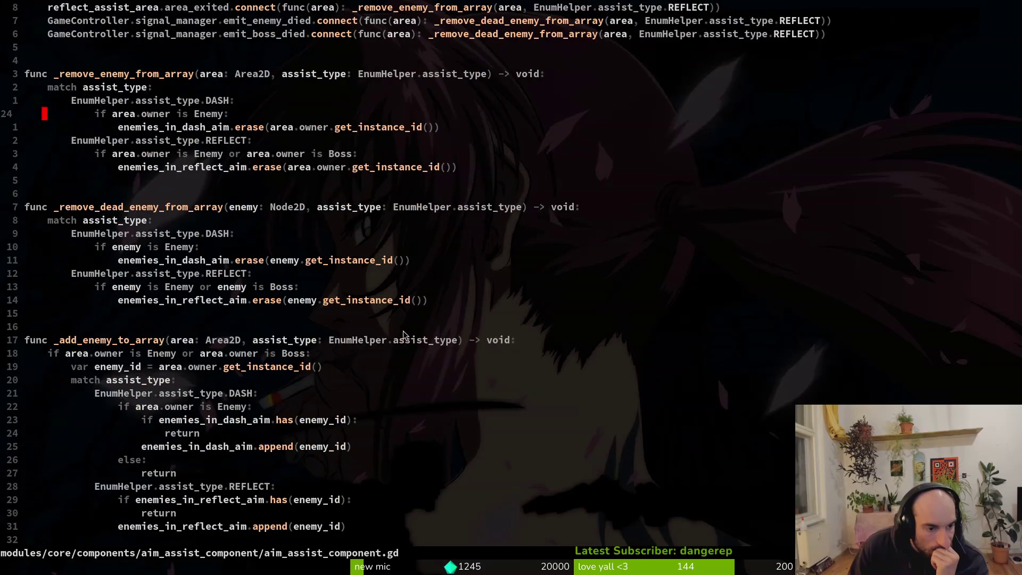
{"action": "scroll", "coordinate": [409, 334], "scroll_direction": "down", "scroll_amount": 5}
{"action": "scroll", "coordinate": [413, 333], "scroll_direction": "down", "scroll_amount": 4}
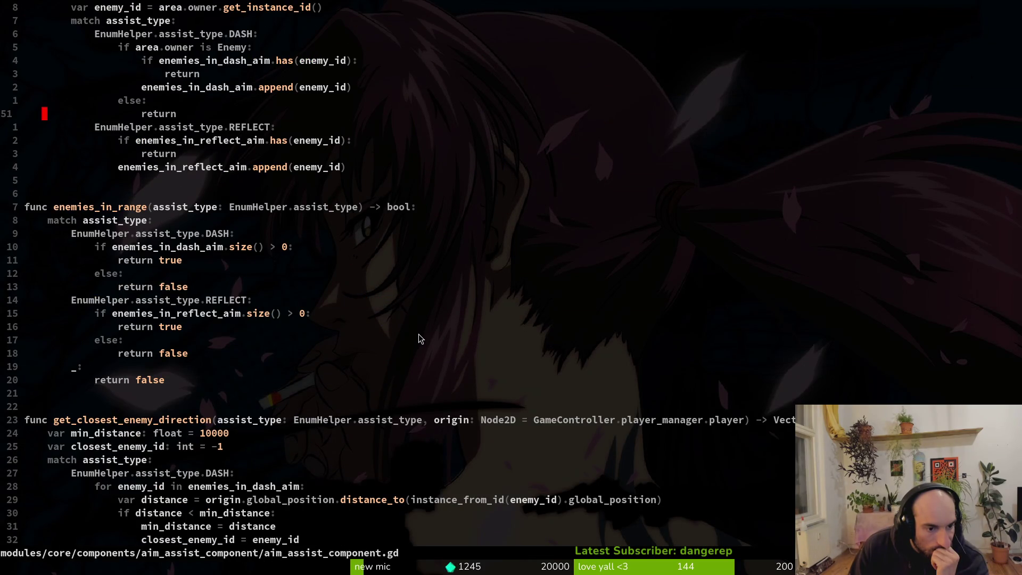
{"action": "scroll", "coordinate": [418, 334], "scroll_direction": "down", "scroll_amount": 4}
{"action": "scroll", "coordinate": [421, 340], "scroll_direction": "down", "scroll_amount": 5}
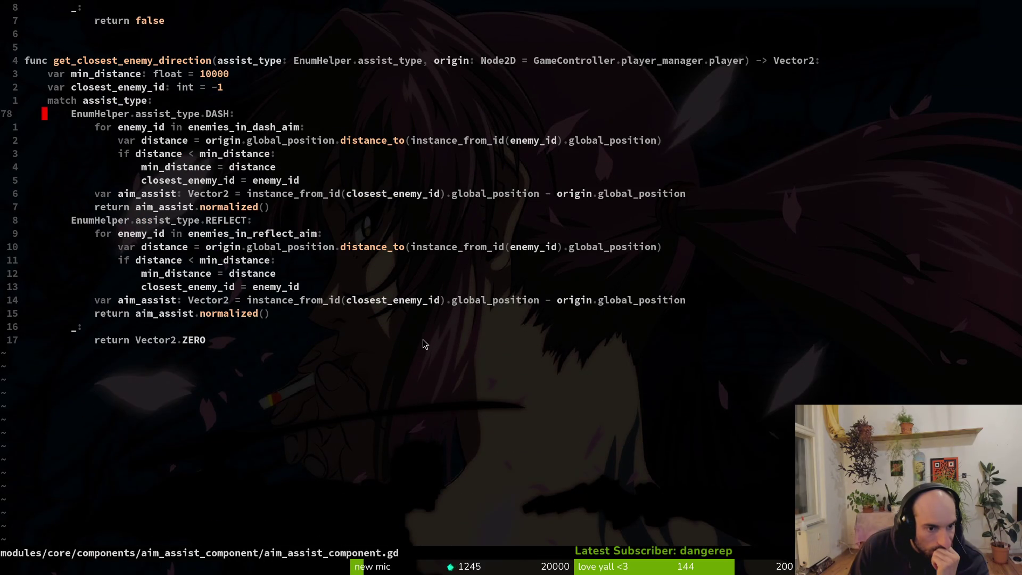
{"action": "scroll", "coordinate": [422, 341], "scroll_direction": "up", "scroll_amount": 16}
{"action": "scroll", "coordinate": [416, 344], "scroll_direction": "up", "scroll_amount": 7}
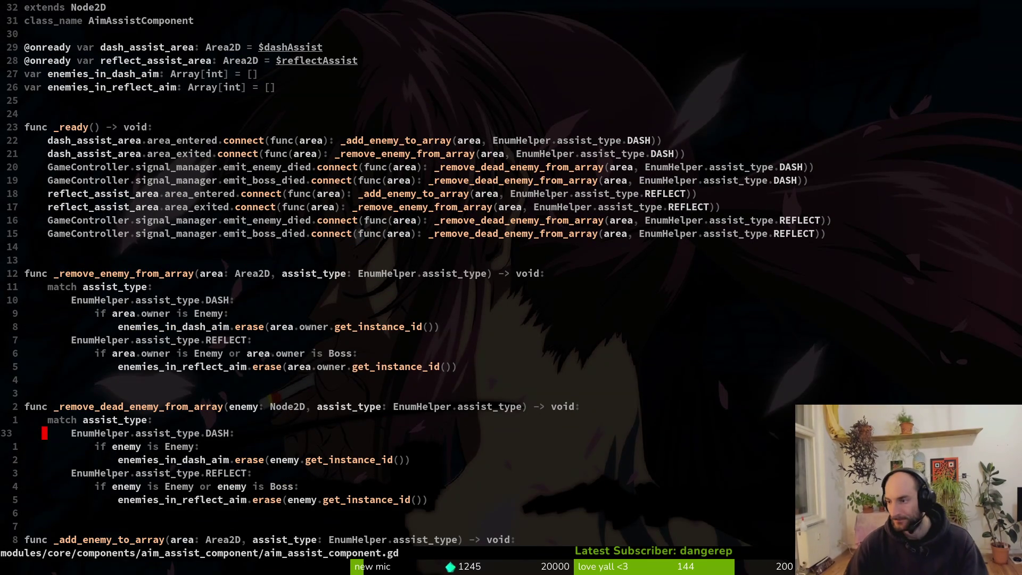
{"action": "key", "text": "alt+Tab"}
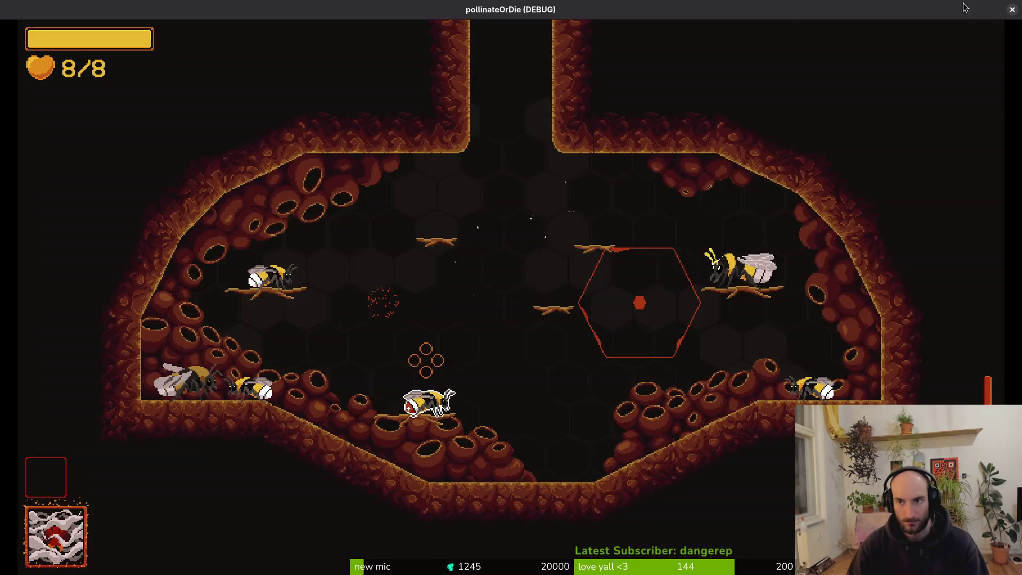
Close the running game and expand the modules and enemies folders in the FileSystem dock
{"action": "key", "text": "Escape"}
{"action": "left_click", "coordinate": [1011, 11]}
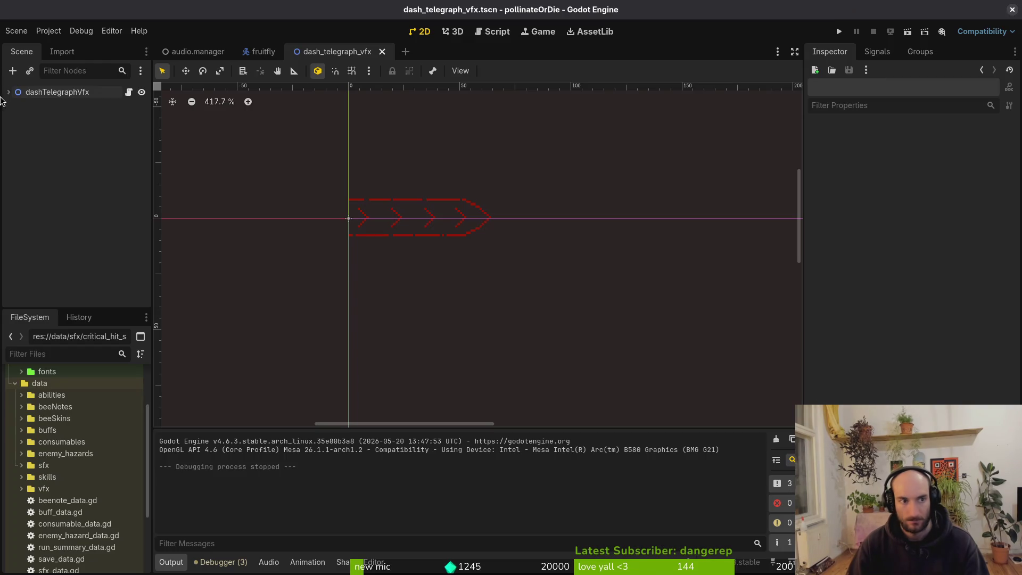
{"action": "left_click", "coordinate": [16, 30]}
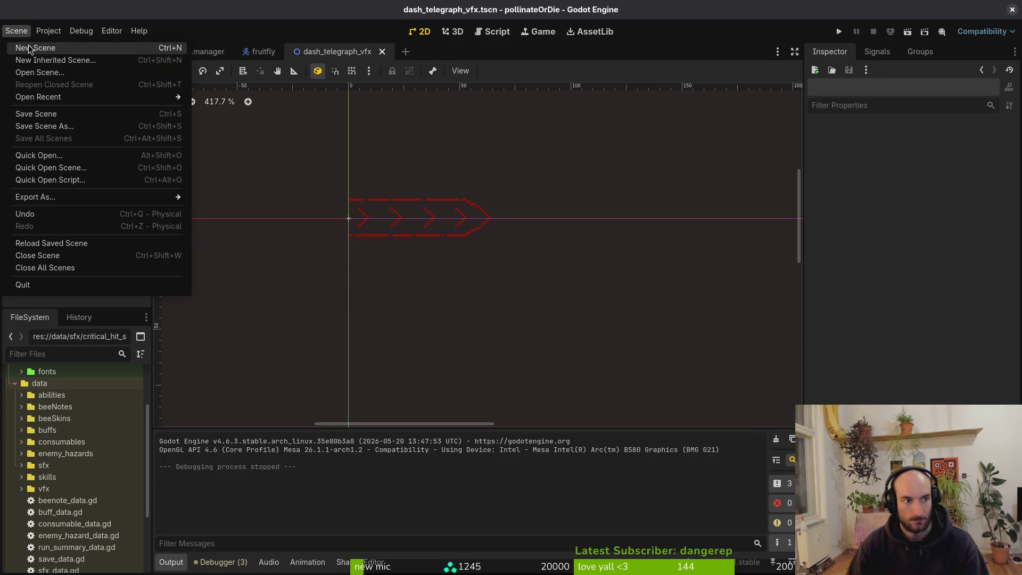
{"action": "left_click", "coordinate": [35, 519]}
{"action": "left_click", "coordinate": [15, 383]}
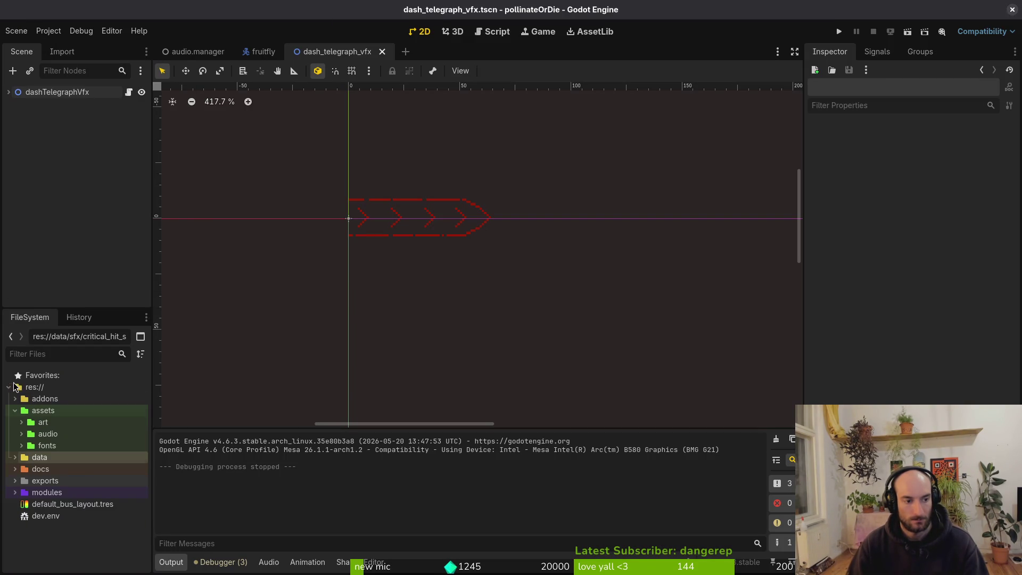
{"action": "left_click", "coordinate": [16, 495]}
{"action": "left_click", "coordinate": [22, 515]}
{"action": "scroll", "coordinate": [68, 515], "scroll_direction": "down", "scroll_amount": 3}
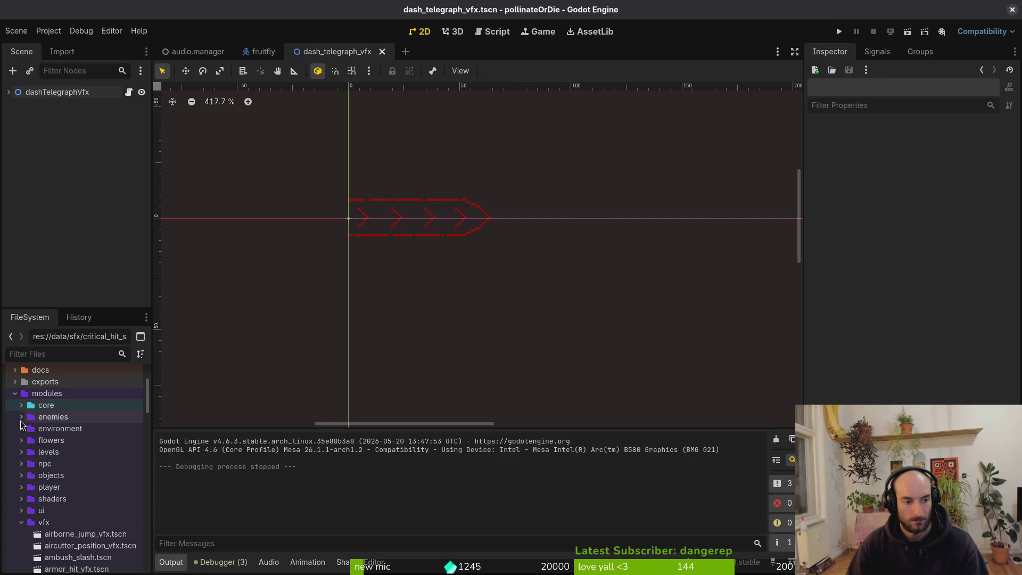
{"action": "left_click", "coordinate": [28, 510]}
{"action": "left_click", "coordinate": [28, 510]}
{"action": "scroll", "coordinate": [79, 510], "scroll_direction": "down", "scroll_amount": 5}
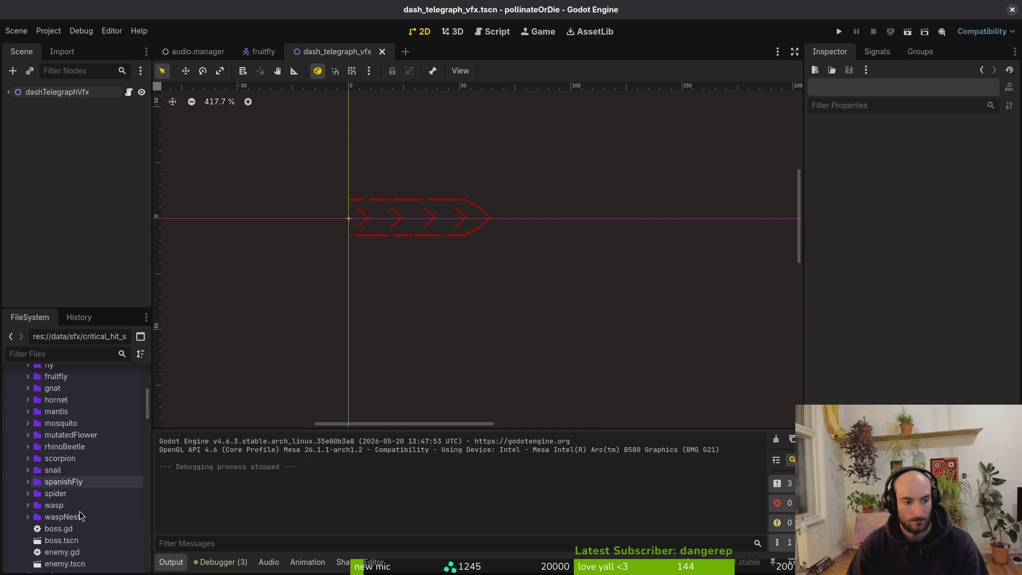
Create a new scene inherited from enemy.tscn with its root renamed mantisCenterDashAssist
{"action": "right_click", "coordinate": [63, 538]}
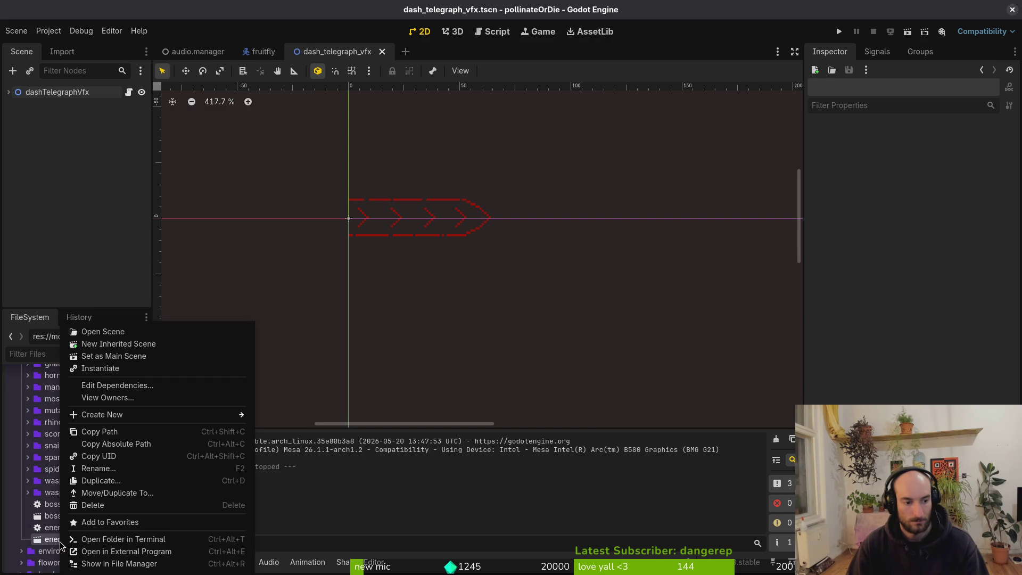
{"action": "left_click", "coordinate": [109, 355]}
{"action": "left_click", "coordinate": [34, 92]}
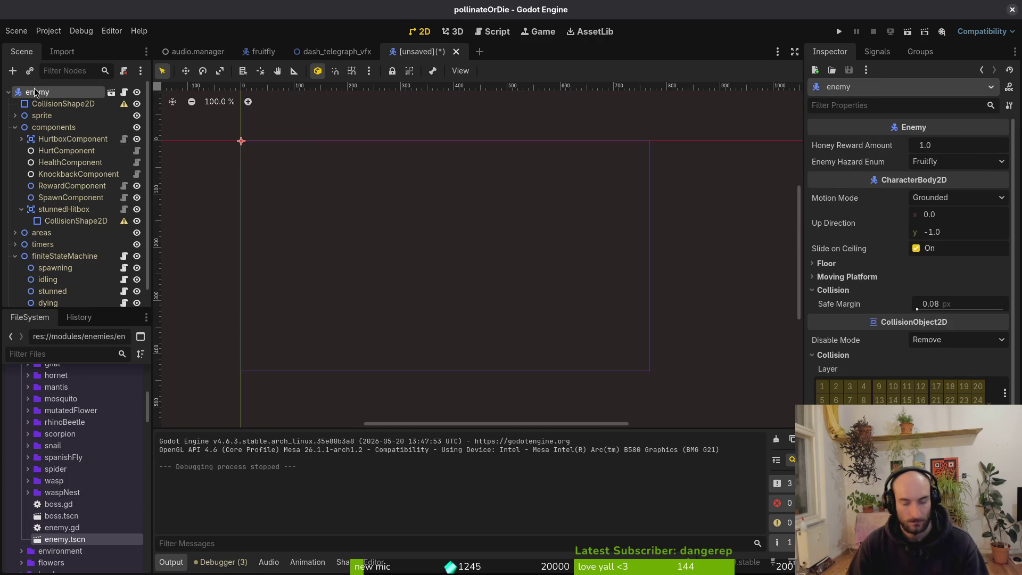
{"action": "double_click", "coordinate": [35, 92]}
{"action": "type", "text": "mantisCenter"}
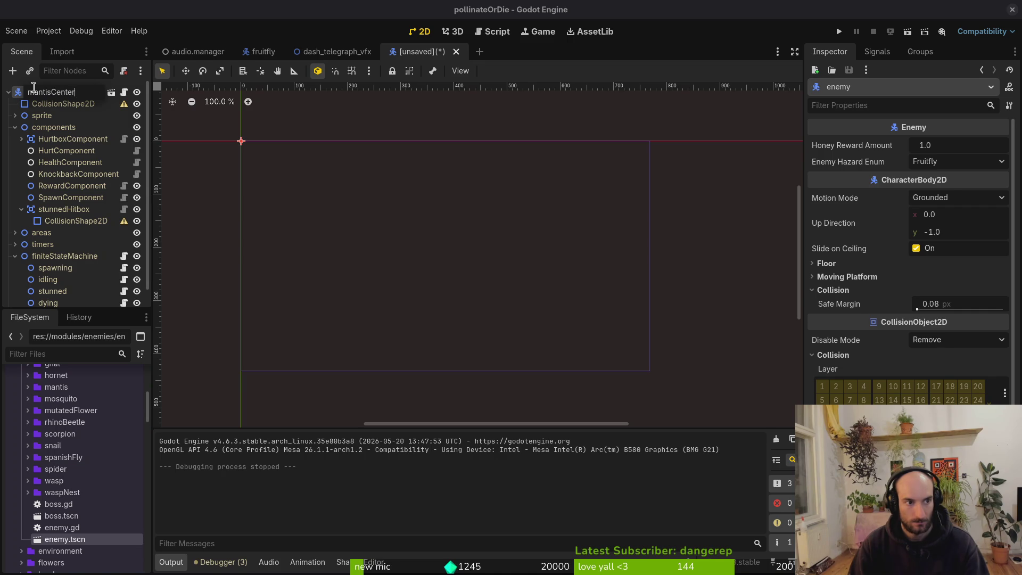
{"action": "type", "text": "Assist"}
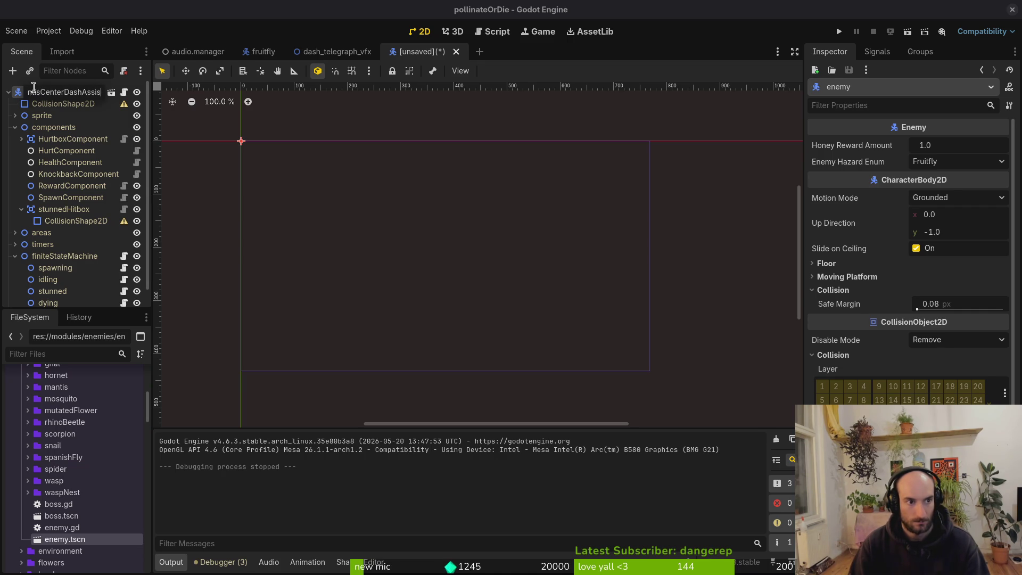
{"action": "key", "text": "Return"}
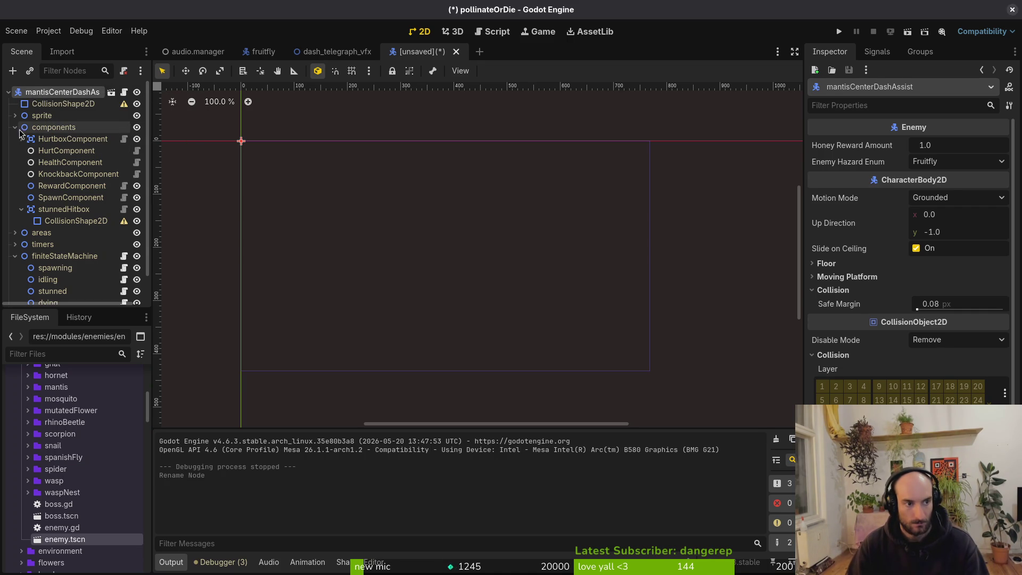
Check the Enemy Hazard Enum values, leaving Fruitfly, then discard the unsaved scene with Don't Save
{"action": "left_click", "coordinate": [15, 128]}
{"action": "left_click", "coordinate": [14, 162]}
{"action": "double_click", "coordinate": [58, 92]}
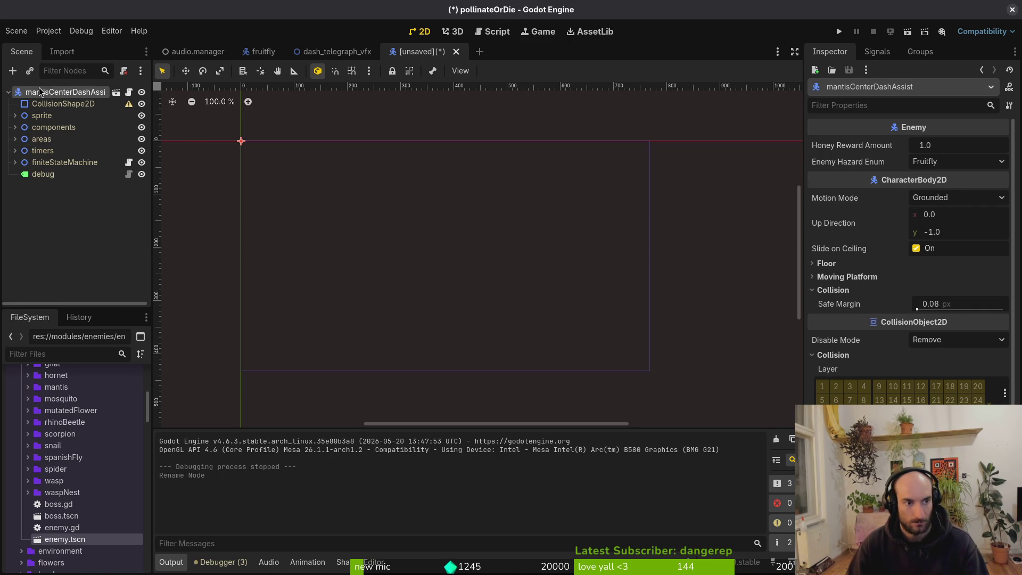
{"action": "left_click", "coordinate": [935, 163]}
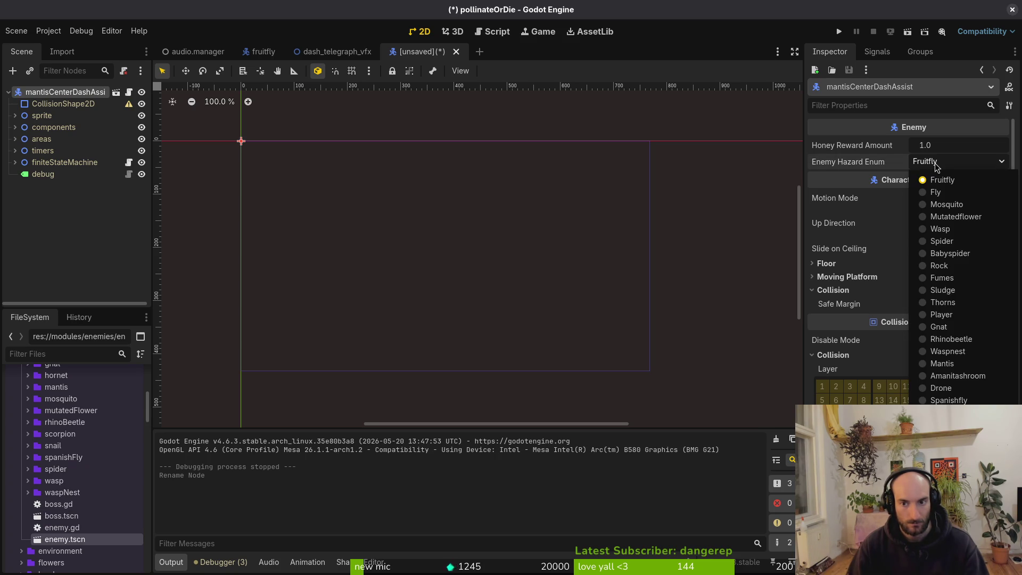
{"action": "left_click", "coordinate": [937, 166]}
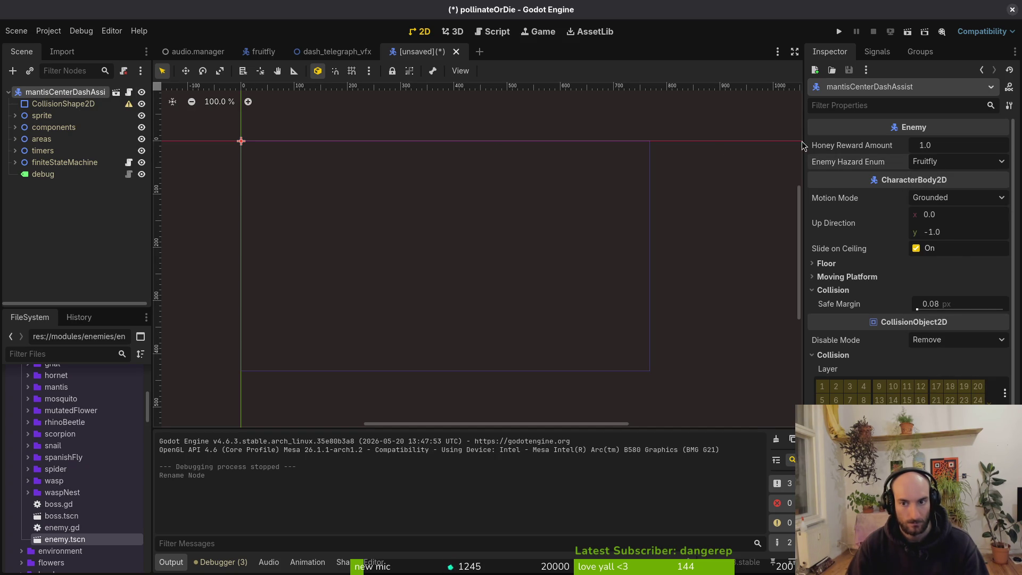
{"action": "left_click", "coordinate": [947, 160]}
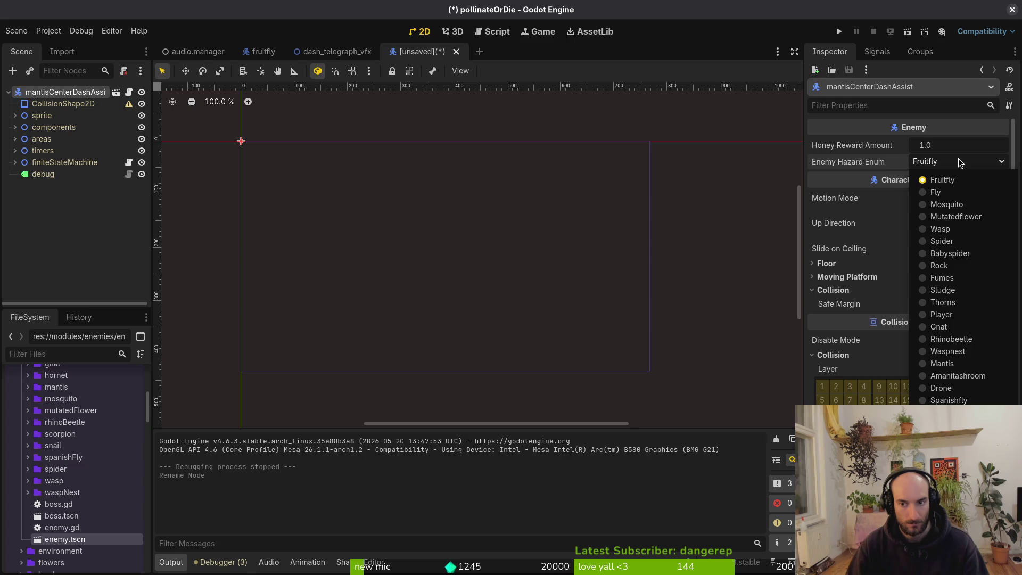
{"action": "left_click", "coordinate": [960, 163]}
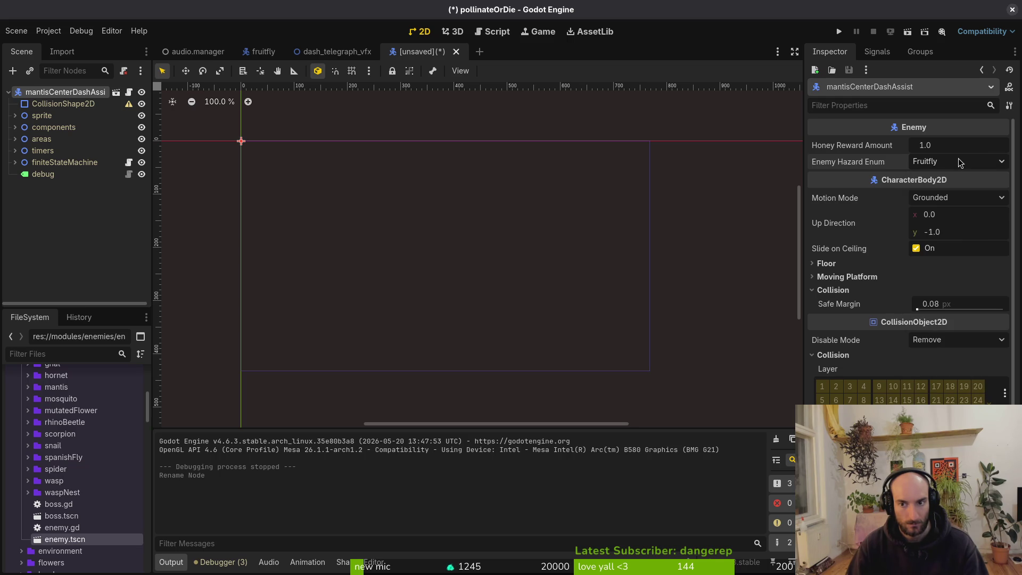
{"action": "middle_click", "coordinate": [412, 58]}
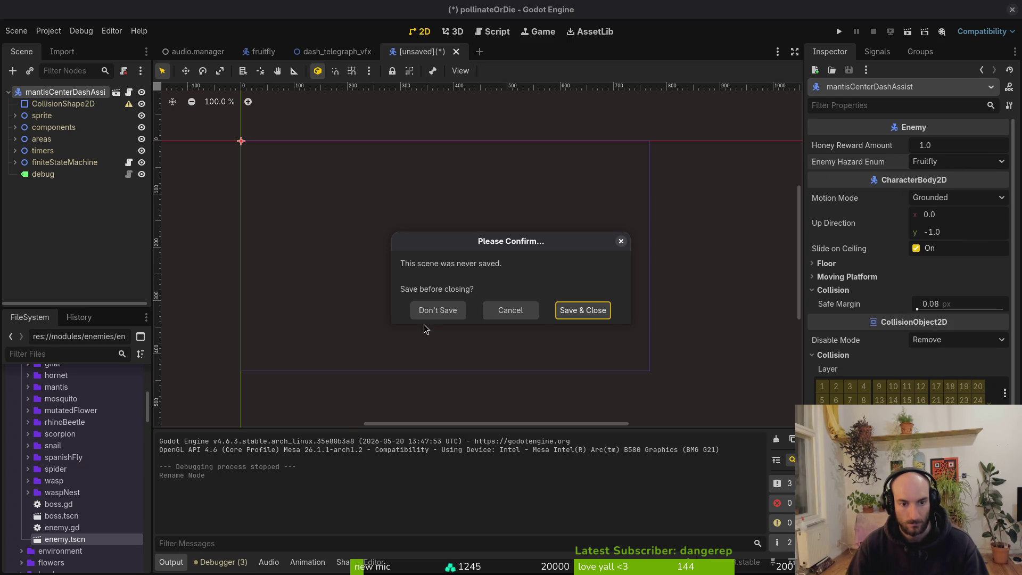
{"action": "left_click", "coordinate": [440, 315]}
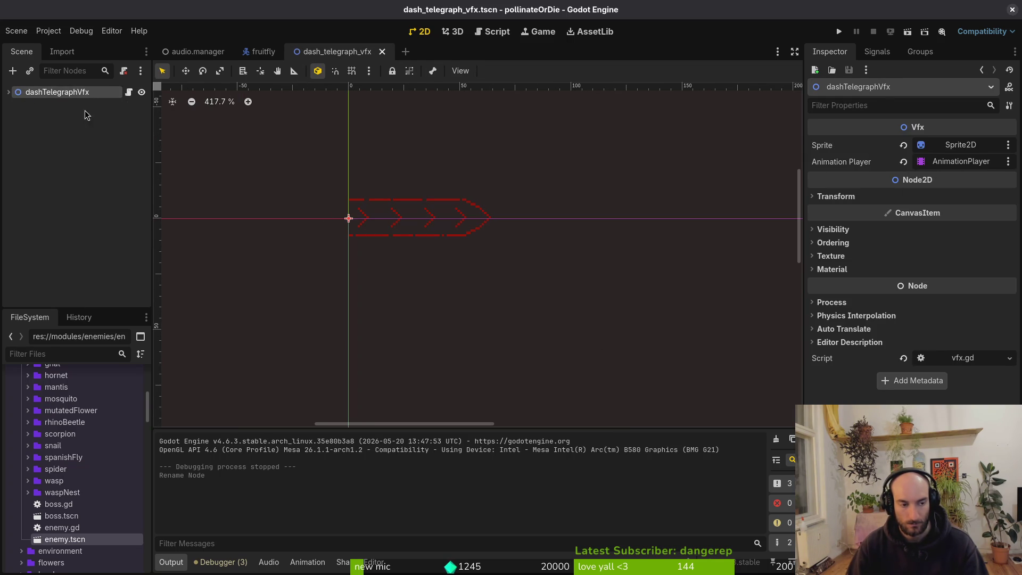
Create a new 2D scene and rename its root node to mantisArenaDashAssist
{"action": "left_click", "coordinate": [16, 31]}
{"action": "left_click", "coordinate": [26, 44]}
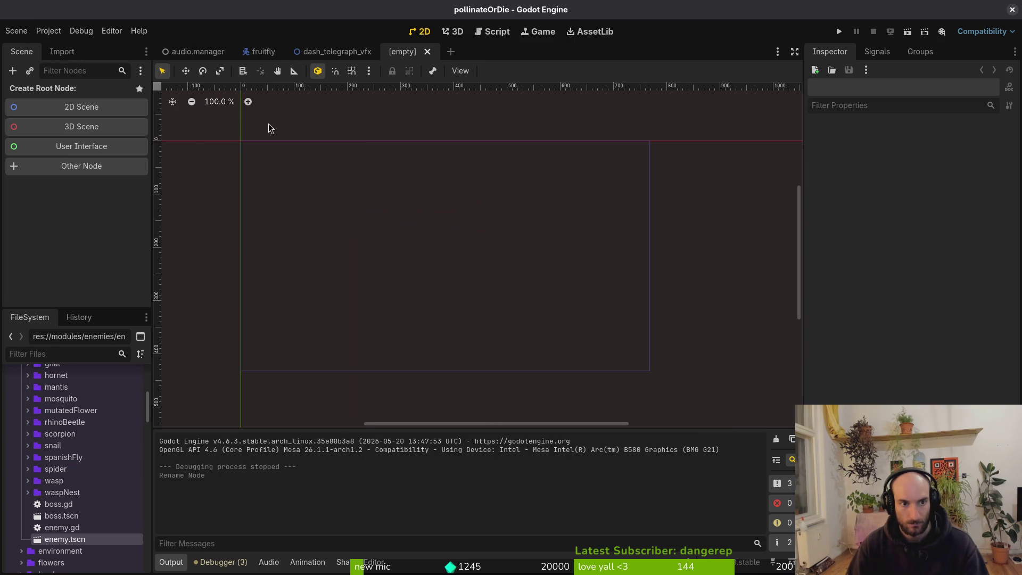
{"action": "left_click", "coordinate": [77, 105]}
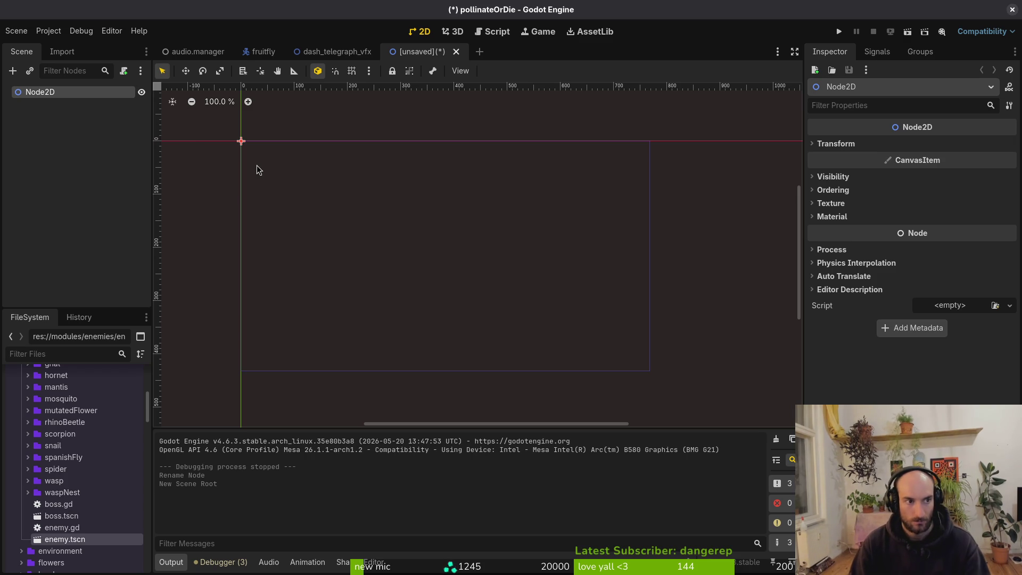
{"action": "key", "text": "F2"}
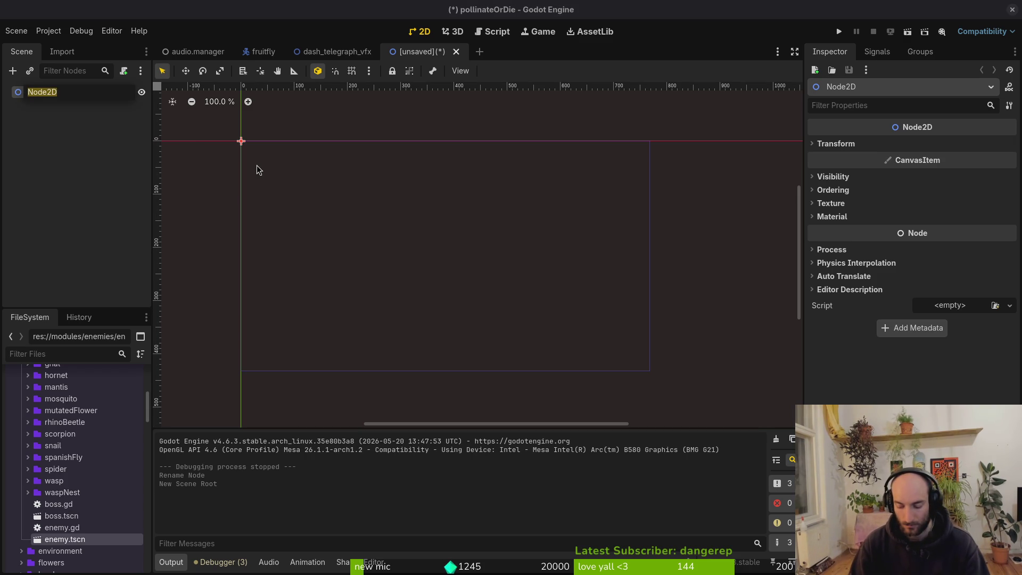
{"action": "type", "text": "matn"}
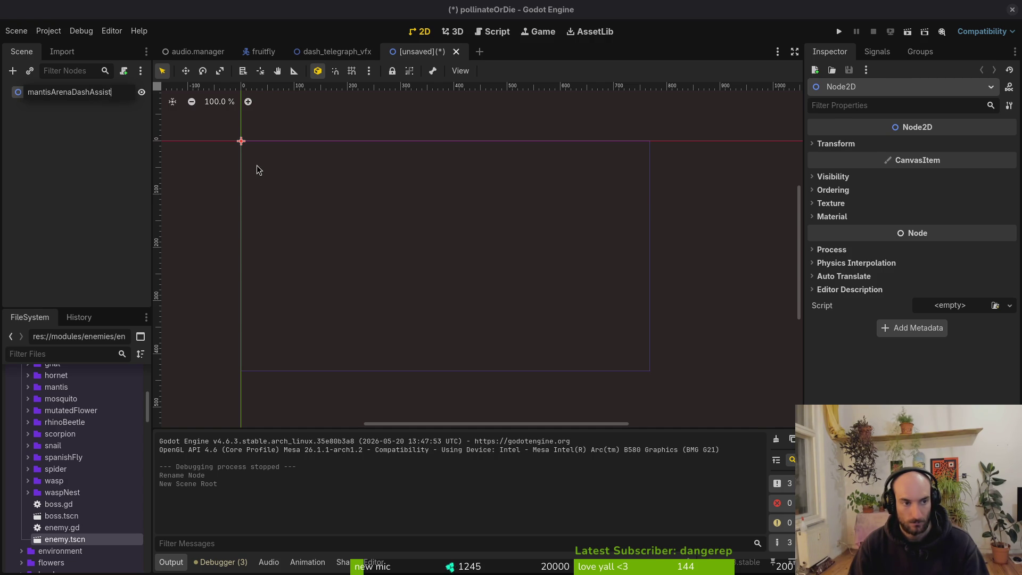
{"action": "key", "text": "Return"}
Change the root node's type from Node2D to Marker2D, leaving the scene unsaved
{"action": "right_click", "coordinate": [71, 94]}
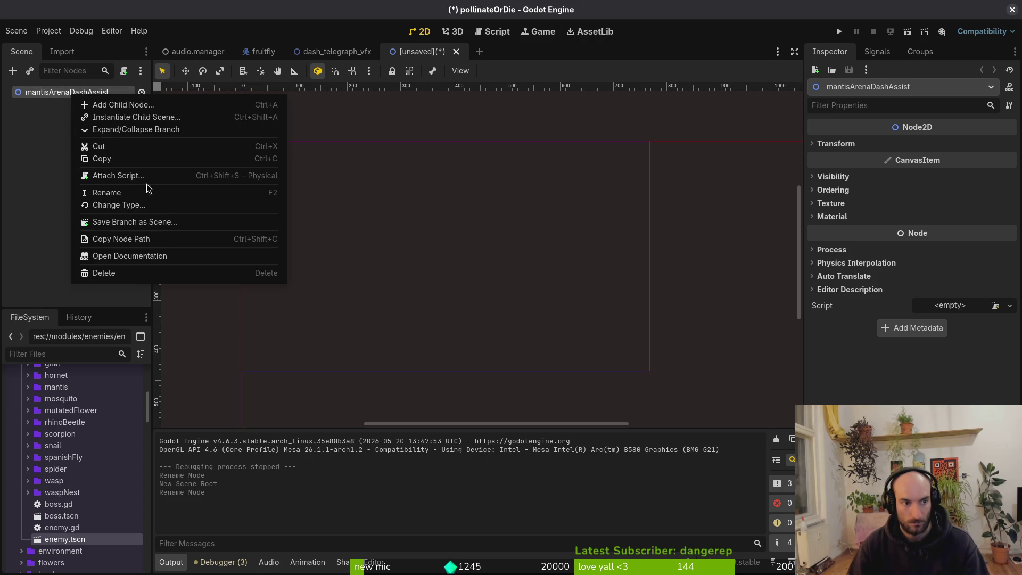
{"action": "left_click", "coordinate": [153, 206]}
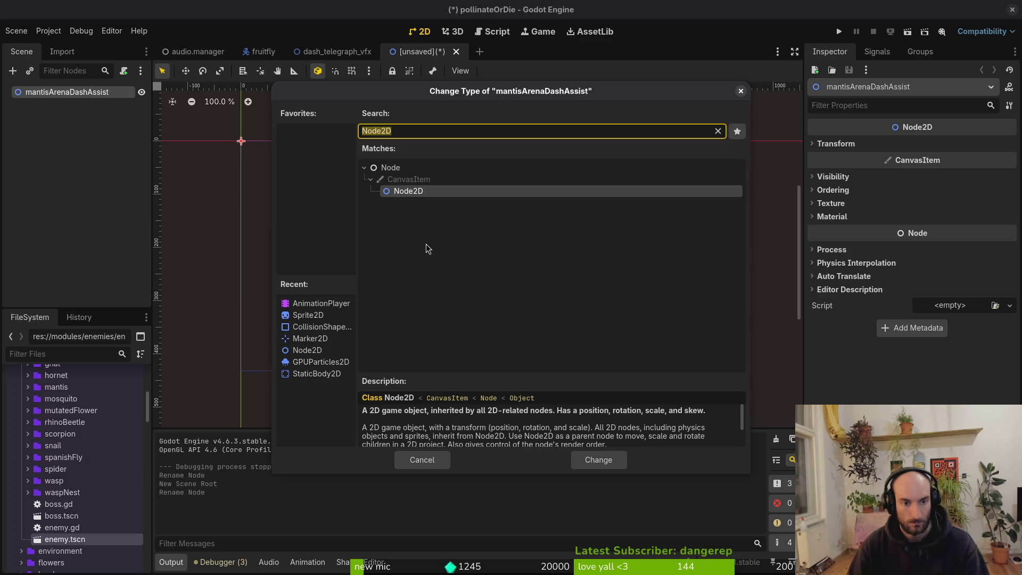
{"action": "type", "text": "marker"}
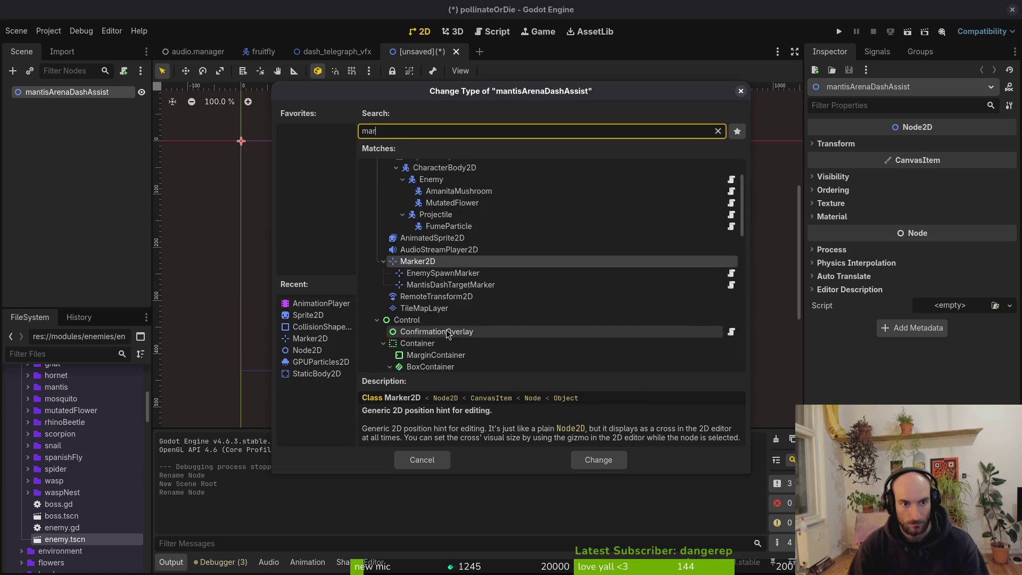
{"action": "key", "text": "Return"}
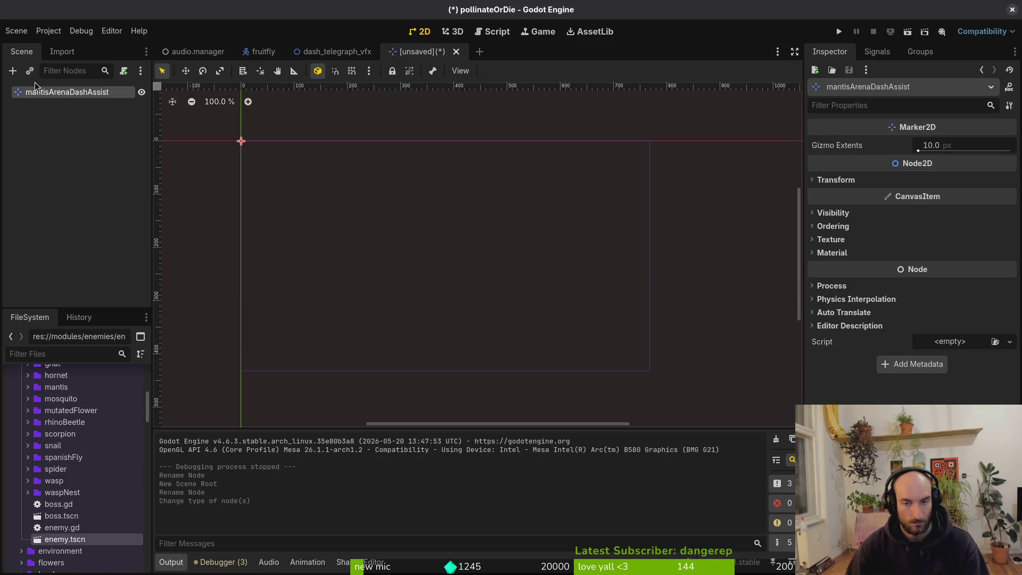
{"action": "key", "text": "ctrl+s"}
{"action": "key", "text": "Escape"}
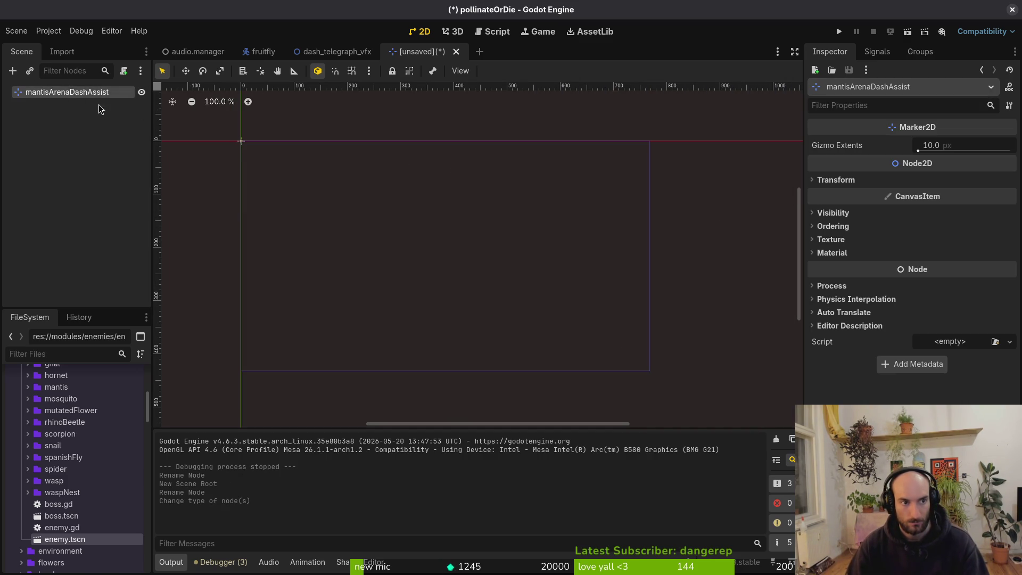
Keep the root name and browse the modules environment, levels and arenas folders for saving
{"action": "double_click", "coordinate": [98, 93]}
{"action": "key", "text": "Return"}
{"action": "key", "text": "ctrl+s"}
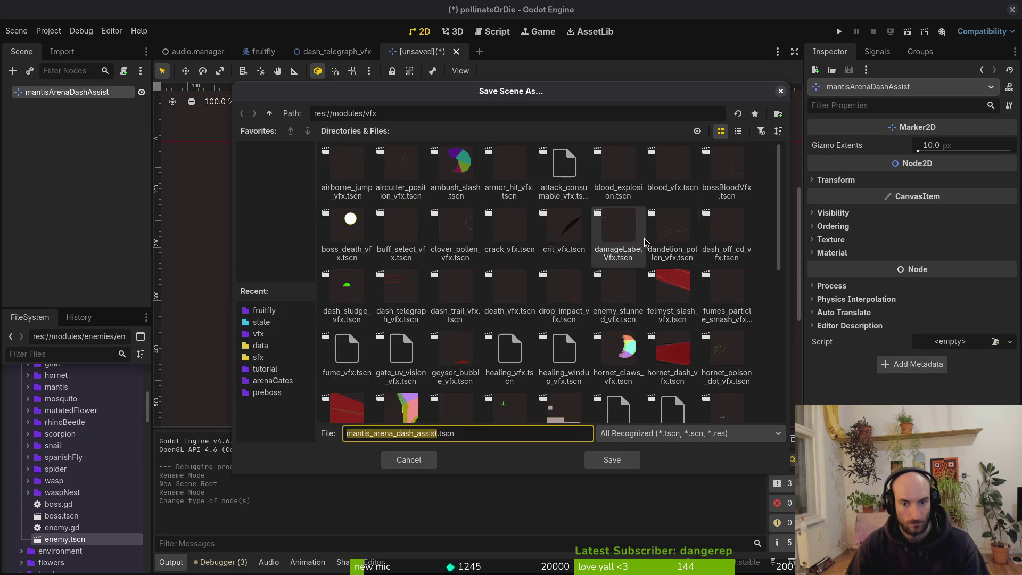
{"action": "left_click", "coordinate": [269, 114]}
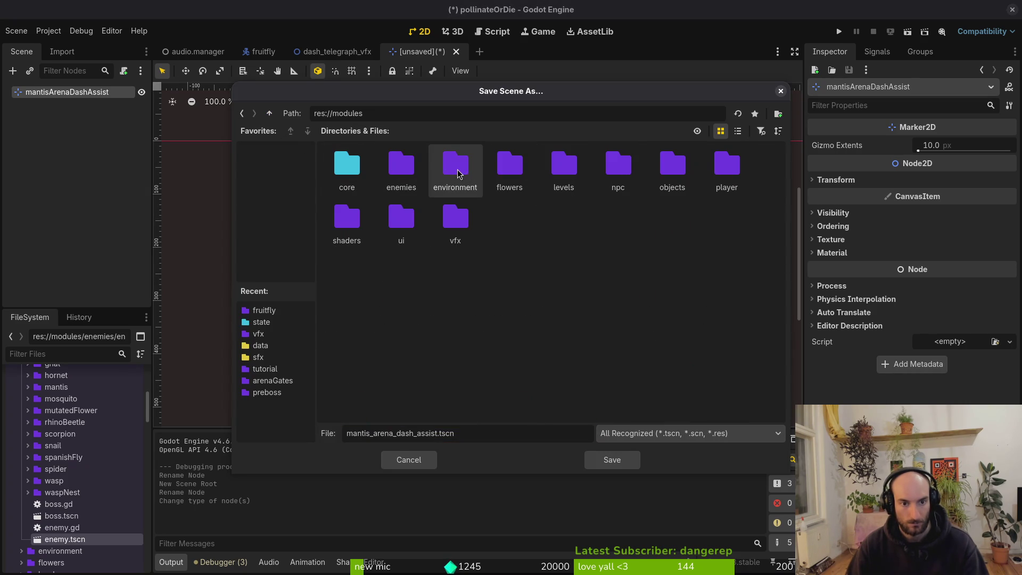
{"action": "double_click", "coordinate": [438, 166]}
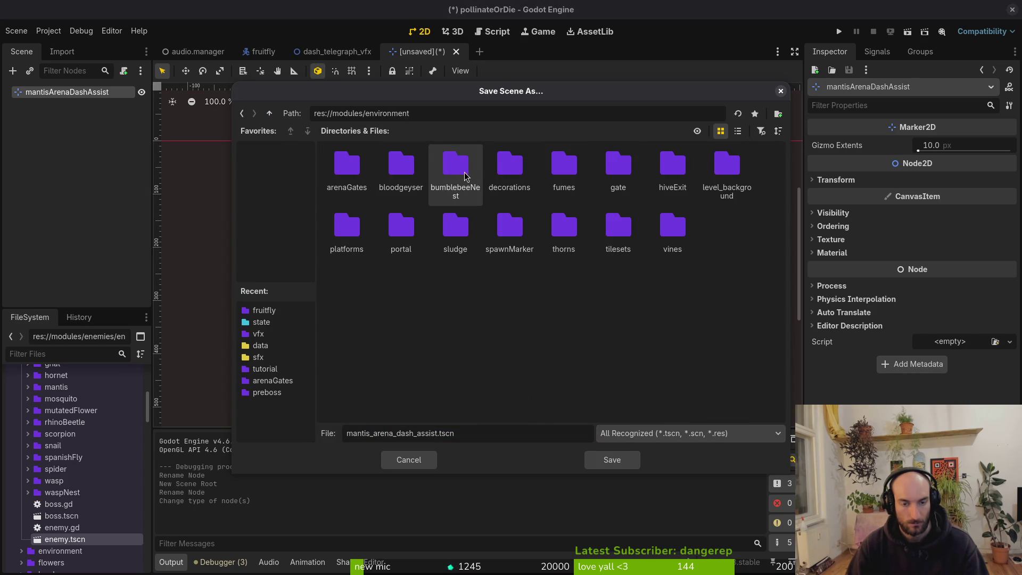
{"action": "left_click", "coordinate": [270, 114]}
{"action": "double_click", "coordinate": [556, 170]}
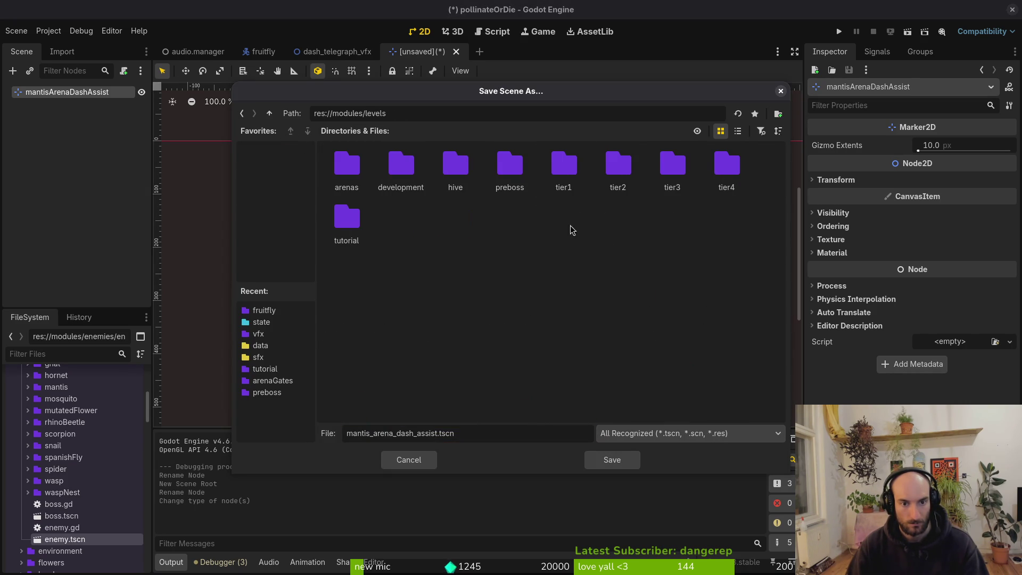
{"action": "double_click", "coordinate": [364, 182]}
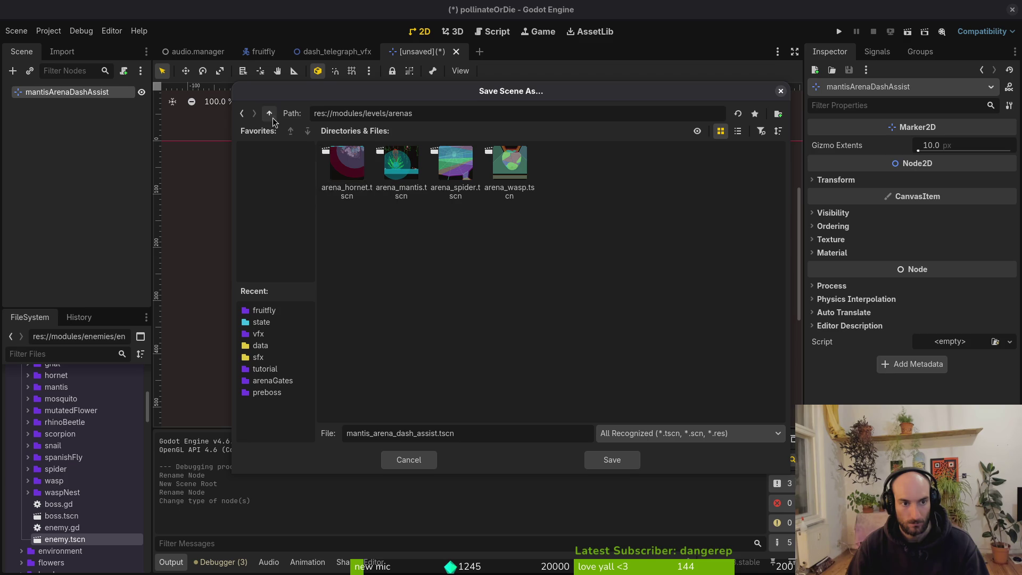
{"action": "left_click", "coordinate": [269, 113]}
{"action": "left_click", "coordinate": [269, 114]}
Reach res://modules/enemies/mantis, cancel the save without saving, and return to Neovim
{"action": "double_click", "coordinate": [394, 162]}
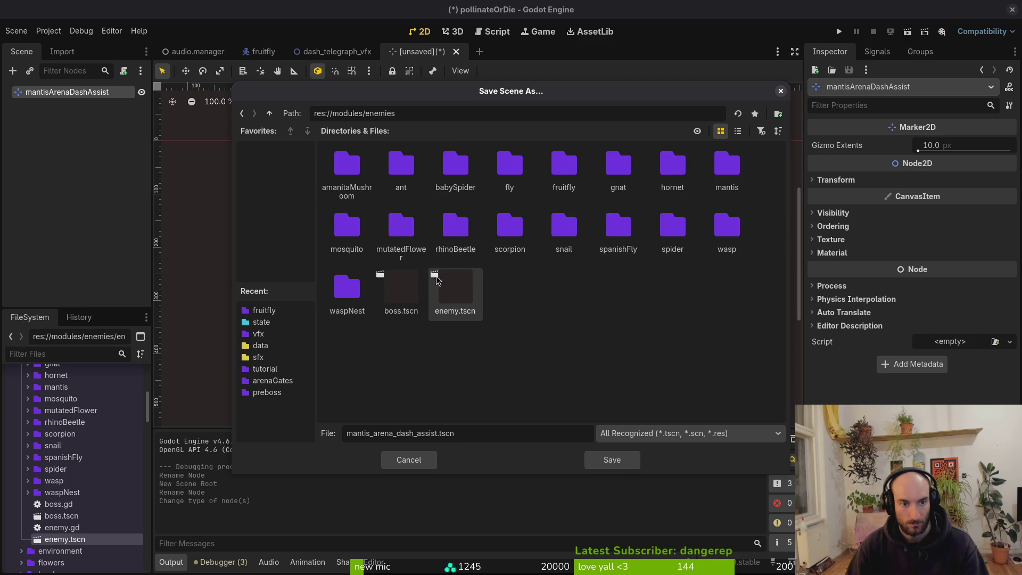
{"action": "double_click", "coordinate": [715, 170]}
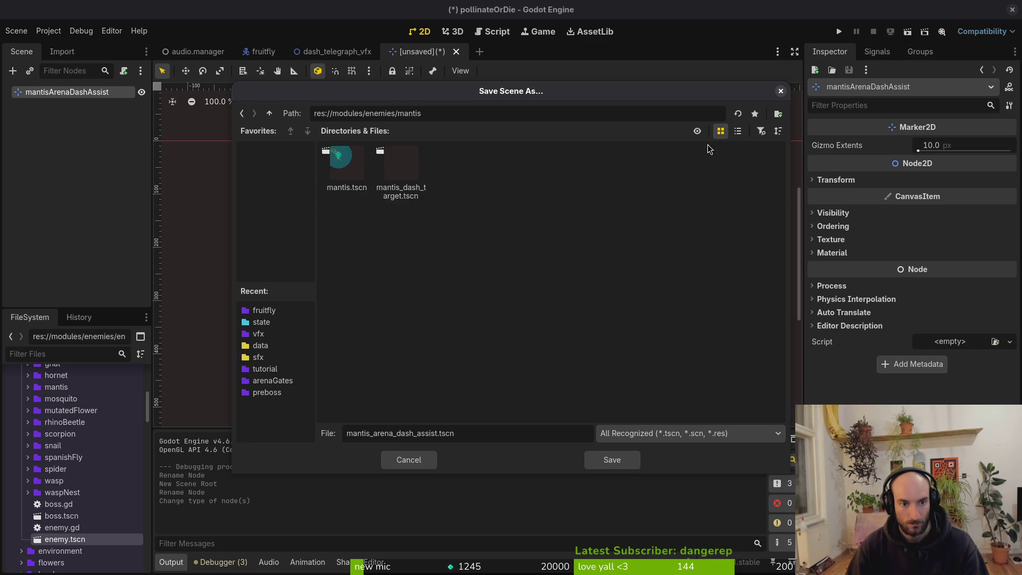
{"action": "left_click", "coordinate": [781, 92]}
{"action": "key", "text": "alt+Tab"}
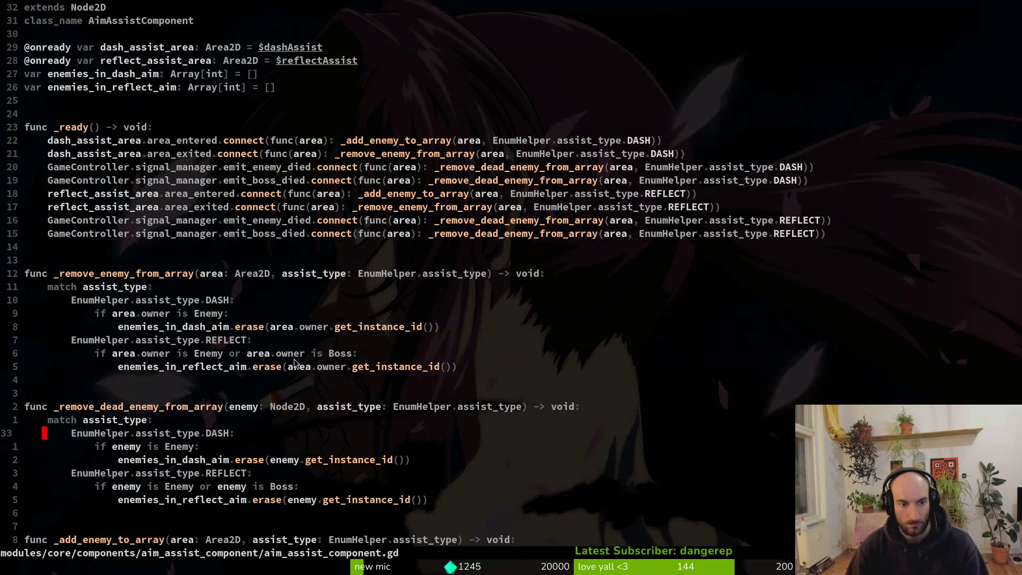
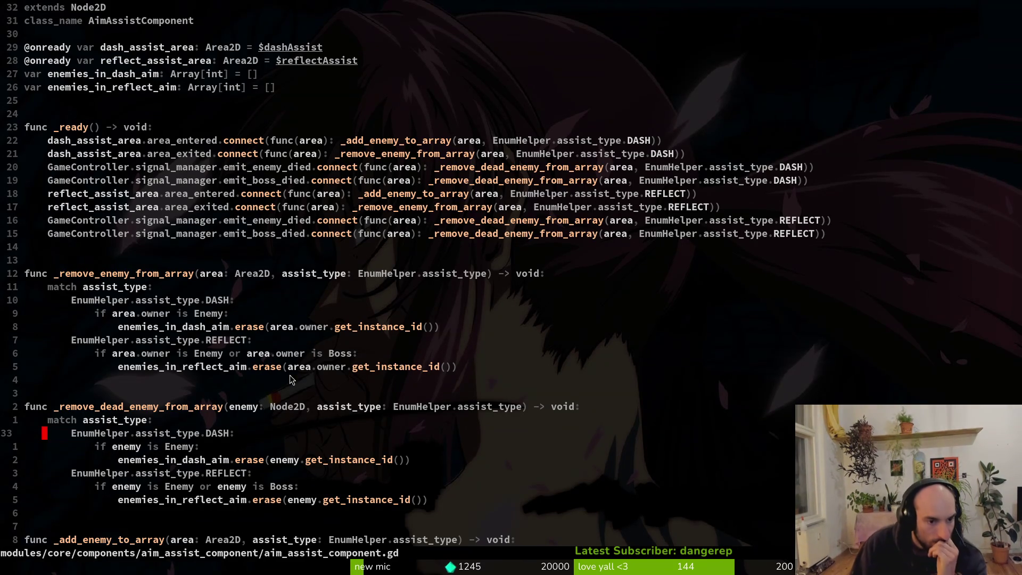
Undo the 'or are' edit to the DASH Enemy check, save aim_assist_component.gd, and return to Godot
{"action": "left_click", "coordinate": [226, 314]}
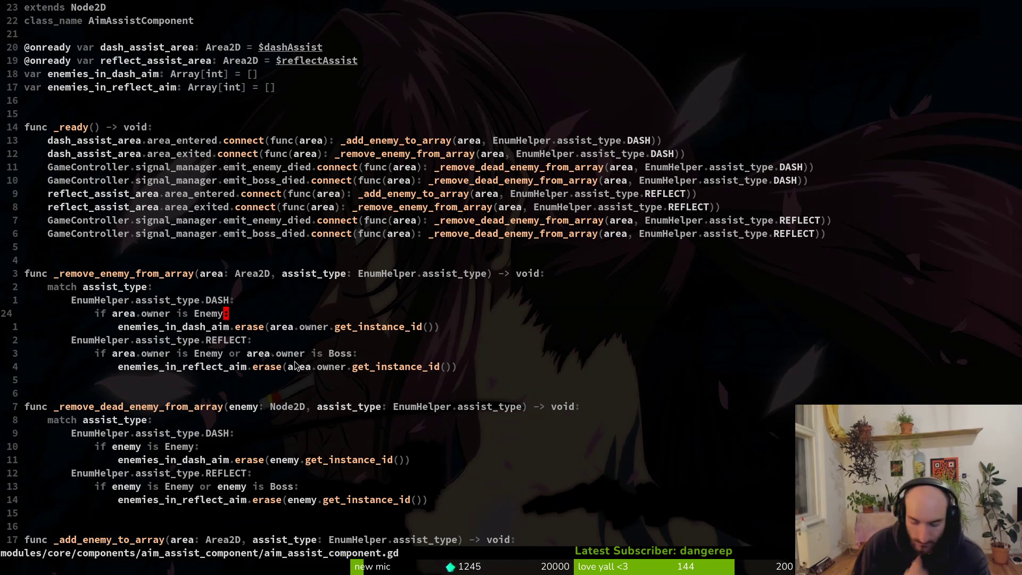
{"action": "type", "text": "is Enemy or "}
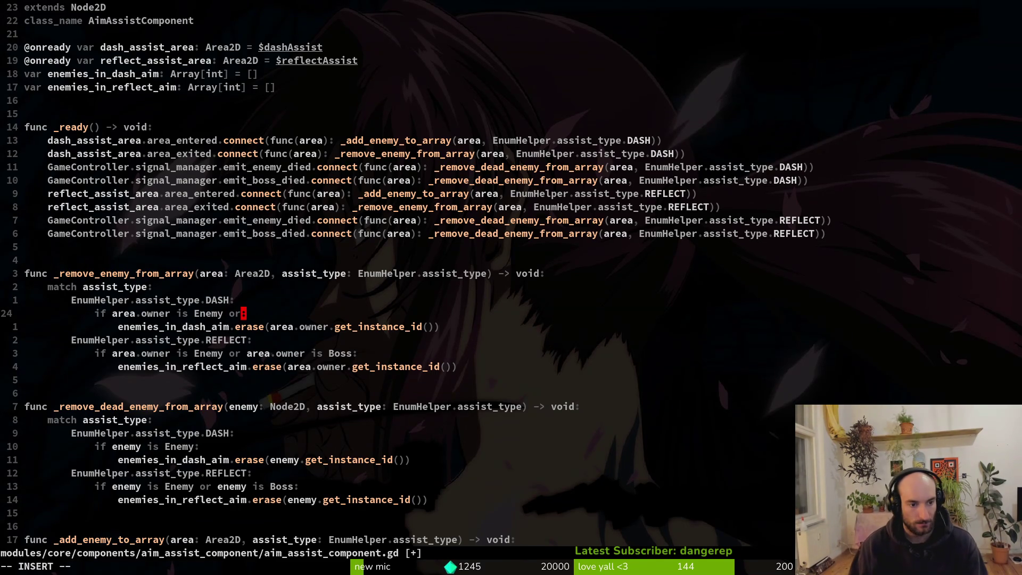
{"action": "type", "text": "are"}
{"action": "key", "text": "Escape"}
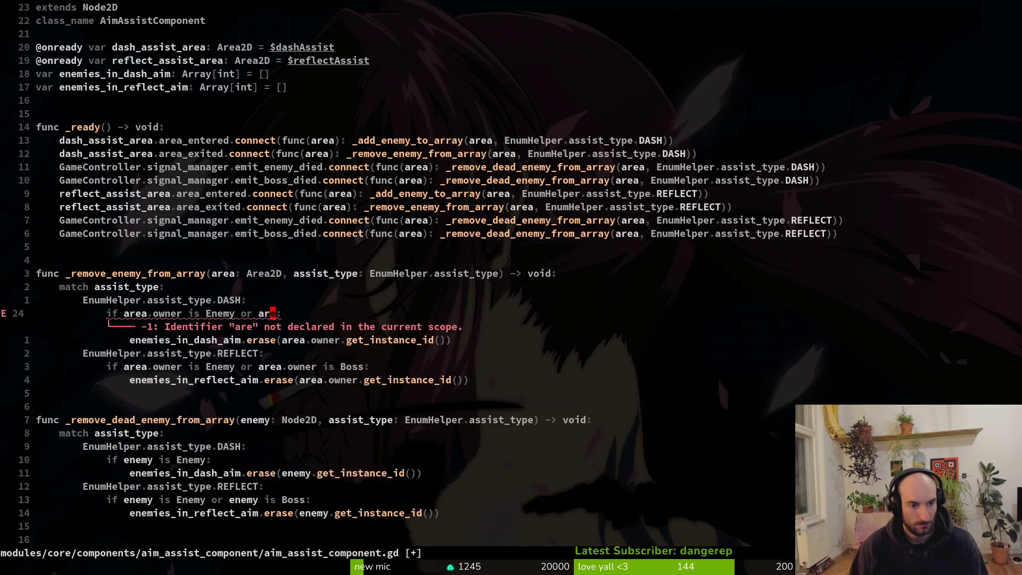
{"action": "type", "text": "u:w"}
{"action": "key", "text": "Return"}
{"action": "key", "text": "alt+Tab"}
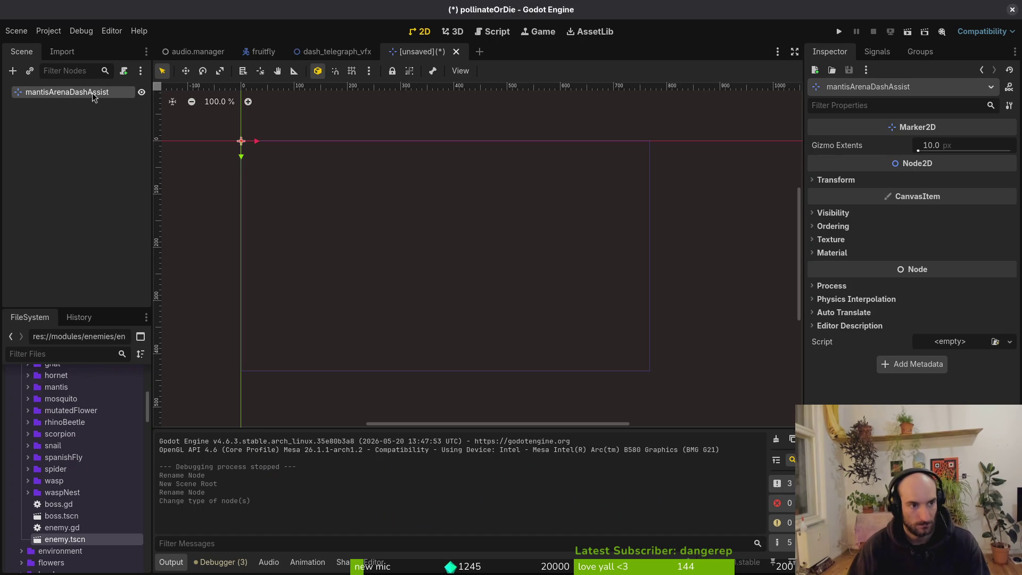
Change the mantisArenaDashAssist root node's type to Area2D
{"action": "key", "text": "ctrl+a"}
{"action": "key", "text": "Escape"}
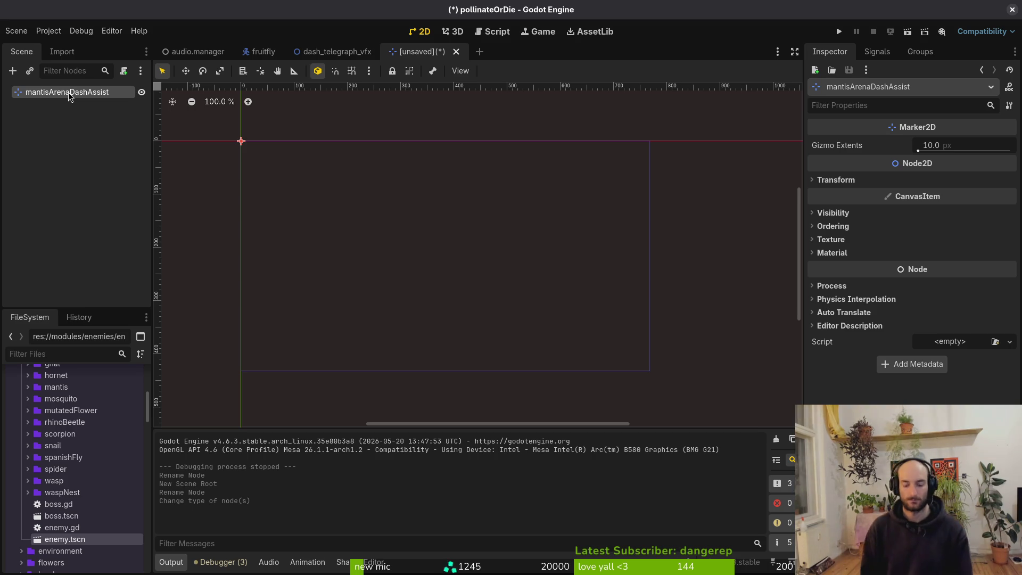
{"action": "double_click", "coordinate": [67, 92]}
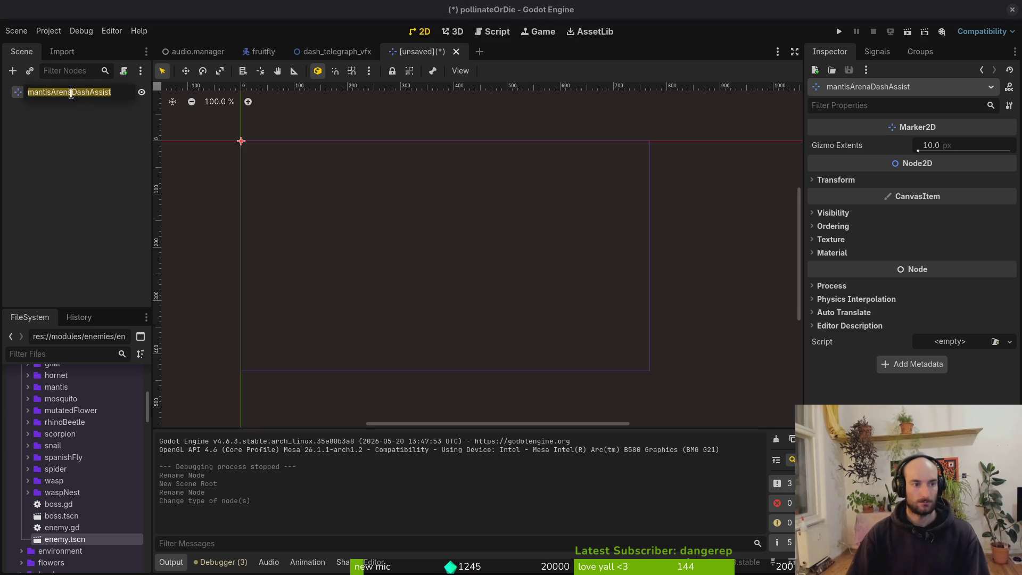
{"action": "key", "text": "Escape"}
{"action": "right_click", "coordinate": [60, 92]}
{"action": "left_click", "coordinate": [138, 202]}
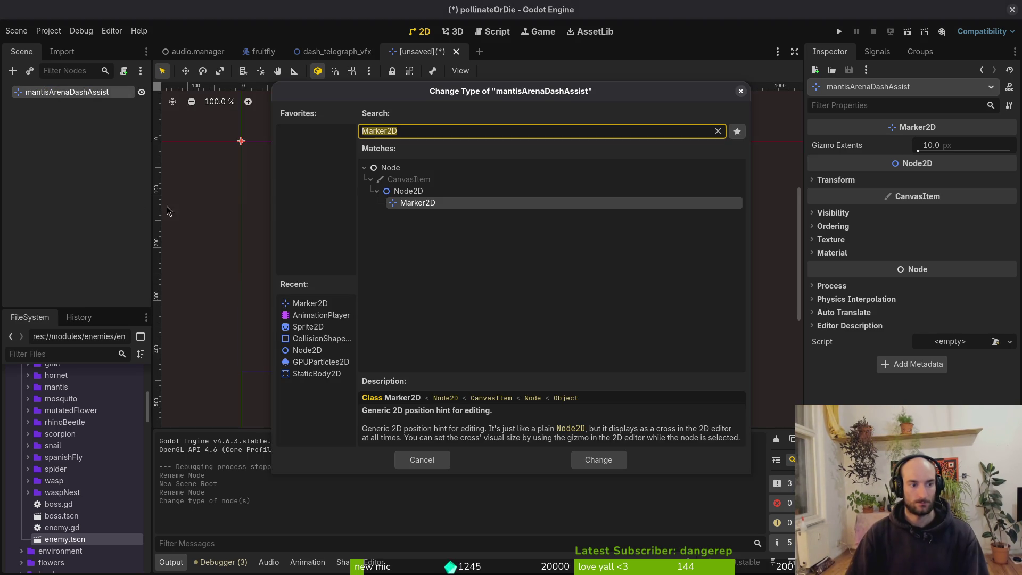
{"action": "type", "text": "area"}
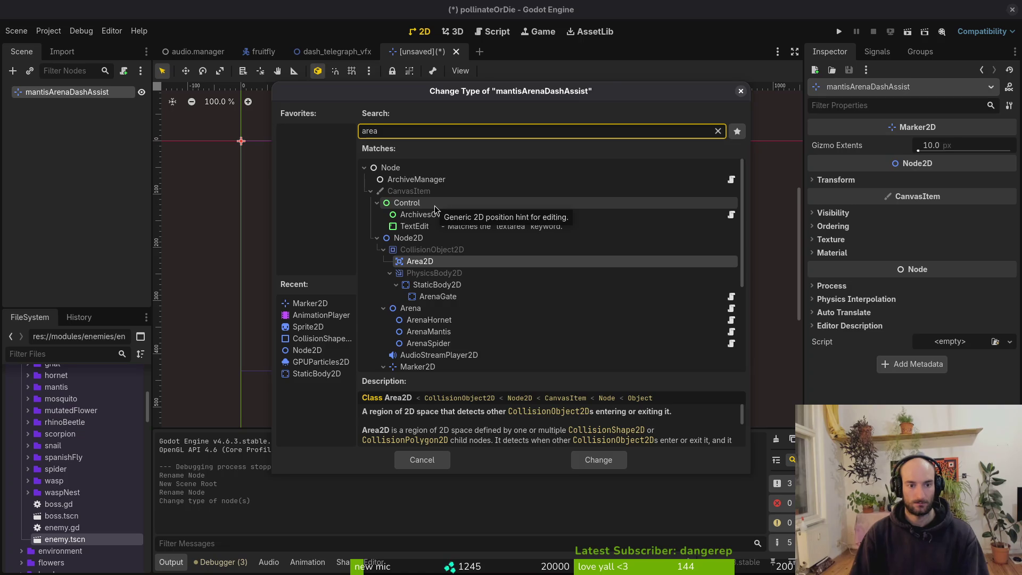
{"action": "key", "text": "Return"}
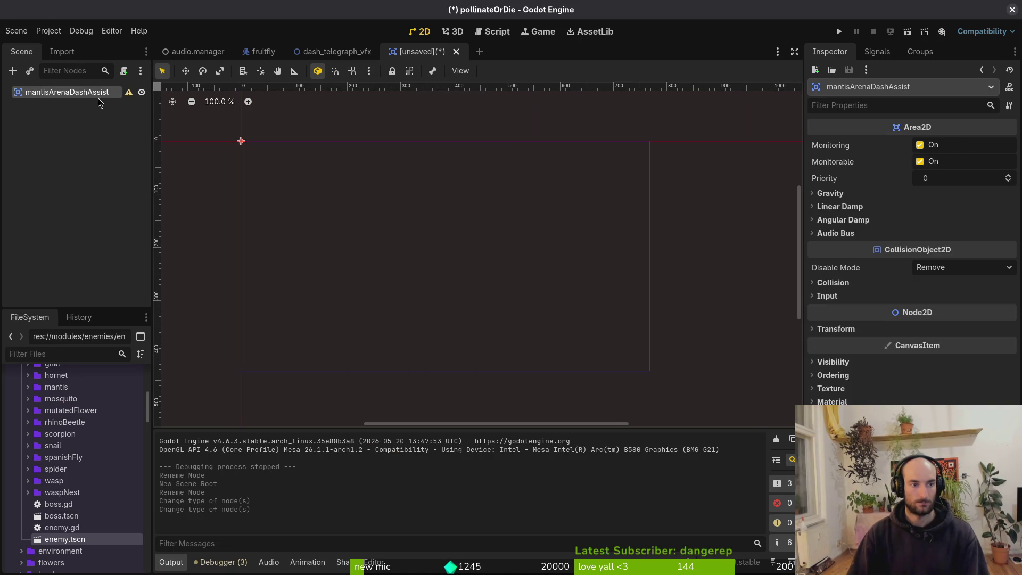
Undo the type change so the root is Marker2D again, and bring up Create New Node
{"action": "key", "text": "alt+Tab"}
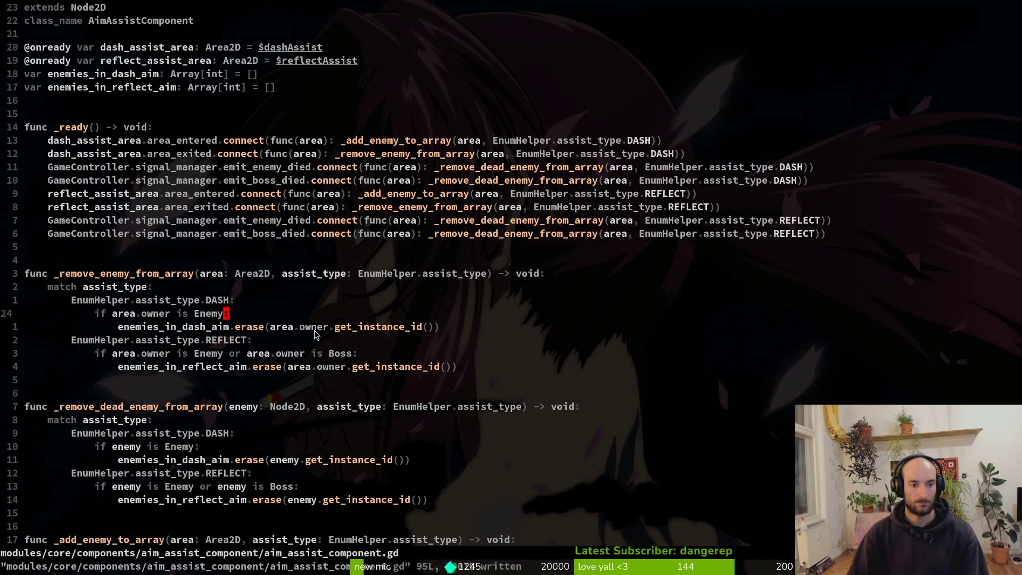
{"action": "key", "text": "alt+Tab"}
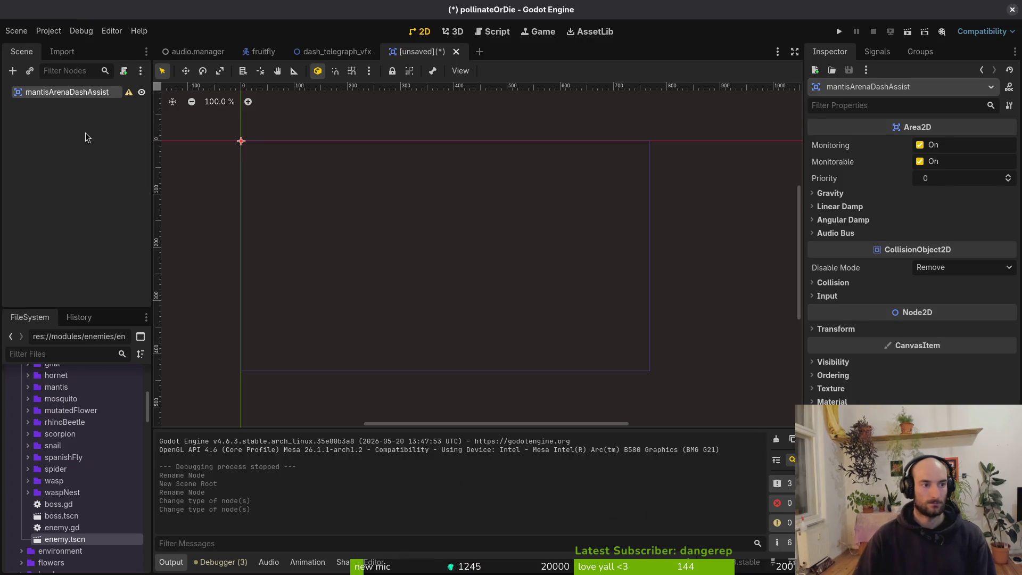
{"action": "key", "text": "ctrl+z"}
{"action": "key", "text": "ctrl+a"}
Add an Area2D under the root and a CollisionShape2D under the Area2D
{"action": "type", "text": "area"}
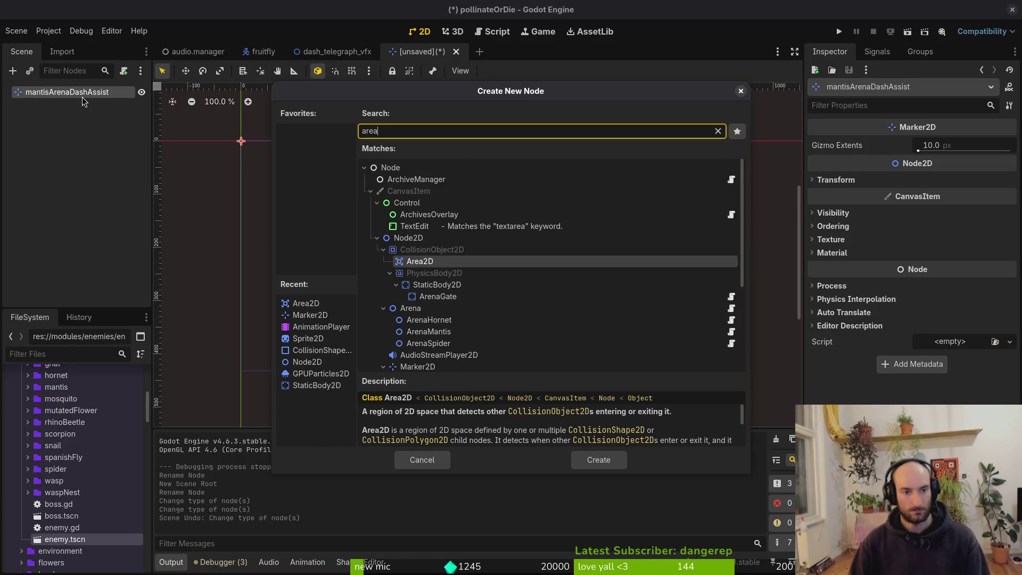
{"action": "key", "text": "Return"}
{"action": "key", "text": "ctrl+a"}
{"action": "type", "text": "collisionshape"}
{"action": "key", "text": "Return"}
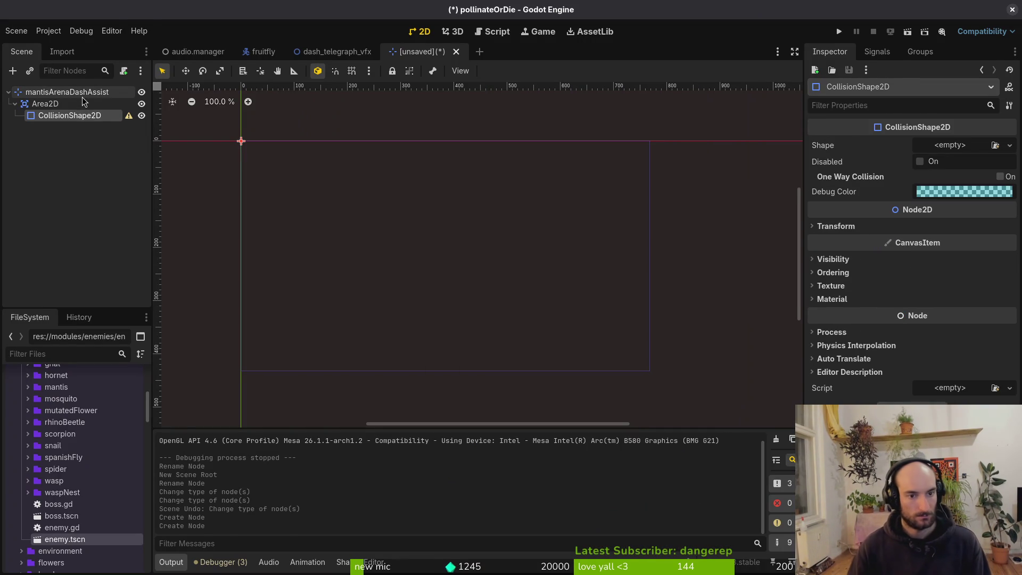
Put the Area2D on collision layer 3 with no mask bits and monitoring turned off
{"action": "left_click", "coordinate": [48, 104]}
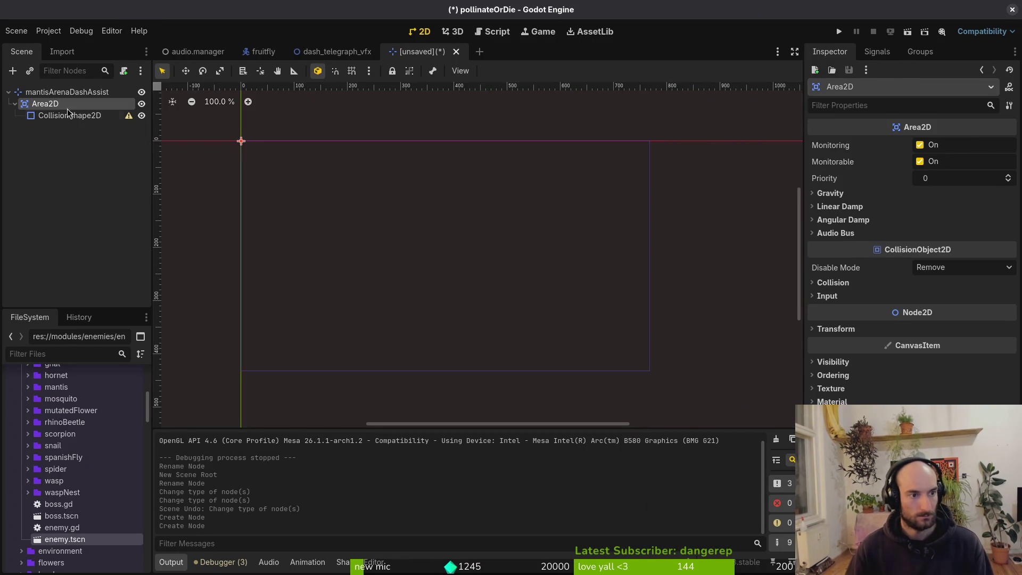
{"action": "left_click", "coordinate": [856, 285]}
{"action": "left_click", "coordinate": [822, 314]}
{"action": "left_click", "coordinate": [822, 364]}
{"action": "left_click", "coordinate": [850, 364]}
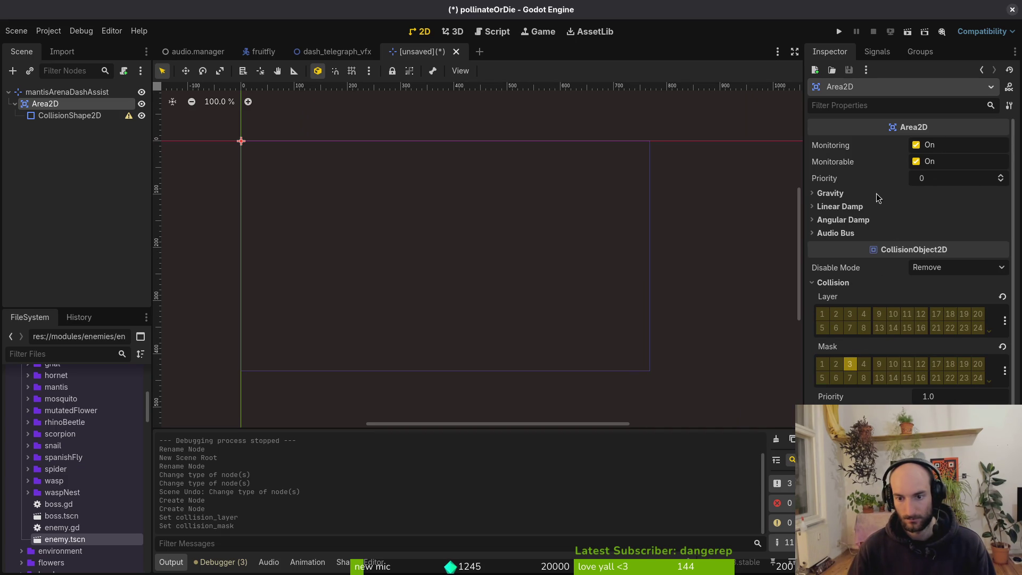
{"action": "left_click", "coordinate": [850, 364]}
{"action": "left_click", "coordinate": [850, 314]}
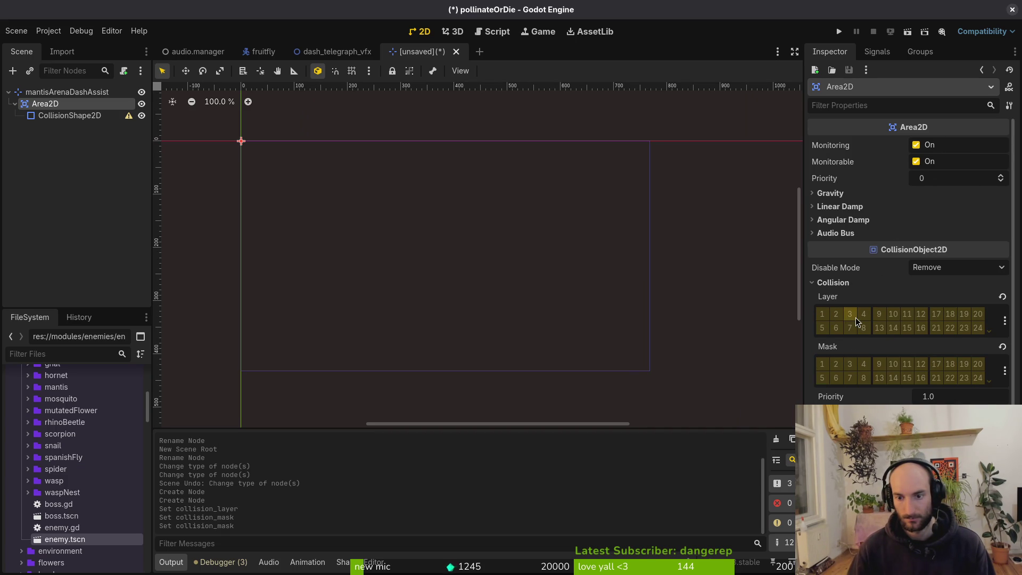
{"action": "left_click", "coordinate": [916, 145]}
Compare with enemy.tscn's HurtboxComponent collision settings, then start saving the new scene
{"action": "key", "text": "ctrl+s"}
{"action": "key", "text": "Escape"}
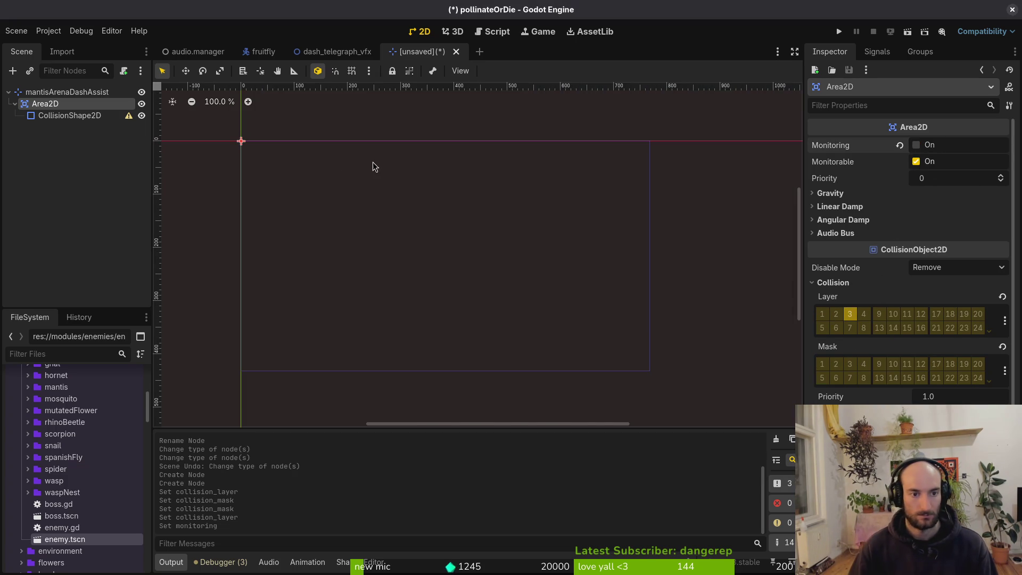
{"action": "key", "text": "ctrl+shift+o"}
{"action": "type", "text": "enemy"}
{"action": "key", "text": "Return"}
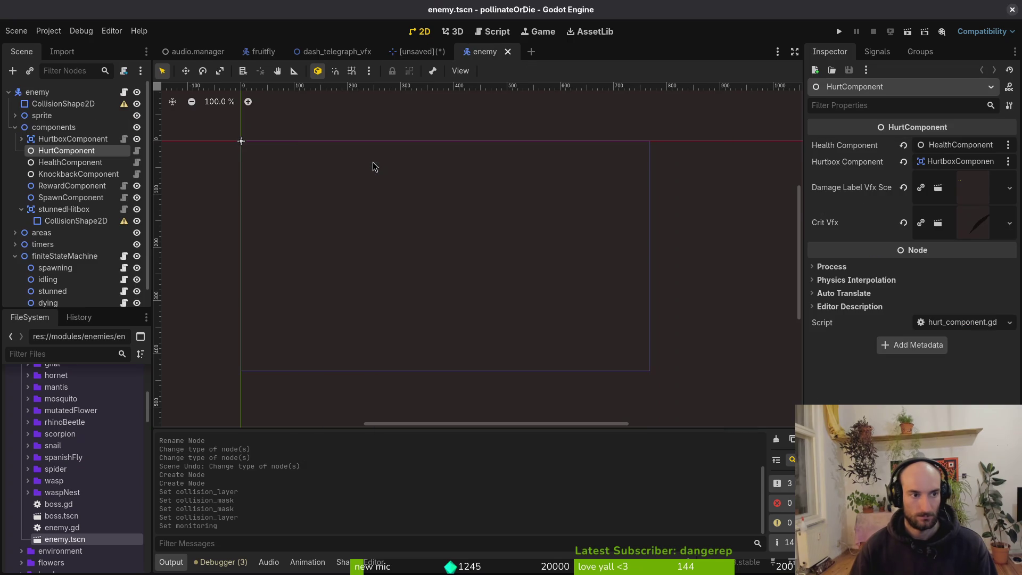
{"action": "key", "text": "Up"}
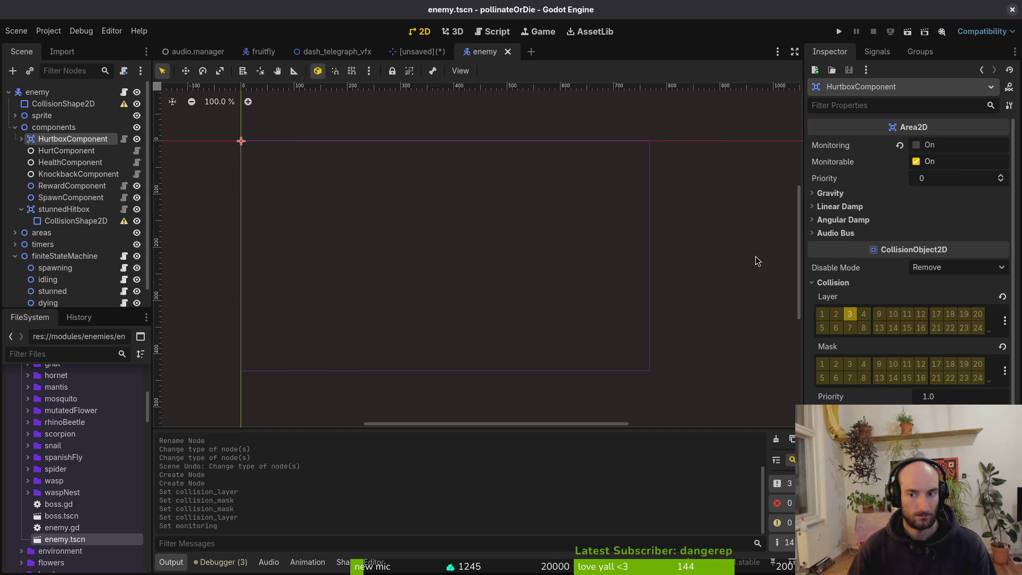
{"action": "left_click", "coordinate": [418, 51]}
{"action": "key", "text": "ctrl+s"}
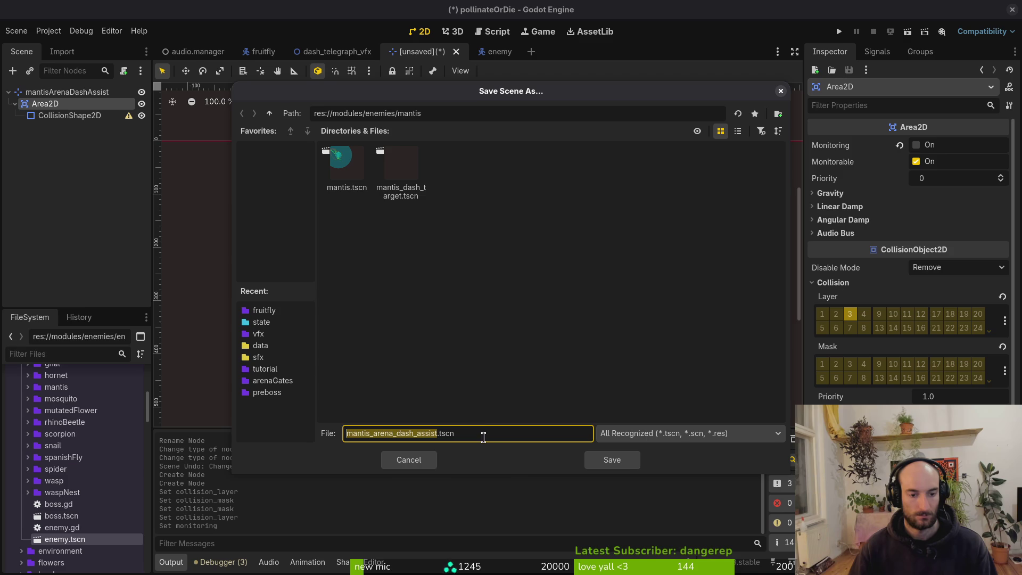
Save the scene as mantis_arena_dash_assist.tscn and give the CollisionShape2D a new CircleShape2D
{"action": "left_click", "coordinate": [615, 465]}
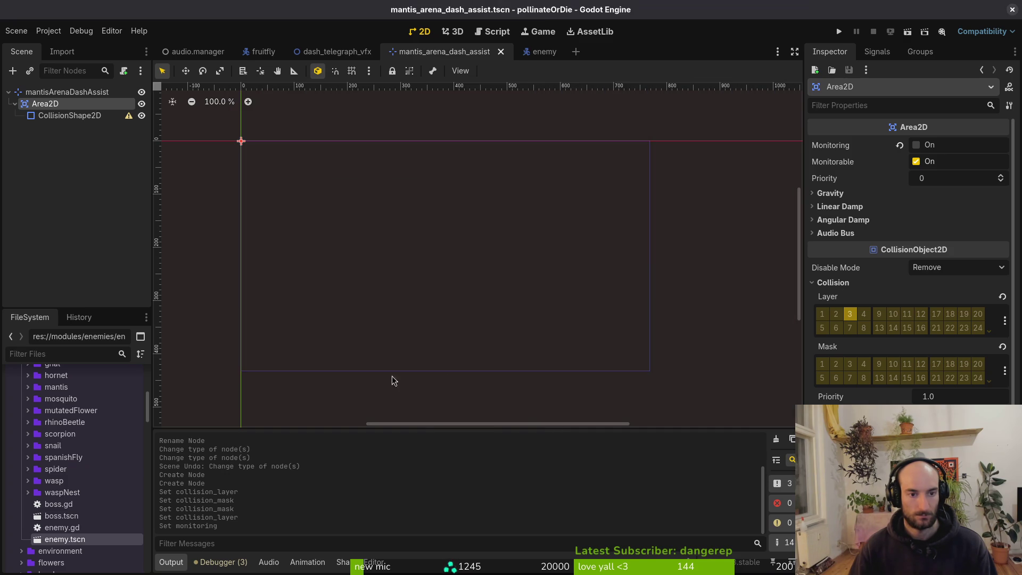
{"action": "left_click", "coordinate": [80, 116]}
{"action": "scroll", "coordinate": [248, 176], "scroll_direction": "up", "scroll_amount": 4}
{"action": "scroll", "coordinate": [486, 250], "scroll_direction": "up", "scroll_amount": 10}
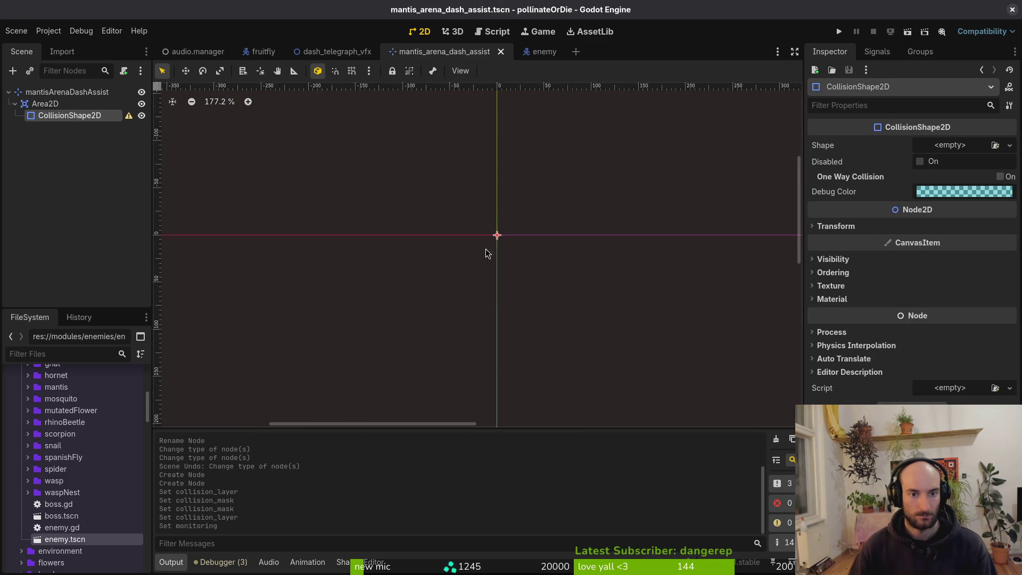
{"action": "left_click", "coordinate": [1009, 145]}
{"action": "left_click", "coordinate": [933, 212]}
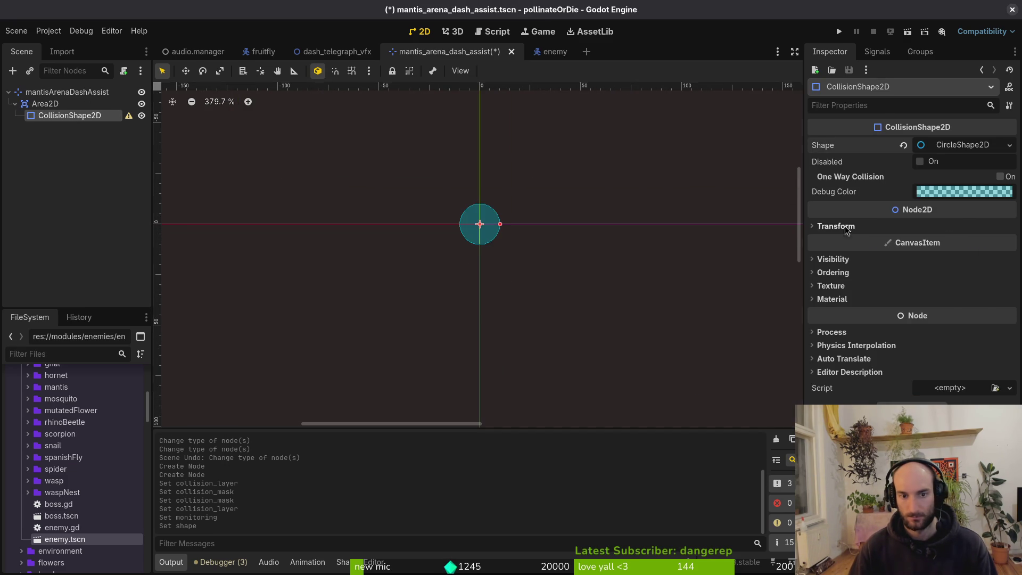
{"action": "scroll", "coordinate": [481, 221], "scroll_direction": "up", "scroll_amount": 9}
{"action": "key", "text": "ctrl+s"}
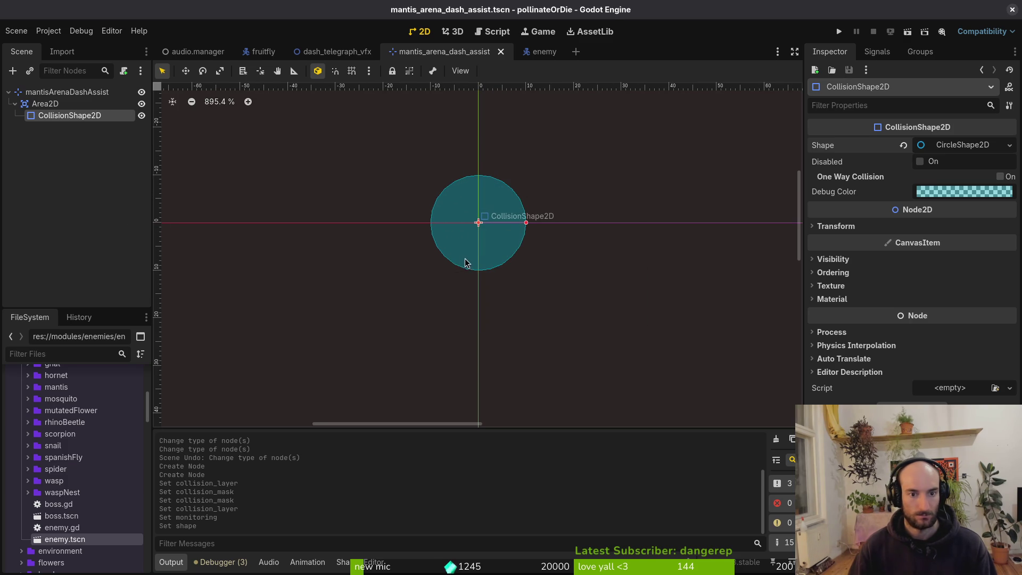
Collapse the Area2D and root branches in the scene tree and save again
{"action": "left_click", "coordinate": [14, 102]}
{"action": "left_click", "coordinate": [8, 92]}
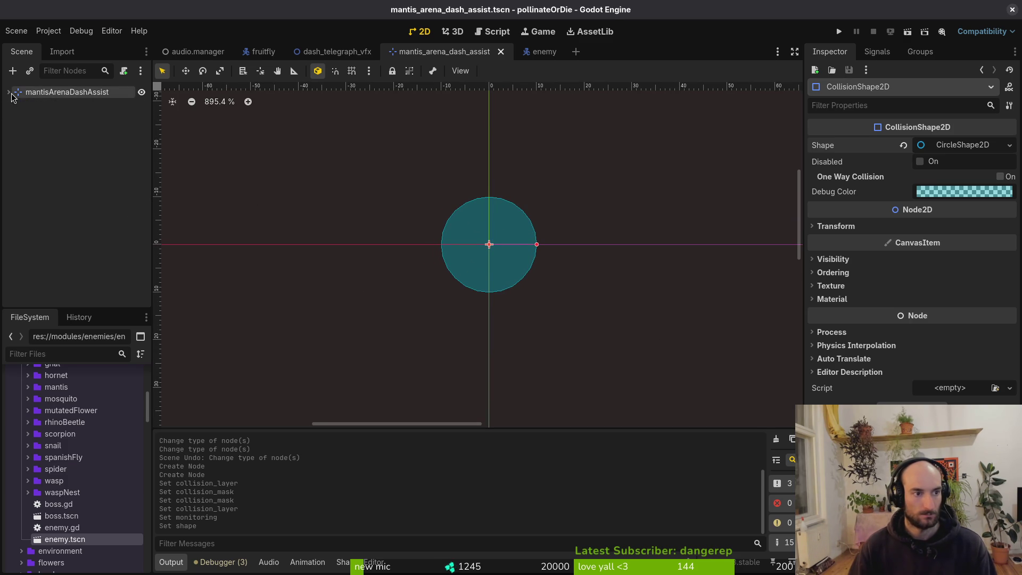
{"action": "key", "text": "ctrl+s"}
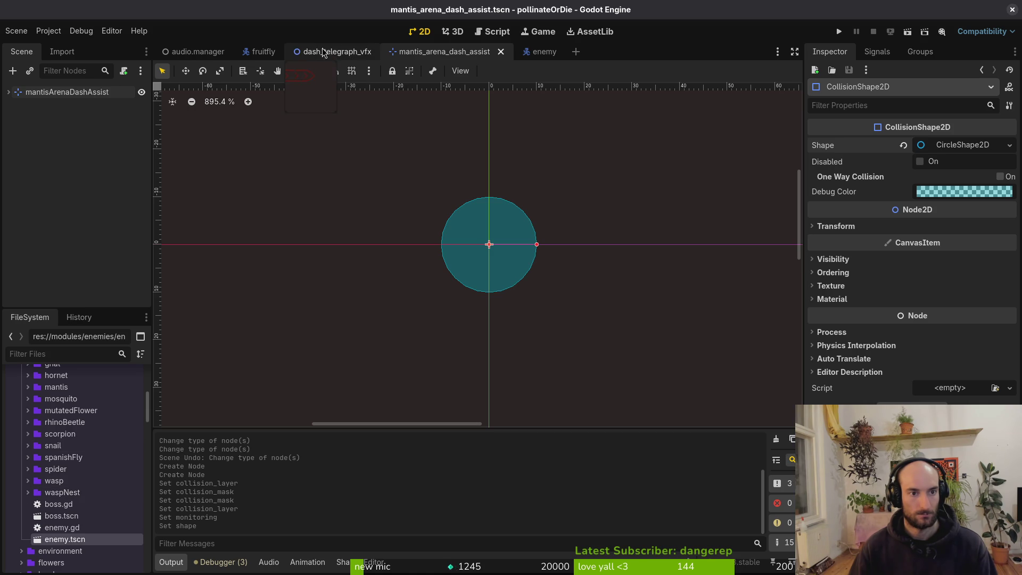
Open arena_mantis.tscn, return to the mantis_arena_dash_assist tab, then switch to Neovim
{"action": "key", "text": "ctrl+shift+o"}
{"action": "type", "text": "enemy"}
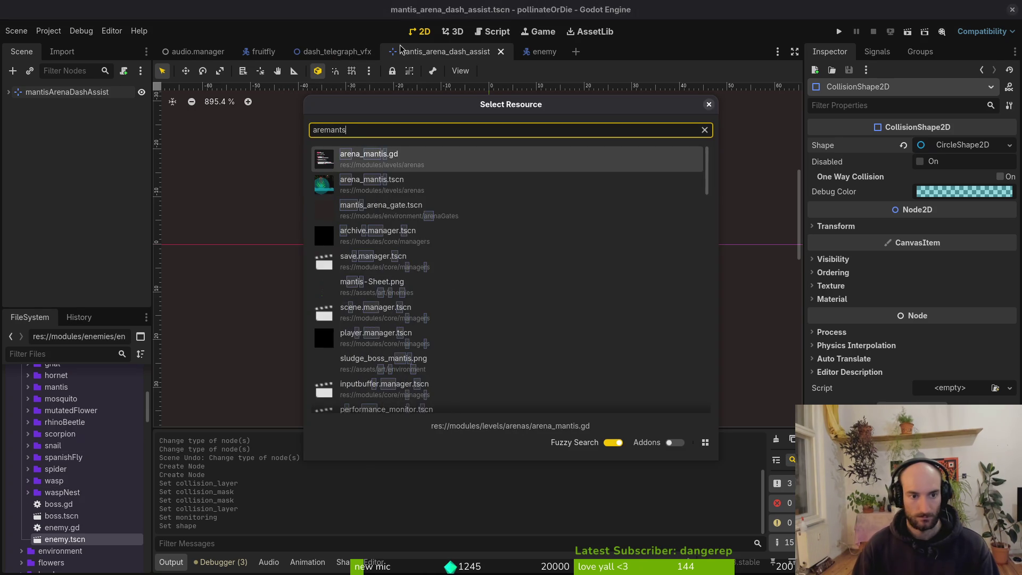
{"action": "key", "text": "Return"}
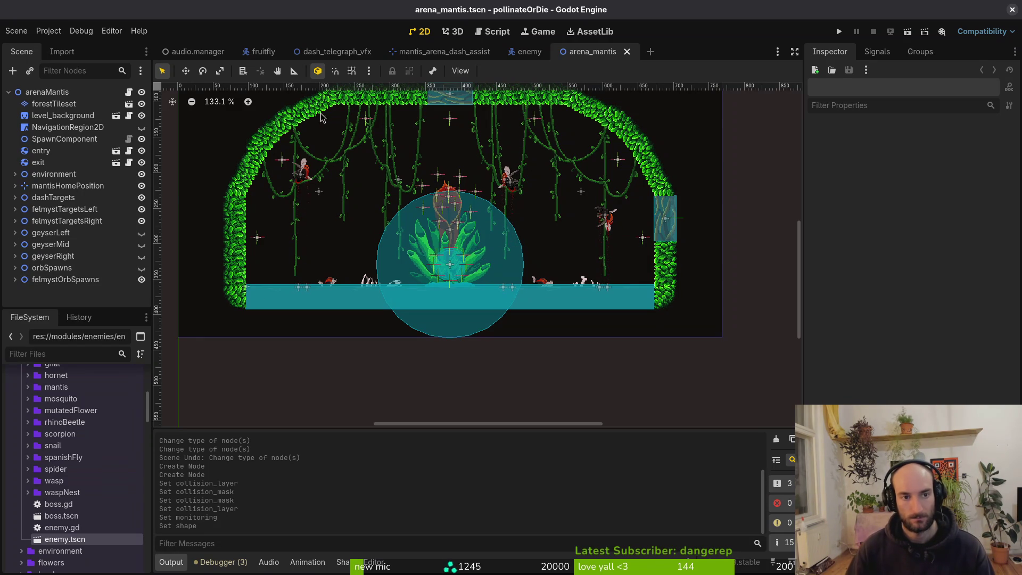
{"action": "left_click", "coordinate": [461, 56]}
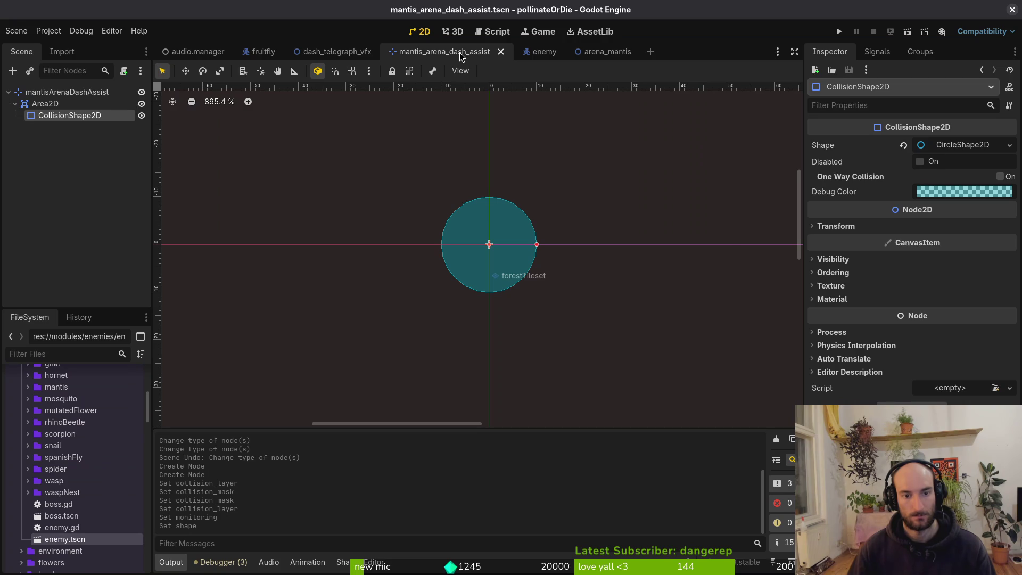
{"action": "key", "text": "alt+Tab"}
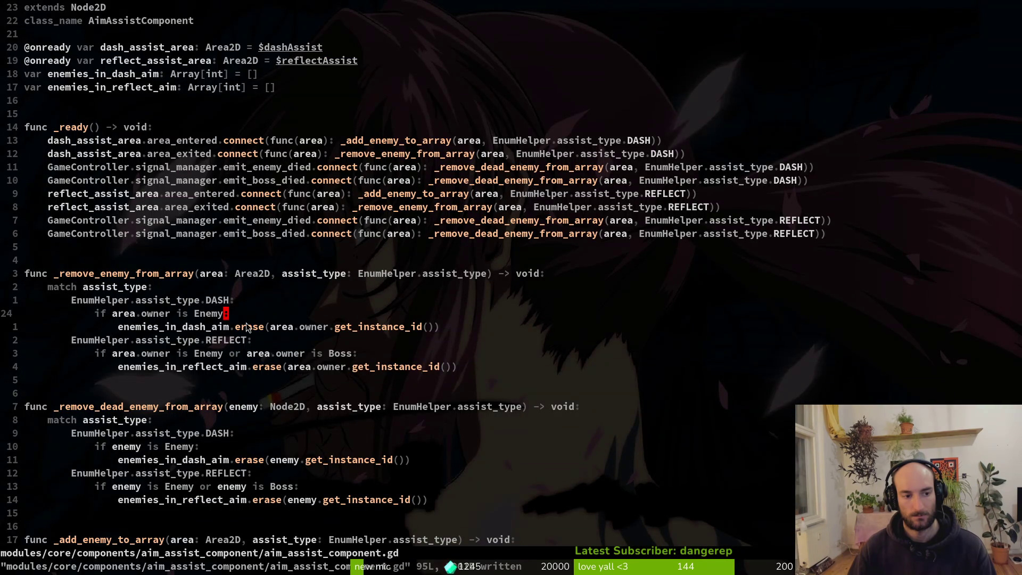
Append 'or area.owner is Boss' to the DASH Enemy check, copy that line, and save
{"action": "left_click", "coordinate": [186, 325]}
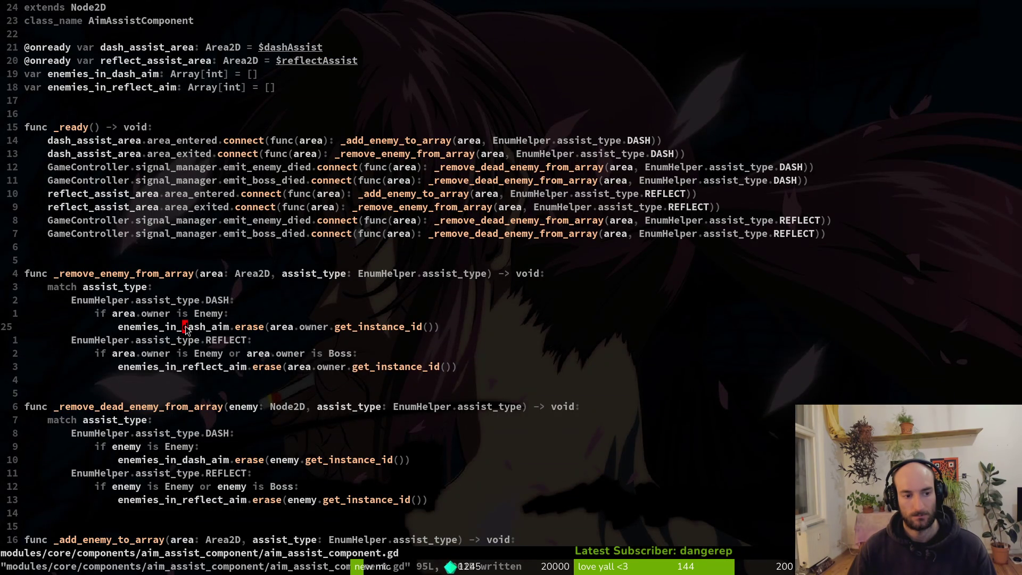
{"action": "left_click", "coordinate": [222, 314]}
{"action": "type", "text": "is Enemy or a"}
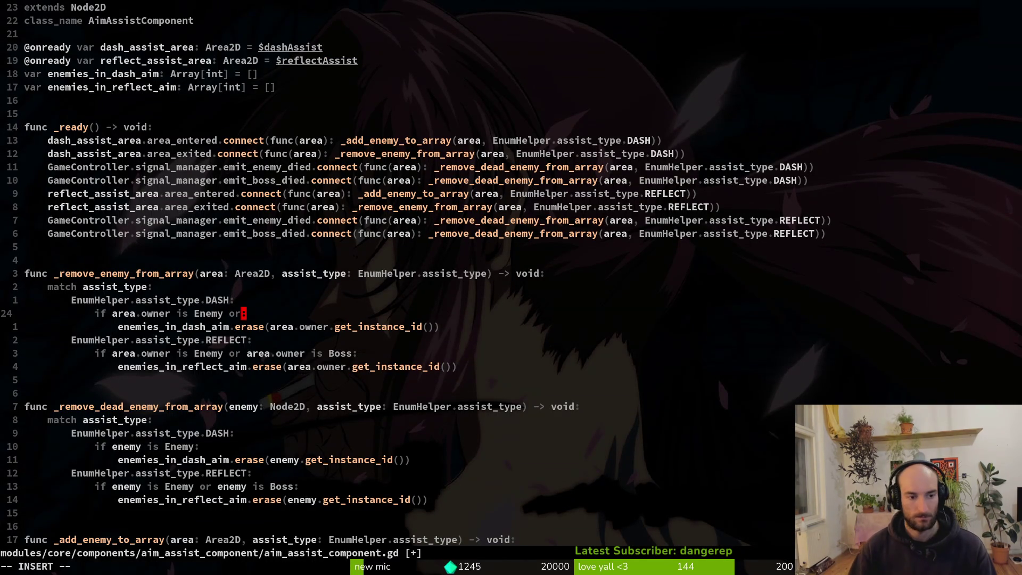
{"action": "type", "text": "rea.owner is B"}
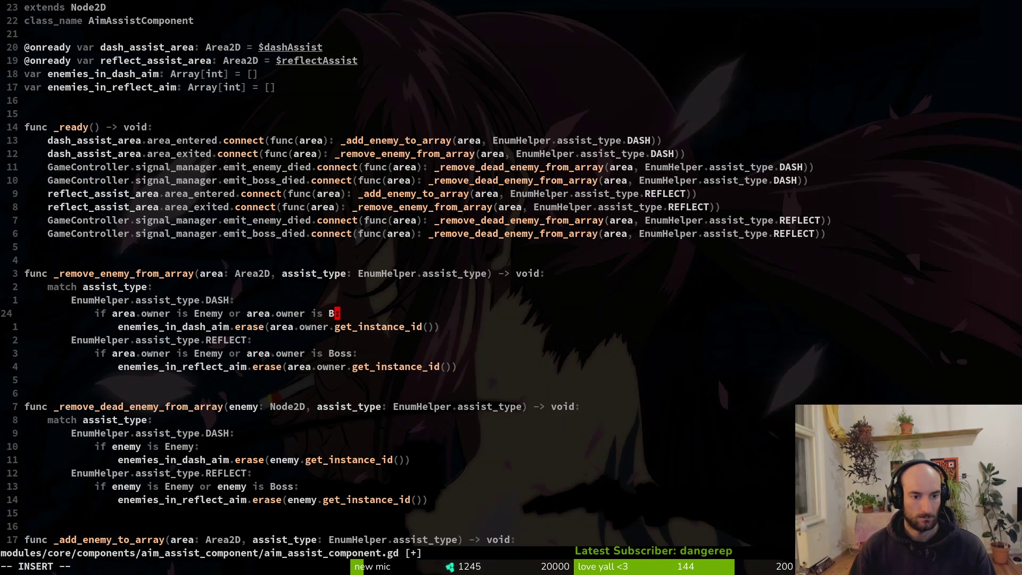
{"action": "type", "text": "oss"}
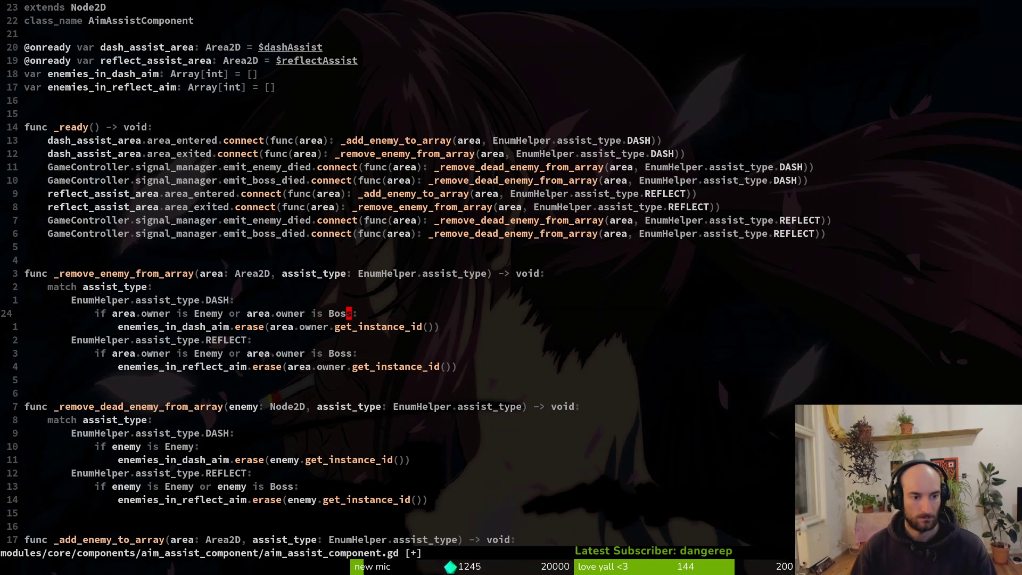
{"action": "key", "text": "Escape"}
{"action": "type", "text": "Vy:w"}
{"action": "key", "text": "Return"}
{"action": "key", "text": "j"}
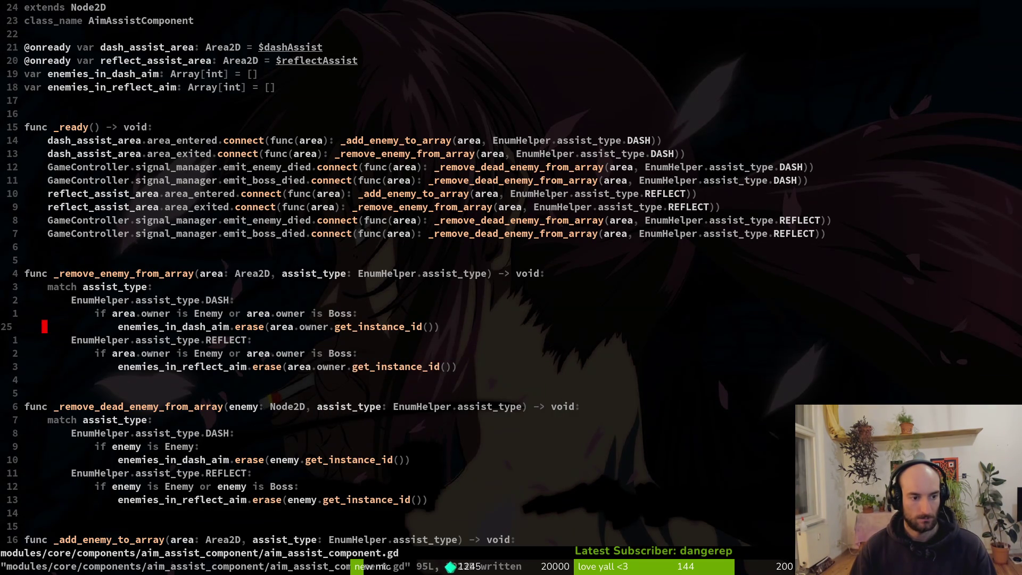
{"action": "key", "text": "j"}
{"action": "key", "text": "j"}
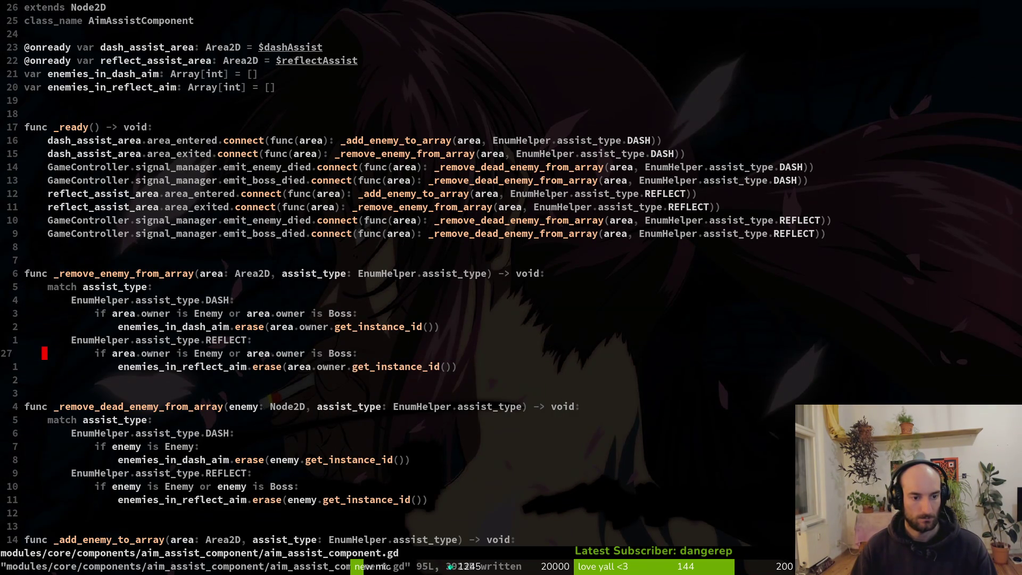
{"action": "key", "text": "k"}
{"action": "key", "text": "k"}
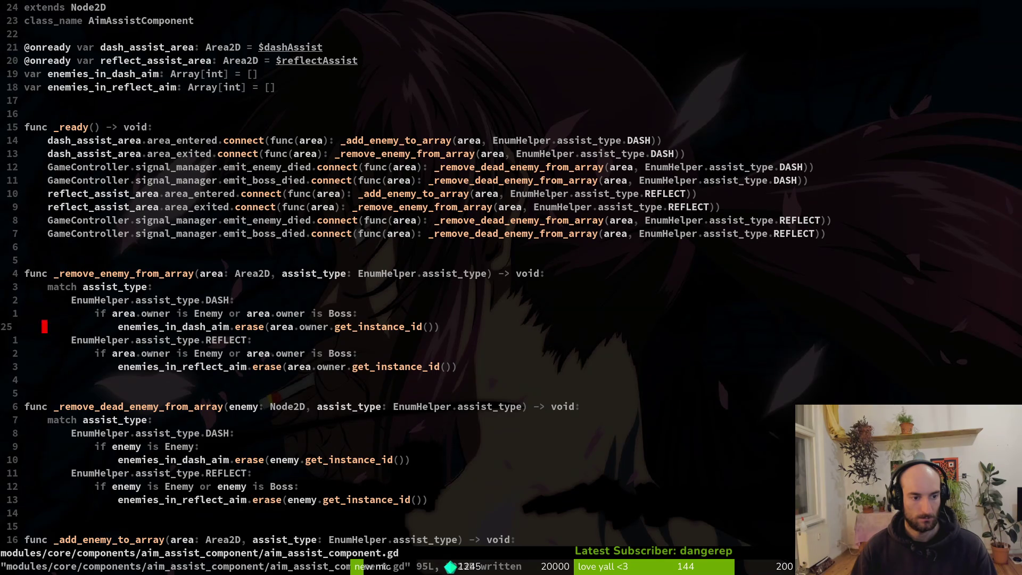
{"action": "type", "text": ":w"}
{"action": "key", "text": "Return"}
Make _remove_dead_enemy_from_array's DASH check 'enemy is Enemy or enemy is Boss' and save
{"action": "key", "text": "6"}
{"action": "key", "text": "j"}
{"action": "key", "text": "j"}
{"action": "key", "text": "j"}
{"action": "key", "text": "j"}
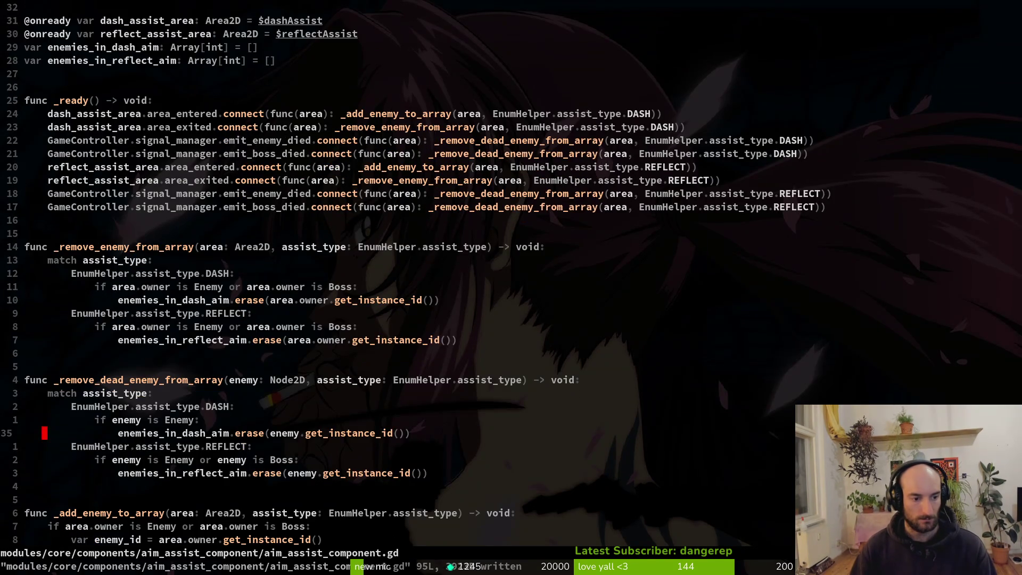
{"action": "key", "text": "k"}
{"action": "key", "text": "k"}
{"action": "type", "text": "jVp:w"}
{"action": "key", "text": "Return"}
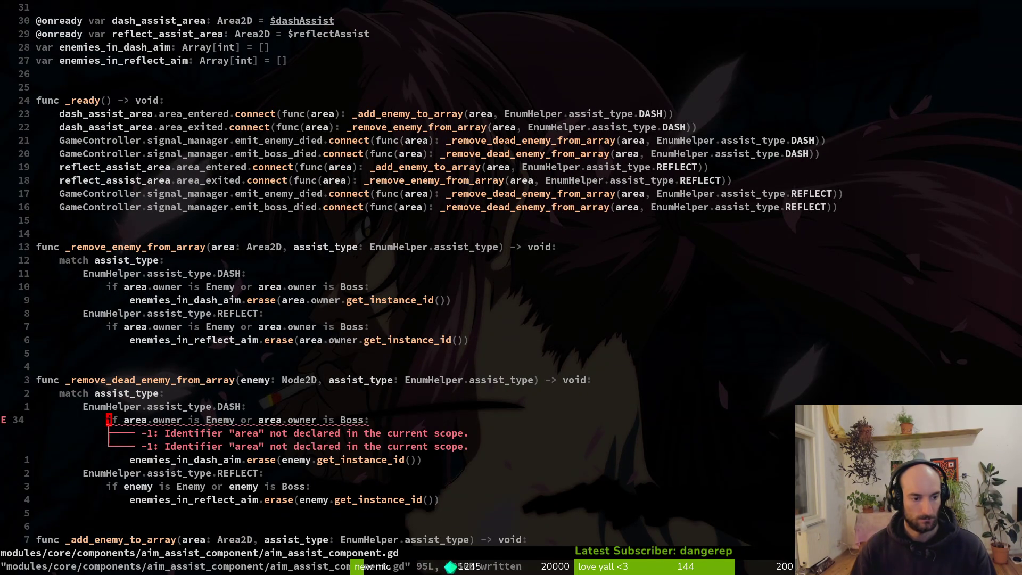
{"action": "key", "text": "u"}
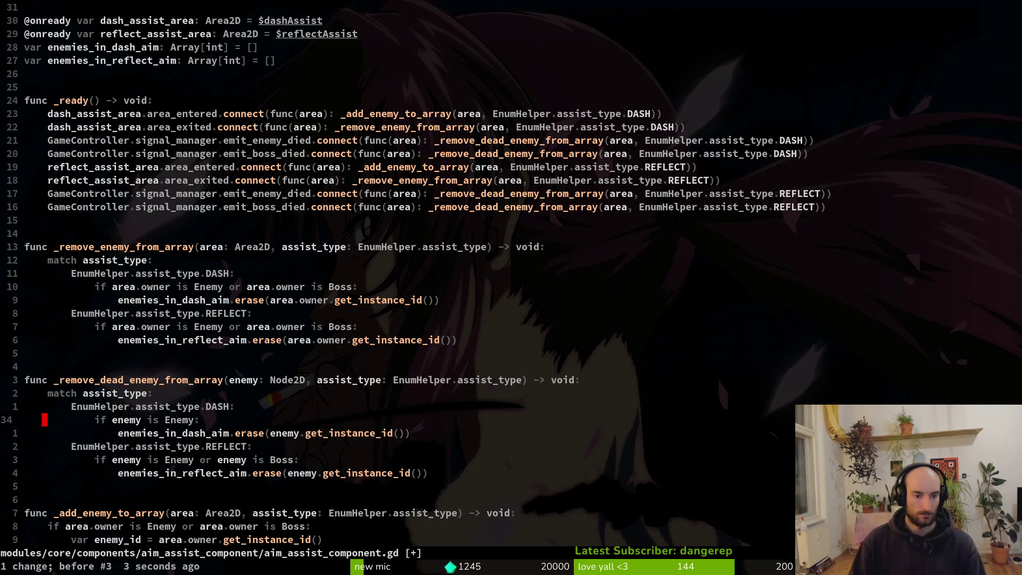
{"action": "key", "text": "P"}
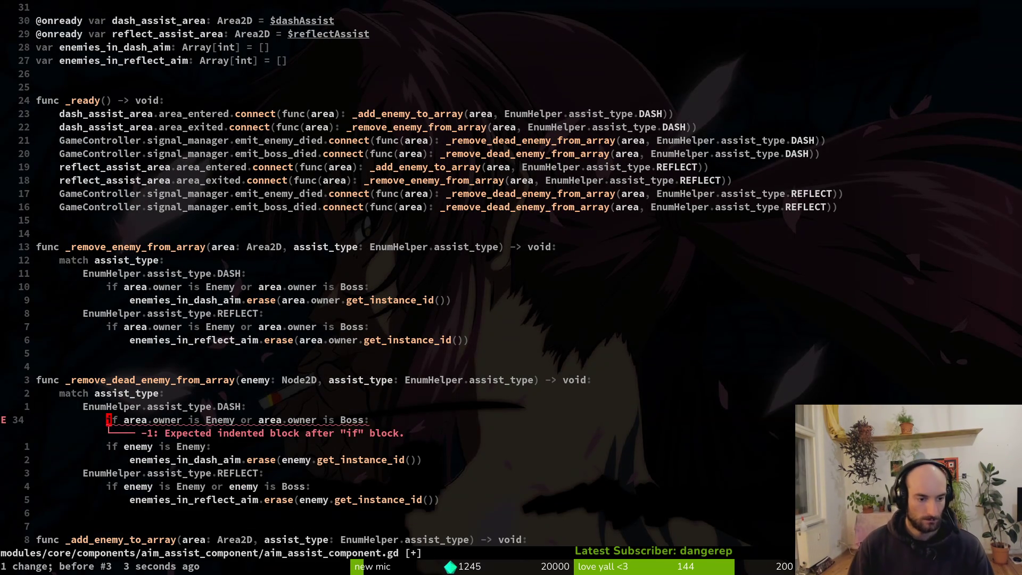
{"action": "key", "text": "u"}
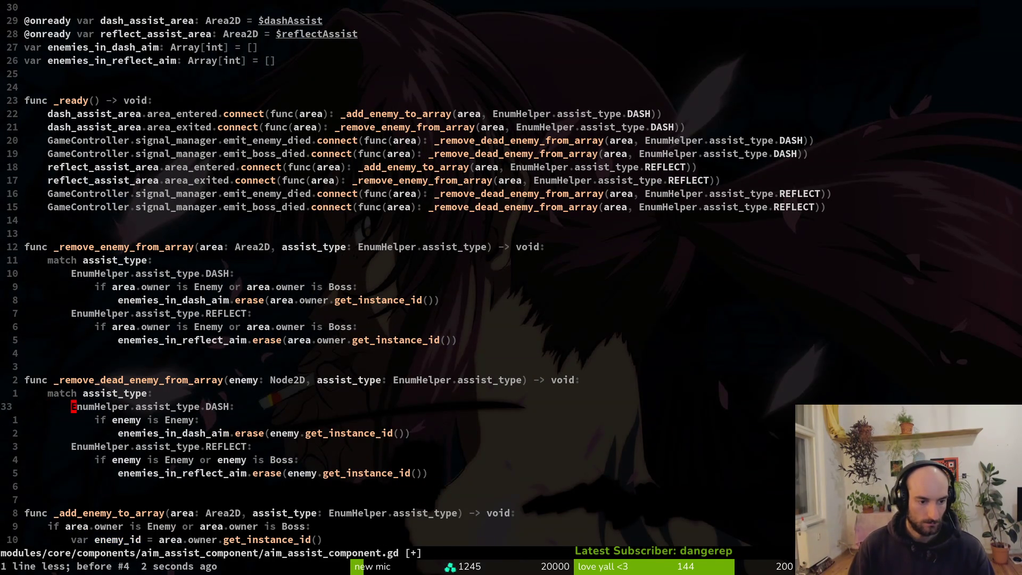
{"action": "key", "text": "j"}
{"action": "key", "text": "ctrl+e"}
{"action": "key", "text": "ctrl+e"}
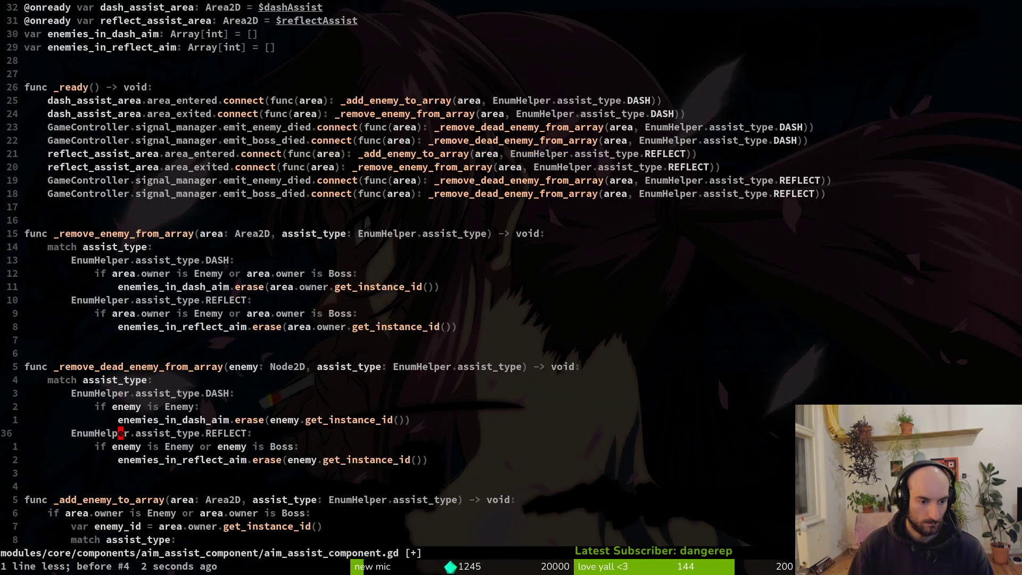
{"action": "key", "text": "0"}
{"action": "key", "text": "shift+v"}
{"action": "type", "text": "p:w"}
{"action": "key", "text": "Return"}
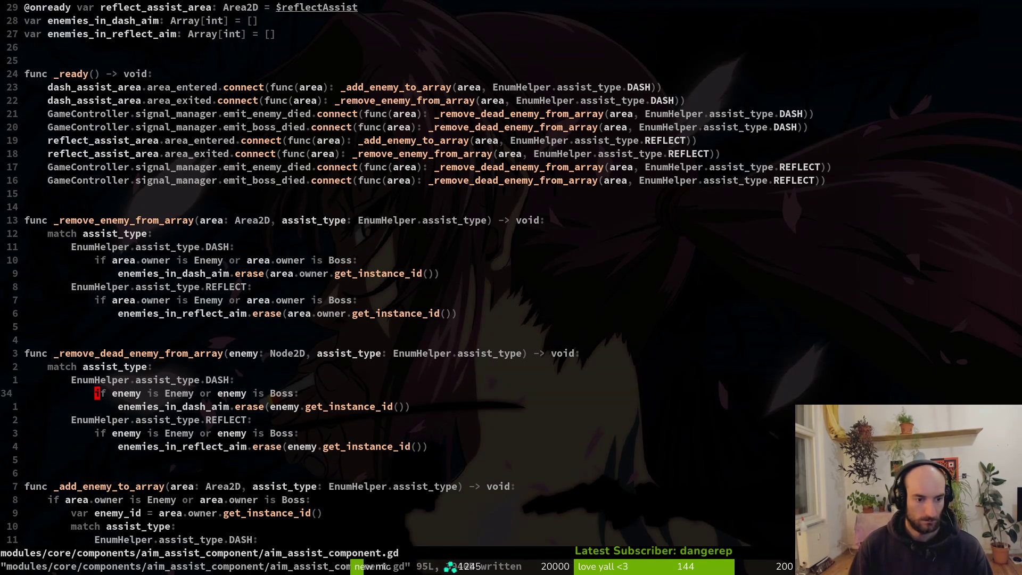
Step down past the dash-aim erase line to review the REFLECT check
{"action": "key", "text": "j"}
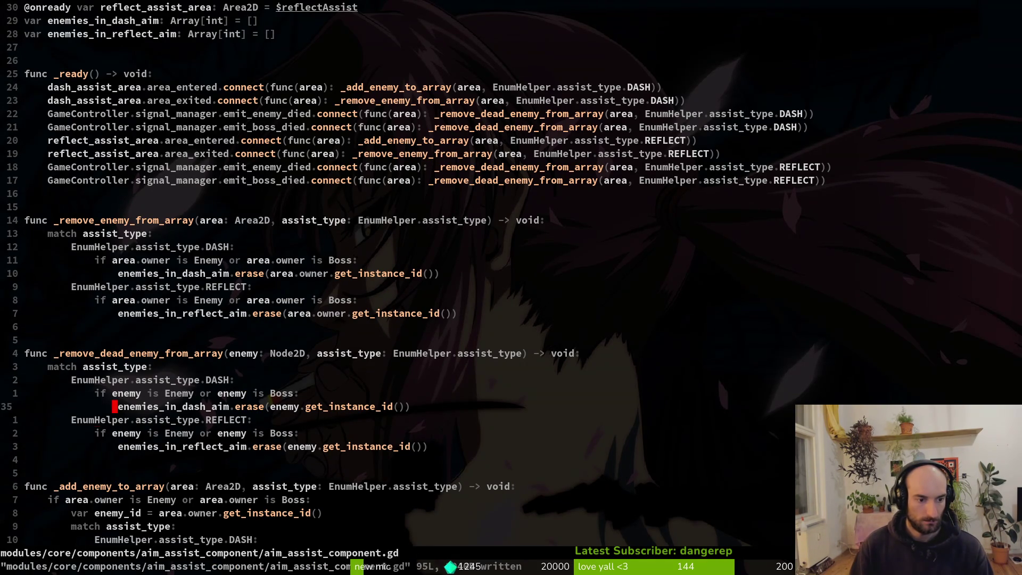
{"action": "key", "text": "j"}
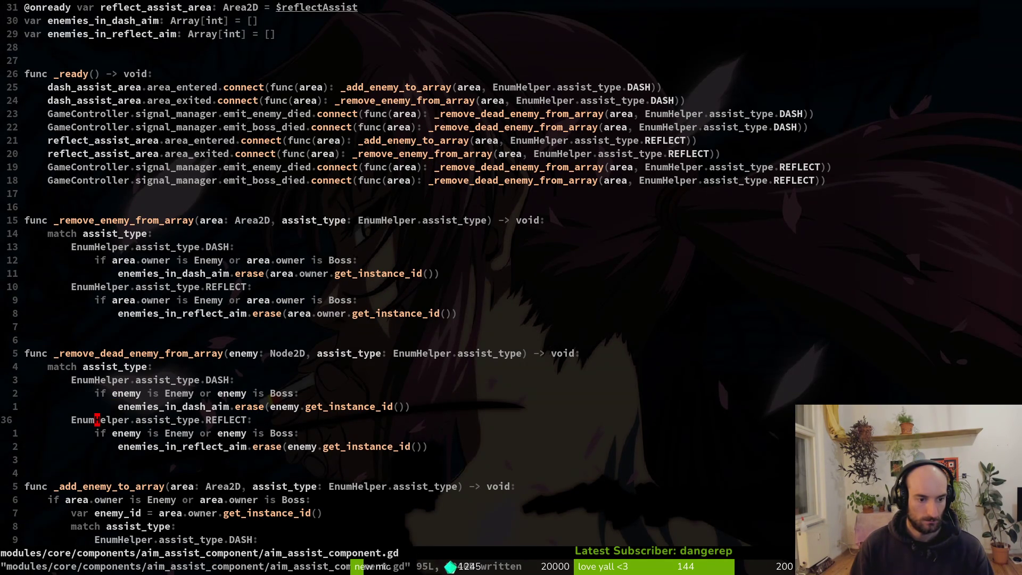
{"action": "key", "text": "j"}
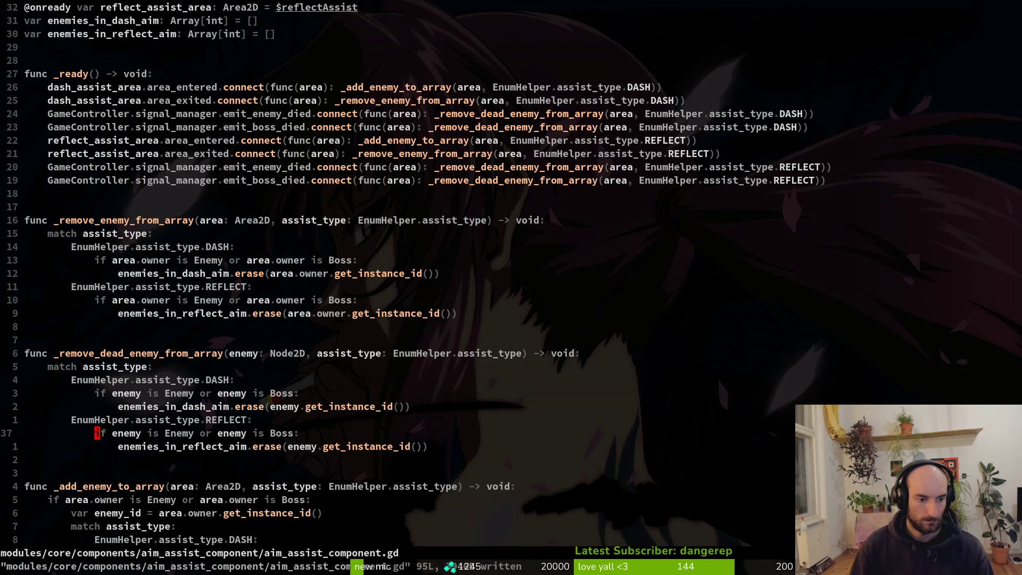
Extend _add_enemy_to_array's DASH Enemy check with 'or area.owner is Boss' and save
{"action": "key", "text": "ctrl+d"}
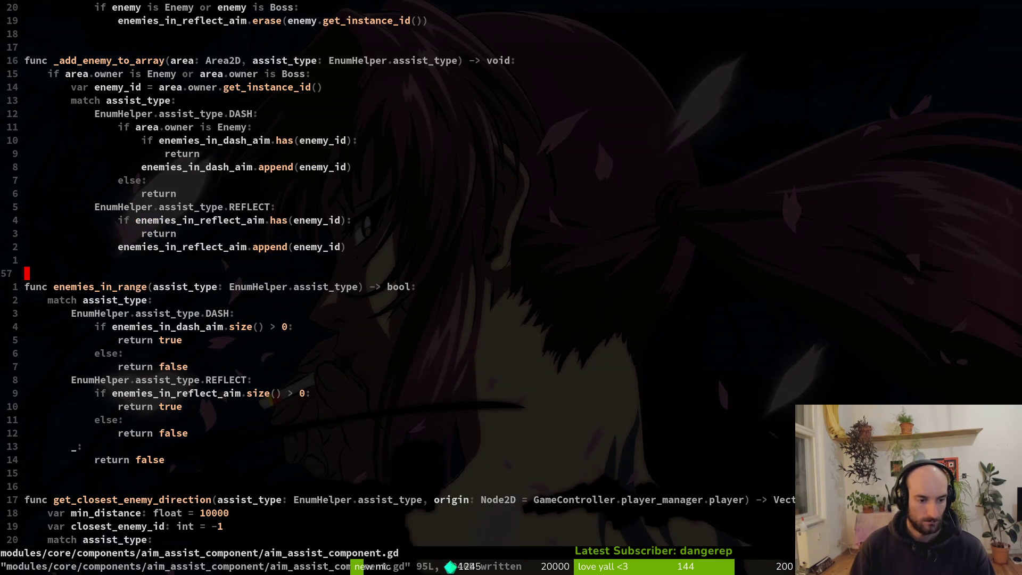
{"action": "key", "text": "k"}
{"action": "key", "text": "k"}
{"action": "key", "text": "k"}
{"action": "key", "text": "k"}
{"action": "key", "text": "k"}
{"action": "key", "text": "k"}
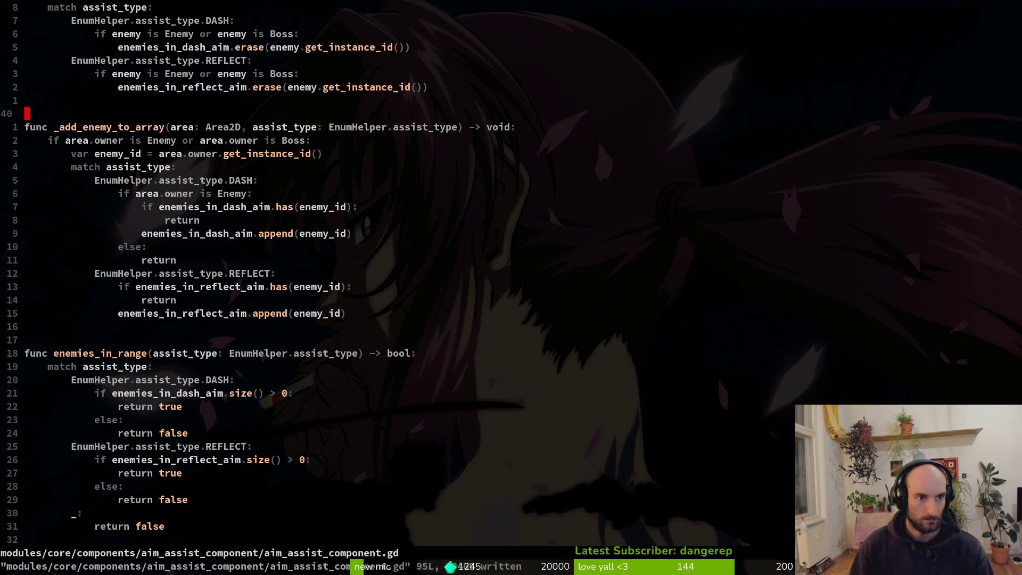
{"action": "key", "text": "j"}
{"action": "key", "text": "j"}
{"action": "key", "text": "j"}
{"action": "key", "text": "k"}
{"action": "key", "text": "shift+v"}
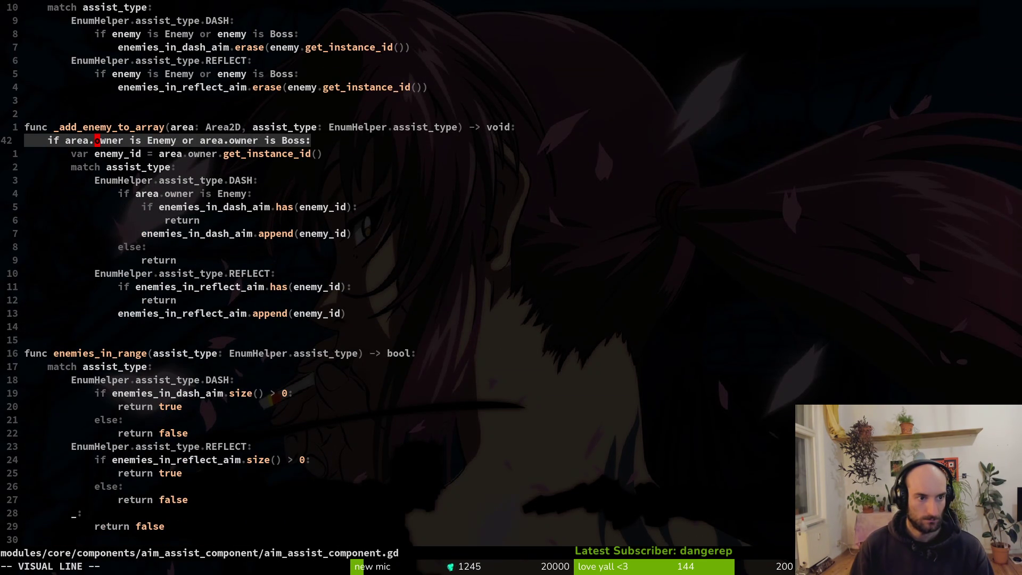
{"action": "key", "text": "Escape"}
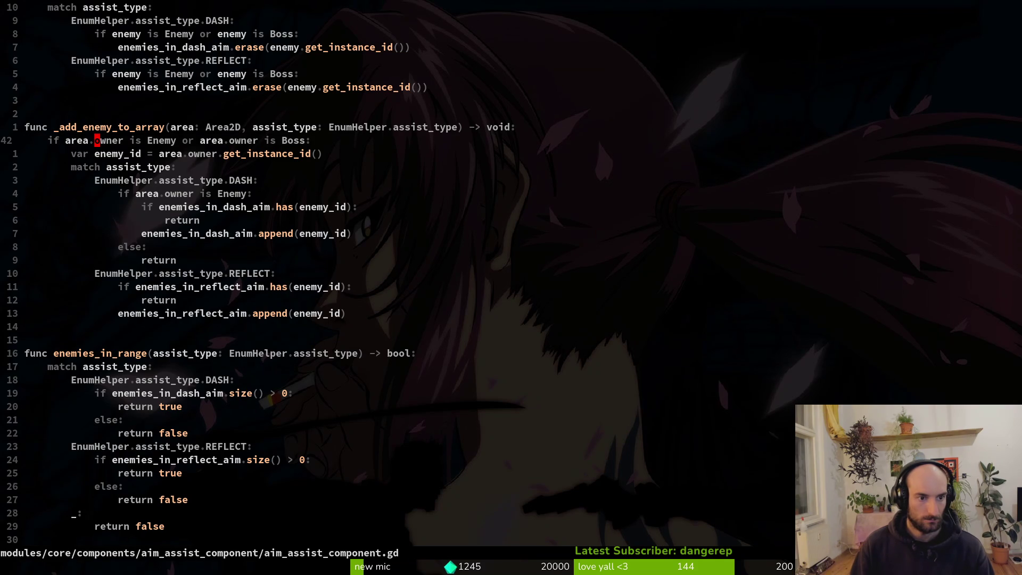
{"action": "key", "text": "j"}
{"action": "key", "text": "j"}
{"action": "key", "text": "j"}
{"action": "key", "text": "shift+v"}
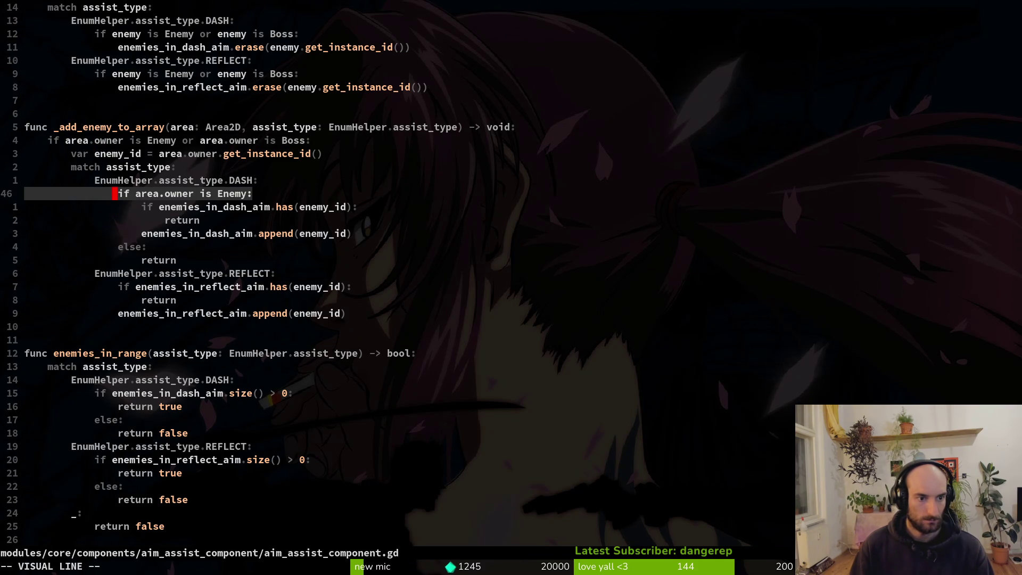
{"action": "key", "text": "Escape"}
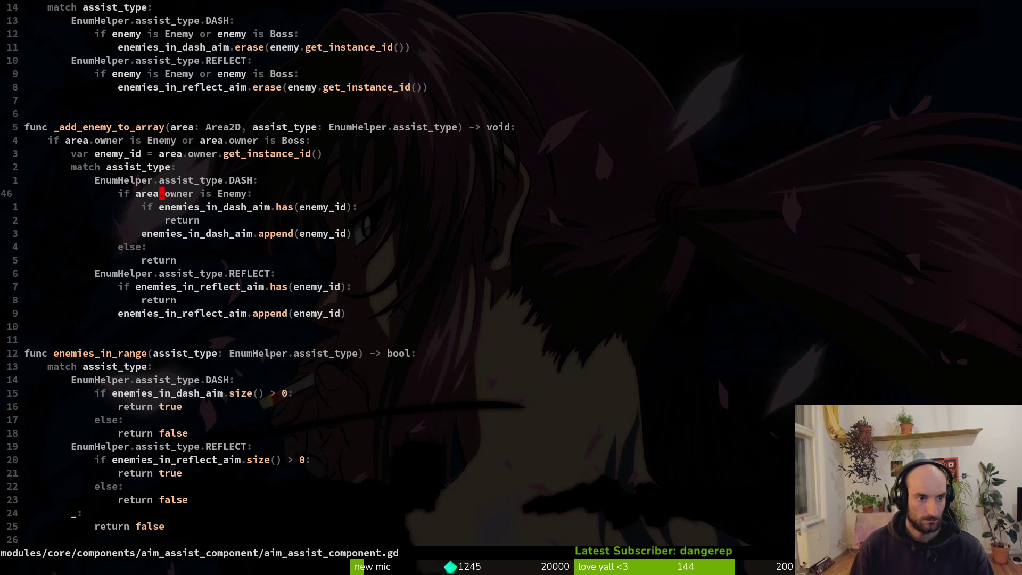
{"action": "type", "text": "is Enemy or "}
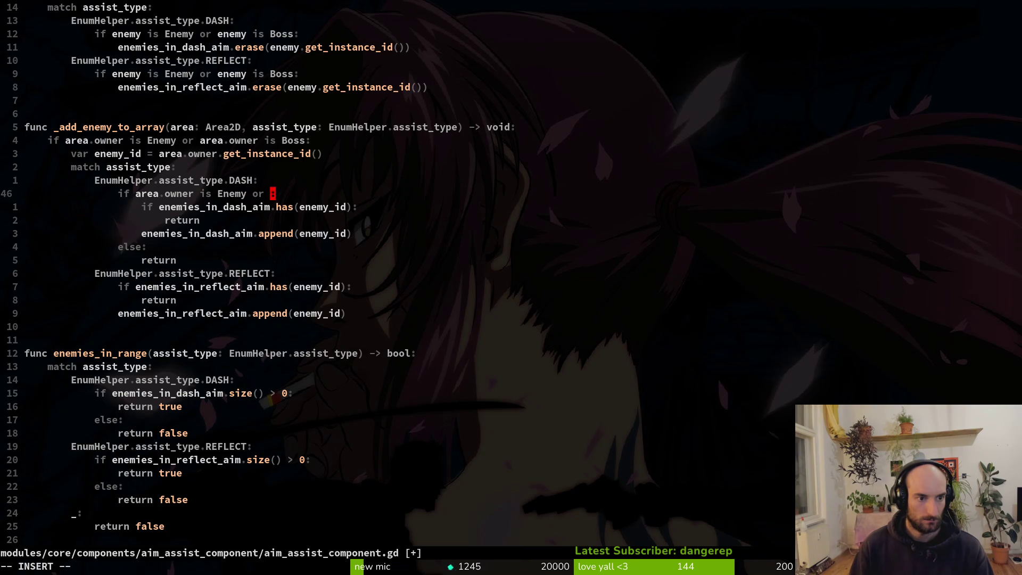
{"action": "type", "text": "area.owner is B"}
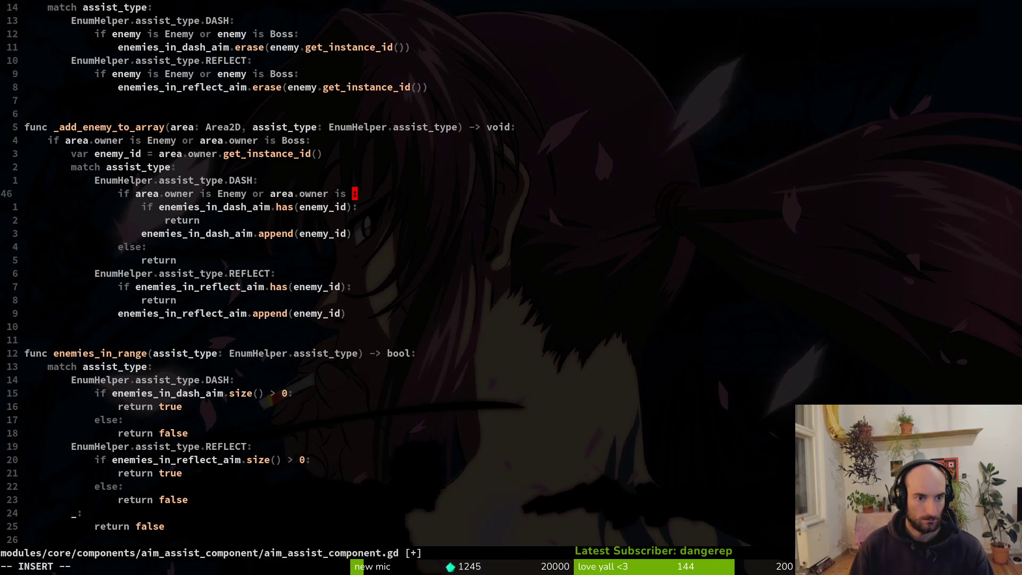
{"action": "type", "text": "oss"}
{"action": "key", "text": "Escape"}
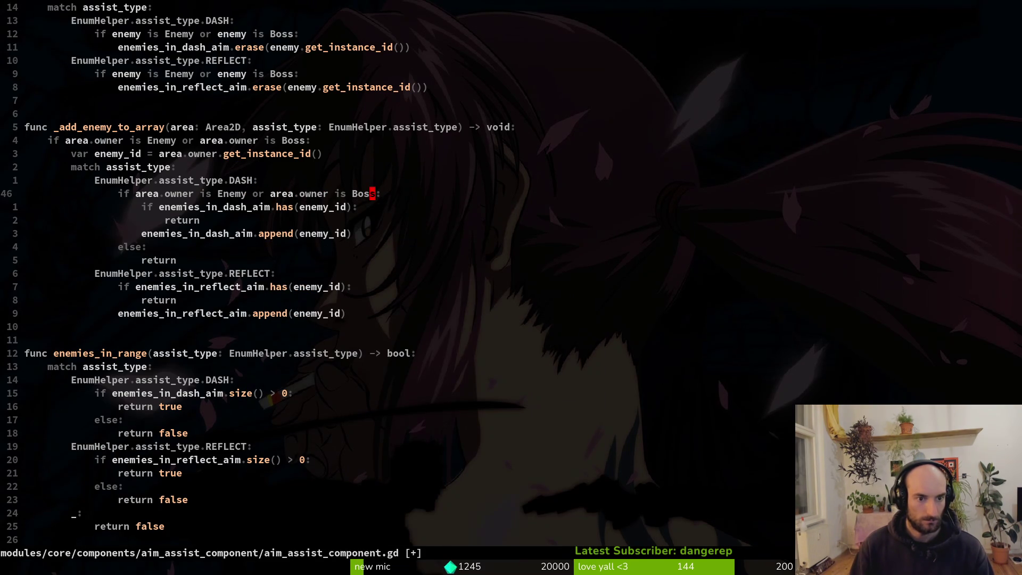
{"action": "type", "text": ":w"}
{"action": "key", "text": "Return"}
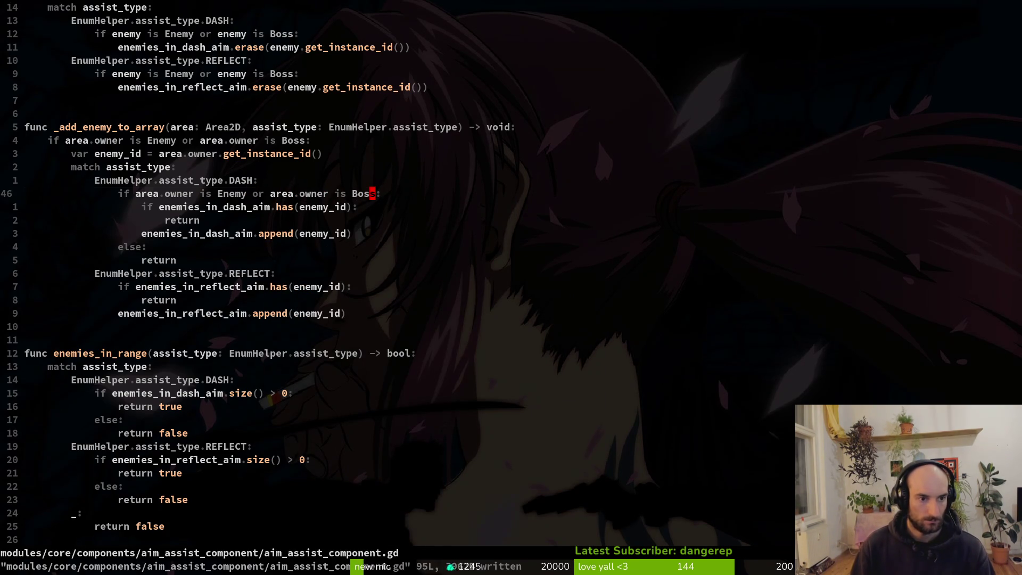
Review the rest of the script down to the end, then quit Neovim with :q
{"action": "key", "text": "0"}
{"action": "key", "text": "j"}
{"action": "key", "text": "j"}
{"action": "key", "text": "j"}
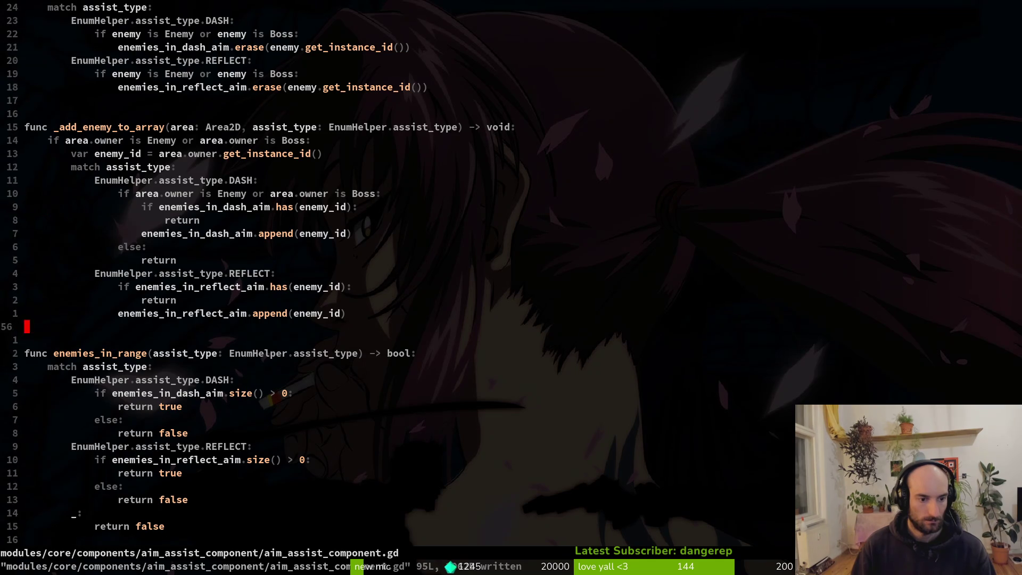
{"action": "key", "text": "j"}
{"action": "key", "text": "j"}
{"action": "key", "text": "j"}
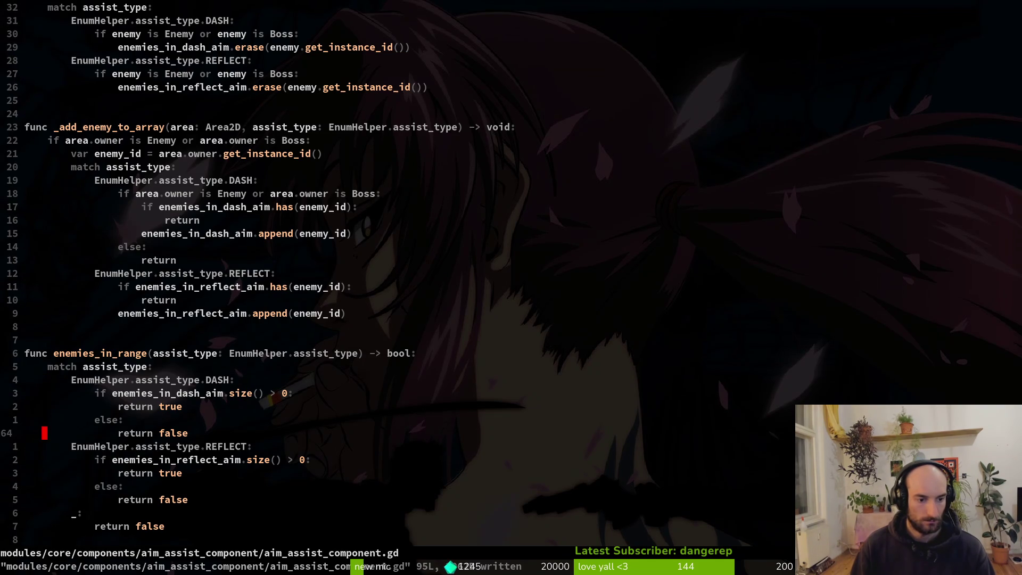
{"action": "key", "text": "j"}
{"action": "key", "text": "j"}
{"action": "key", "text": "j"}
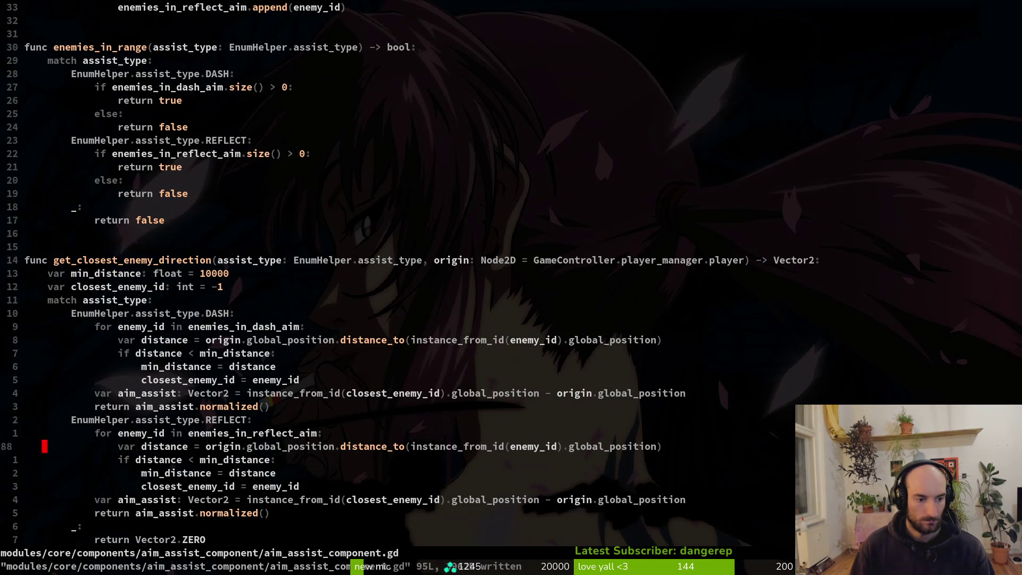
{"action": "key", "text": "j"}
{"action": "key", "text": "j"}
{"action": "key", "text": "j"}
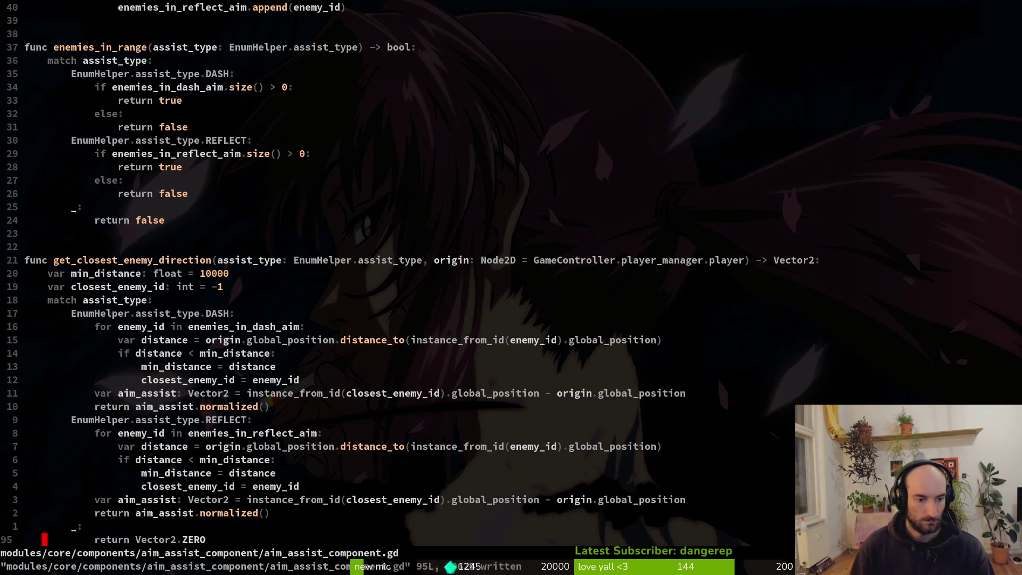
{"action": "type", "text": ":Q"}
{"action": "key", "text": "Return"}
{"action": "type", "text": ":q"}
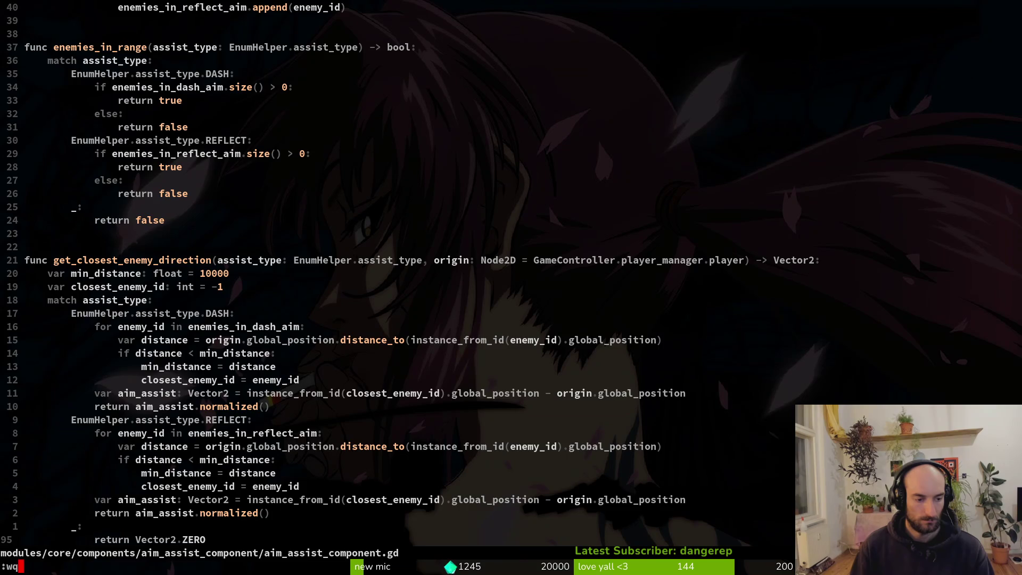
{"action": "key", "text": "Return"}
Run the project with F5, start from the main menu, and load the spider level from debug select
{"action": "key", "text": "alt+Tab"}
{"action": "key", "text": "F5"}
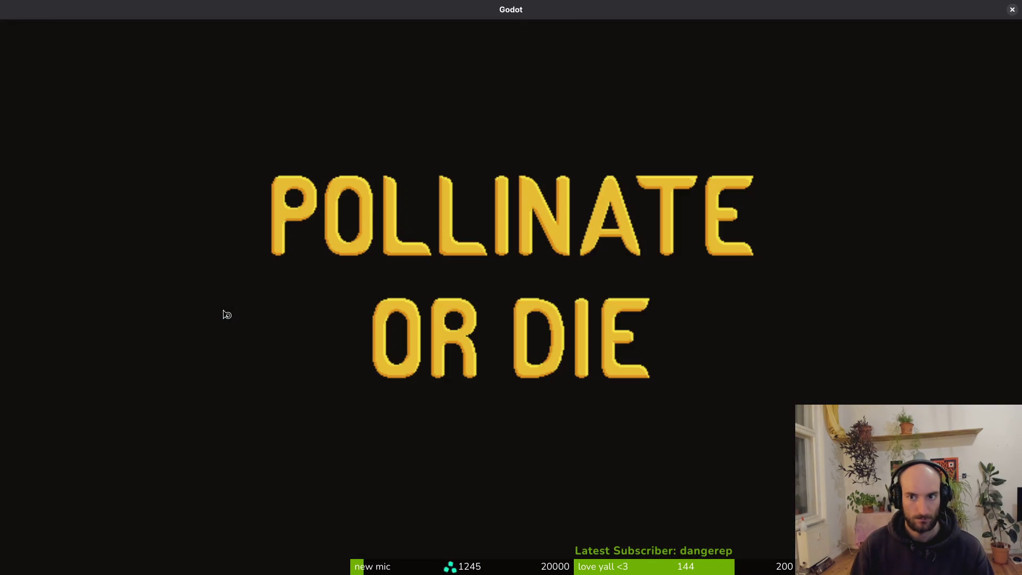
{"action": "key", "text": "Return"}
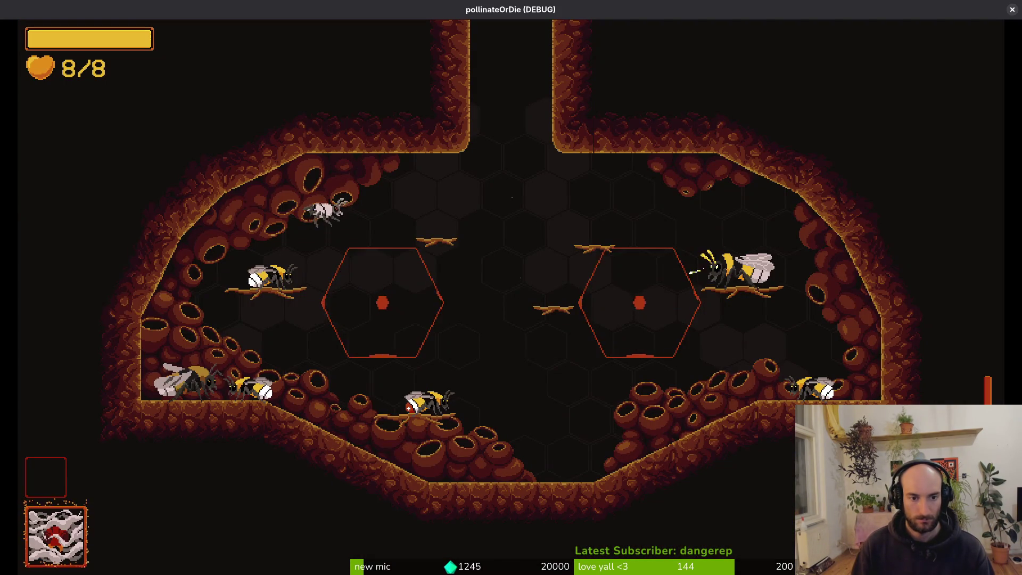
{"action": "key", "text": "Escape"}
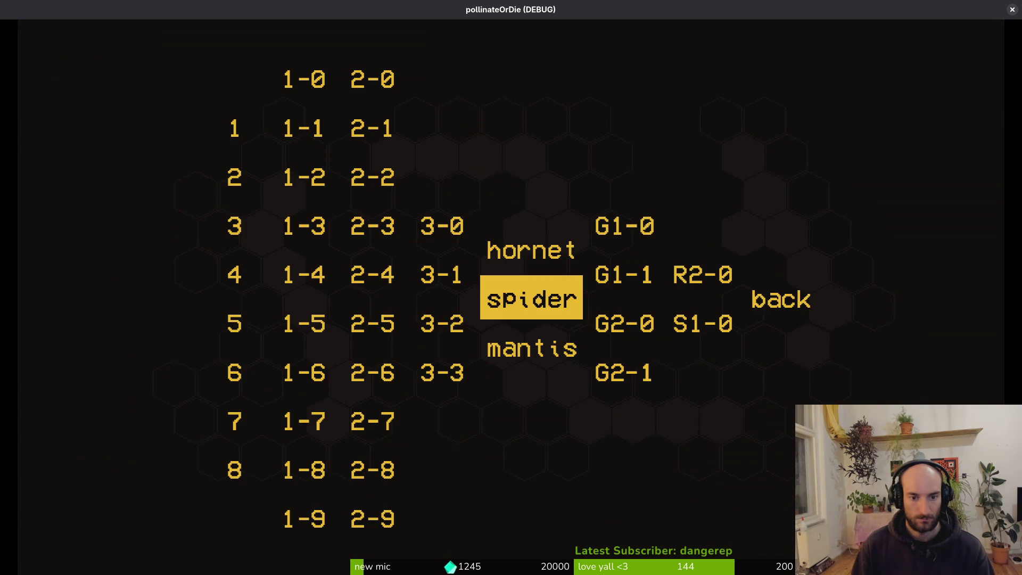
{"action": "key", "text": "Return"}
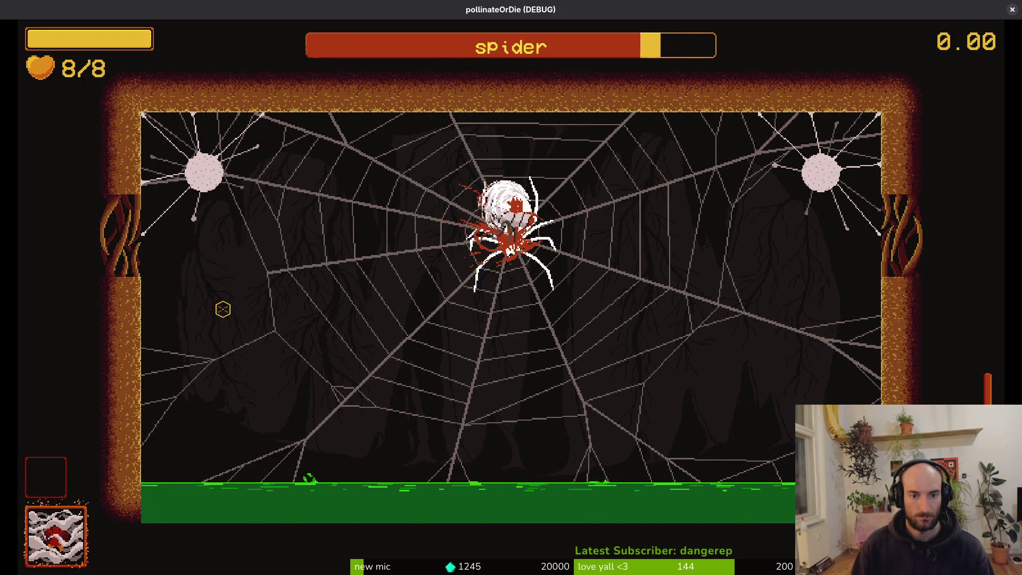
Fight the spider boss with repeated slashes and dashes across the web to test the aim assist
{"action": "key", "text": "space"}
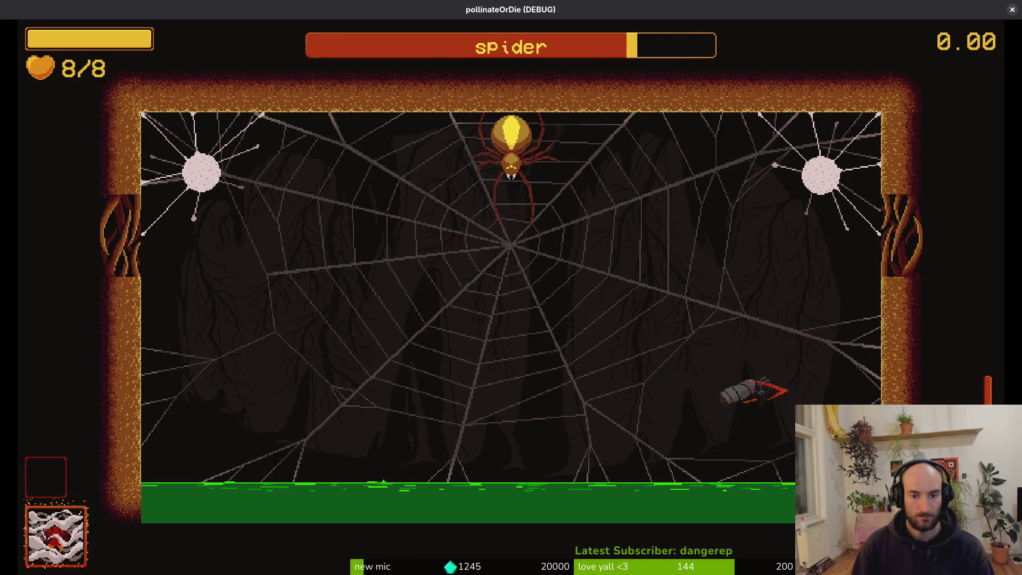
{"action": "key", "text": "space"}
{"action": "key", "text": "space"}
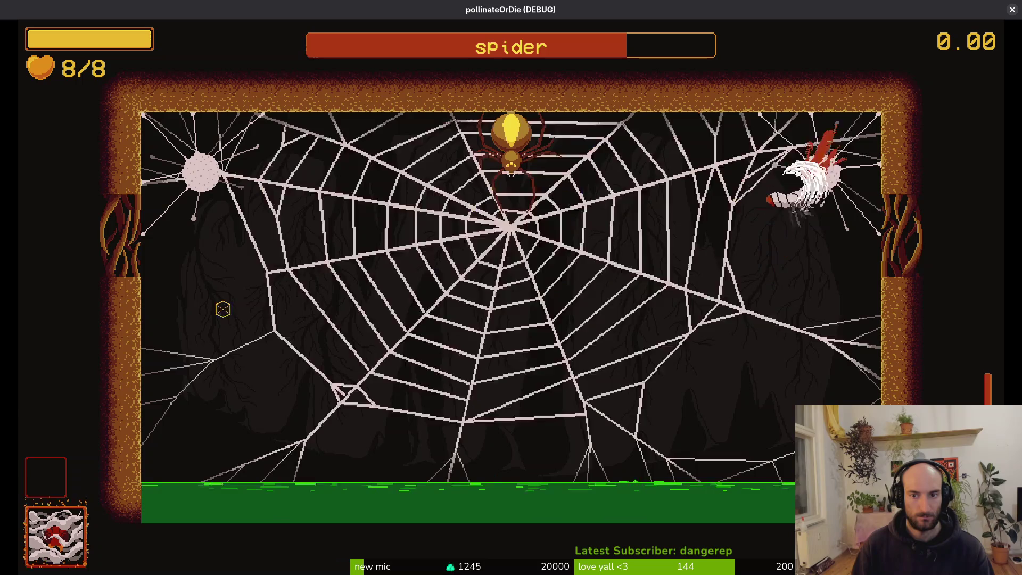
{"action": "key", "text": "space"}
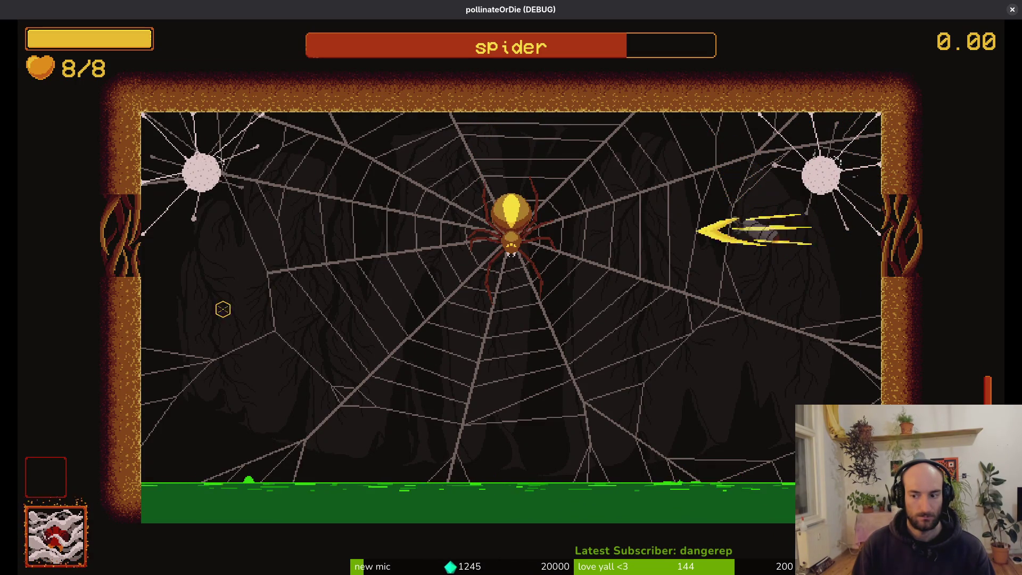
{"action": "key", "text": "space"}
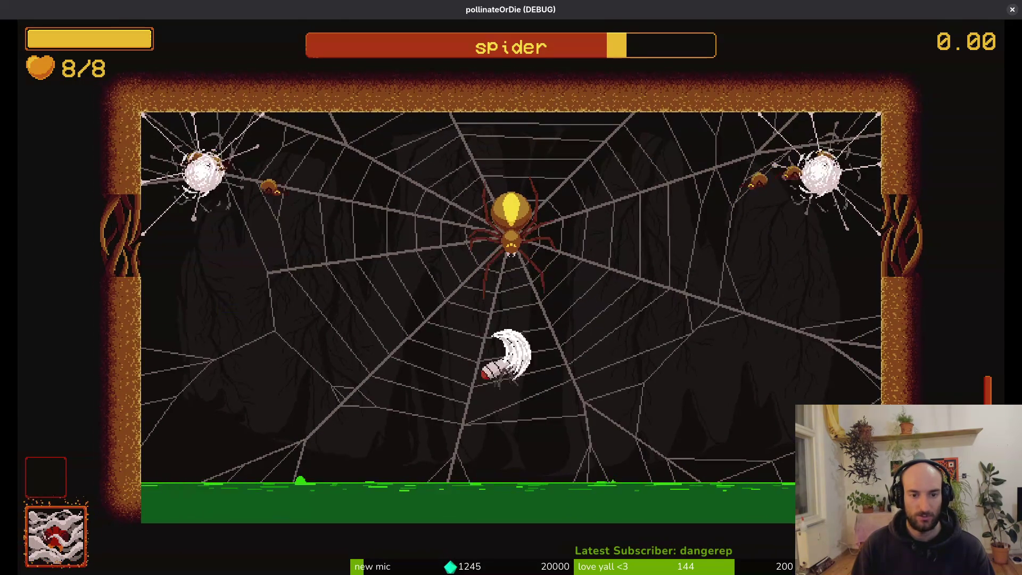
{"action": "key", "text": "space"}
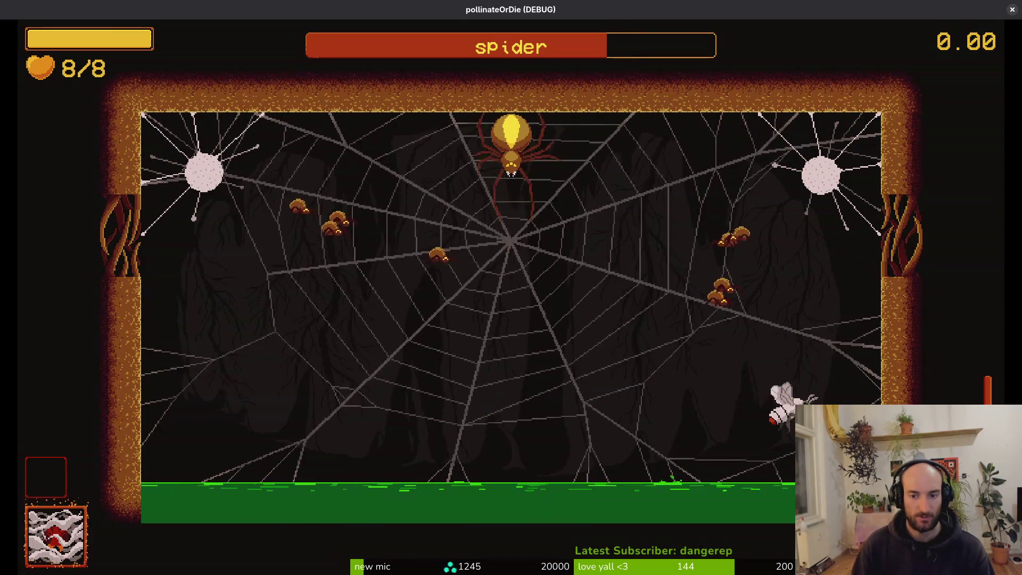
{"action": "key", "text": "space"}
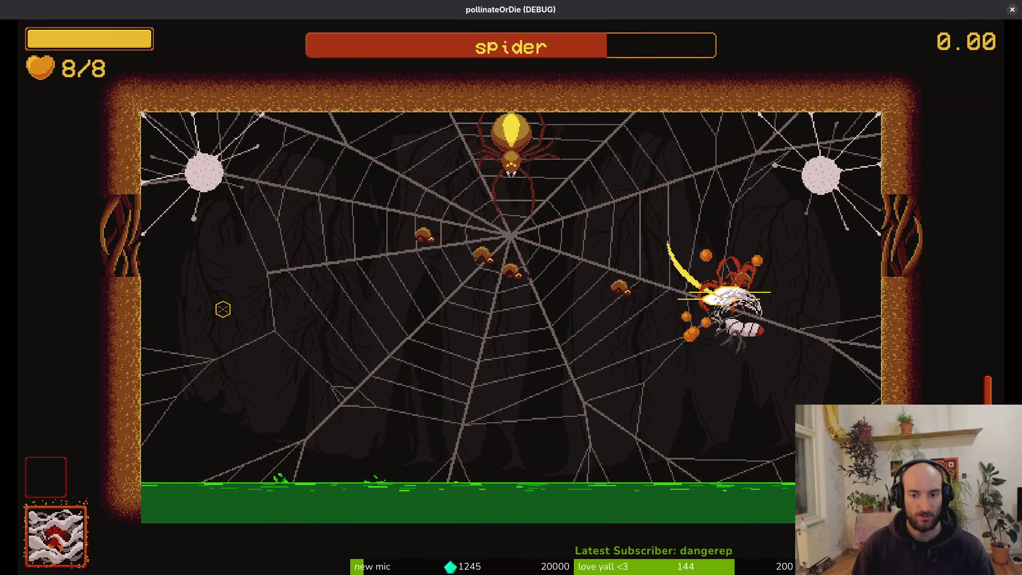
{"action": "key", "text": "space"}
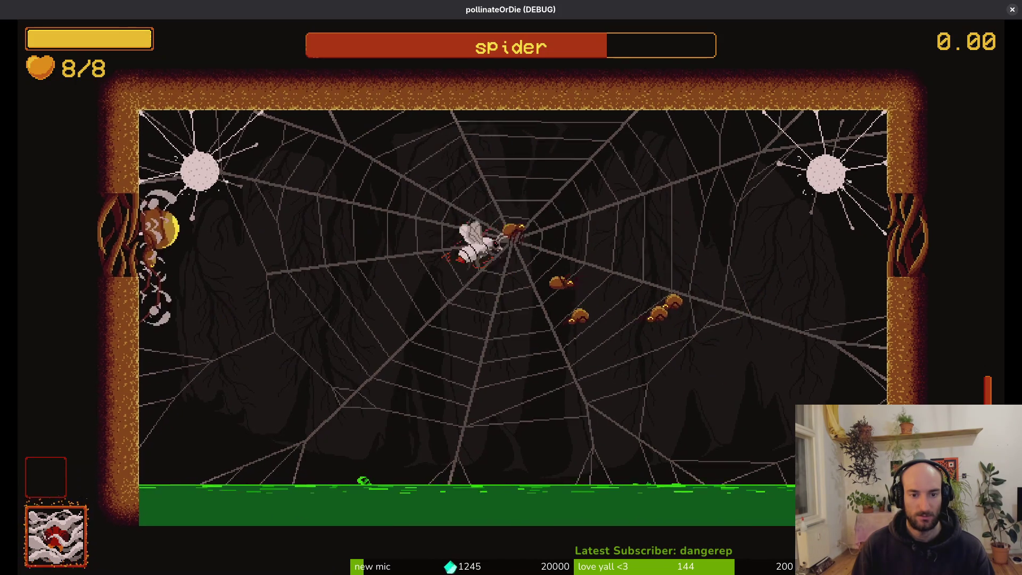
{"action": "key", "text": "space"}
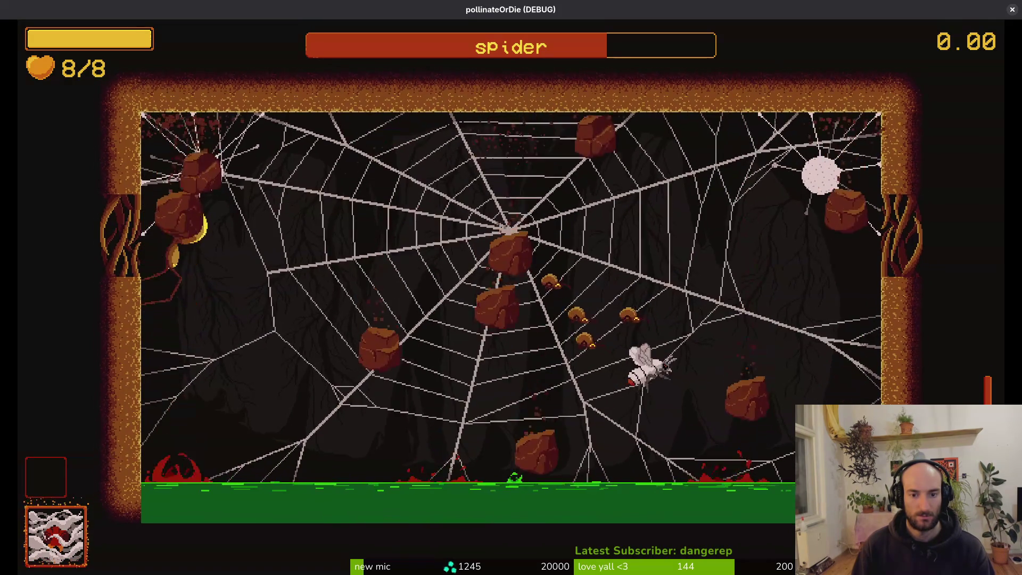
{"action": "key", "text": "space"}
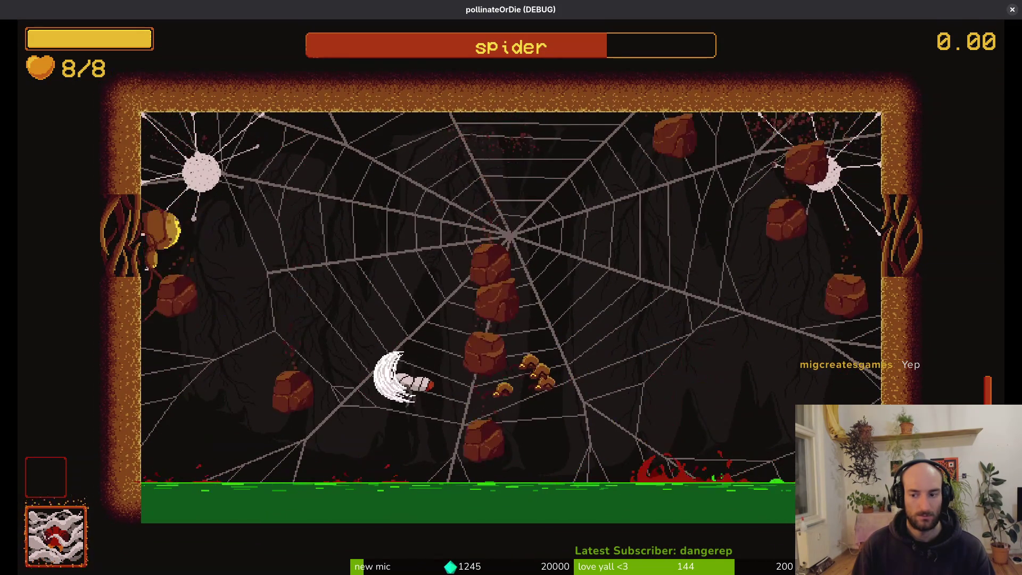
{"action": "key", "text": "space"}
{"action": "key", "text": "Escape"}
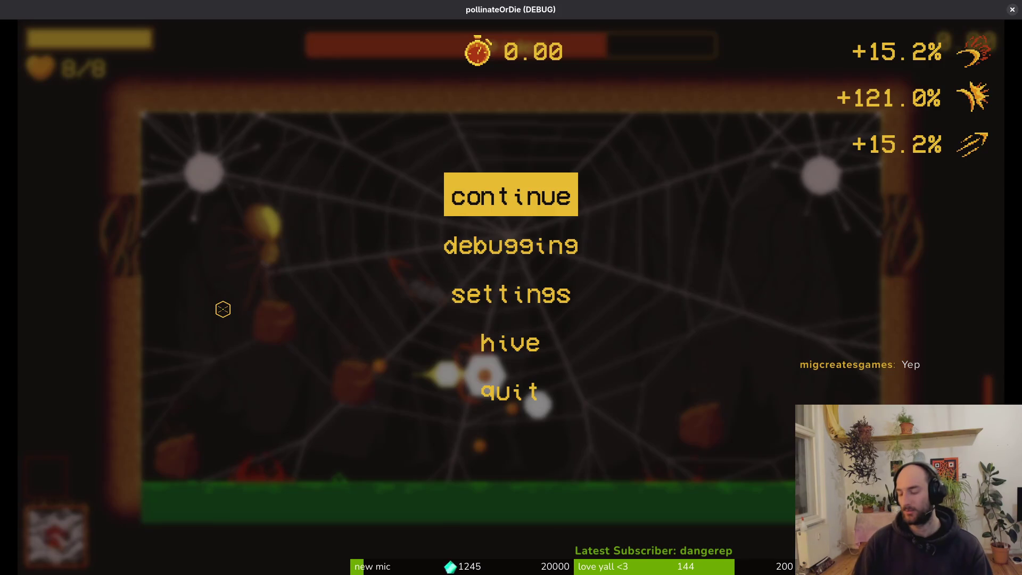
{"action": "key", "text": "super+f"}
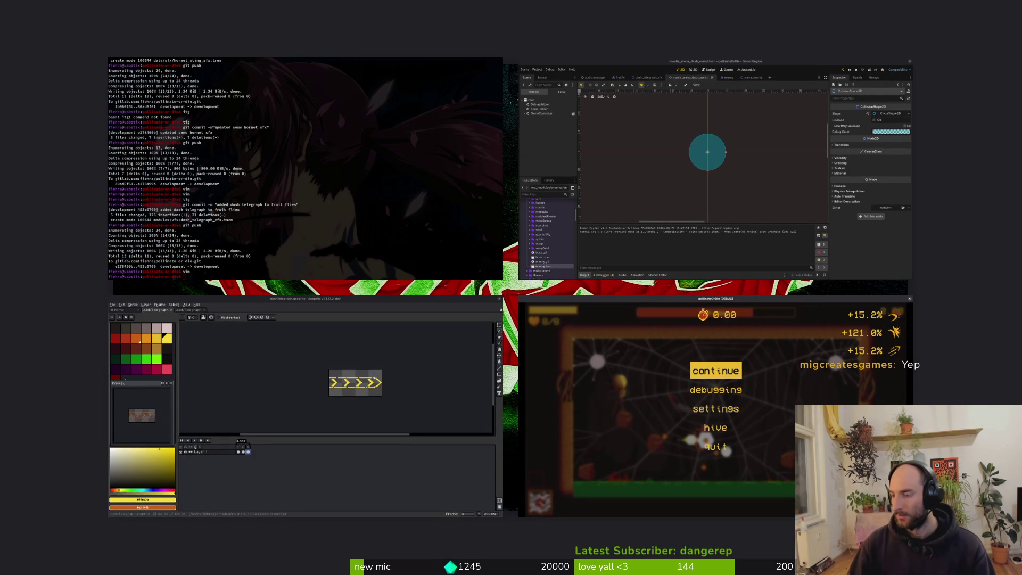
{"action": "key", "text": "super+f"}
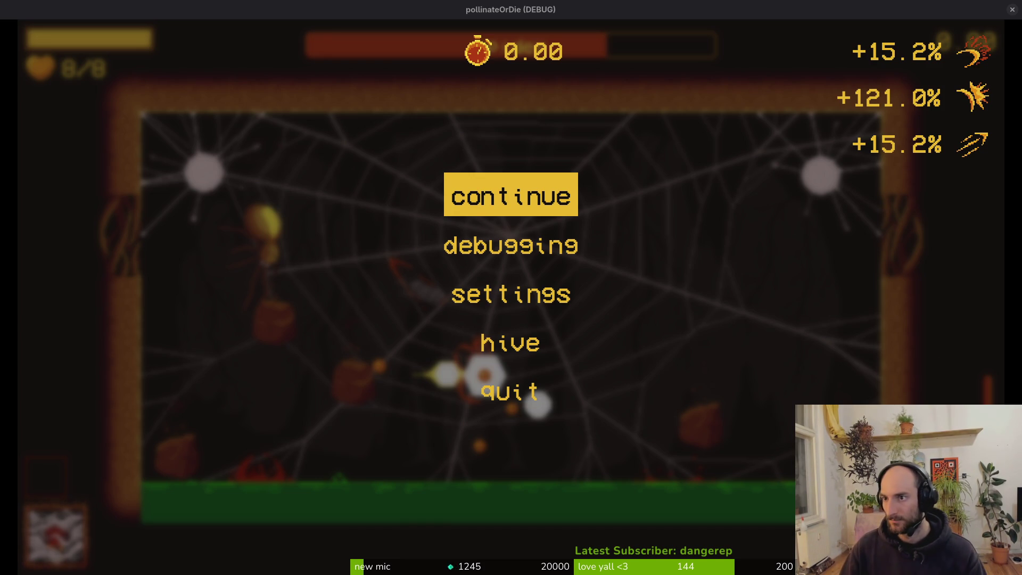
Resume the spider fight, pause it again, and resume once more
{"action": "left_click", "coordinate": [518, 200]}
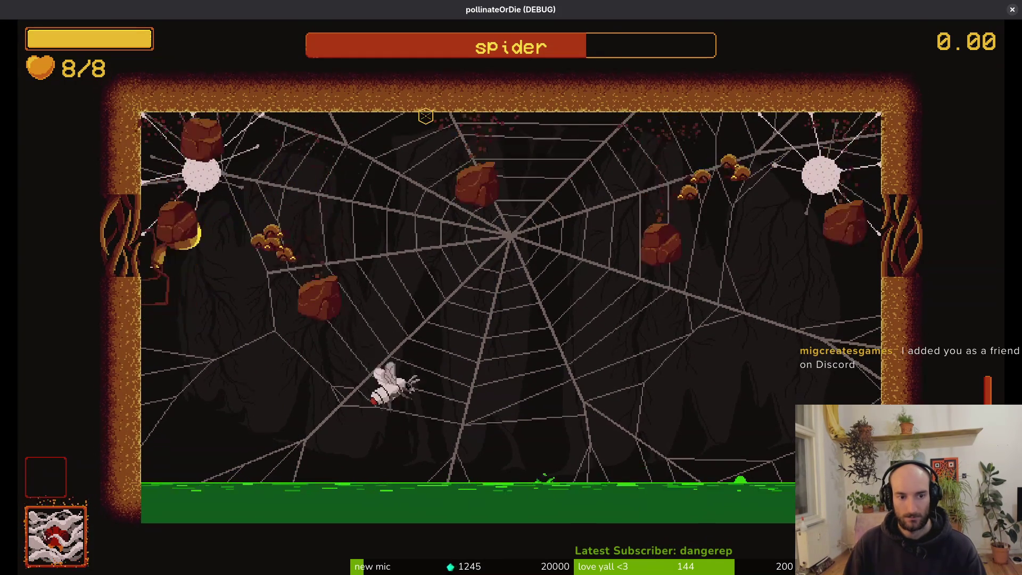
{"action": "key", "text": "Escape"}
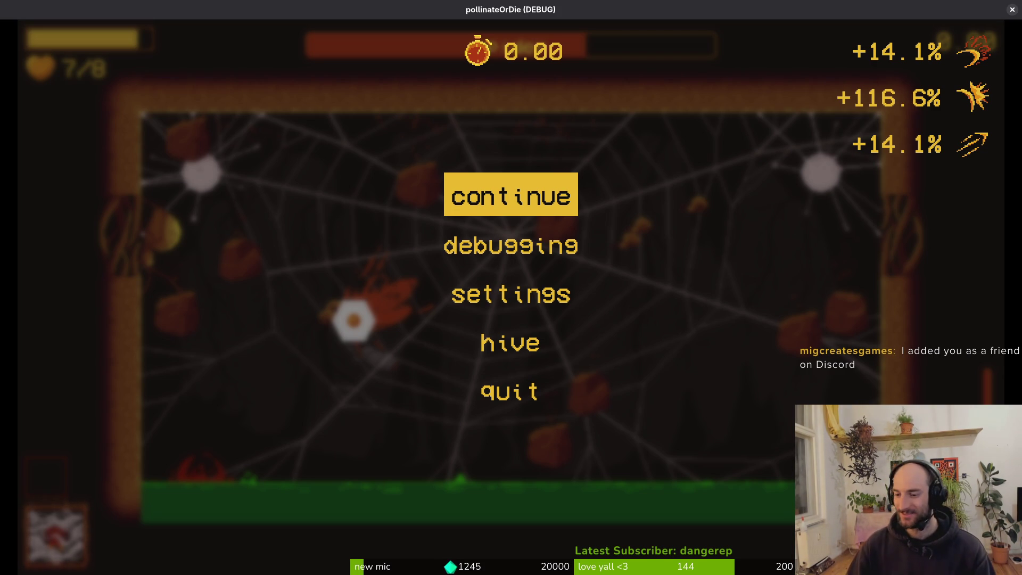
{"action": "key", "text": "Escape"}
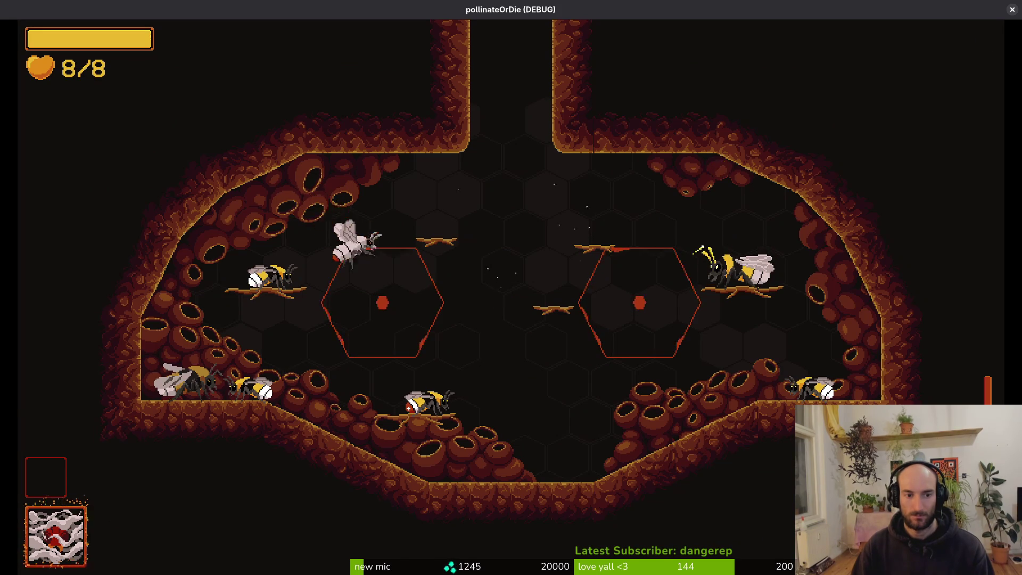
Load the Mantis boss level from level select and slash at the Mantis twice
{"action": "key", "text": "Escape"}
{"action": "key", "text": "Return"}
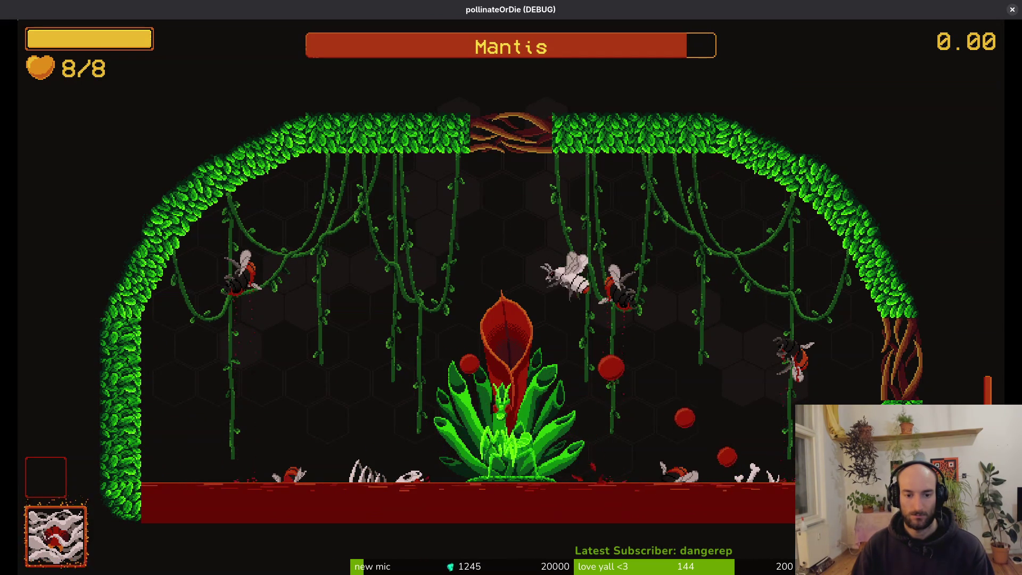
{"action": "key", "text": "Down"}
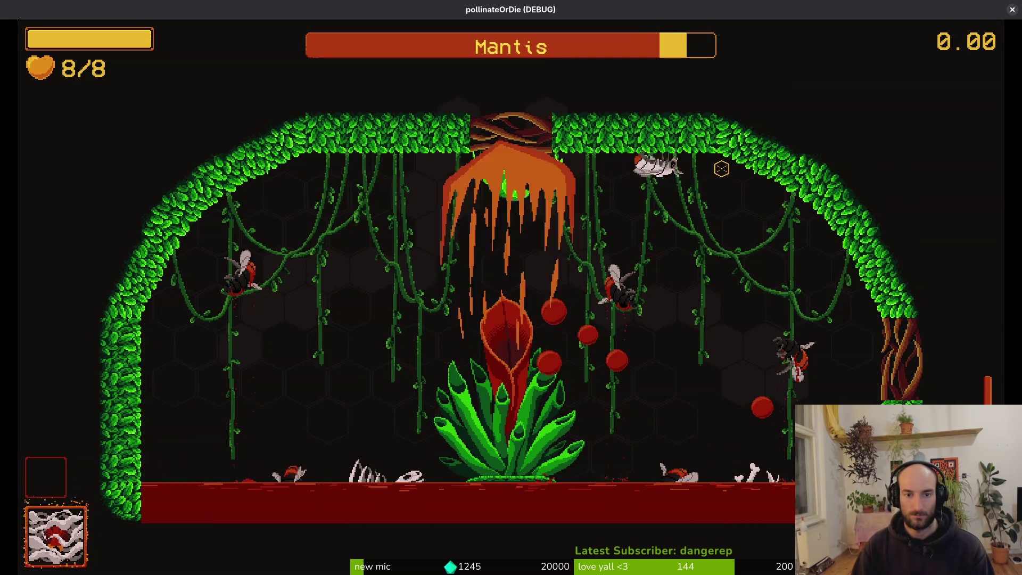
{"action": "left_click", "coordinate": [721, 169]}
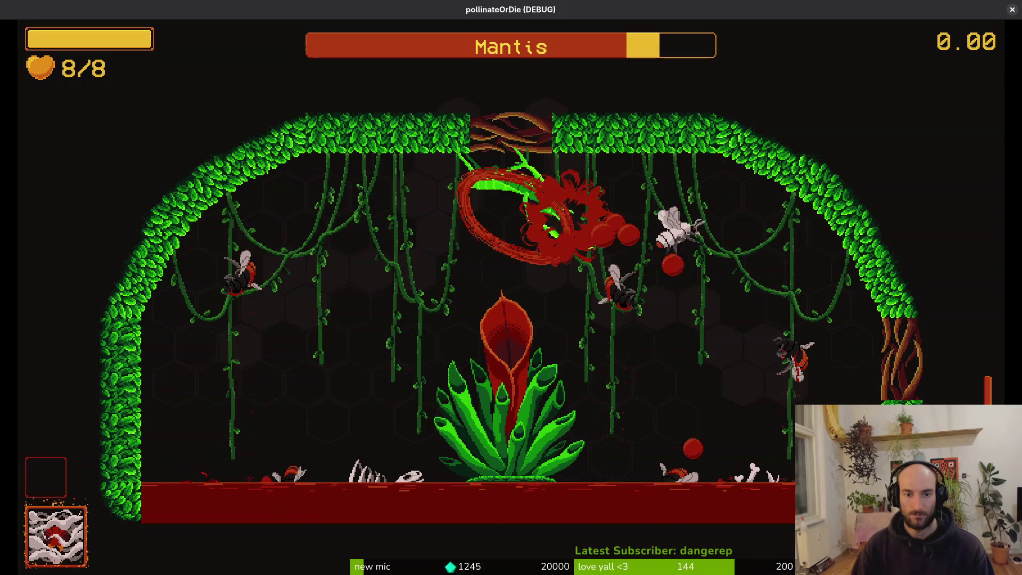
{"action": "left_click", "coordinate": [722, 168]}
Fly the bee around the arena with A, D, W and S, dodging and closing on the Mantis
{"action": "key", "text": "a"}
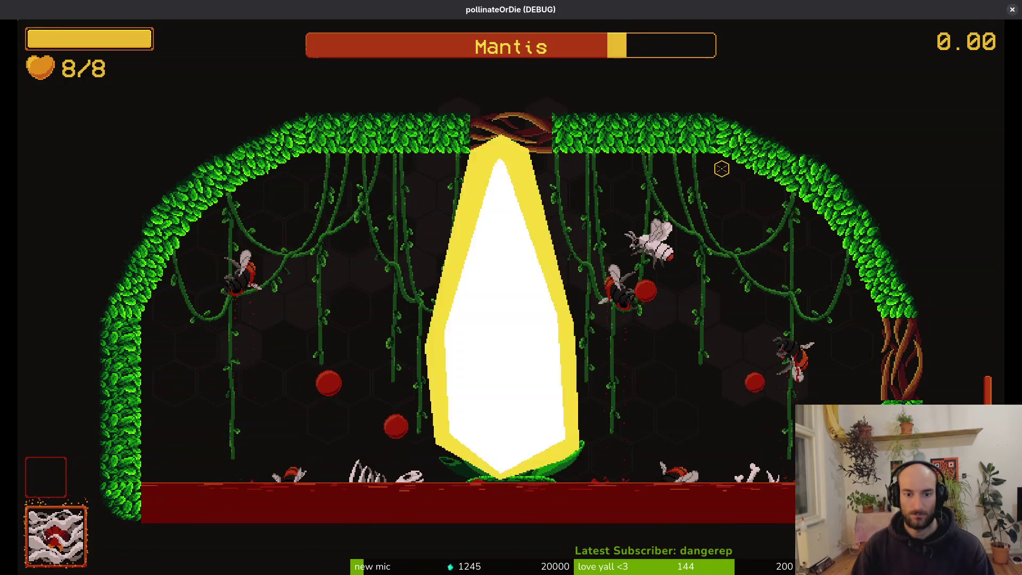
{"action": "key", "text": "a"}
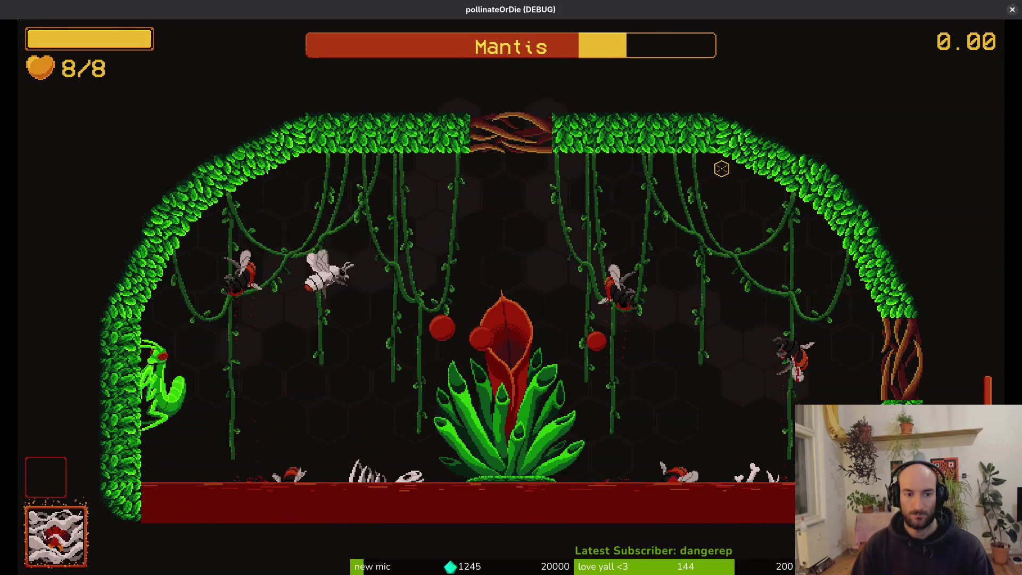
{"action": "key", "text": "d"}
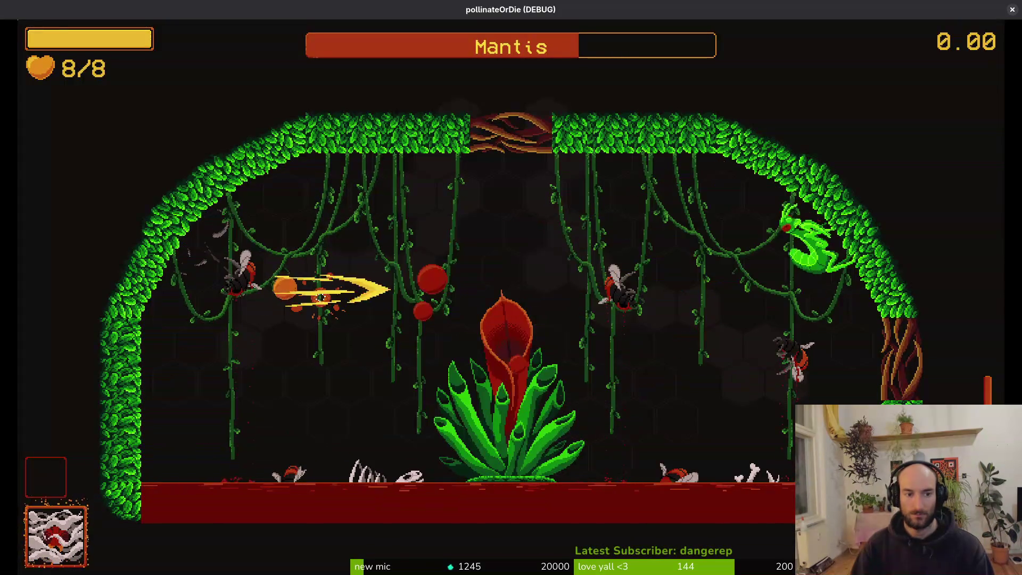
{"action": "key", "text": "a"}
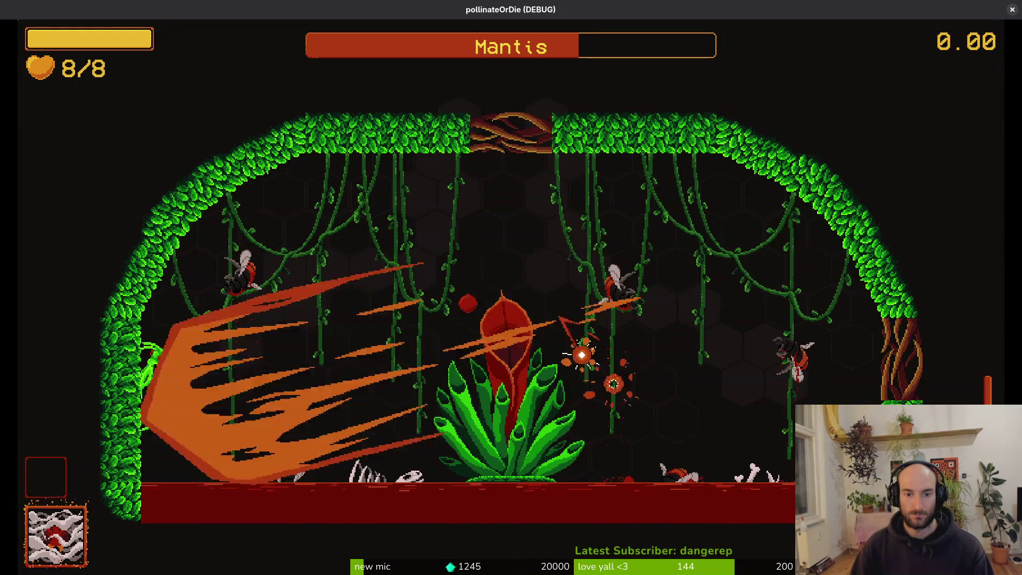
{"action": "key", "text": "d"}
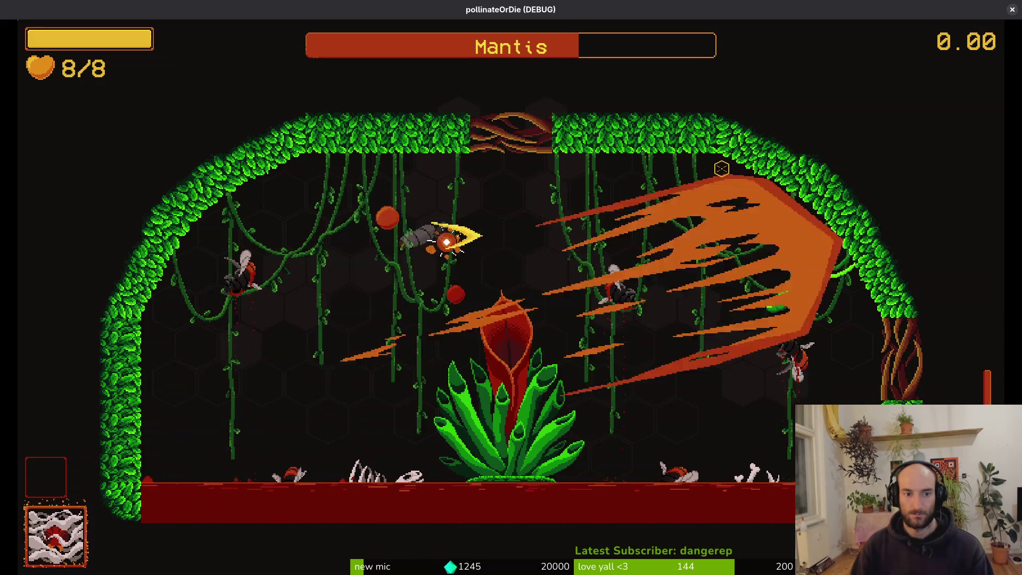
{"action": "key", "text": "a"}
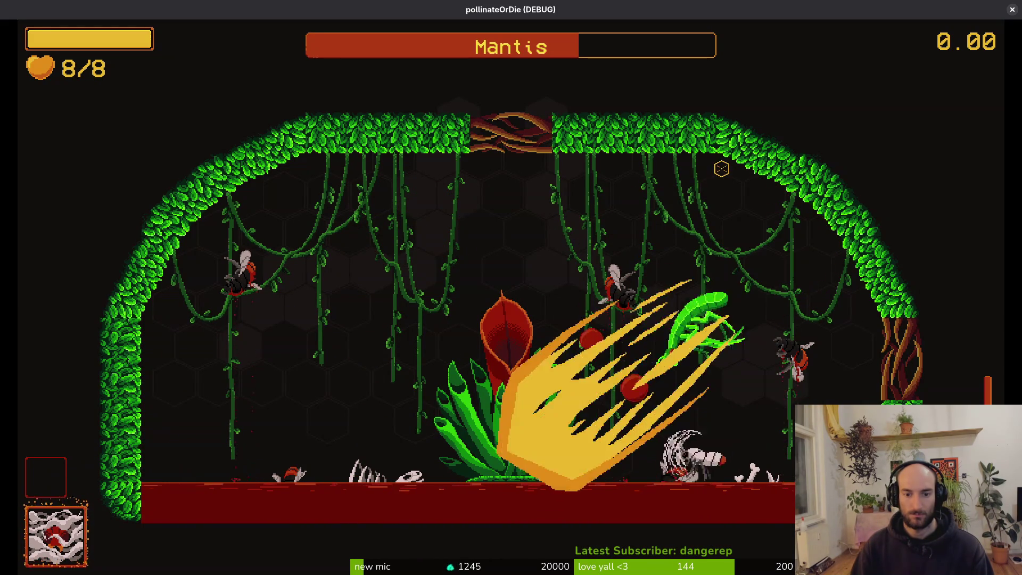
{"action": "key", "text": "w"}
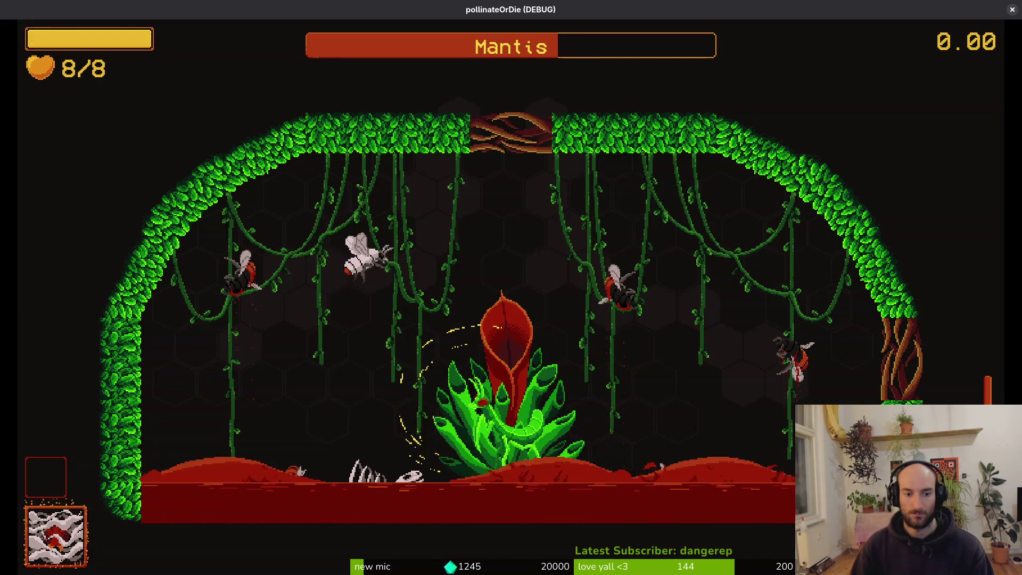
{"action": "key", "text": "d"}
{"action": "key", "text": "a"}
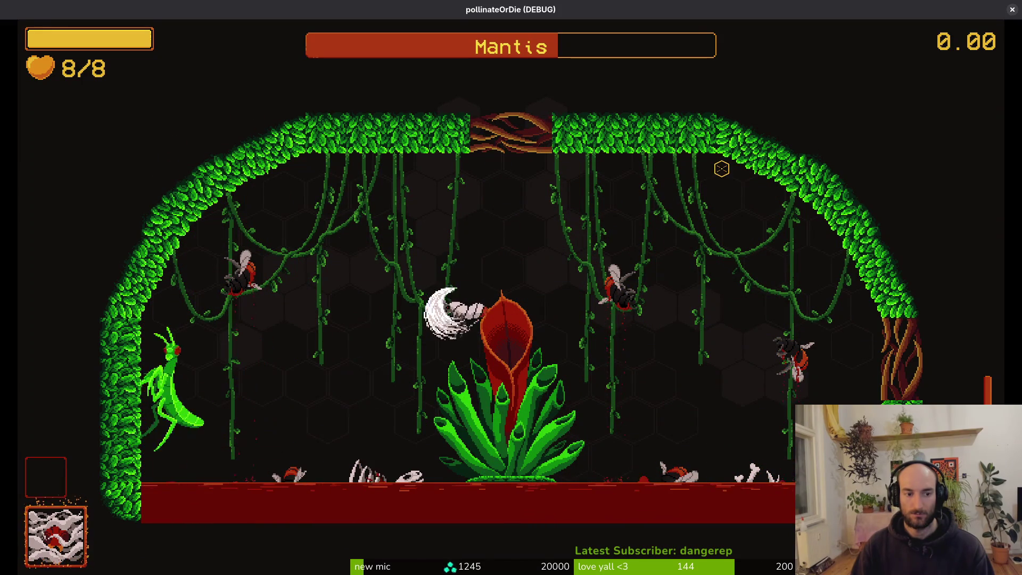
{"action": "key", "text": "w"}
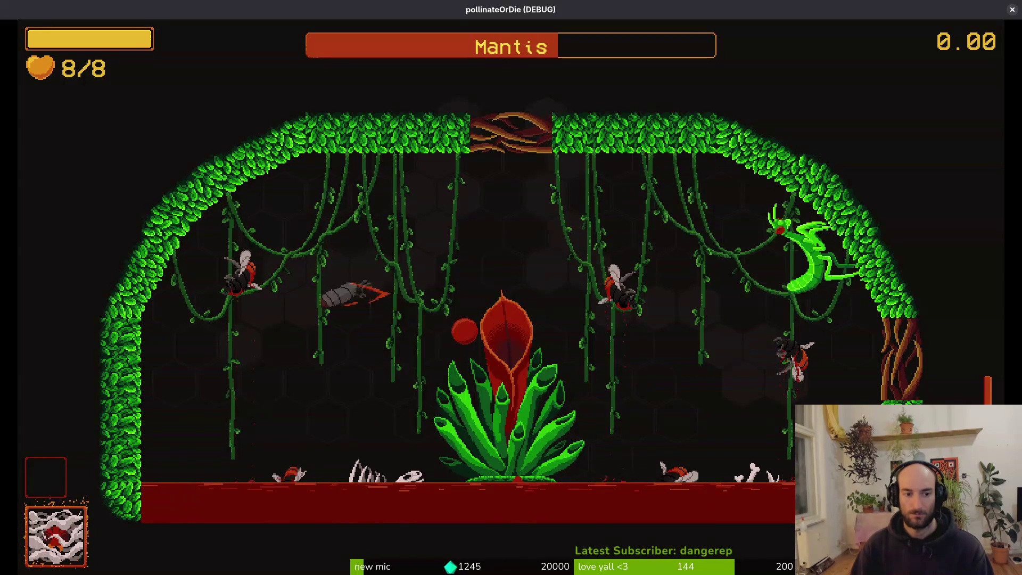
{"action": "key", "text": "d"}
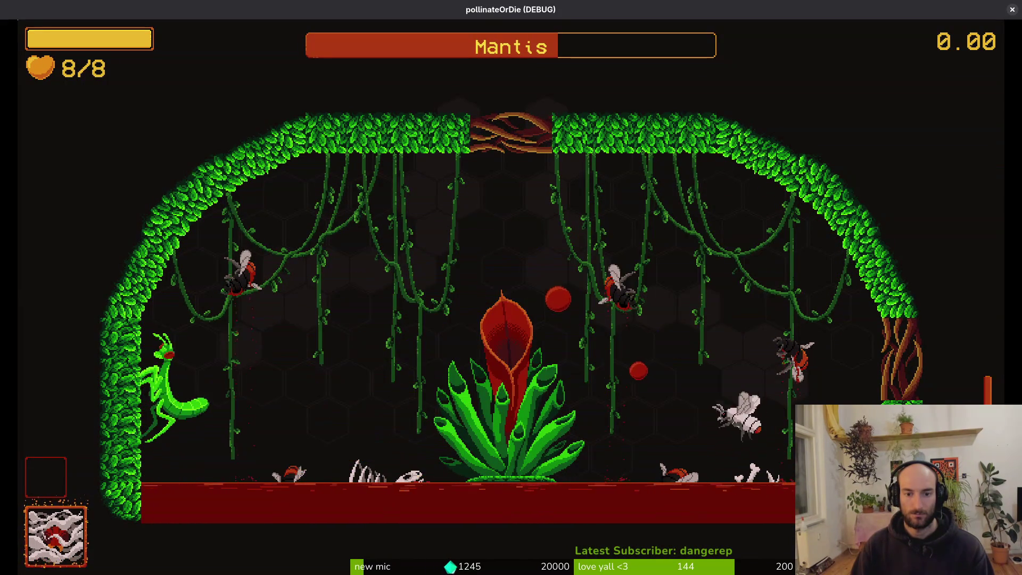
{"action": "key", "text": "a"}
{"action": "key", "text": "w"}
{"action": "key", "text": "d"}
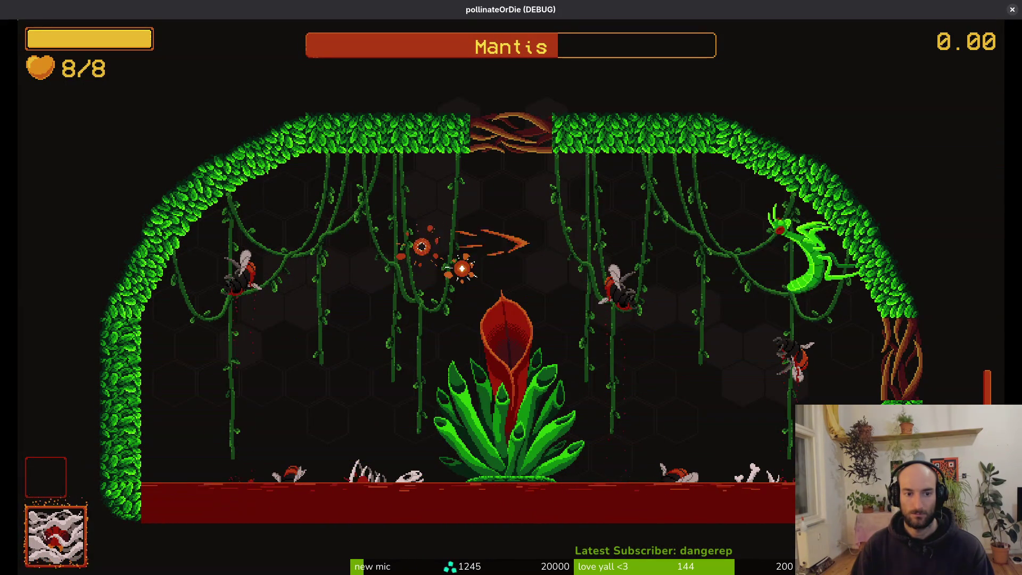
{"action": "key", "text": "a"}
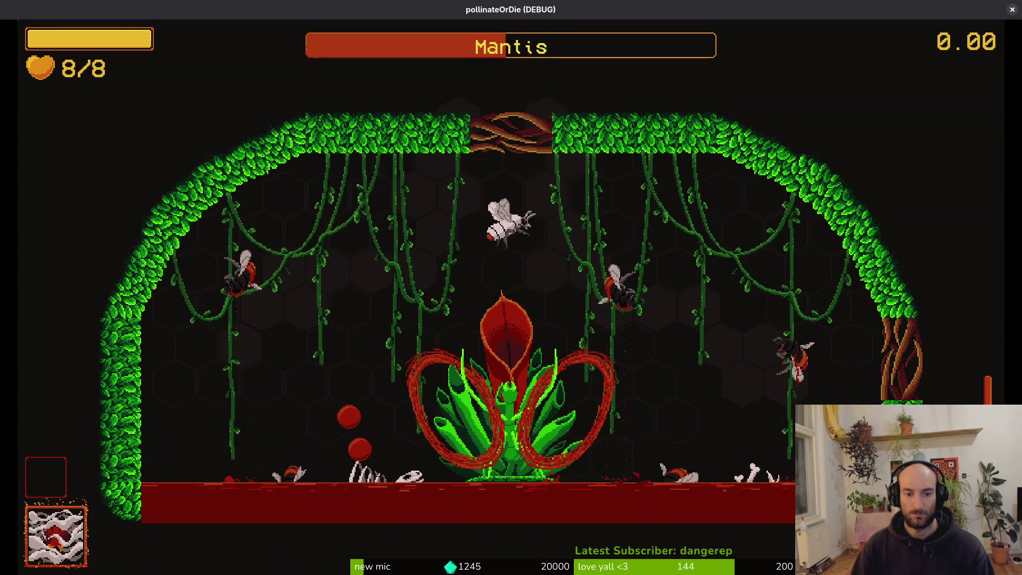
{"action": "key", "text": "s"}
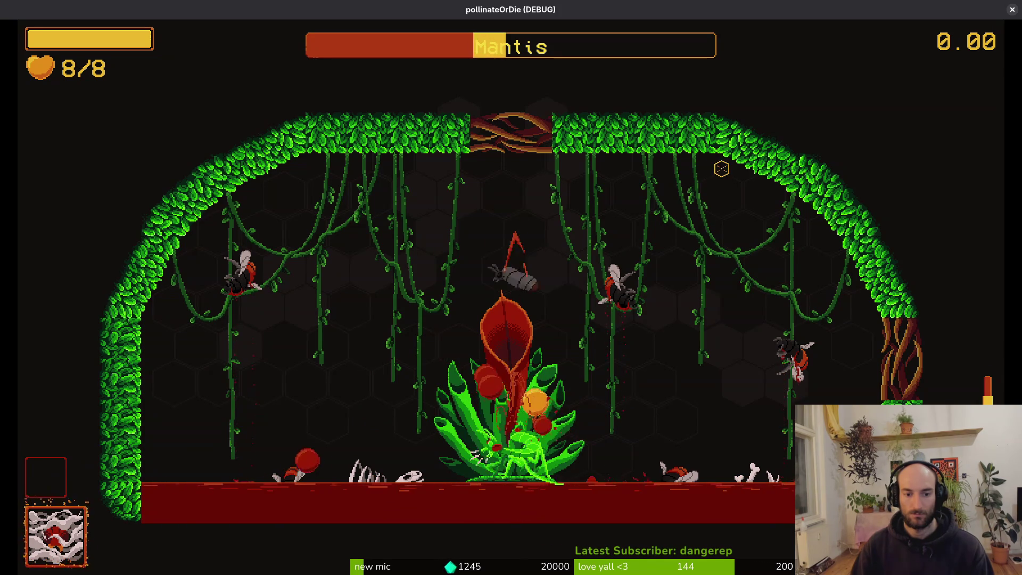
Dash-attack the Mantis four times to drain its health bar
{"action": "left_click", "coordinate": [721, 169]}
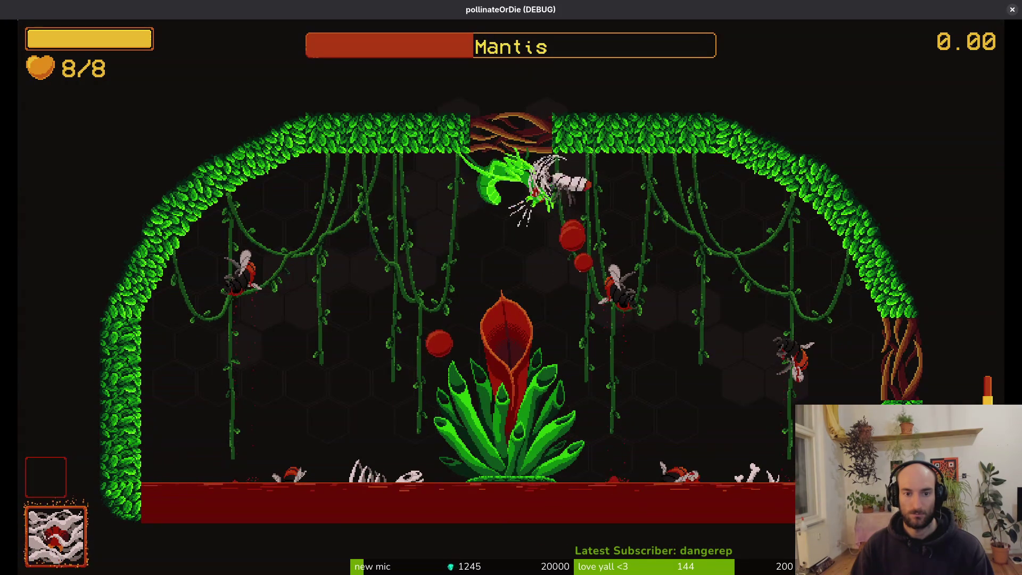
{"action": "left_click", "coordinate": [536, 273]}
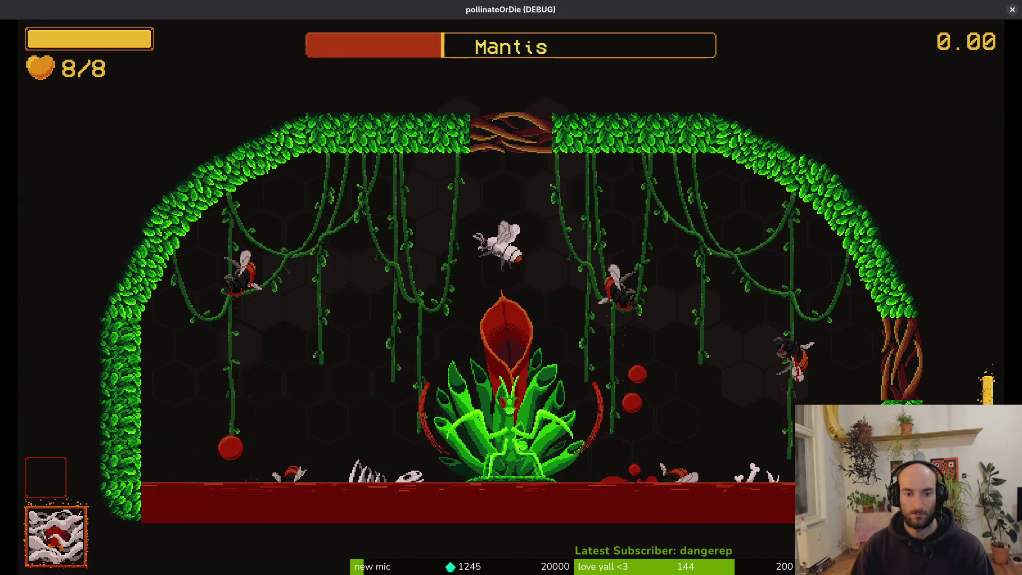
{"action": "left_click", "coordinate": [721, 169]}
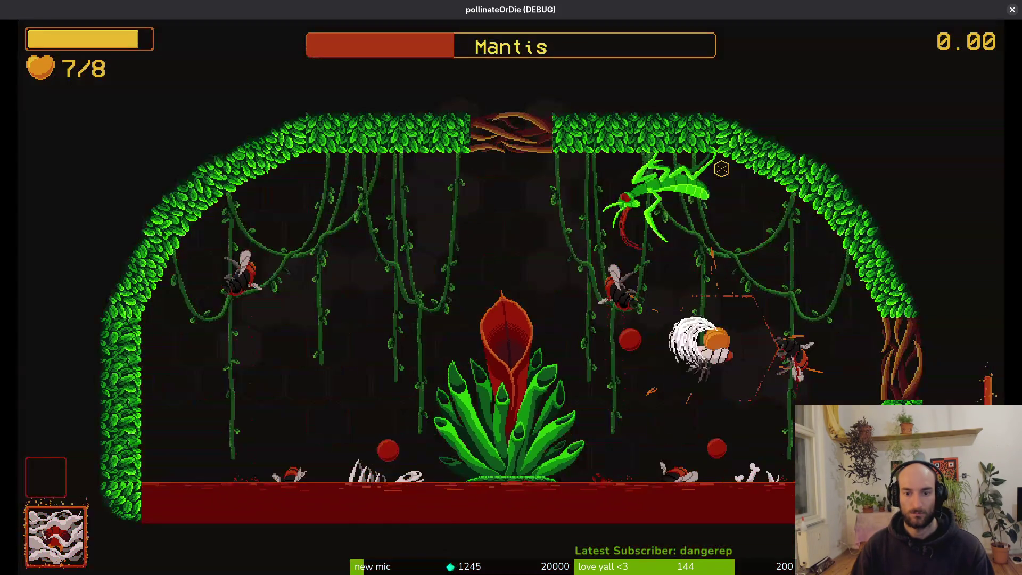
{"action": "left_click", "coordinate": [721, 168]}
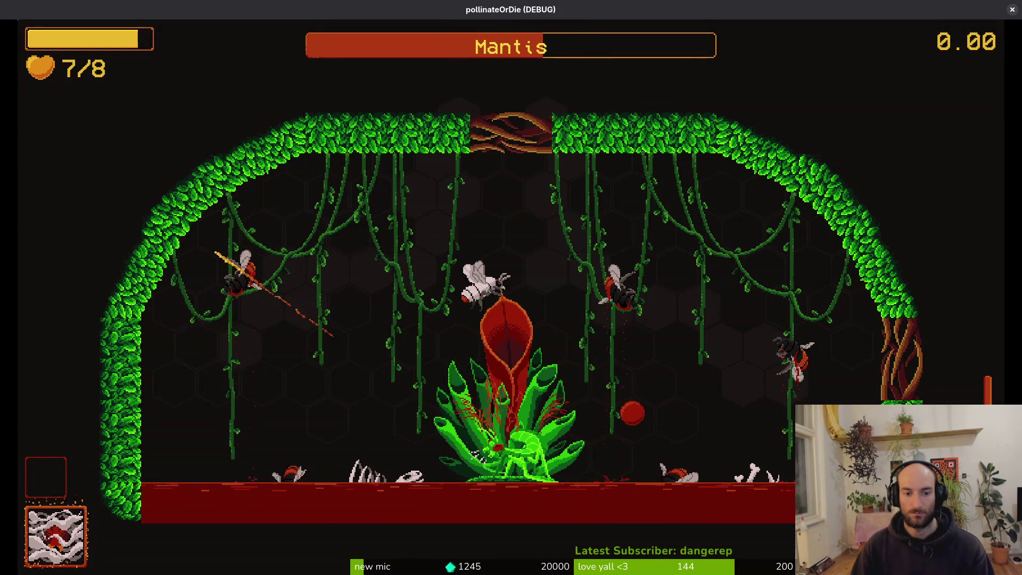
Keep dash-attacking the Mantis, sidestepping its slashes along the floor
{"action": "left_click", "coordinate": [721, 168]}
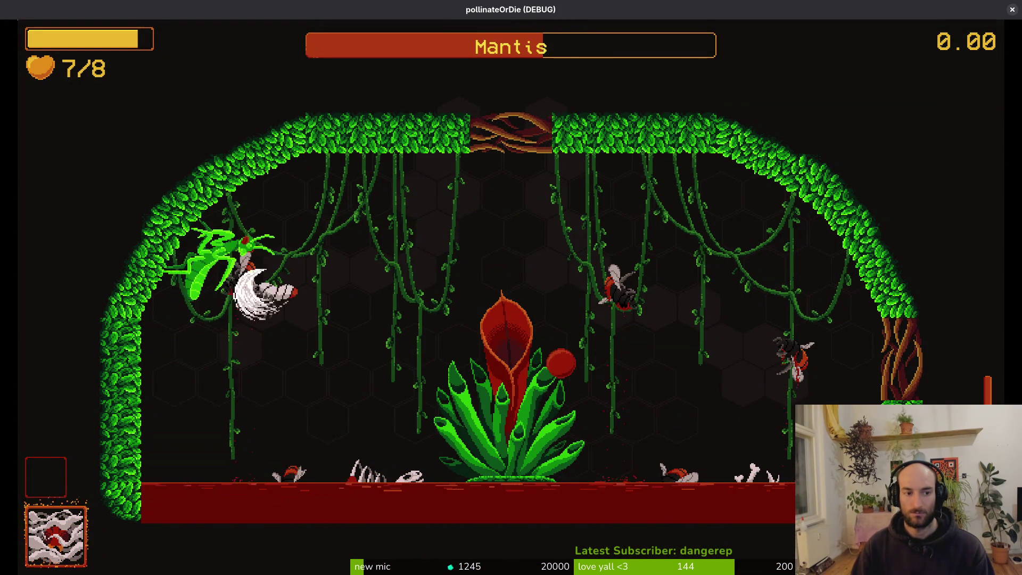
{"action": "left_click", "coordinate": [722, 169]}
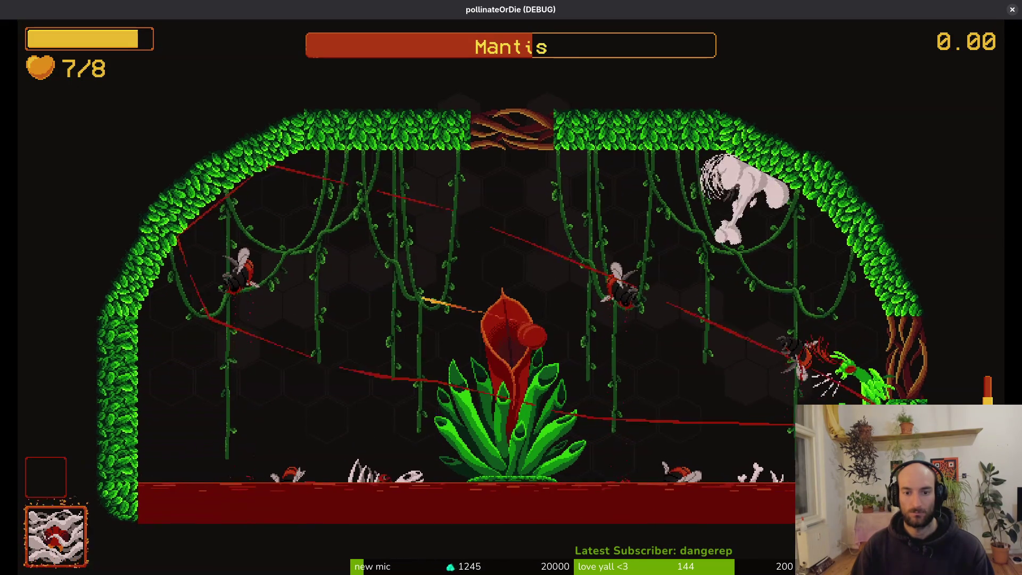
{"action": "left_click", "coordinate": [721, 168]}
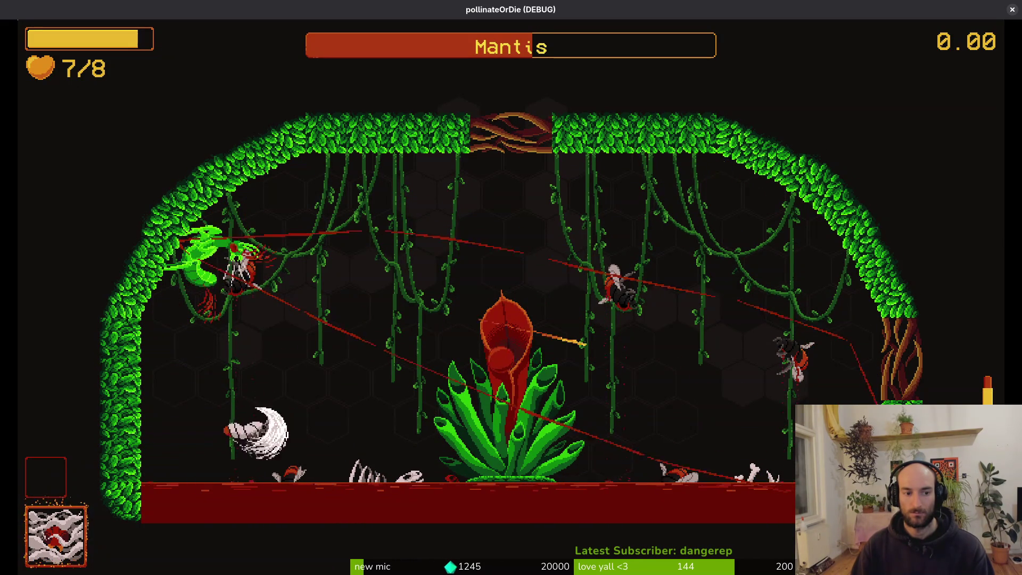
{"action": "left_click", "coordinate": [721, 169]}
{"action": "left_click", "coordinate": [721, 169]}
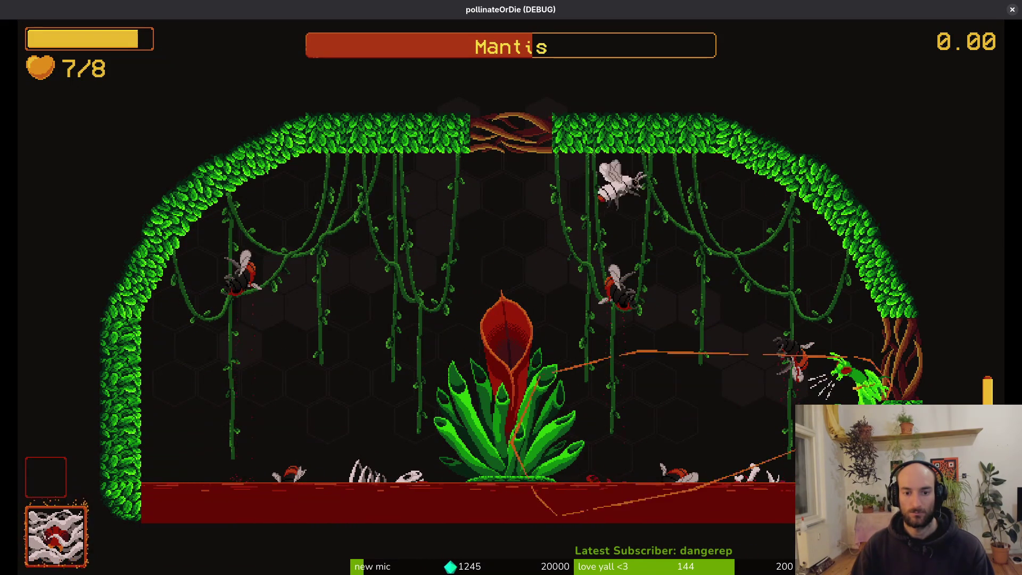
{"action": "left_click", "coordinate": [721, 169]}
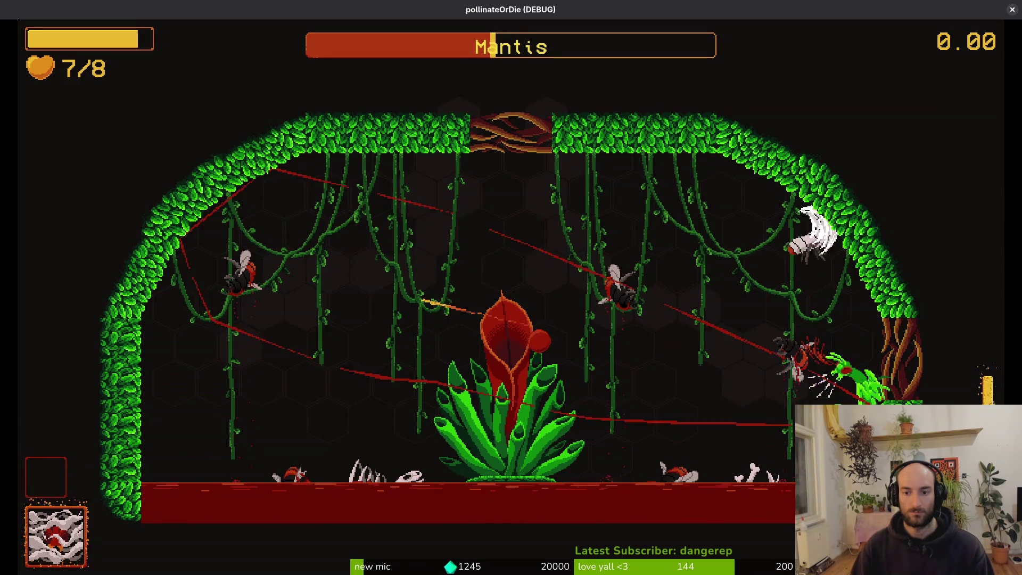
{"action": "key", "text": "a"}
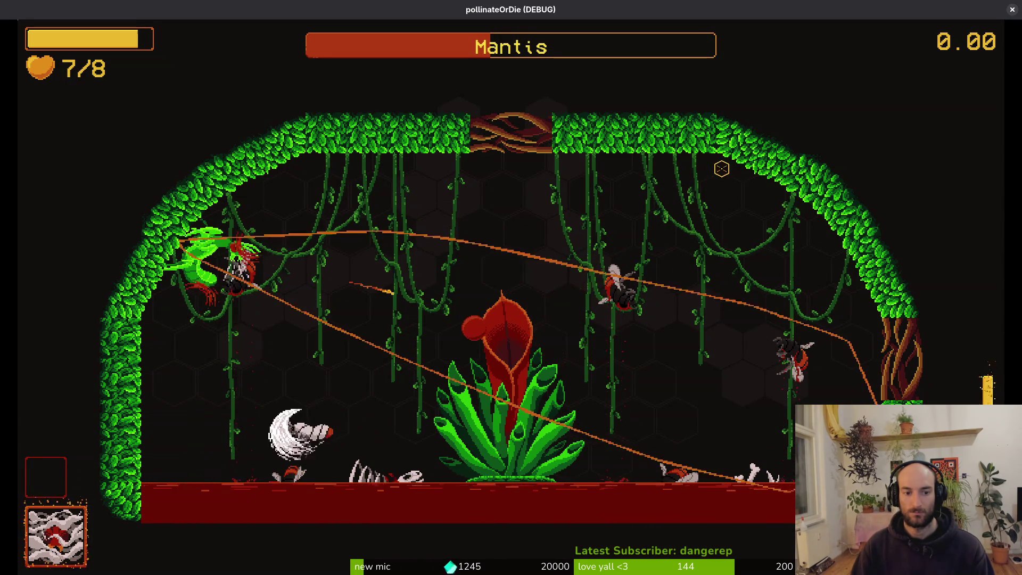
{"action": "left_click", "coordinate": [721, 169]}
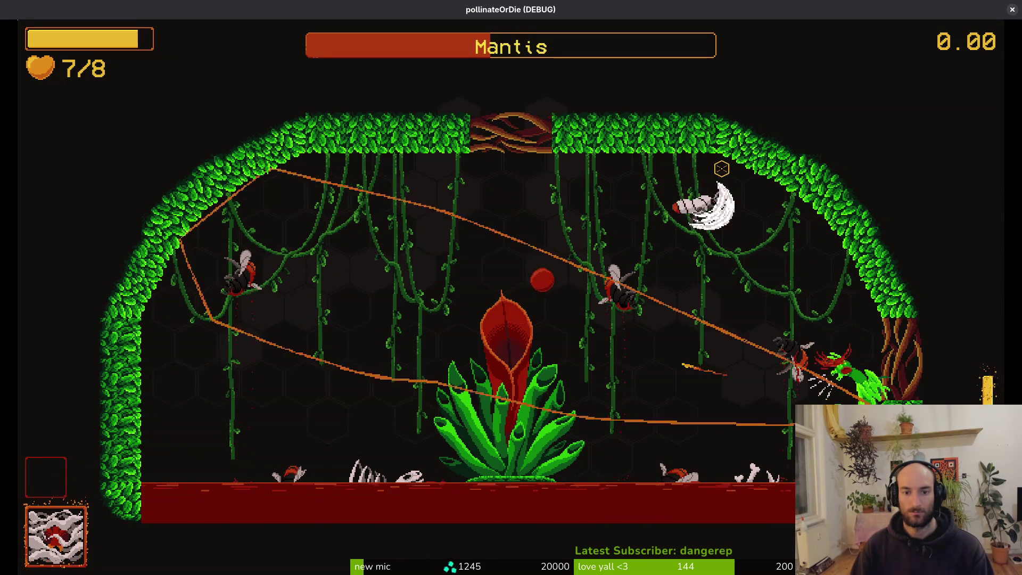
{"action": "key", "text": "a"}
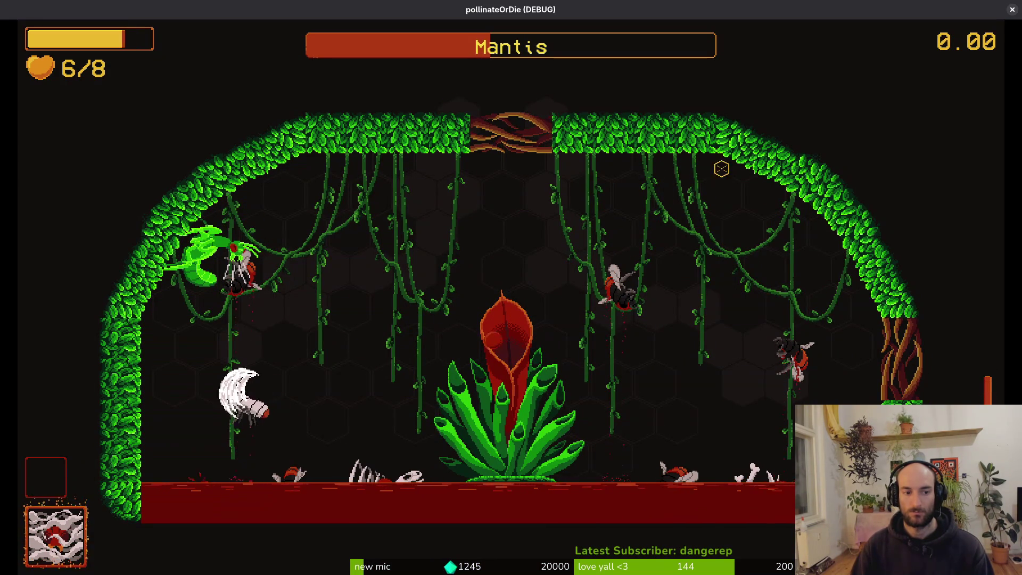
{"action": "key", "text": "d"}
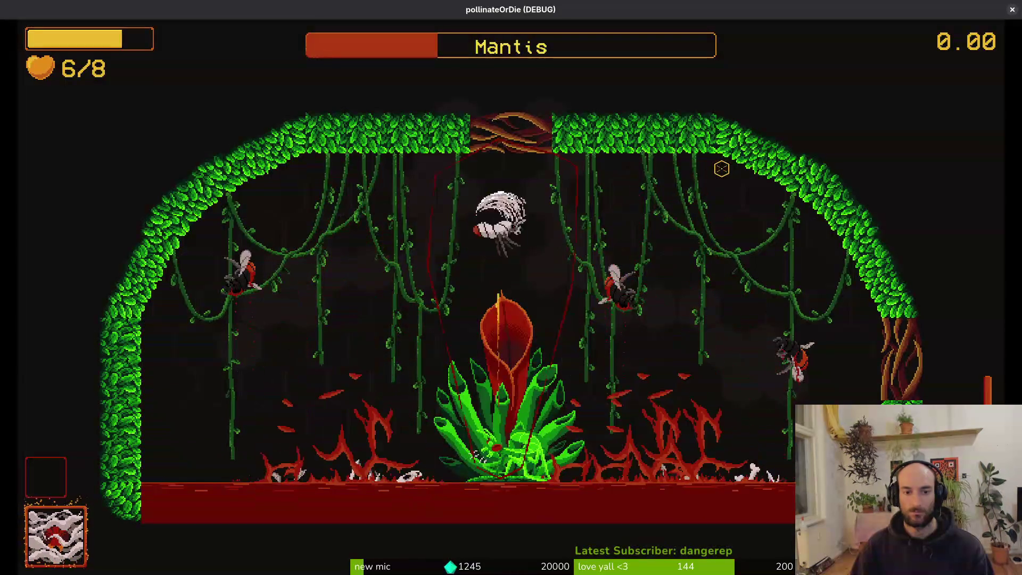
{"action": "key", "text": "d"}
Land several more dashes on the Mantis, then pause and close the debug game window
{"action": "left_click", "coordinate": [721, 169]}
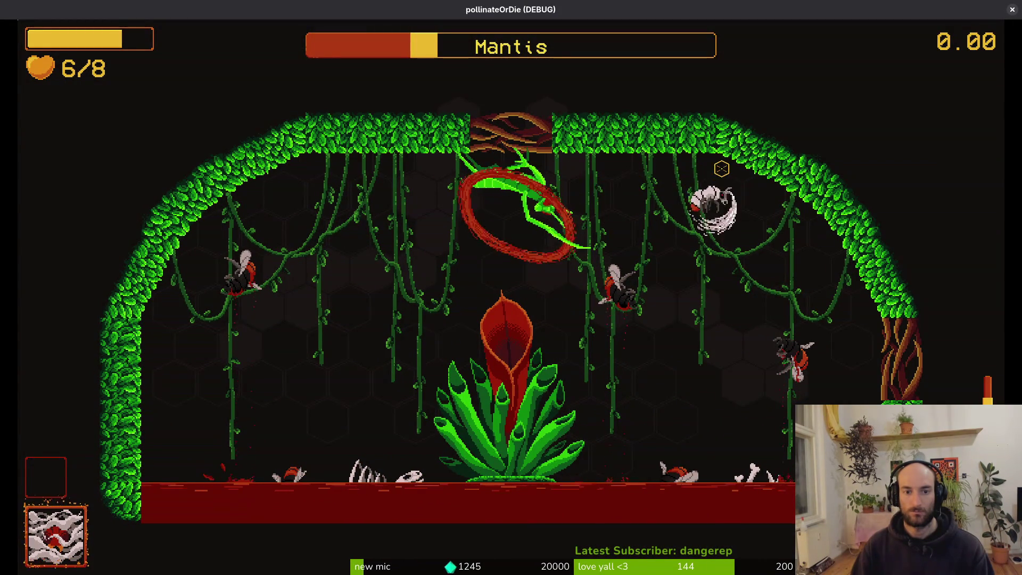
{"action": "left_click", "coordinate": [721, 168]}
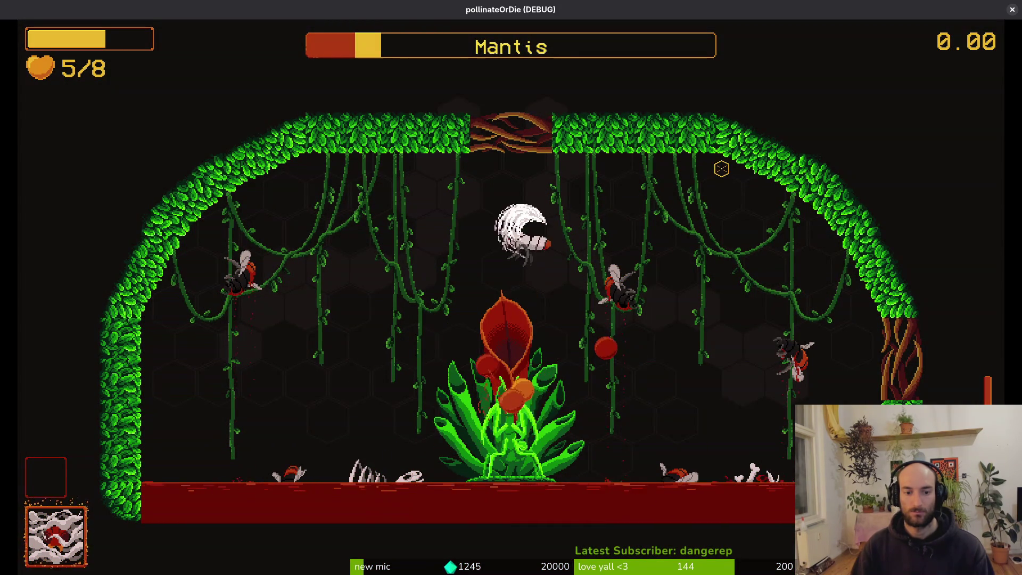
{"action": "left_click", "coordinate": [721, 168]}
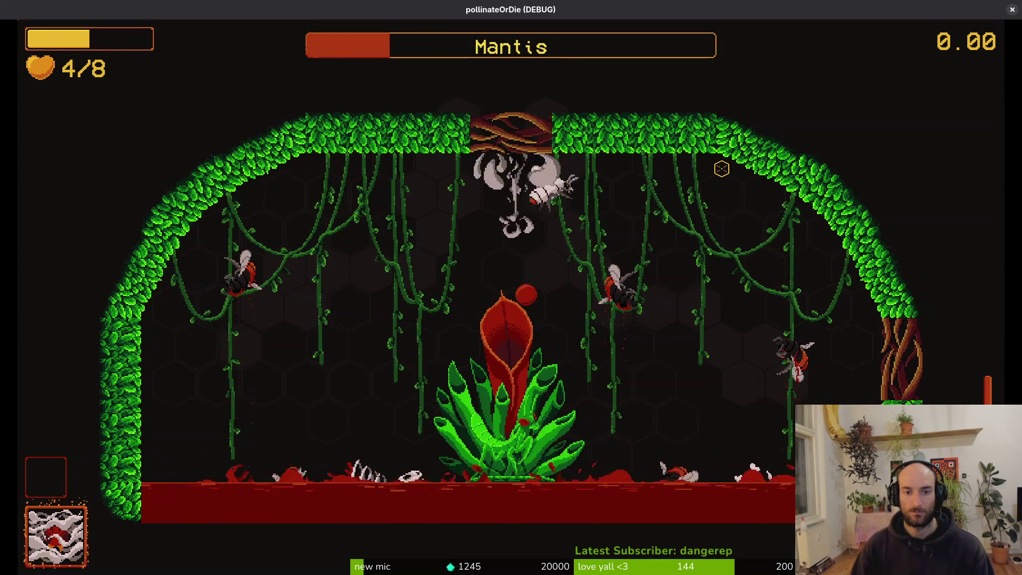
{"action": "left_click", "coordinate": [722, 168]}
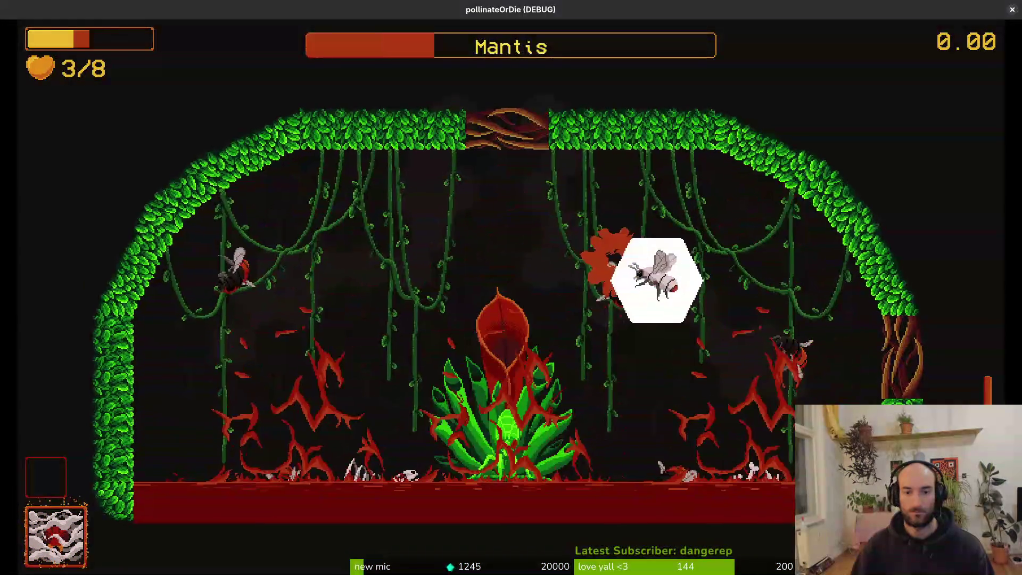
{"action": "left_click", "coordinate": [721, 169]}
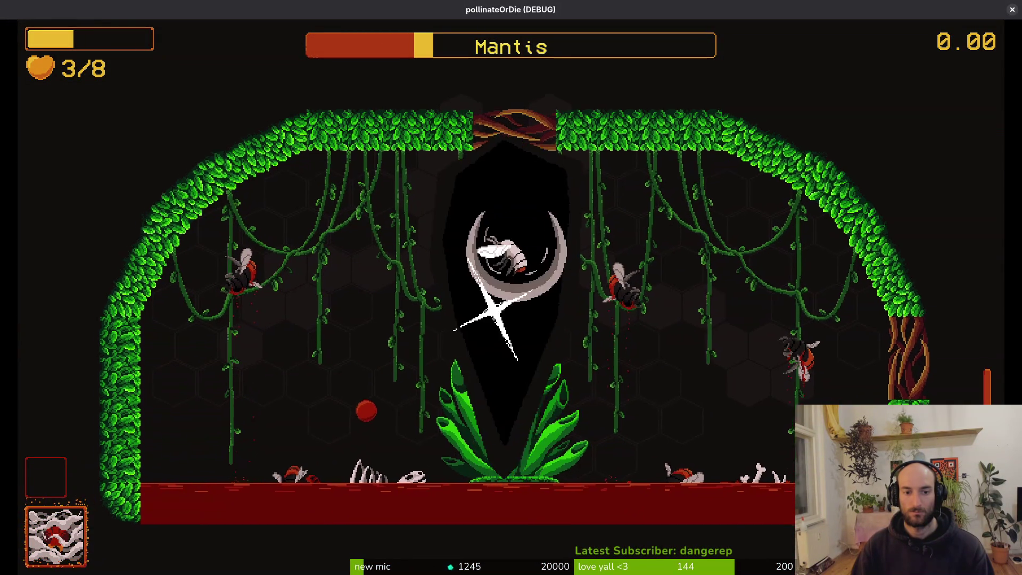
{"action": "left_click", "coordinate": [722, 168]}
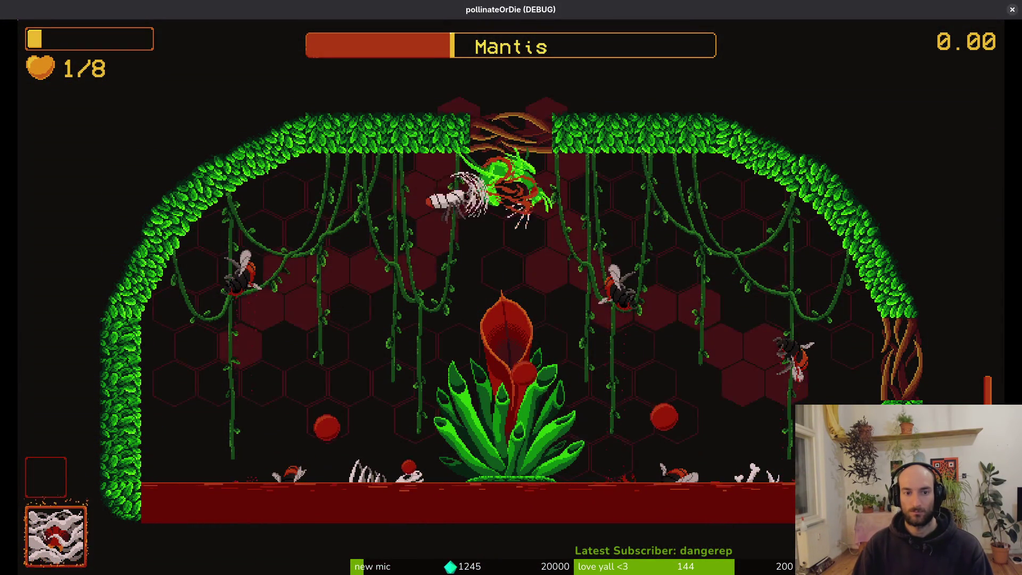
{"action": "left_click", "coordinate": [721, 168]}
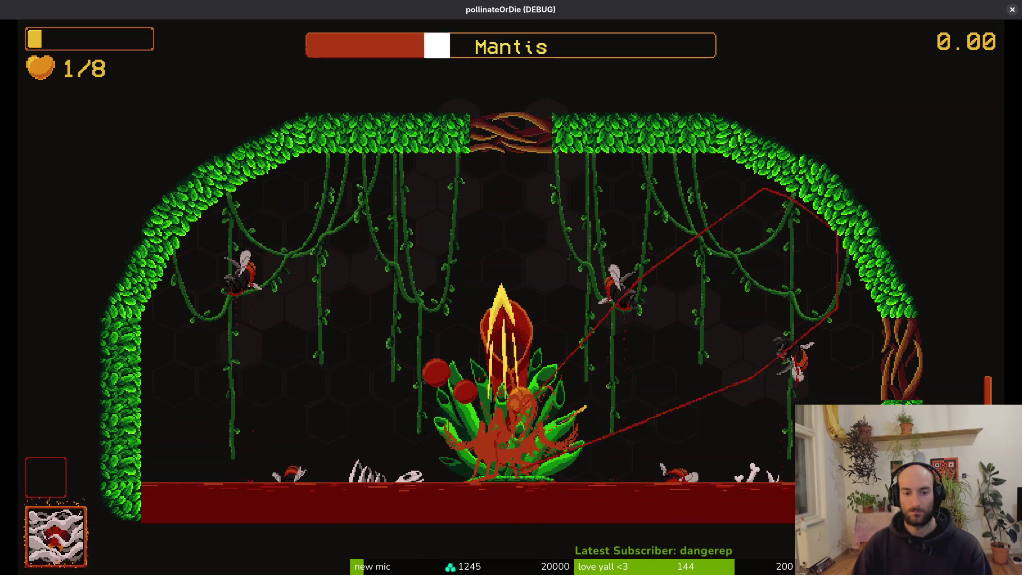
{"action": "left_click", "coordinate": [160, 431]}
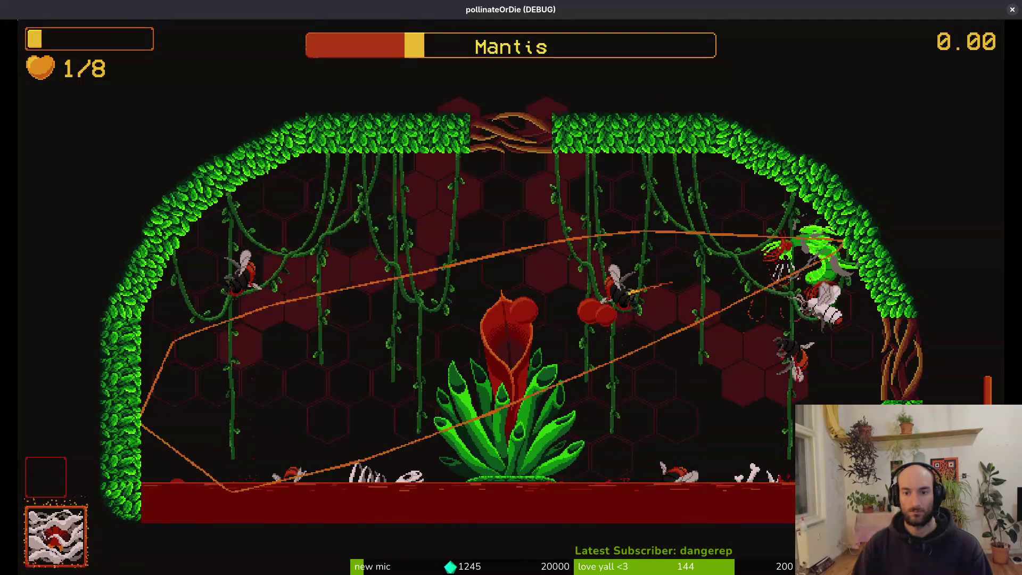
{"action": "key", "text": "Escape"}
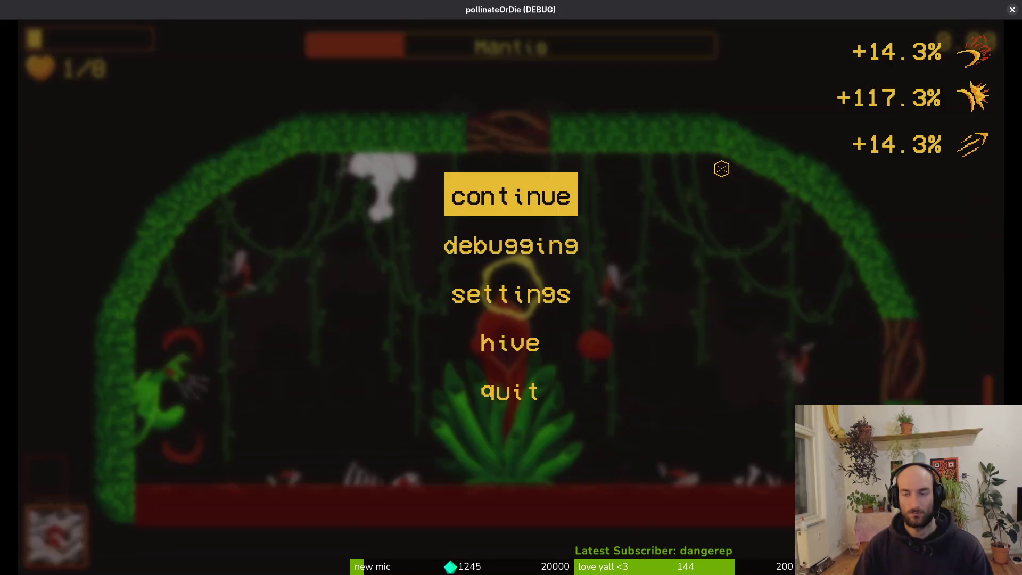
{"action": "left_click", "coordinate": [1013, 10]}
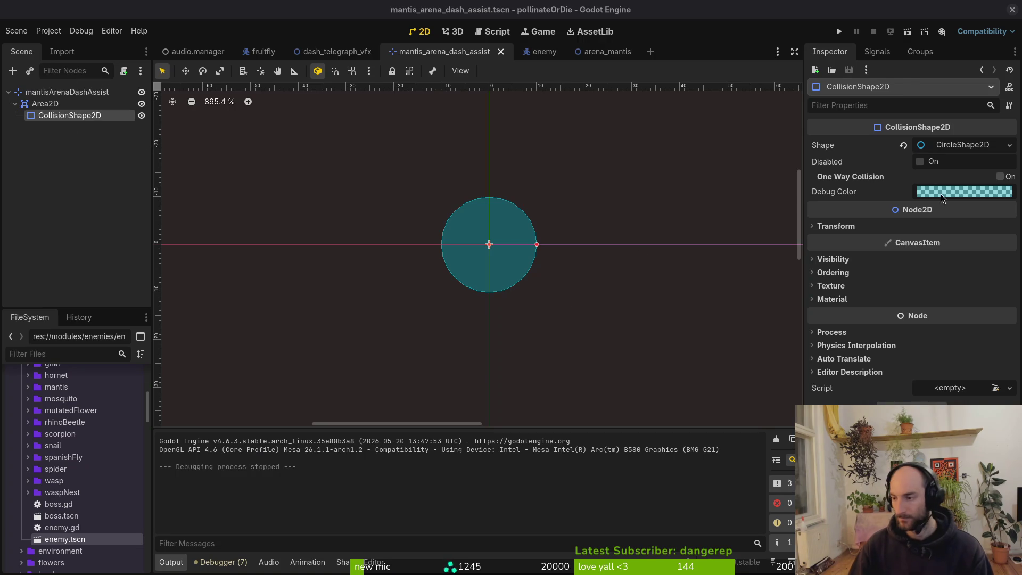
Open aim_assist_component.gd in Vim from the terminal via the fuzzy finder
{"action": "key", "text": "alt+Tab"}
{"action": "type", "text": "vim"}
{"action": "key", "text": "Return"}
{"action": "key", "text": "space"}
{"action": "type", "text": "pf"}
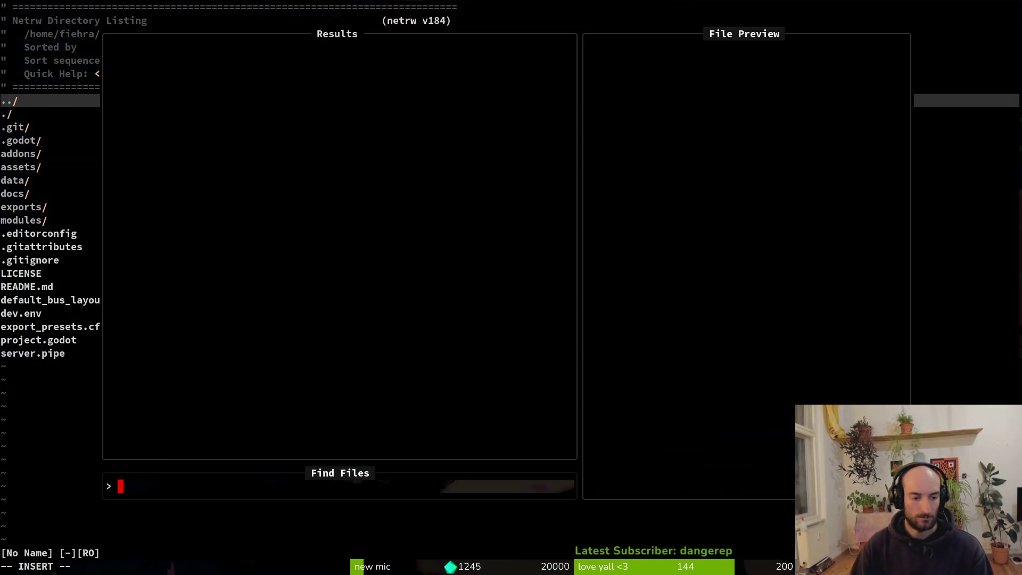
{"action": "type", "text": "aimass"}
{"action": "key", "text": "Return"}
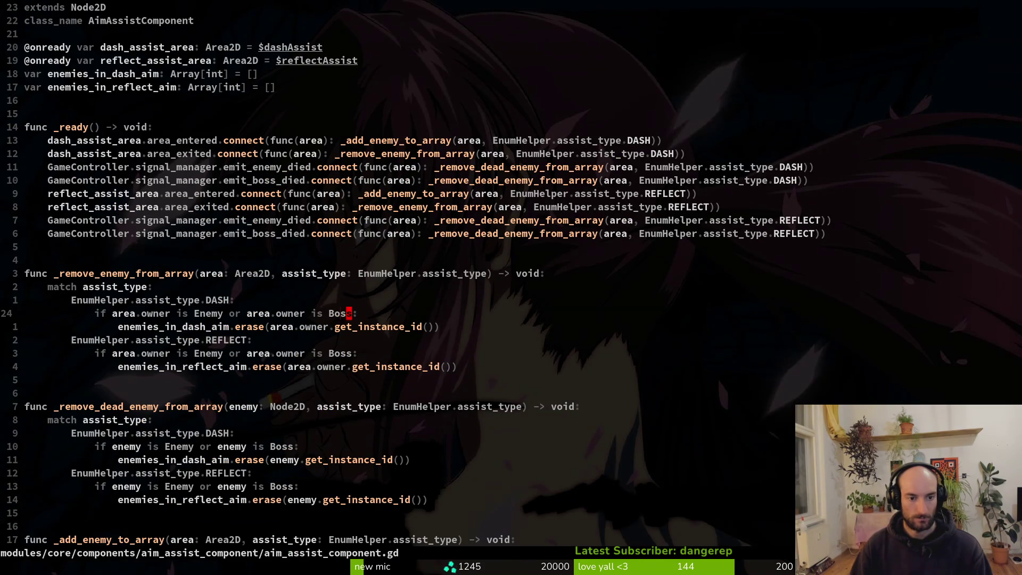
Replace the first Boss type check in the DASH branch with Mantis
{"action": "type", "text": "MANTIS"}
{"action": "key", "text": "Return"}
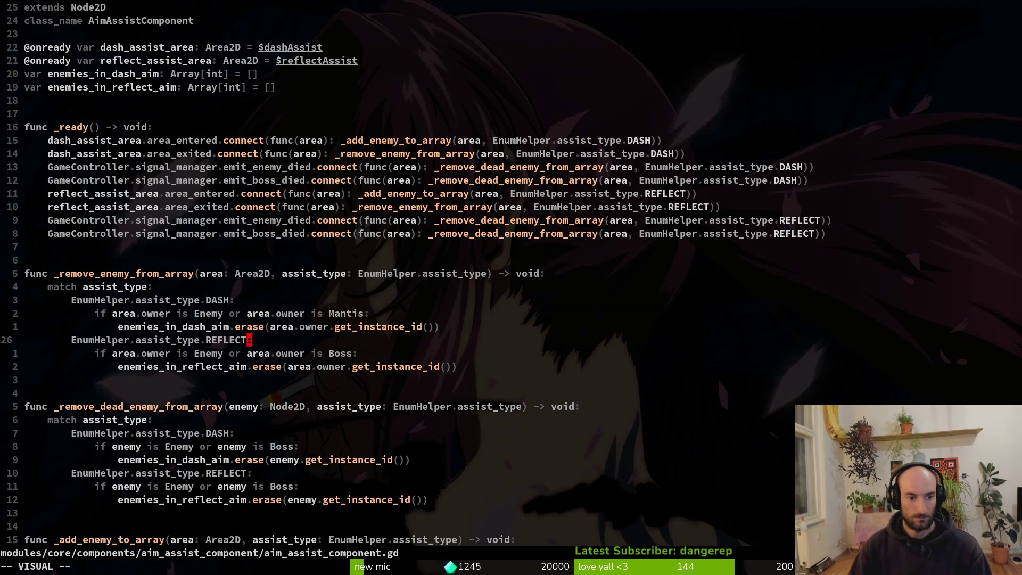
{"action": "key", "text": "j"}
Swap the remaining Boss checks, including the add-enemy dash check, for Mantis and save
{"action": "key", "text": "j"}
{"action": "key", "text": "k"}
{"action": "key", "text": "Escape"}
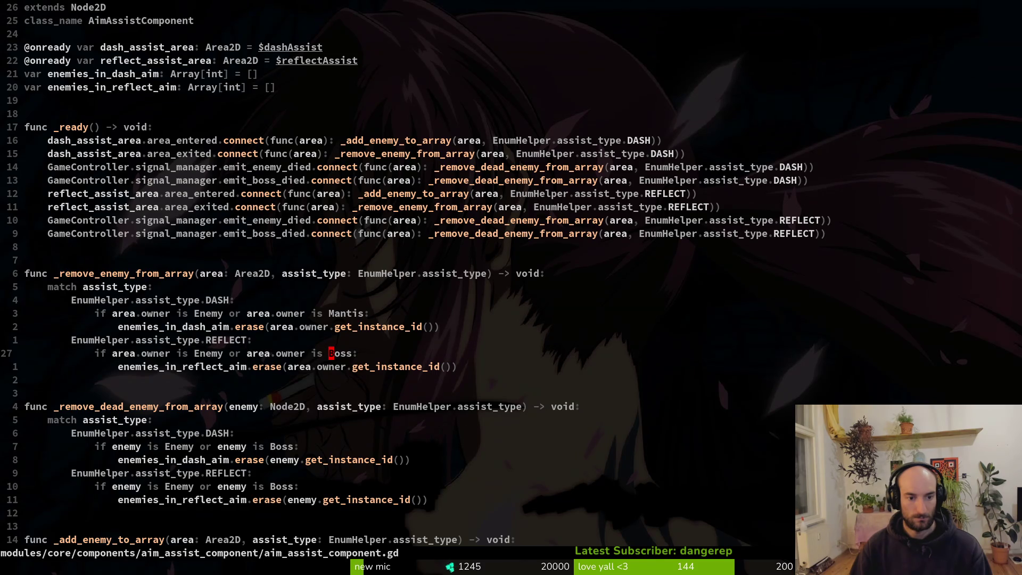
{"action": "type", "text": "ciwMantis"}
{"action": "key", "text": "Escape"}
{"action": "key", "text": "2"}
{"action": "key", "text": "0"}
{"action": "key", "text": "j"}
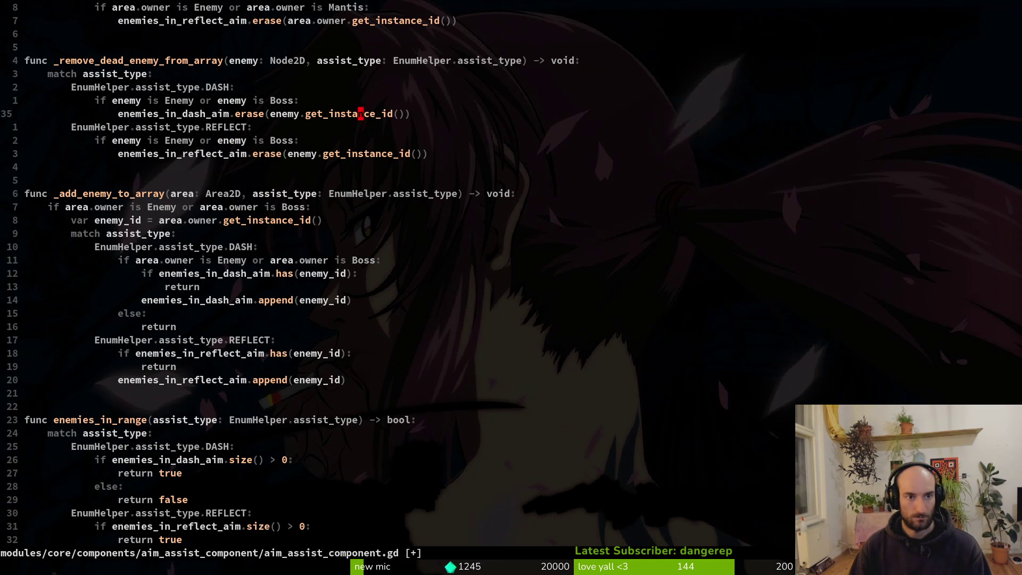
{"action": "key", "text": "k"}
{"action": "key", "text": "k"}
{"action": "key", "text": "k"}
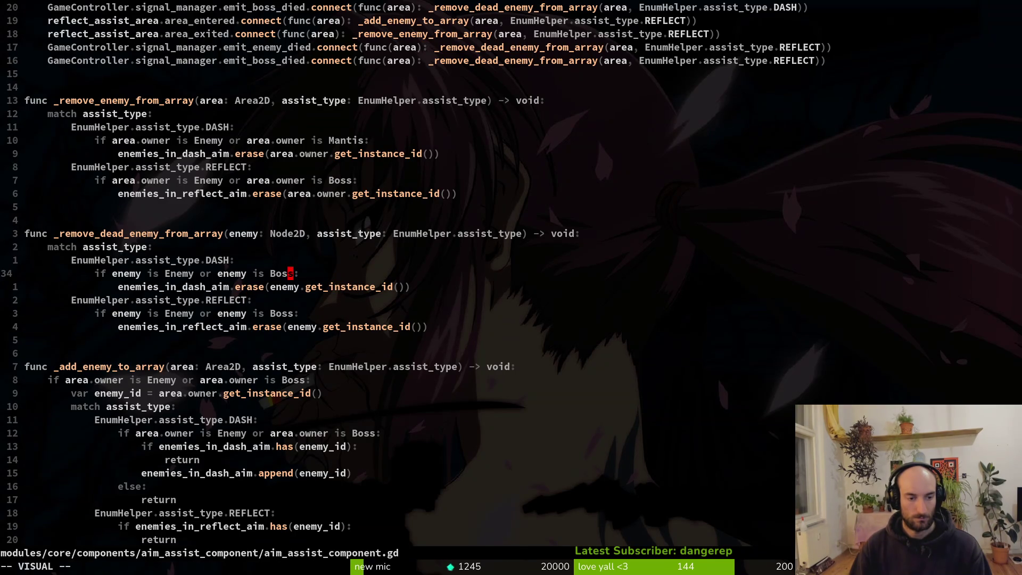
{"action": "key", "text": "p"}
{"action": "key", "text": "1"}
{"action": "key", "text": "3"}
{"action": "key", "text": "j"}
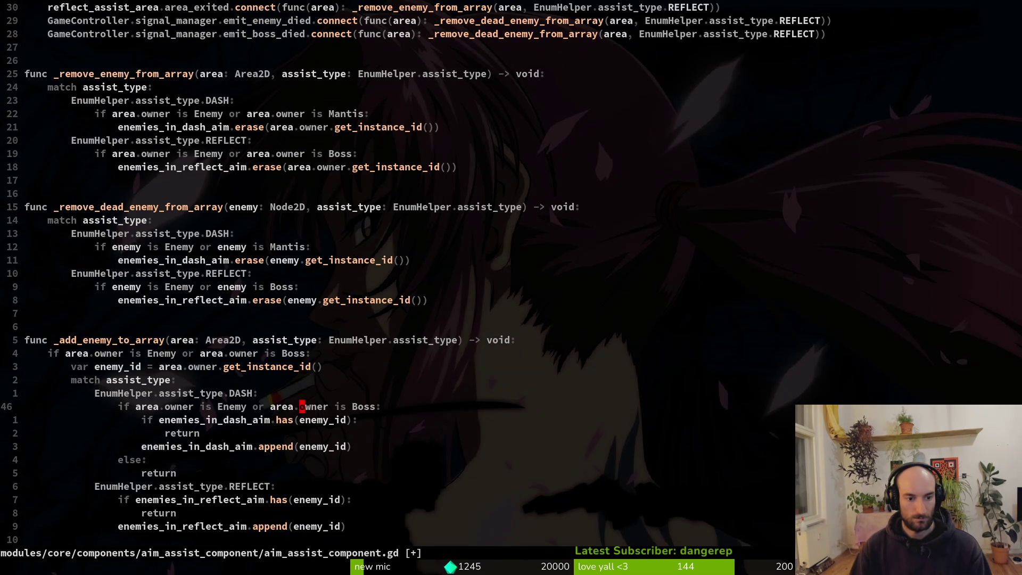
{"action": "type", "text": "viwp:w"}
{"action": "key", "text": "Return"}
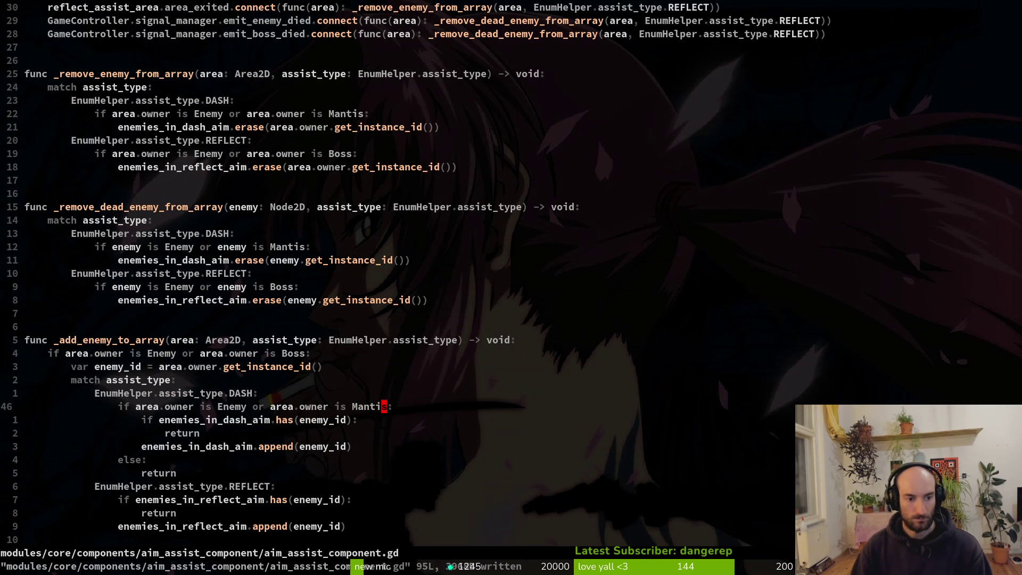
Look over enemies_in_range and the REFLECT branch, then quit Vim
{"action": "key", "text": "1"}
{"action": "key", "text": "4"}
{"action": "key", "text": "j"}
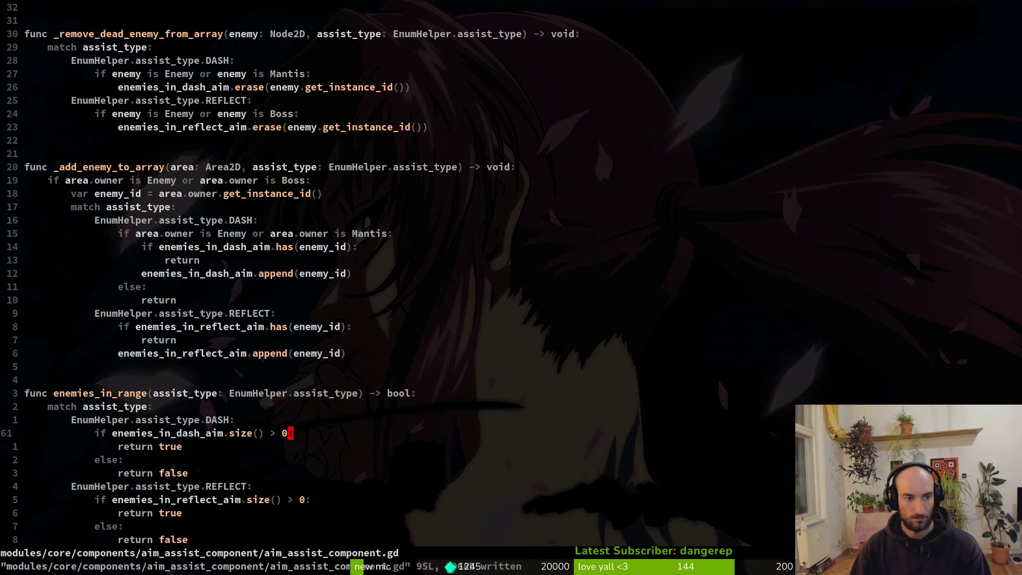
{"action": "key", "text": "j"}
{"action": "key", "text": "j"}
{"action": "key", "text": "j"}
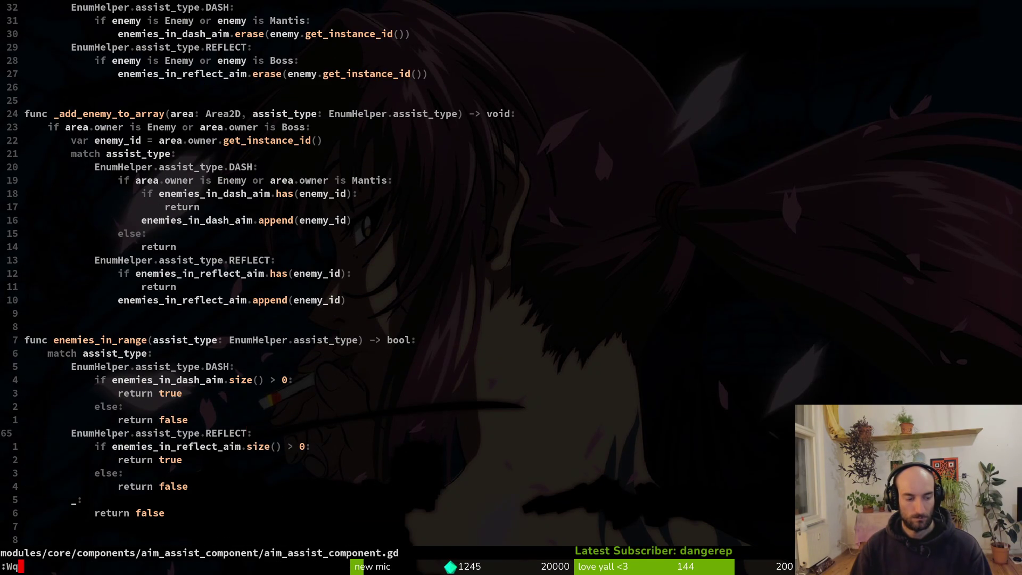
{"action": "key", "text": "Return"}
In tig status, stage dashing.gd, aim_assist_component.gd and the mantis_arena_dash_assist scene
{"action": "type", "text": "tig status"}
{"action": "key", "text": "Return"}
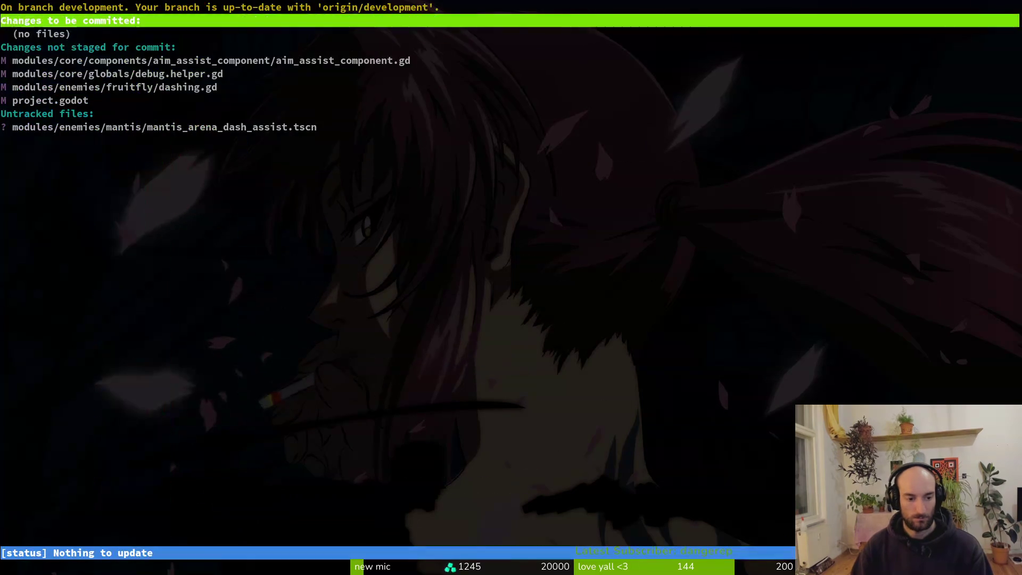
{"action": "key", "text": "j"}
{"action": "key", "text": "j"}
{"action": "key", "text": "j"}
{"action": "key", "text": "Return"}
{"action": "key", "text": "u"}
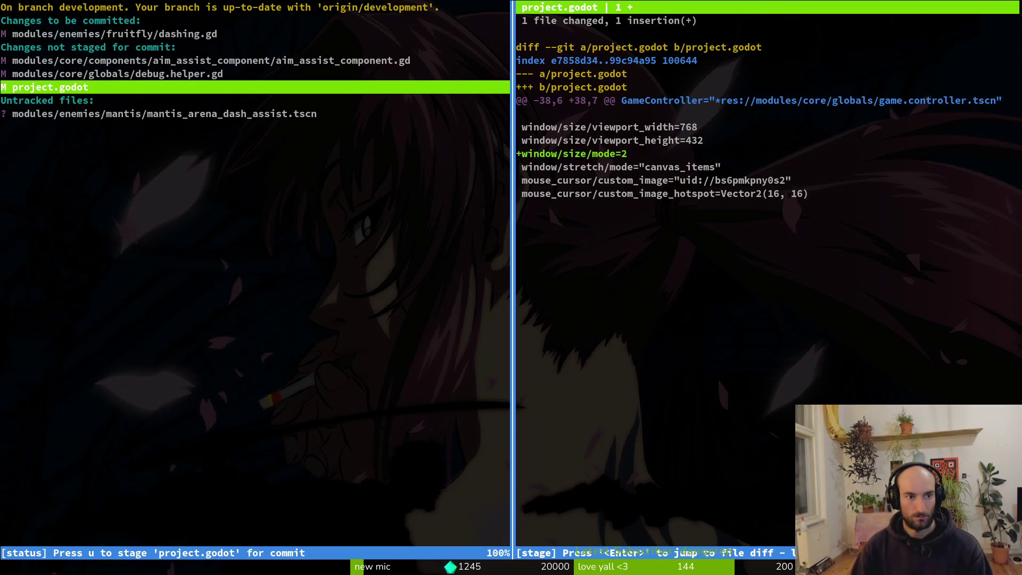
{"action": "key", "text": "Up"}
{"action": "key", "text": "Up"}
{"action": "key", "text": "u"}
{"action": "key", "text": "Down"}
{"action": "key", "text": "Down"}
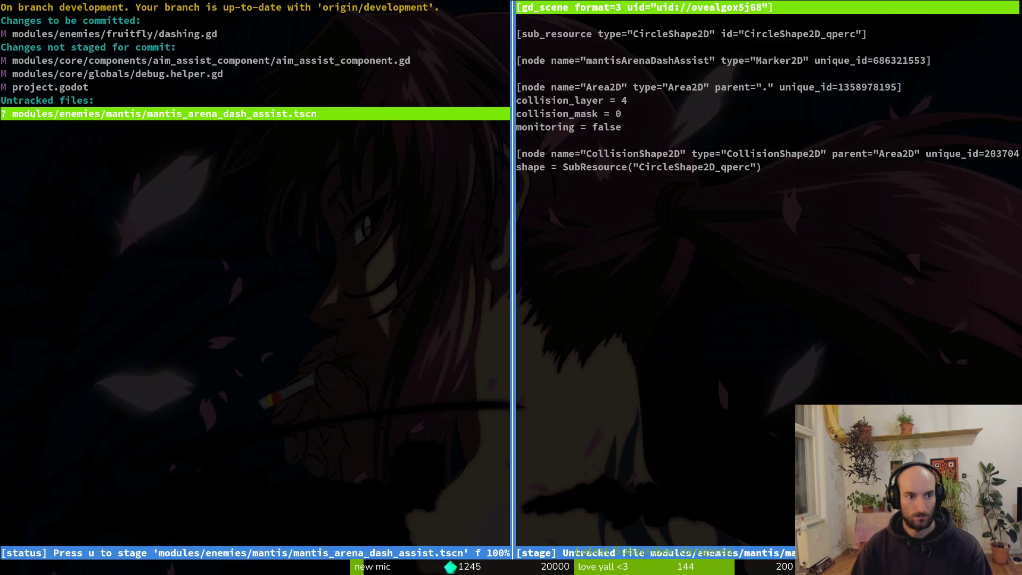
{"action": "key", "text": "u"}
{"action": "key", "text": "Up"}
{"action": "key", "text": "shift+q"}
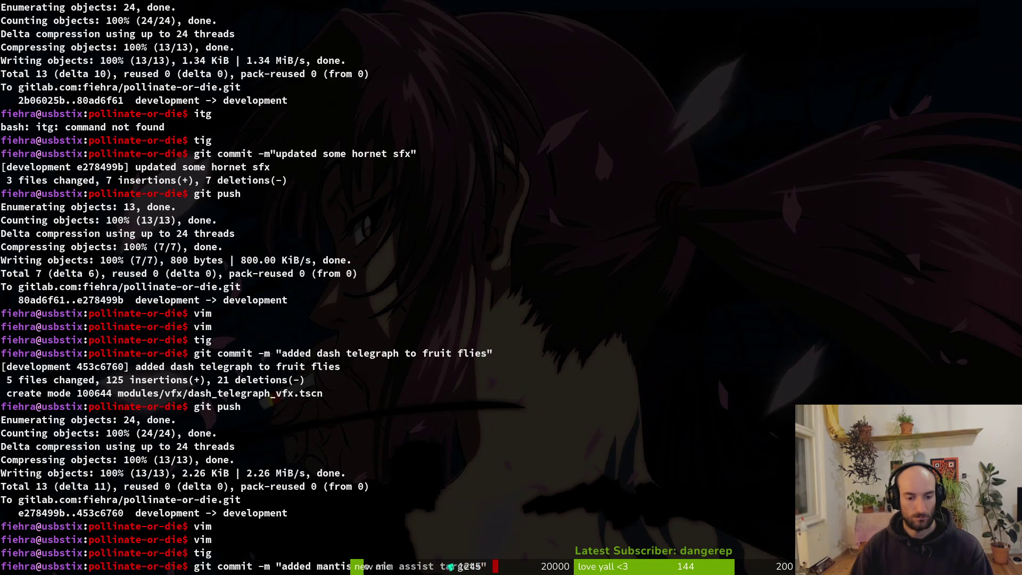
Commit as 'added mantis to aim assist targets' and push to the remote
{"action": "key", "text": "Return"}
{"action": "type", "text": "h"}
{"action": "key", "text": "Return"}
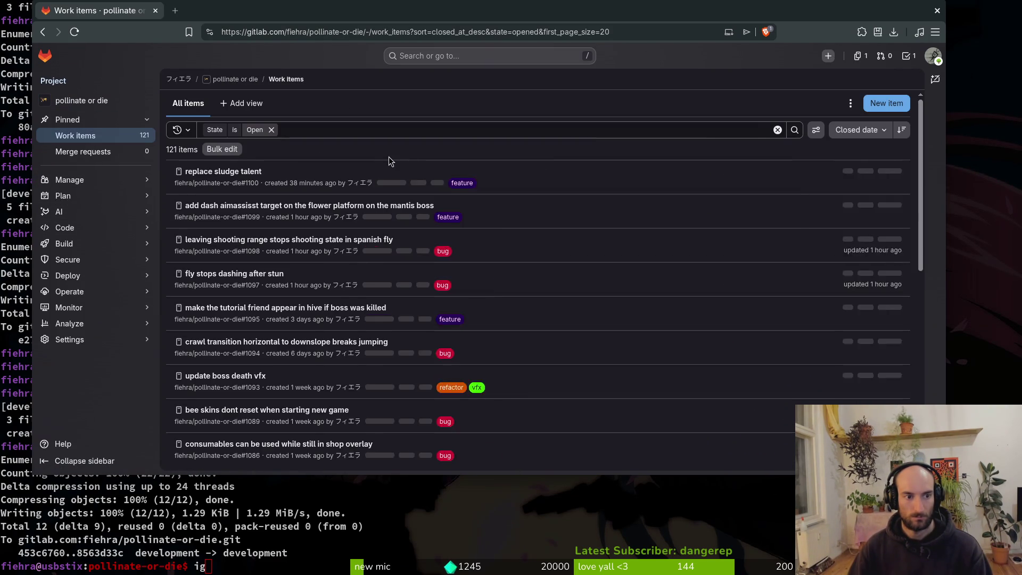
Close GitLab issue #1099 for the Mantis aim assist
{"action": "left_click", "coordinate": [262, 205]}
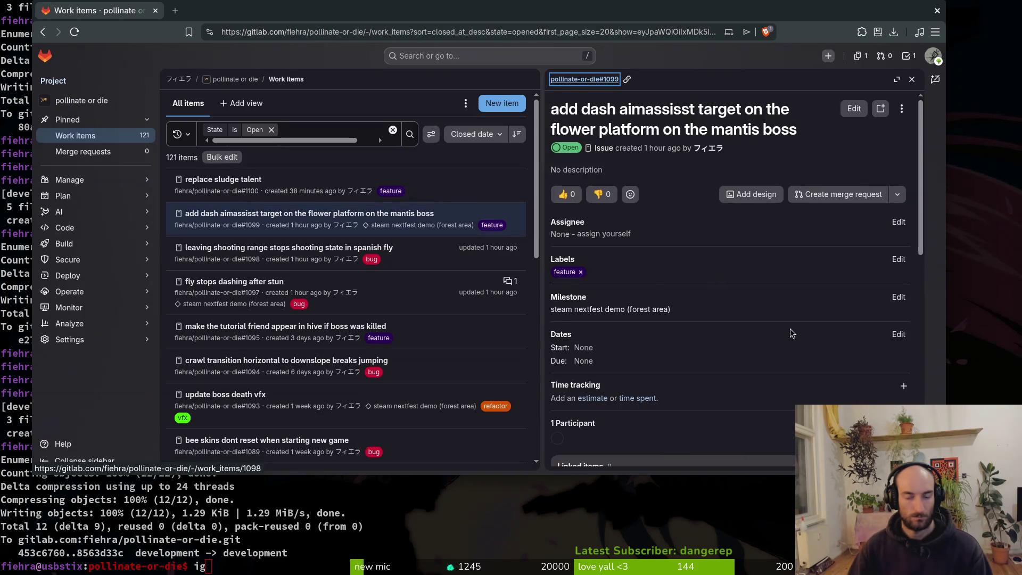
{"action": "left_click", "coordinate": [624, 451]}
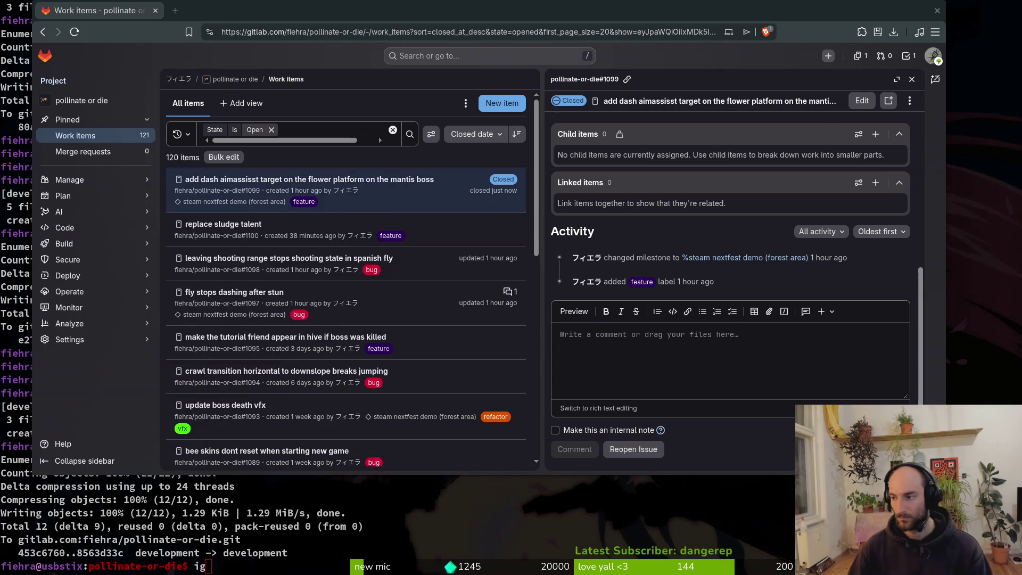
{"action": "key", "text": "alt+Tab"}
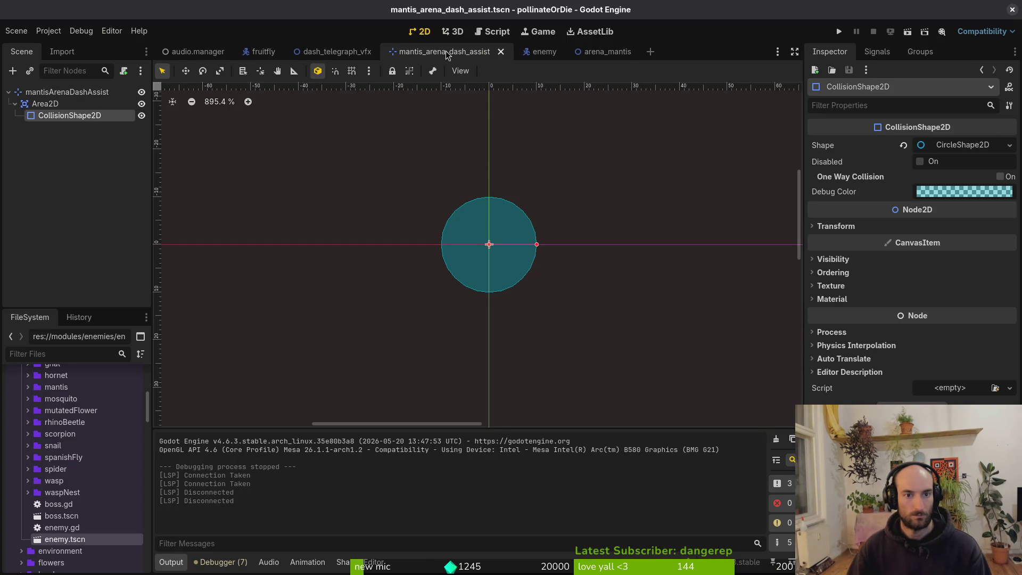
Close the mantis_arena_dash_assist tab and delete mantis_arena_dash_assist.tscn from the FileSystem dock
{"action": "right_click", "coordinate": [446, 56]}
{"action": "left_click", "coordinate": [524, 114]}
{"action": "key", "text": "ctrl+shift+w"}
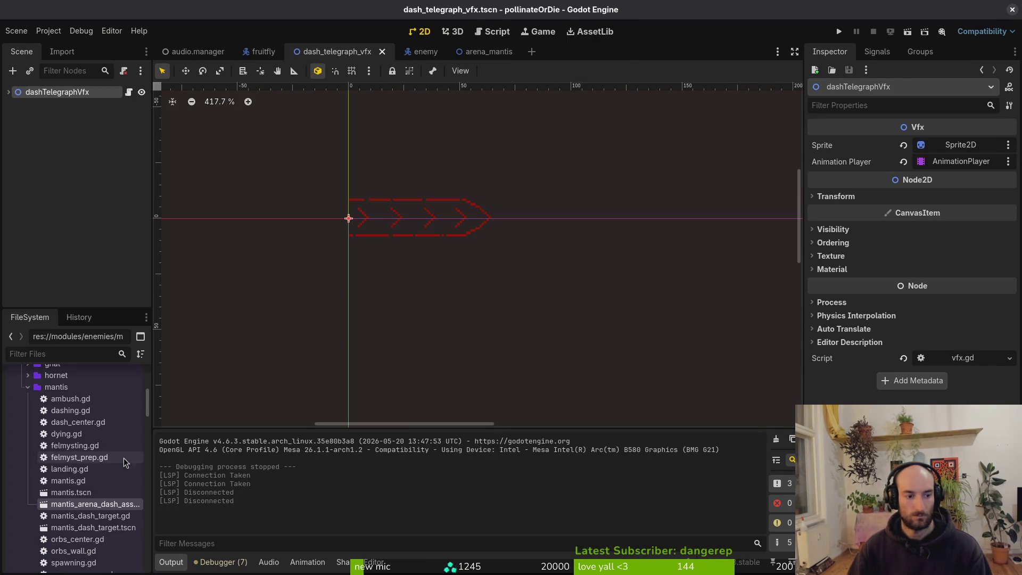
{"action": "right_click", "coordinate": [100, 508]}
{"action": "left_click", "coordinate": [152, 511]}
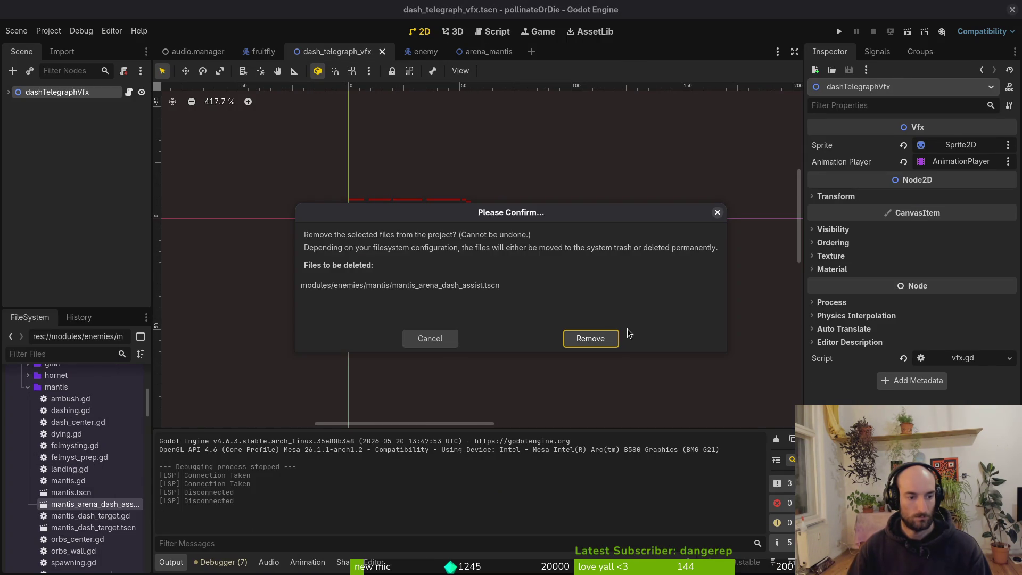
{"action": "left_click", "coordinate": [599, 339]}
{"action": "key", "text": "ctrl+s"}
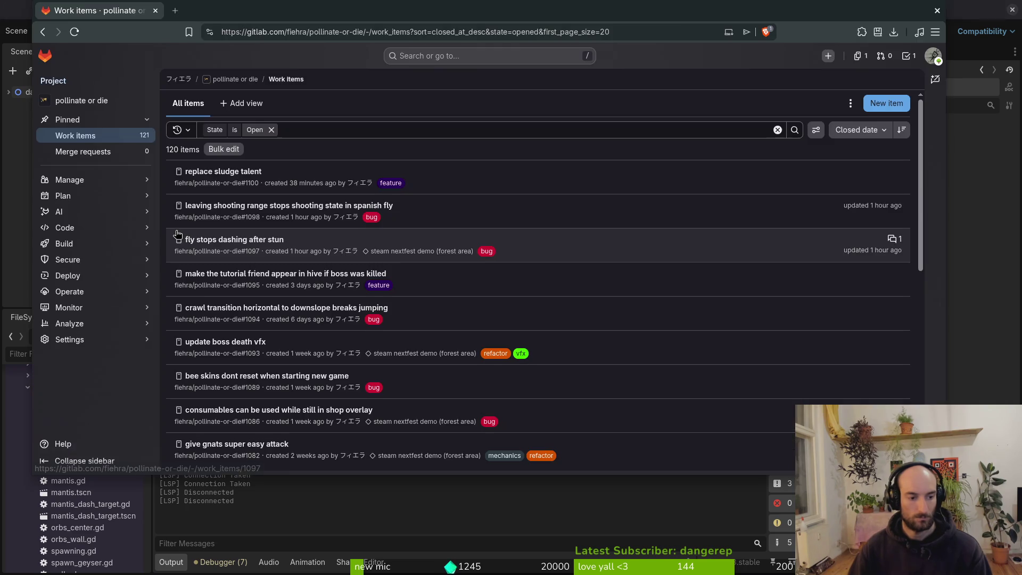
Stage the deleted mantis scene in tig status
{"action": "key", "text": "alt+Tab"}
{"action": "type", "text": "igtig"}
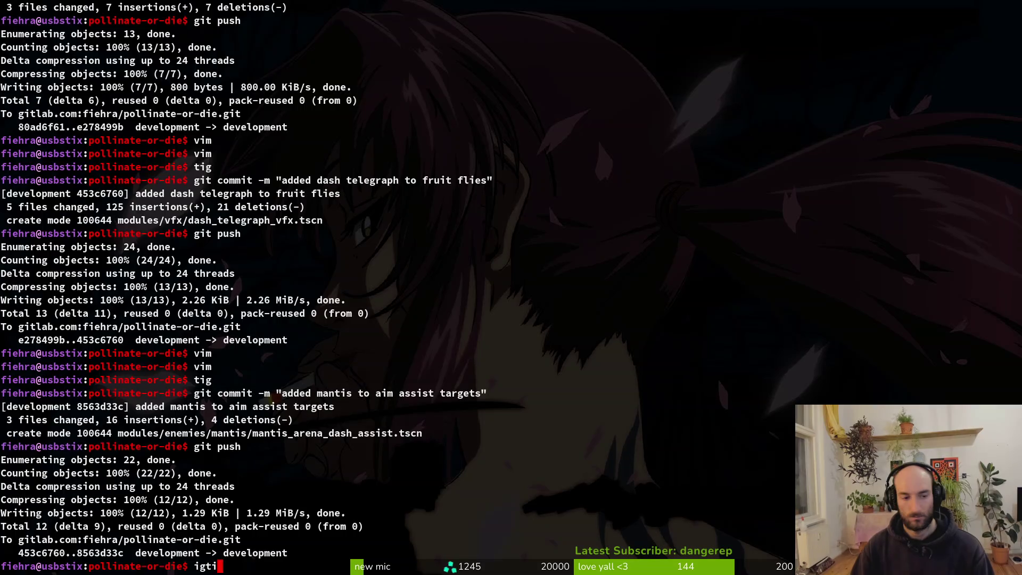
{"action": "key", "text": "Return"}
{"action": "type", "text": "sj"}
{"action": "key", "text": "Return"}
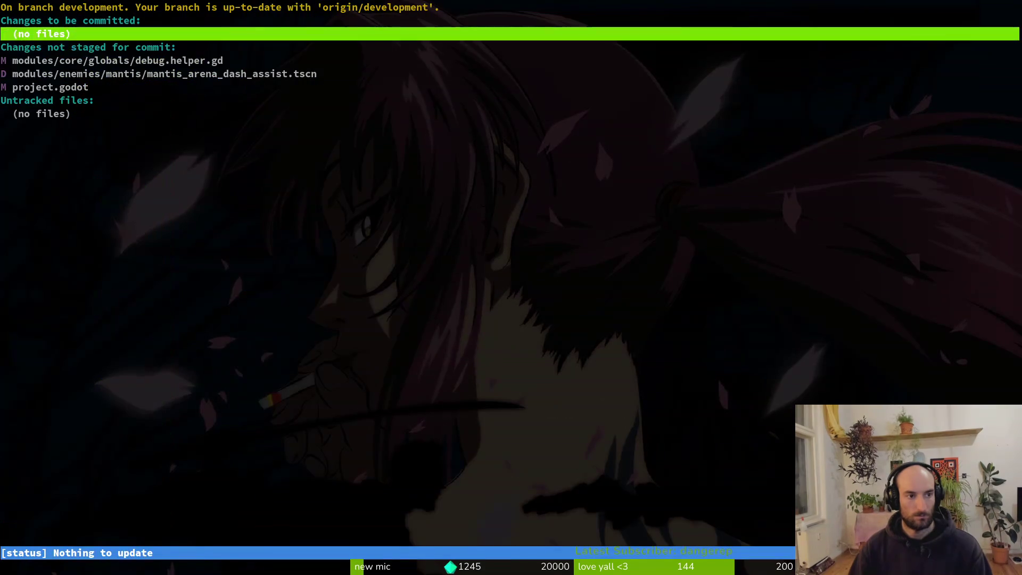
{"action": "key", "text": "Down"}
{"action": "key", "text": "Down"}
{"action": "key", "text": "Down"}
{"action": "key", "text": "q"}
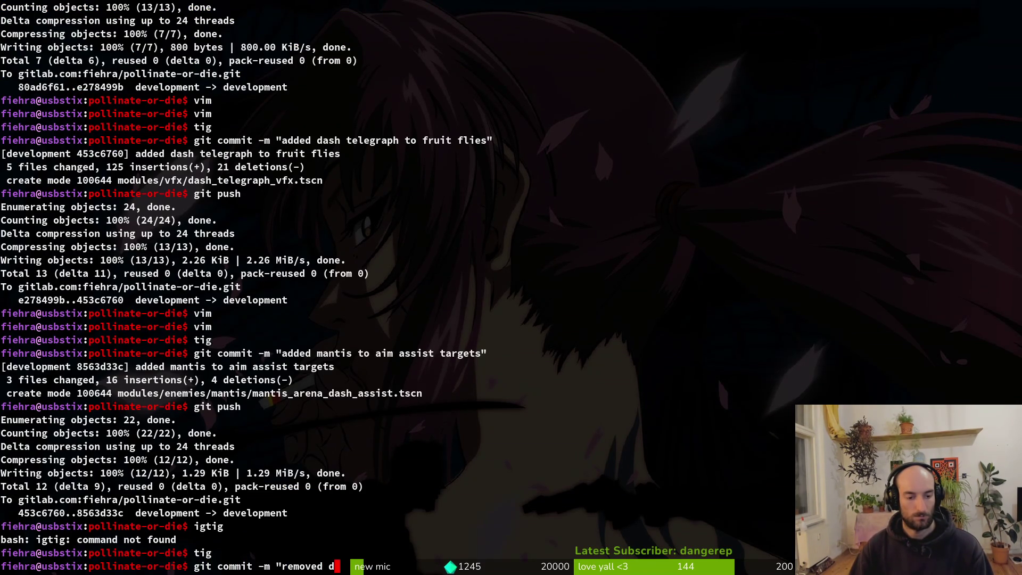
Commit as 'removed dead scene' and push it, checking the GitLab work items page
{"action": "type", "text": "\""}
{"action": "key", "text": "Return"}
{"action": "type", "text": "\""}
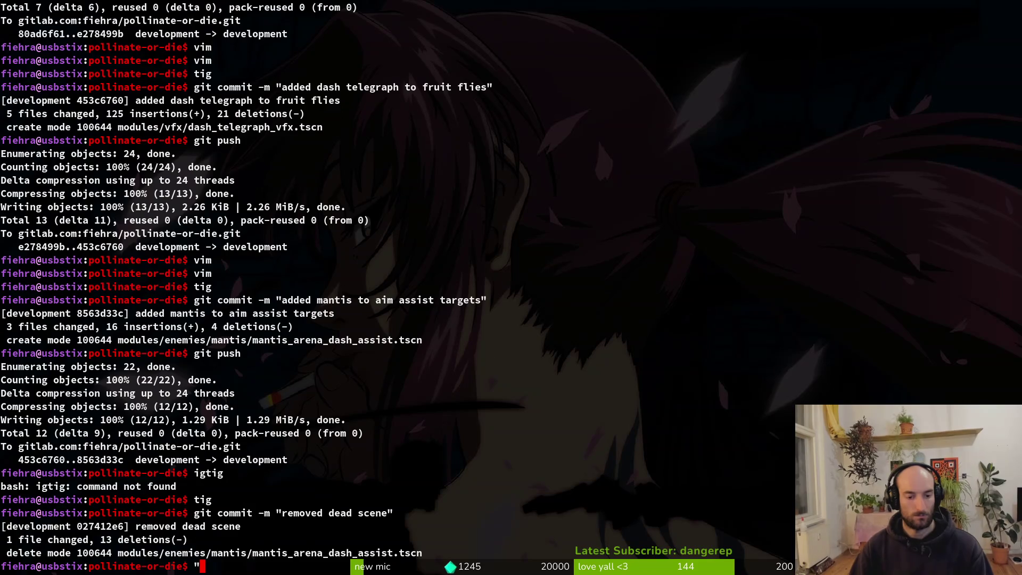
{"action": "type", "text": "git push"}
{"action": "key", "text": "Return"}
{"action": "type", "text": "git push"}
{"action": "key", "text": "Return"}
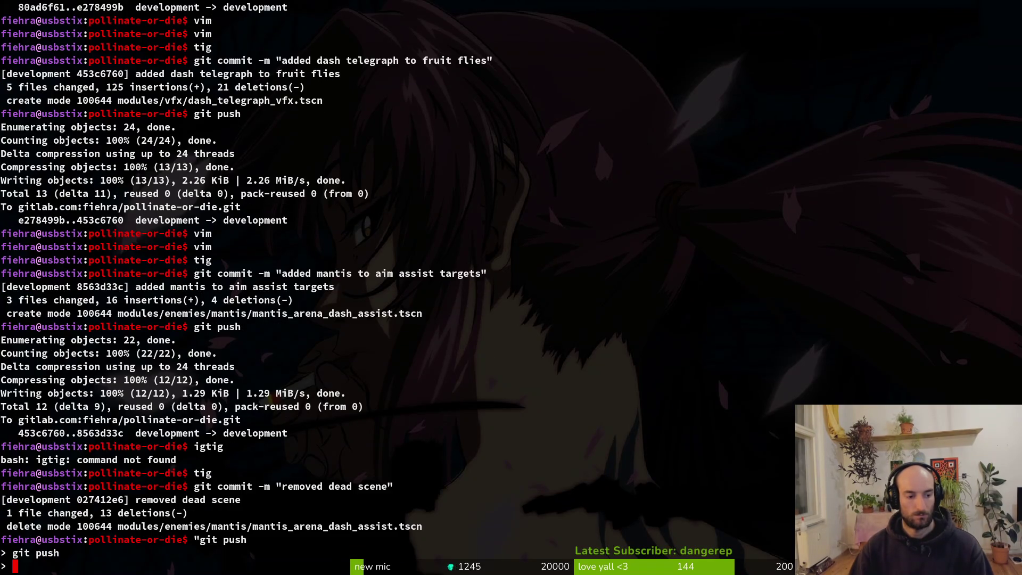
{"action": "key", "text": "ctrl+c"}
{"action": "type", "text": "git push"}
{"action": "key", "text": "Return"}
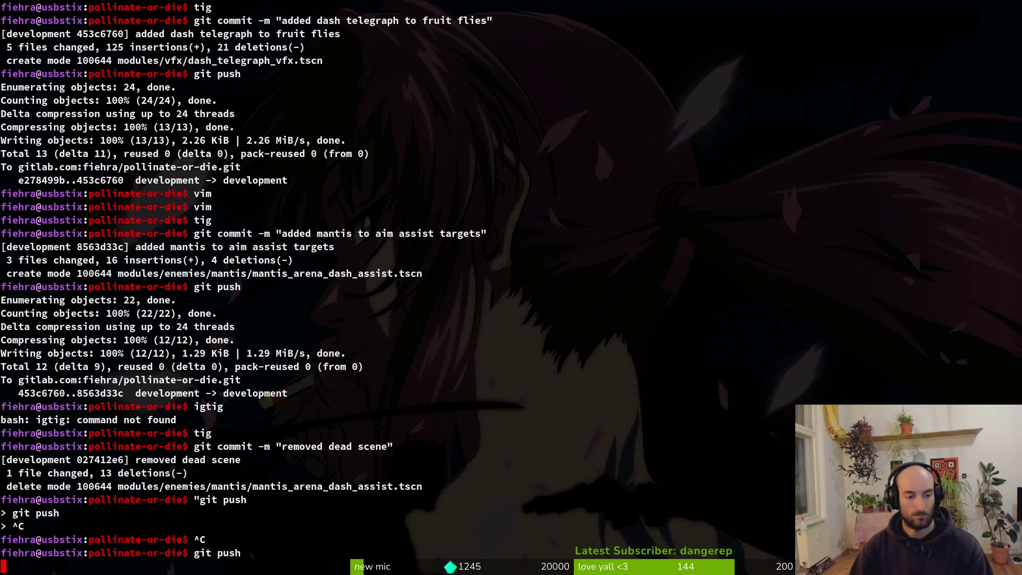
{"action": "key", "text": "alt+Tab"}
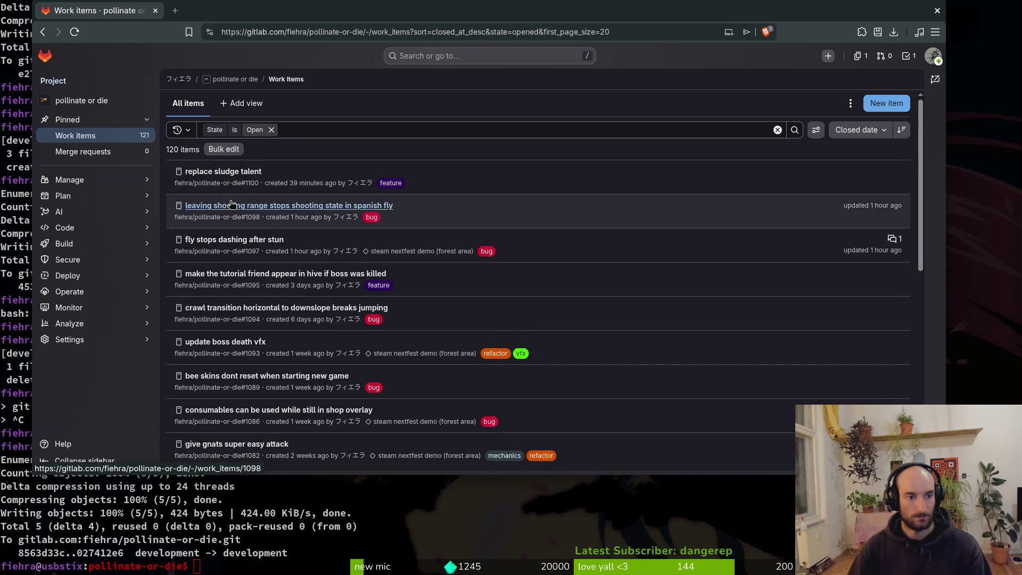
{"action": "key", "text": "alt+Tab"}
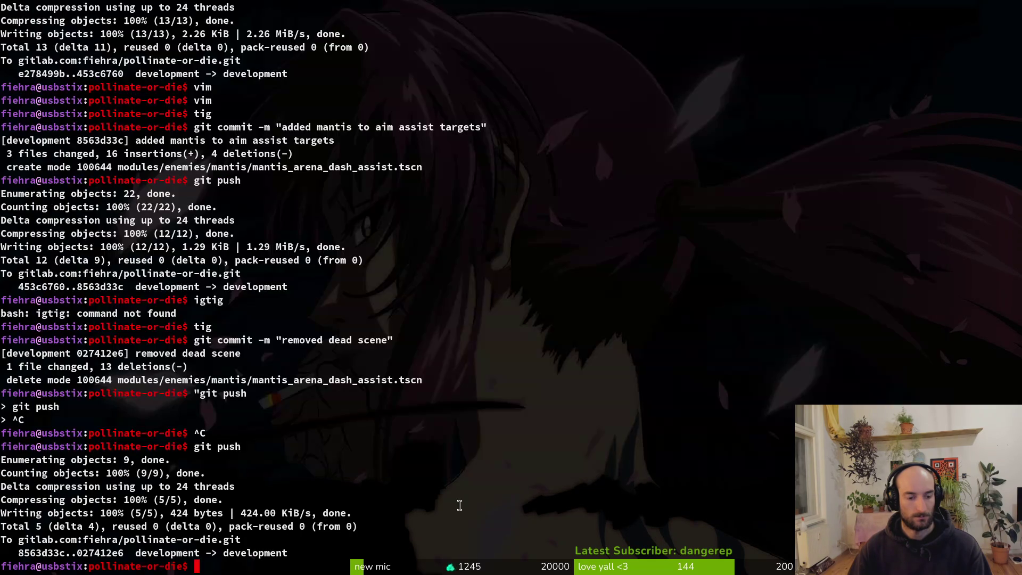
Open the project with 'v .' and load hurt_component.gd via the fuzzy finder
{"action": "type", "text": "v ."}
{"action": "key", "text": "Return"}
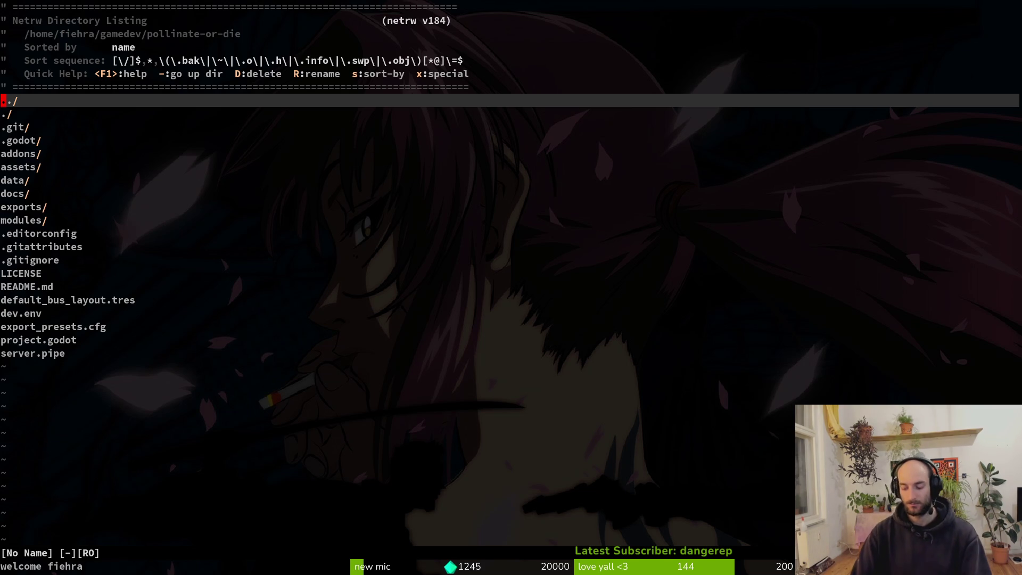
{"action": "key", "text": "space"}
{"action": "key", "text": "f"}
{"action": "key", "text": "f"}
{"action": "type", "text": "hurcom"}
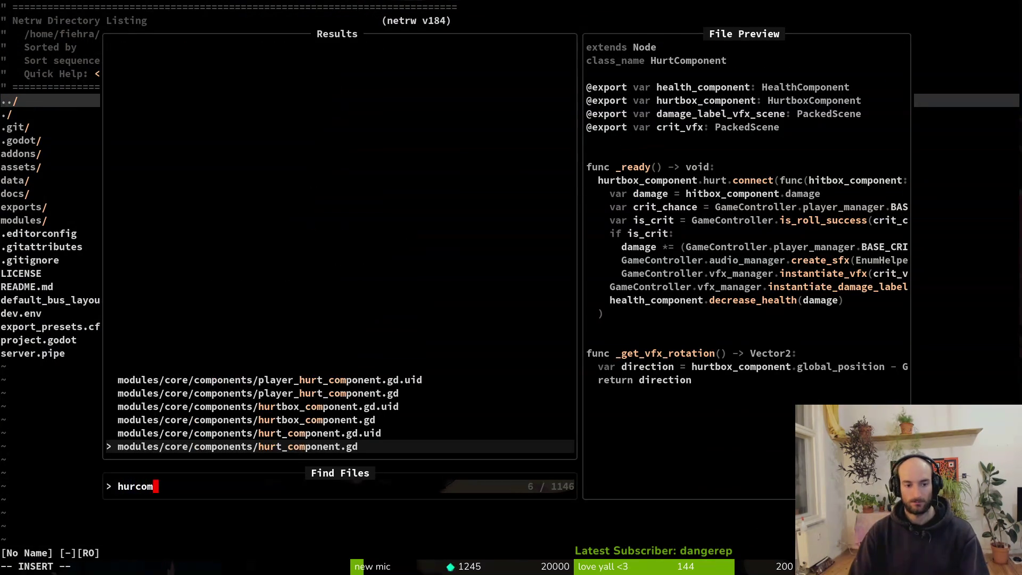
{"action": "key", "text": "Return"}
{"action": "key", "text": "j"}
{"action": "key", "text": "j"}
{"action": "key", "text": "j"}
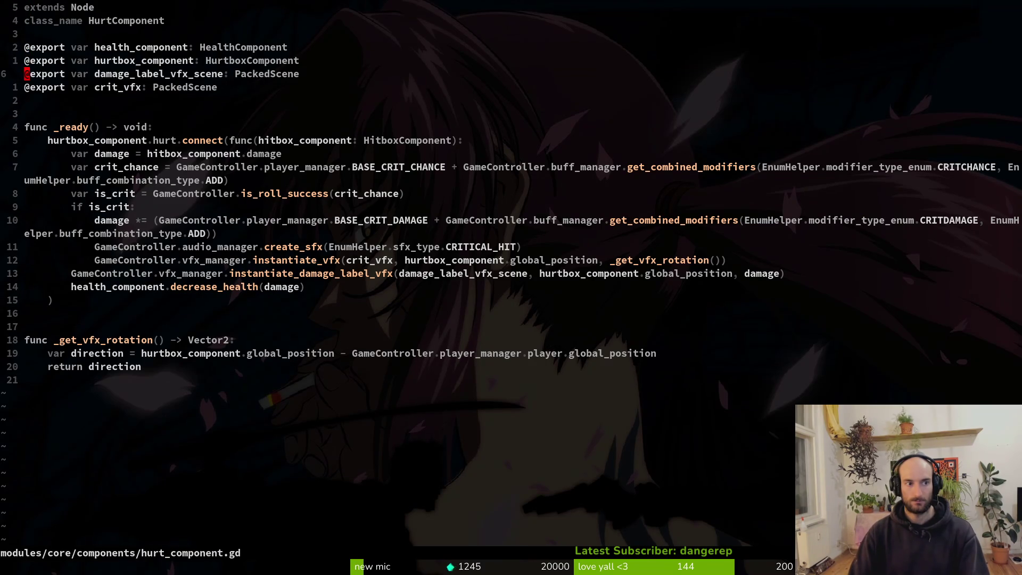